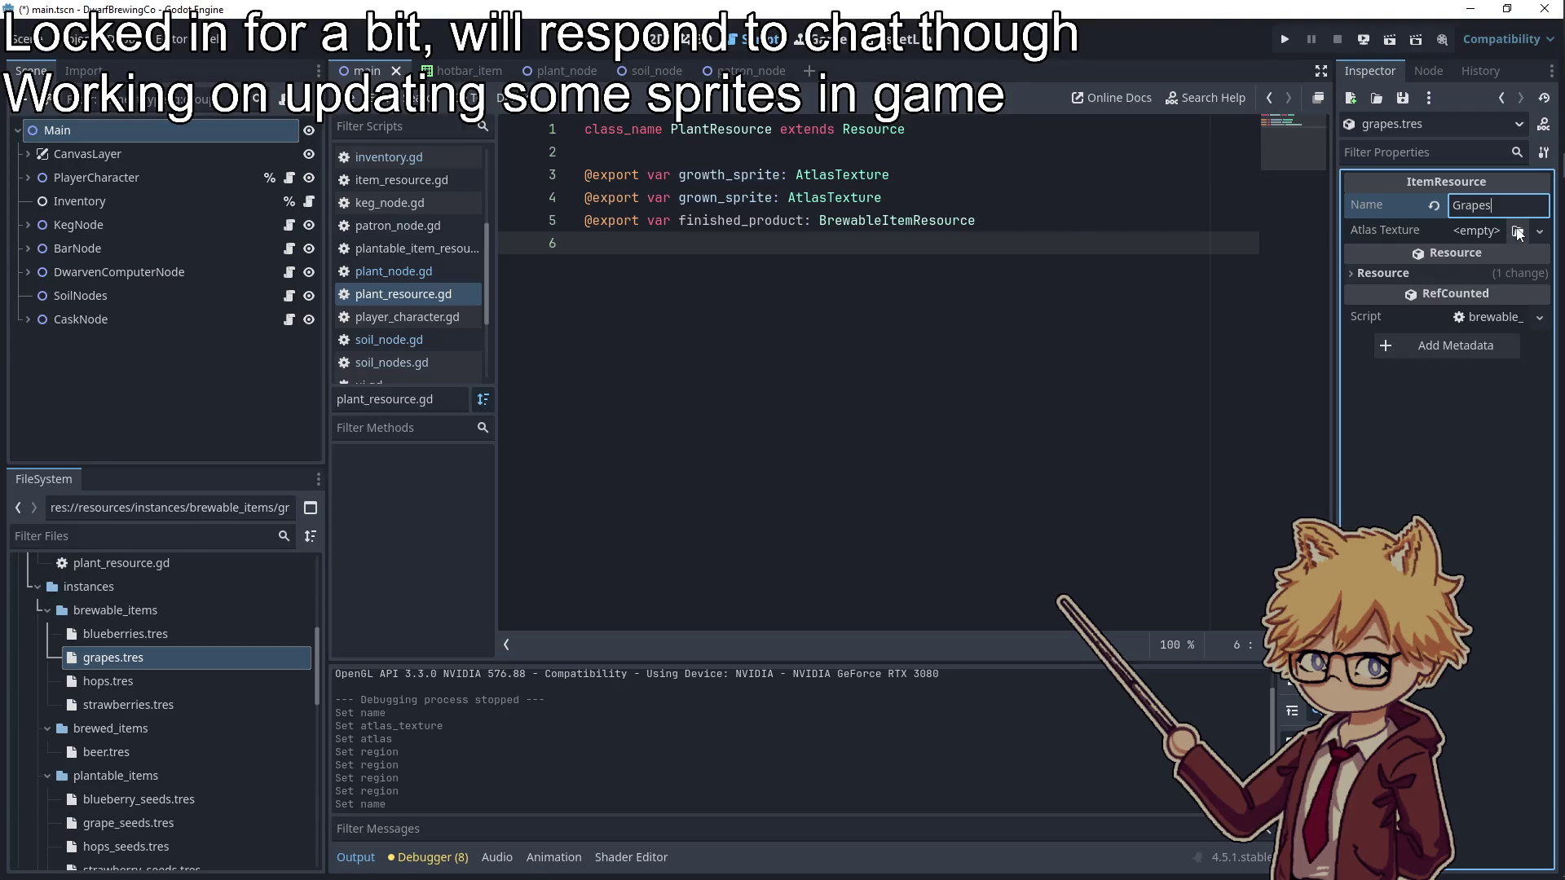
# Give the Grapes item a new AtlasTexture using the item sprite sheet.
pyautogui.press('Escape')
pyautogui.click(1473, 233)
pyautogui.click(1493, 280)
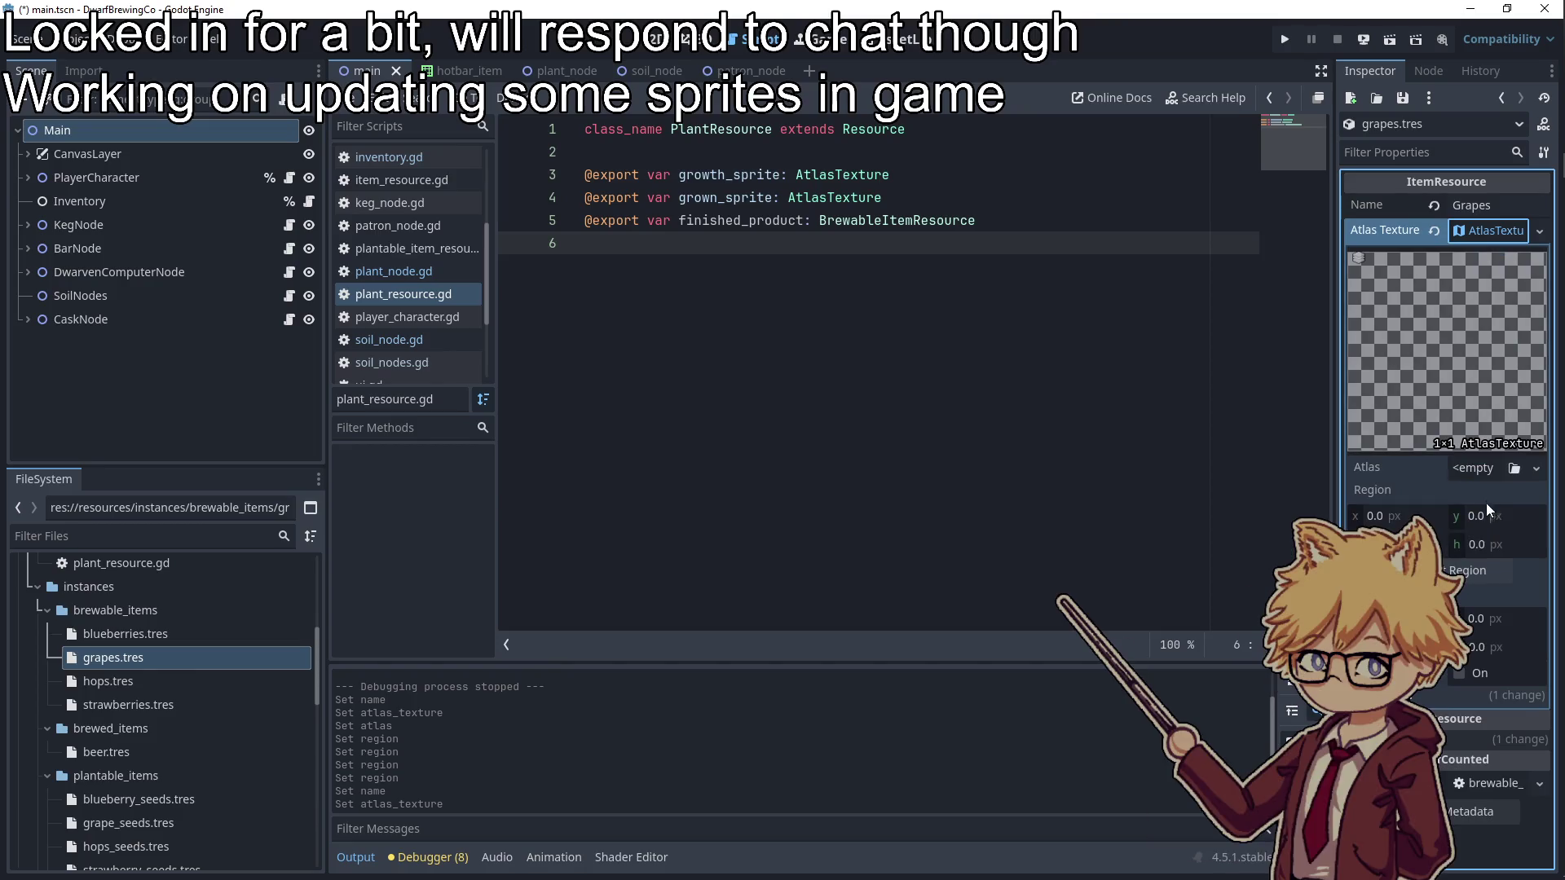
pyautogui.click(1537, 468)
pyautogui.click(1475, 521)
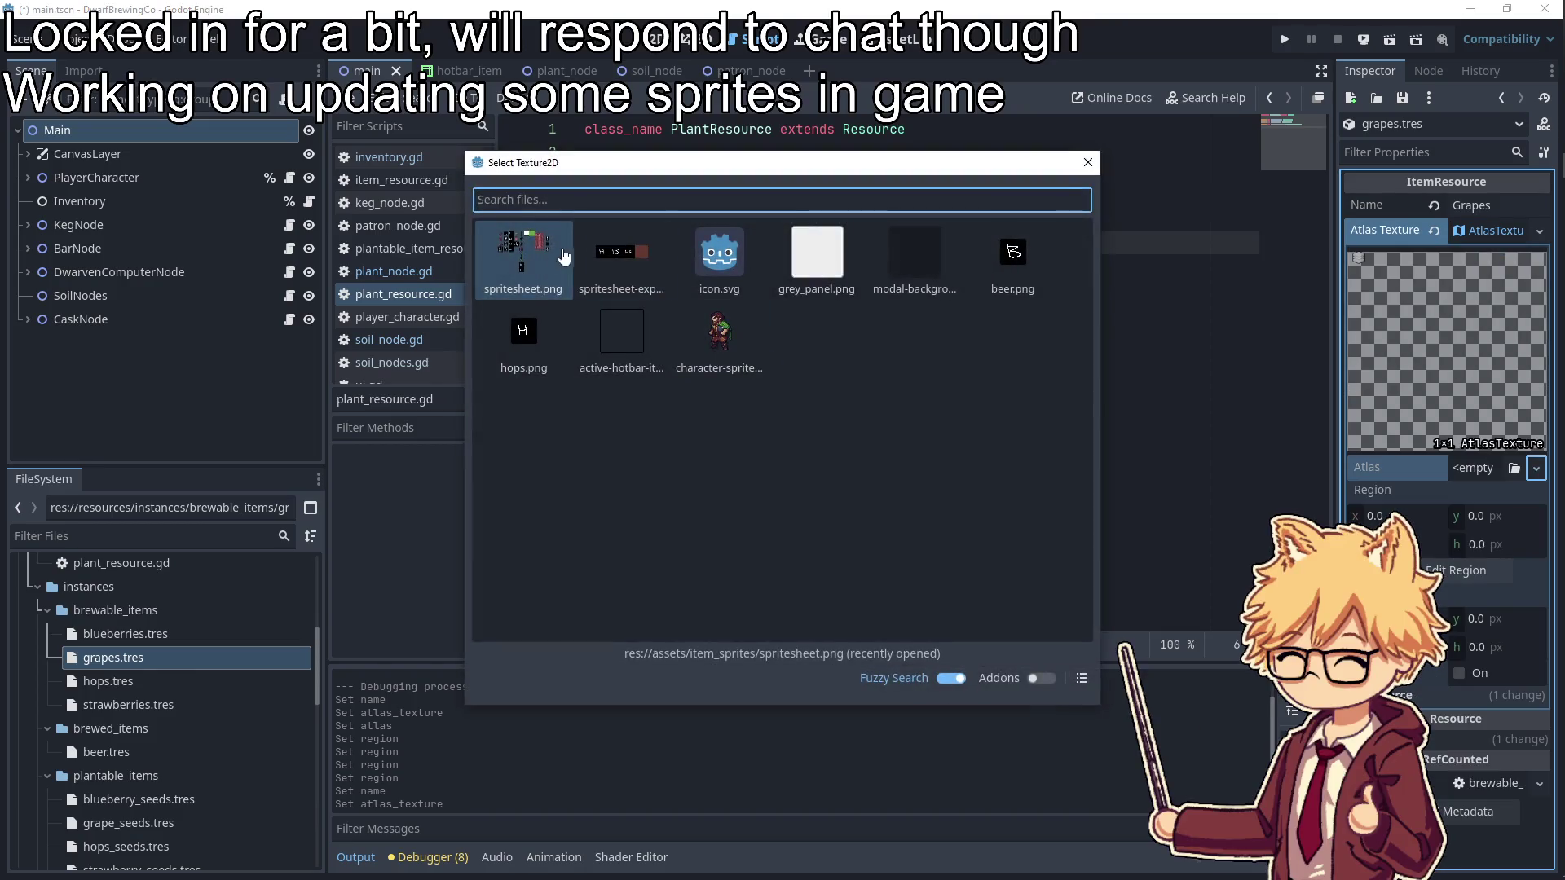
pyautogui.doubleClick(568, 256)
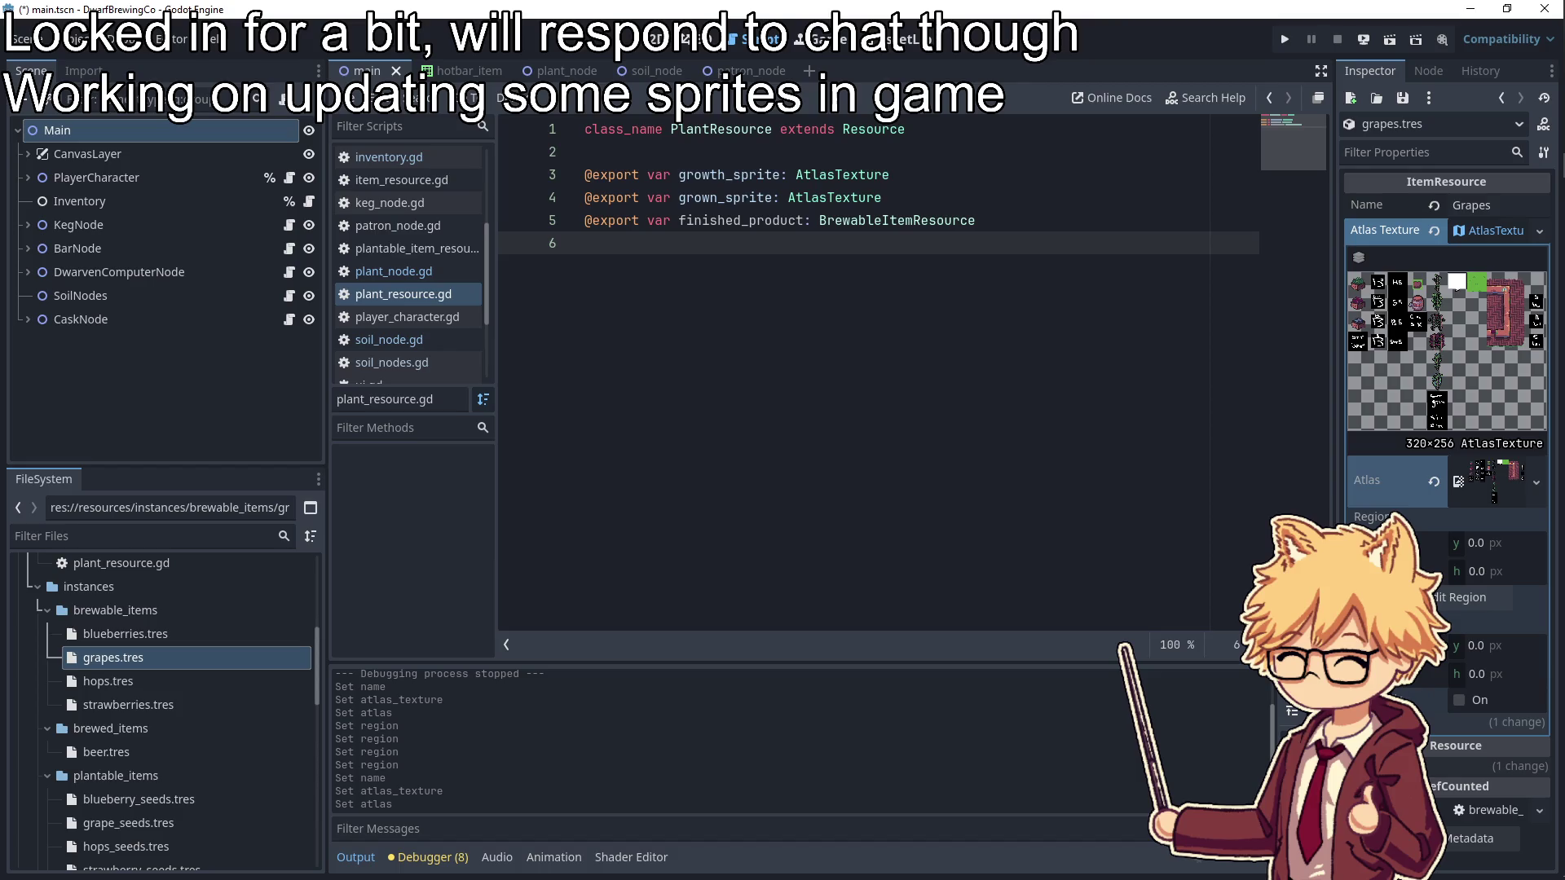
# Set the grapes atlas region to a 32×32 cell at y 32.
pyautogui.click(1426, 543)
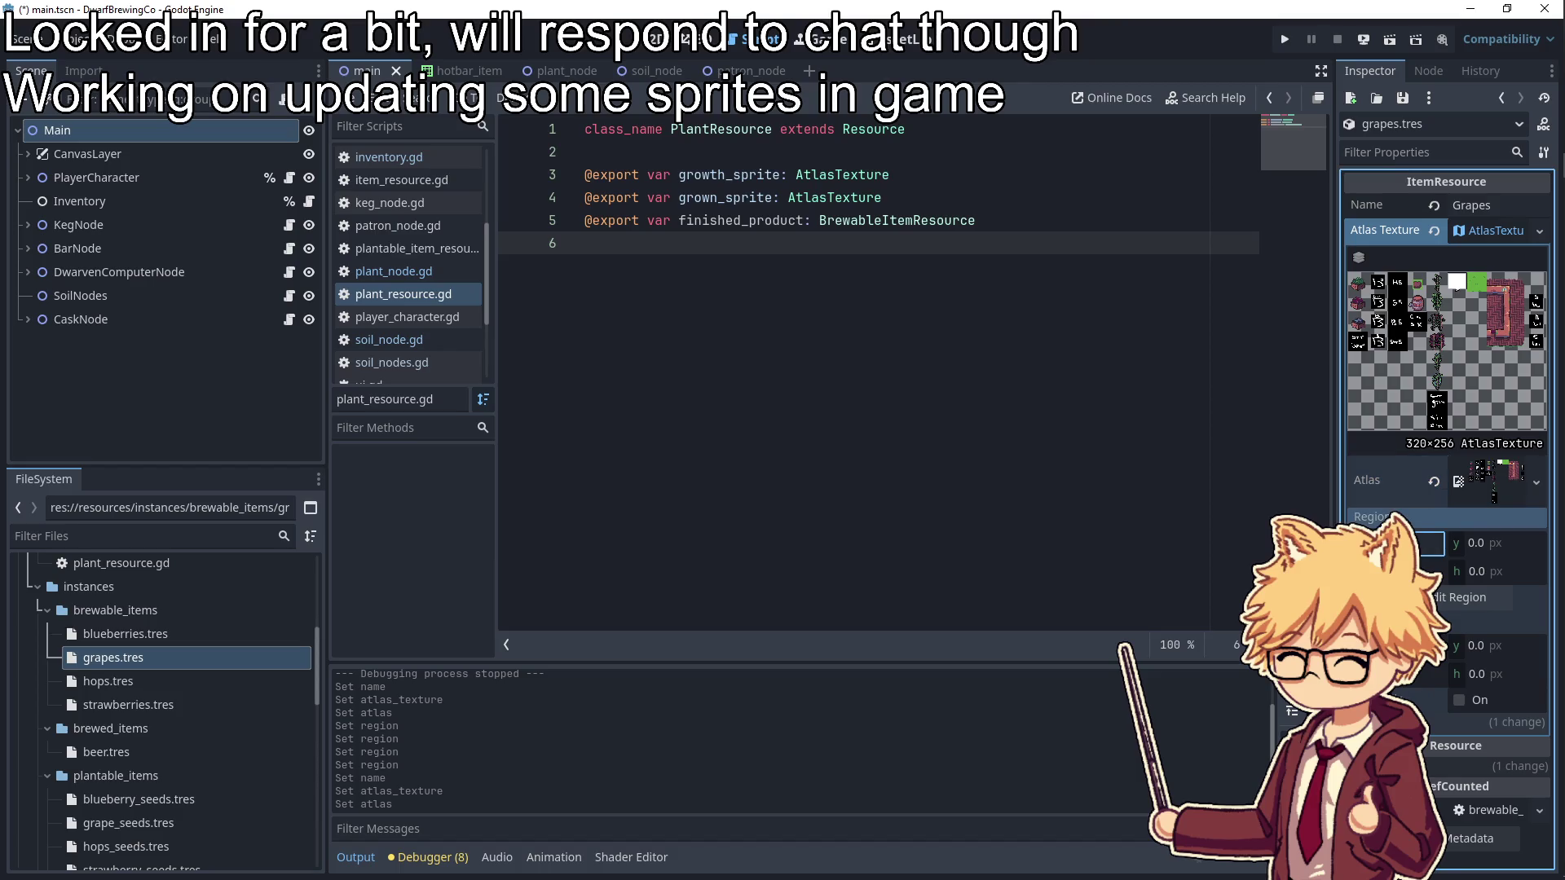
pyautogui.press('Tab')
pyautogui.write('32')
pyautogui.press('Tab')
pyautogui.write('32')
pyautogui.press('Tab')
pyautogui.write('32')
pyautogui.press('Tab')
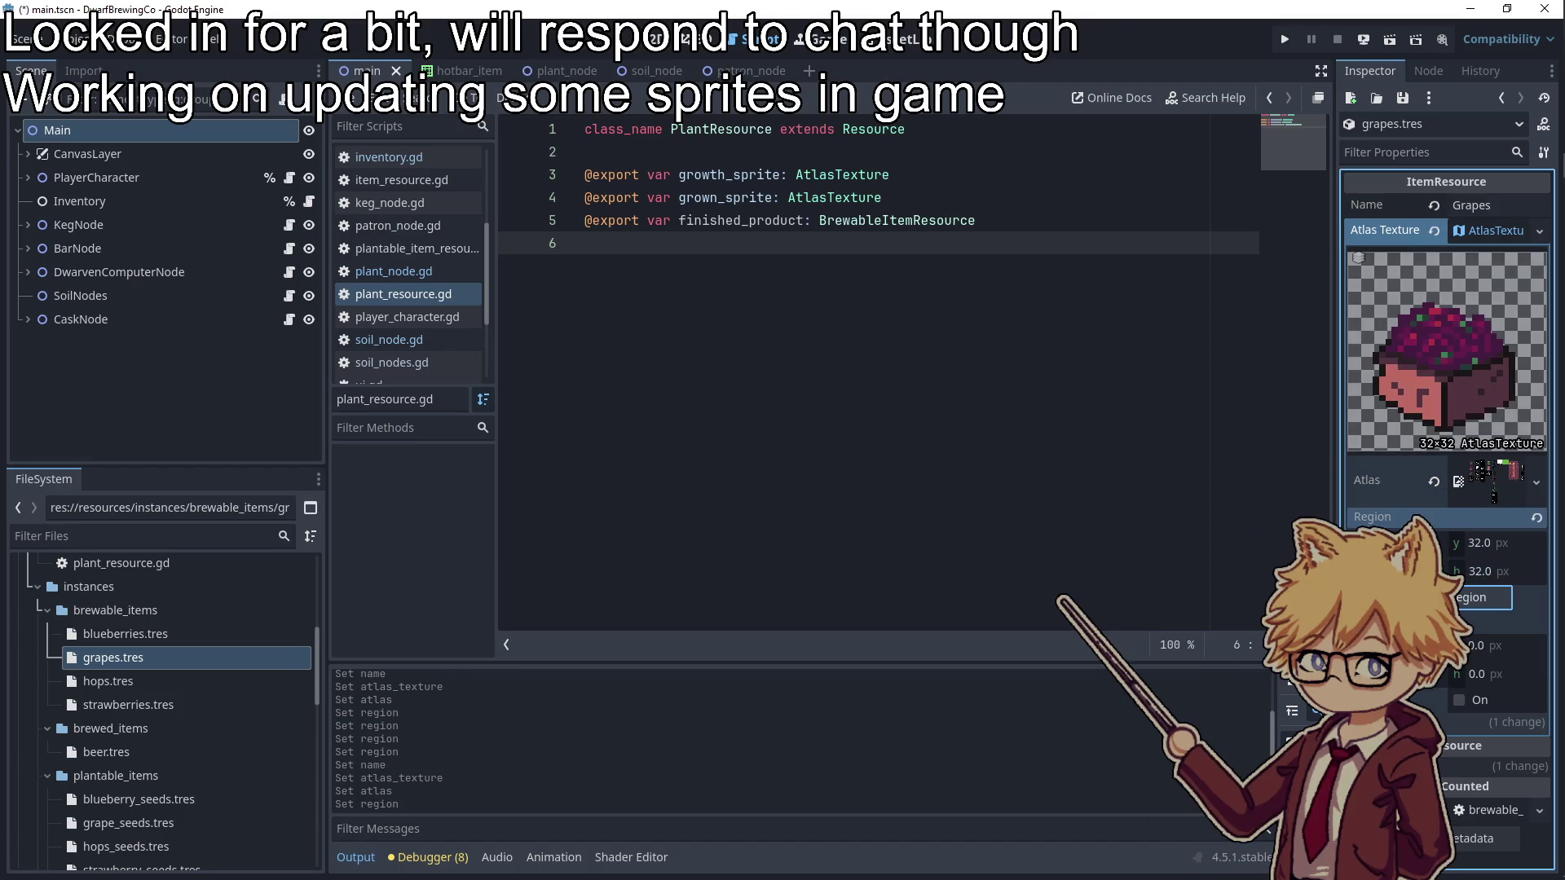
pyautogui.click(839, 412)
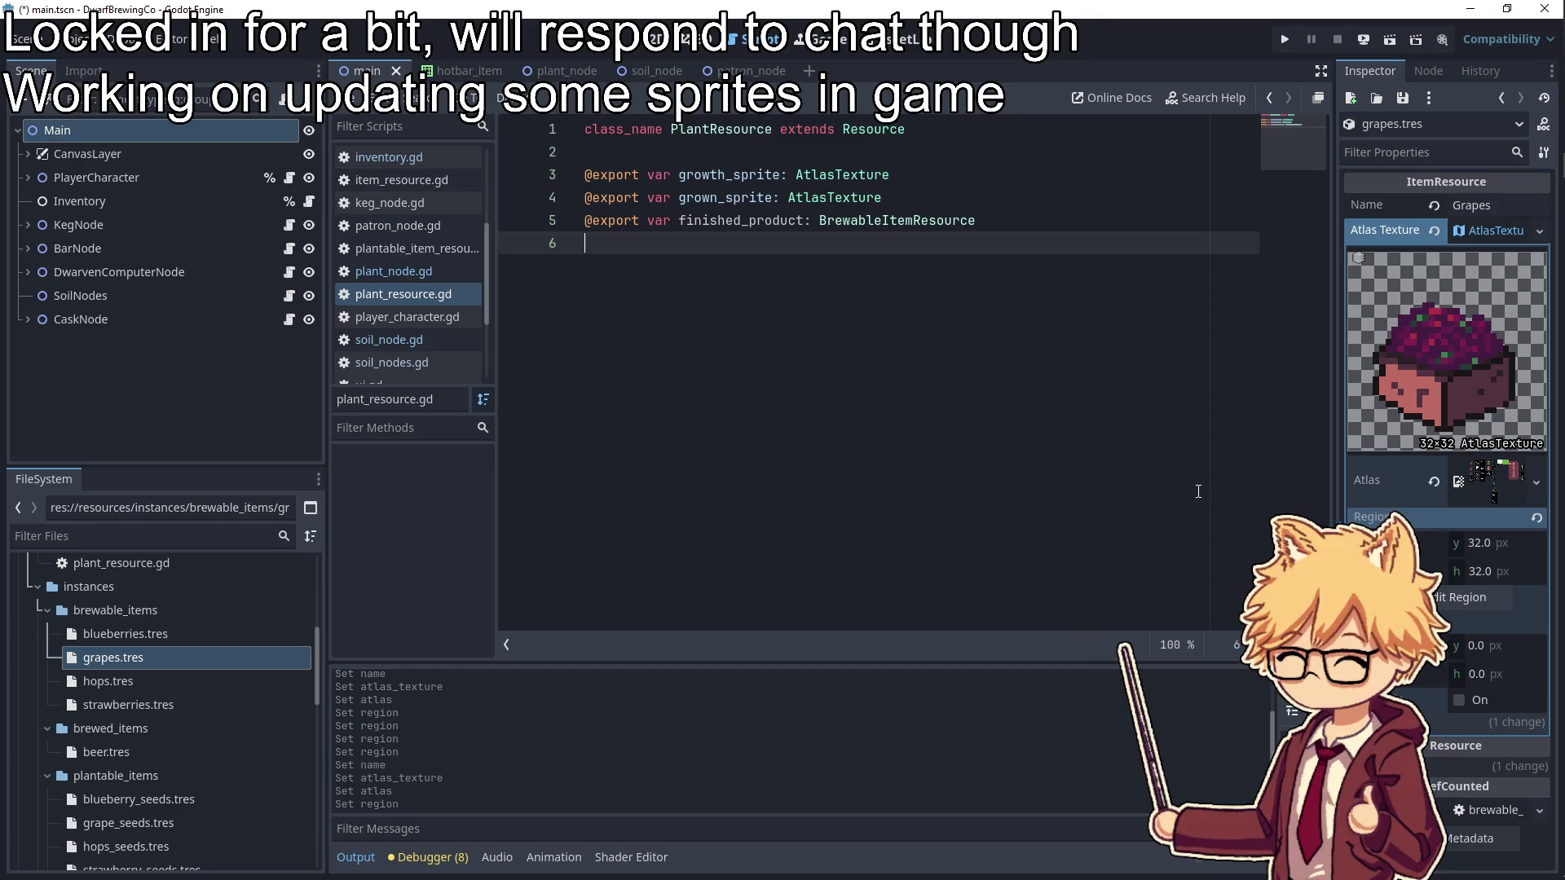
# Rename the strawberries item to Strawberries.
pyautogui.click(198, 699)
pyautogui.click(1475, 204)
pyautogui.write('St')
pyautogui.write('b')
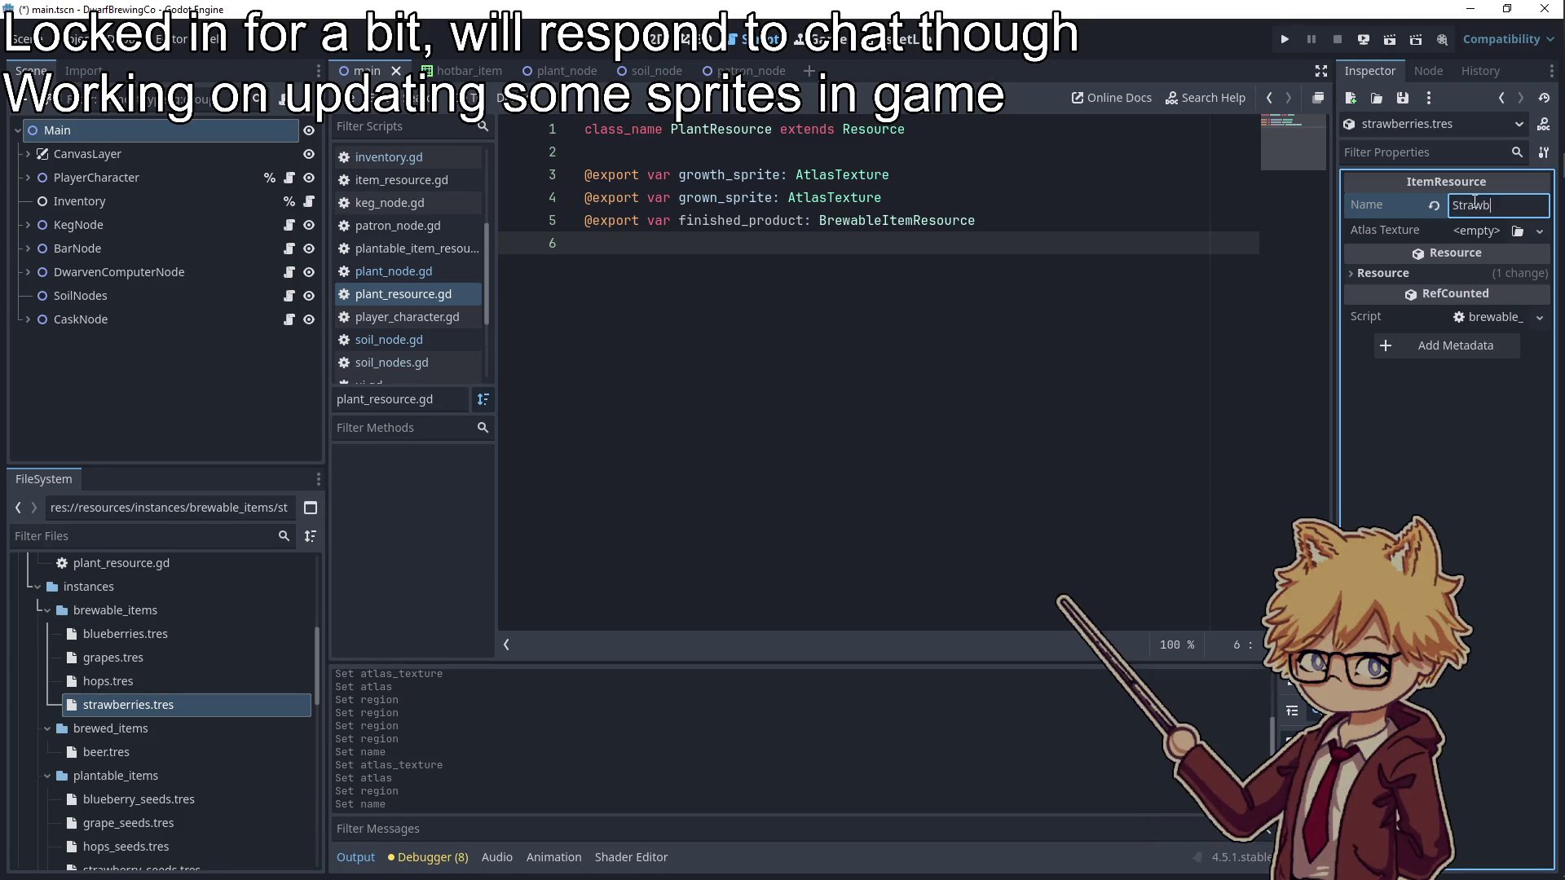
pyautogui.write('es')
pyautogui.press('Return')
# Give Strawberries a new AtlasTexture from the item sprite sheet.
pyautogui.click(1460, 228)
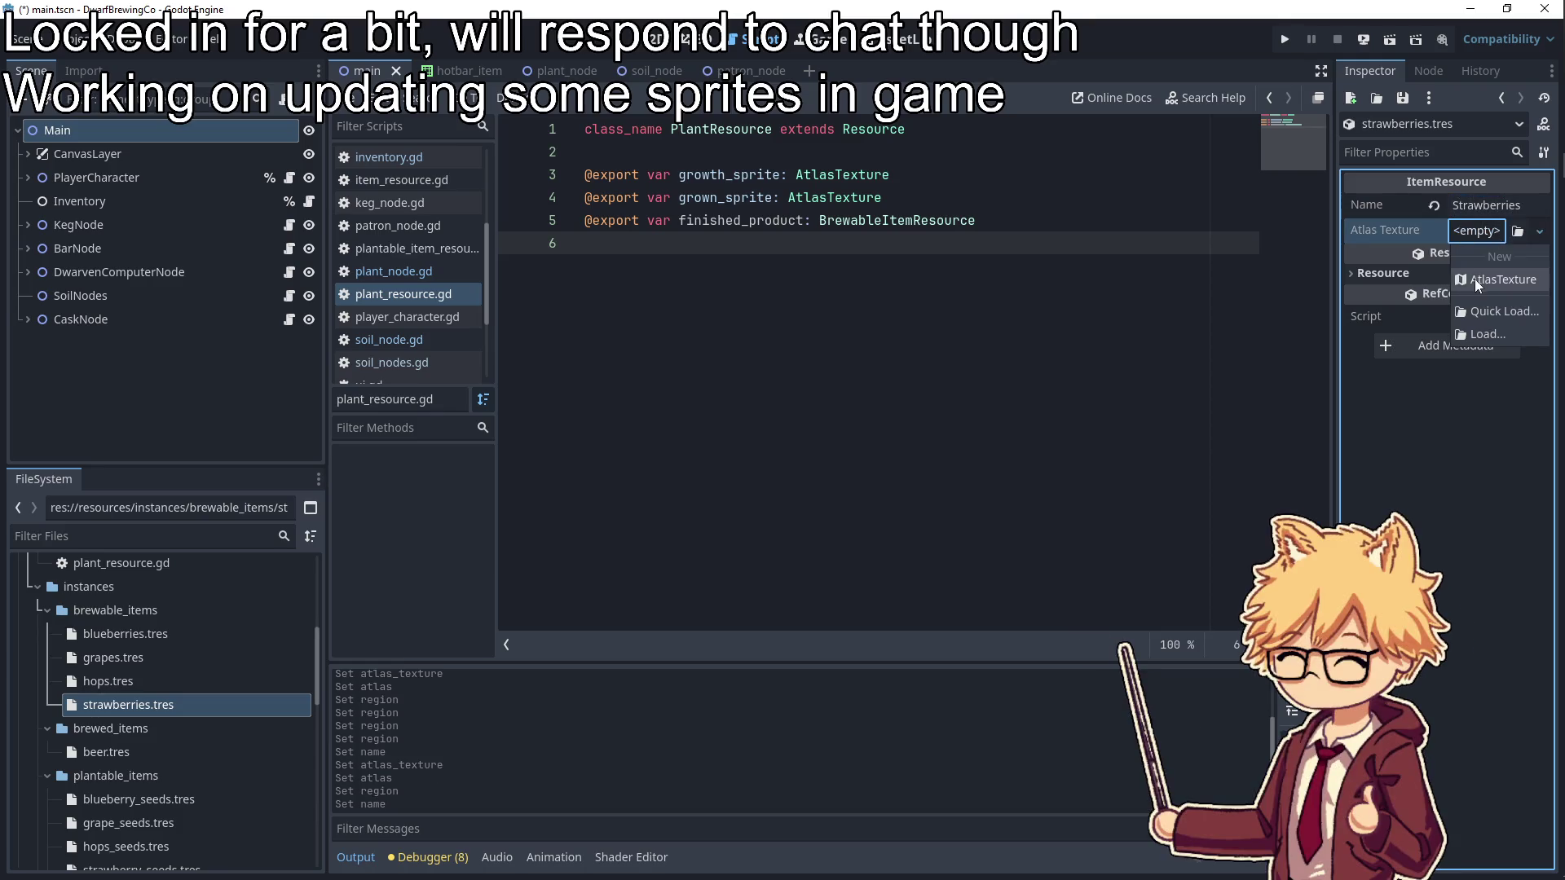
pyautogui.click(1475, 279)
pyautogui.click(1480, 479)
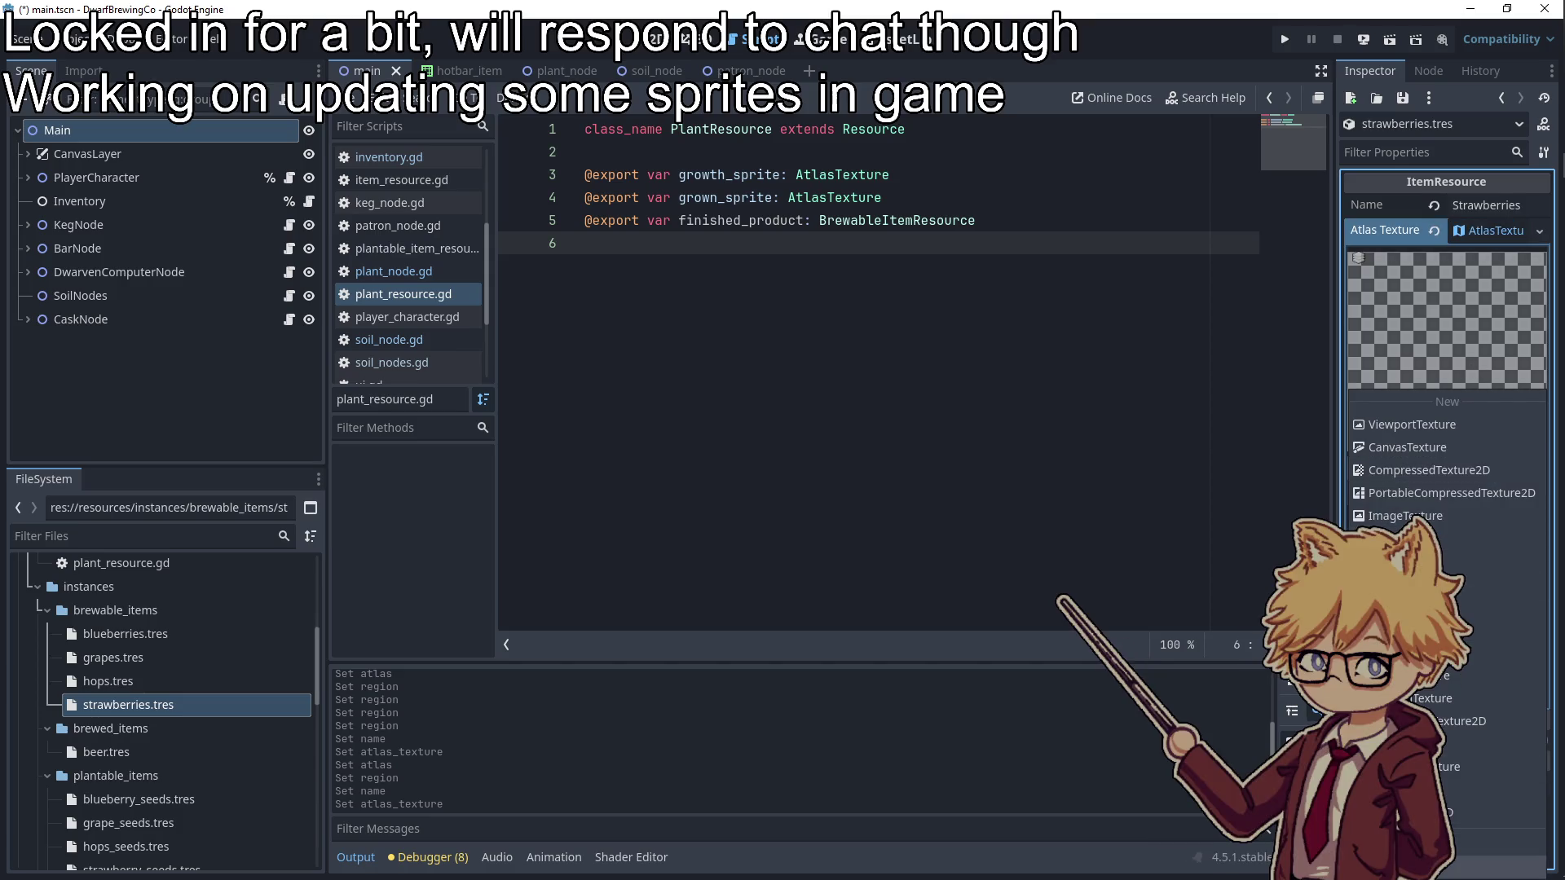
pyautogui.click(1457, 698)
pyautogui.doubleClick(541, 268)
pyautogui.doubleClick(864, 264)
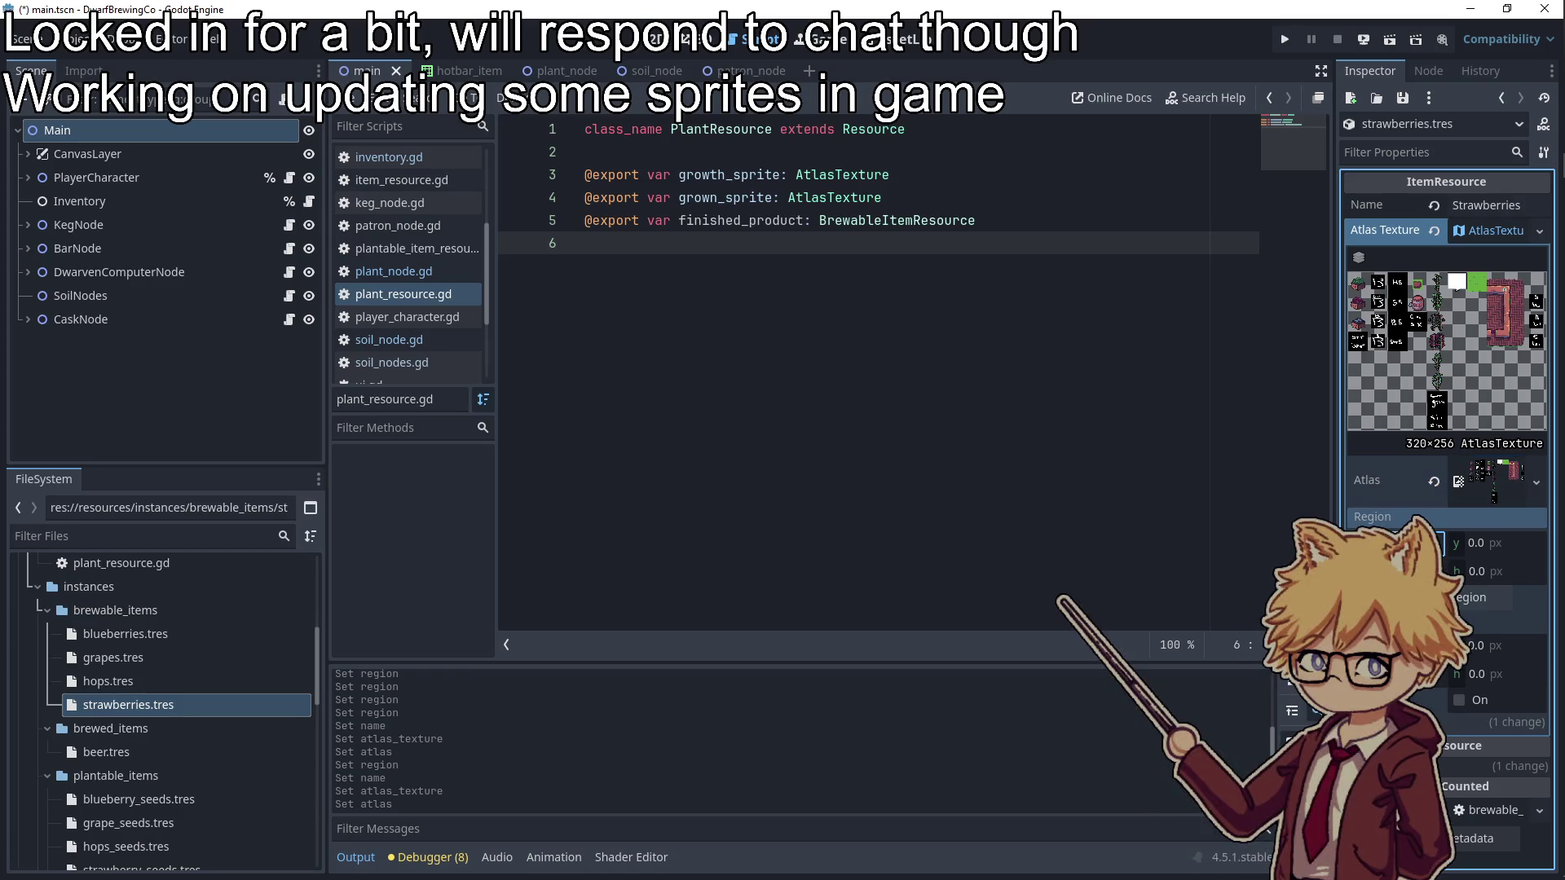
# Set the strawberries atlas region to y 96 with height 32, and save.
pyautogui.click(1475, 543)
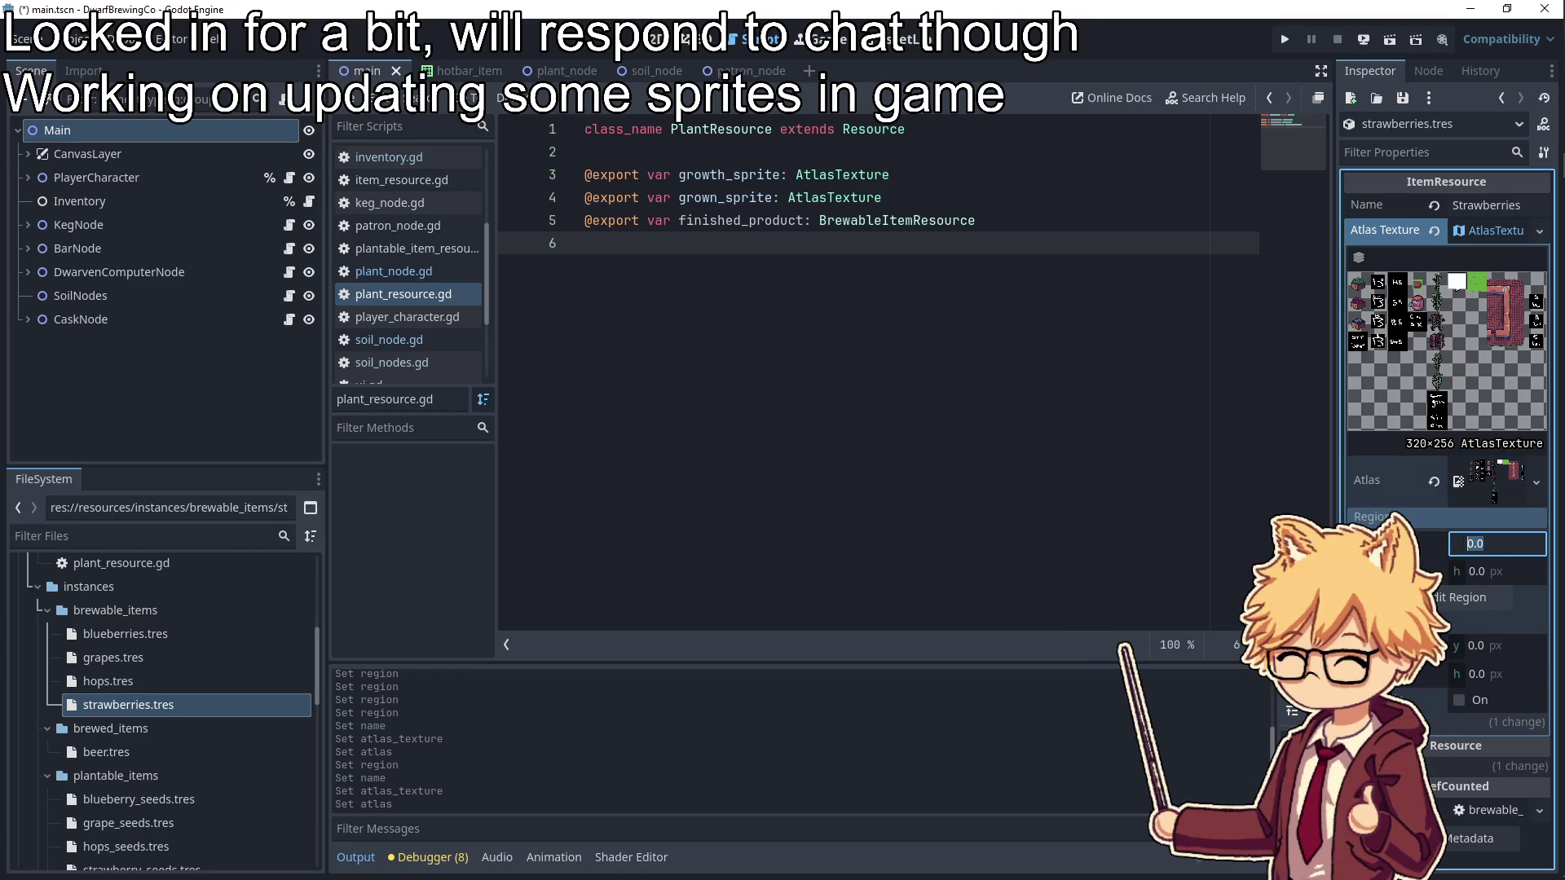
pyautogui.write('96')
pyautogui.press('Tab')
pyautogui.write('32')
pyautogui.hotkey('ctrl', 's')
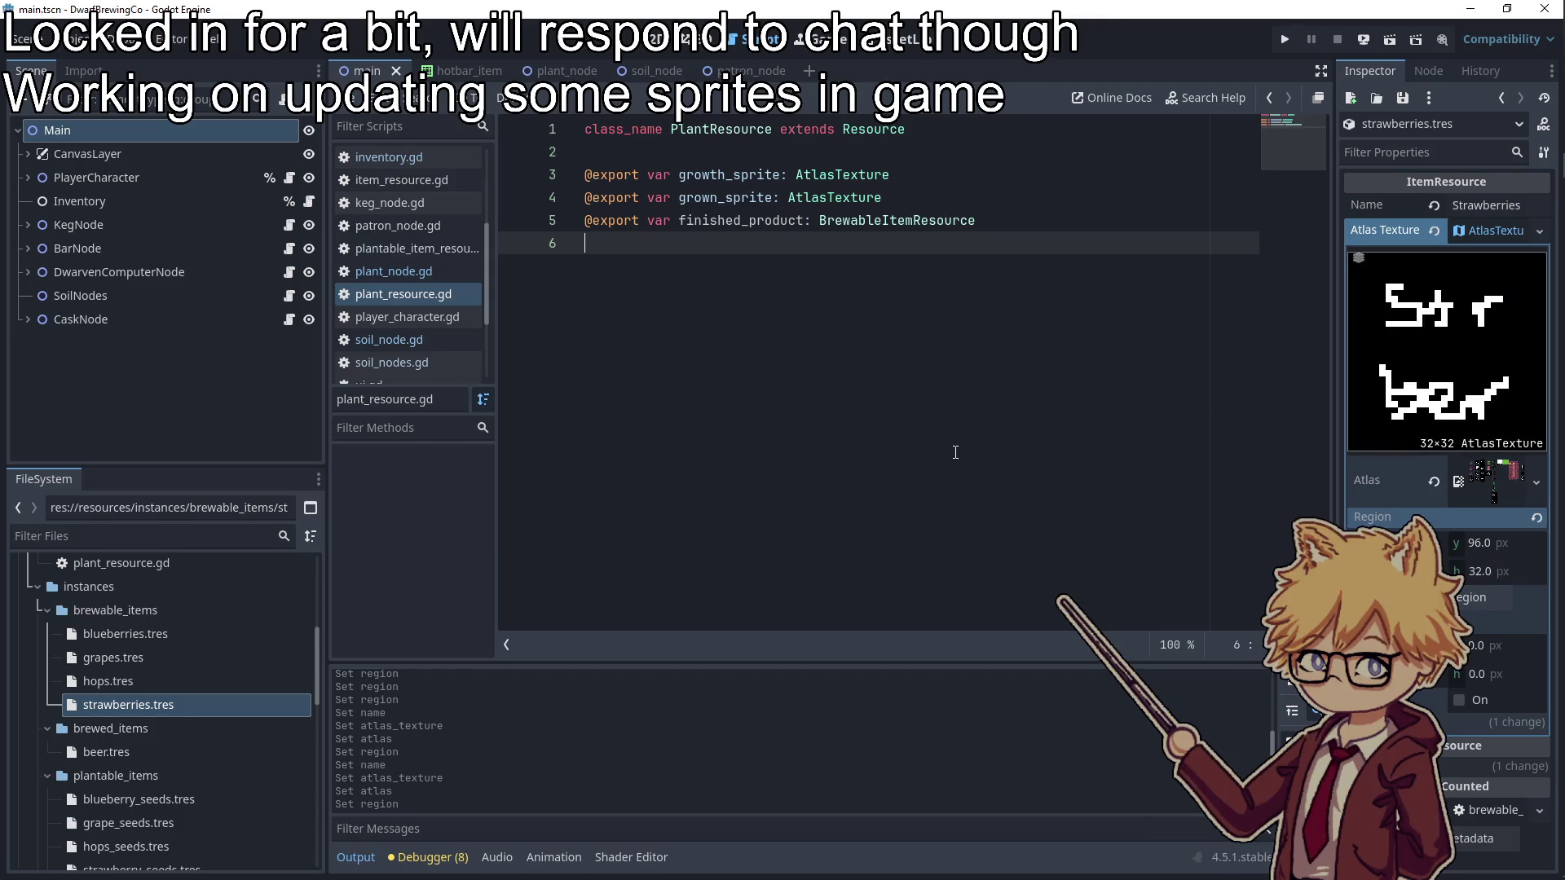
pyautogui.scroll(-3, 173, 648)
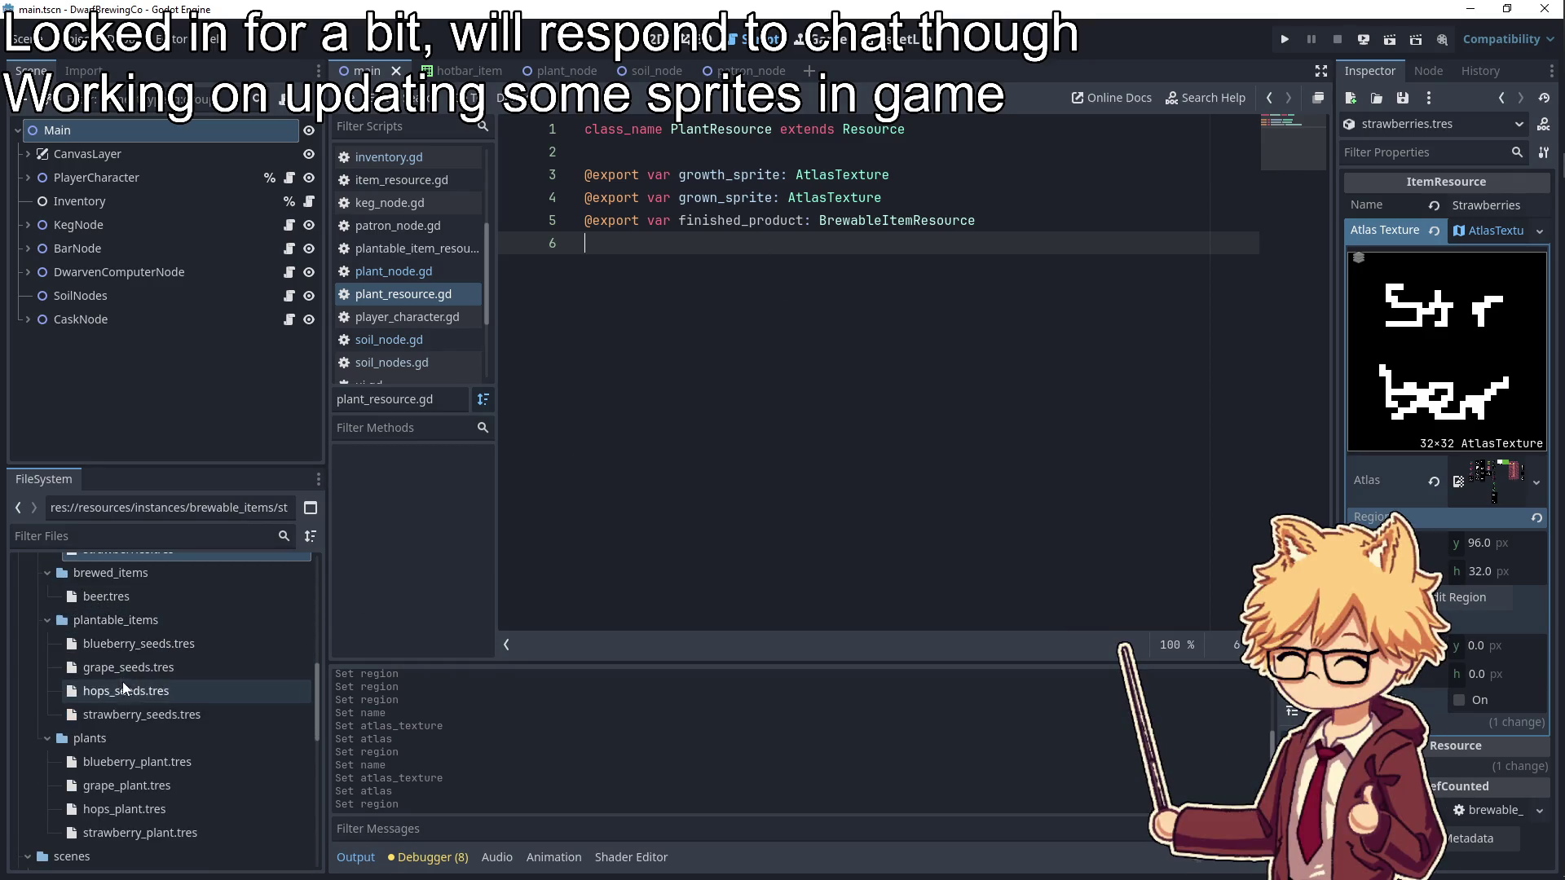
# Set blueberry_plant's Finished Product to blueberries.tres.
pyautogui.click(126, 761)
pyautogui.click(1387, 259)
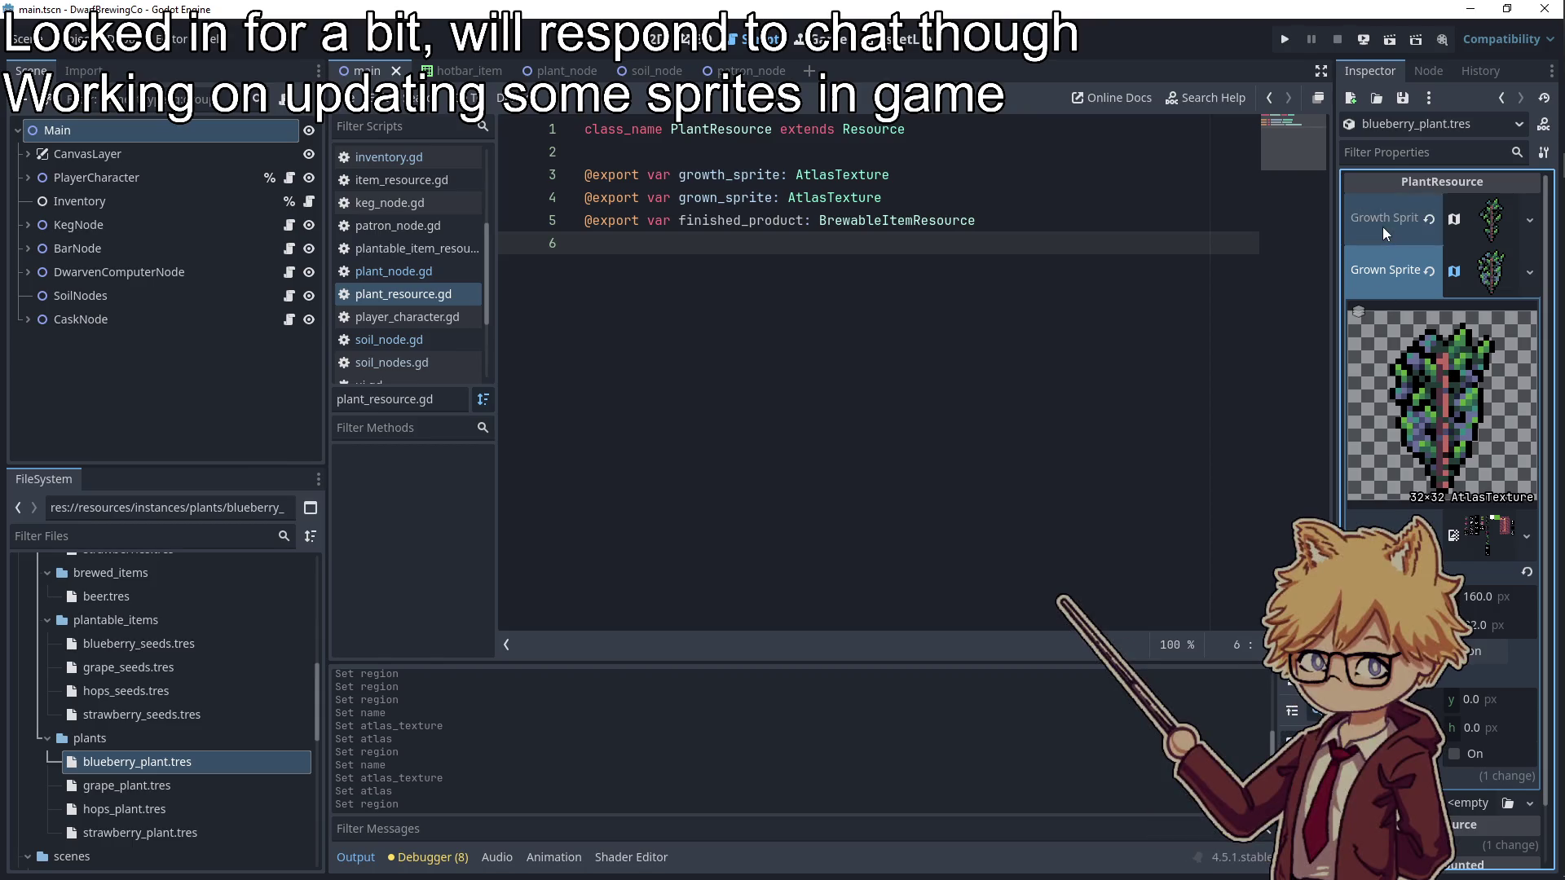
pyautogui.moveTo(1358, 313)
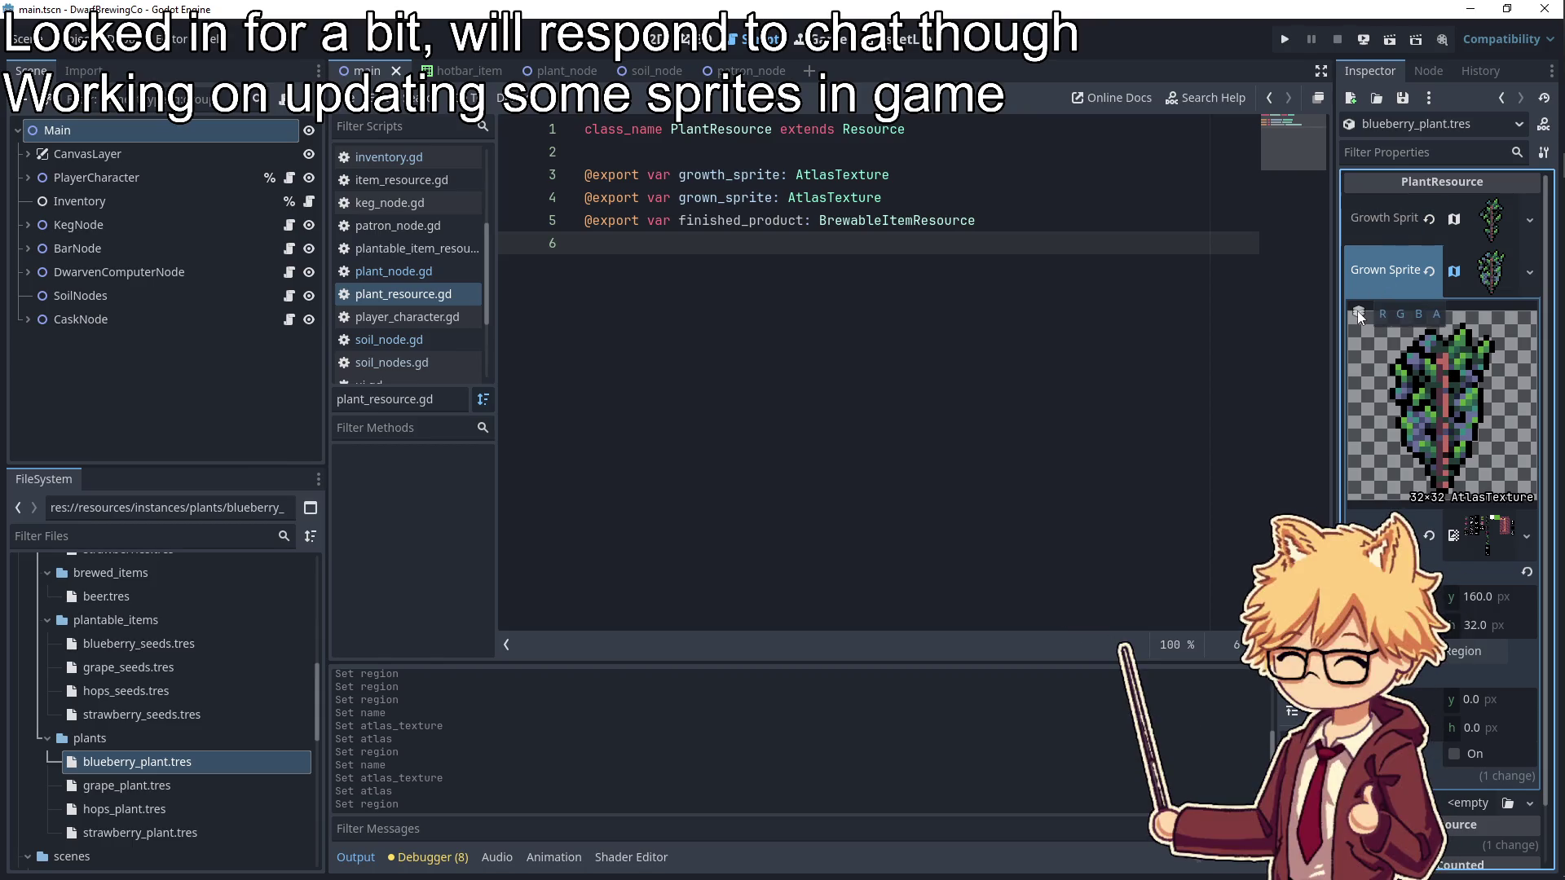
pyautogui.click(1521, 271)
pyautogui.press('Escape')
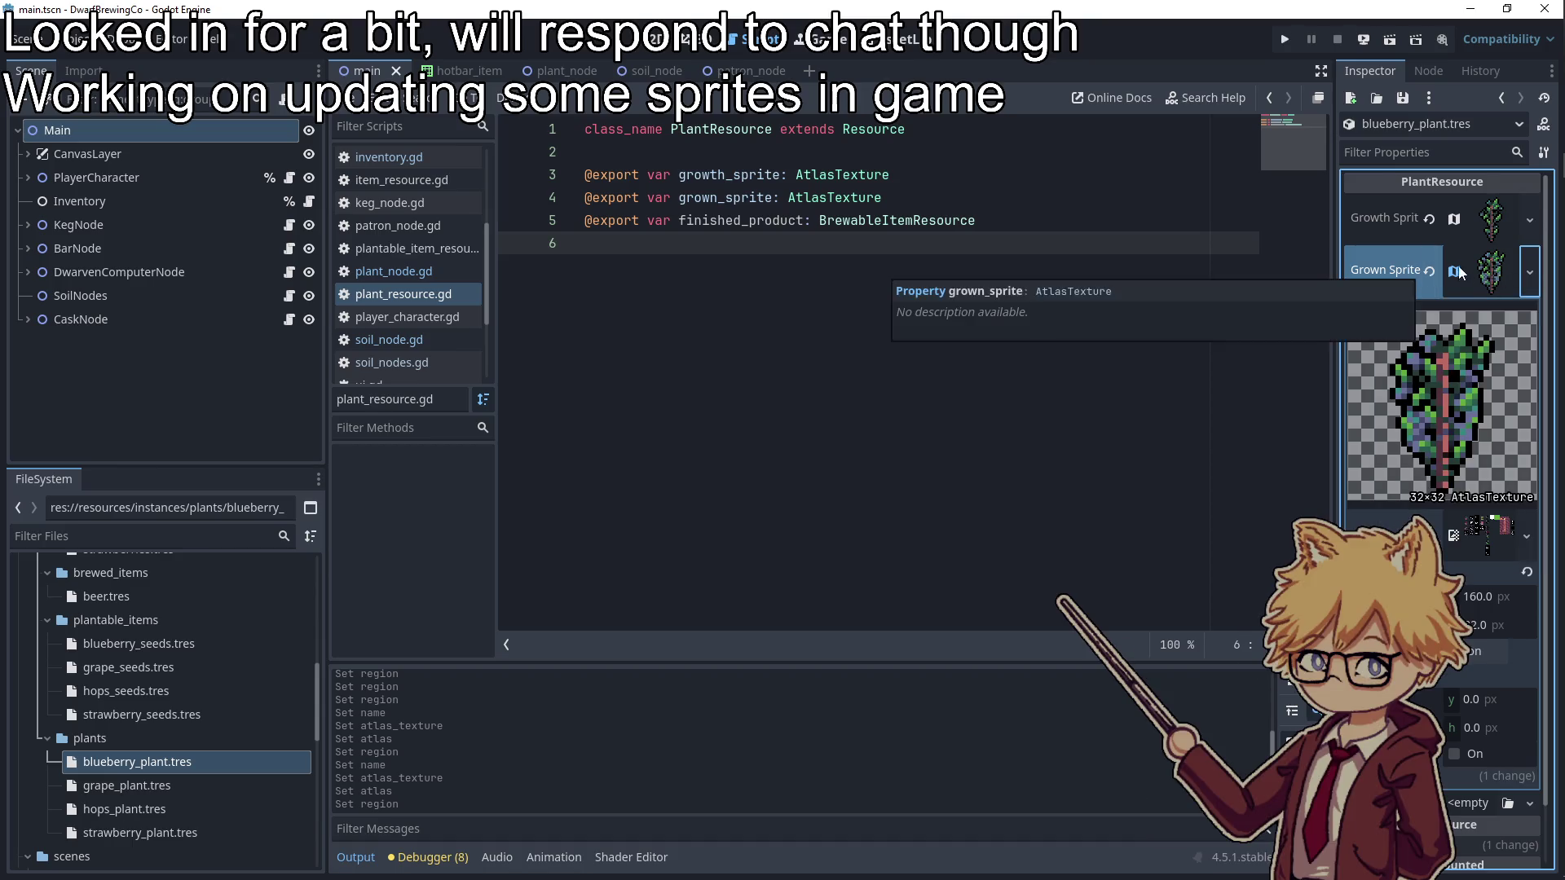
pyautogui.click(1461, 269)
pyautogui.click(1459, 311)
pyautogui.click(1443, 391)
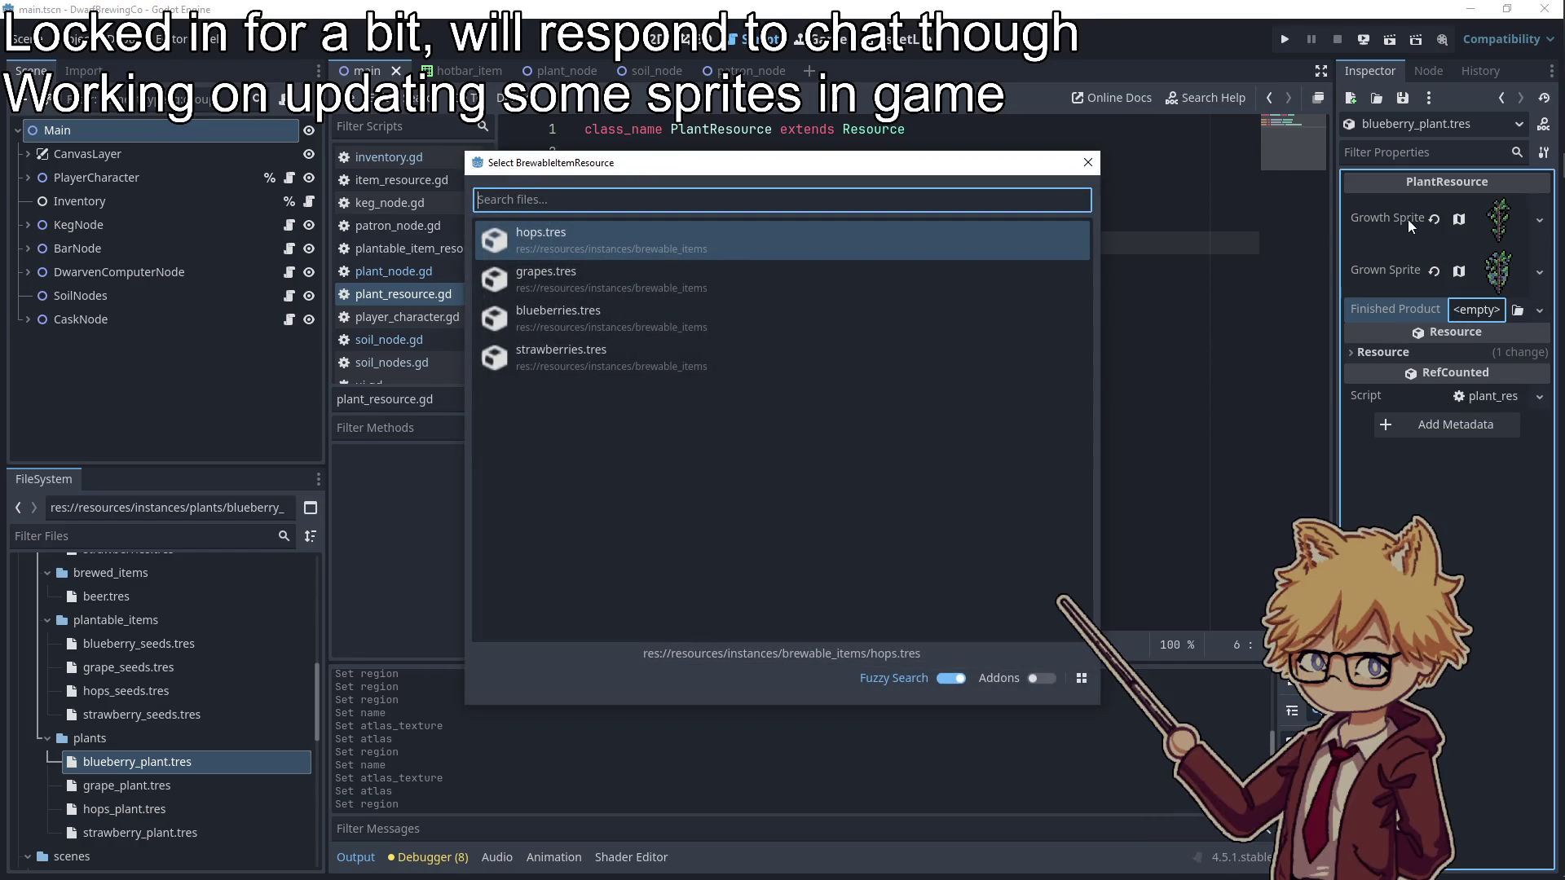
pyautogui.doubleClick(609, 320)
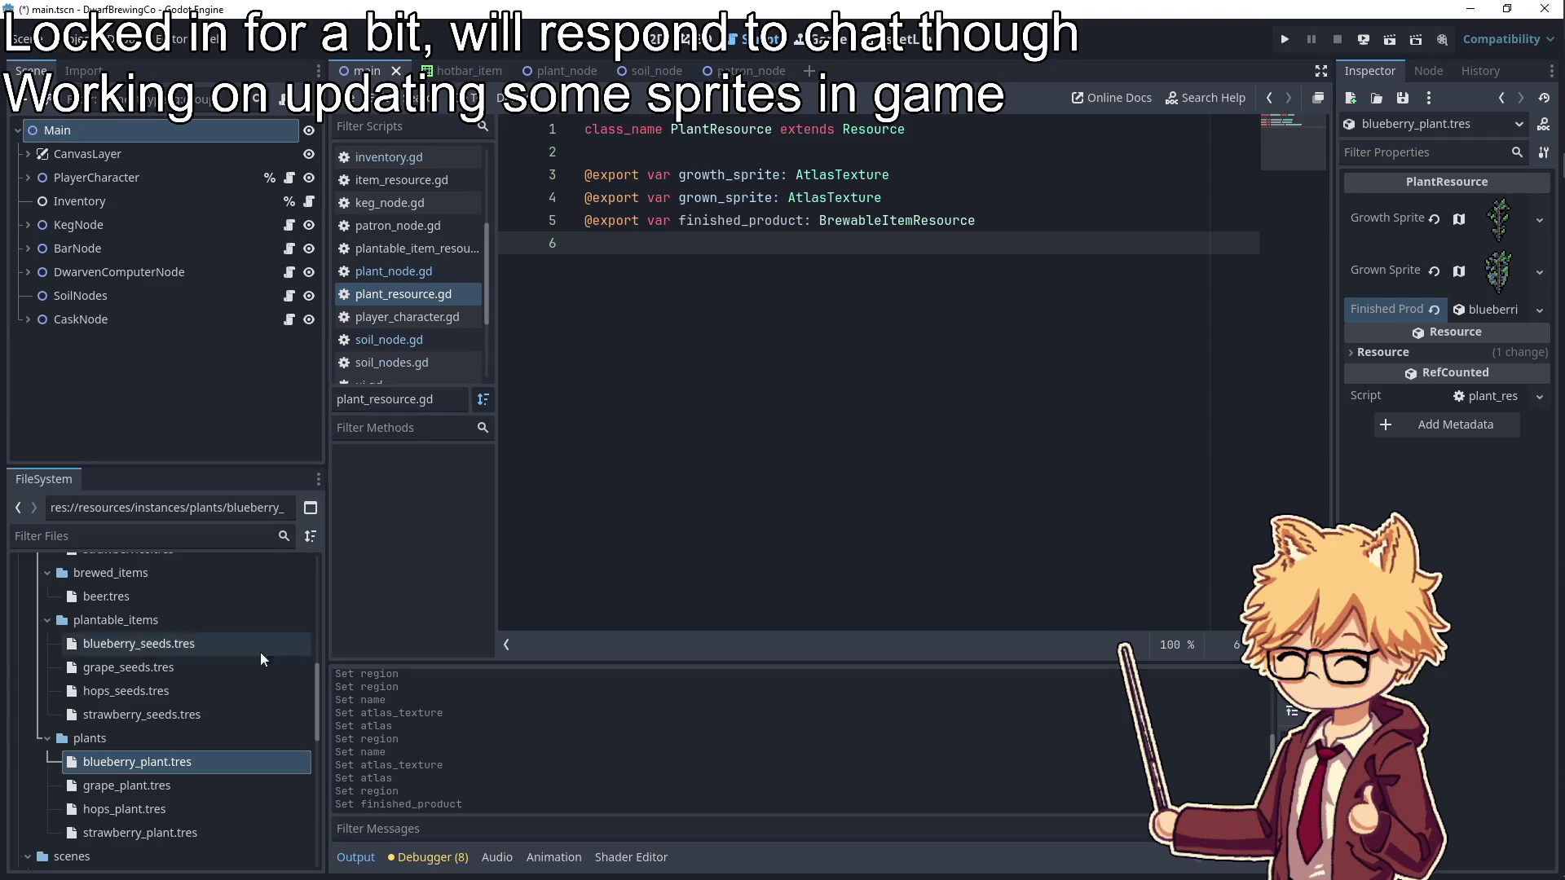
# Set grape_plant's Finished Product to grapes.tres.
pyautogui.click(161, 787)
pyautogui.click(1500, 218)
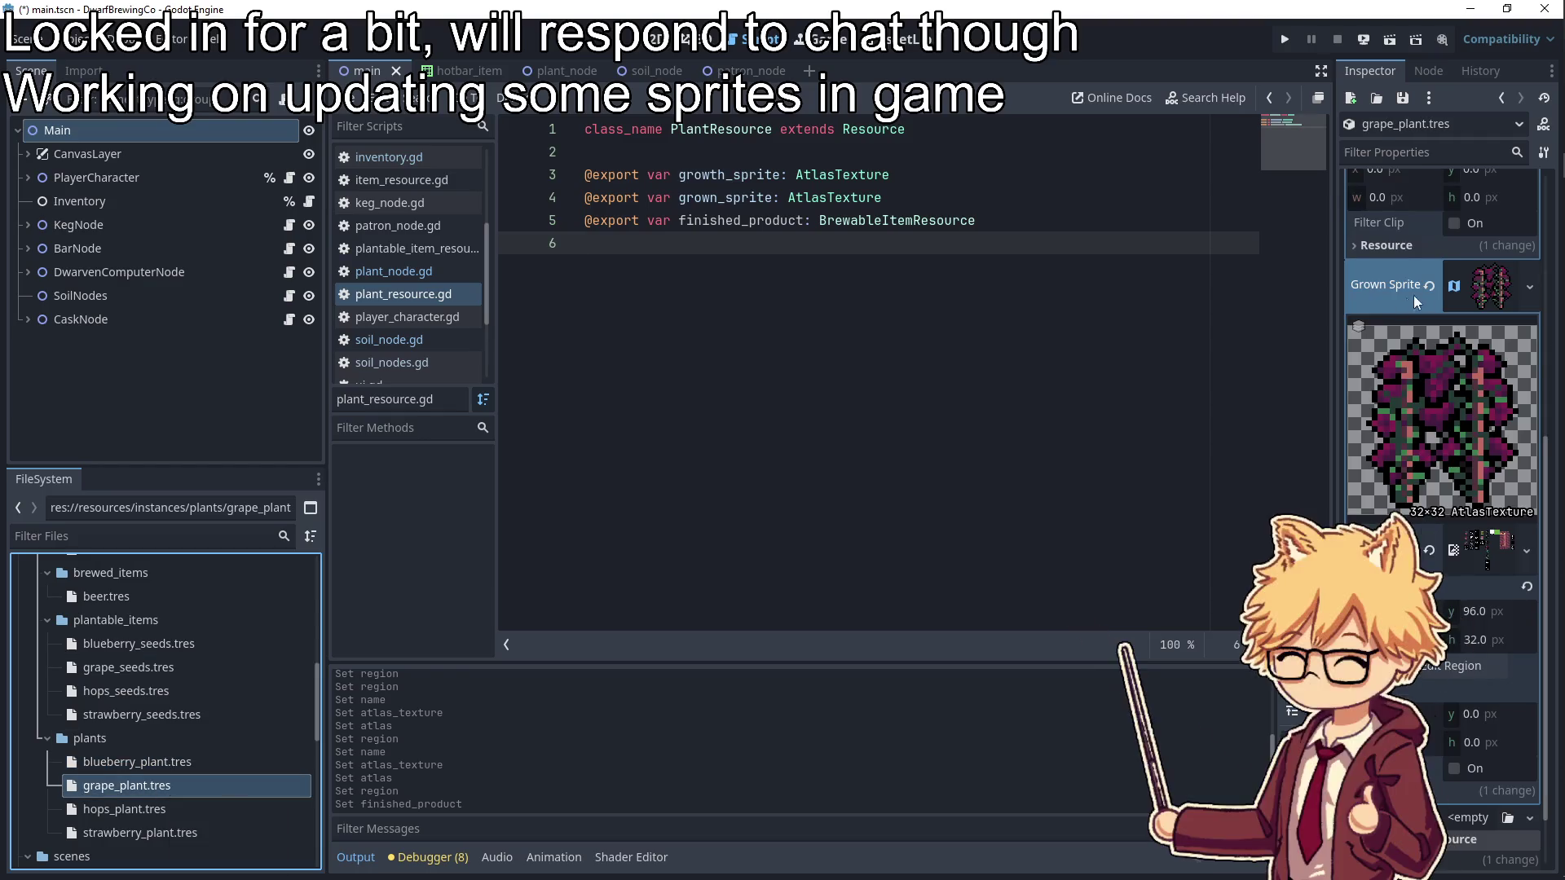
pyautogui.scroll(-2, 1452, 292)
pyautogui.scroll(2, 1452, 291)
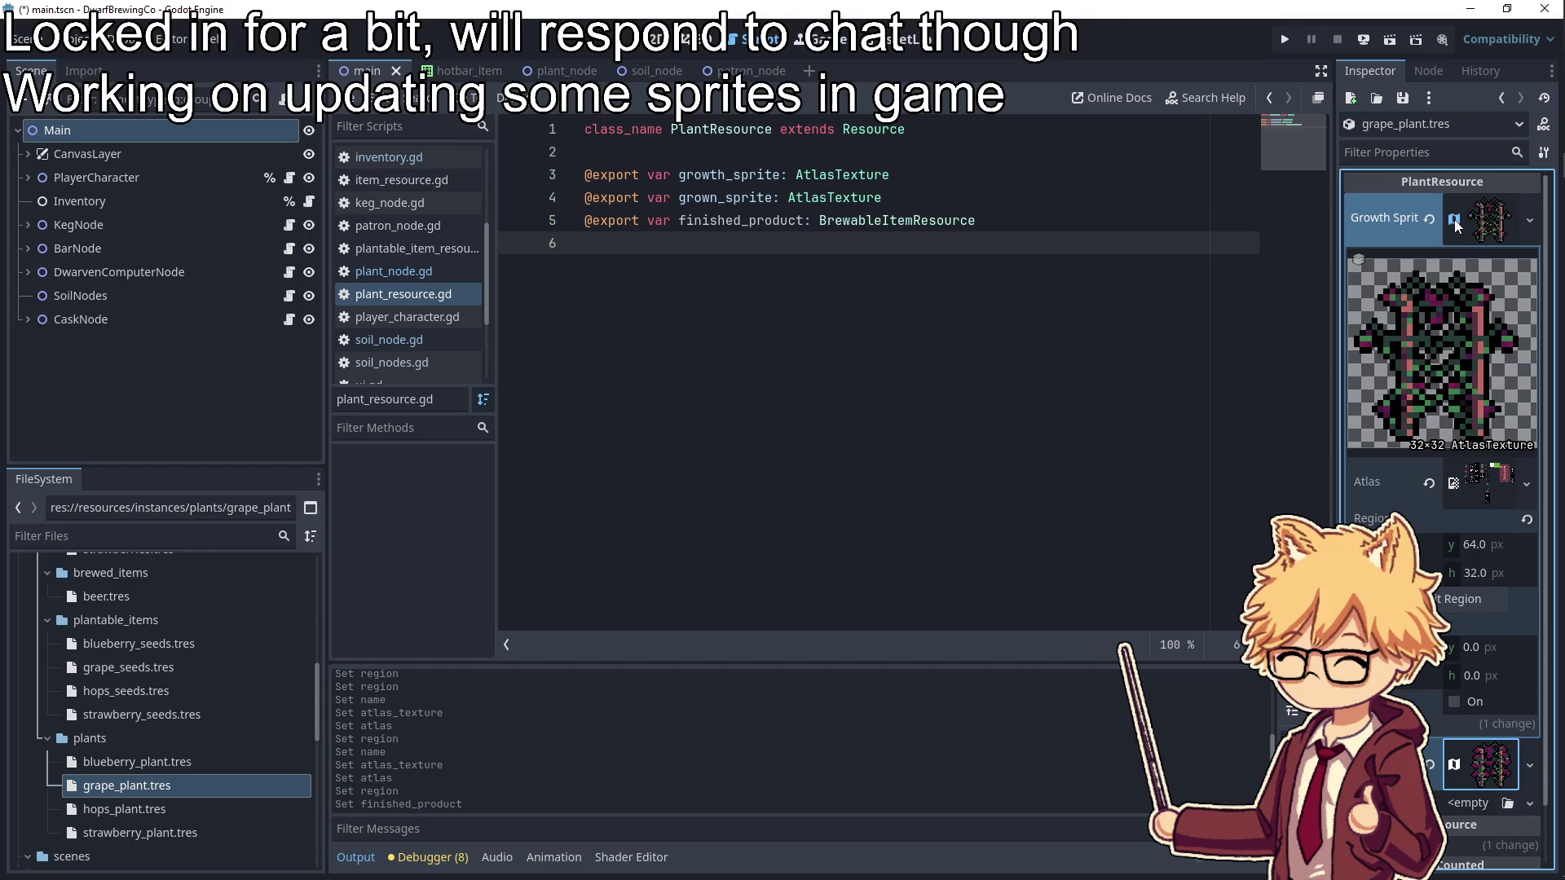
pyautogui.click(1458, 227)
pyautogui.click(1480, 310)
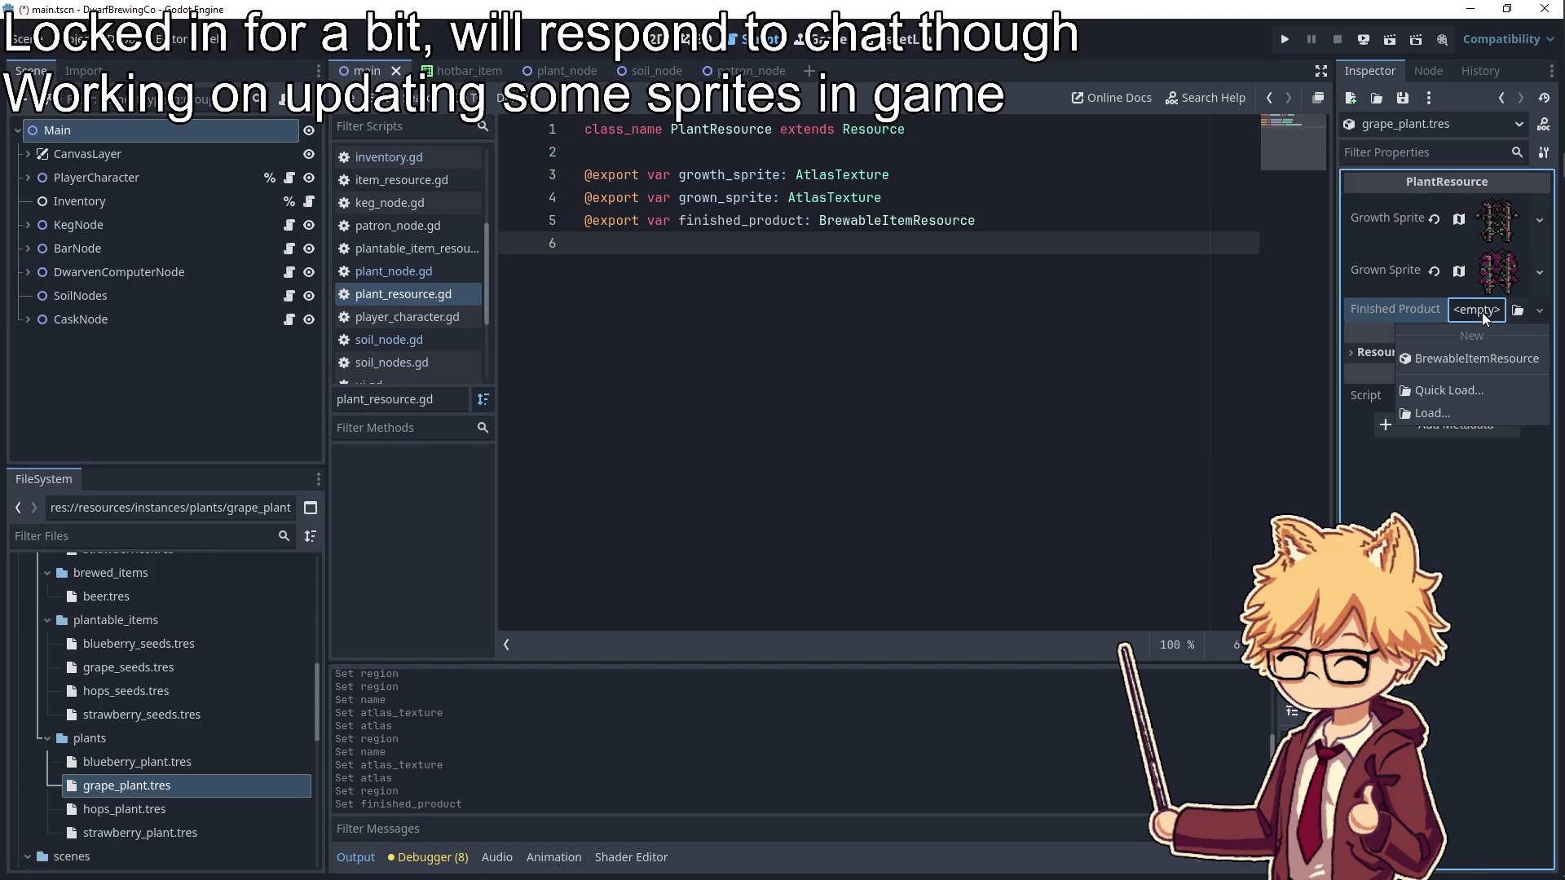
pyautogui.click(1430, 390)
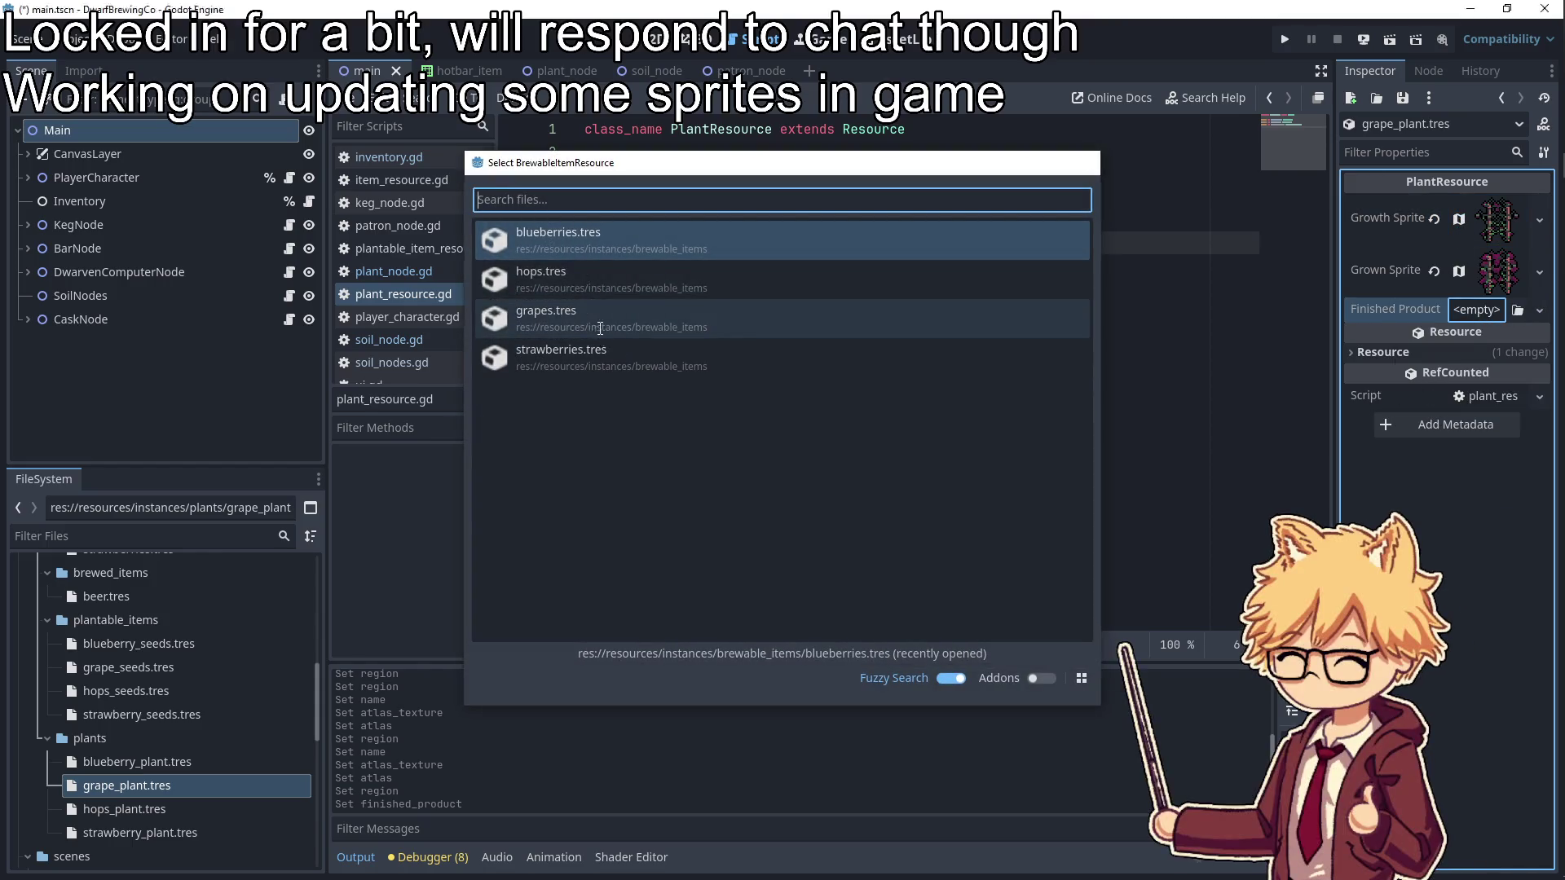
pyautogui.doubleClick(601, 326)
pyautogui.click(169, 808)
# Set strawberry_plant's Finished Product to strawberries.tres.
pyautogui.click(159, 833)
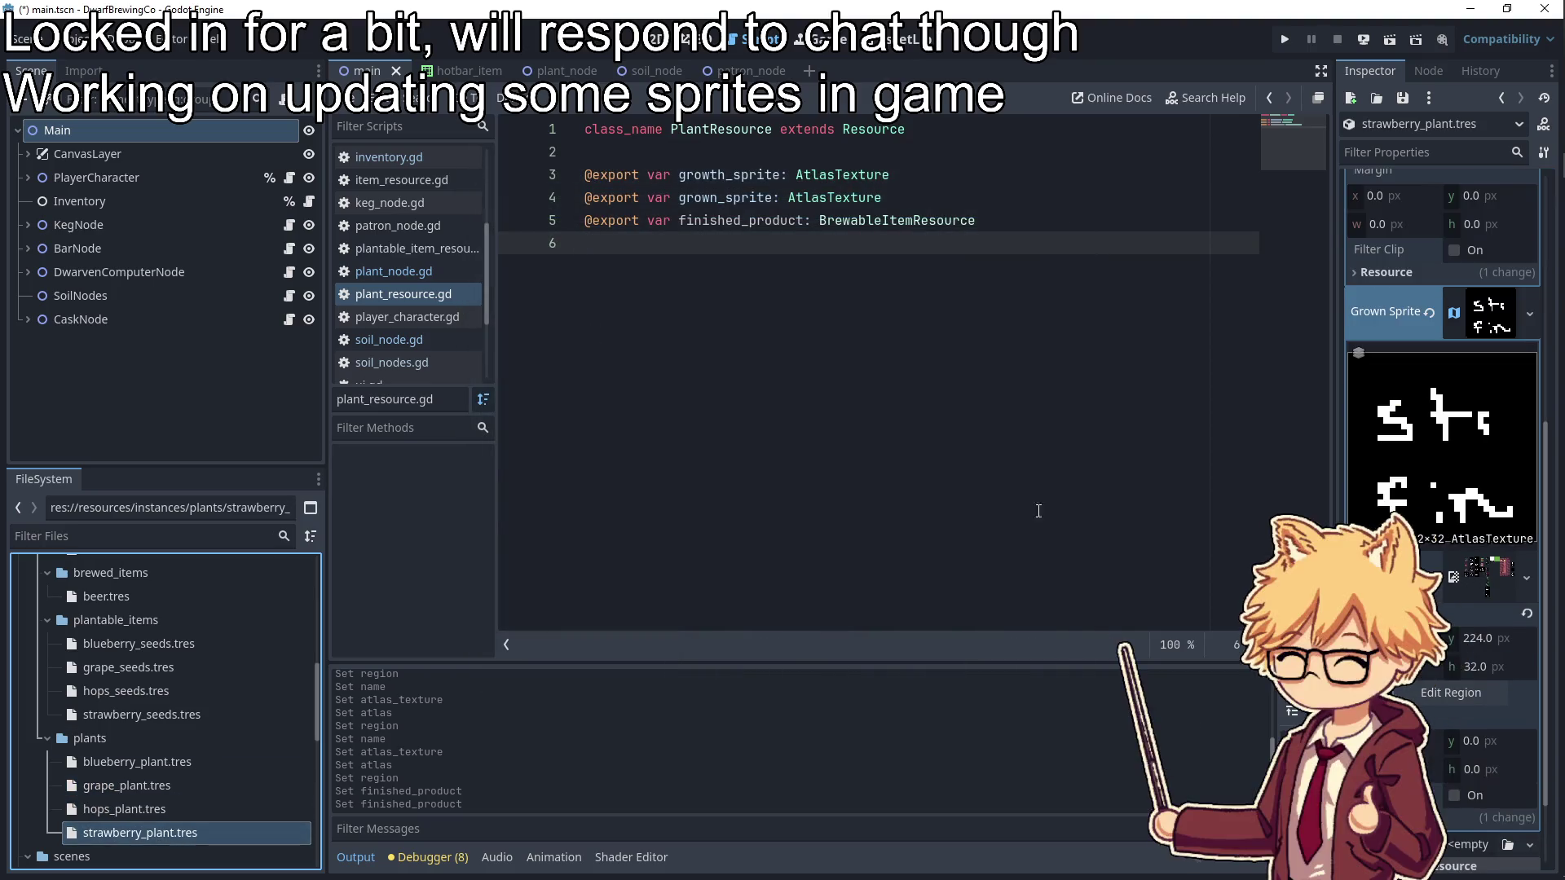
pyautogui.click(1454, 316)
pyautogui.scroll(5, 1454, 316)
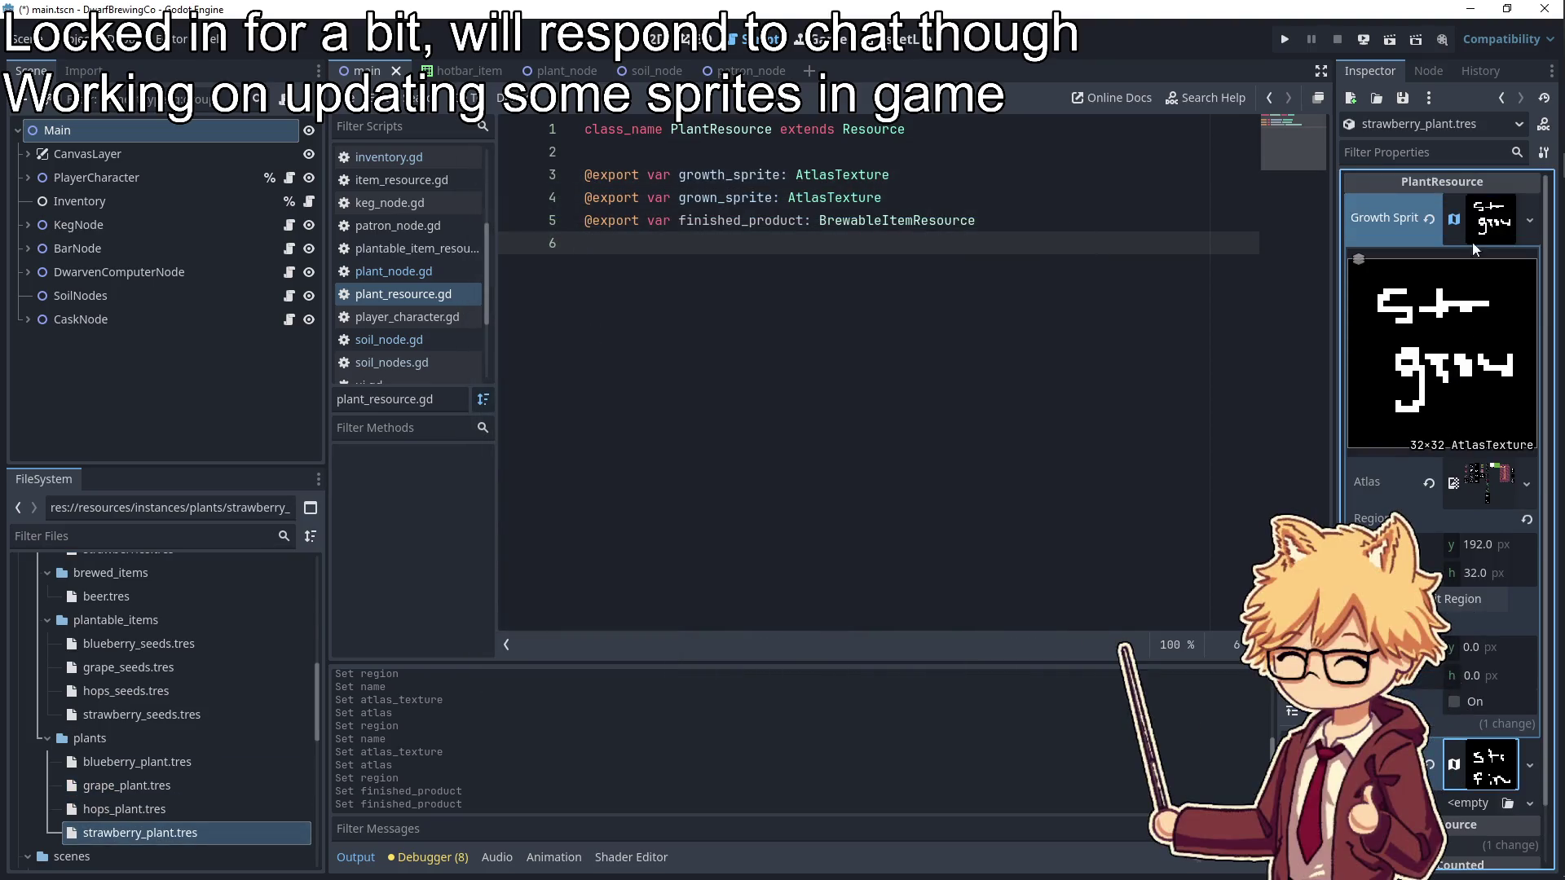
pyautogui.click(1496, 220)
pyautogui.click(1476, 309)
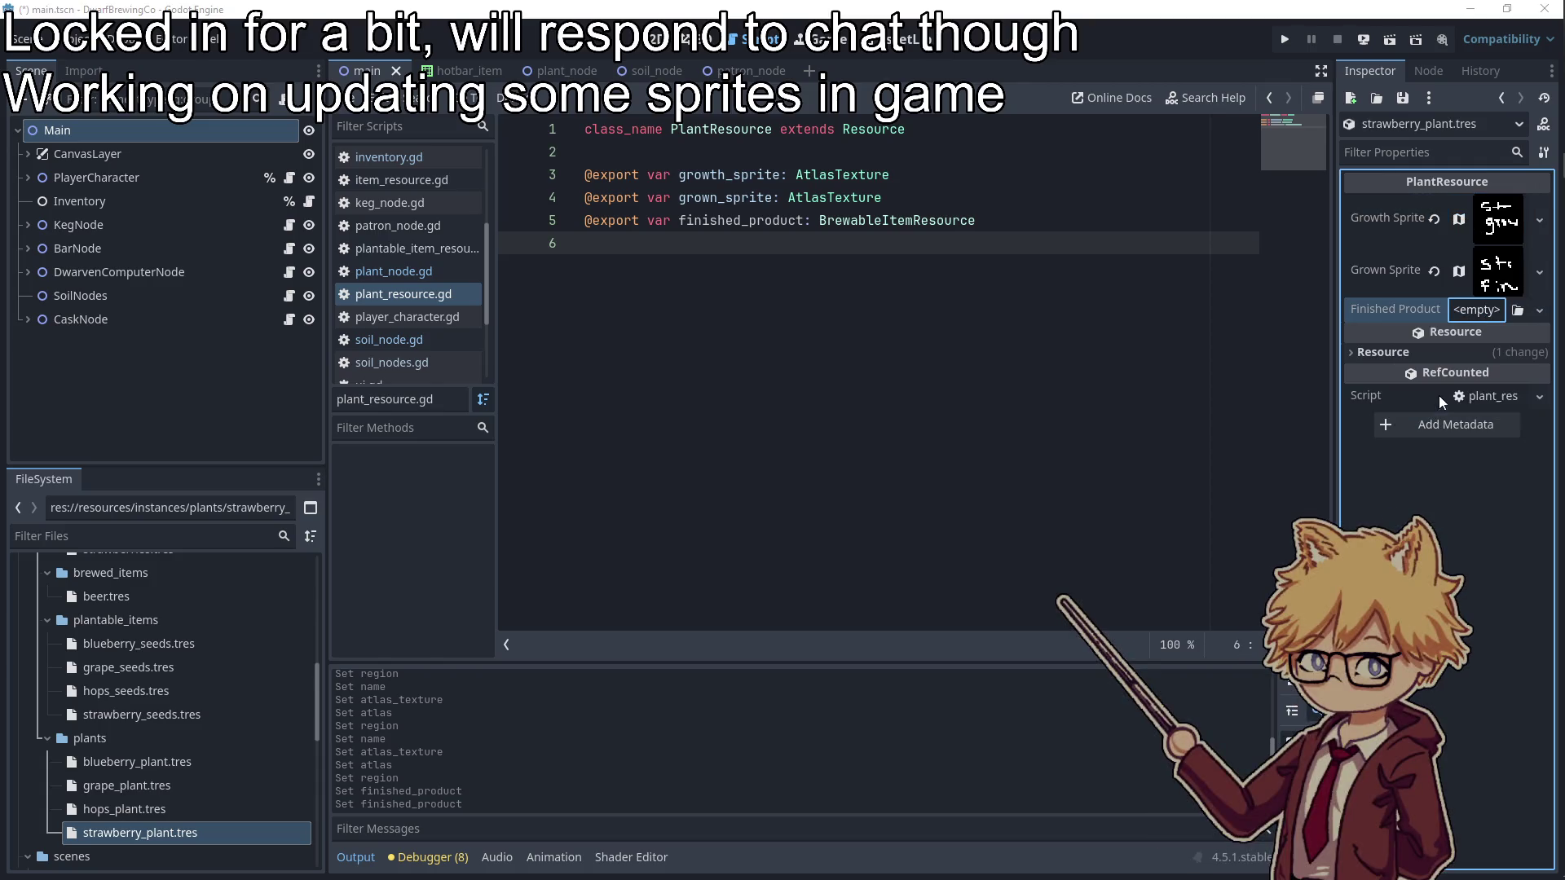
pyautogui.click(1439, 394)
pyautogui.click(558, 352)
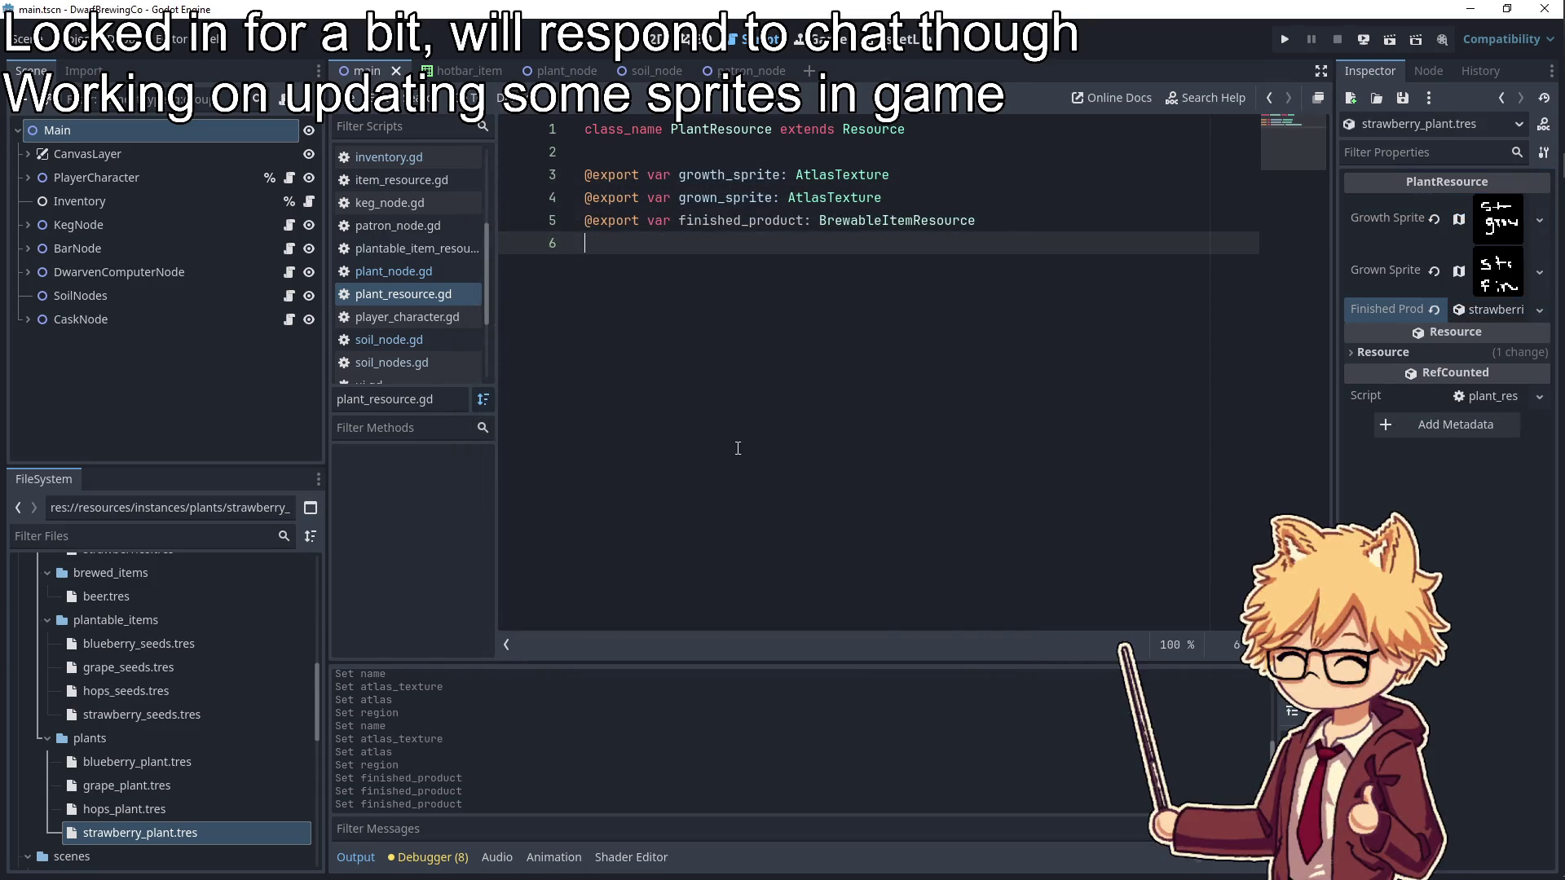
pyautogui.scroll(5, 141, 639)
pyautogui.scroll(-10, 143, 647)
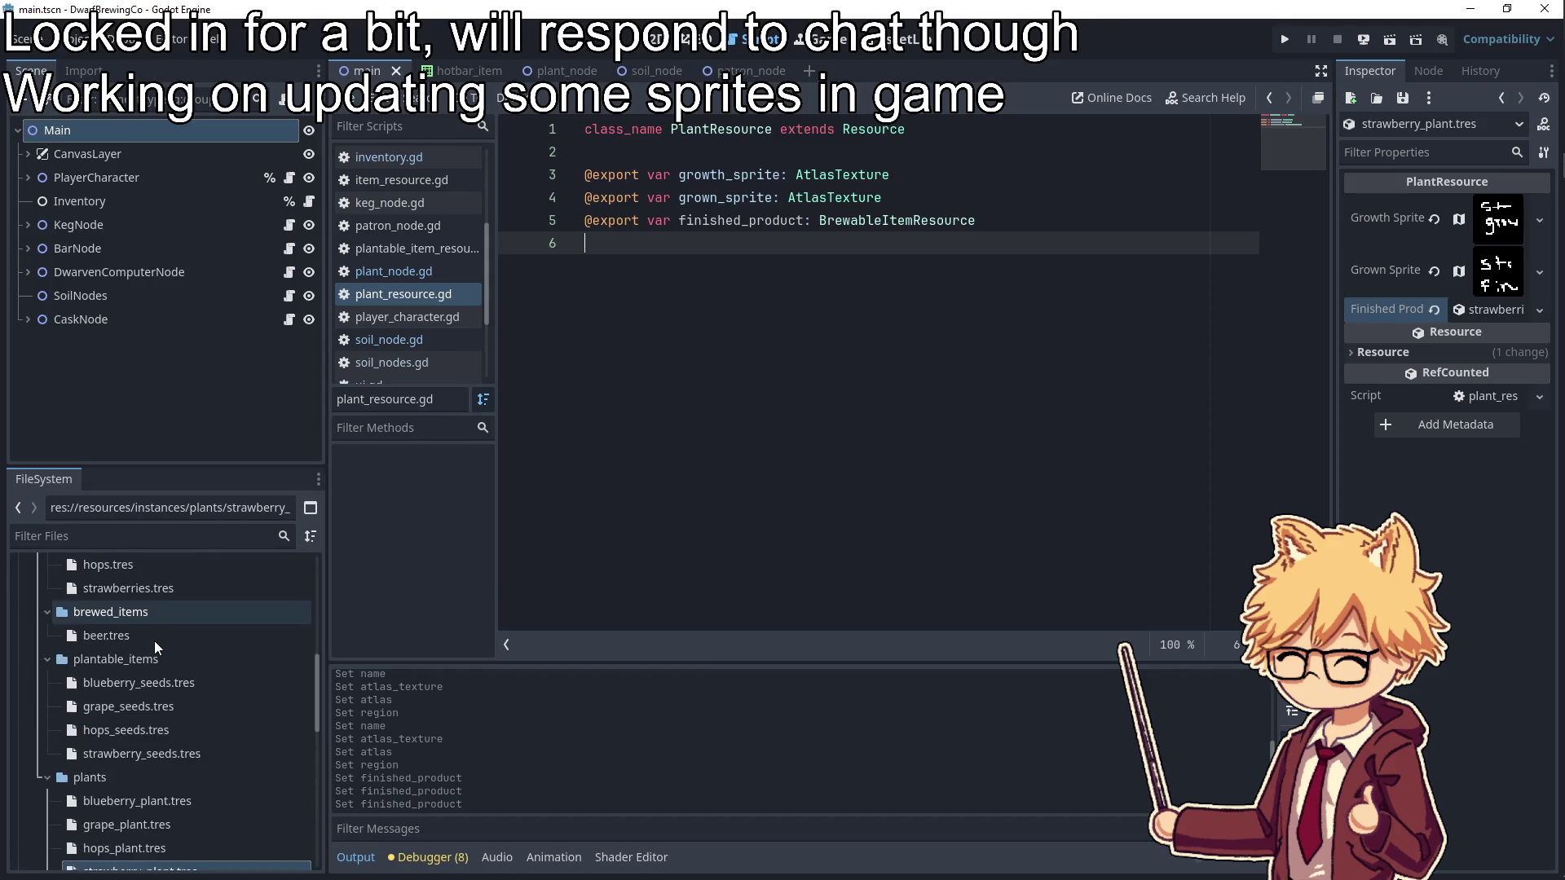
pyautogui.scroll(5, 123, 795)
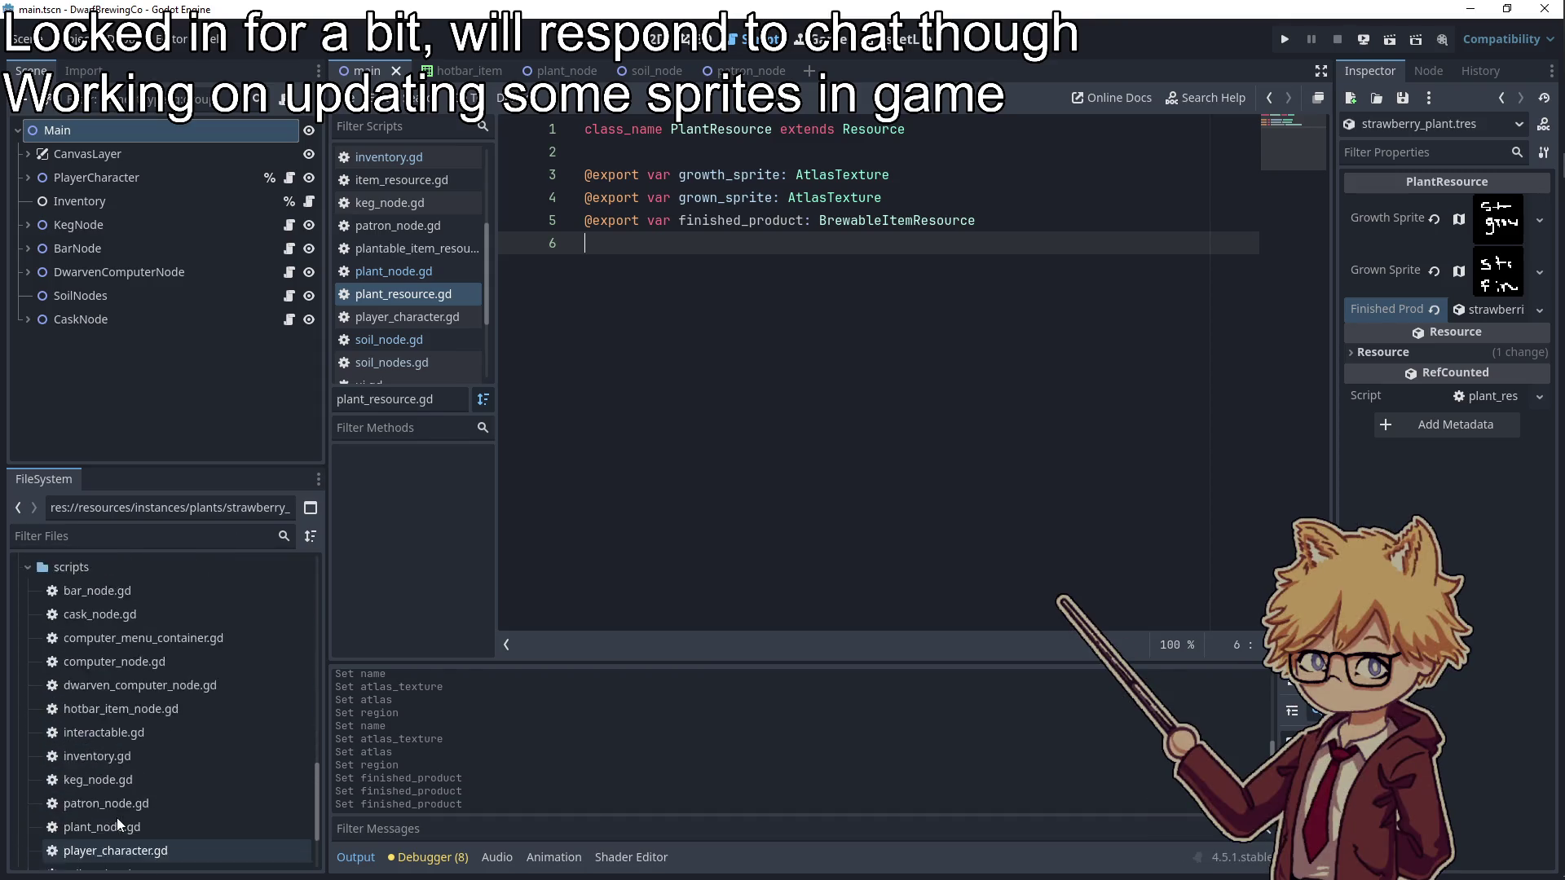
pyautogui.doubleClick(95, 715)
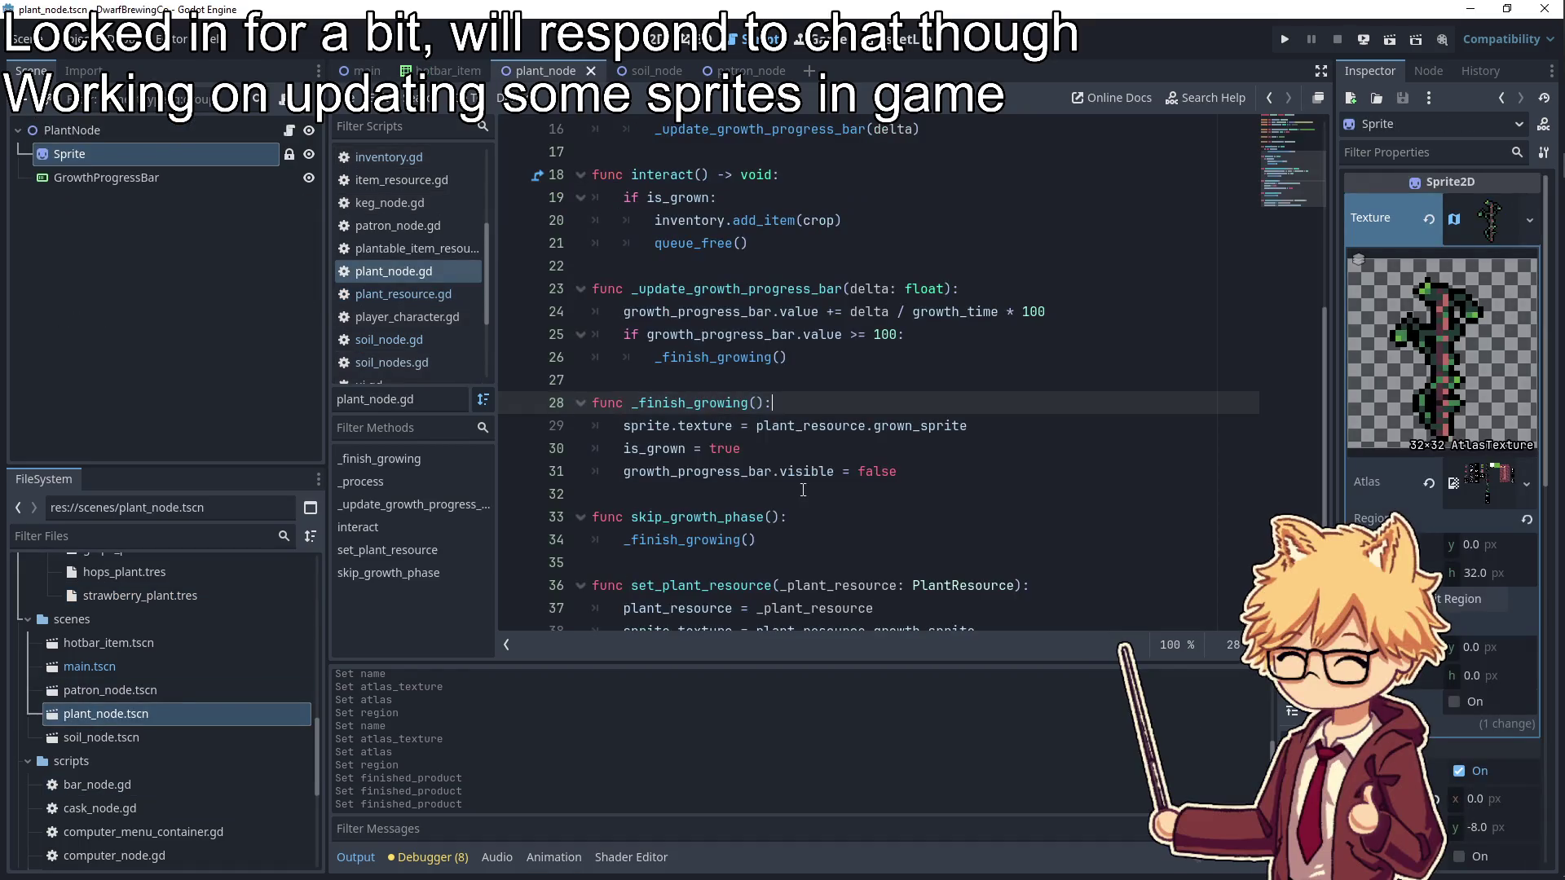
pyautogui.press('Down')
pyautogui.press('Down')
pyautogui.press('Down')
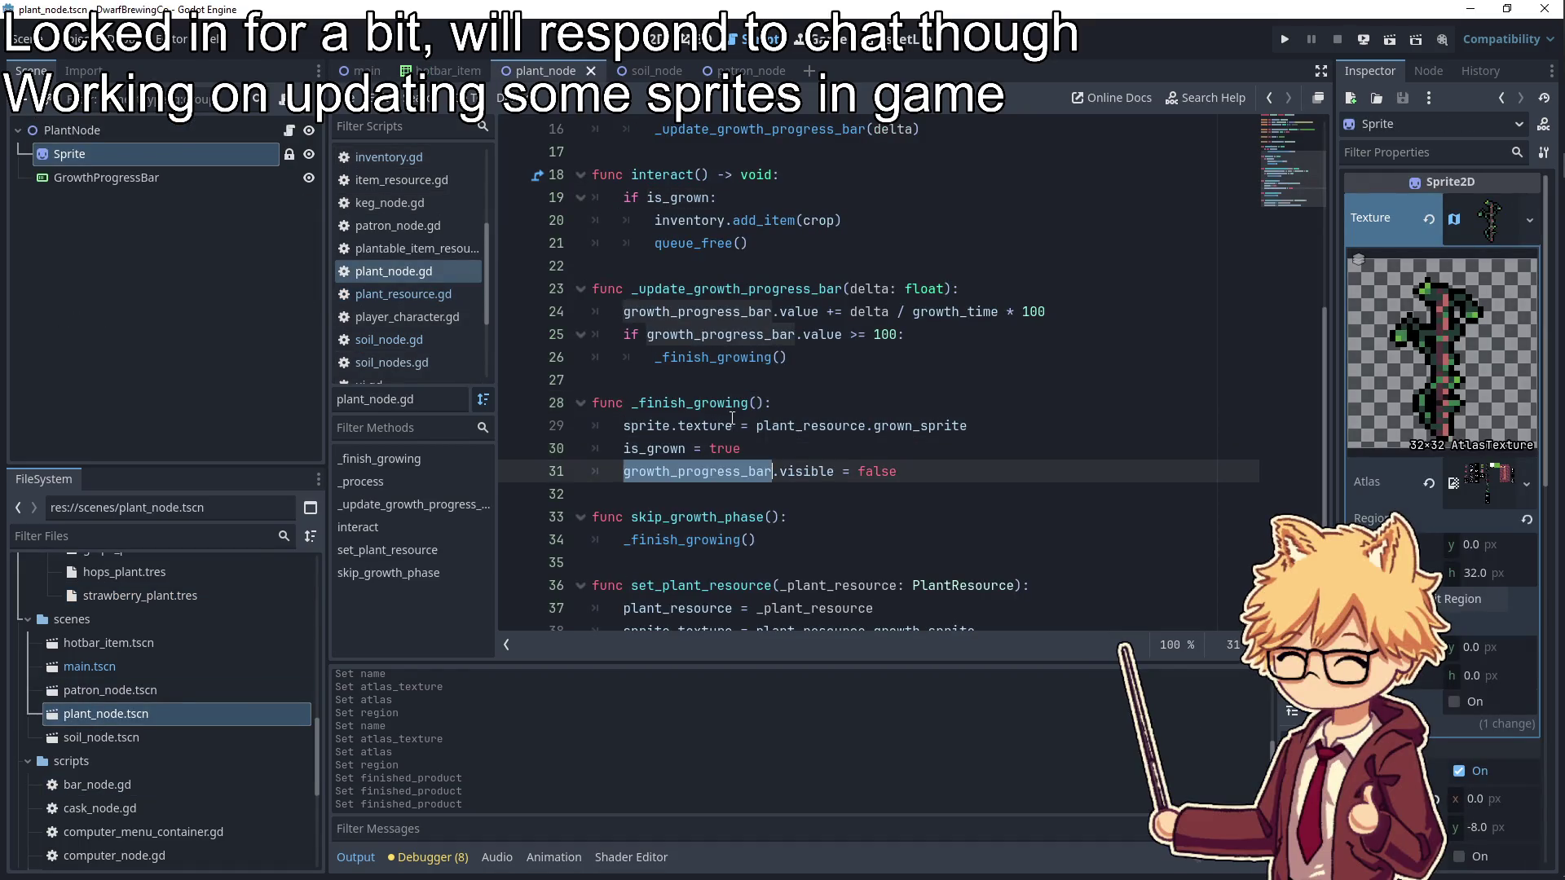
pyautogui.scroll(2, 722, 358)
pyautogui.scroll(3, 722, 358)
pyautogui.doubleClick(664, 380)
pyautogui.doubleClick(678, 403)
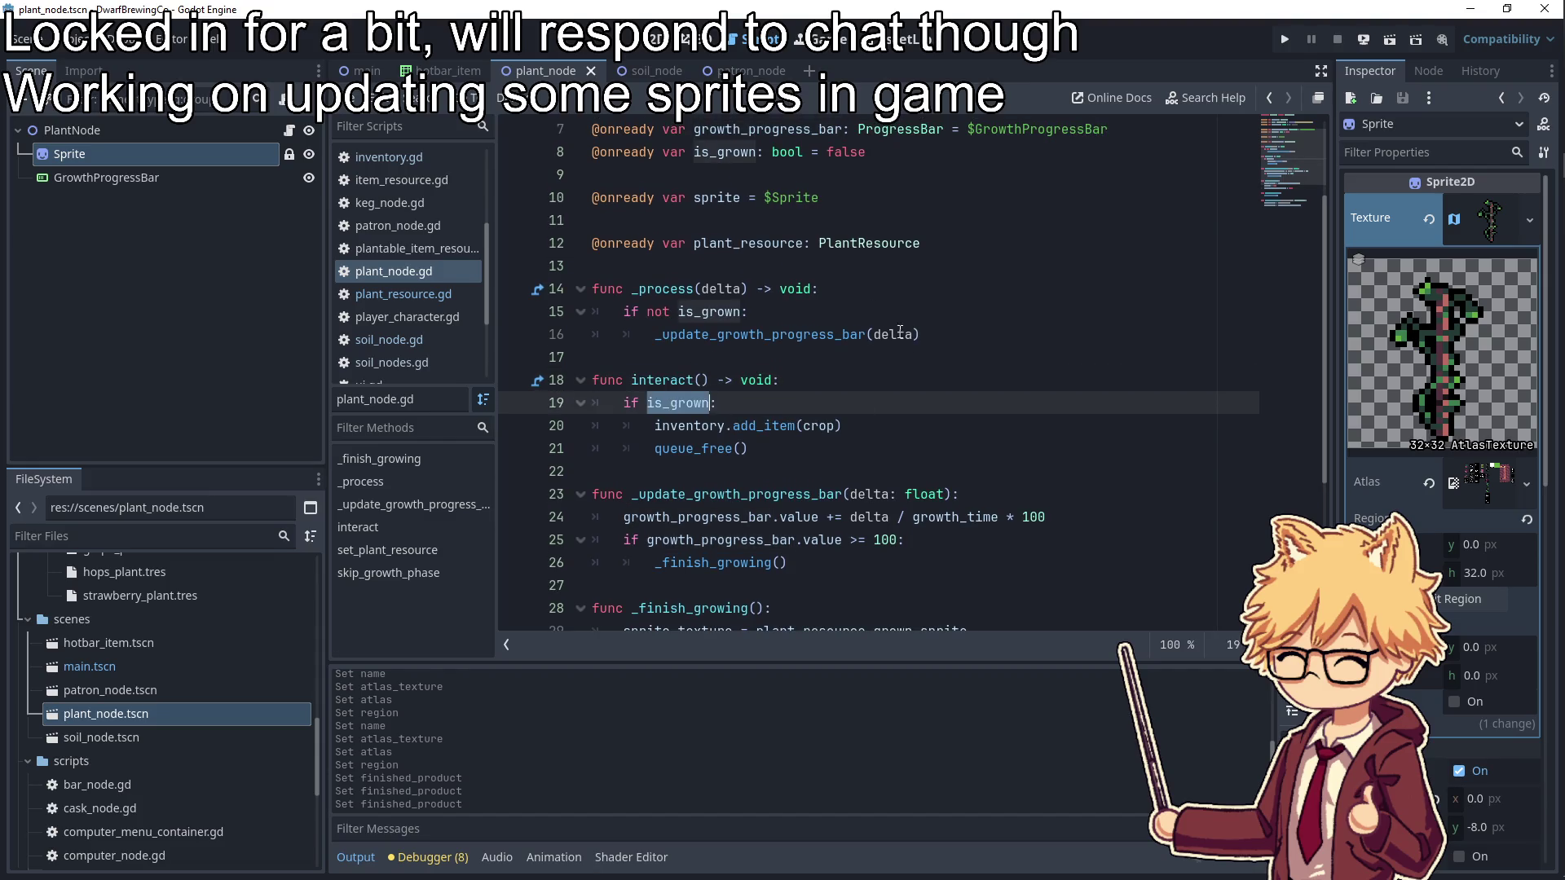
pyautogui.doubleClick(819, 426)
pyautogui.scroll(2, 835, 420)
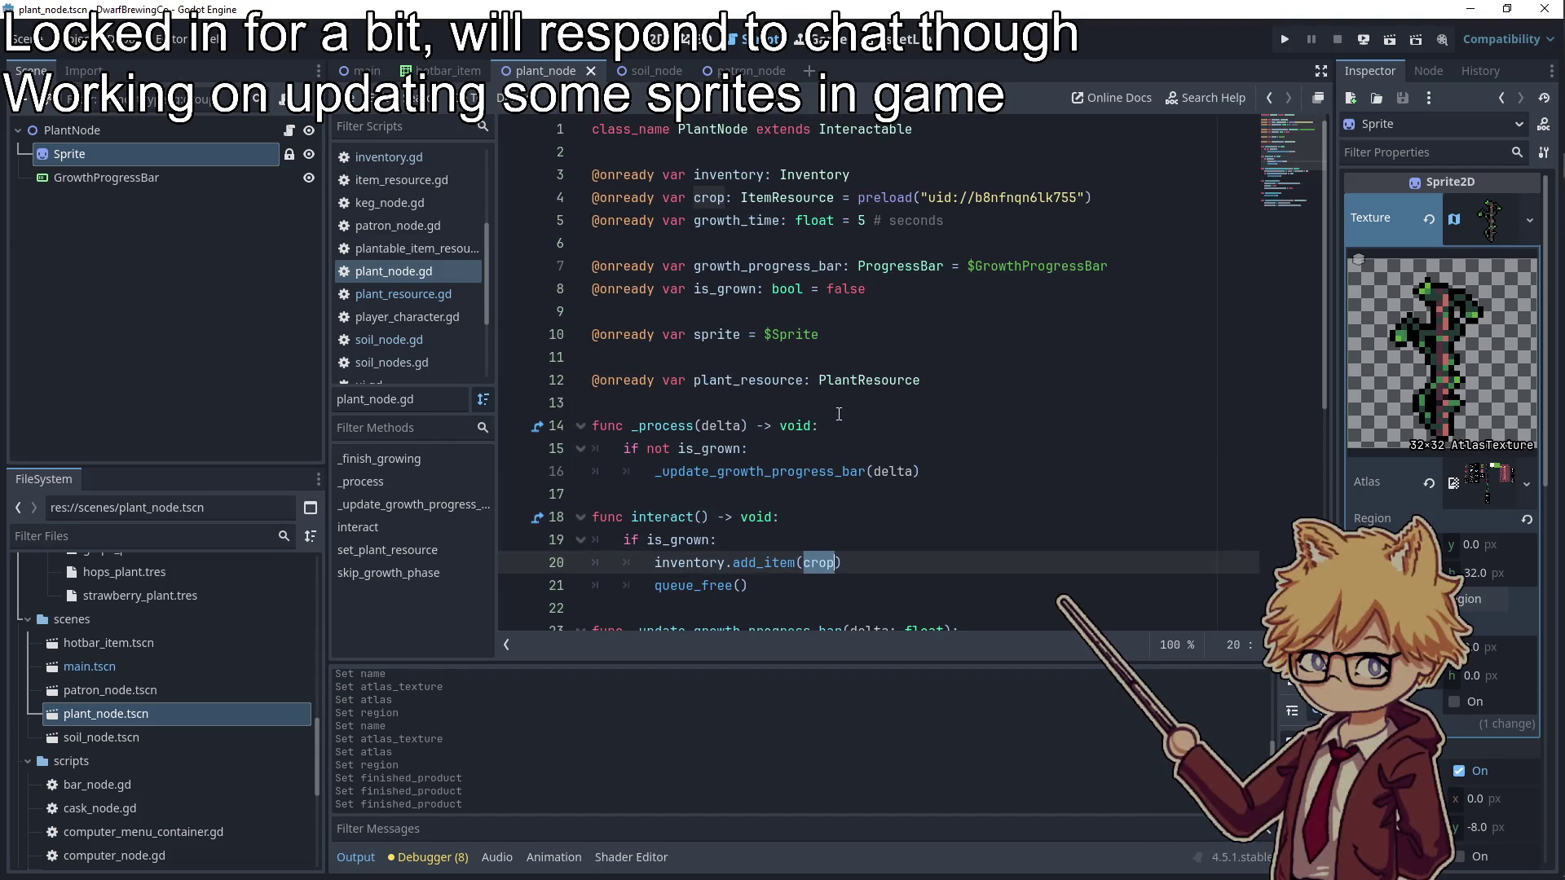
pyautogui.moveTo(1092, 197); pyautogui.dragTo(544, 195)
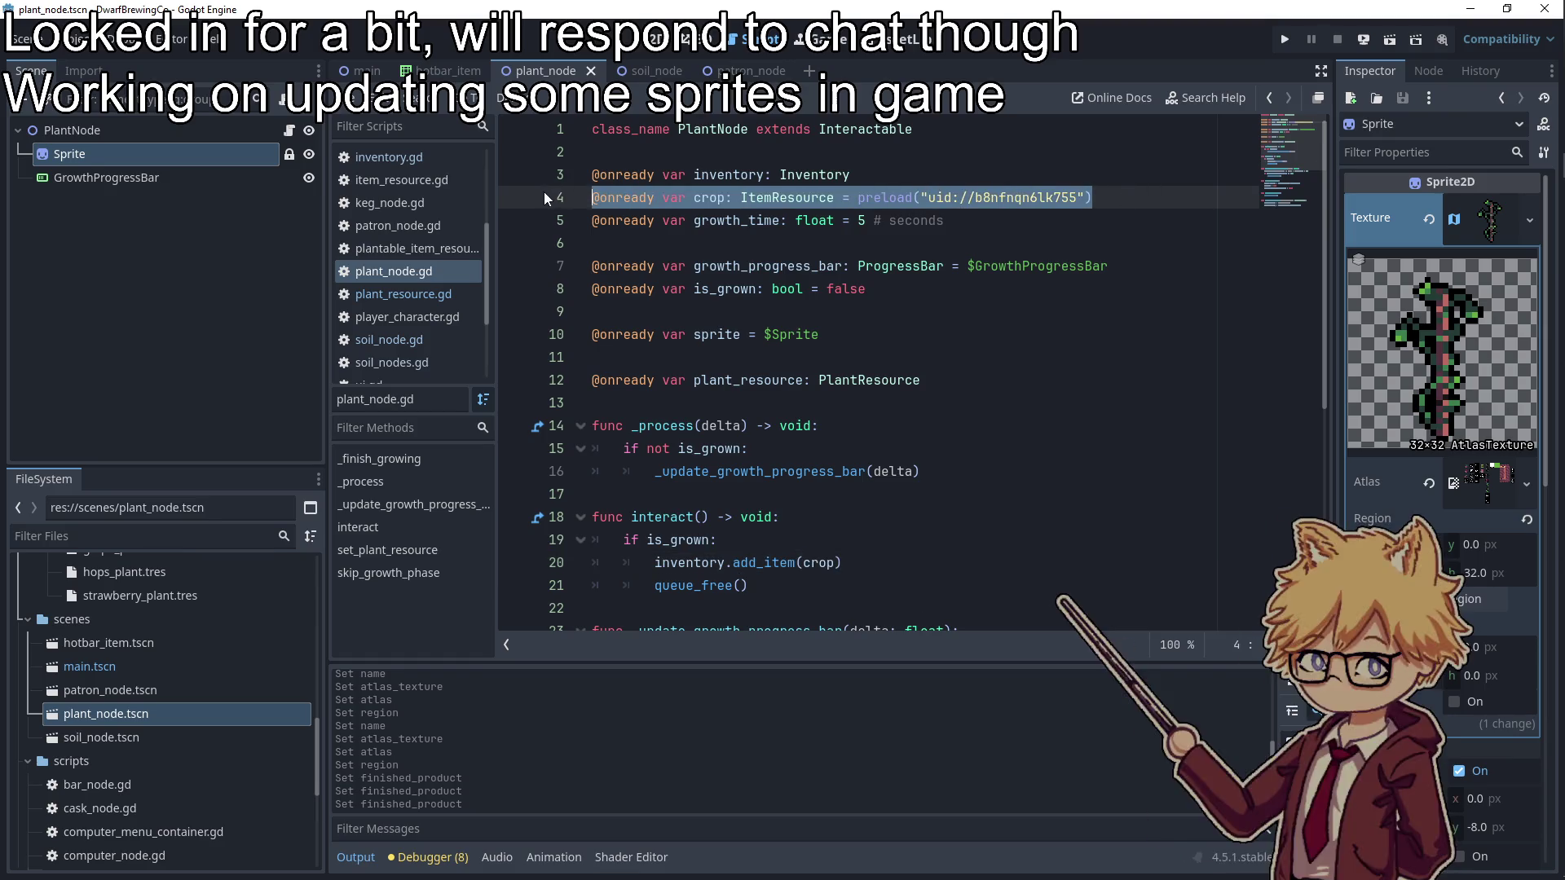
pyautogui.press('BackSpace')
pyautogui.press('BackSpace')
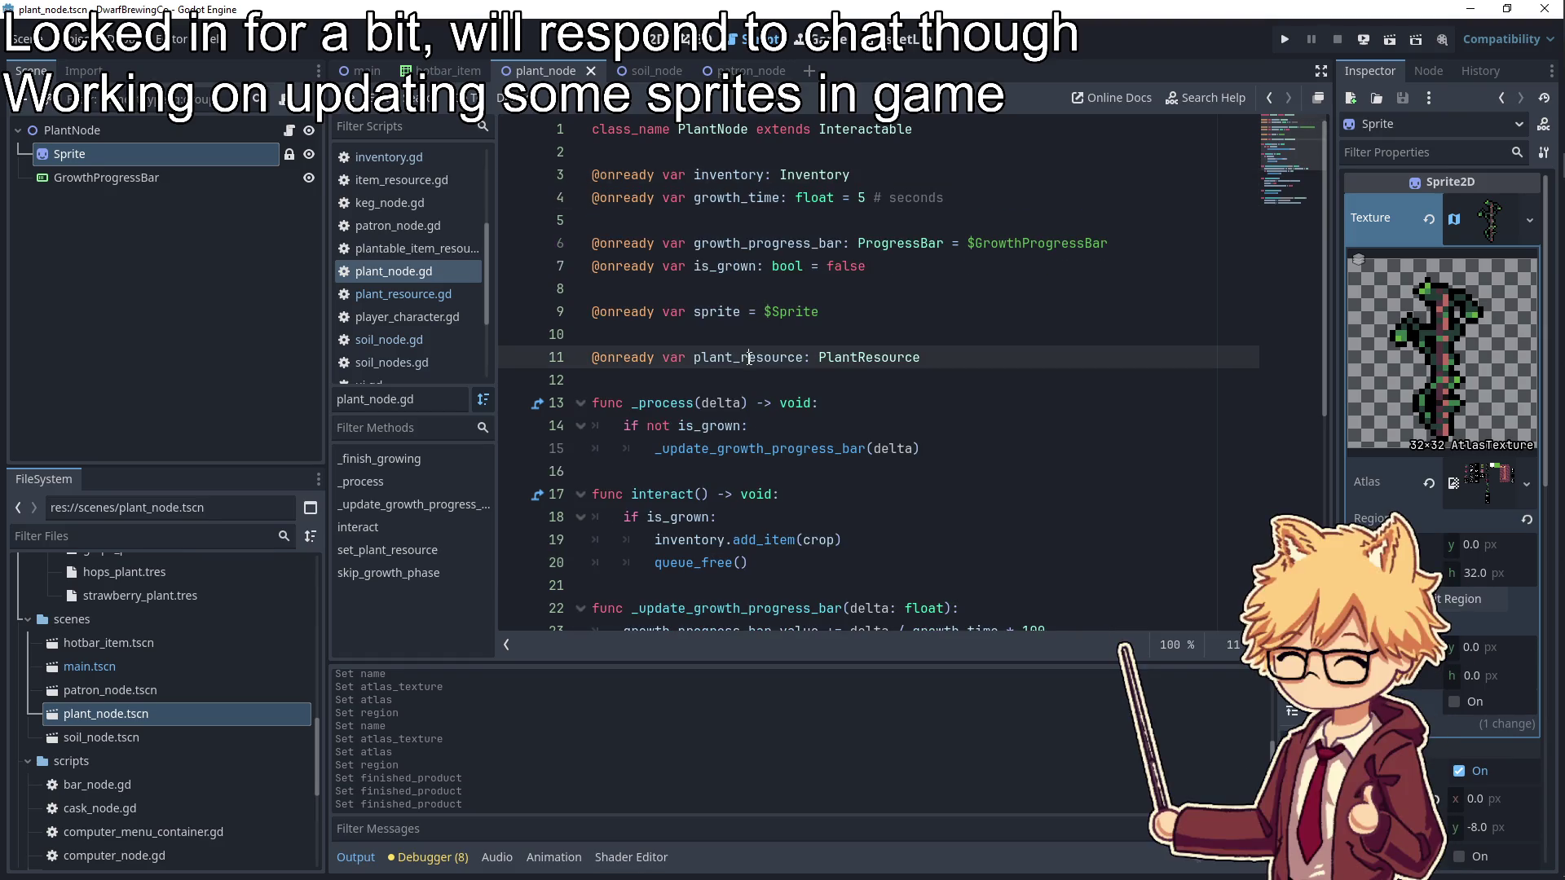
# Replace crop in add_item with plant_resource.finished_product and run the project.
pyautogui.doubleClick(743, 357)
pyautogui.click(824, 539)
pyautogui.doubleClick(824, 539)
pyautogui.write('plant_resource.fi')
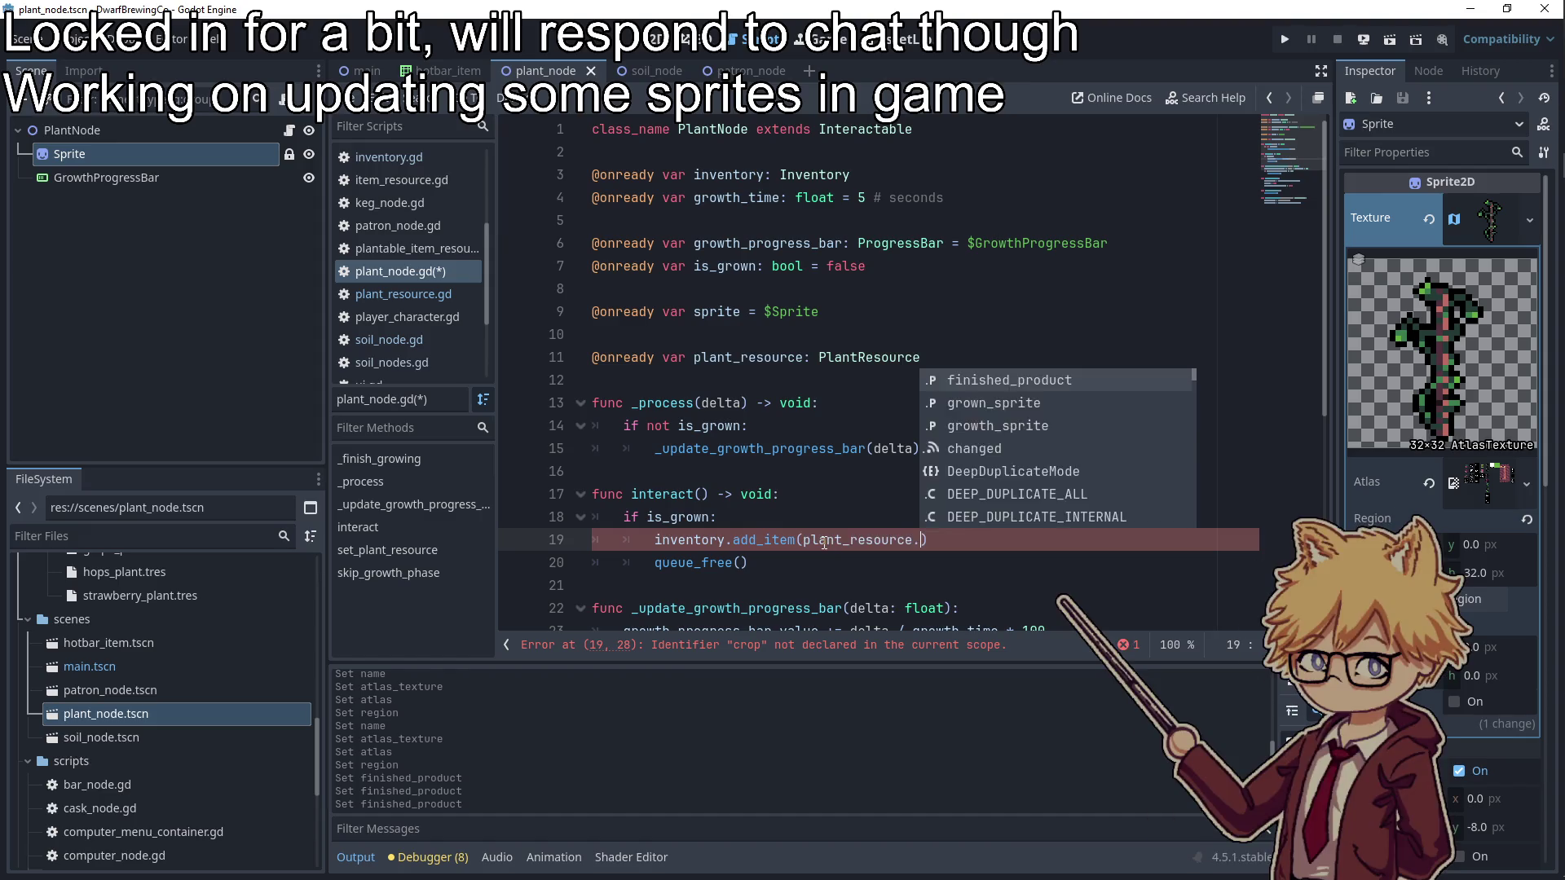
pyautogui.press('Return')
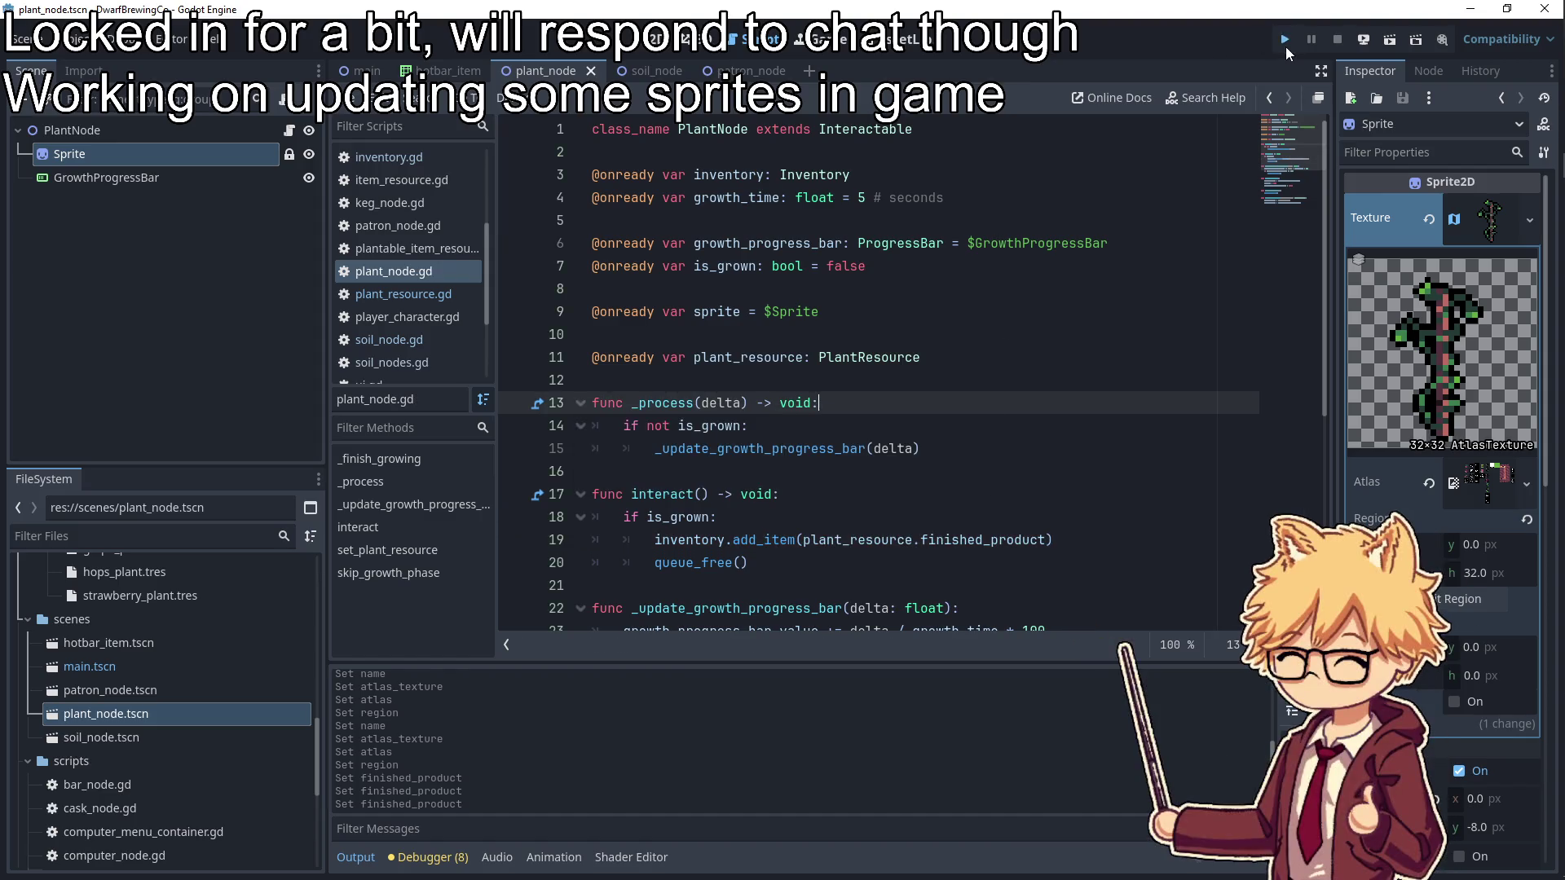
pyautogui.click(1286, 47)
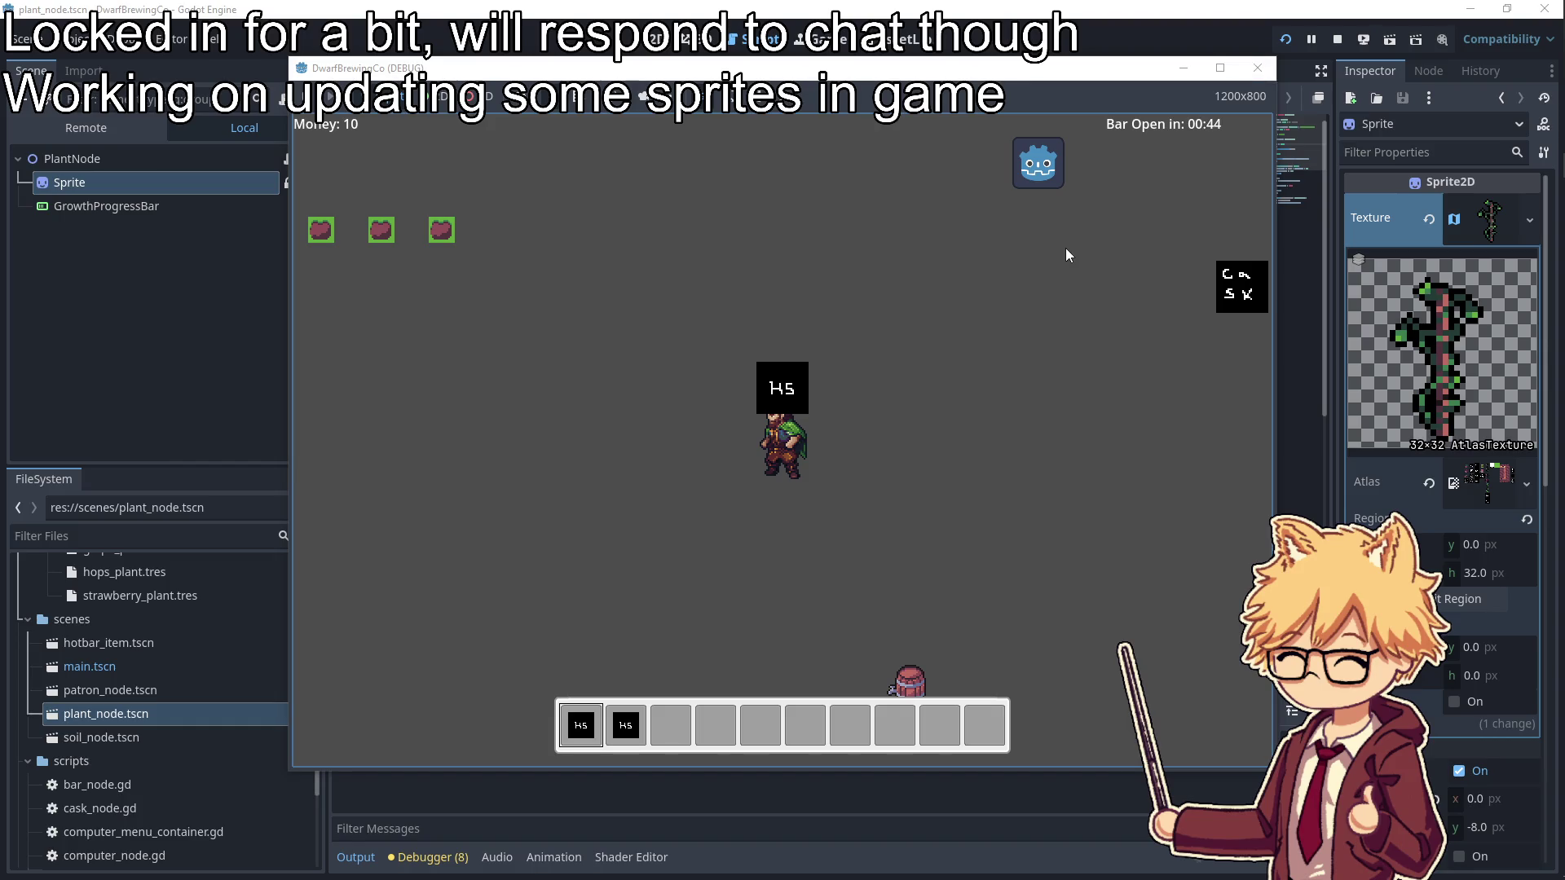
# Plant seeds on the soil plots in the running game.
pyautogui.scroll(-2, 1064, 248)
pyautogui.press('w')
pyautogui.press('a')
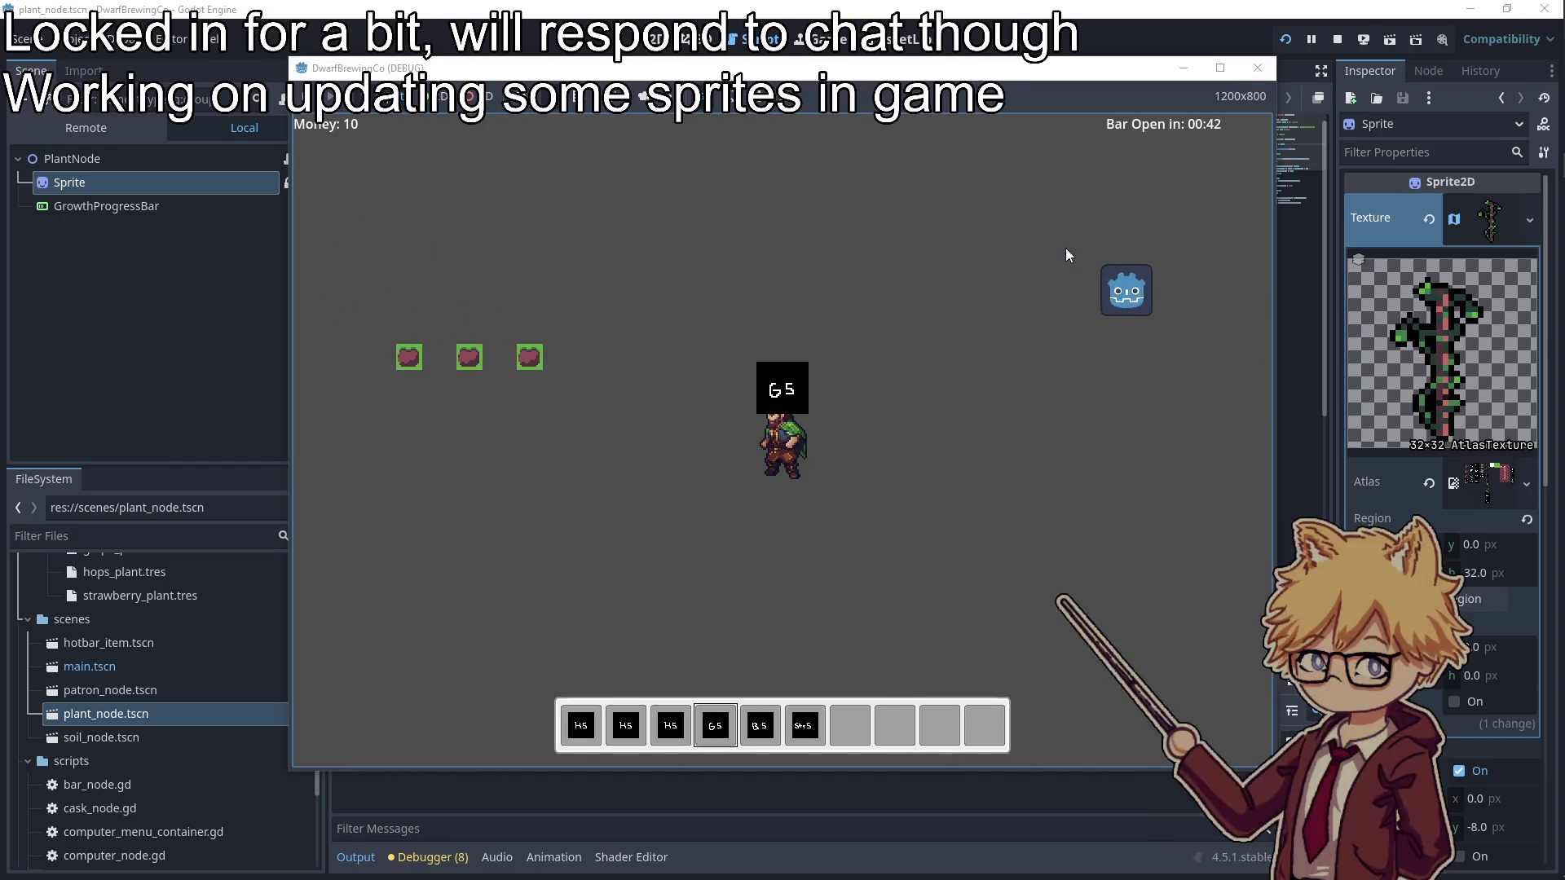
pyautogui.press('e')
pyautogui.press('w')
pyautogui.press('a')
pyautogui.press('e')
# Harvest the grown plants and pick up the dropped item into the hotbar.
pyautogui.press('e')
pyautogui.press('d')
pyautogui.press('s')
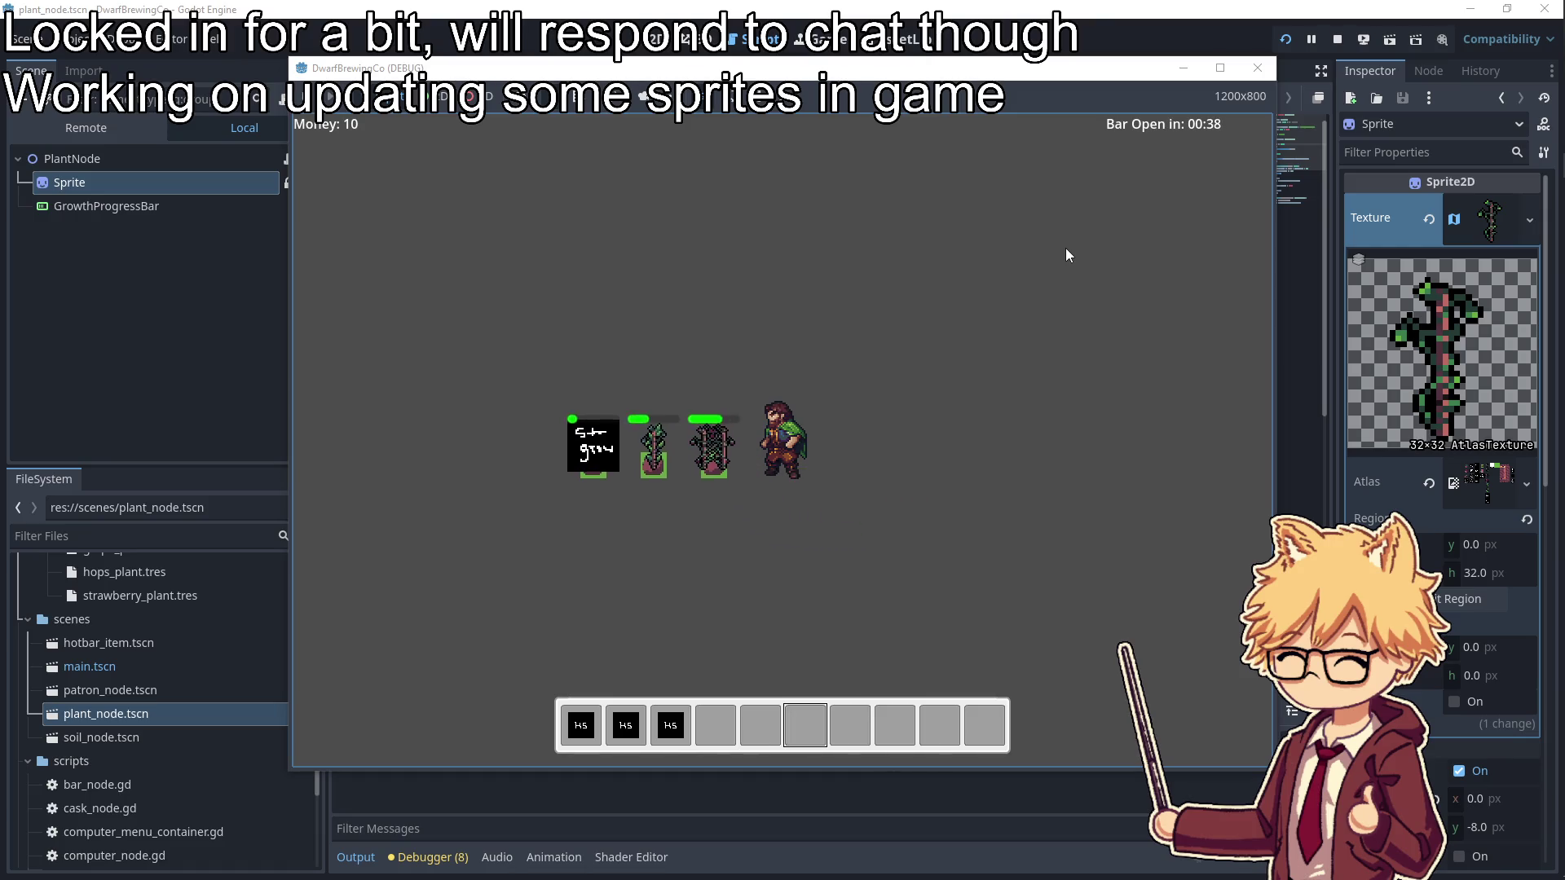
pyautogui.press('s')
pyautogui.press('a')
pyautogui.press('e')
pyautogui.scroll(-1, 1064, 254)
pyautogui.press('a')
pyautogui.press('w')
pyautogui.press('e')
pyautogui.scroll(-1, 1064, 248)
pyautogui.press('s')
pyautogui.press('a')
pyautogui.press('w')
pyautogui.press('s')
pyautogui.press('d')
pyautogui.scroll(4, 1066, 254)
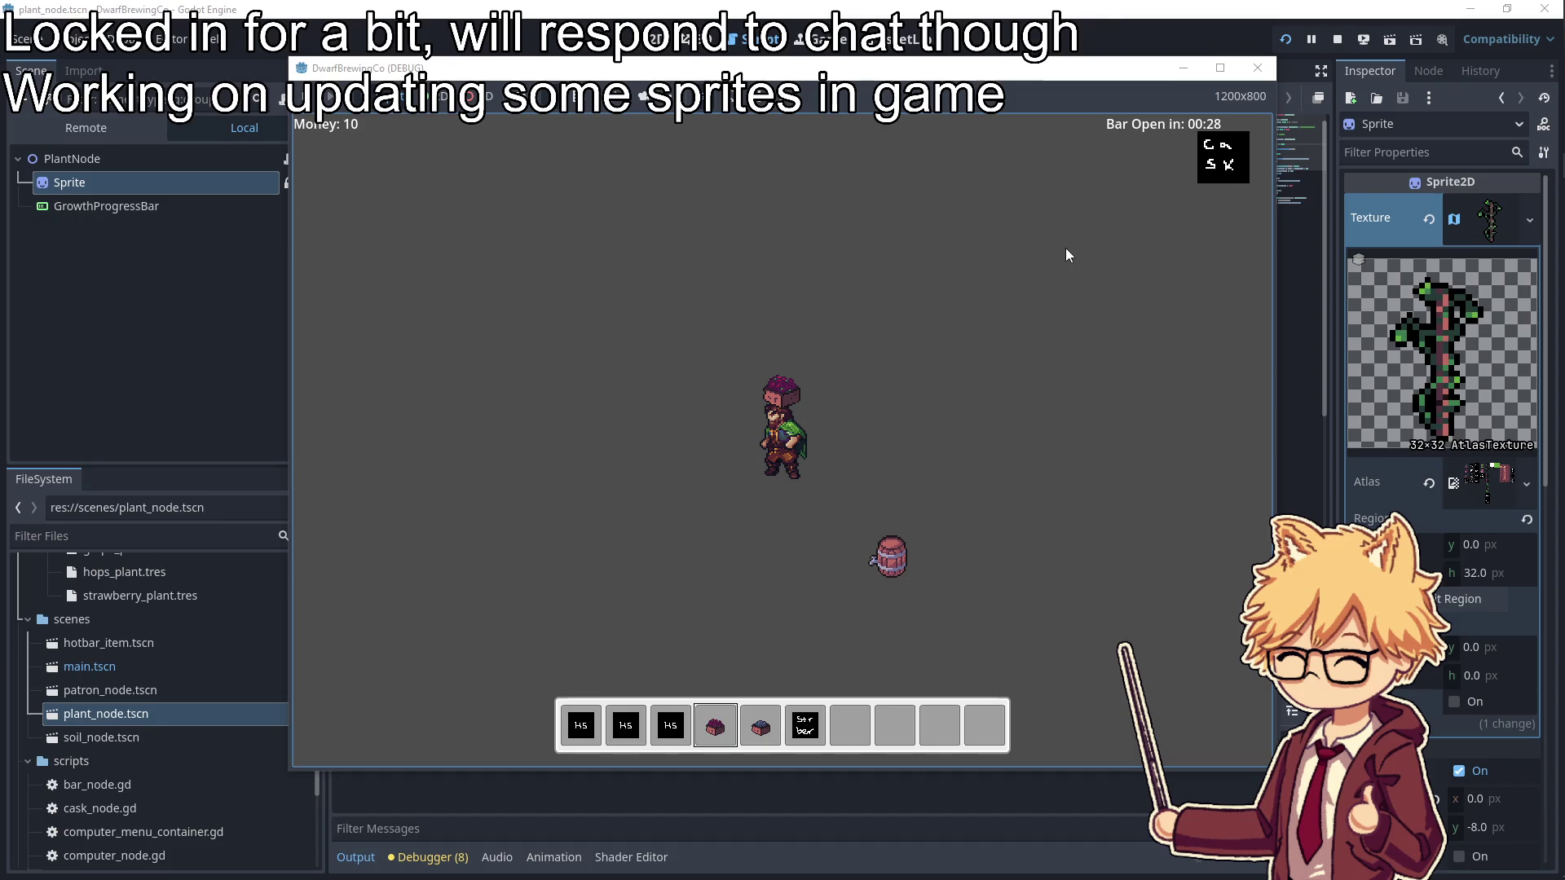
# Walk the player around and line up with the barrel.
pyautogui.press('d')
pyautogui.press('d')
pyautogui.press('w')
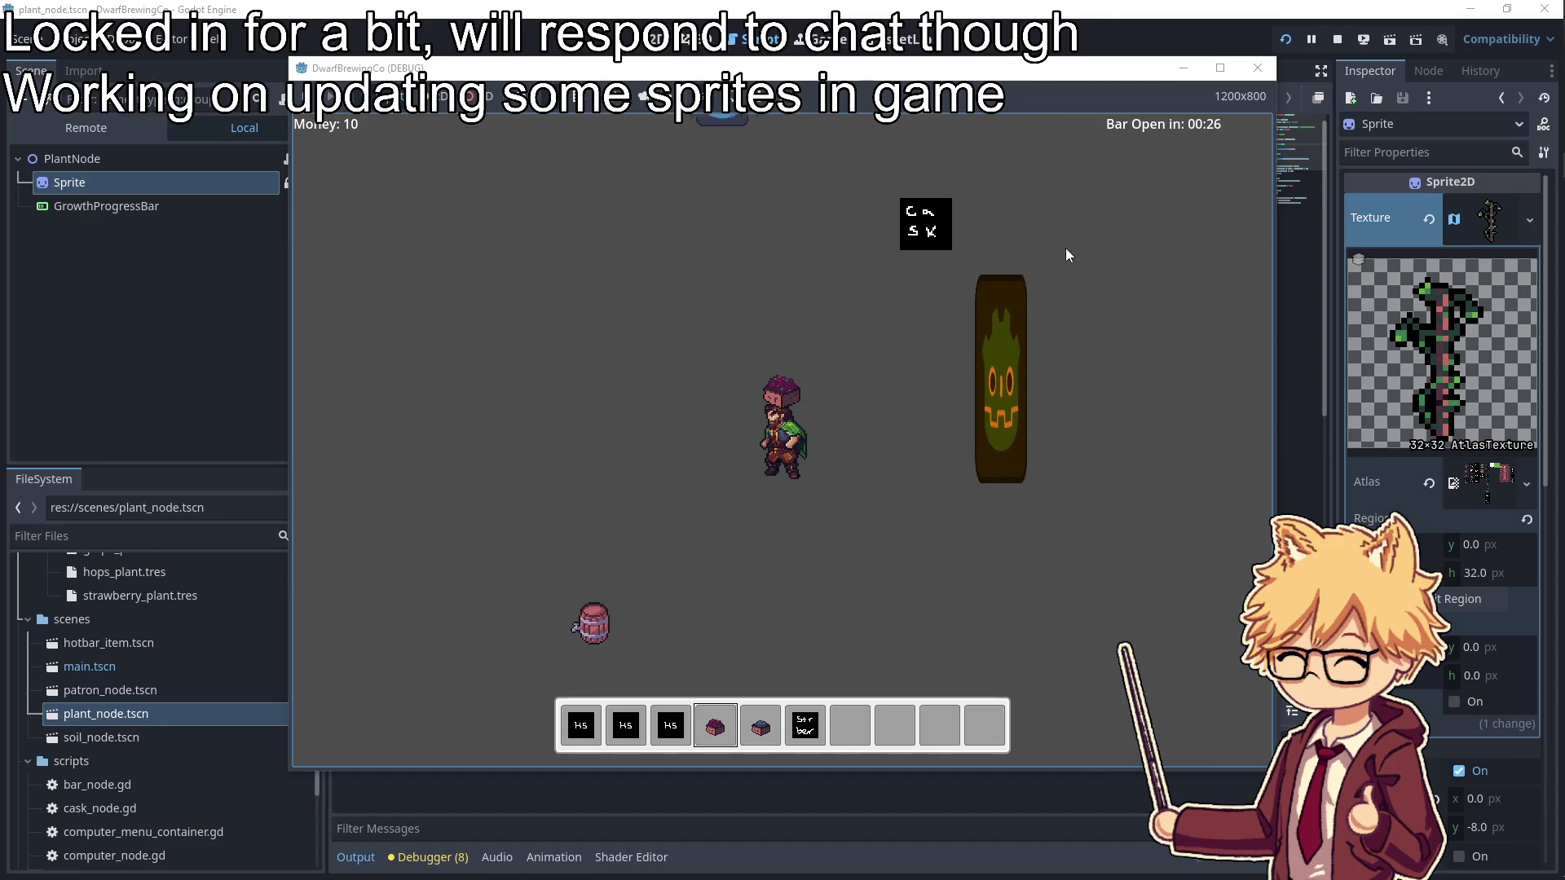
pyautogui.press('w')
pyautogui.press('s')
pyautogui.press('d')
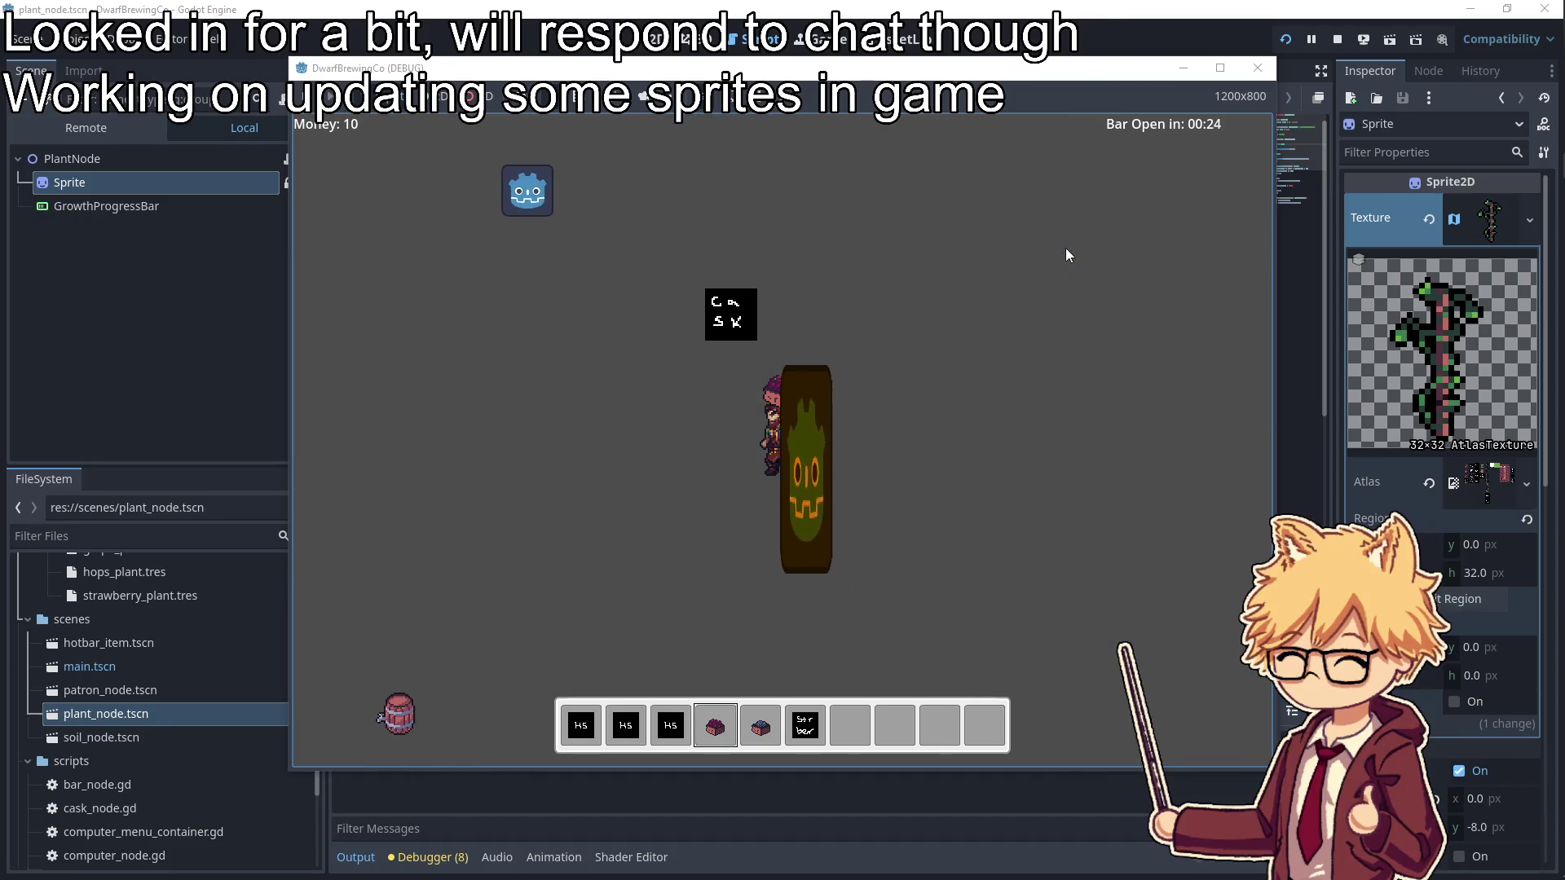
pyautogui.press('a')
pyautogui.press('s')
pyautogui.press('a')
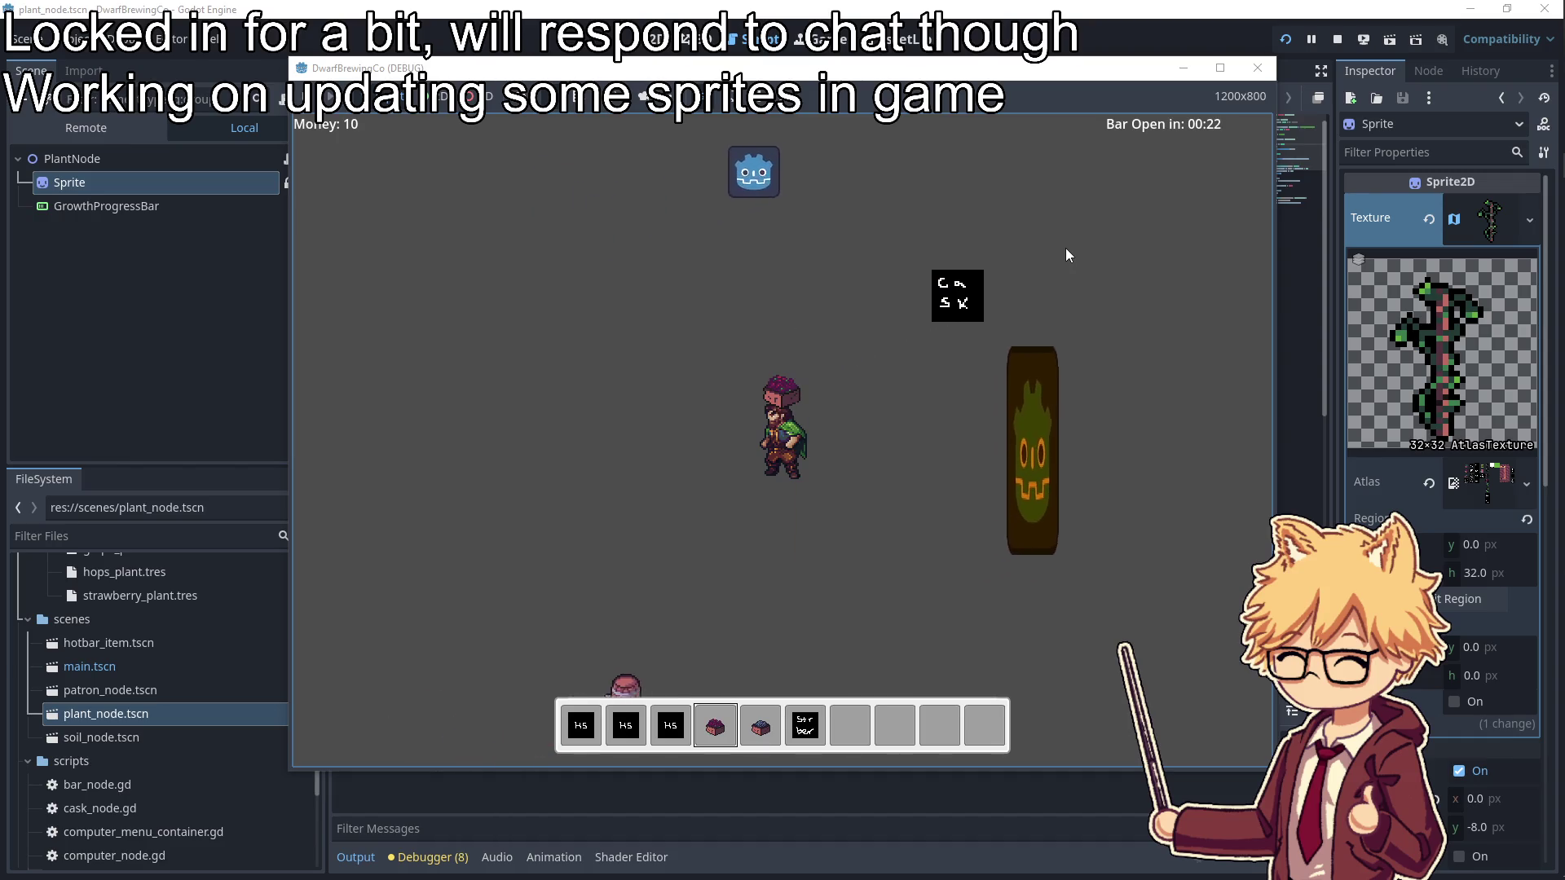
pyautogui.press('s')
pyautogui.press('a')
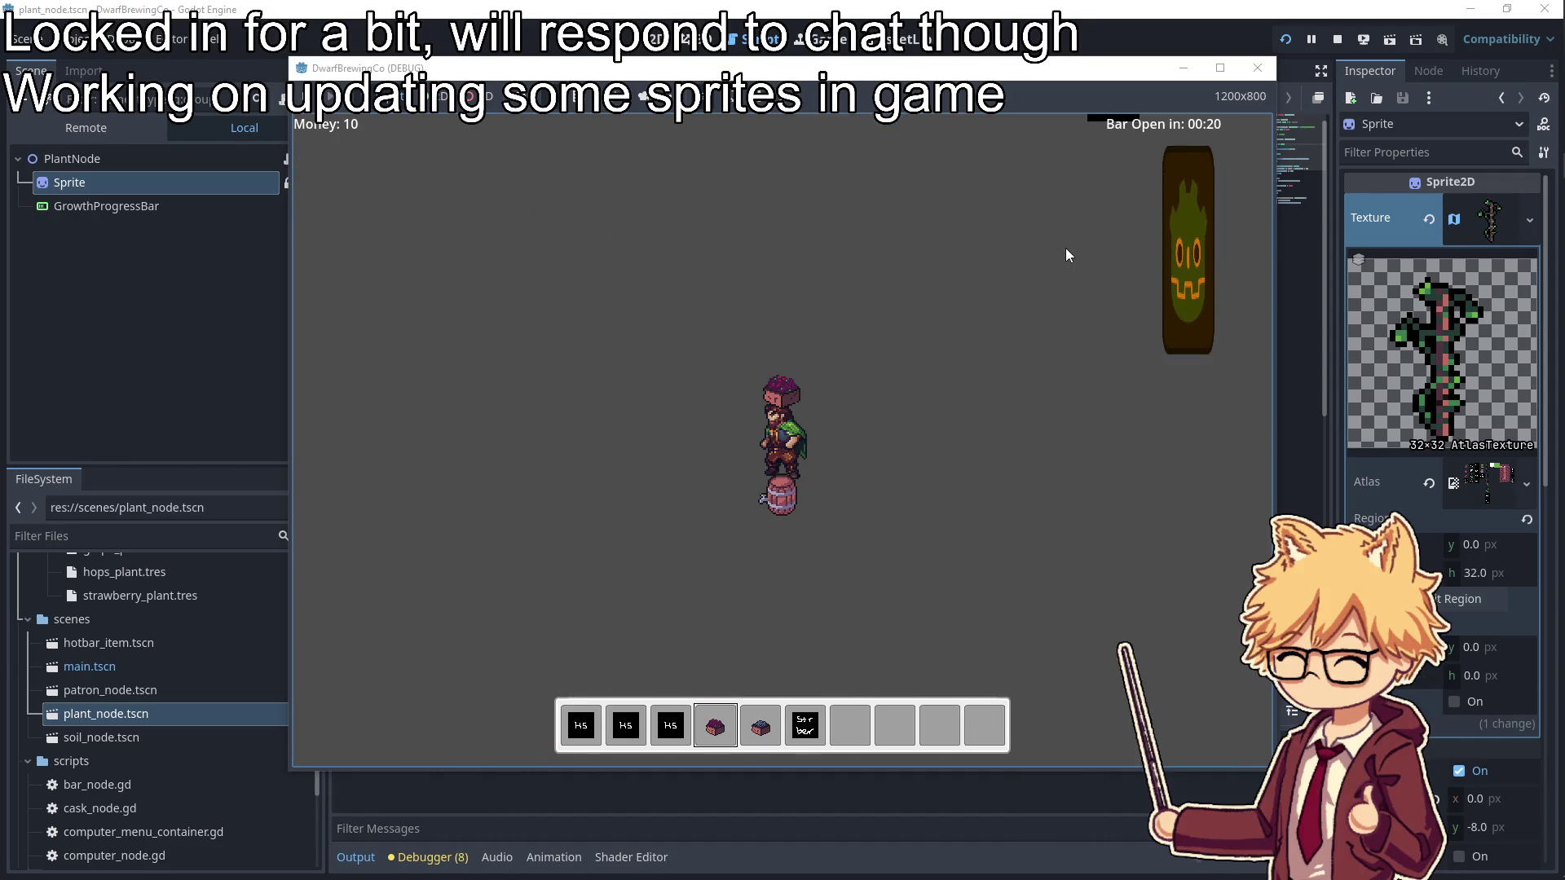
pyautogui.moveTo(1561, 269)
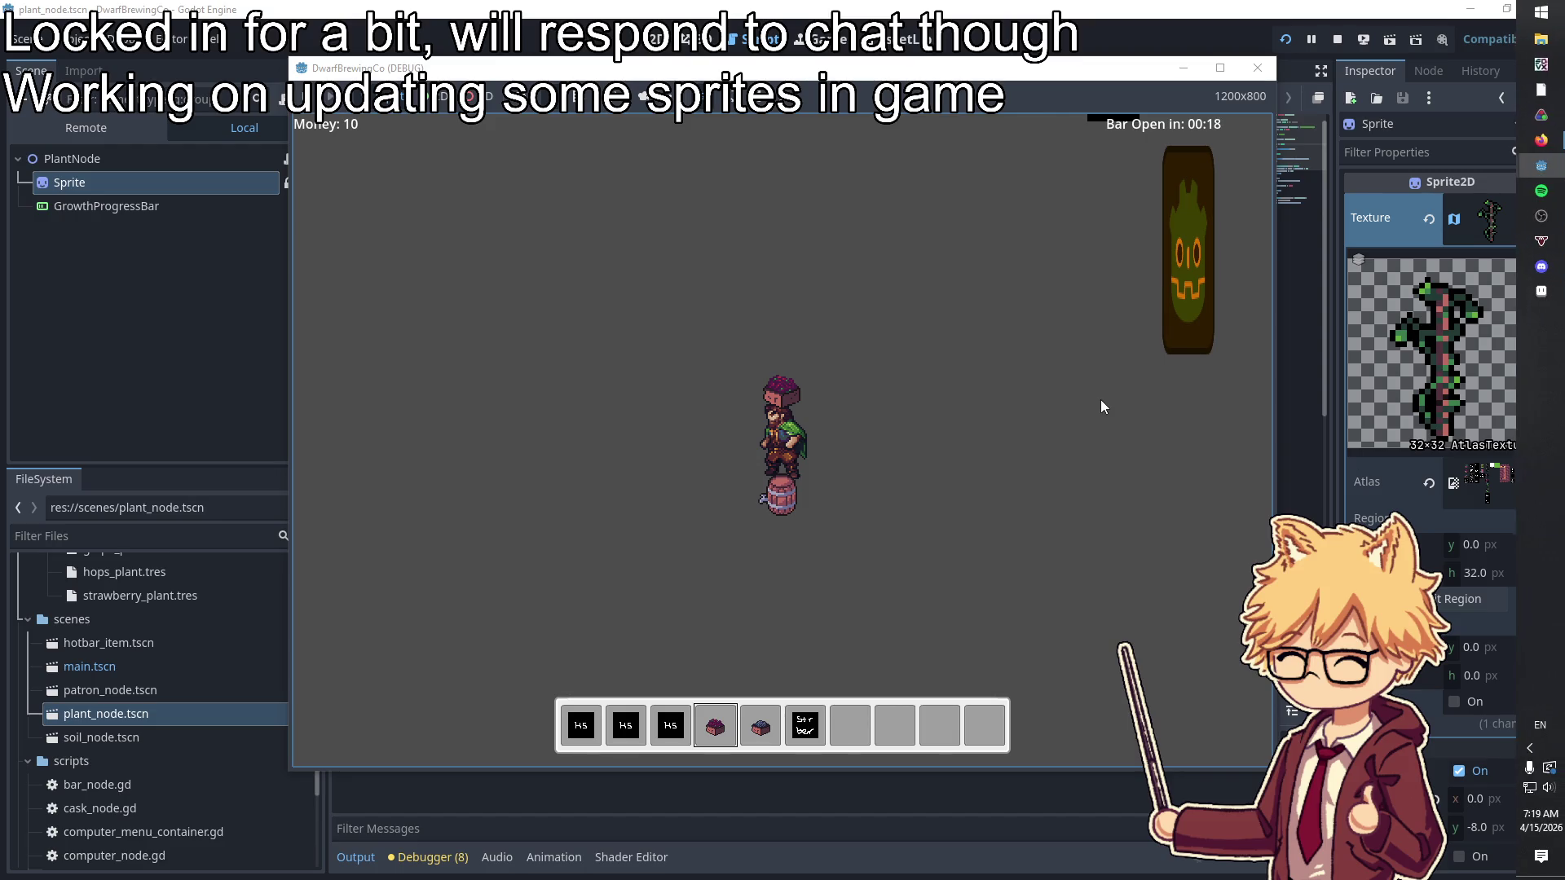
# Brew the selected crop in the keg and collect the finished brew.
pyautogui.press('e')
pyautogui.press('s')
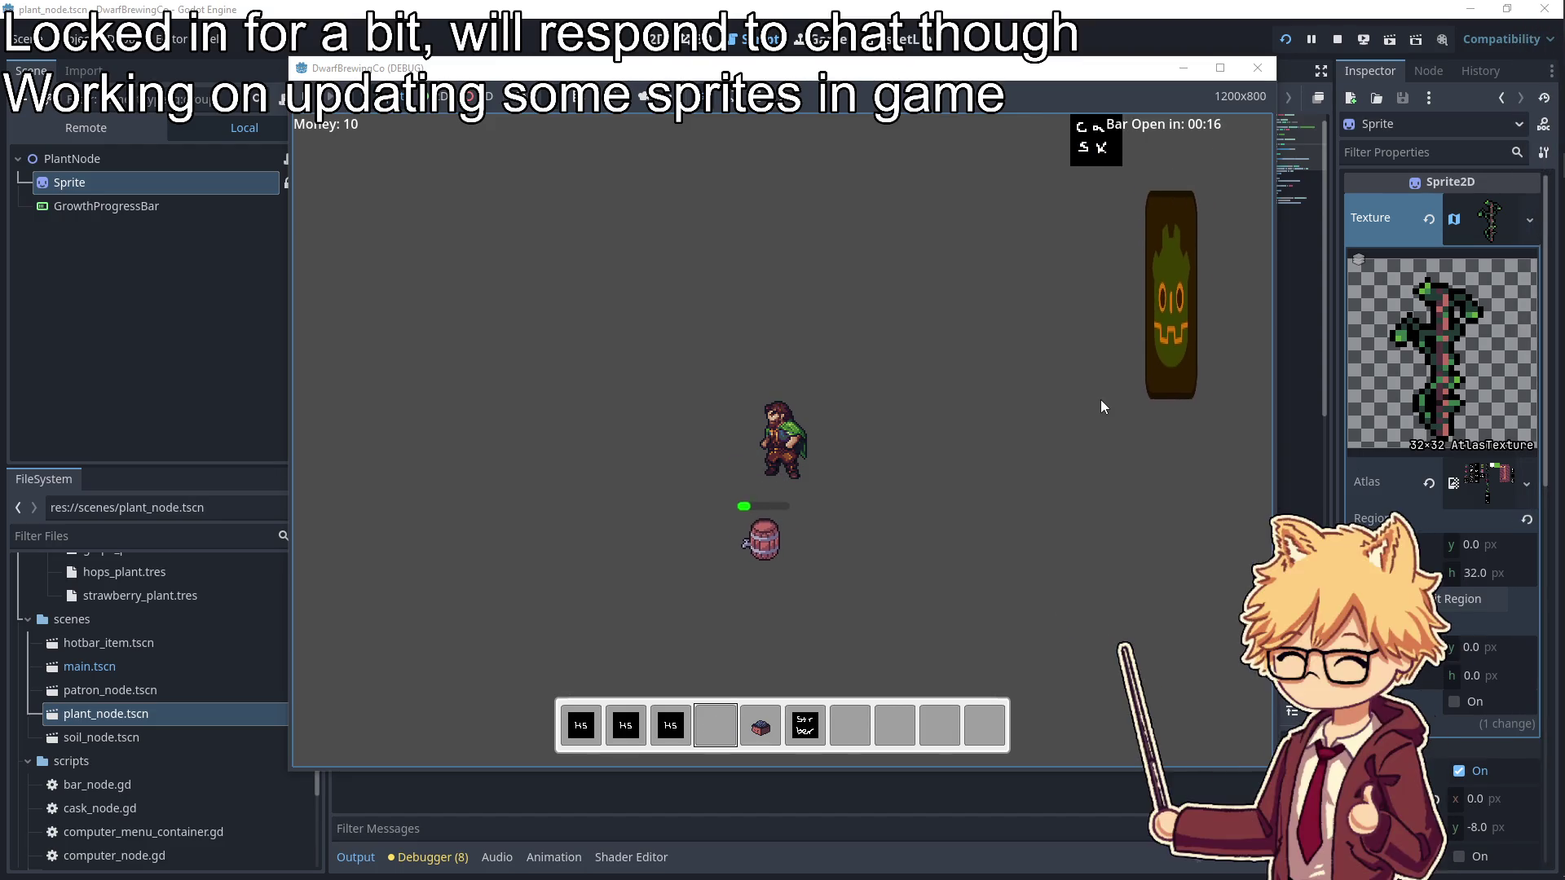
pyautogui.press('e')
pyautogui.press('d')
pyautogui.press('w')
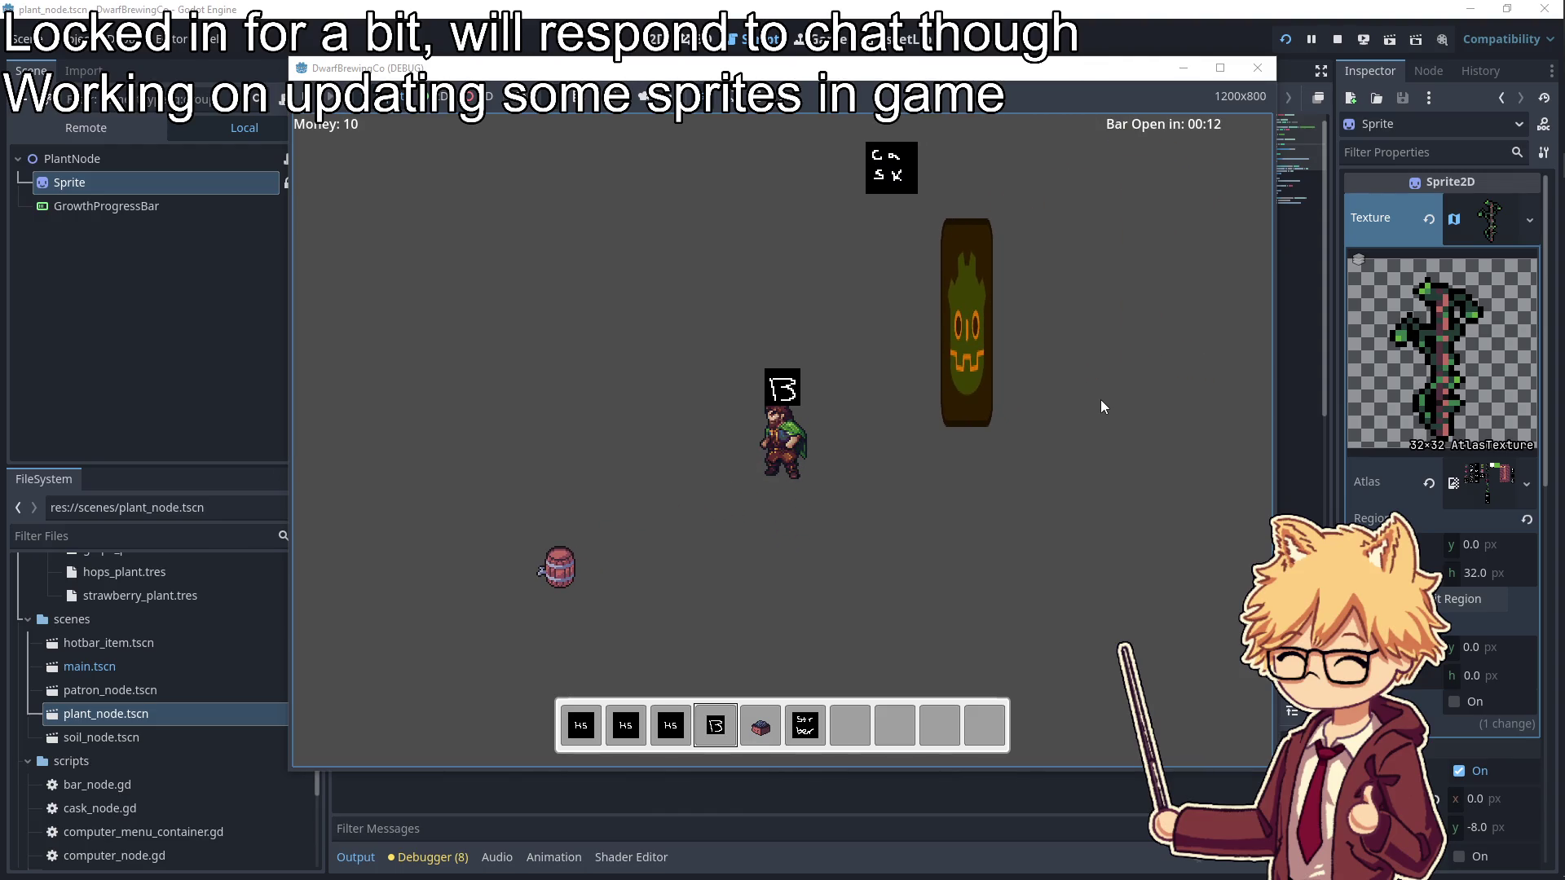
# Stop the game, review growth_time usage in plant_node.gd, then switch to the main scene.
pyautogui.click(1258, 68)
pyautogui.click(937, 357)
pyautogui.scroll(-3, 884, 434)
pyautogui.scroll(3, 885, 434)
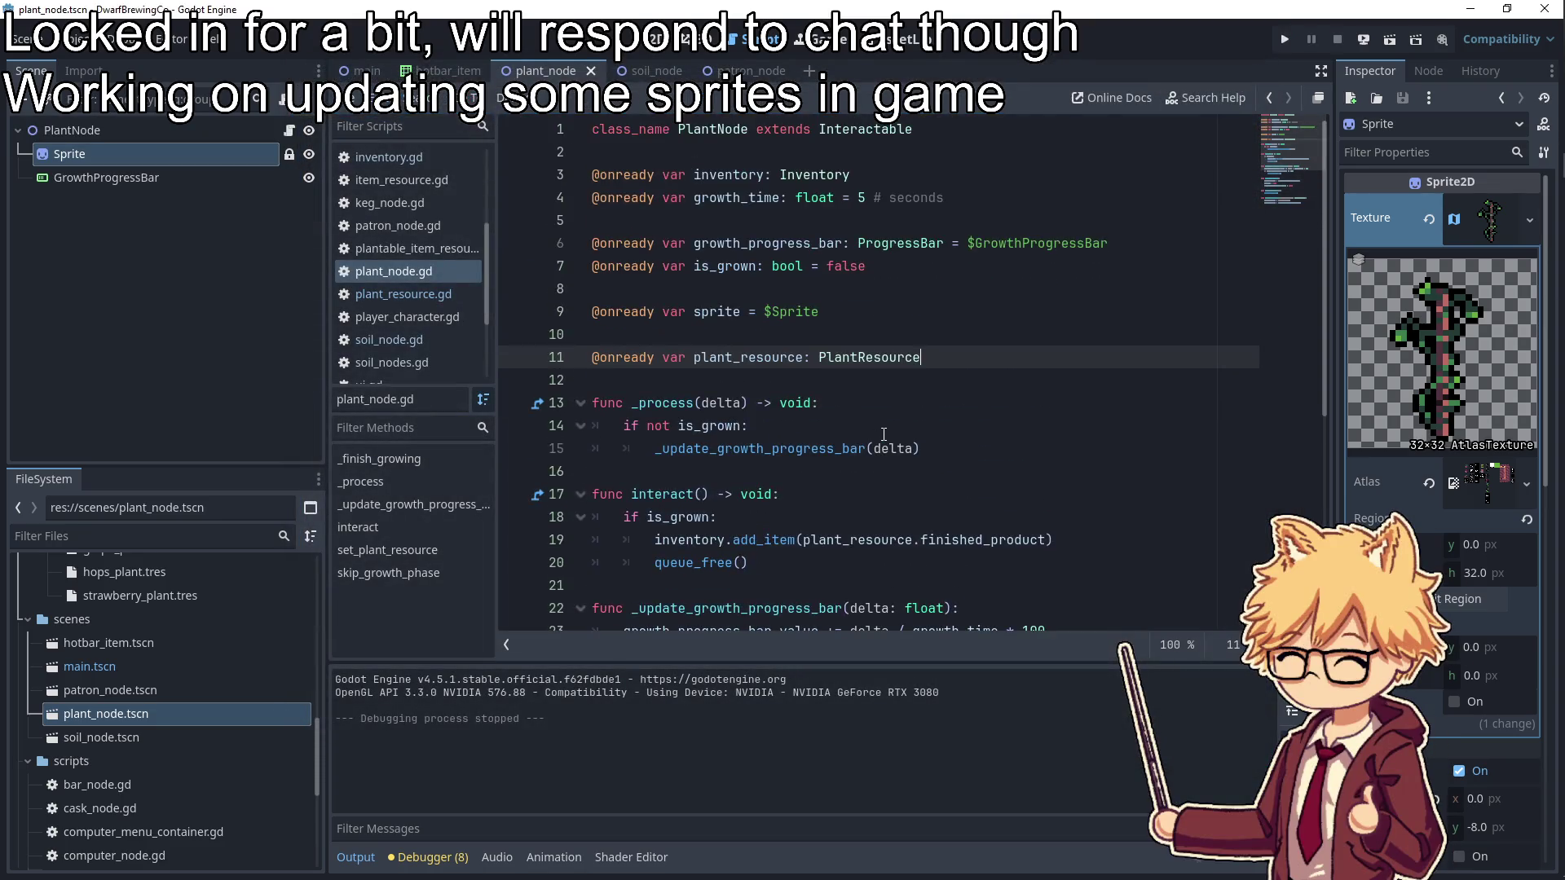
pyautogui.doubleClick(738, 198)
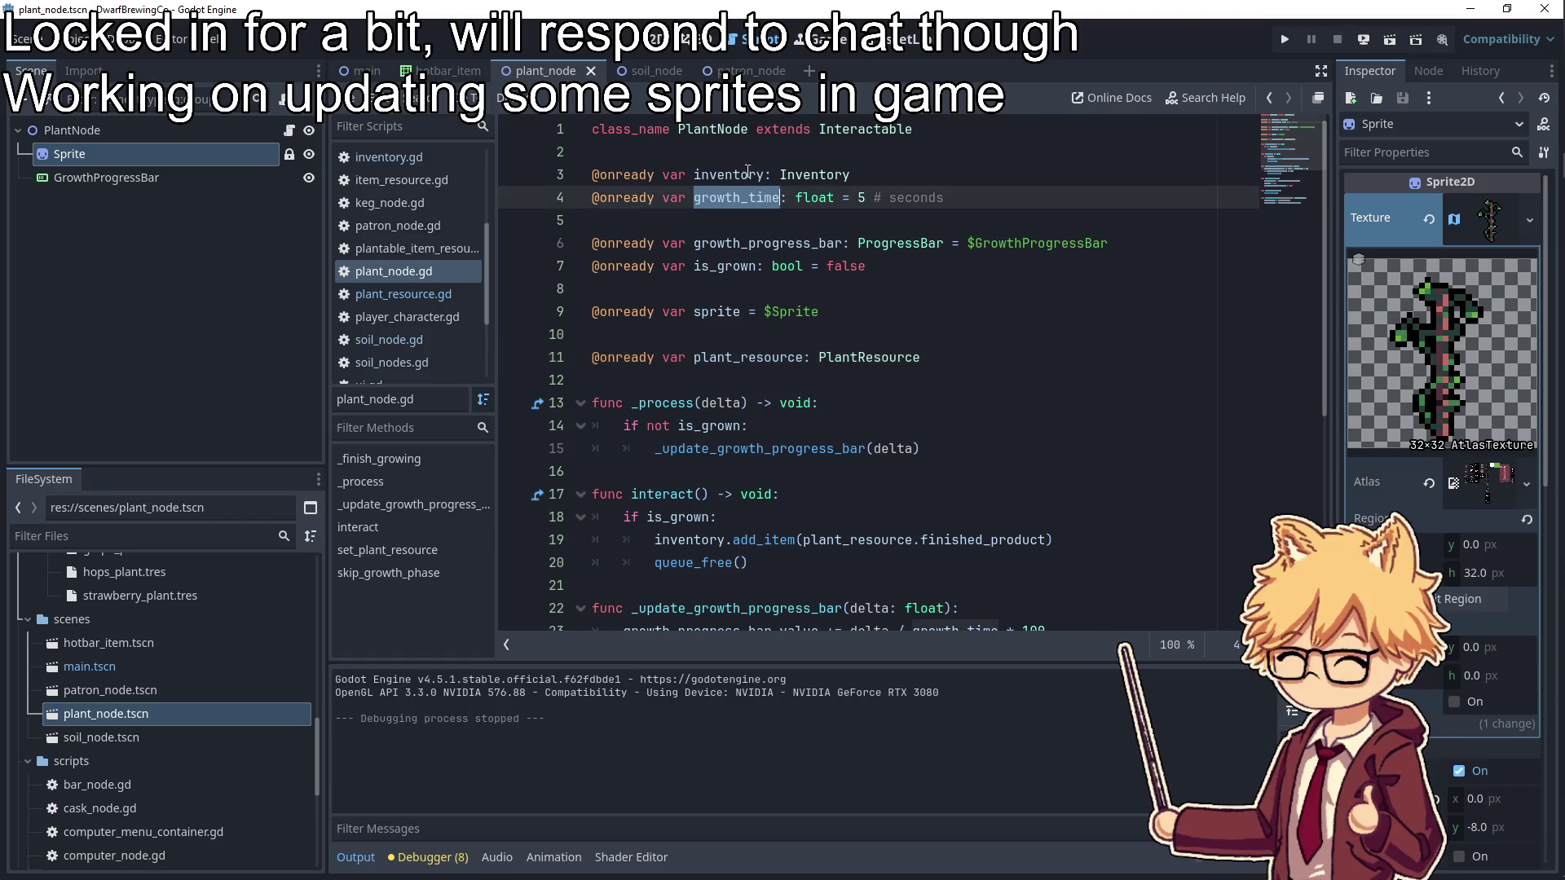
pyautogui.click(959, 364)
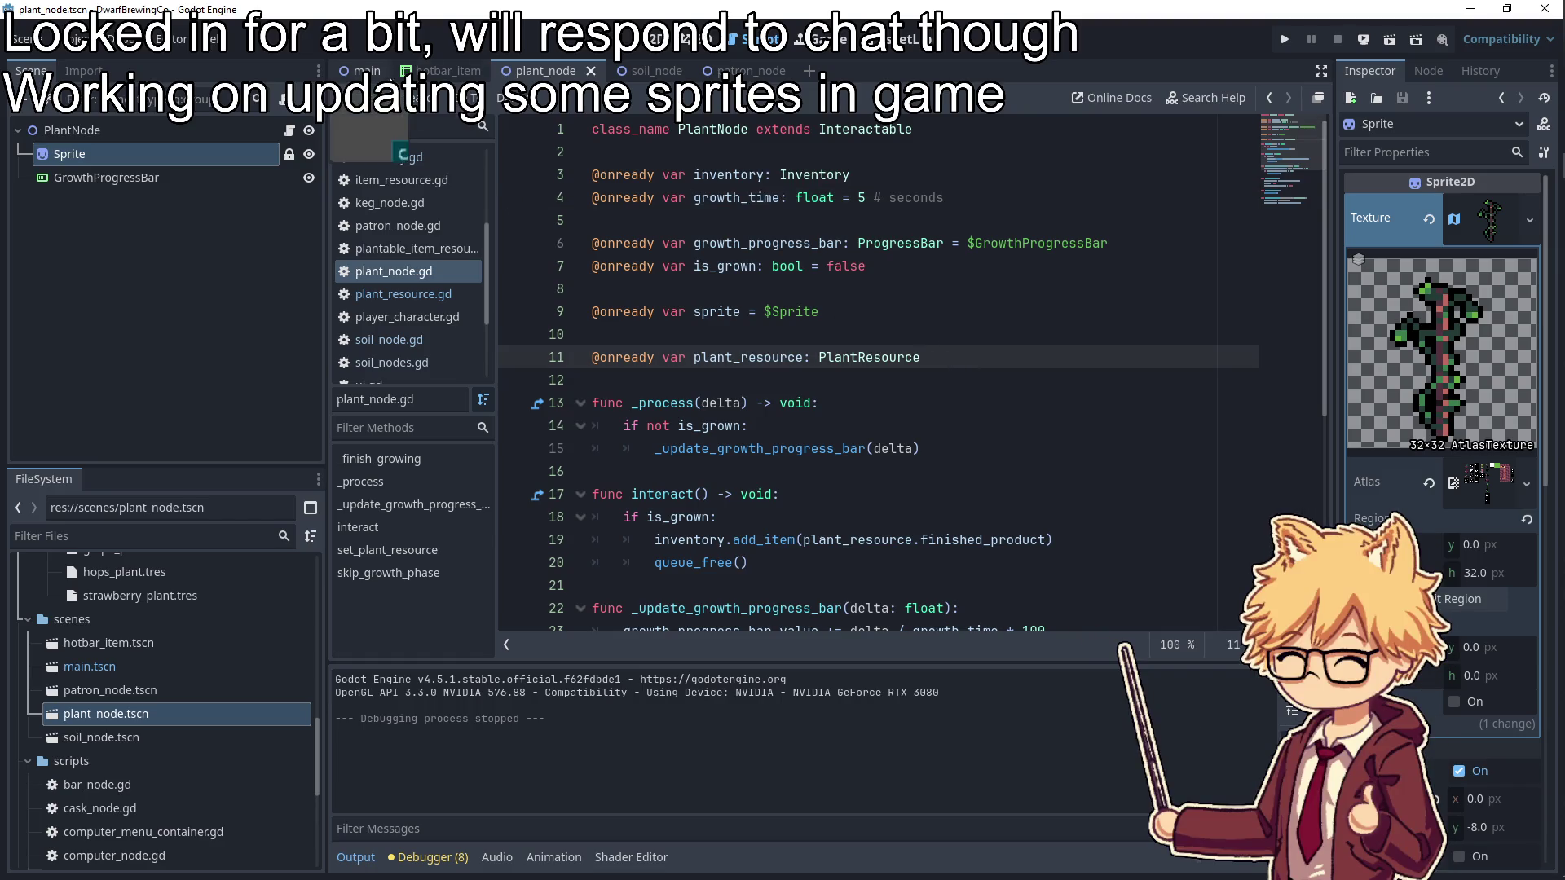
pyautogui.click(362, 71)
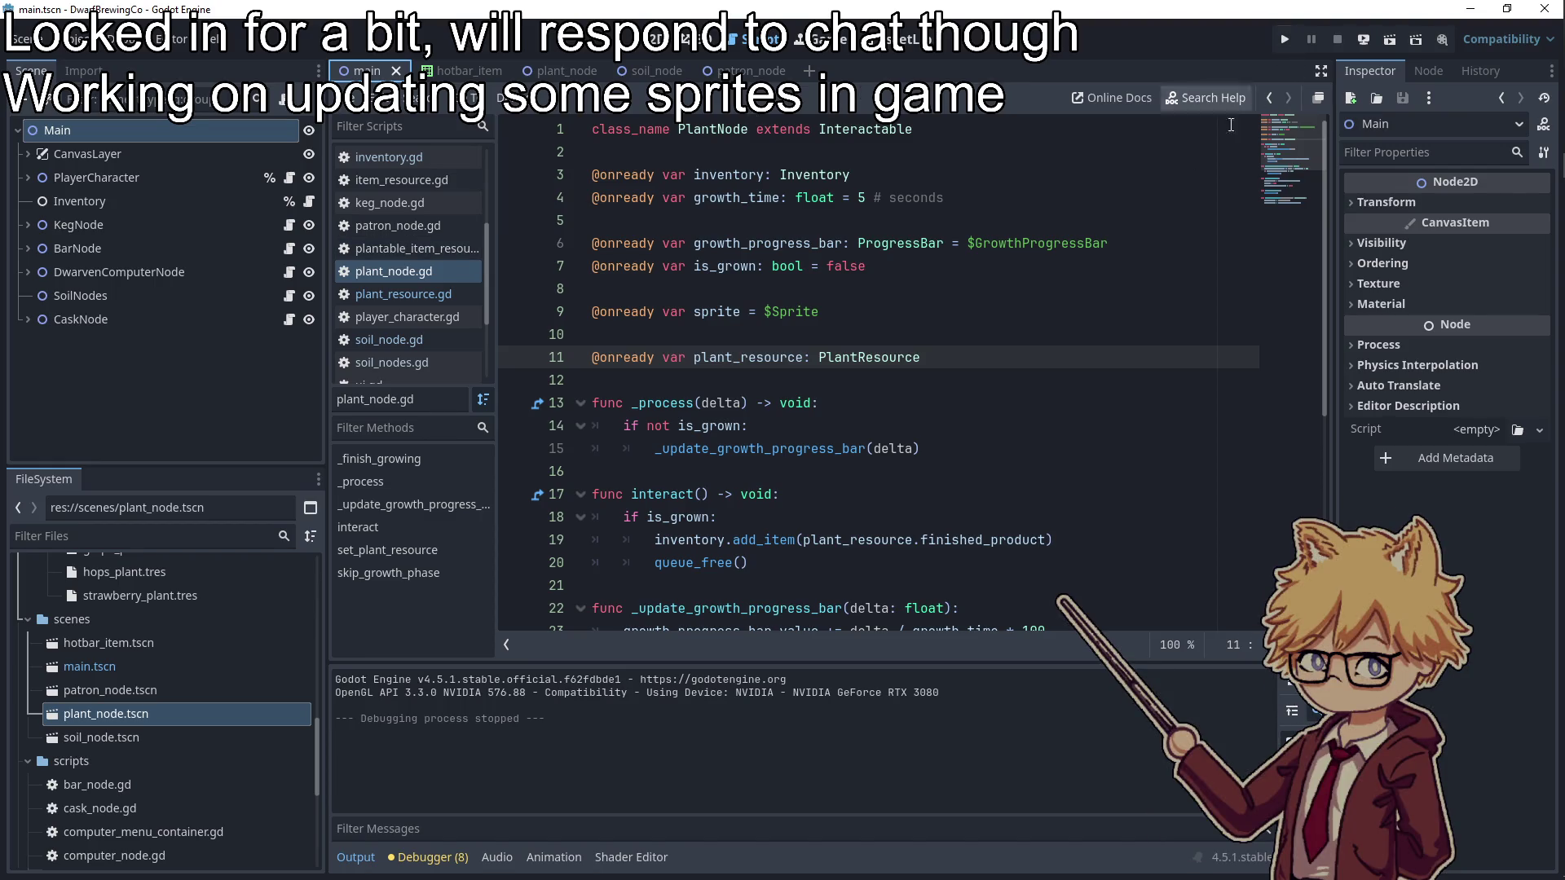
pyautogui.click(846, 304)
pyautogui.click(807, 299)
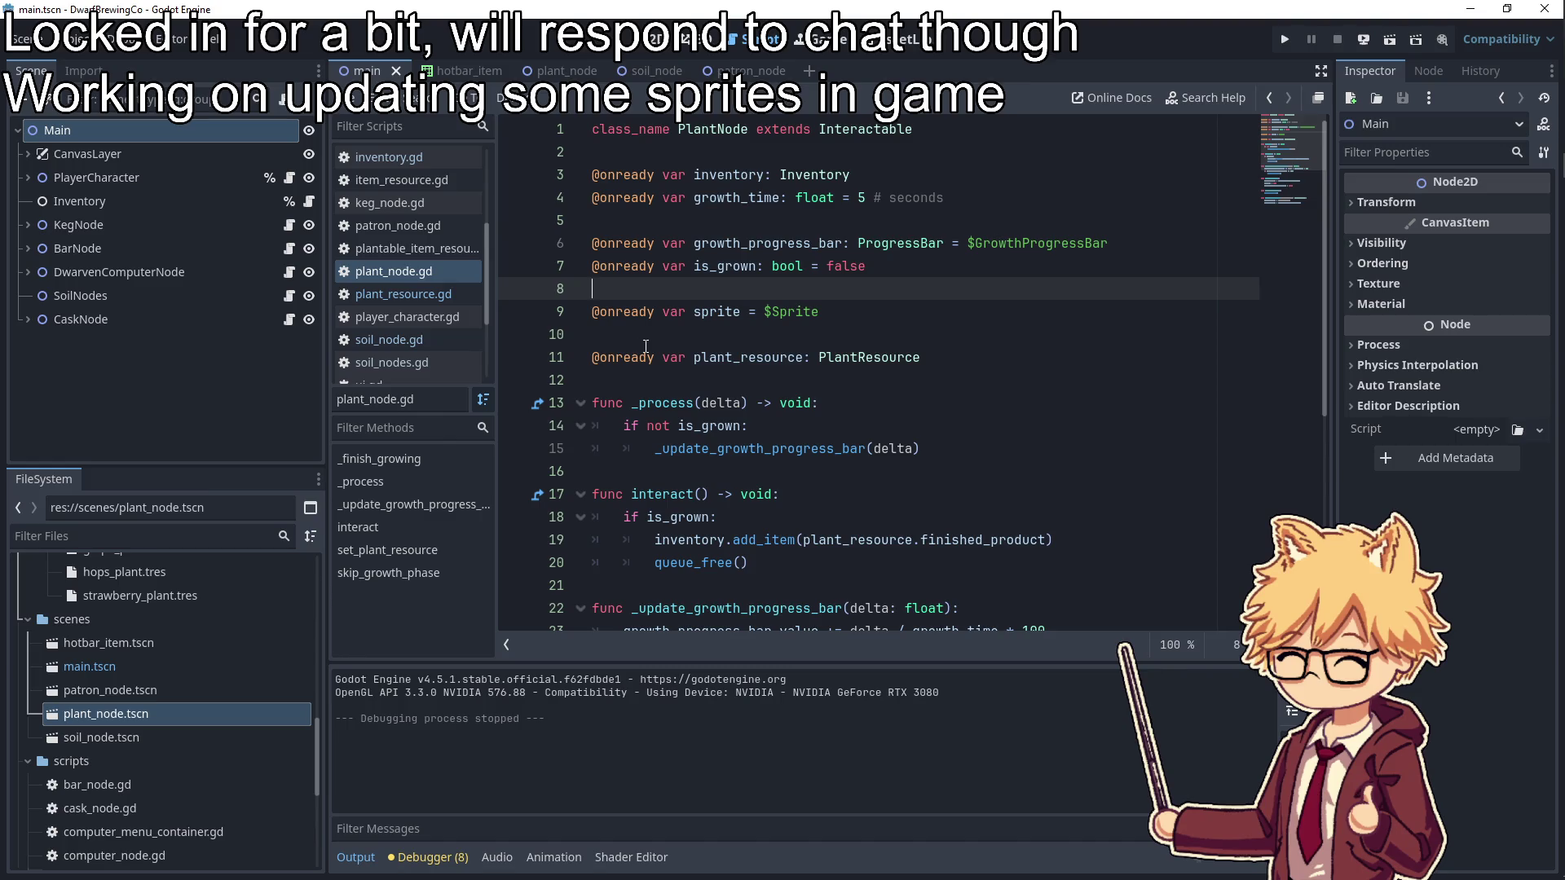
# Open keg_node.gd, read its brewing code, and collapse the resource folders in FileSystem.
pyautogui.click(290, 225)
pyautogui.scroll(-9, 787, 414)
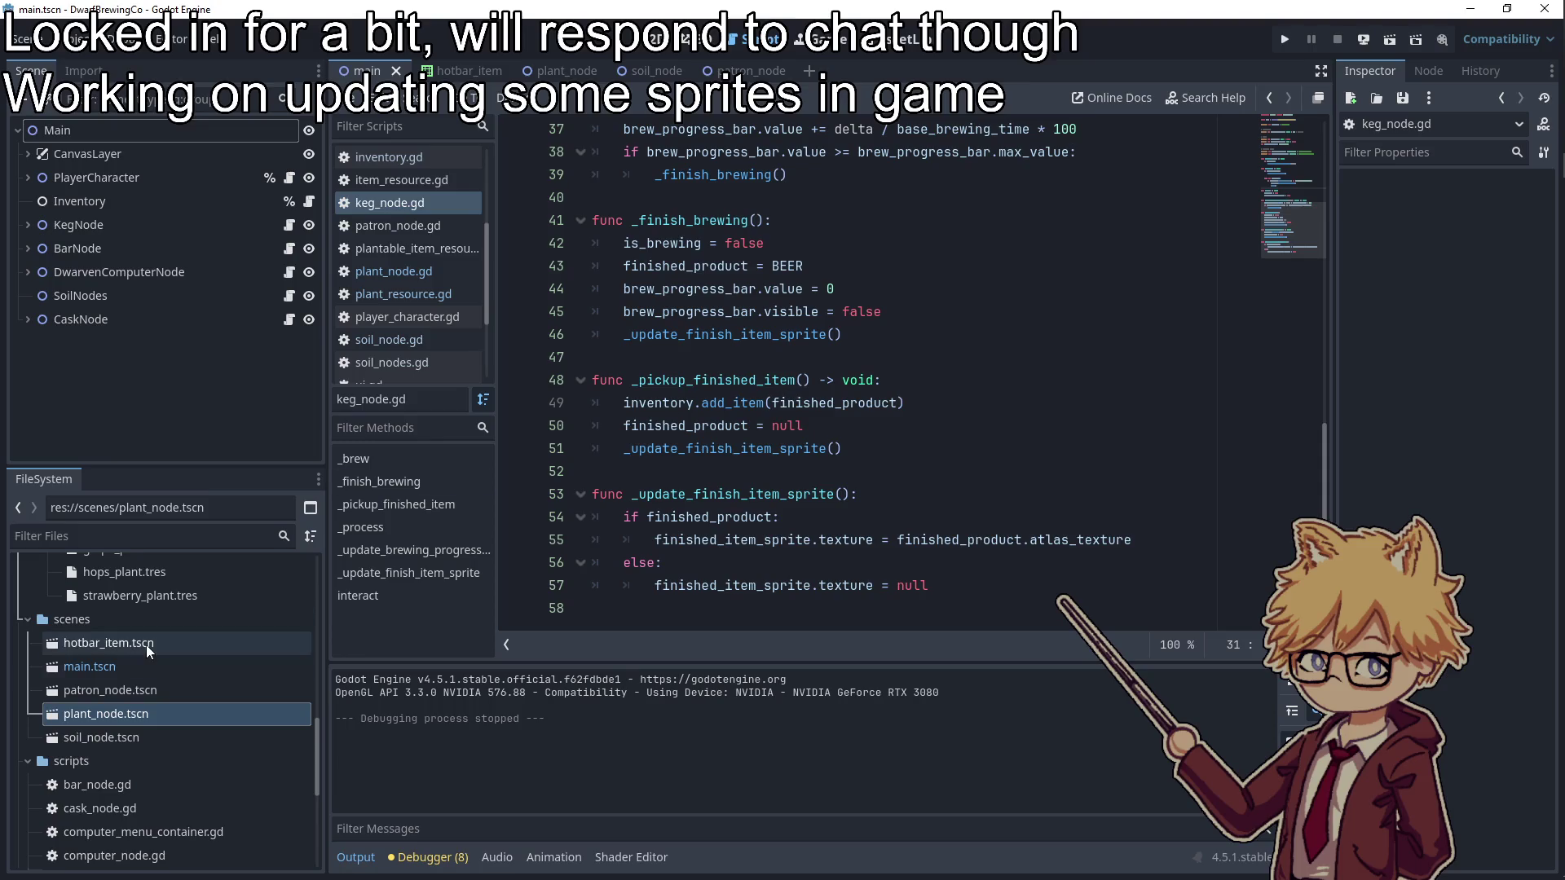
pyautogui.scroll(4, 138, 668)
pyautogui.scroll(6, 135, 677)
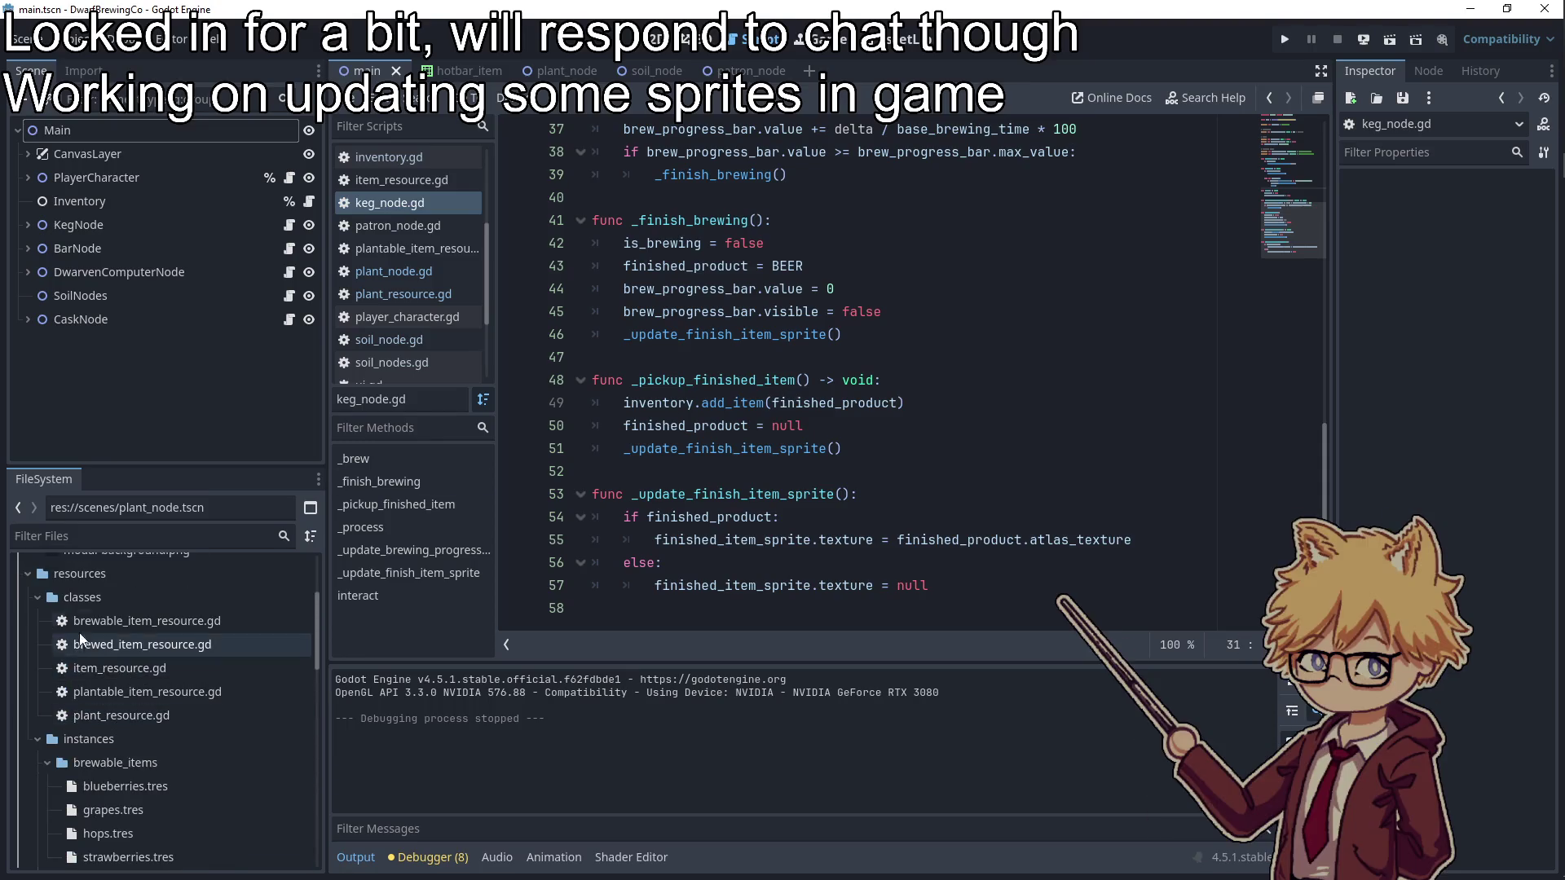
pyautogui.click(36, 595)
pyautogui.click(40, 646)
pyautogui.click(42, 668)
pyautogui.click(41, 690)
pyautogui.click(44, 716)
pyautogui.click(869, 456)
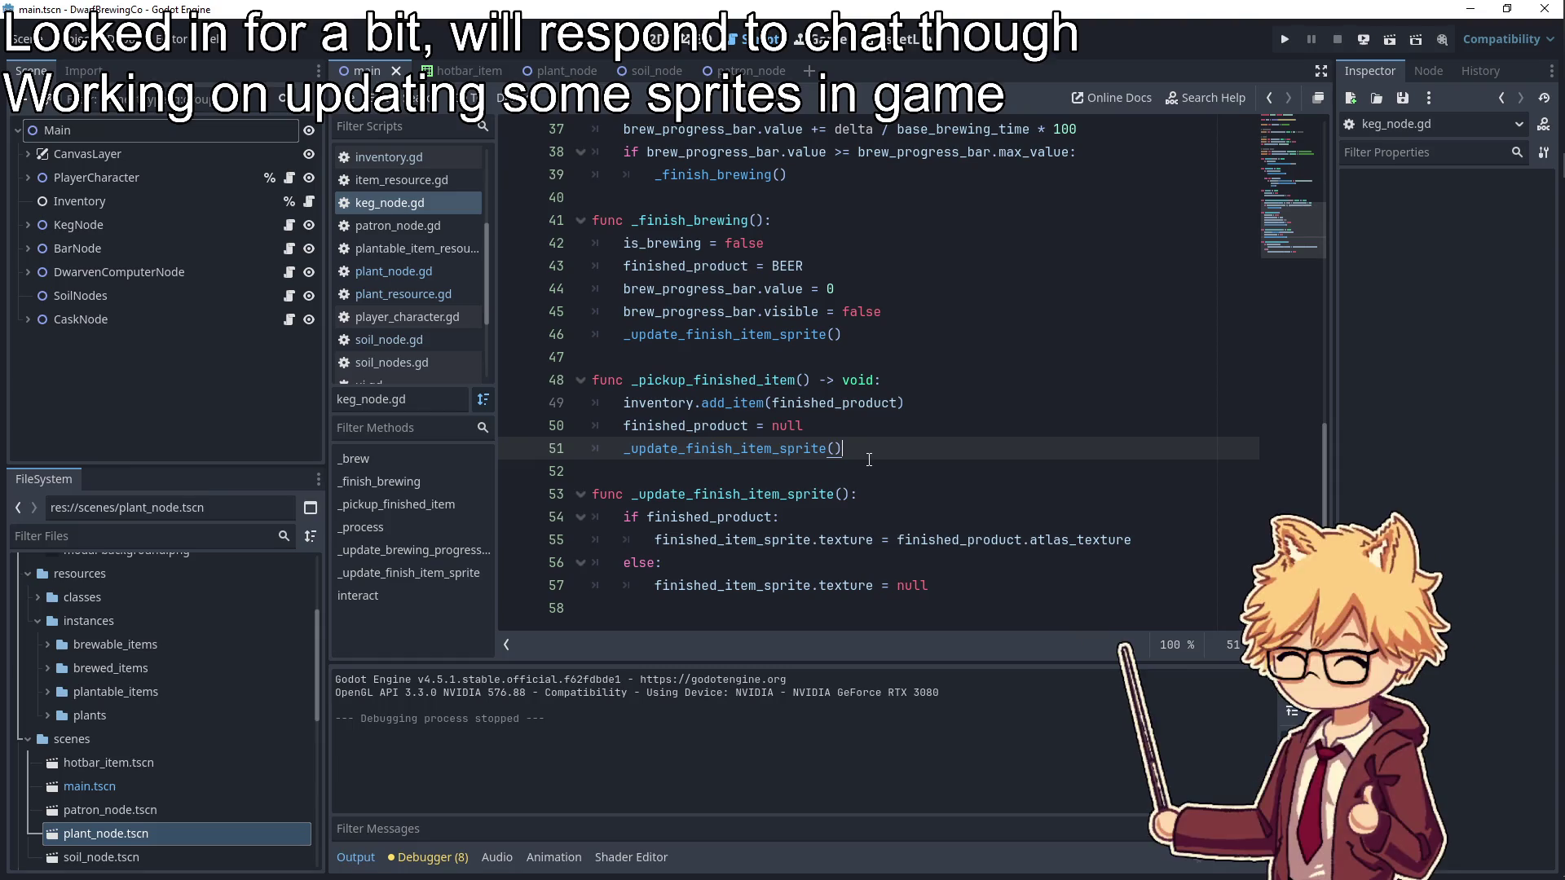
# Expand resources/classes and open brewable_item_resource.gd.
pyautogui.click(47, 644)
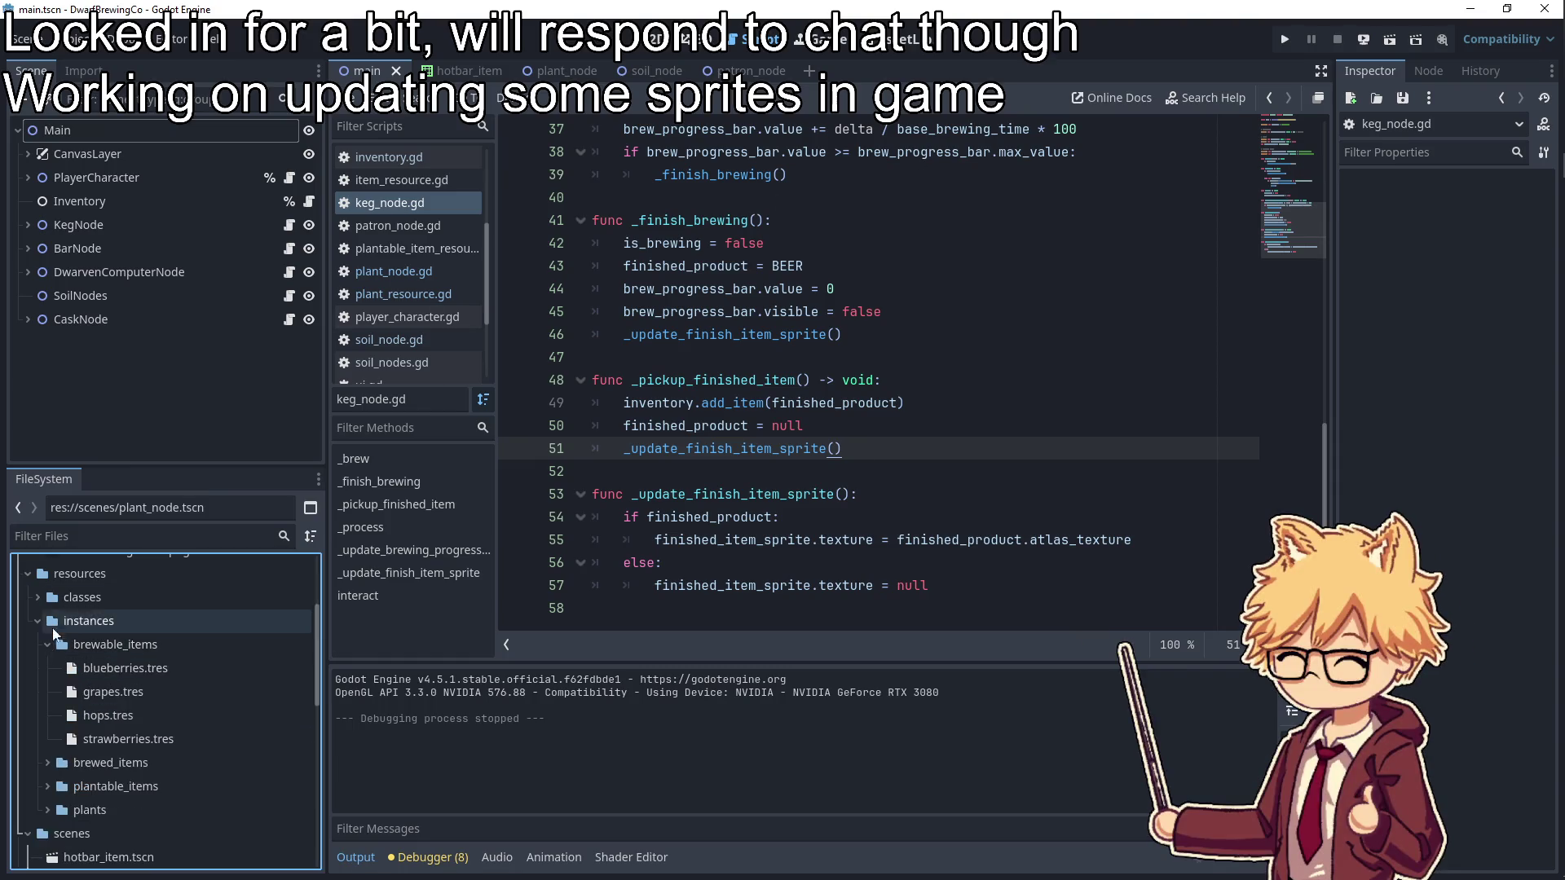
pyautogui.click(37, 598)
pyautogui.doubleClick(95, 623)
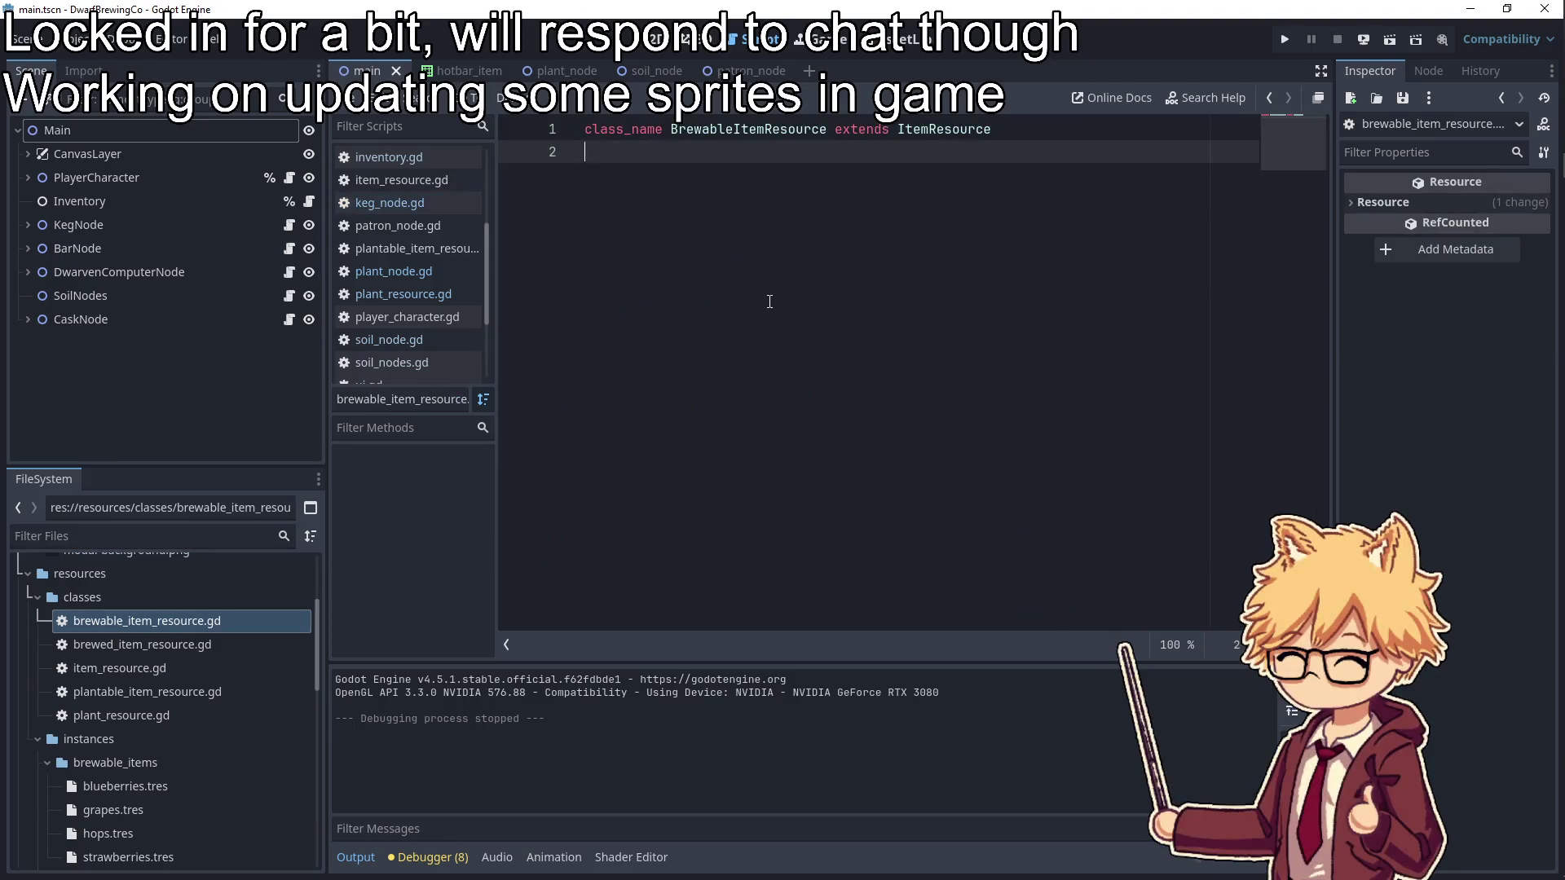
pyautogui.press('Return')
pyautogui.write('@export v')
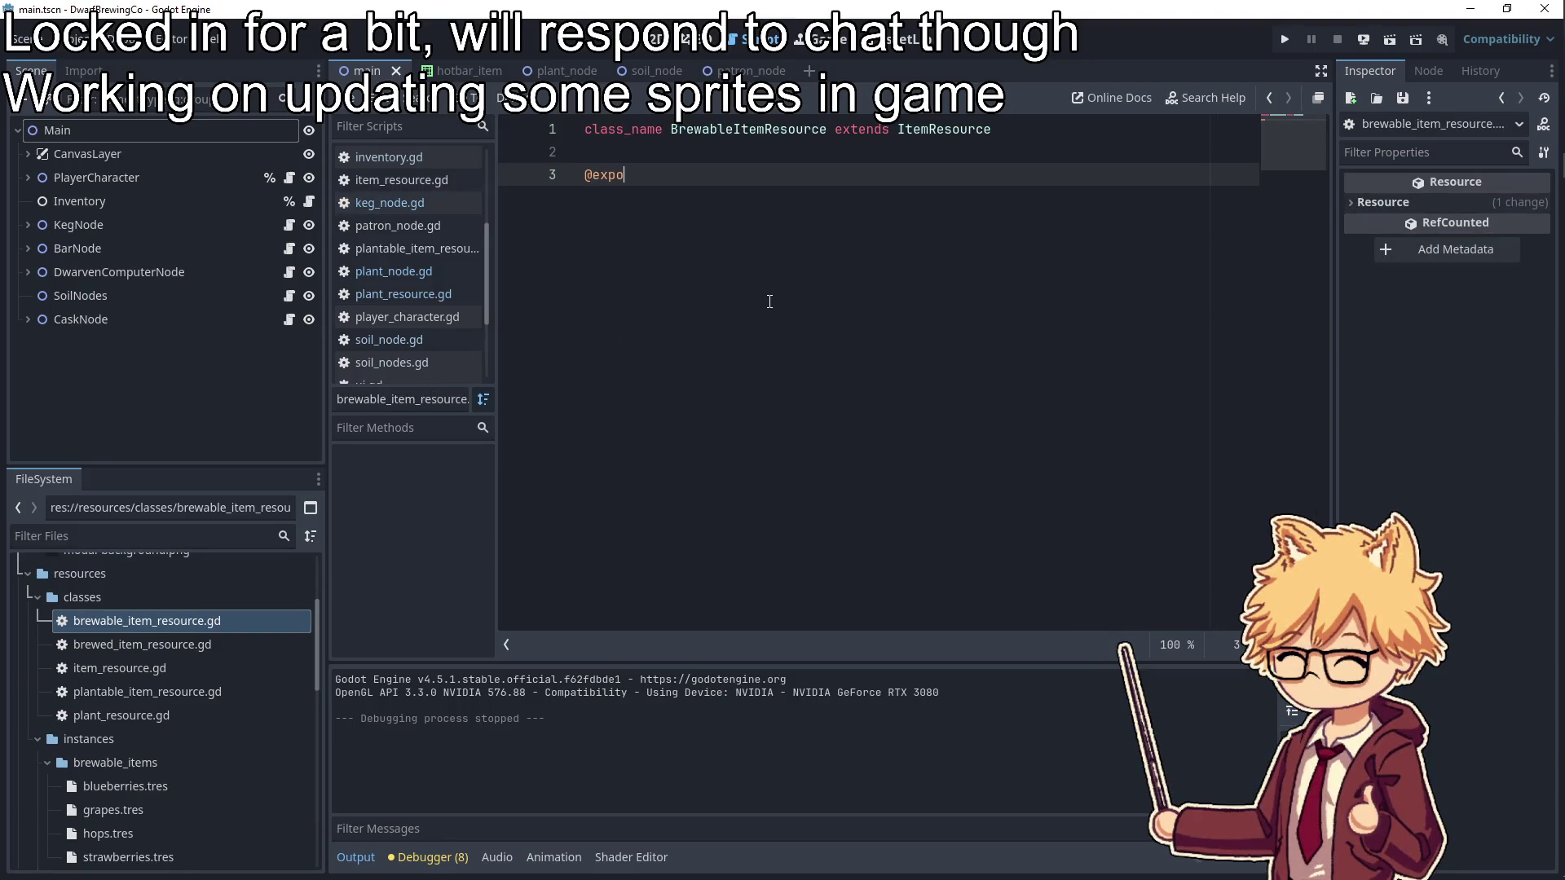
pyautogui.write('ar ')
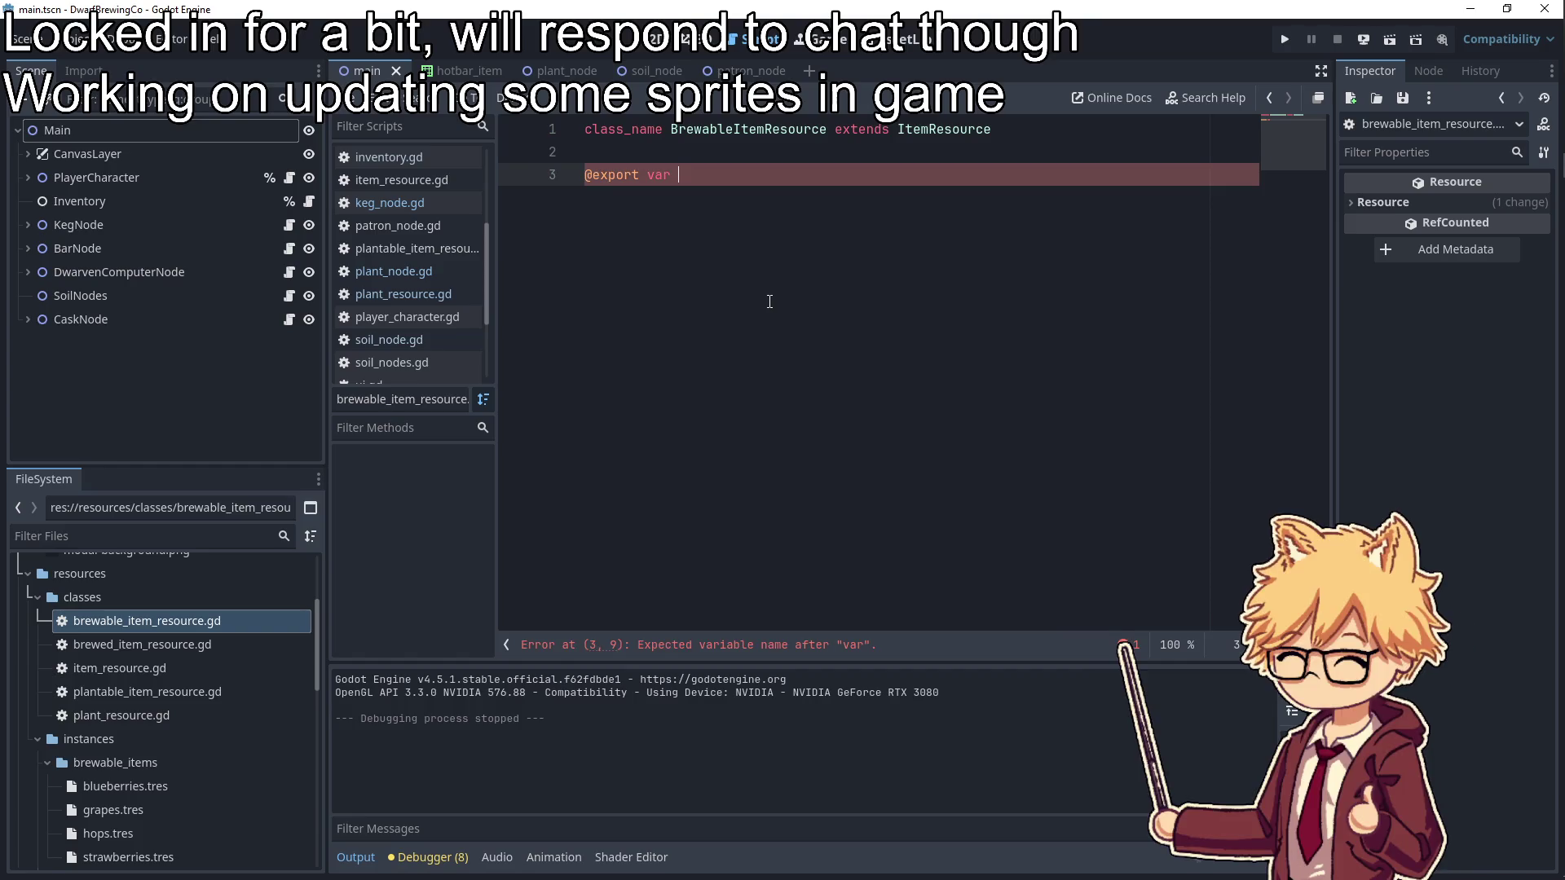
pyautogui.write('finished_product: Item')
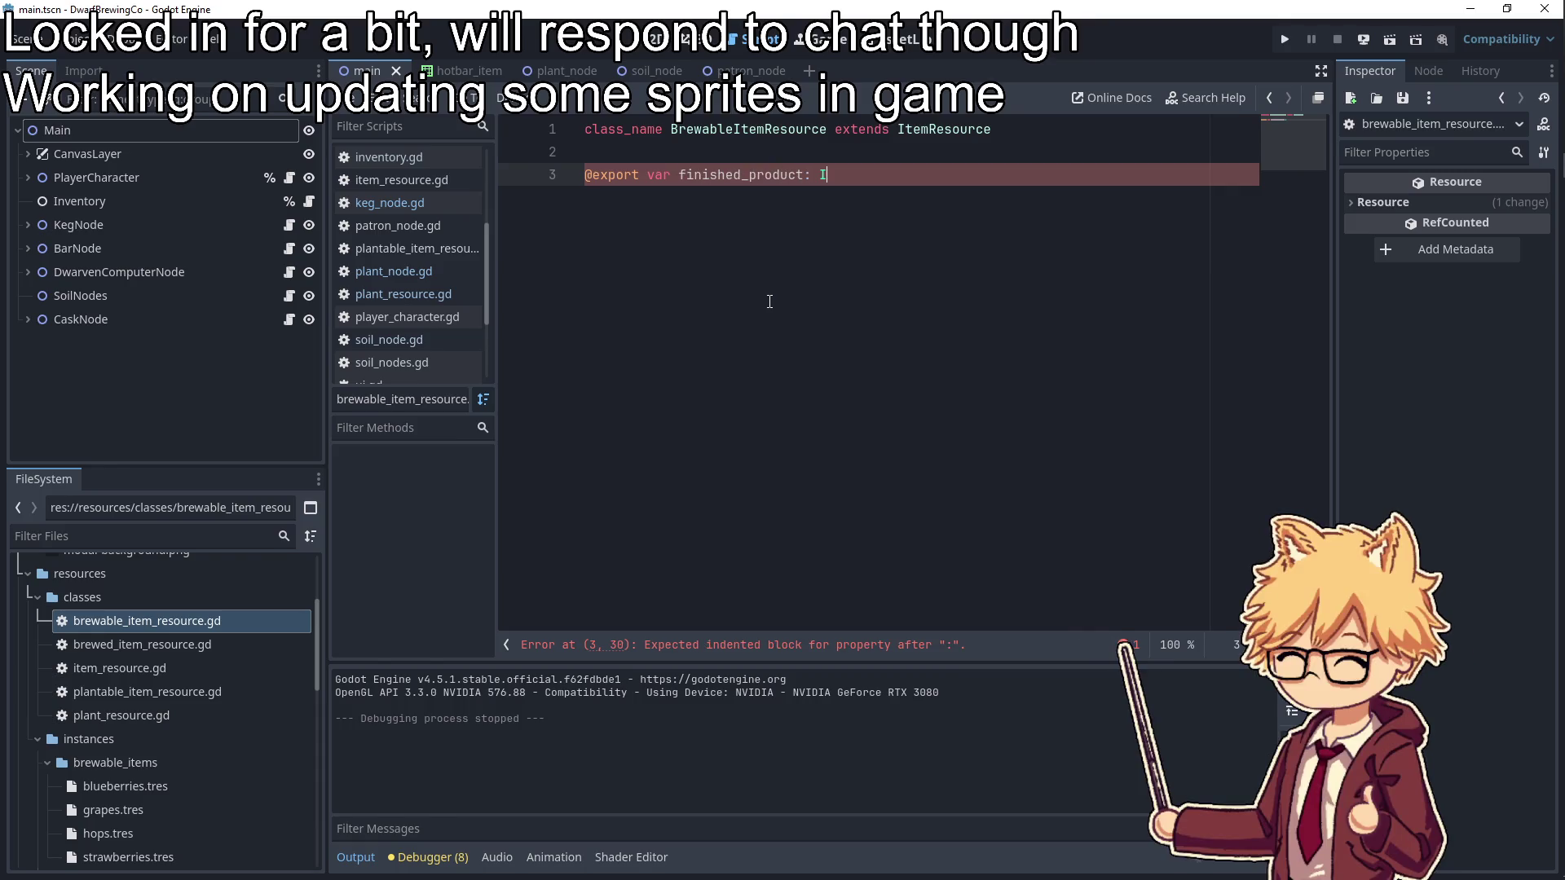
pyautogui.press('Return')
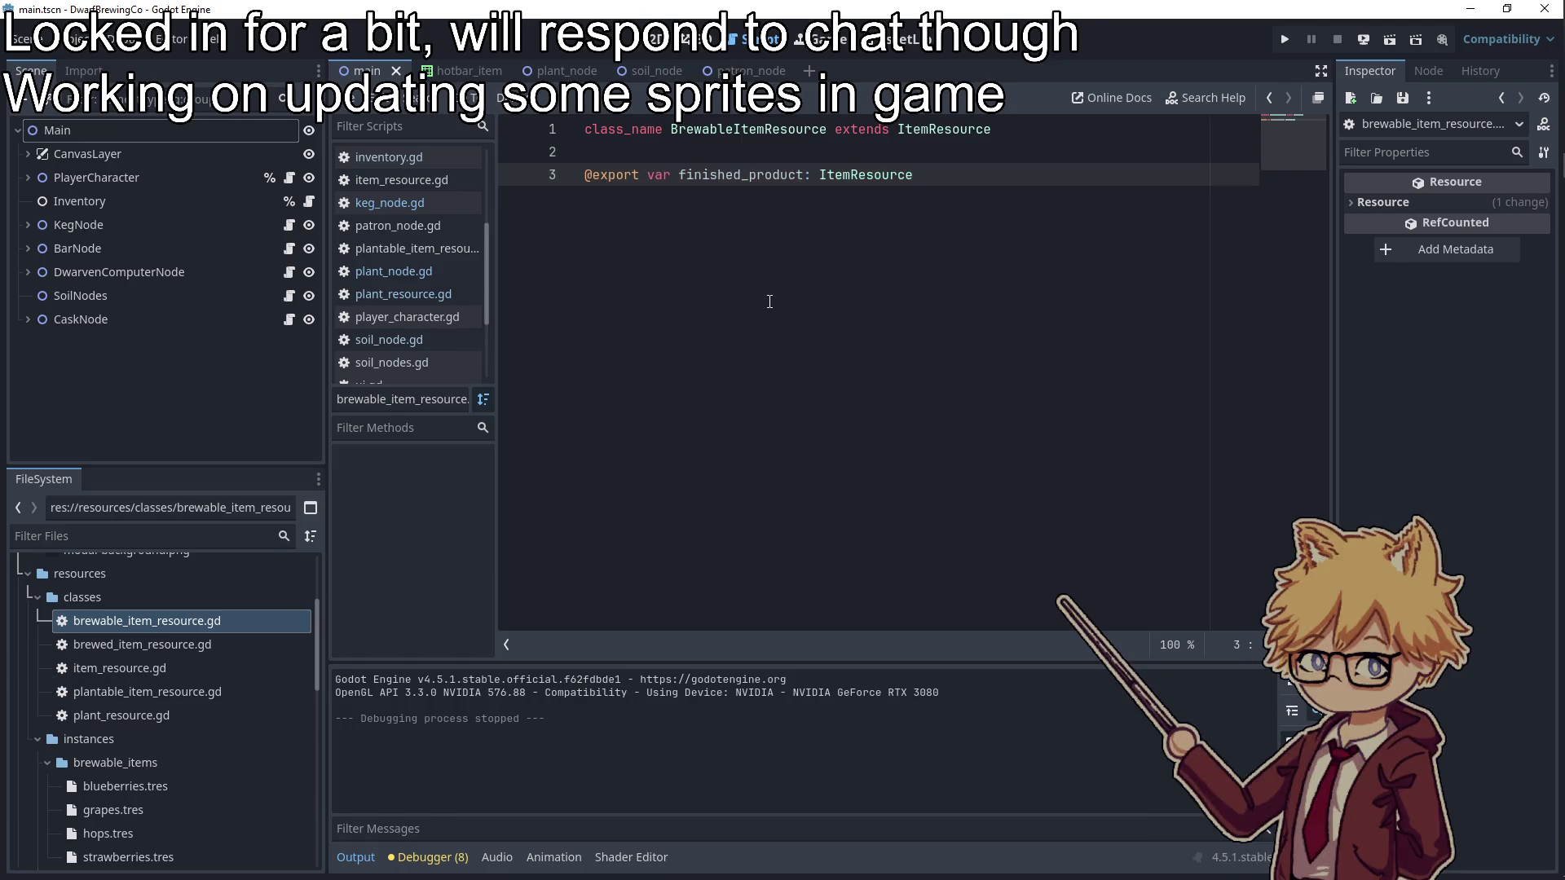
pyautogui.hotkey('ctrl', 'z')
pyautogui.press('BackSpace')
pyautogui.press('BackSpace')
pyautogui.press('BackSpace')
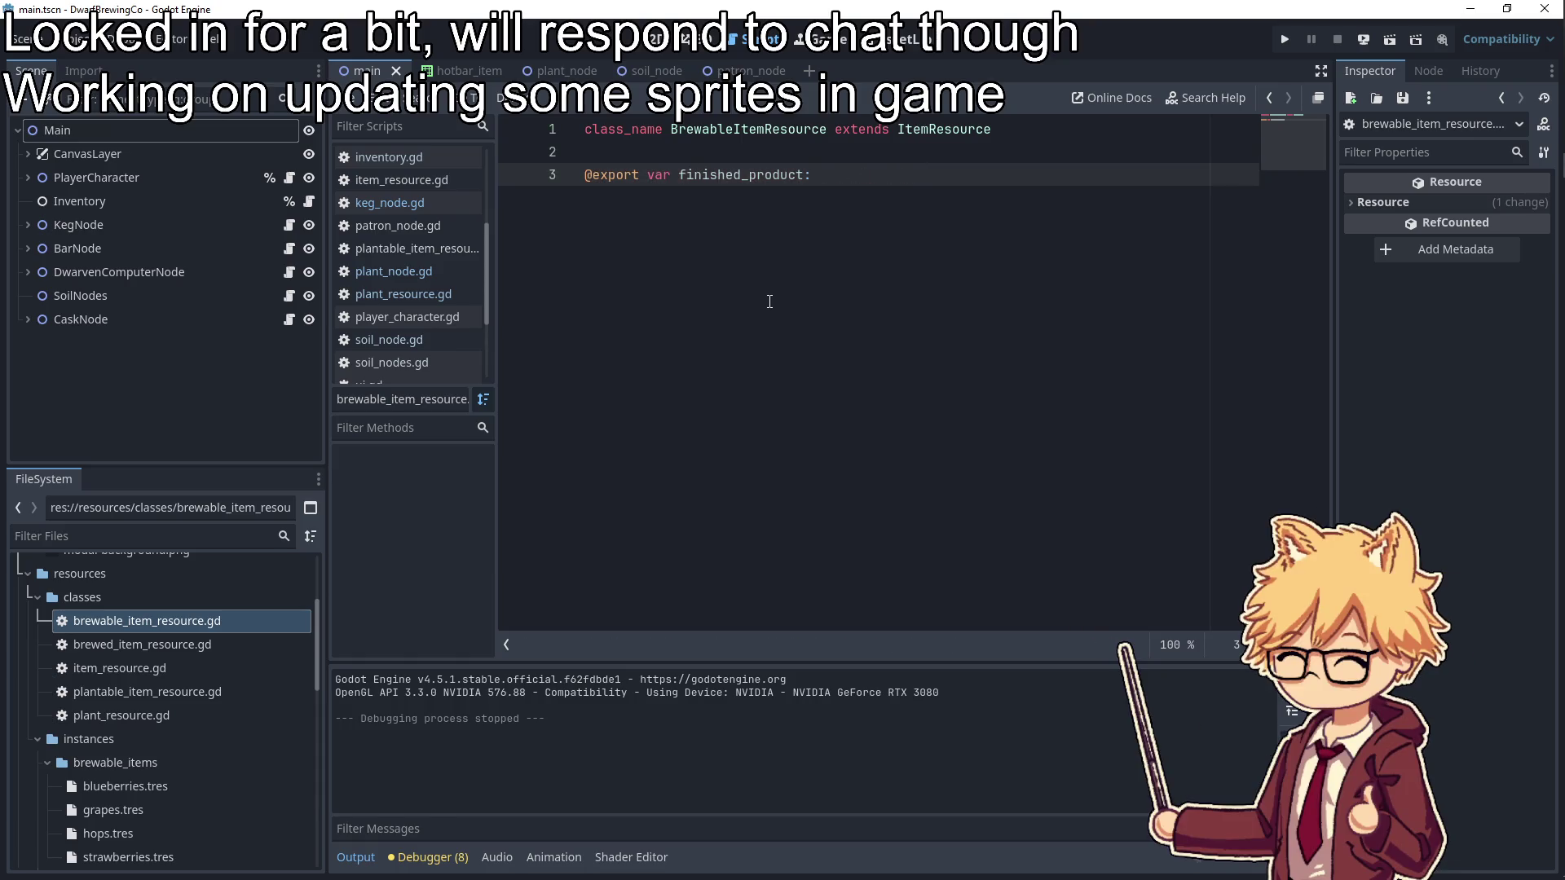
pyautogui.write('Brew')
pyautogui.press('Down')
pyautogui.press('Return')
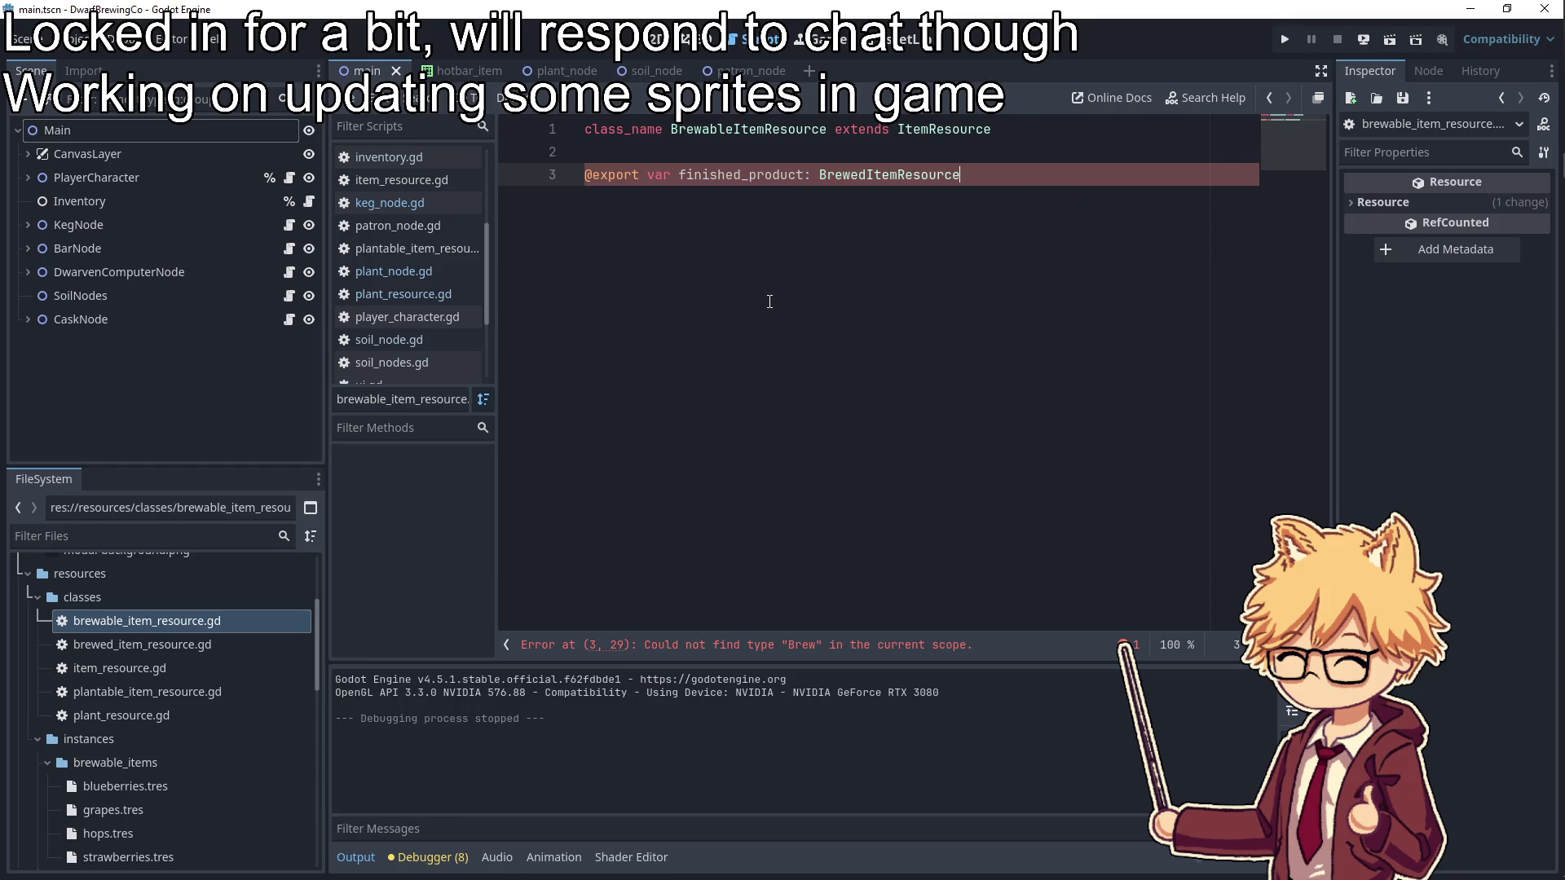
# Add an exported combination_recipies variable typed Resource on line 4, then delete that line again.
pyautogui.press('Return')
pyautogui.write('@ex')
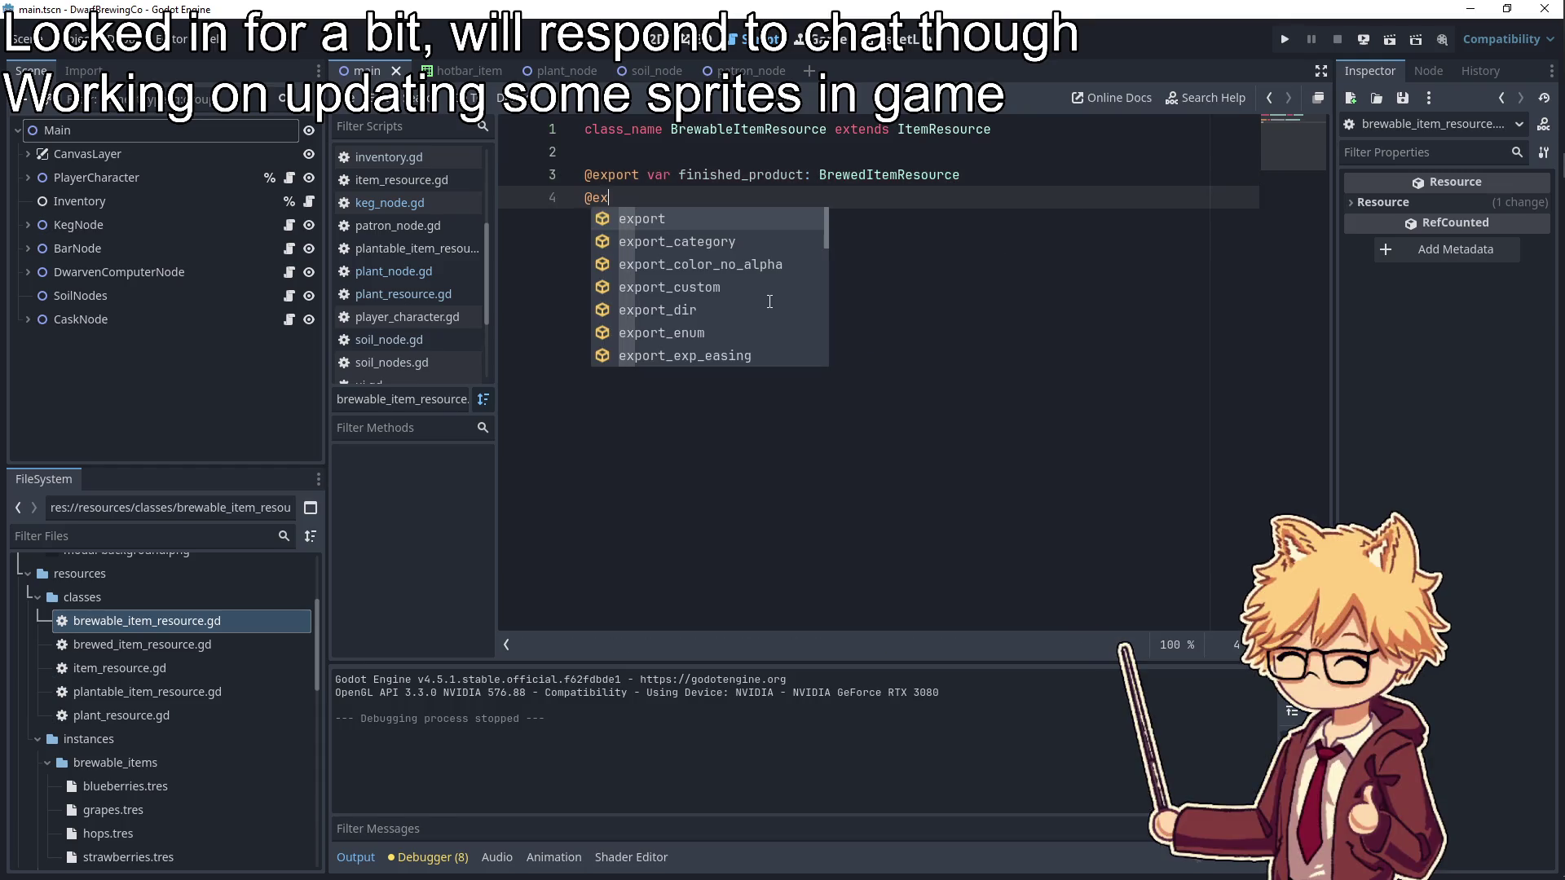
pyautogui.press('Return')
pyautogui.write('var combination_recipies: ')
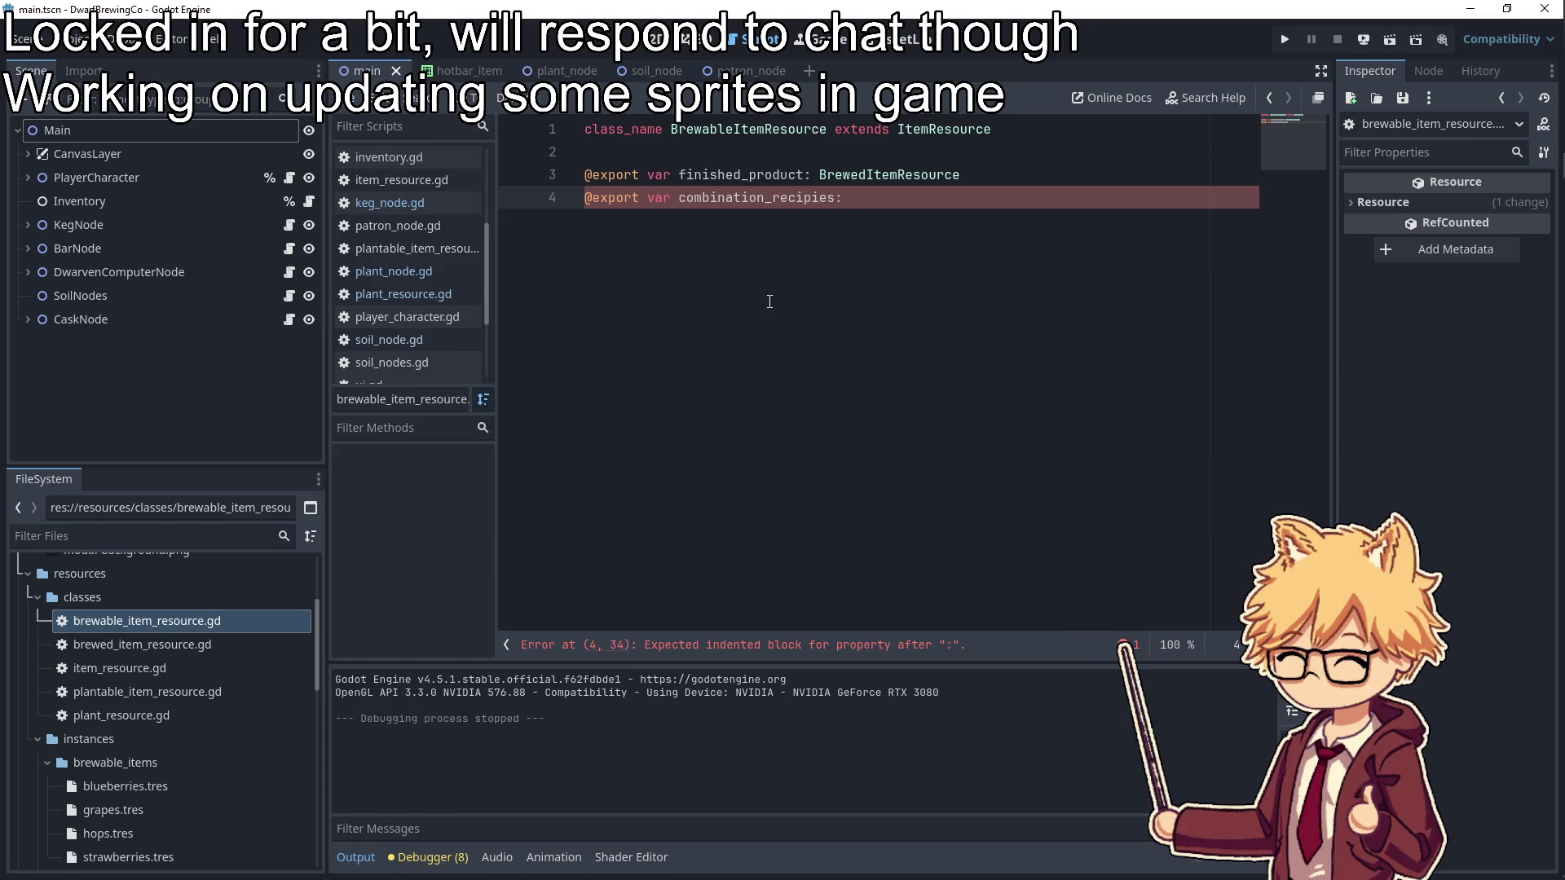
pyautogui.write('Objec')
pyautogui.press('Return')
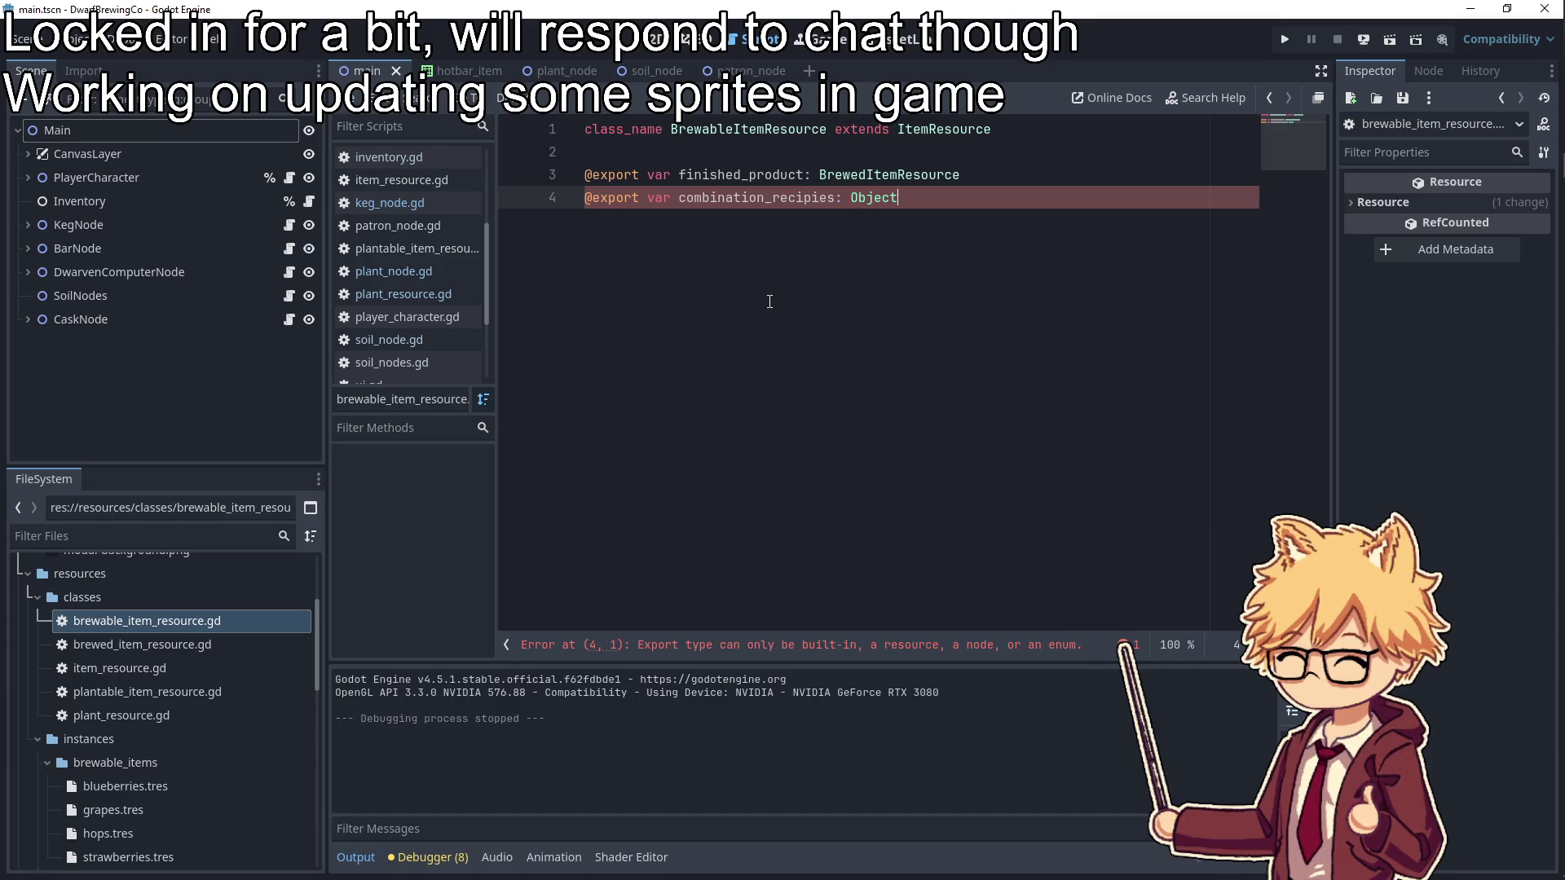
pyautogui.press('BackSpace')
pyautogui.press('BackSpace')
pyautogui.press('BackSpace')
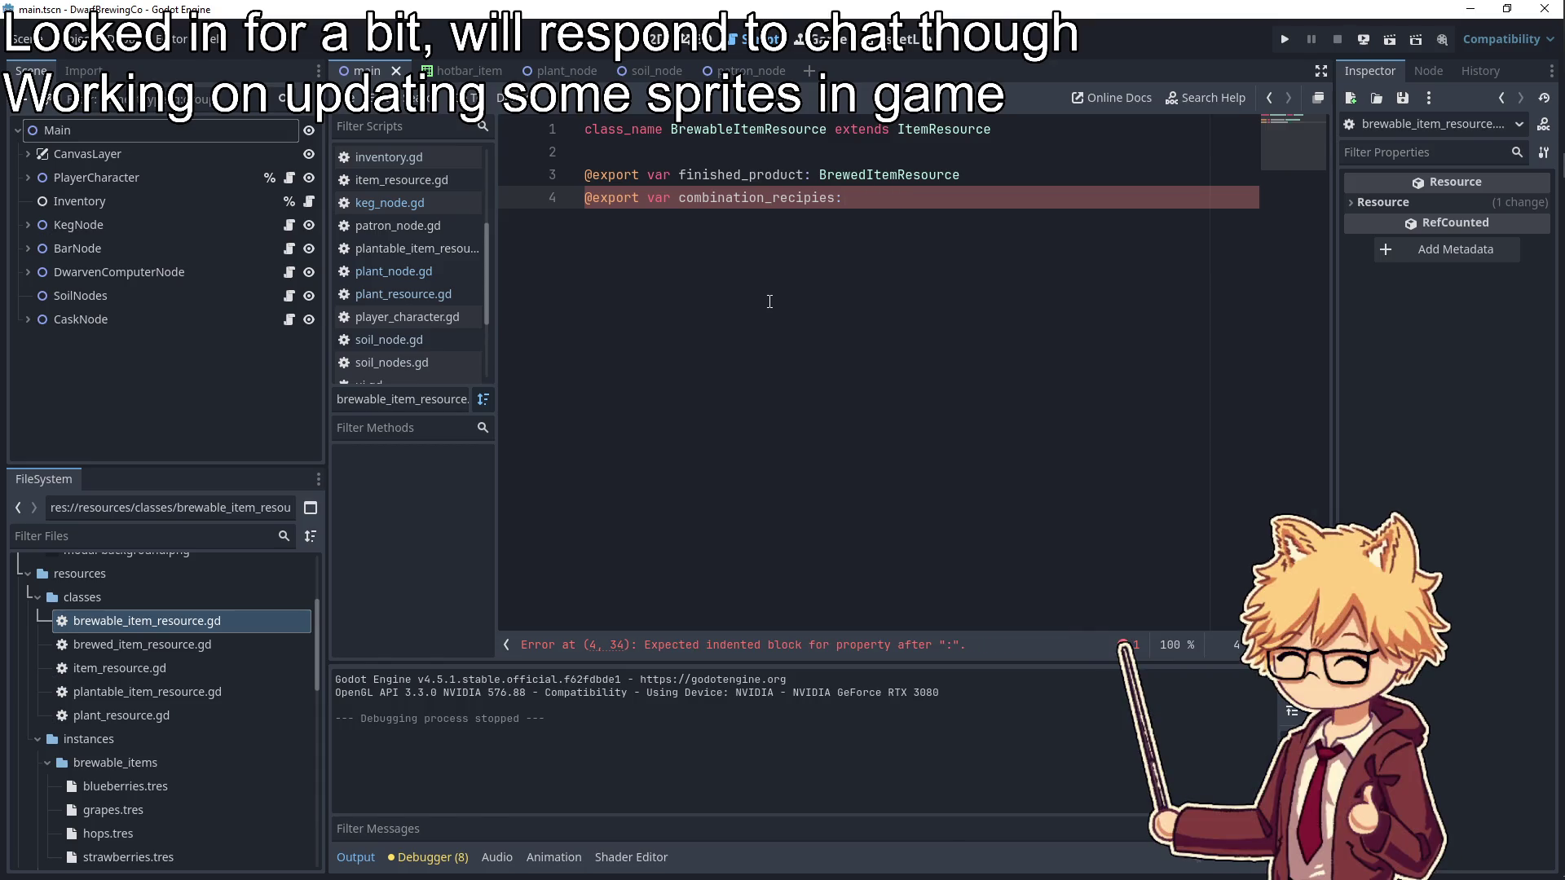
pyautogui.write('Res')
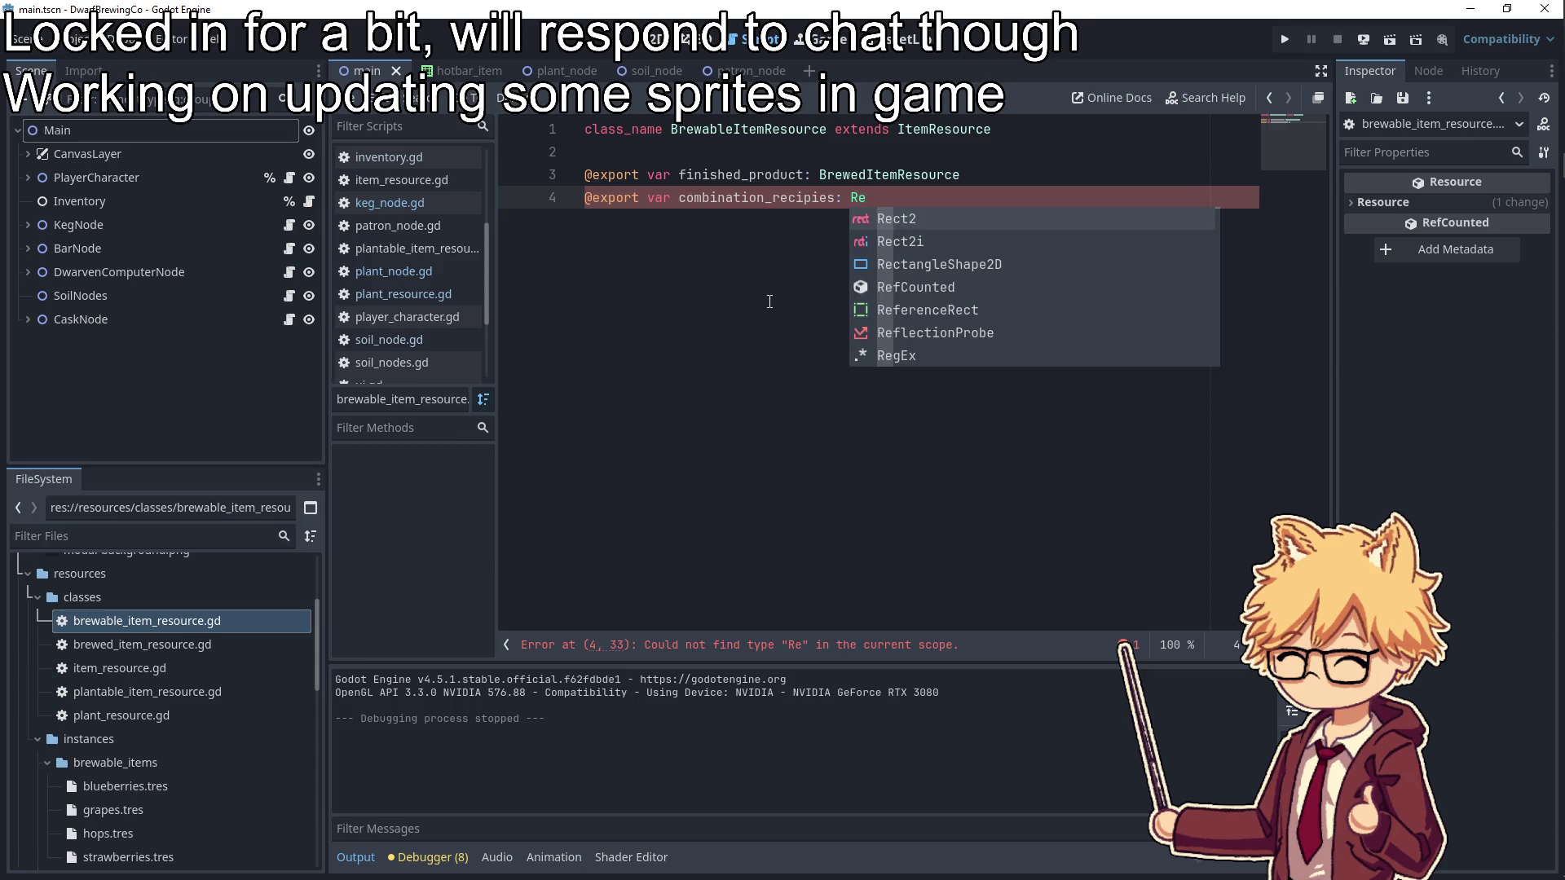
pyautogui.press('Return')
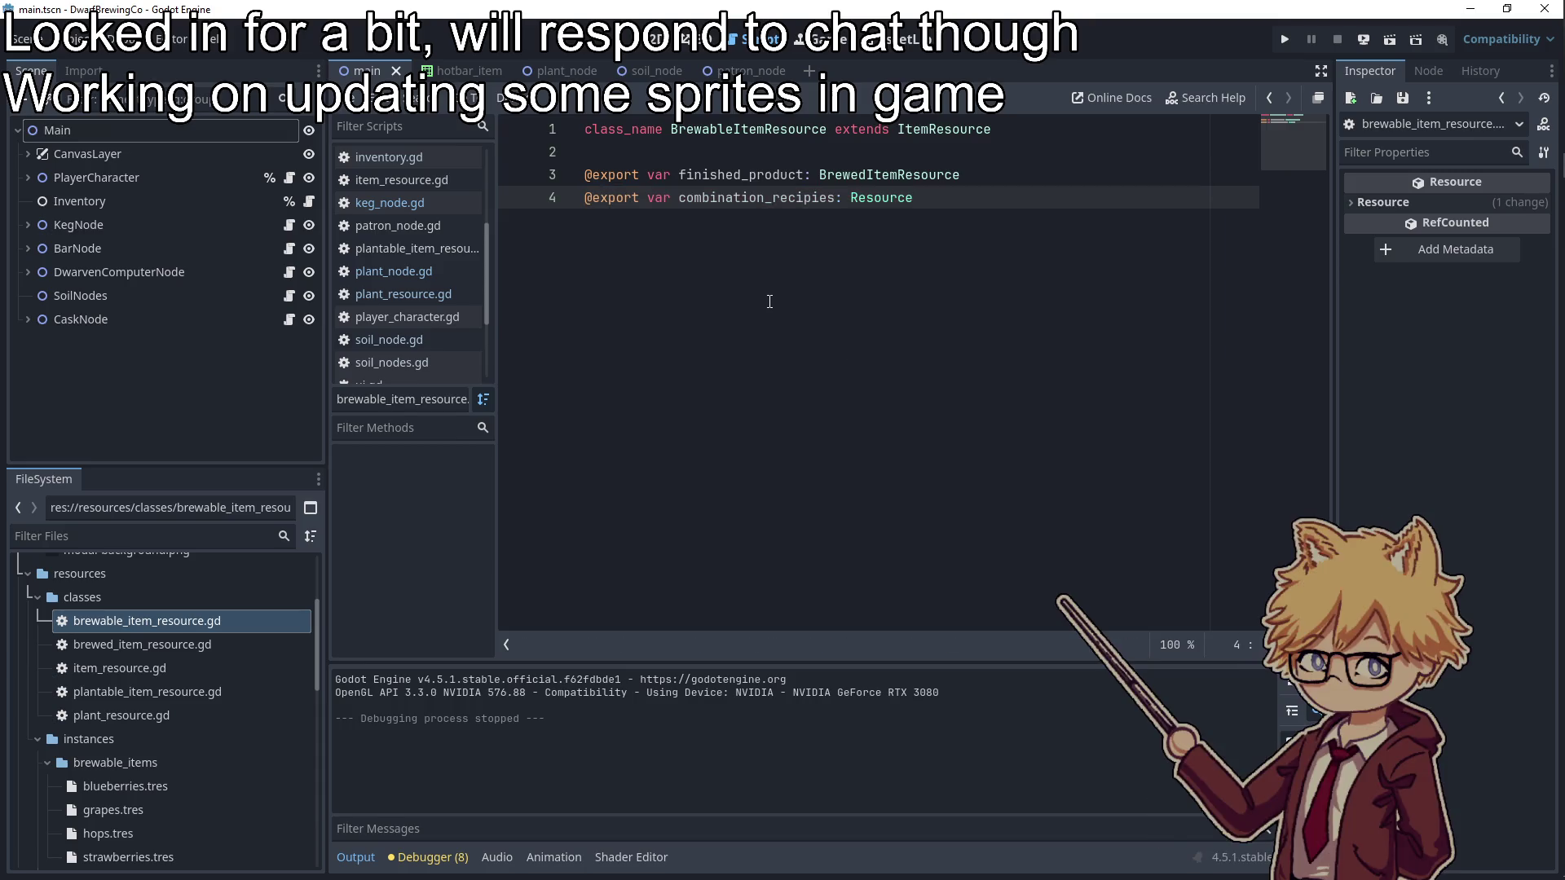
pyautogui.press('Return')
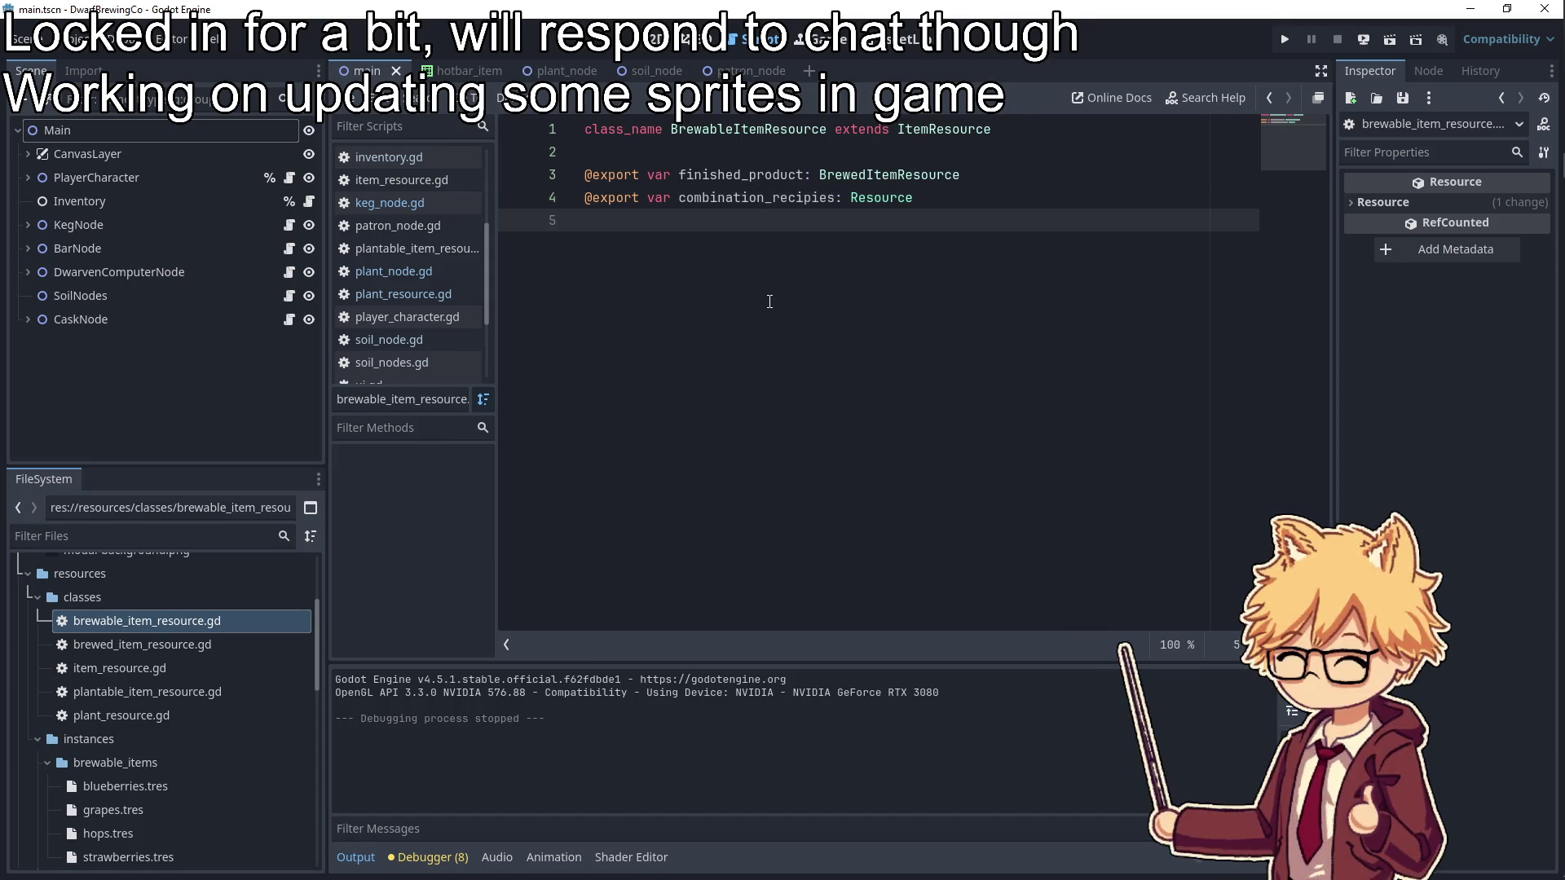
pyautogui.press('Up')
pyautogui.hotkey('shift', 'End')
pyautogui.press('BackSpace')
pyautogui.press('BackSpace')
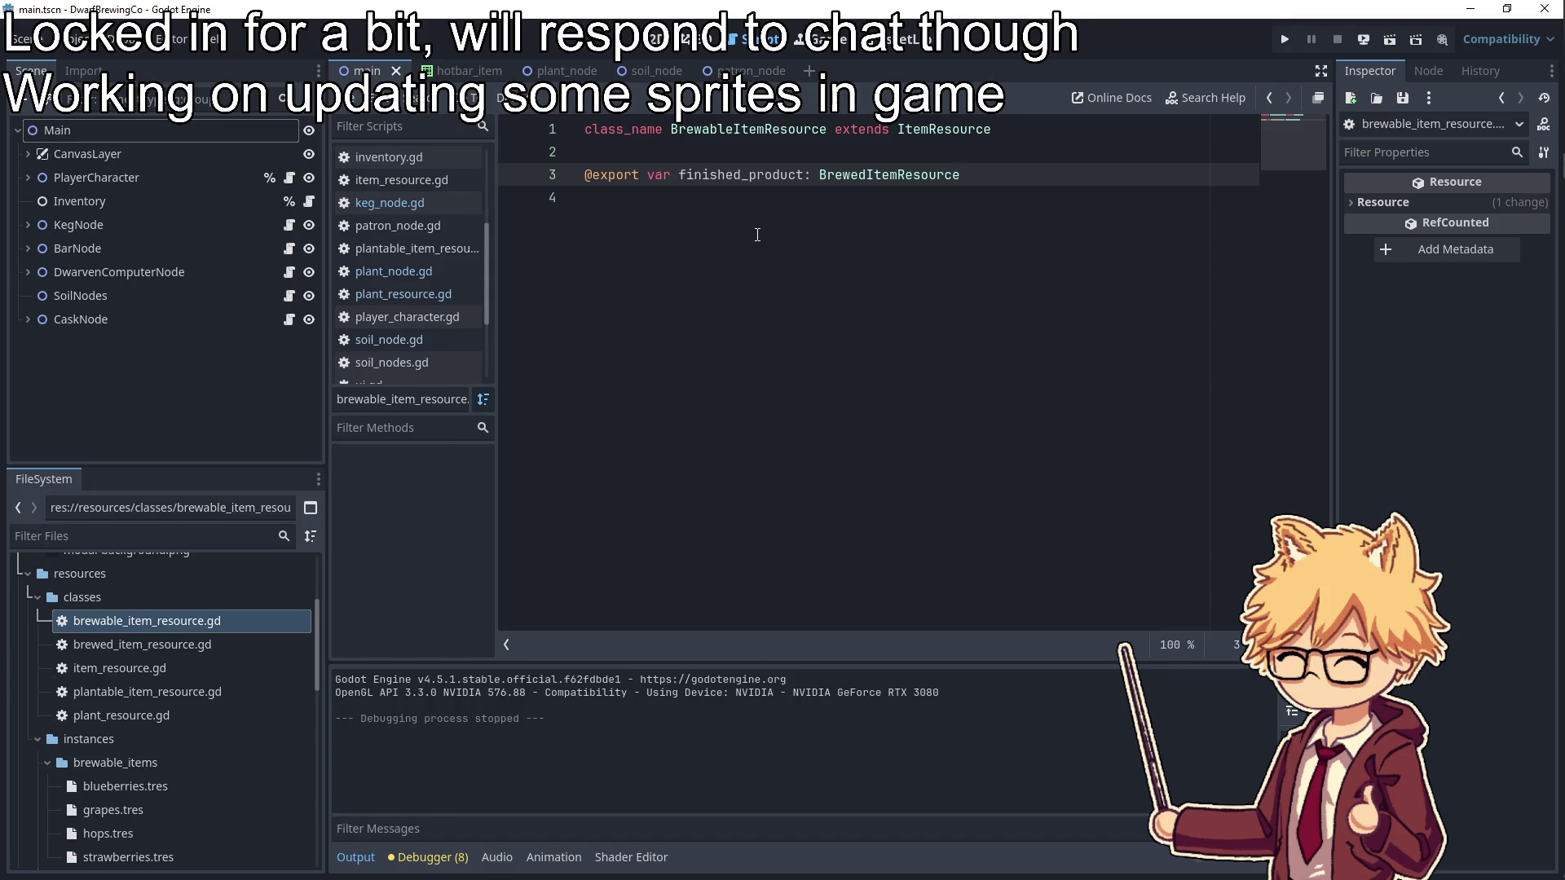
# Expand the brewed_items and plantable_items folders in the FileSystem dock and select brewed_items.
pyautogui.click(761, 257)
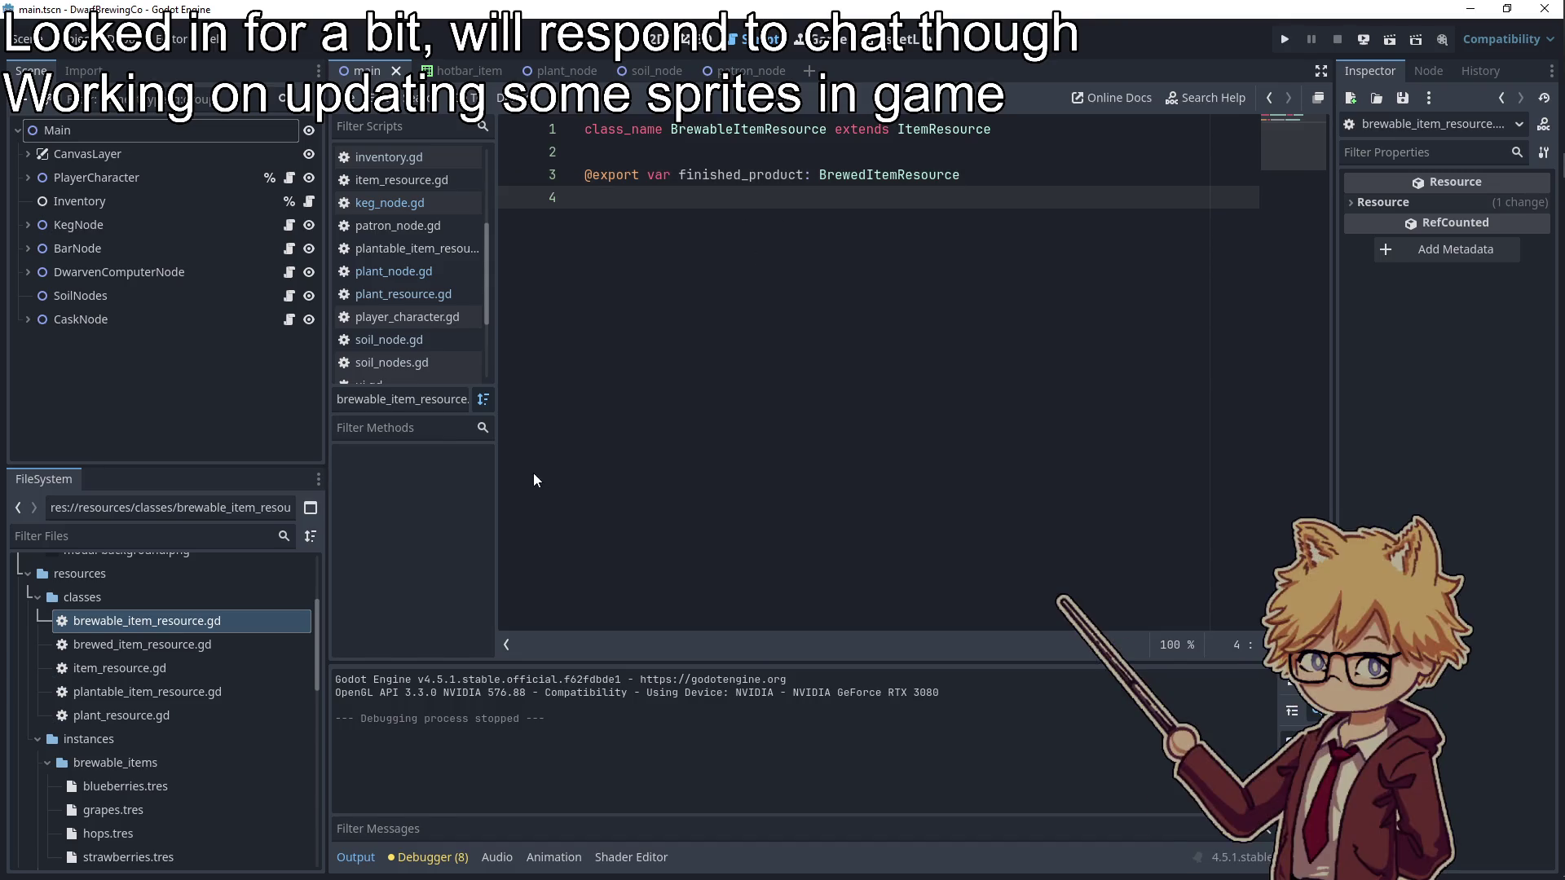
pyautogui.scroll(-3, 178, 715)
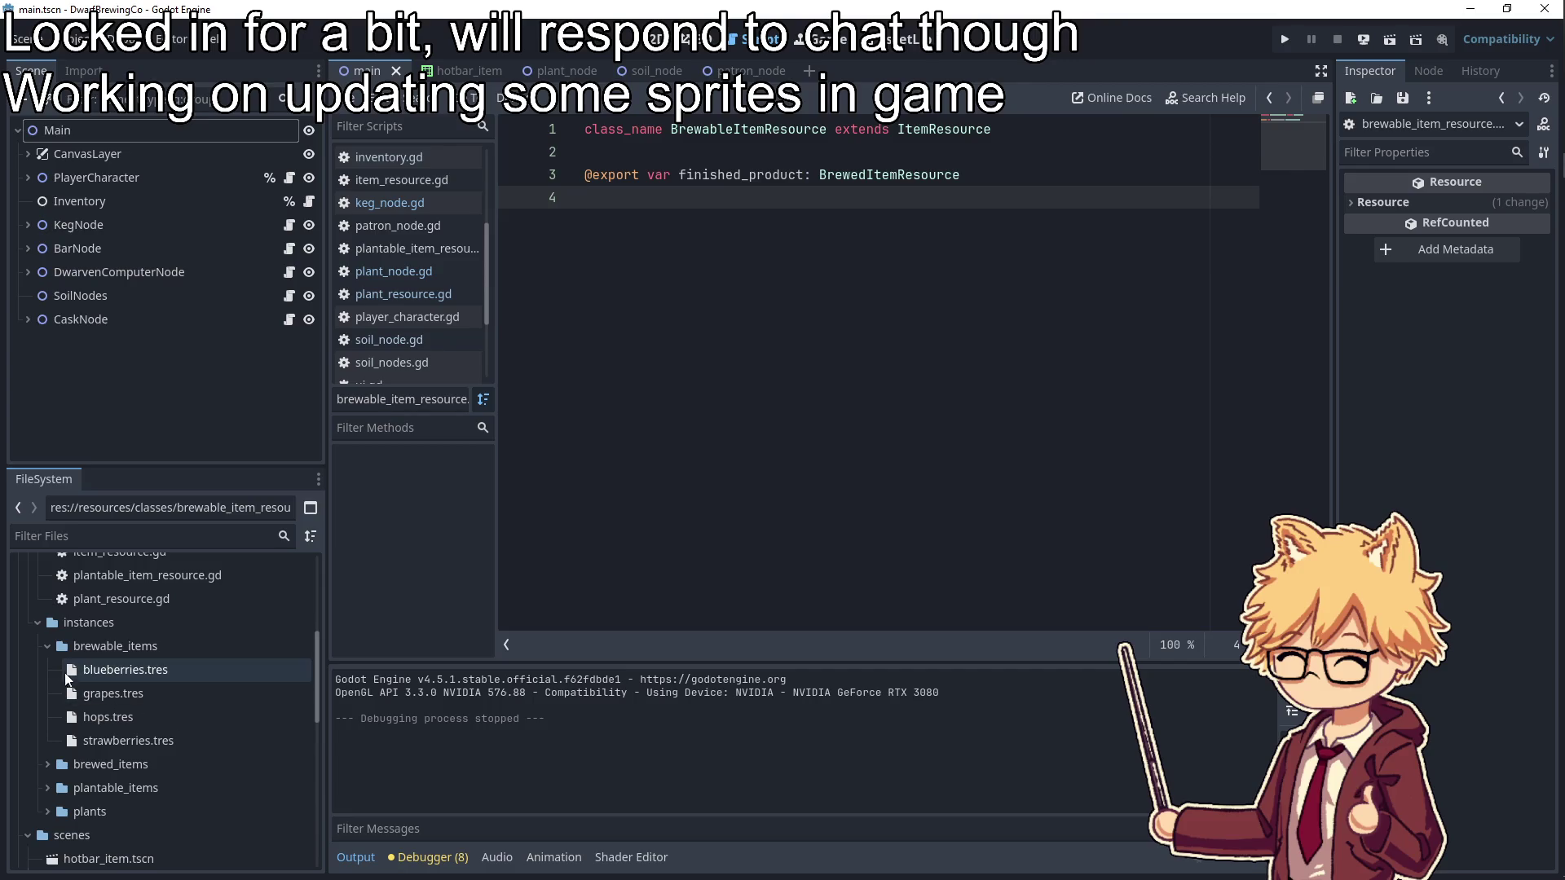
pyautogui.click(47, 764)
pyautogui.click(47, 811)
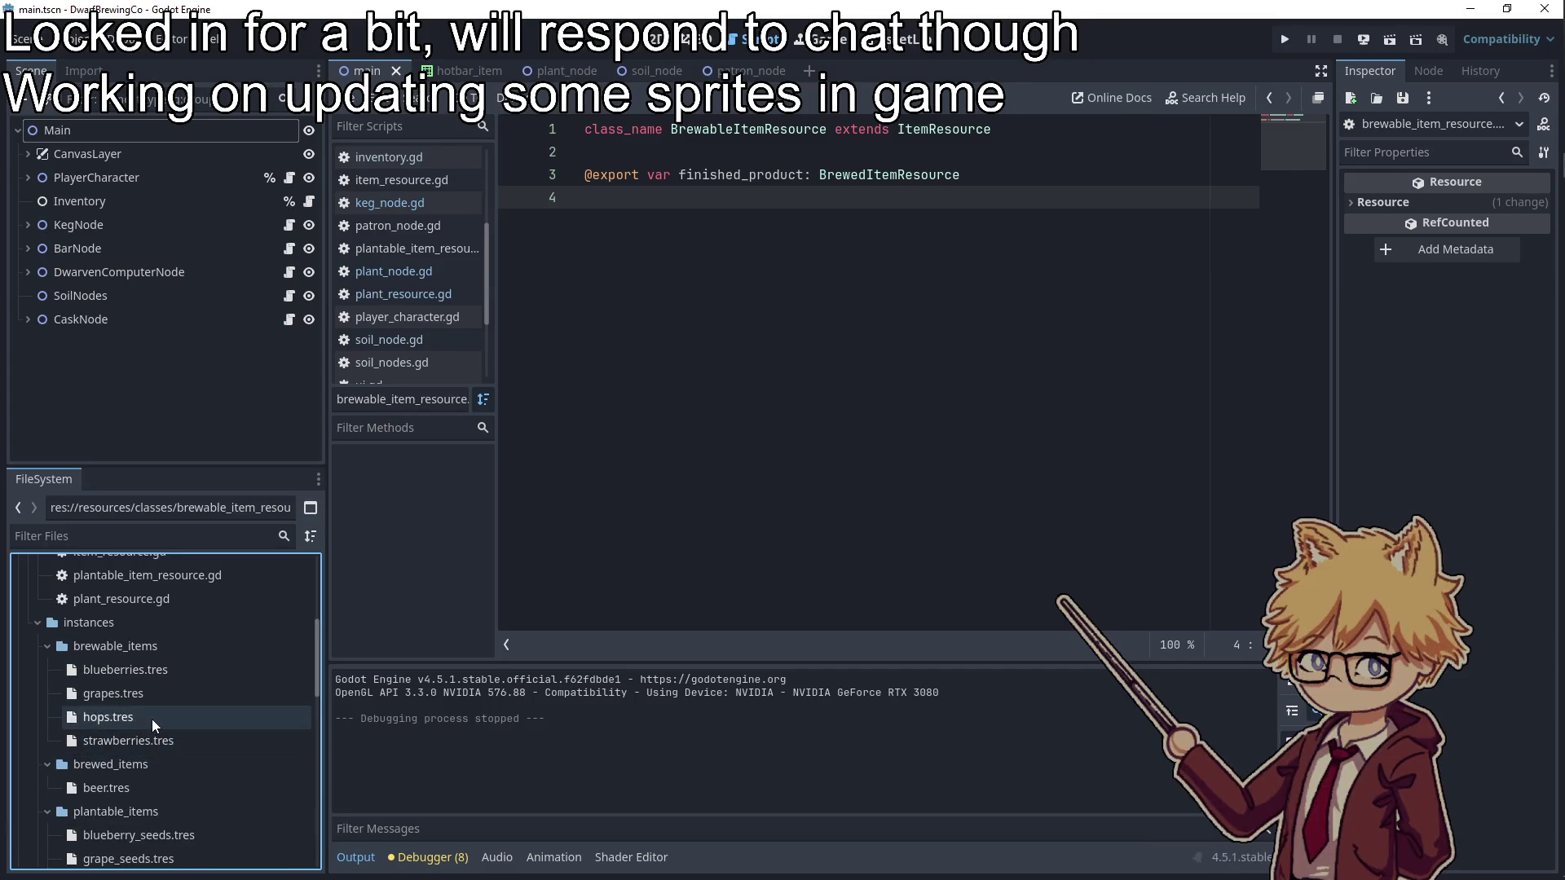
pyautogui.scroll(-1, 151, 719)
pyautogui.click(127, 726)
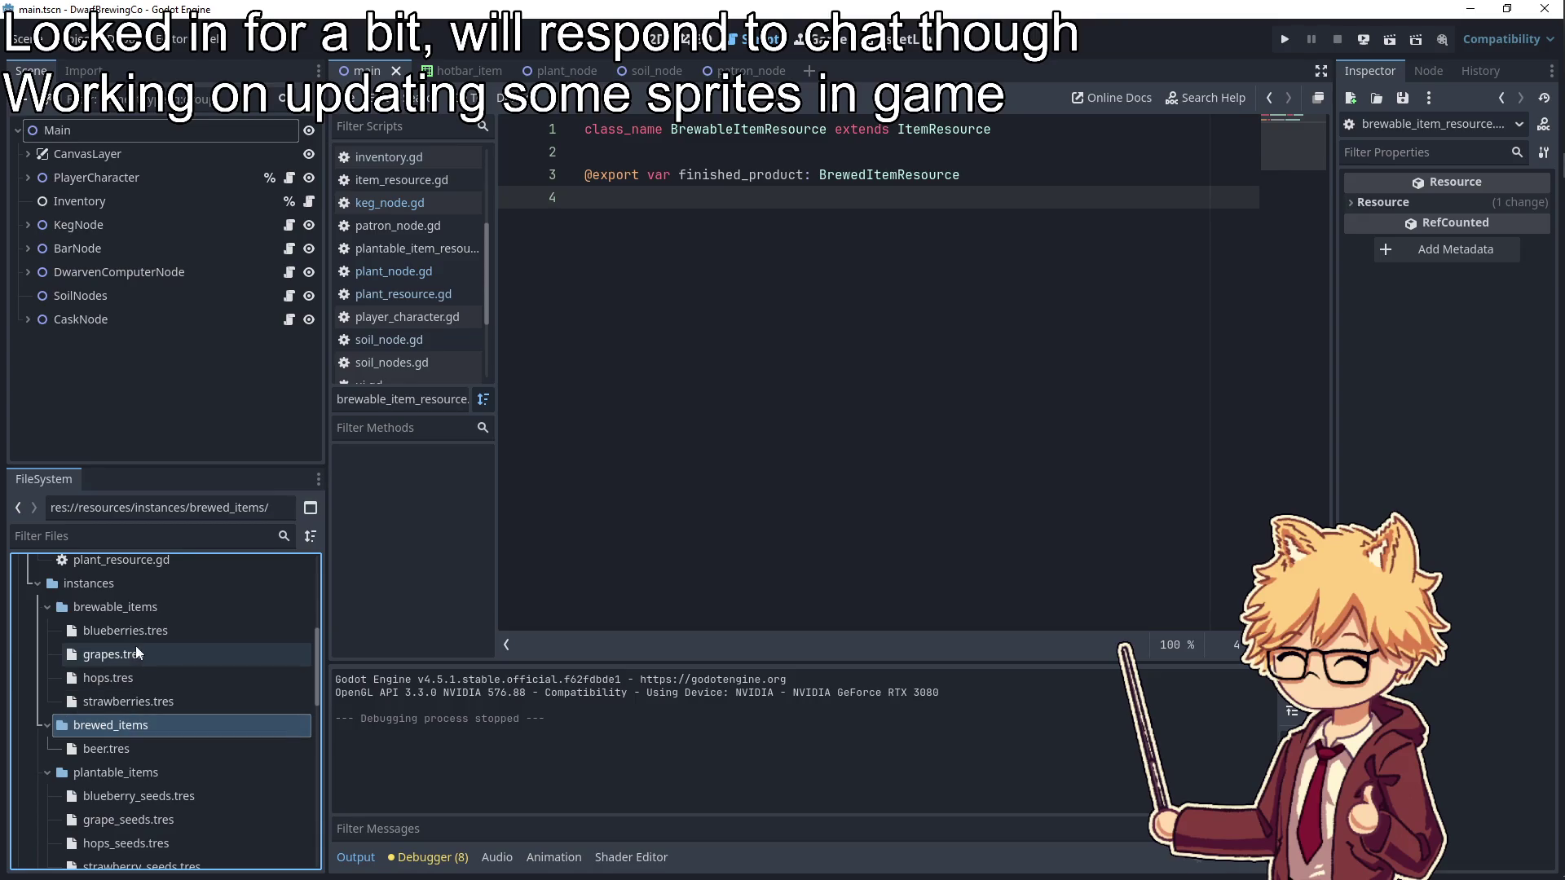
# Bring up the brewed_items folder's context menu.
pyautogui.rightClick(117, 723)
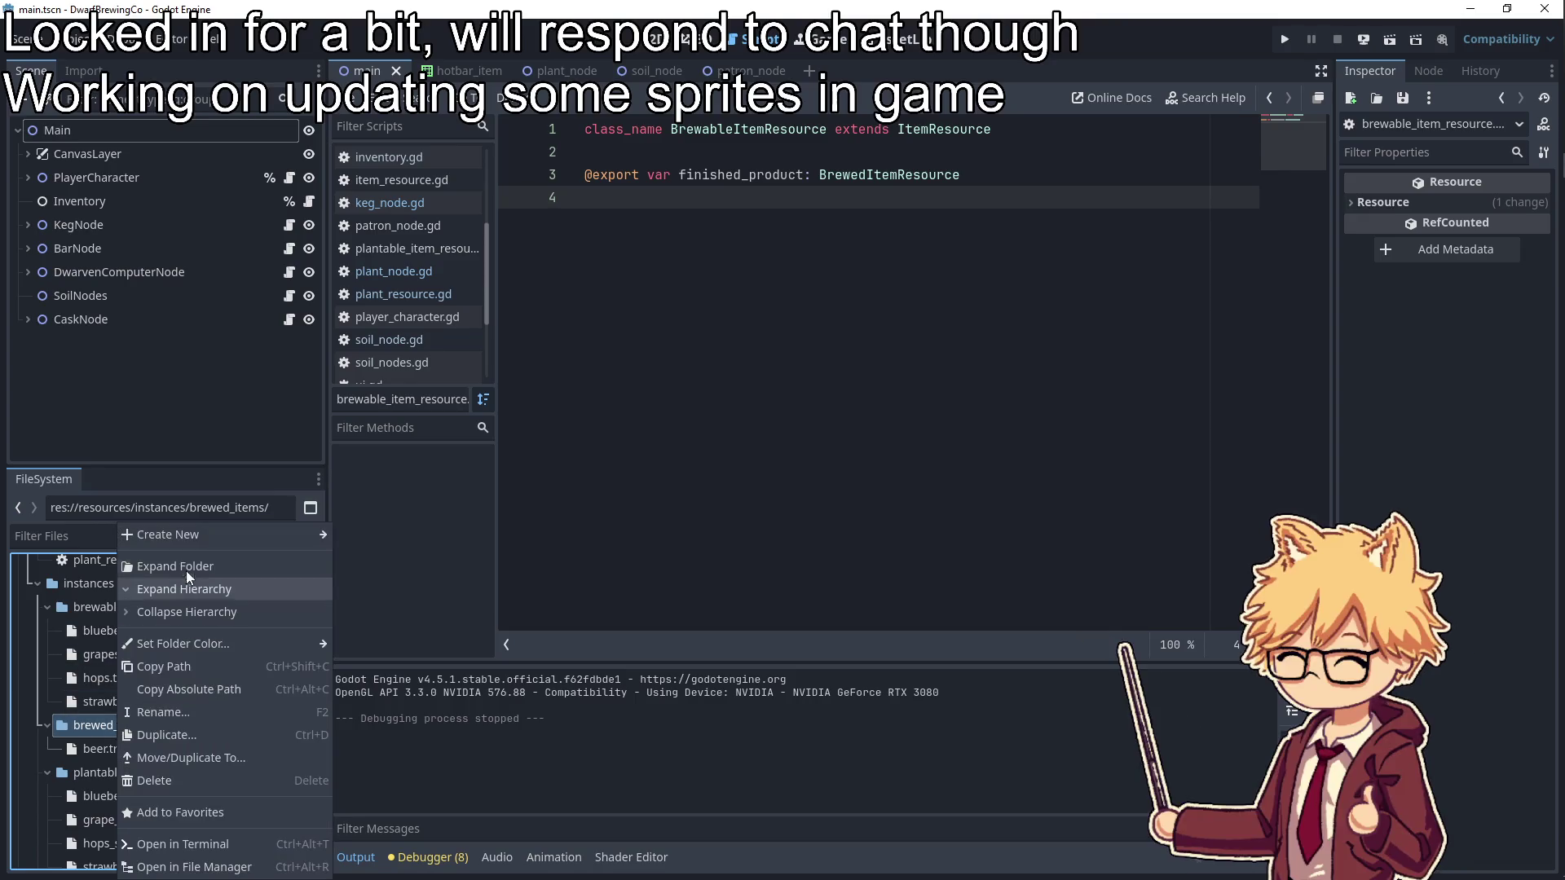
pyautogui.click(733, 496)
pyautogui.scroll(-2, 168, 708)
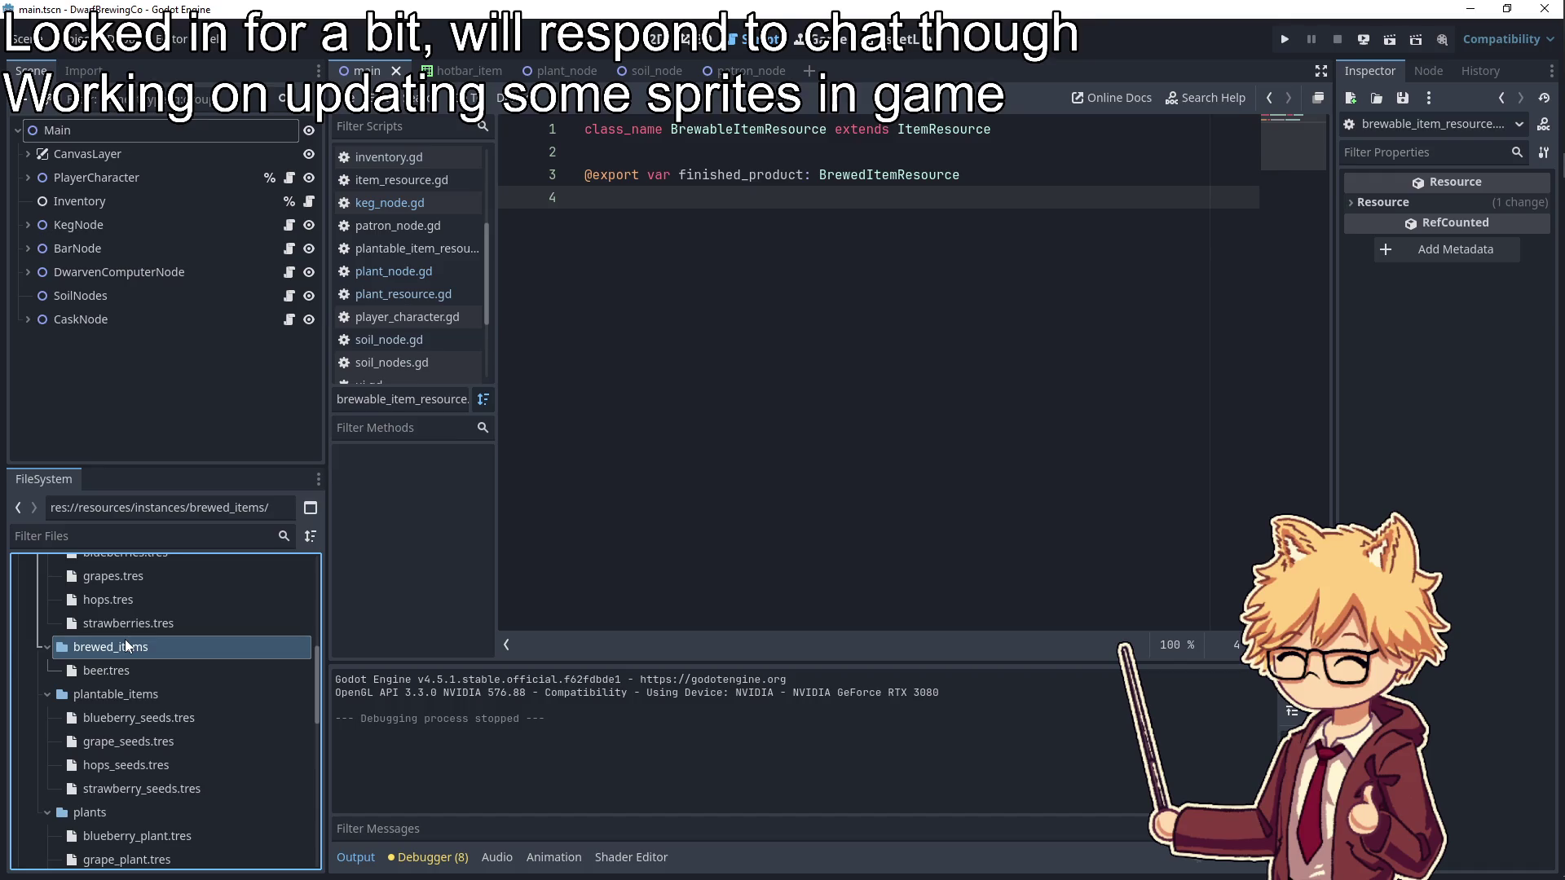
pyautogui.click(850, 380)
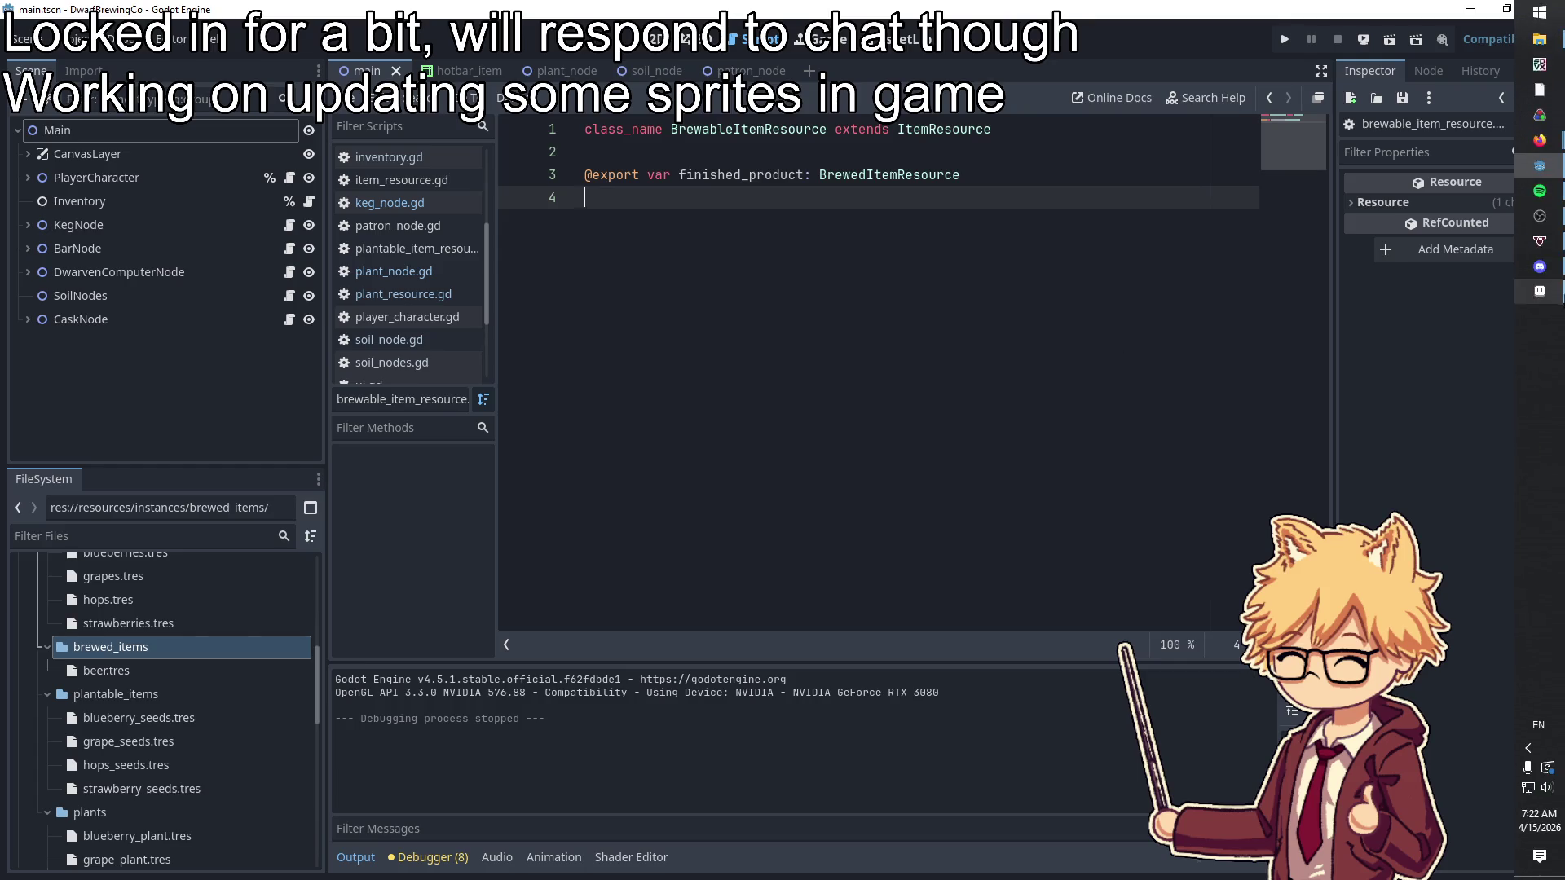
pyautogui.moveTo(1539, 140)
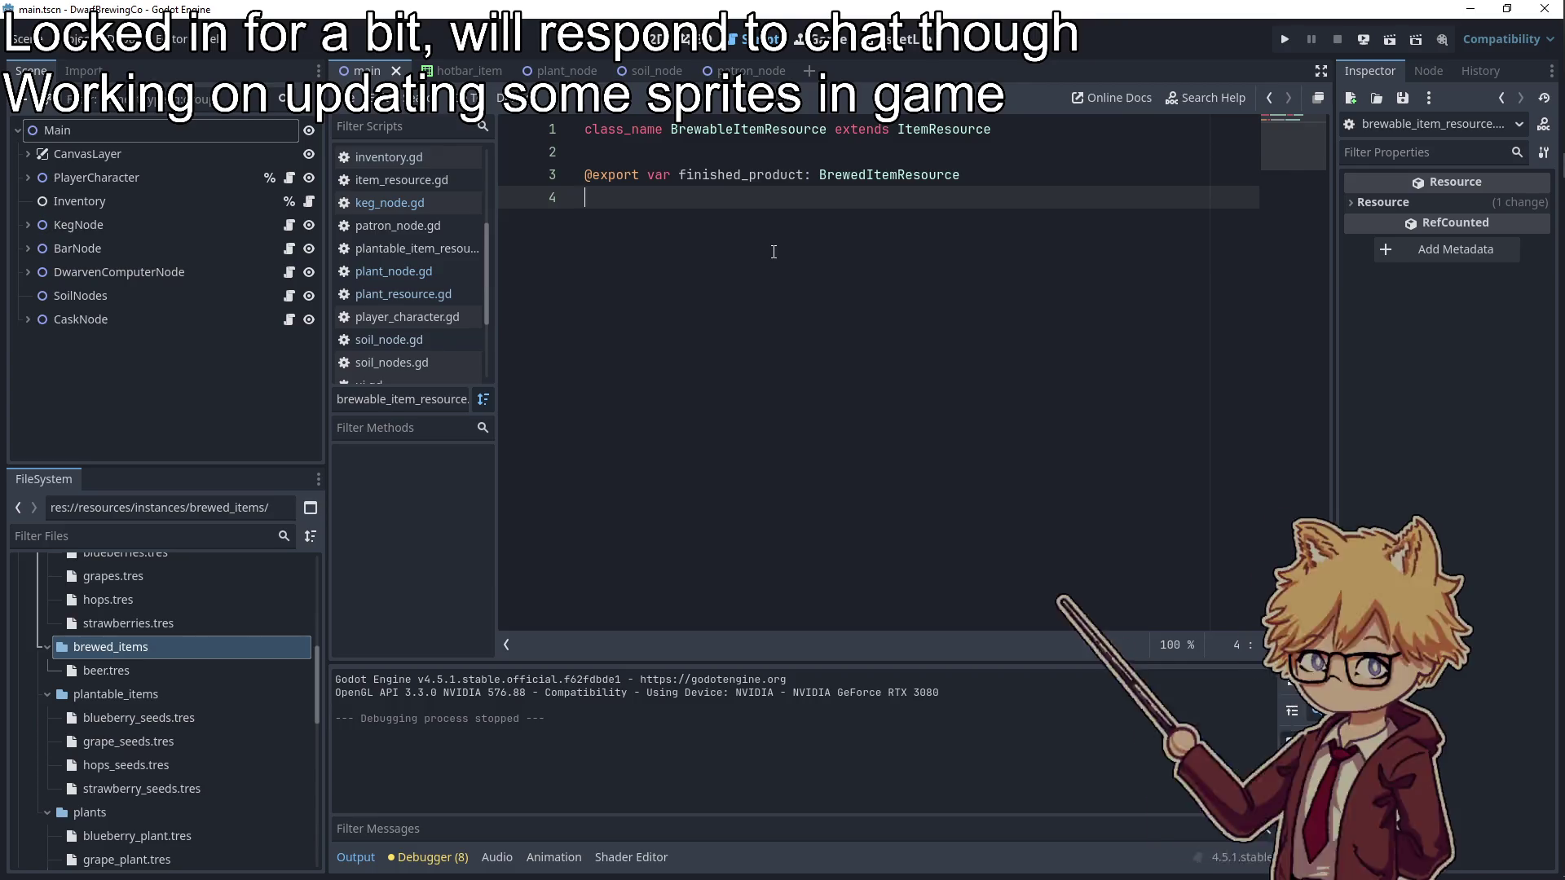
pyautogui.rightClick(124, 646)
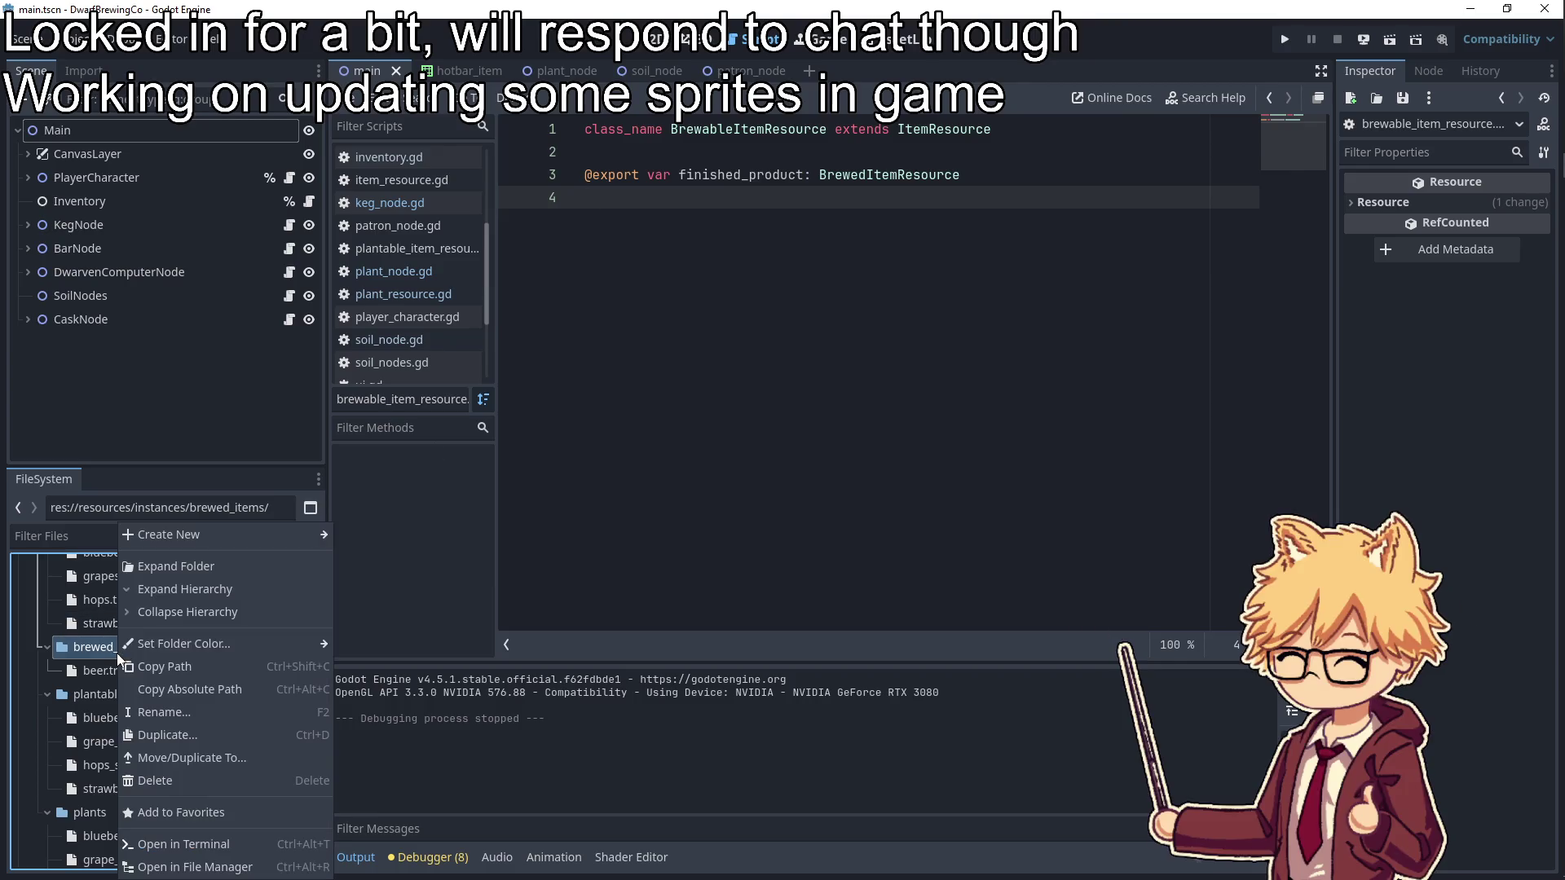
# Create a new BrewedItemResource in brewed_items and save it as grape_wine.tres.
pyautogui.moveTo(204, 544)
pyautogui.click(380, 603)
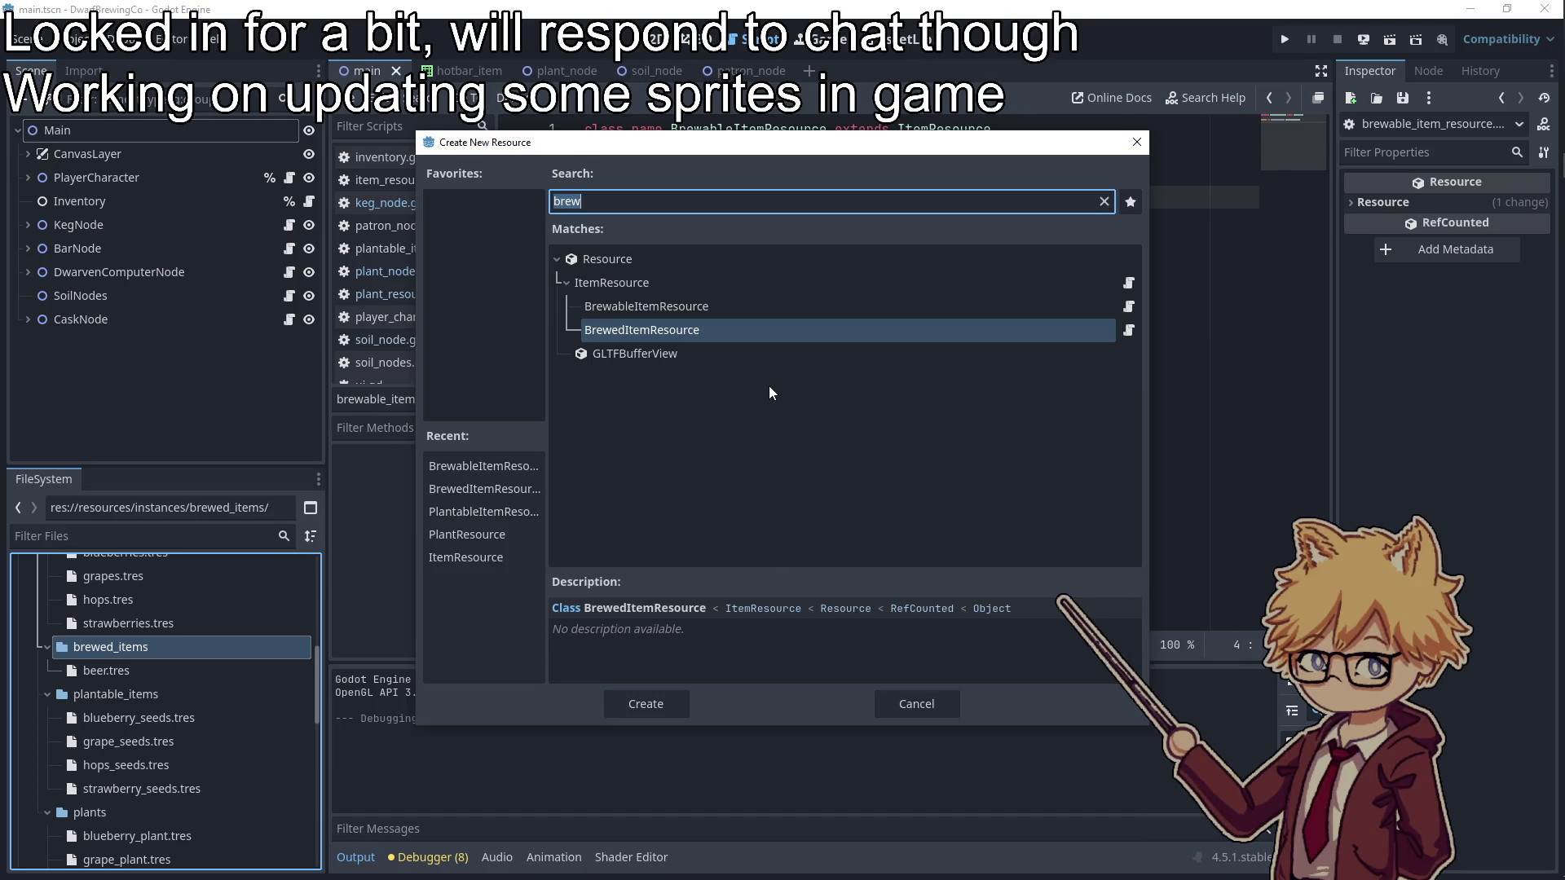
pyautogui.click(646, 703)
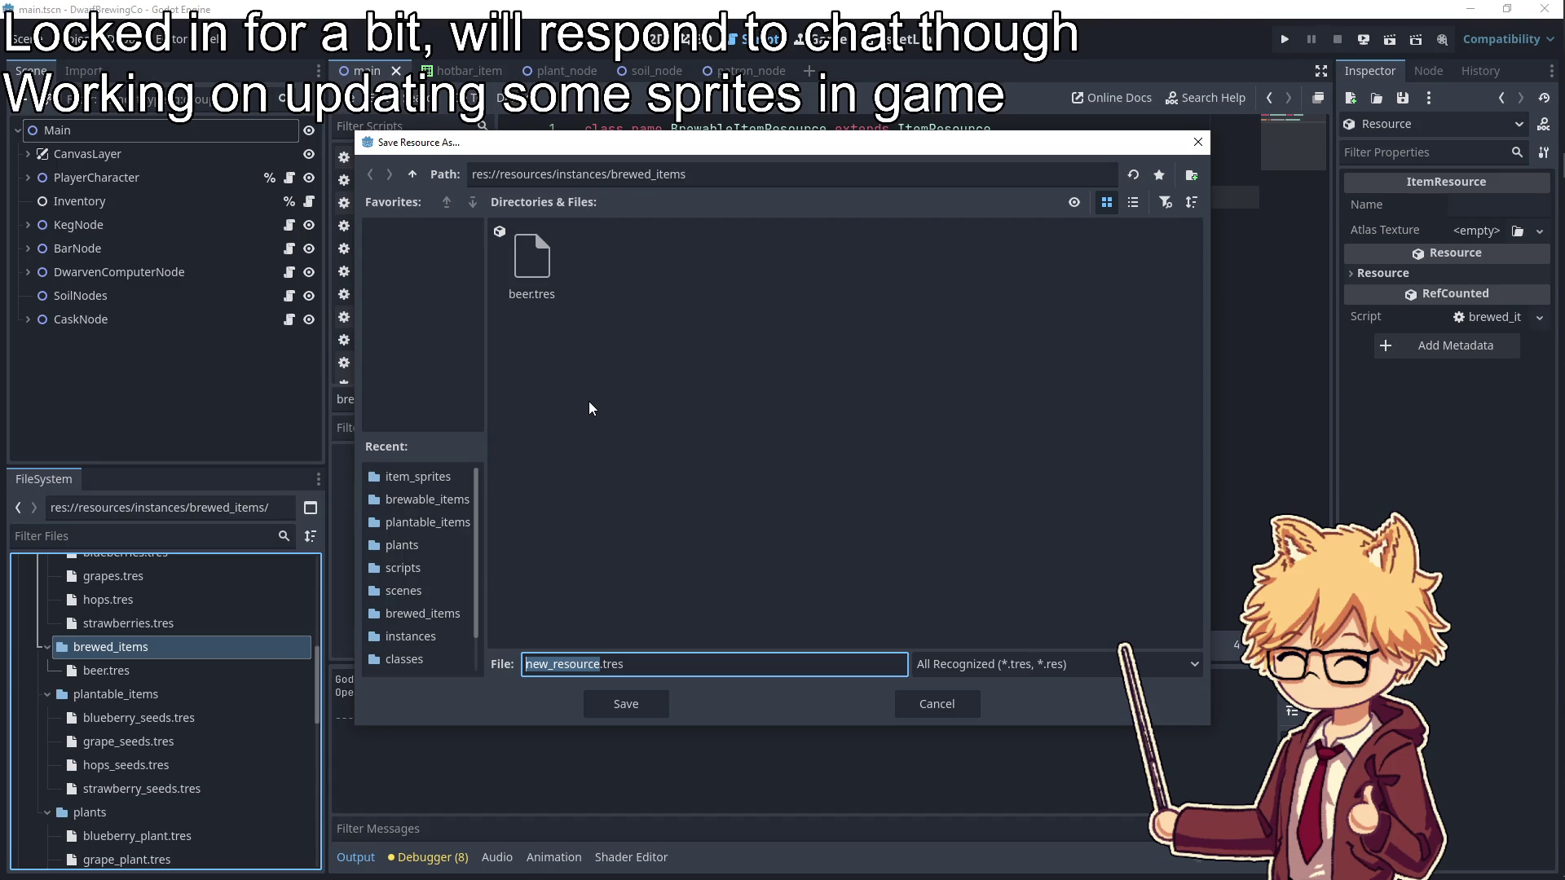
pyautogui.write('grape_wine')
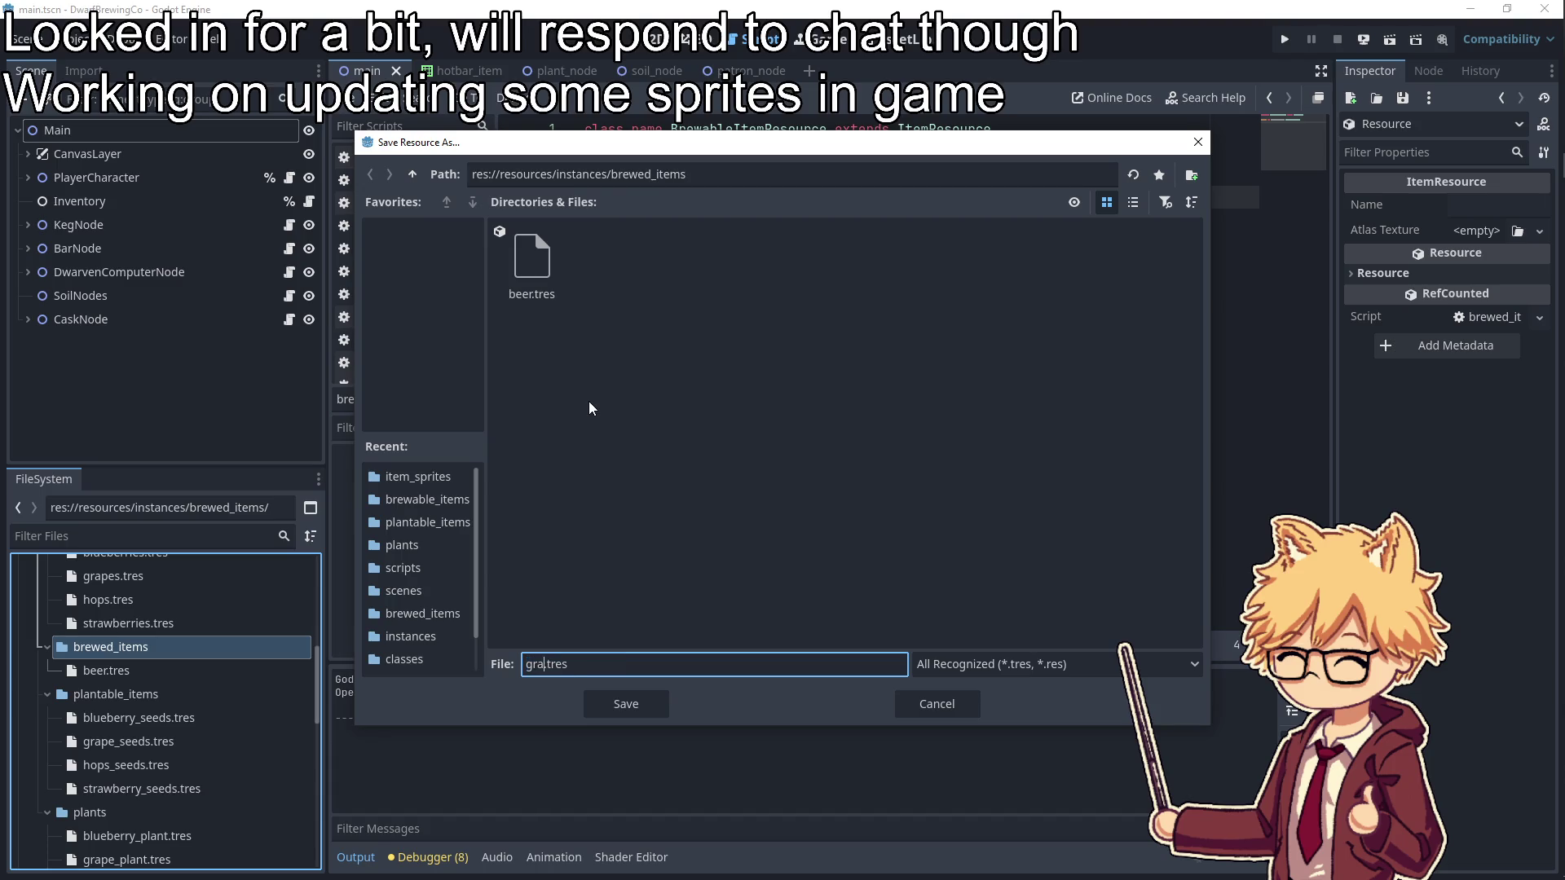
pyautogui.press('Return')
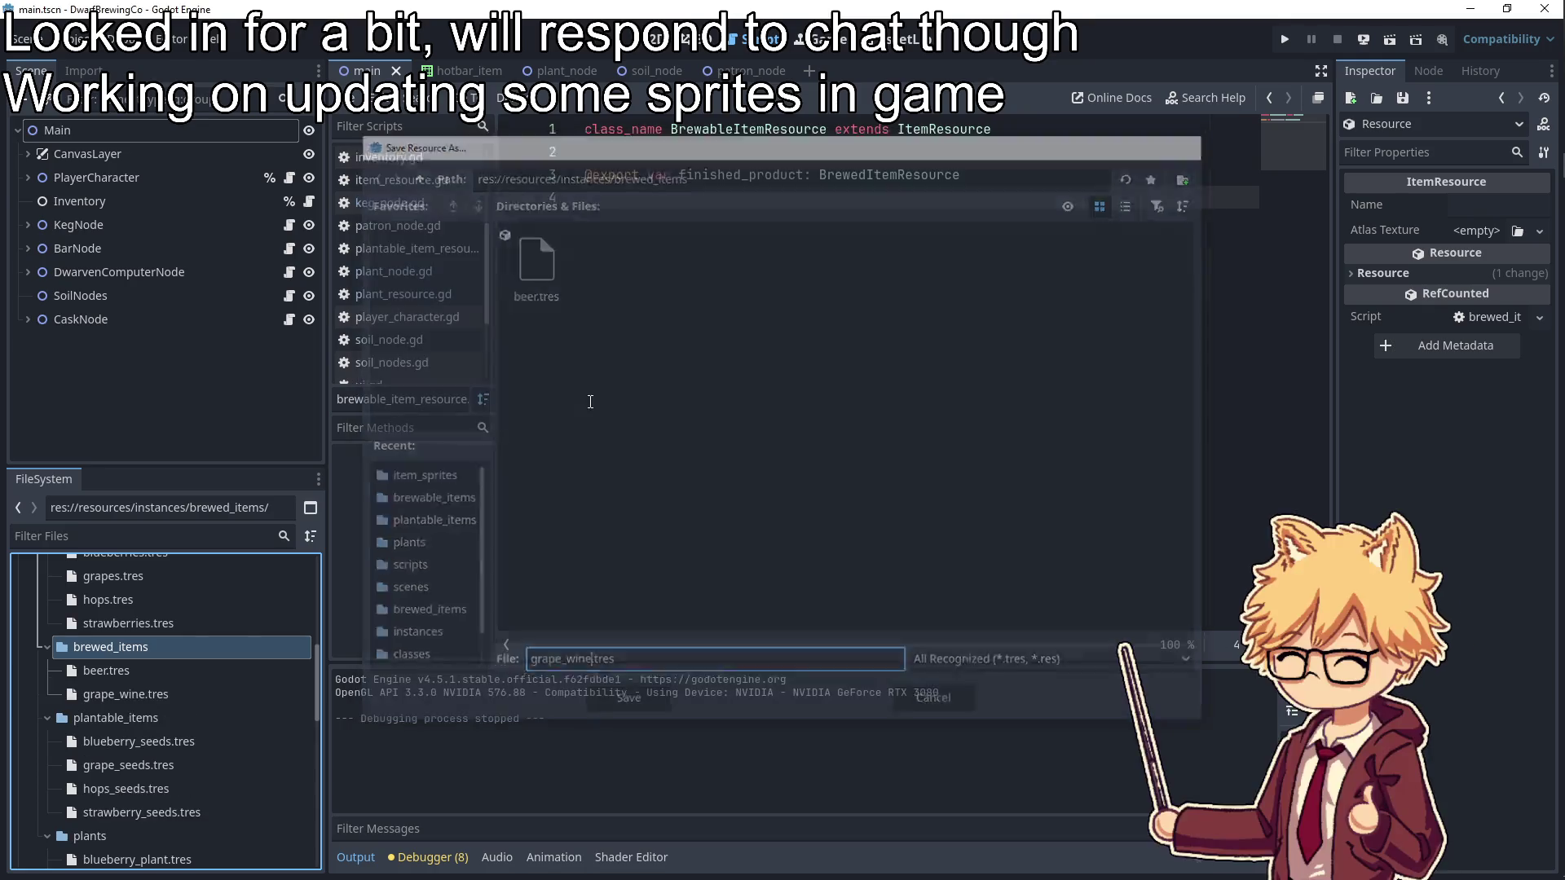
# Dismiss the brewed_items folder menu and bring the Spotify window forward.
pyautogui.rightClick(154, 648)
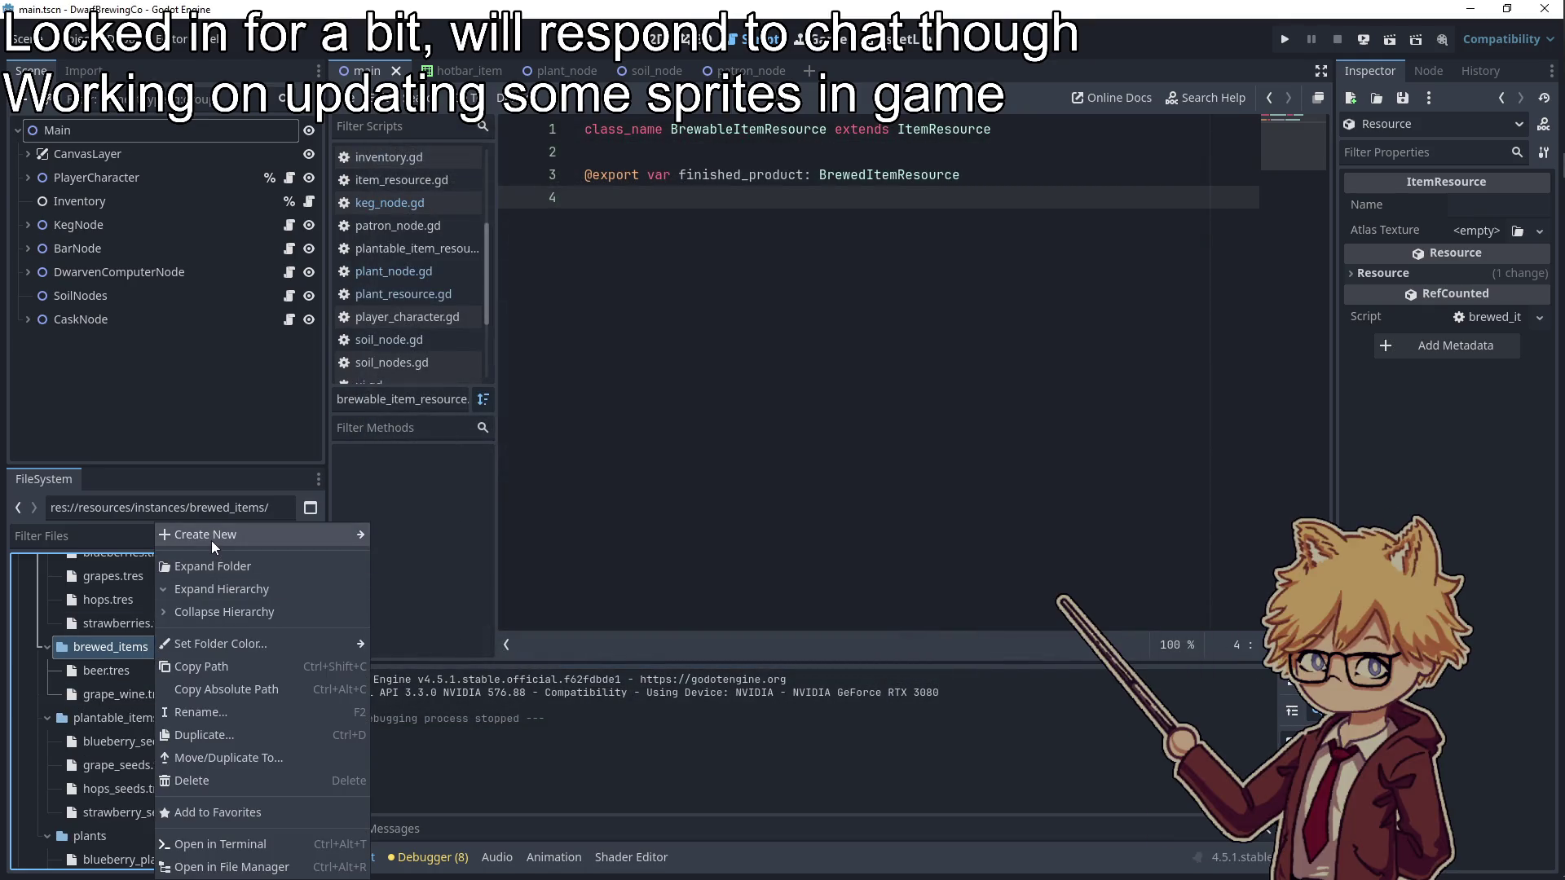
pyautogui.moveTo(212, 540)
pyautogui.press('Escape')
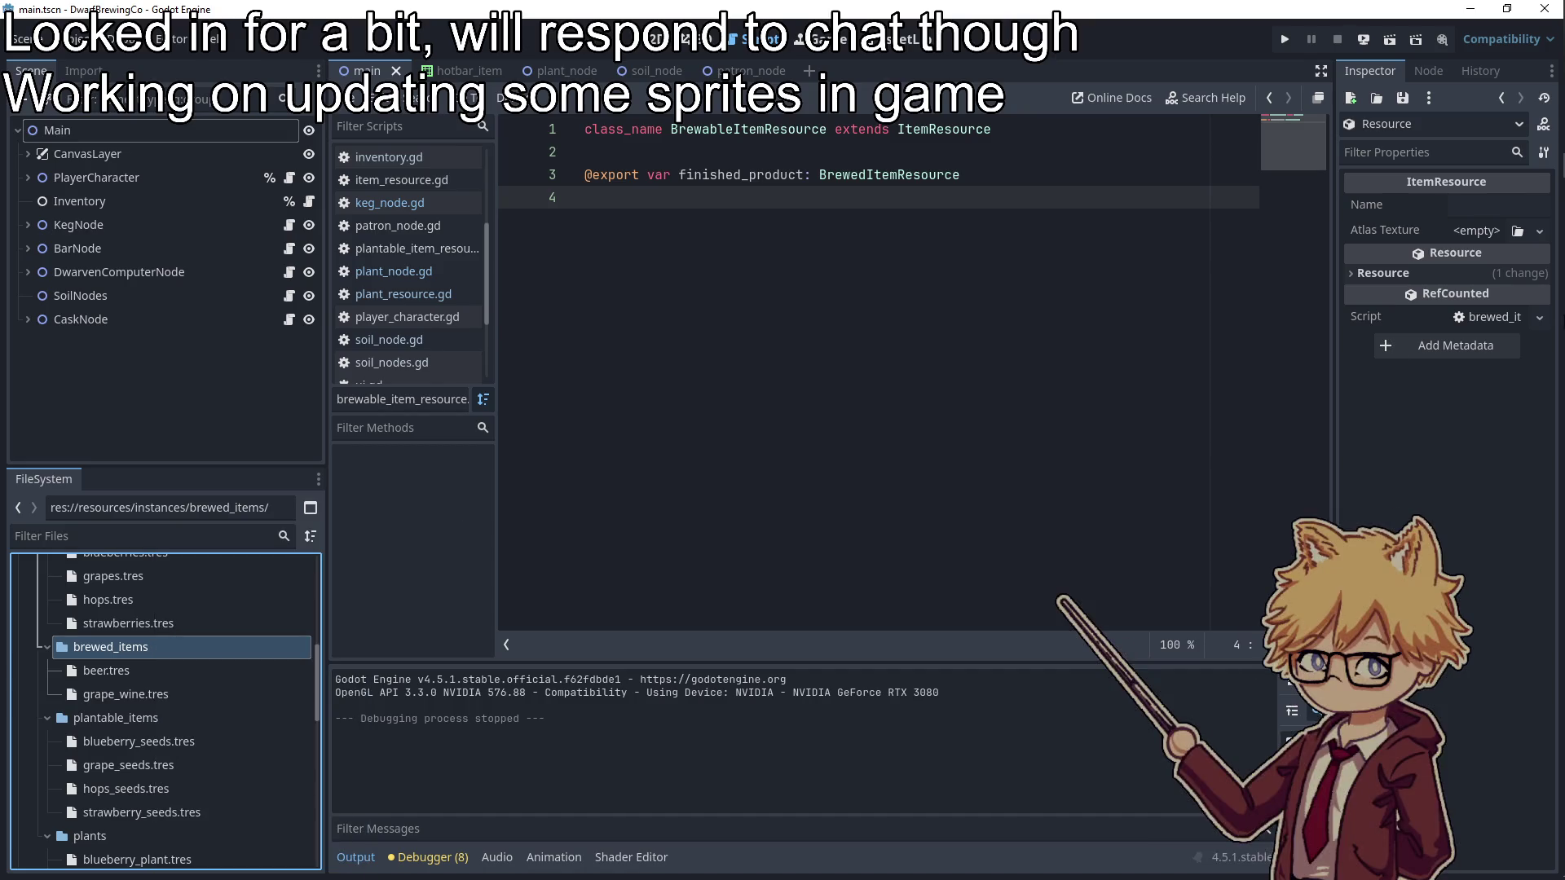
pyautogui.click(1557, 190)
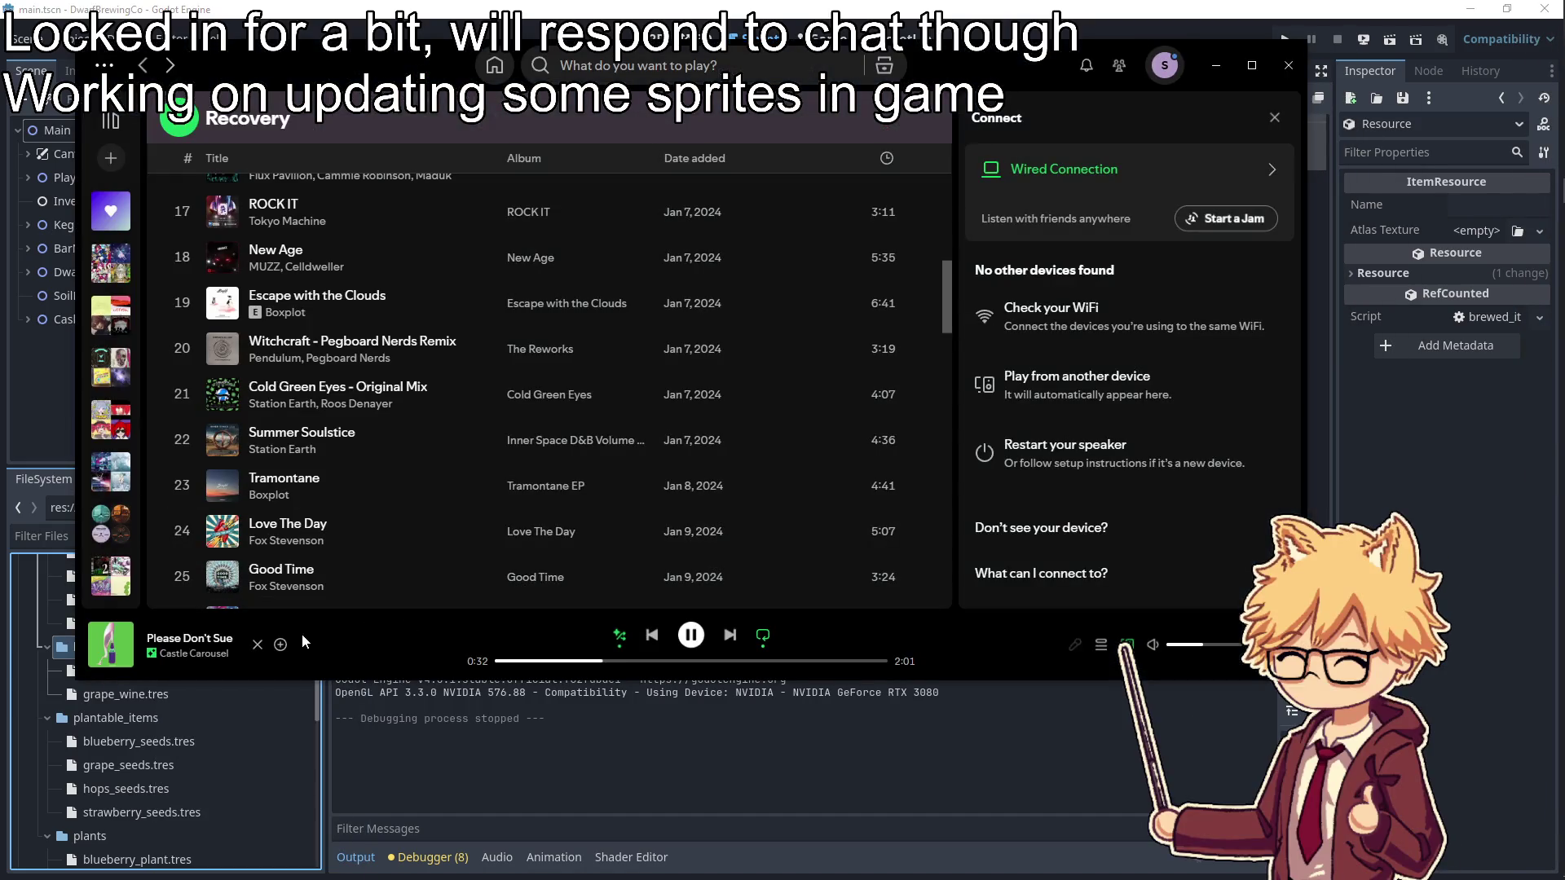
# Scroll through the Recovery playlist, view the playing song's album, and return to the playlist.
pyautogui.scroll(10, 420, 458)
pyautogui.scroll(3, 419, 458)
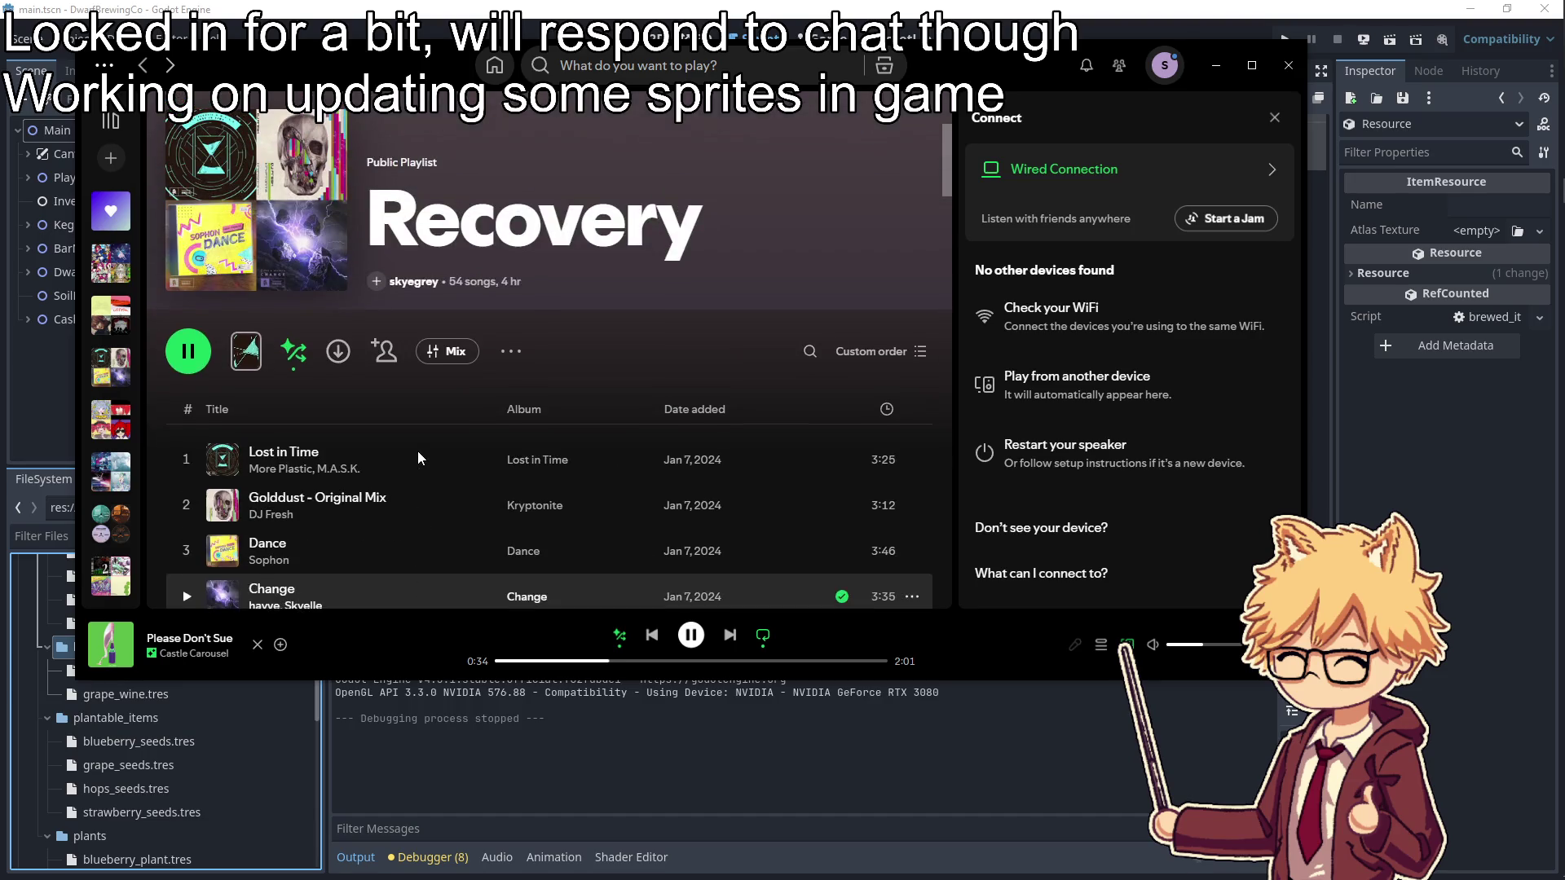
pyautogui.scroll(-4, 415, 469)
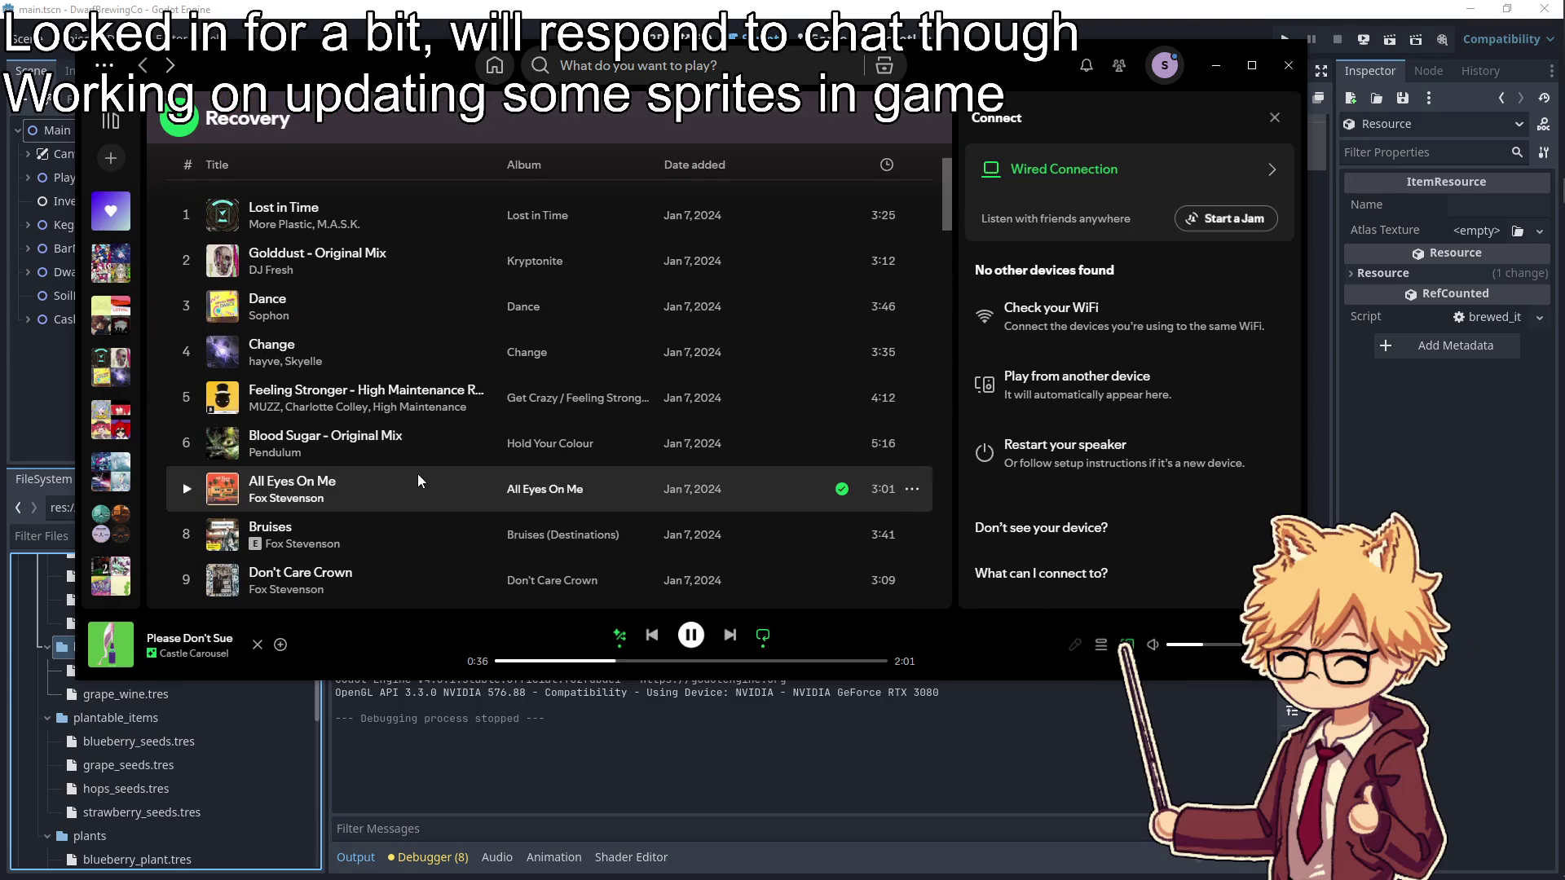
pyautogui.scroll(-12, 415, 479)
pyautogui.scroll(-12, 420, 483)
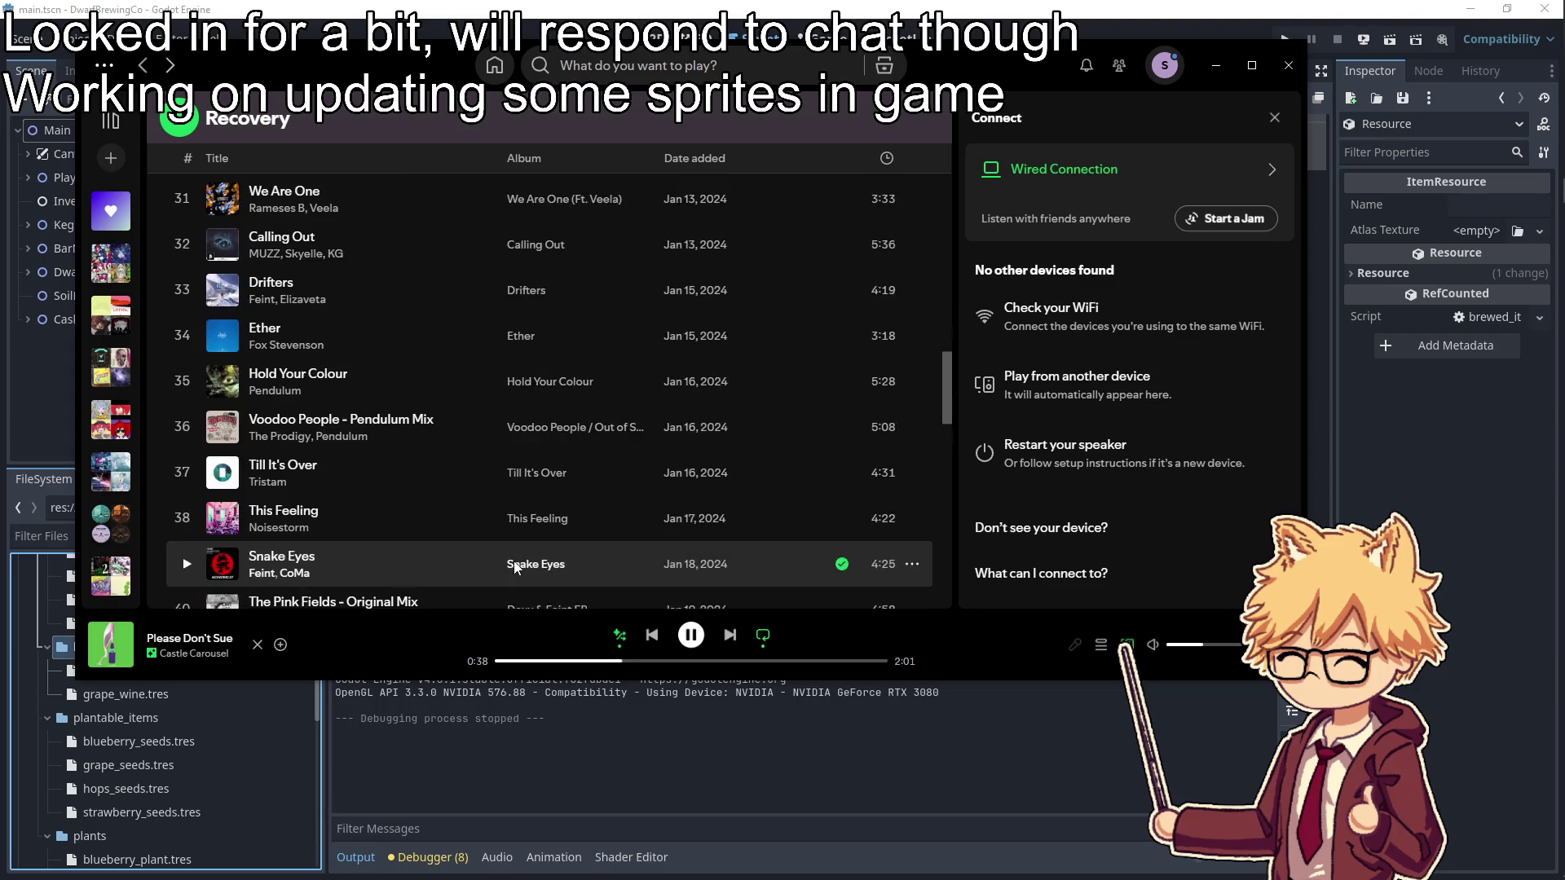
pyautogui.scroll(-5, 514, 568)
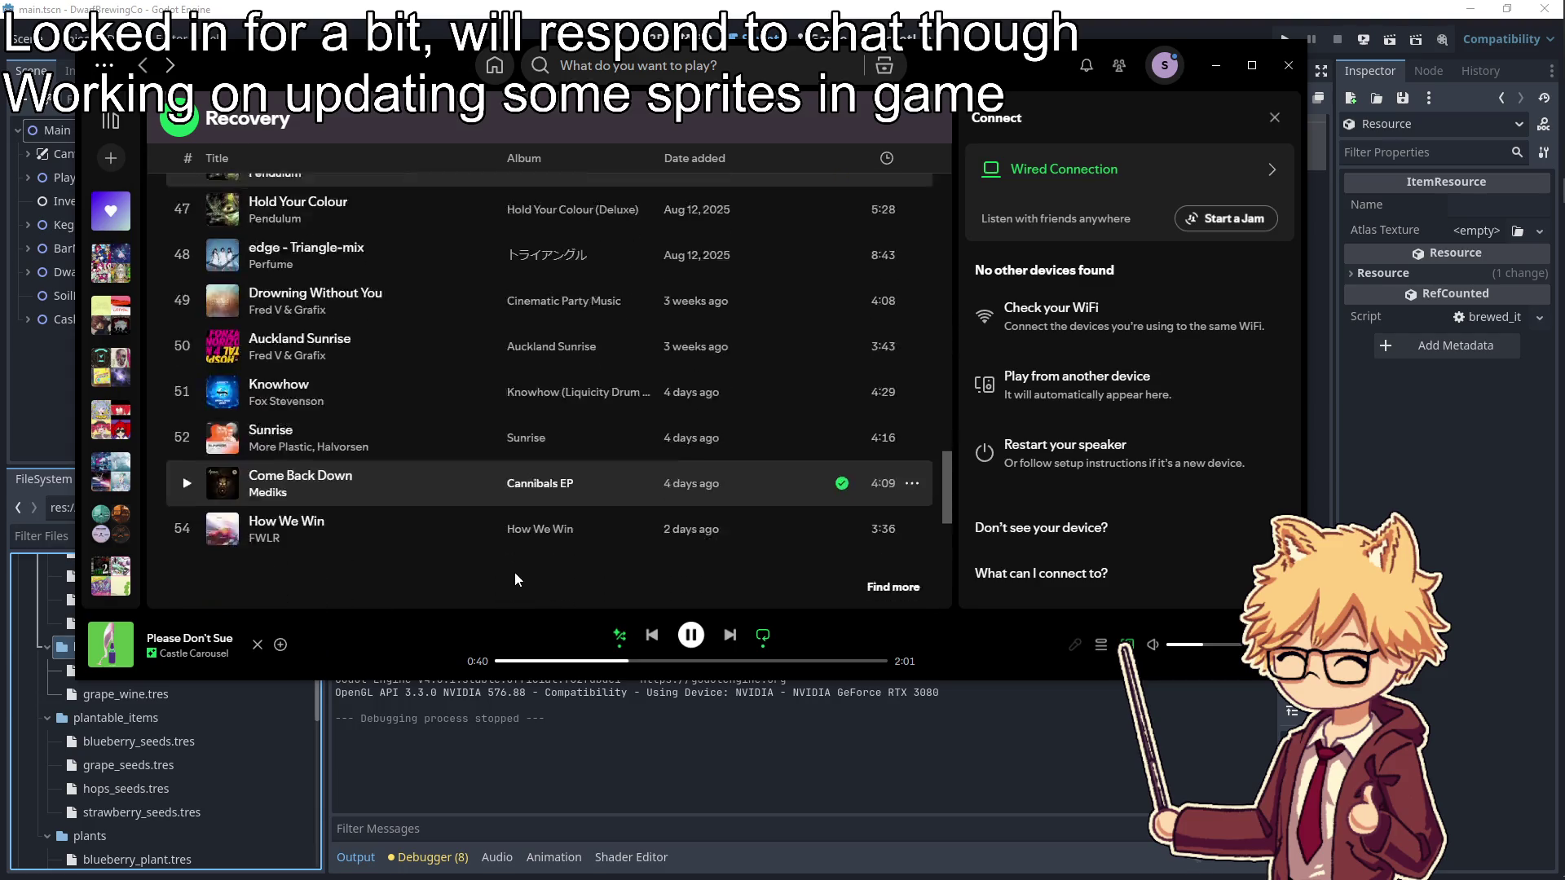
pyautogui.scroll(4, 350, 481)
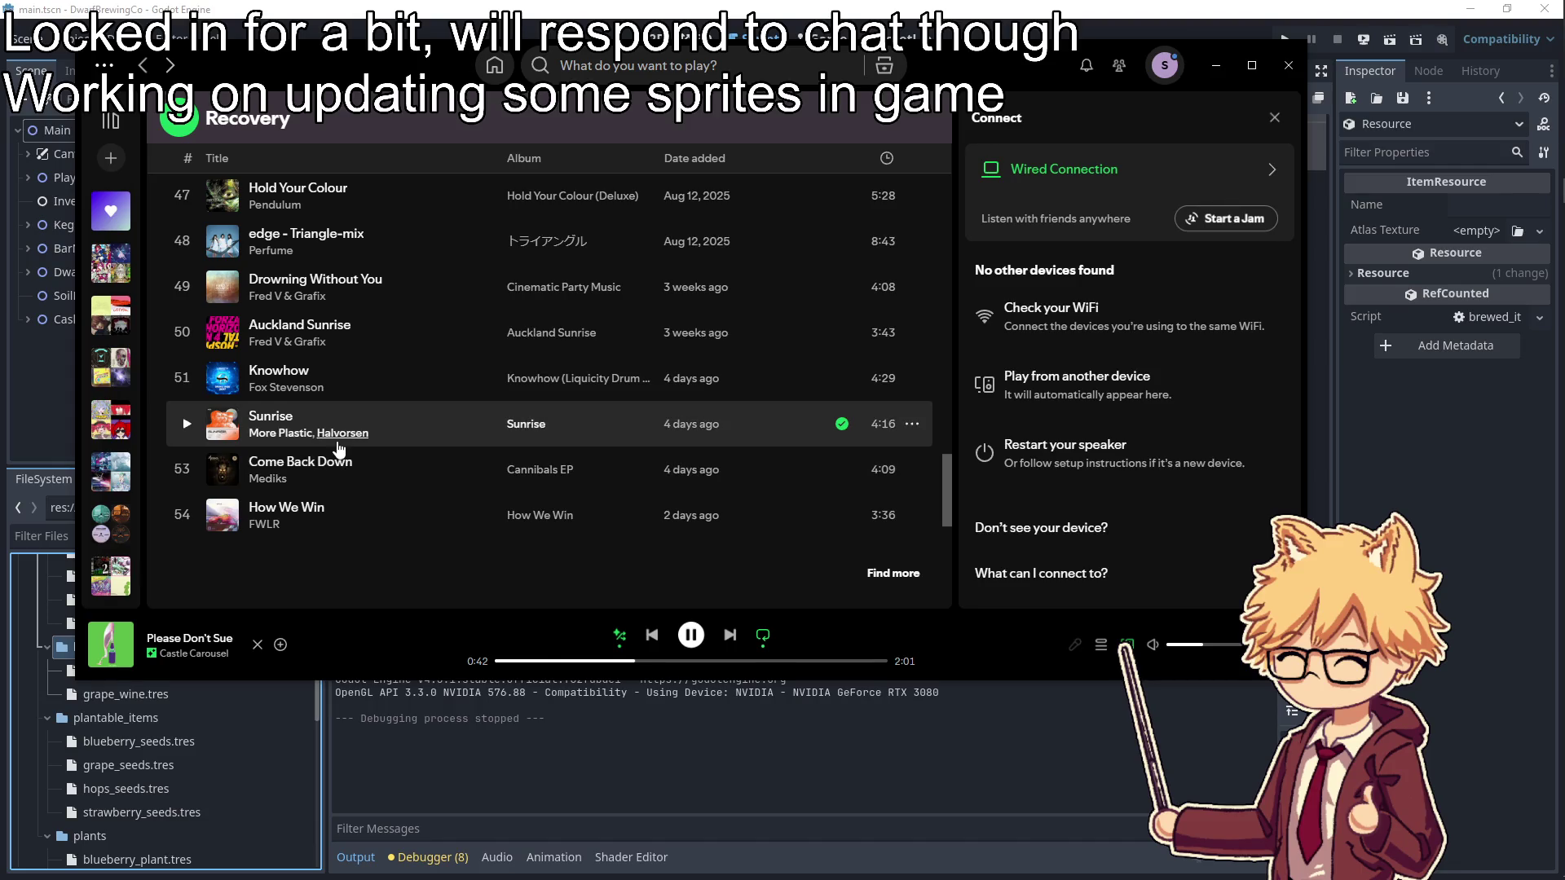
pyautogui.scroll(15, 349, 465)
pyautogui.scroll(5, 353, 458)
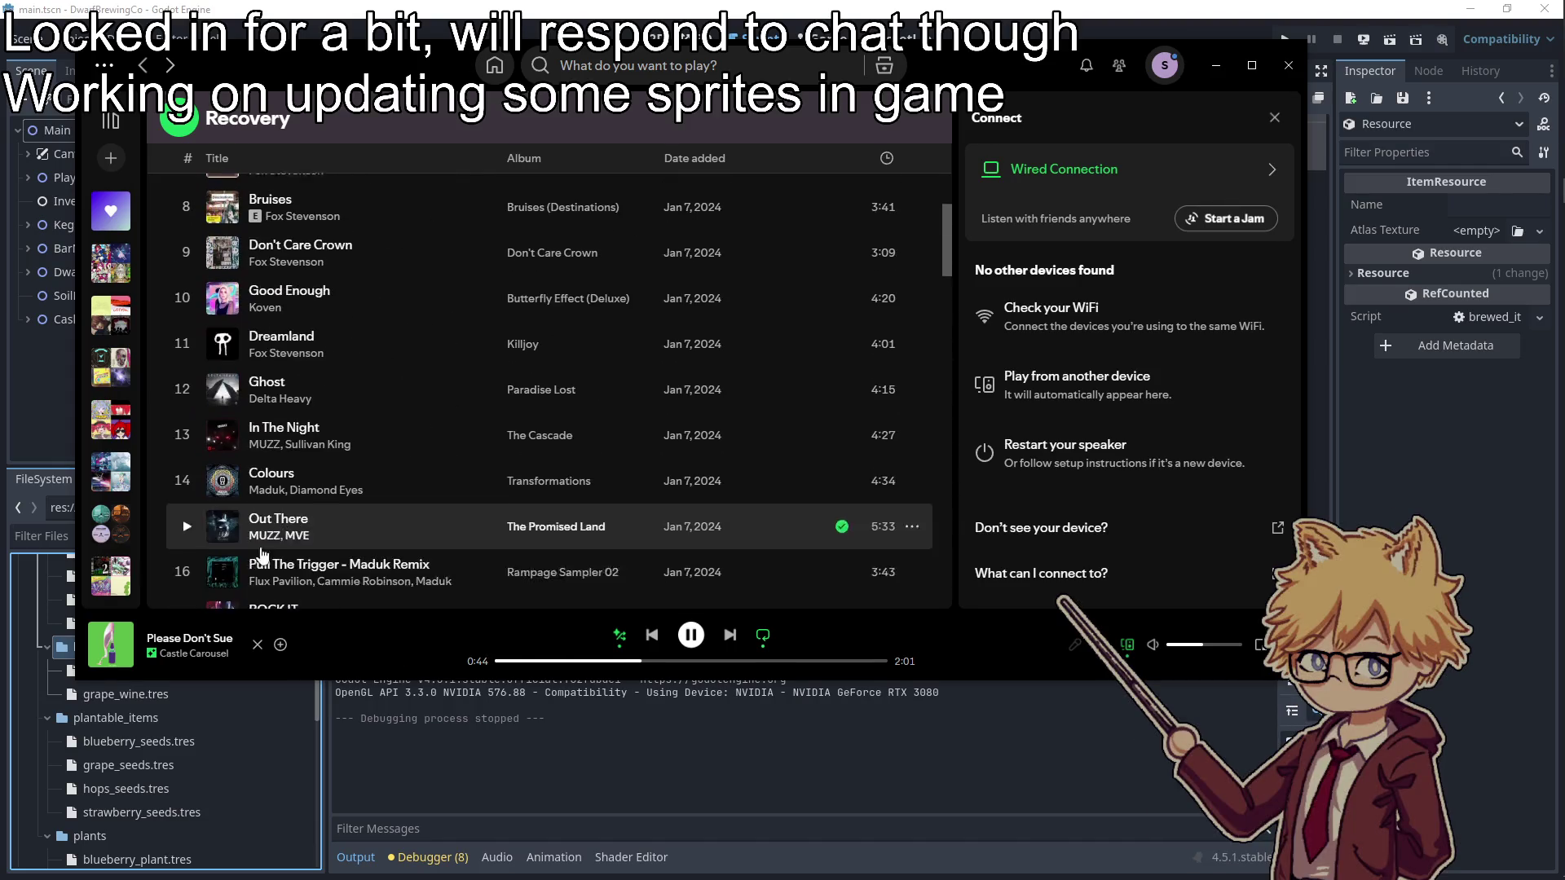
pyautogui.click(522, 451)
pyautogui.scroll(-2, 430, 416)
pyautogui.scroll(2, 430, 414)
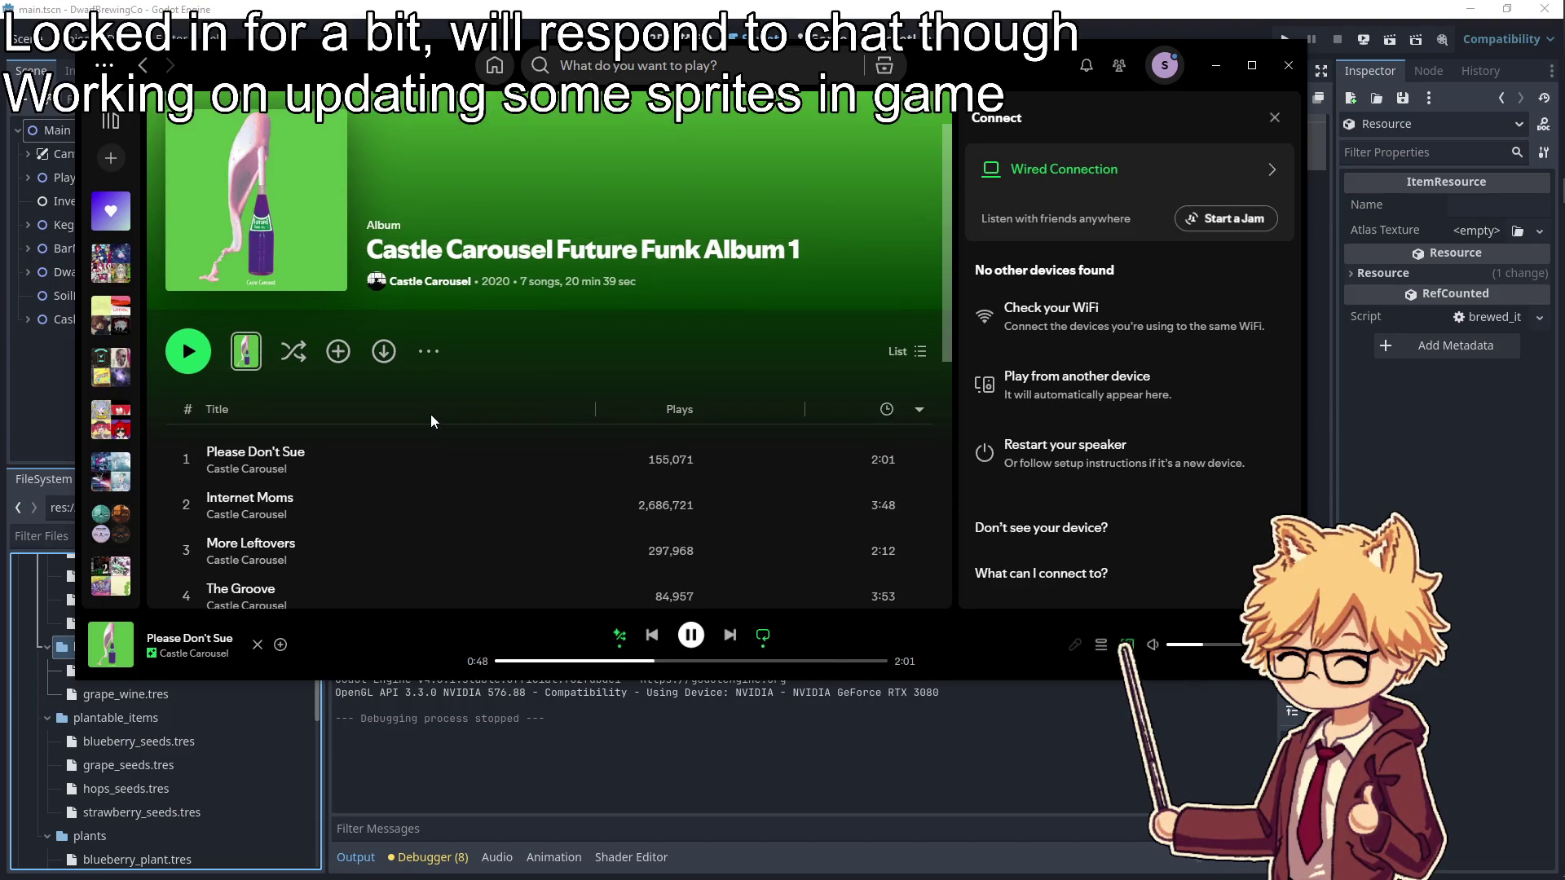
pyautogui.click(111, 367)
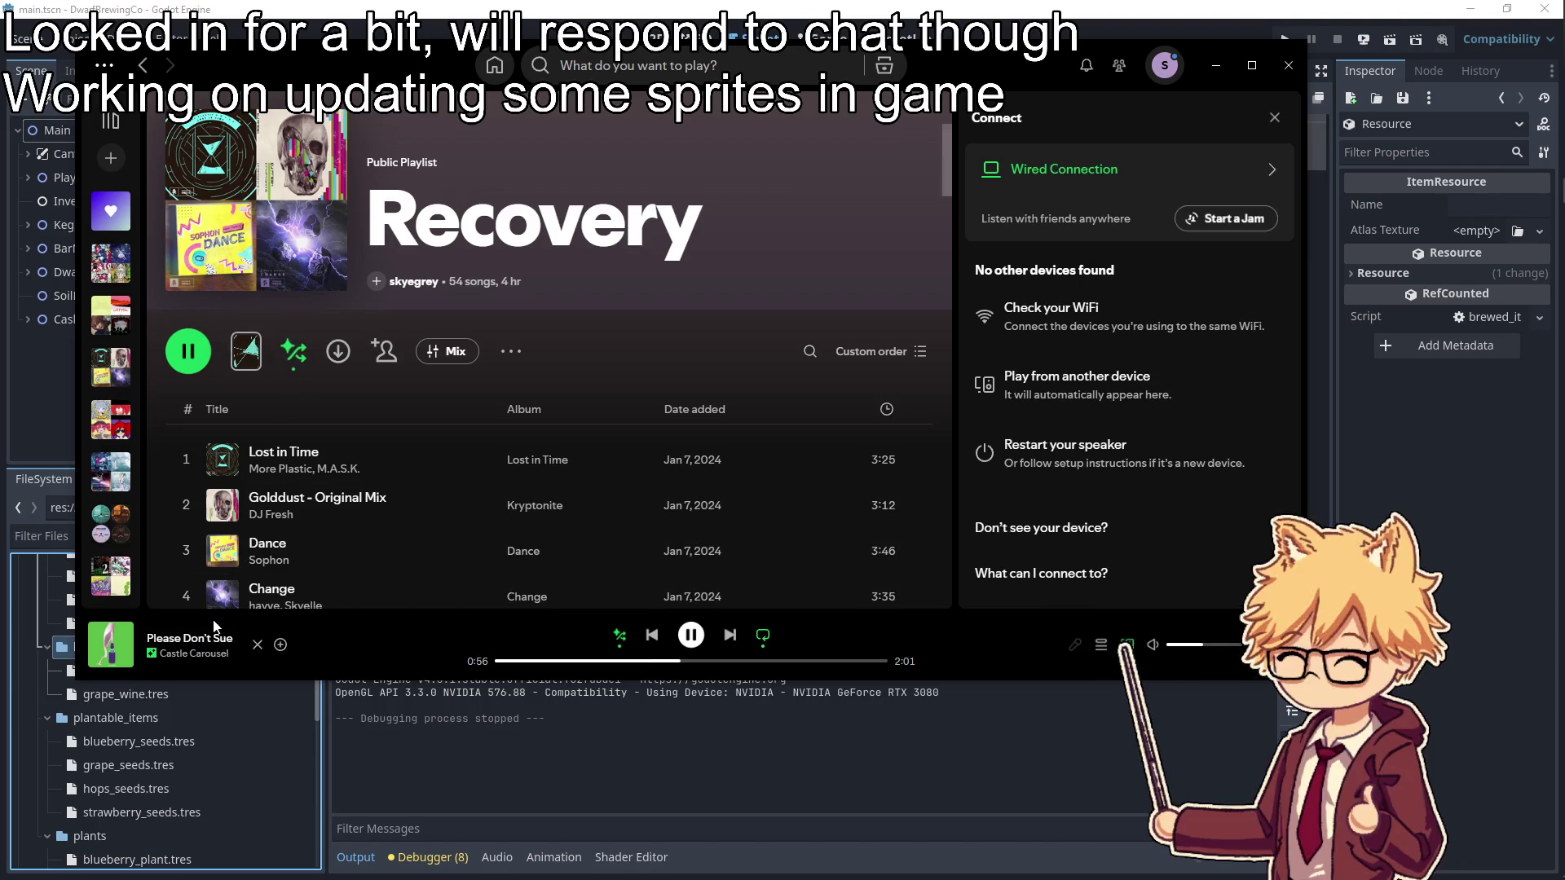
# Browse the Castle Carousel album page, then go back to the Recovery playlist.
pyautogui.click(189, 638)
pyautogui.scroll(-3, 405, 451)
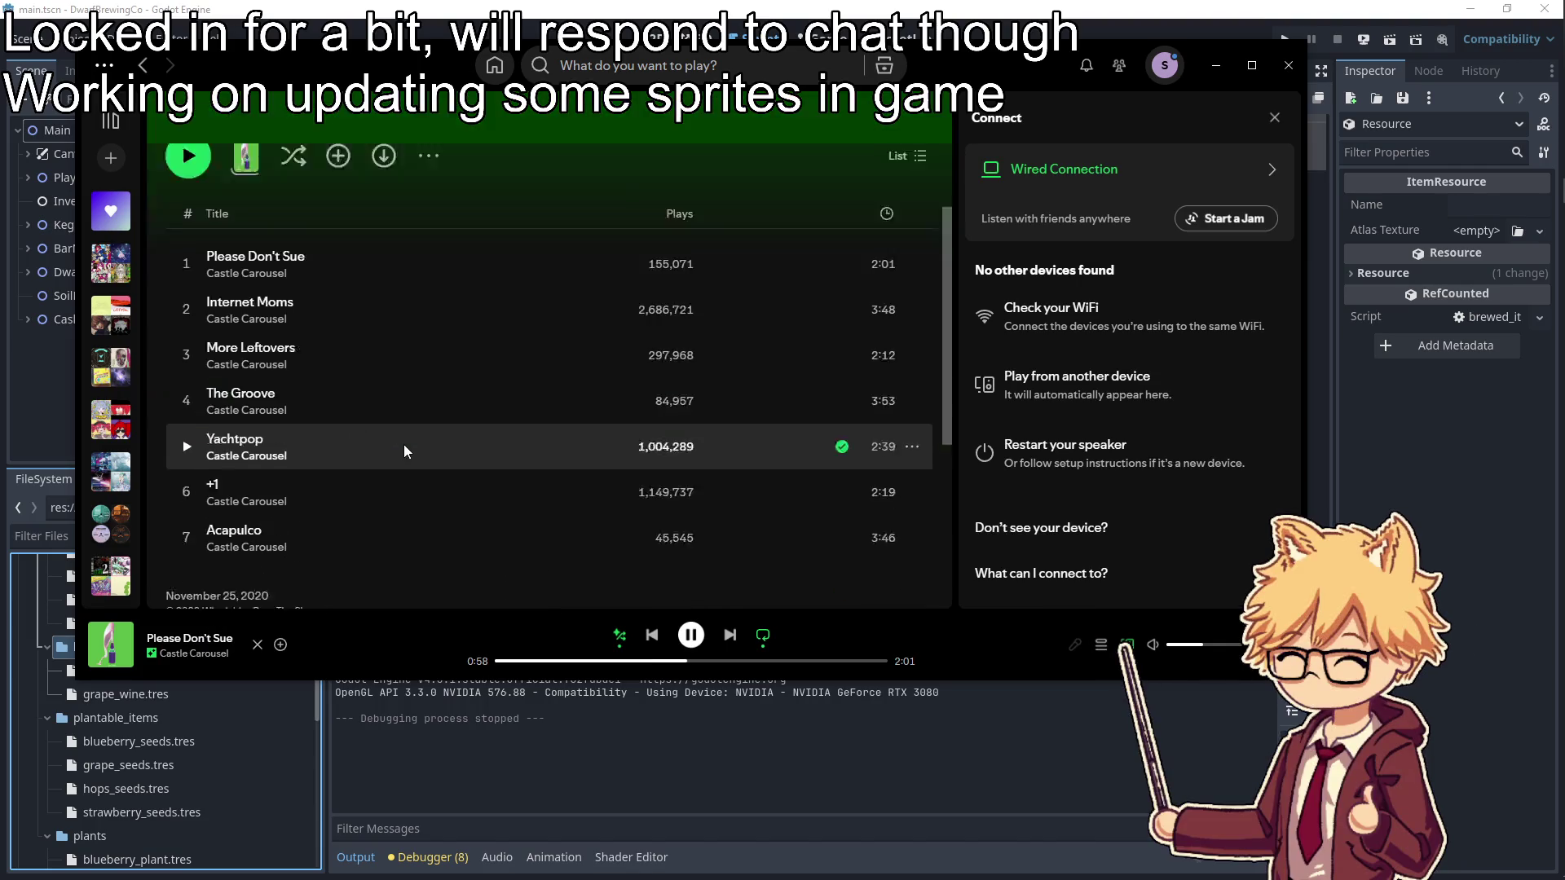
pyautogui.scroll(2, 405, 451)
pyautogui.scroll(-2, 412, 445)
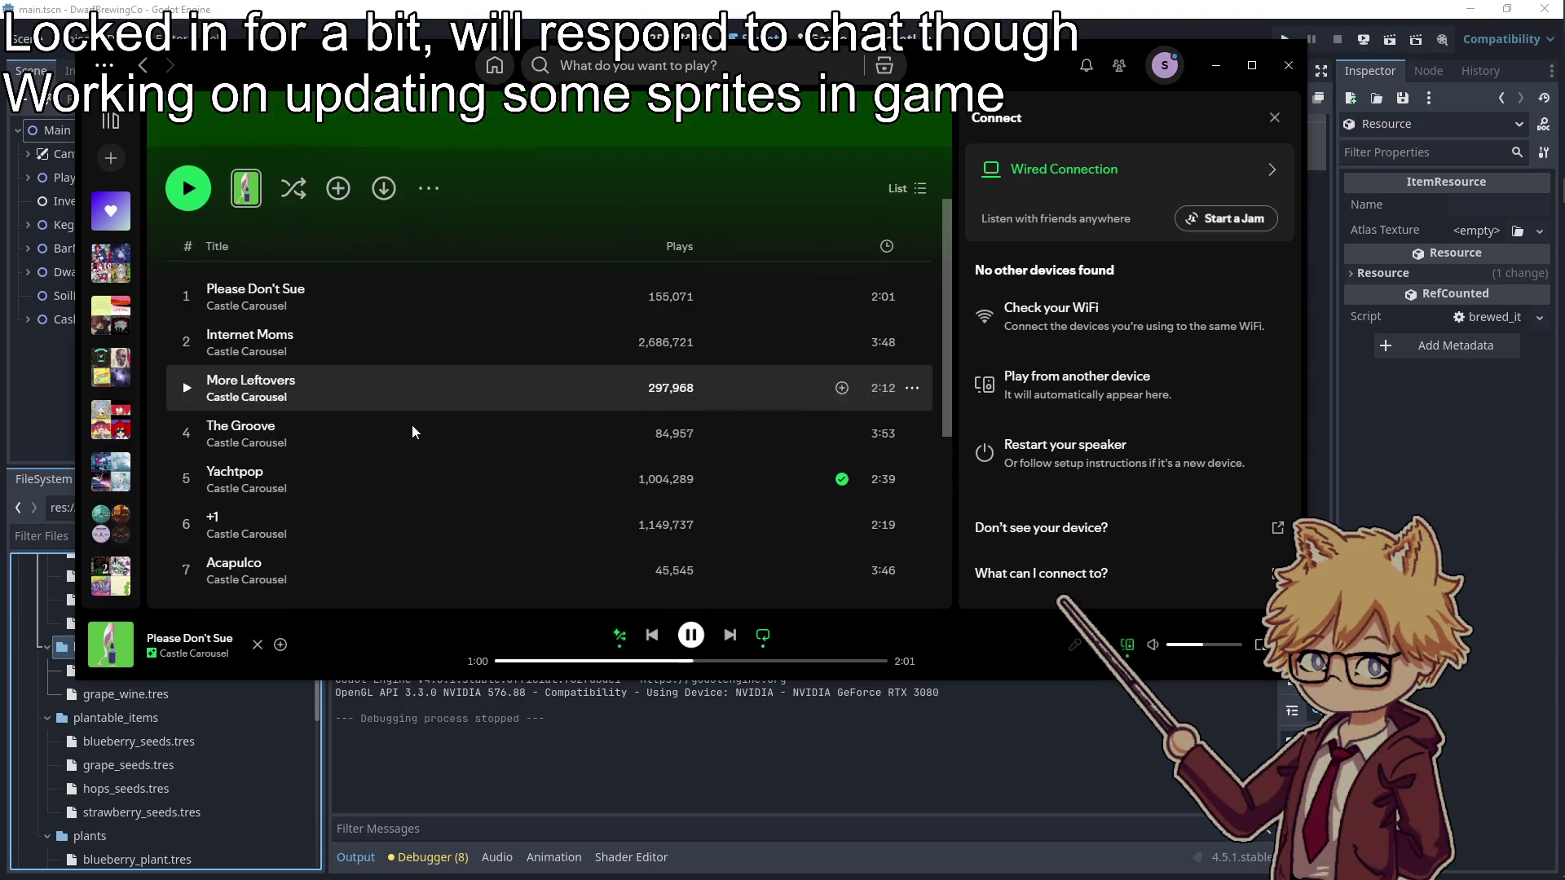
pyautogui.scroll(4, 459, 484)
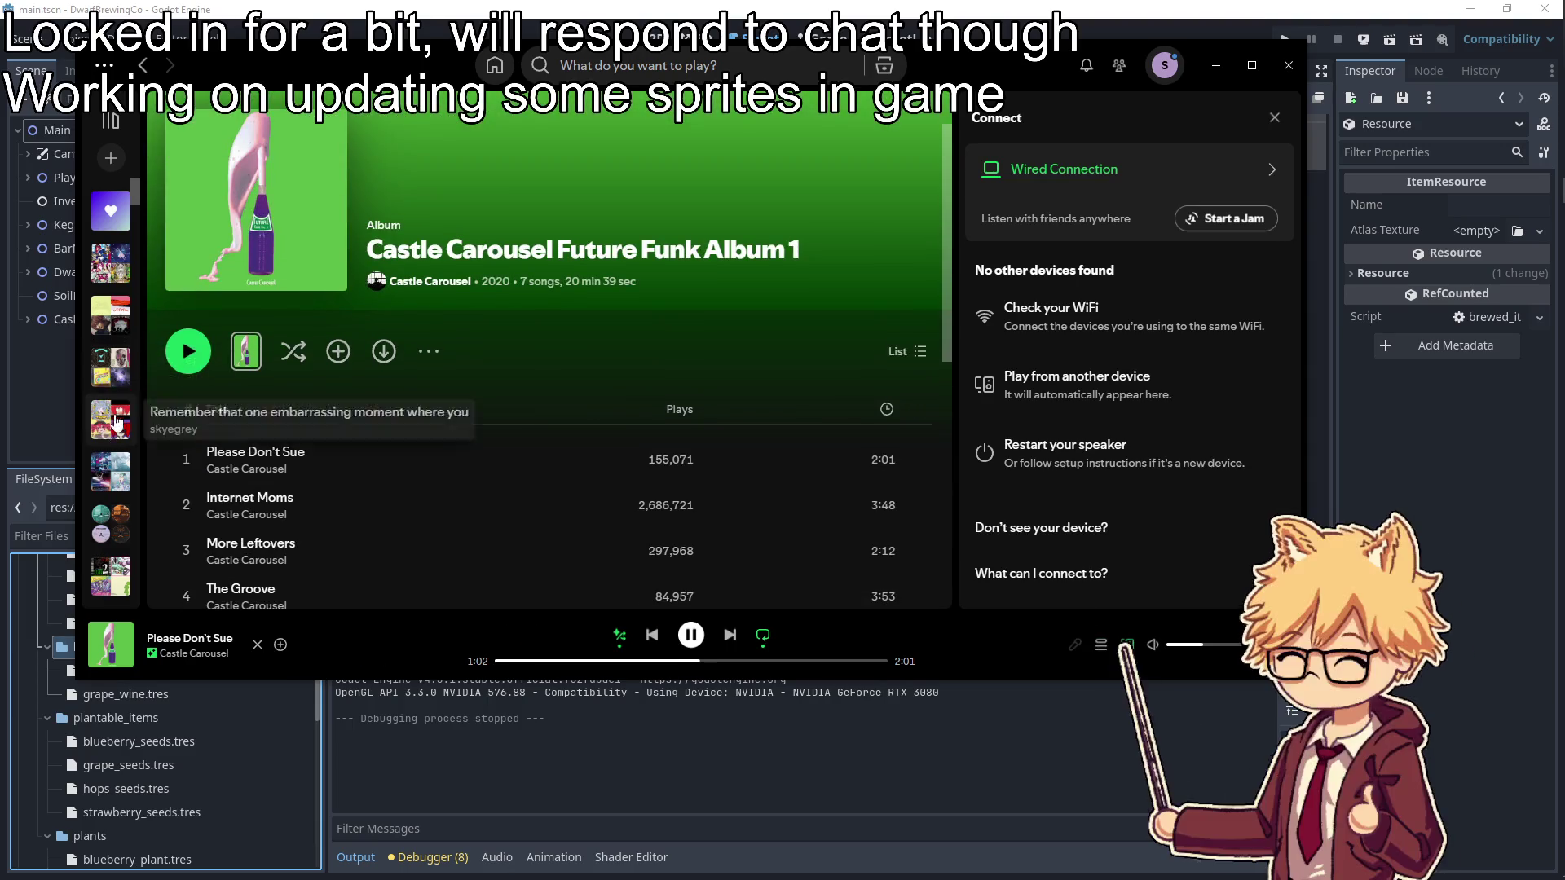
pyautogui.hotkey('alt', 'Left')
# Toggle Smart Shuffle off and back on, pause, and start the drumming playlist.
pyautogui.click(294, 351)
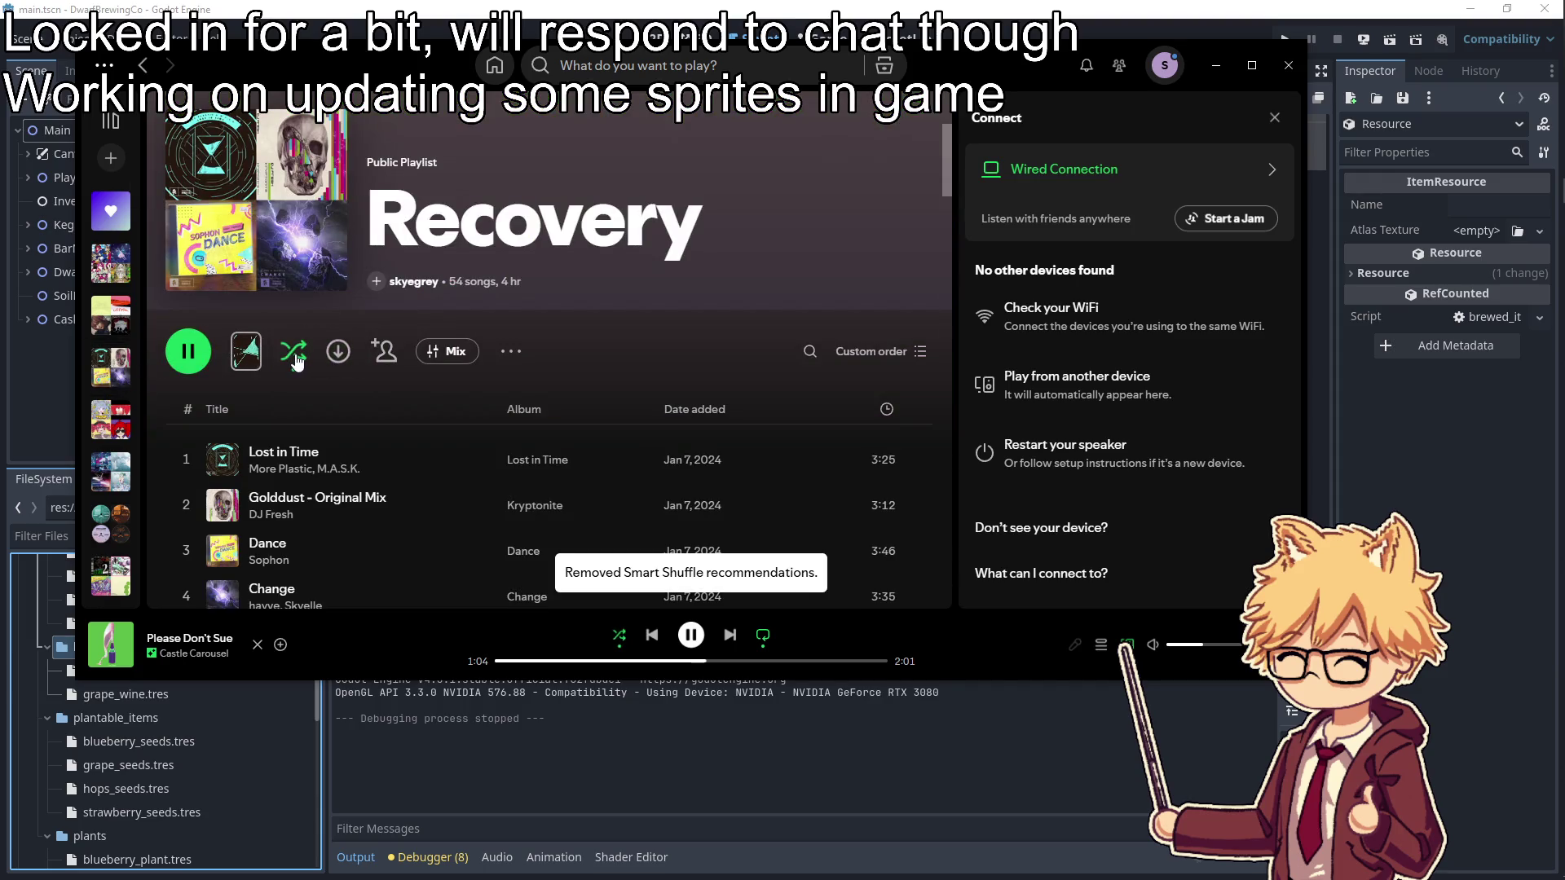
pyautogui.click(293, 351)
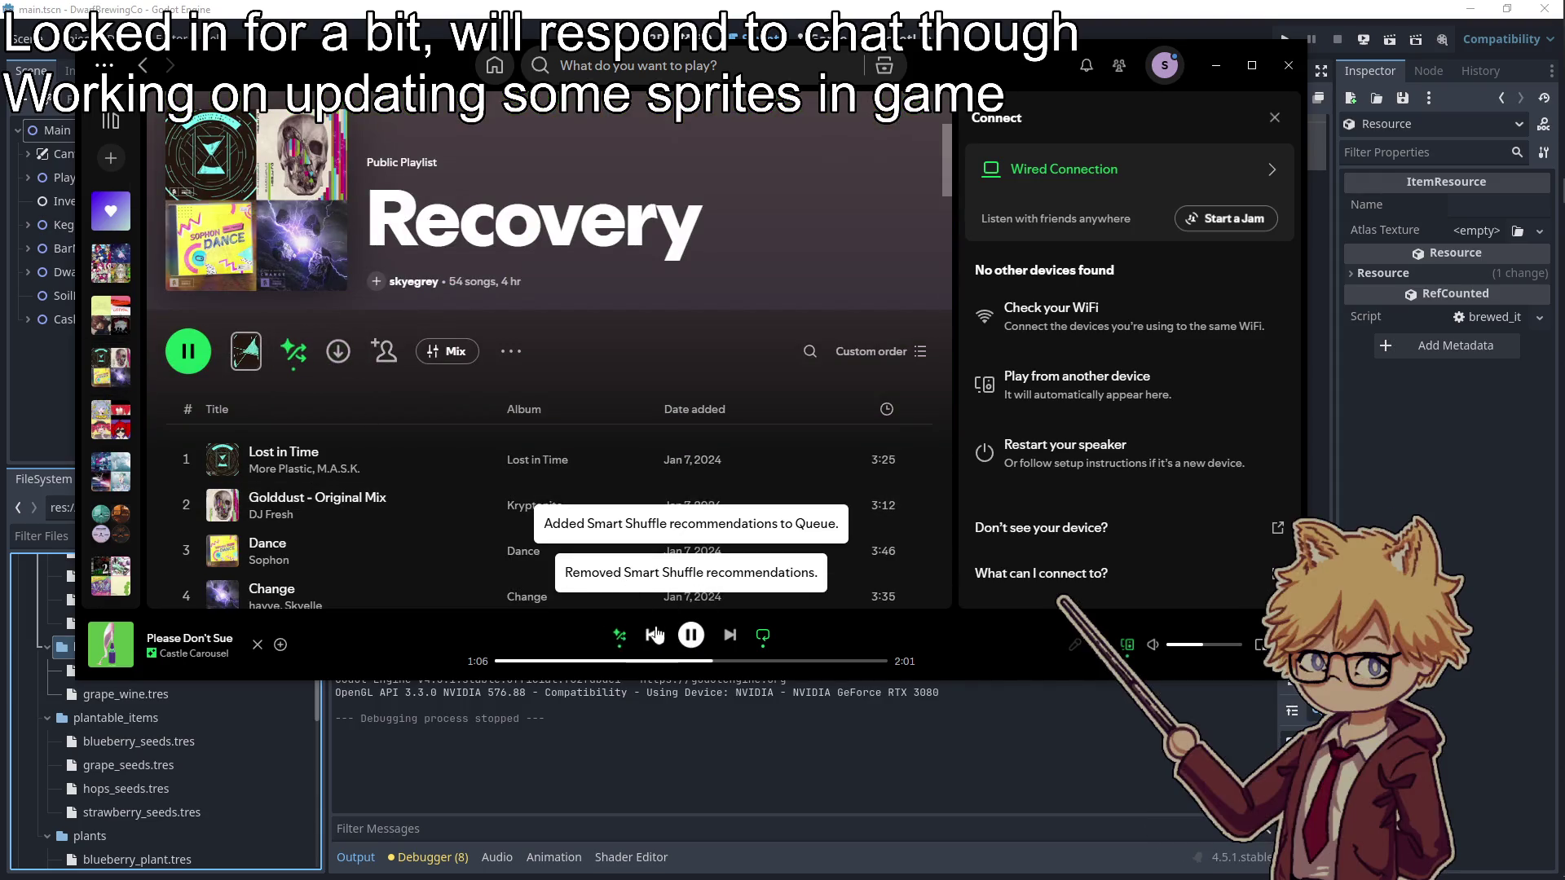
pyautogui.click(188, 351)
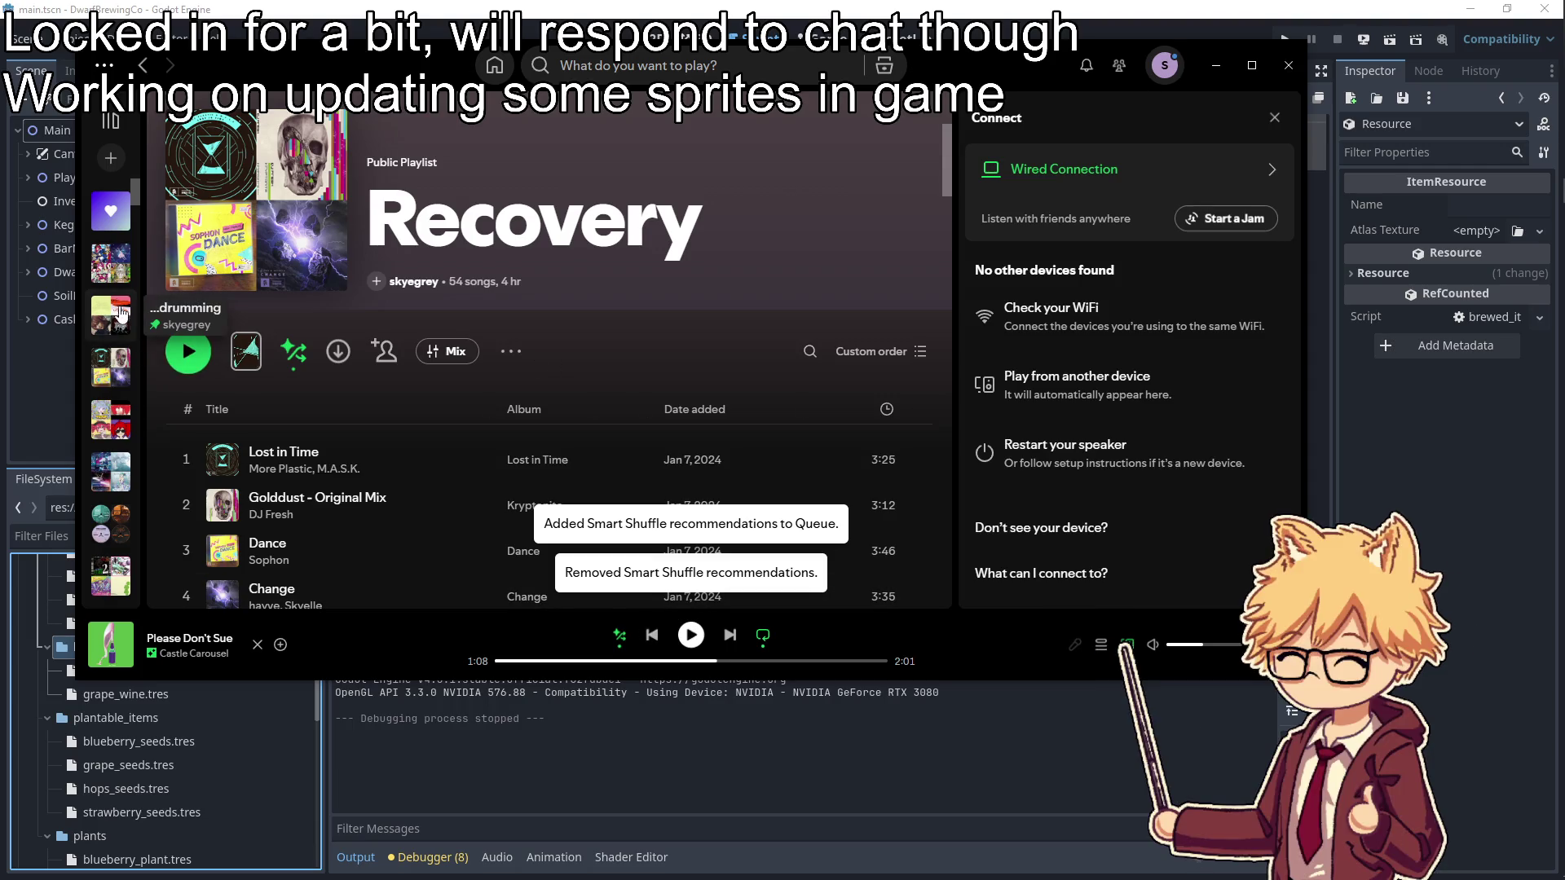
pyautogui.doubleClick(121, 321)
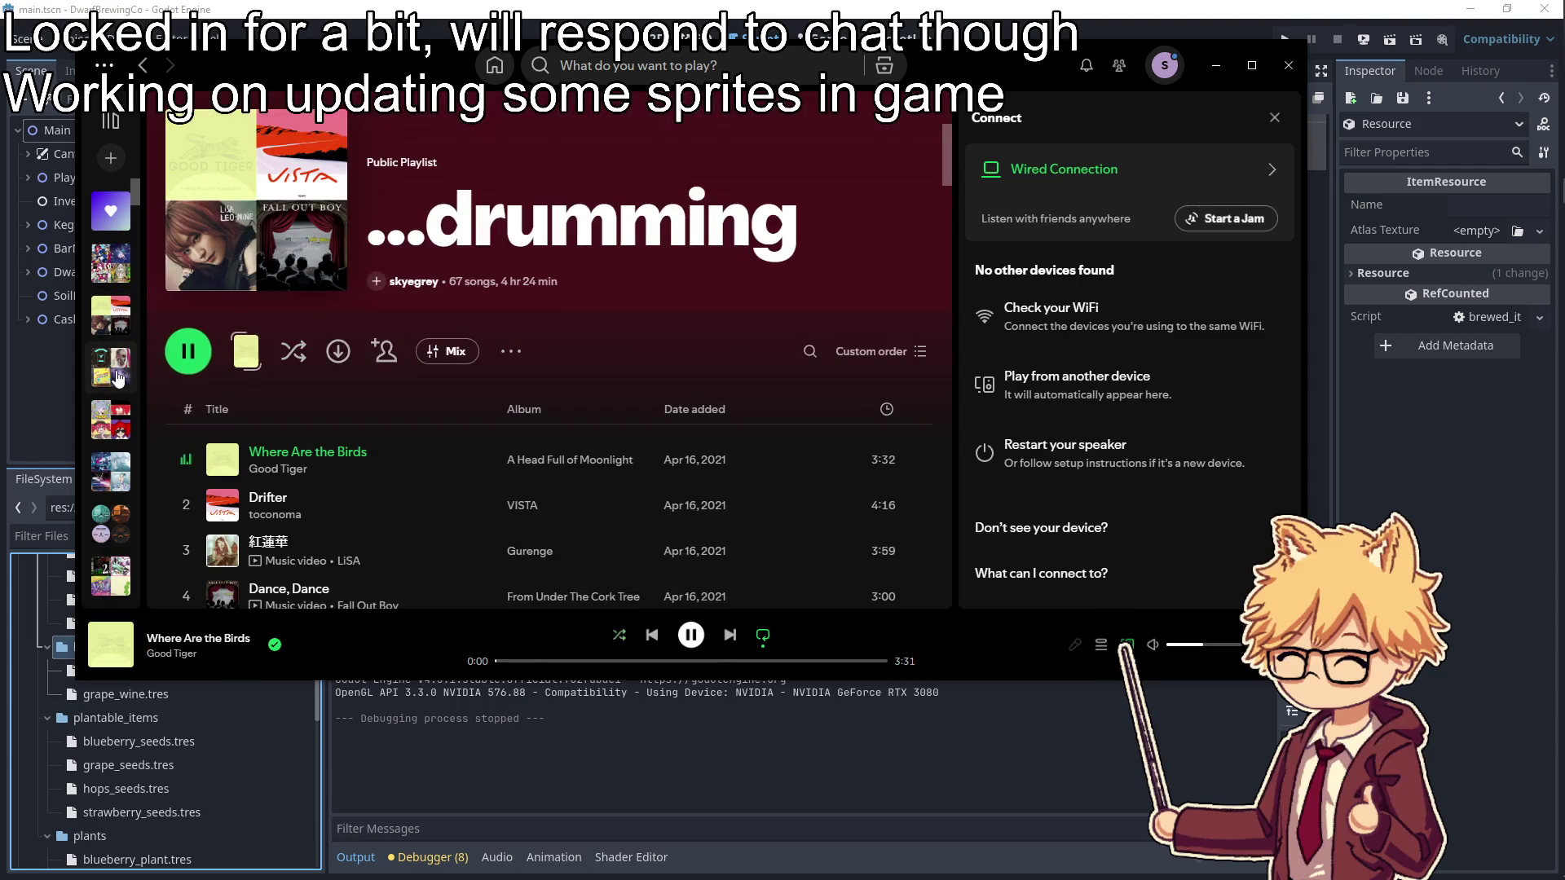
# Resume the Recovery playlist, skip ahead to Dreamland, and minimize Spotify.
pyautogui.click(115, 377)
pyautogui.click(183, 358)
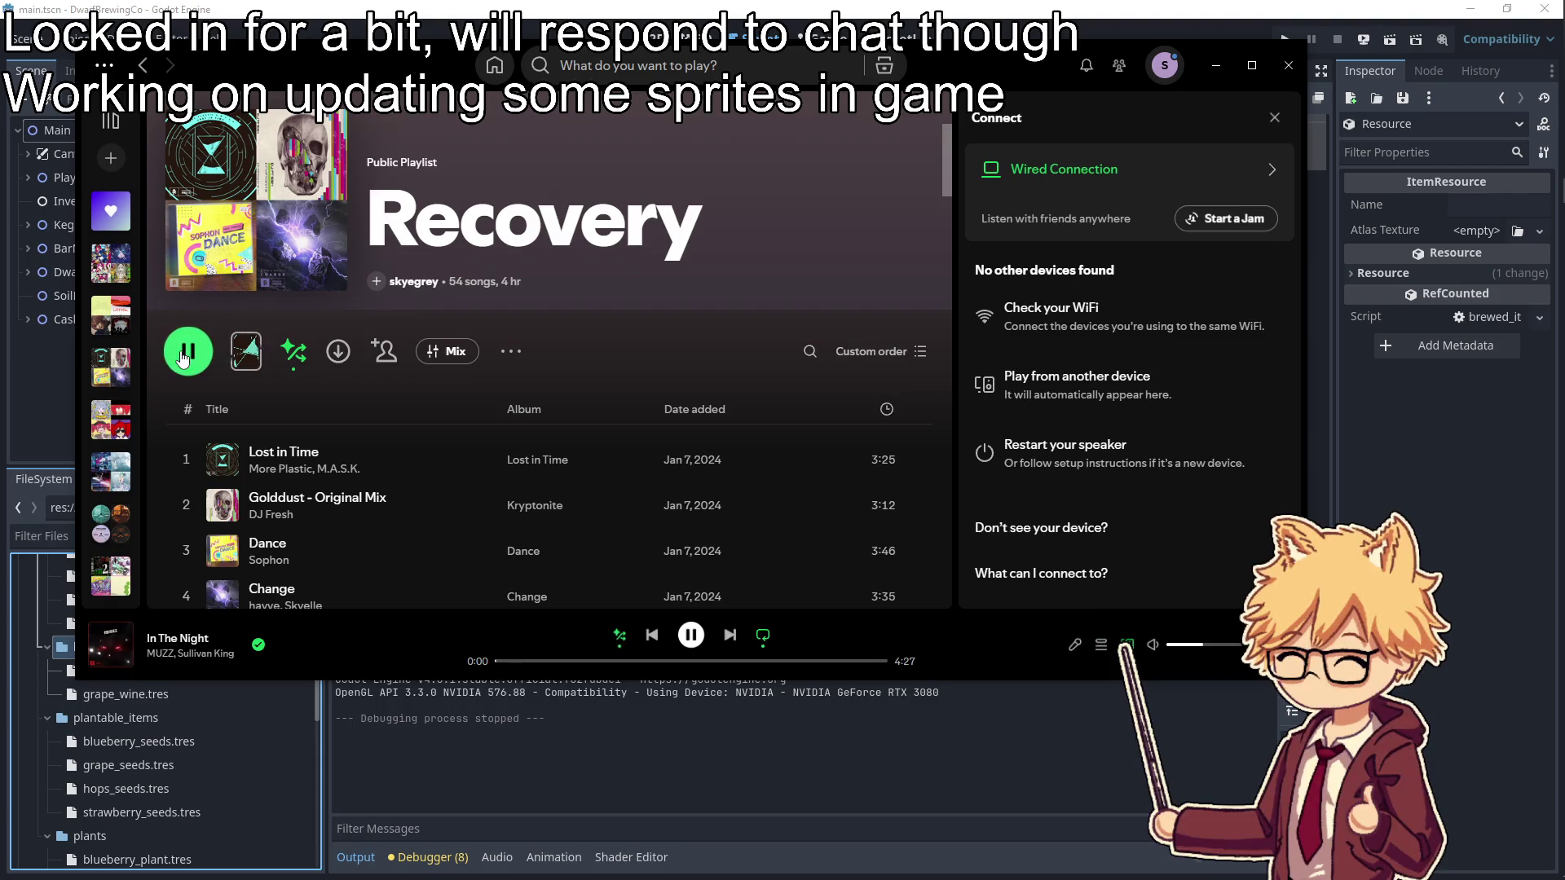
pyautogui.click(730, 635)
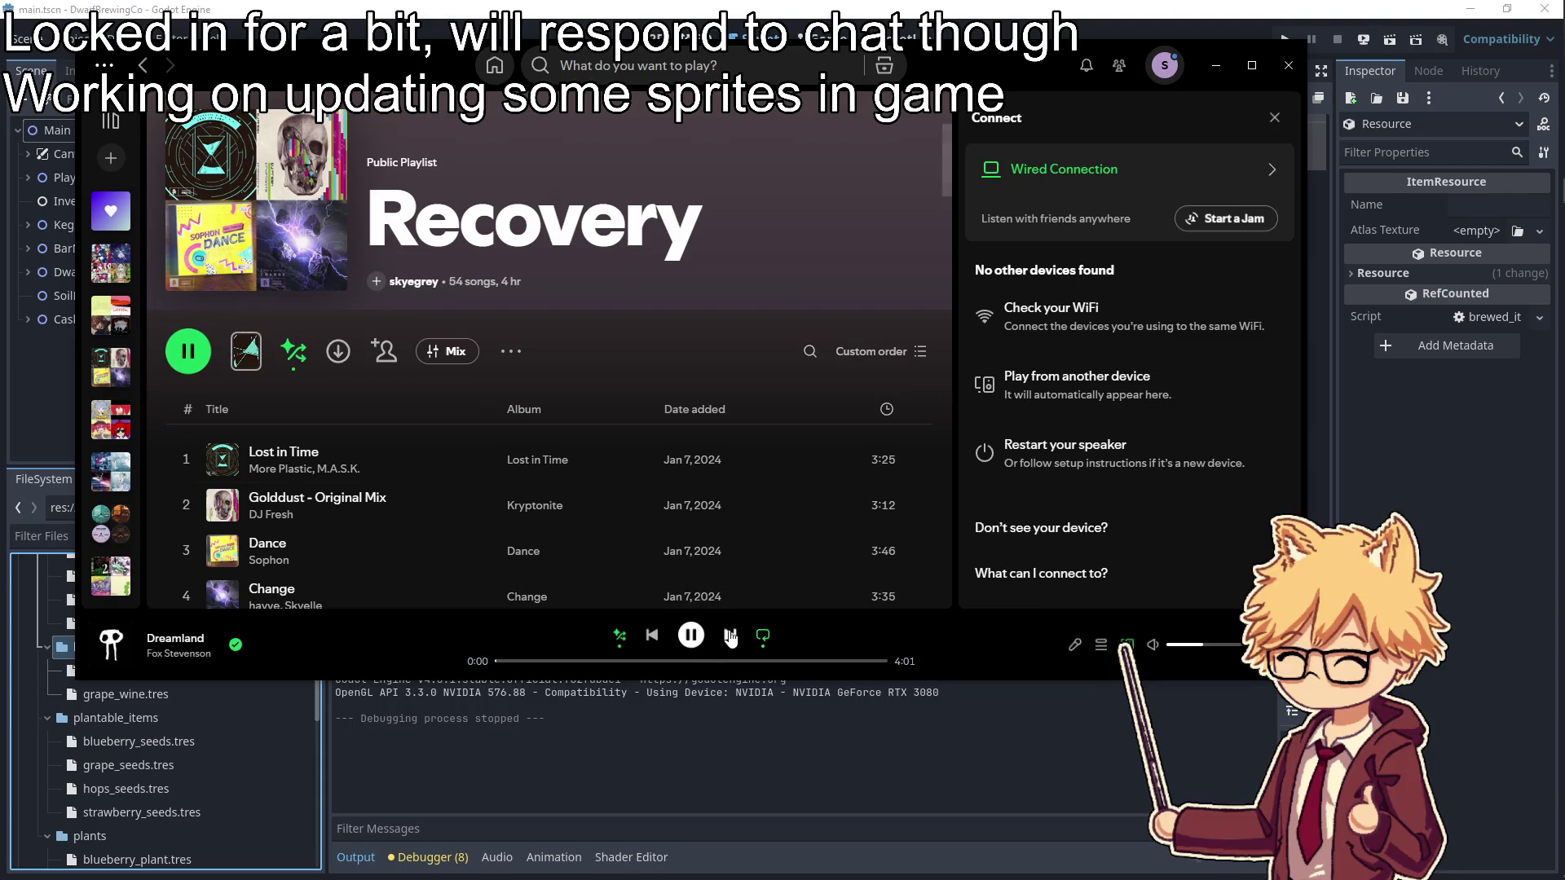
pyautogui.click(1216, 65)
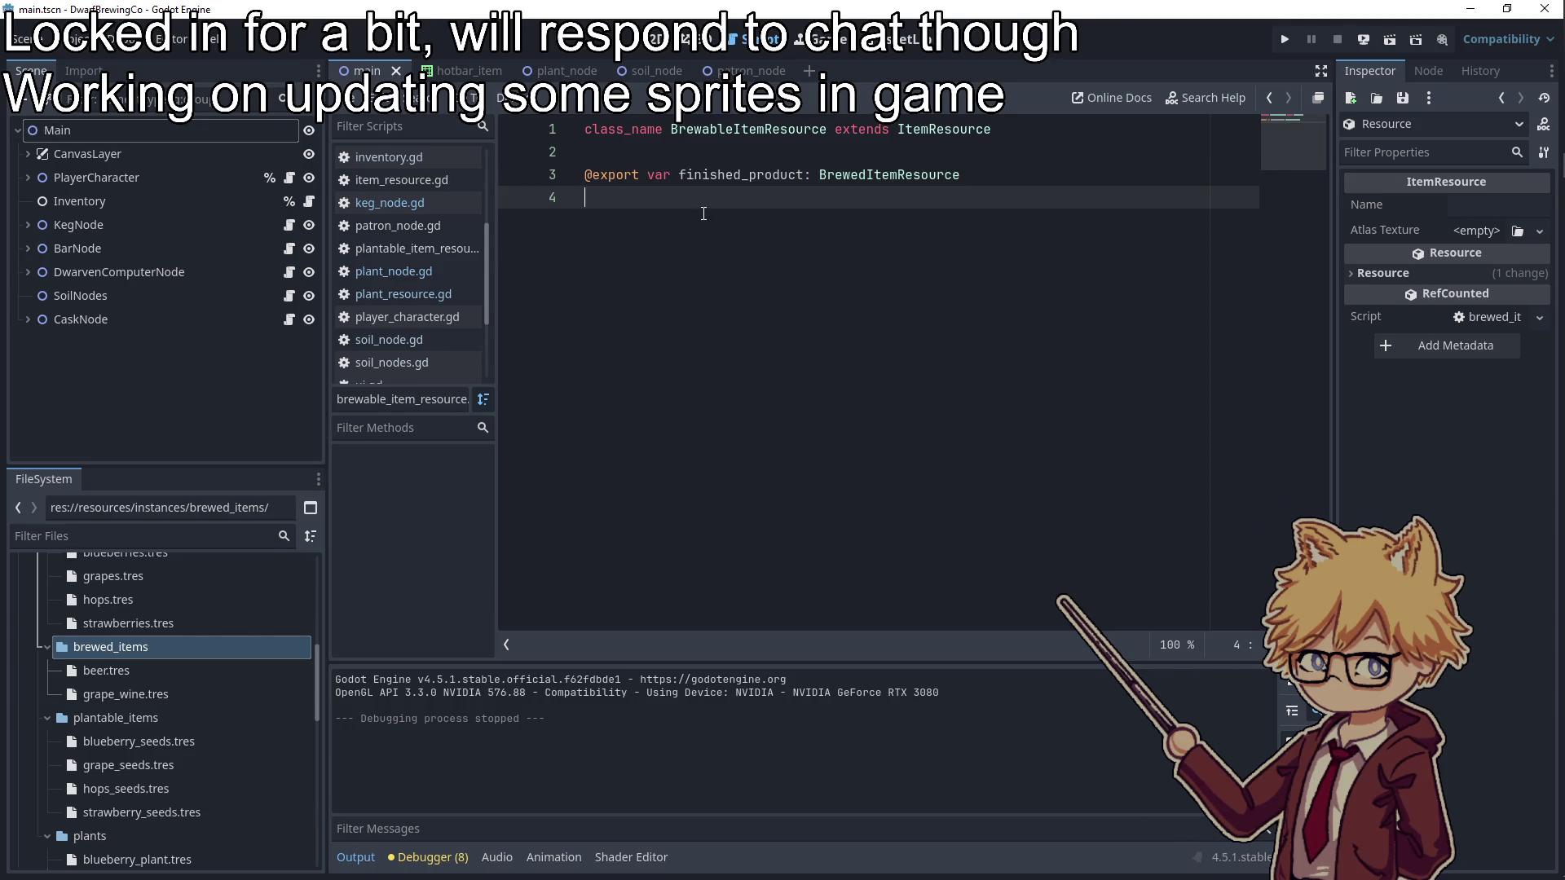
# Set grape_wine.tres's Name to 'Grape Wine' in the Inspector.
pyautogui.scroll(1, 143, 694)
pyautogui.scroll(-1, 144, 695)
pyautogui.click(119, 691)
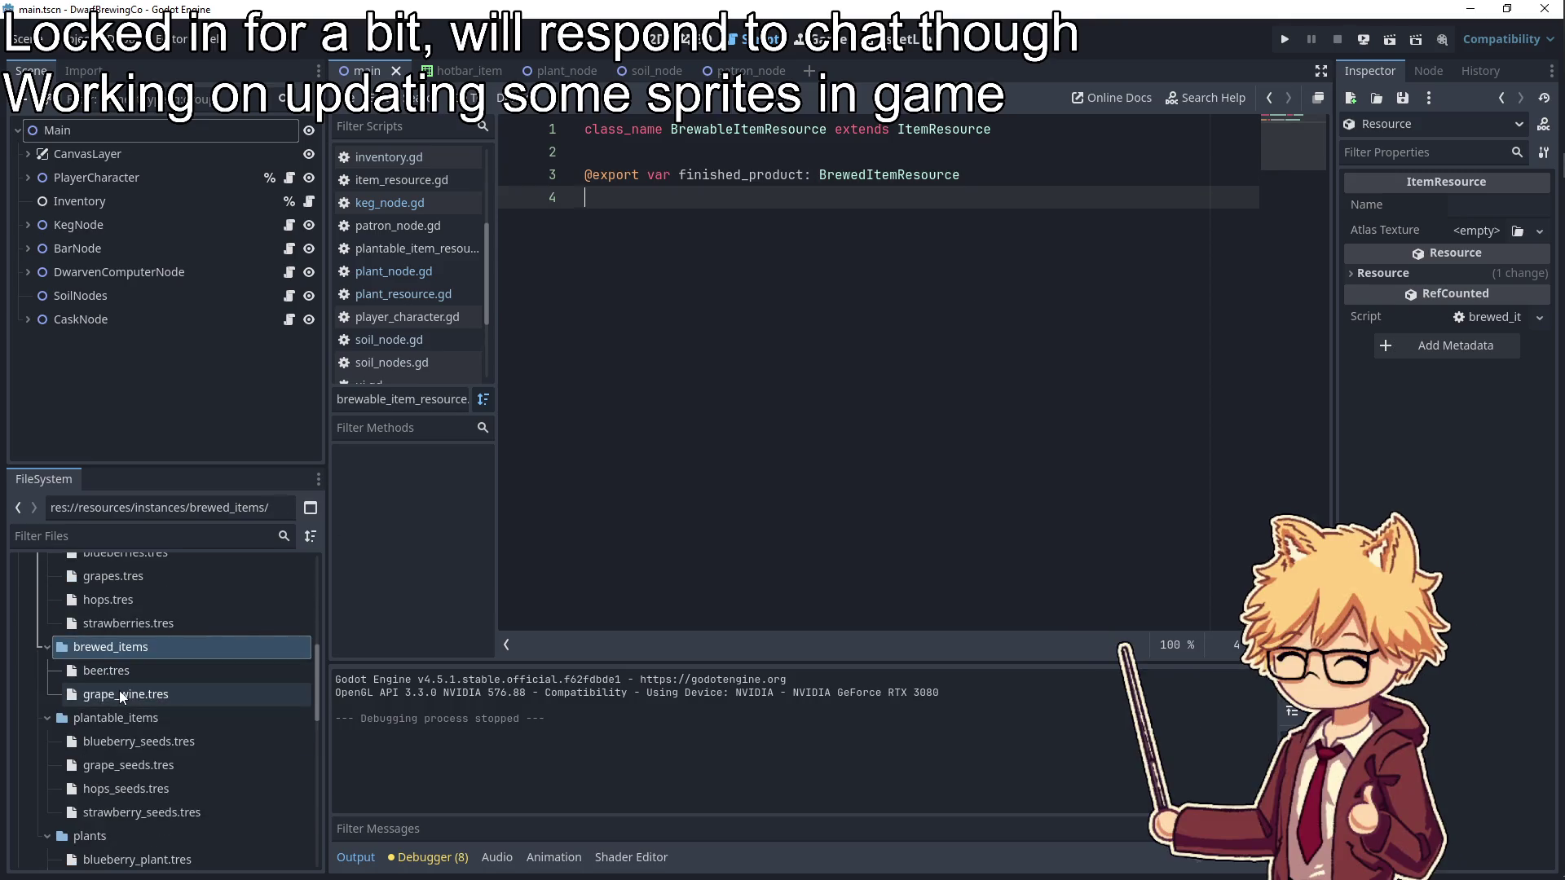
pyautogui.click(1465, 205)
pyautogui.write('Grape Wine')
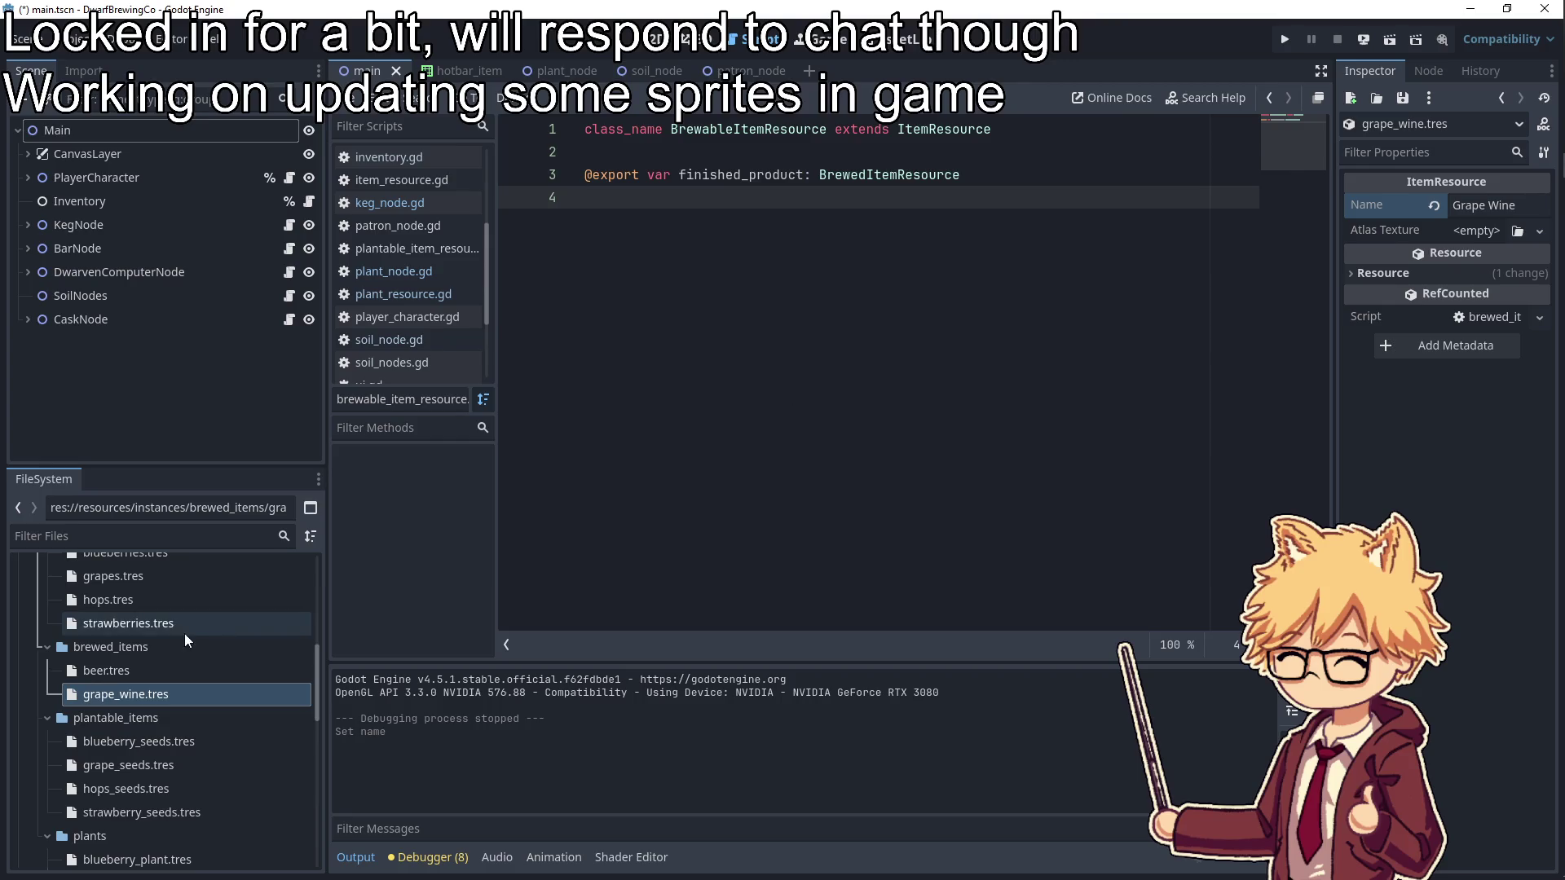
# Create another BrewedItemResource in brewed_items and save it as grape_beer.tres.
pyautogui.click(154, 654)
pyautogui.rightClick(153, 654)
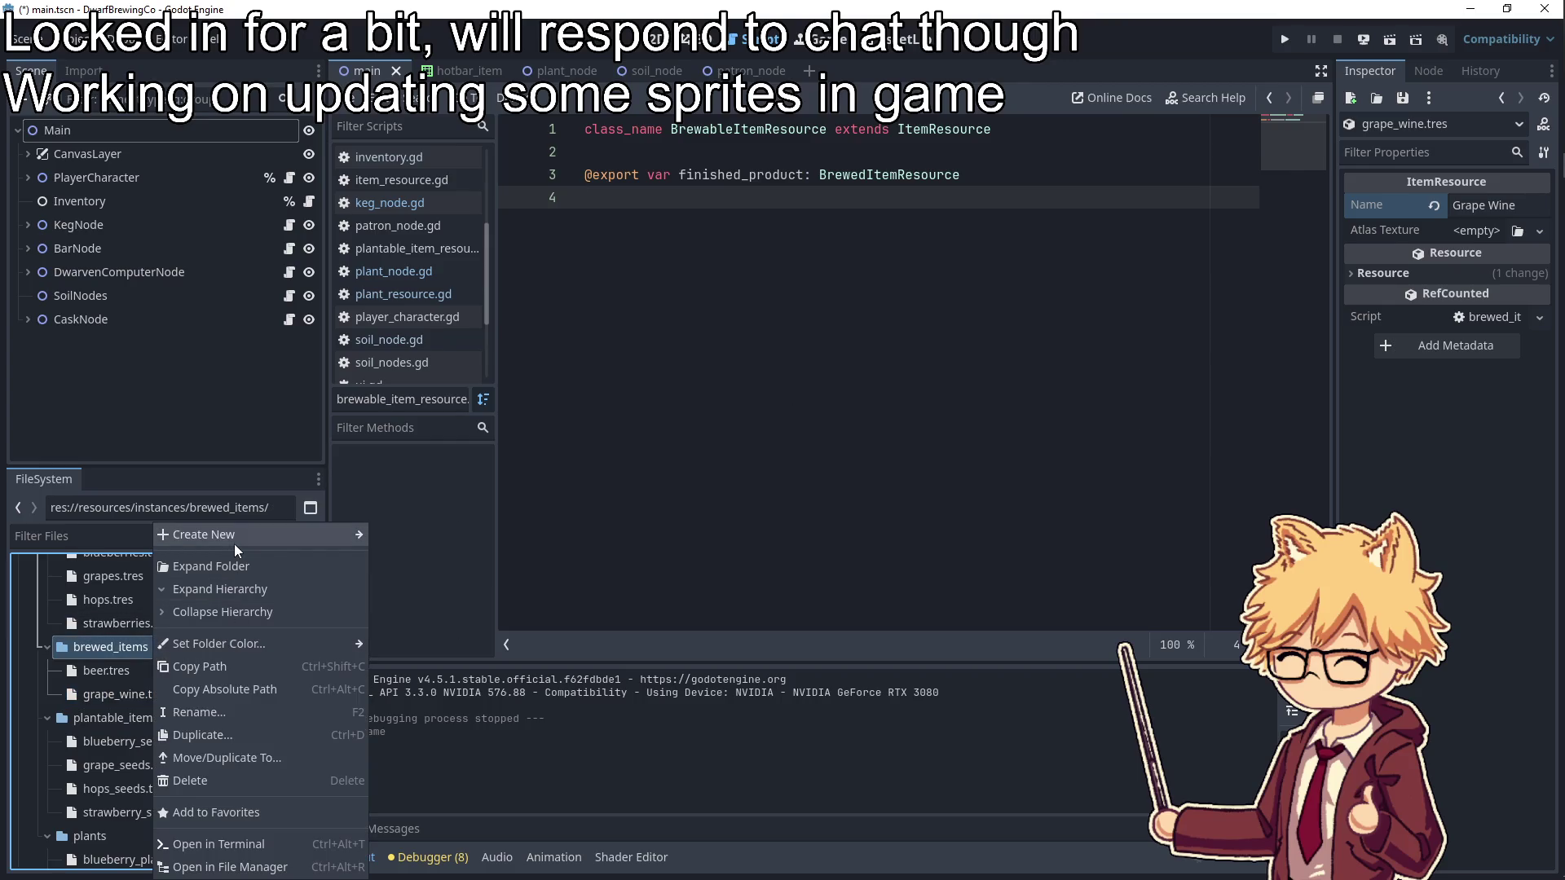
pyautogui.click(409, 602)
pyautogui.click(640, 704)
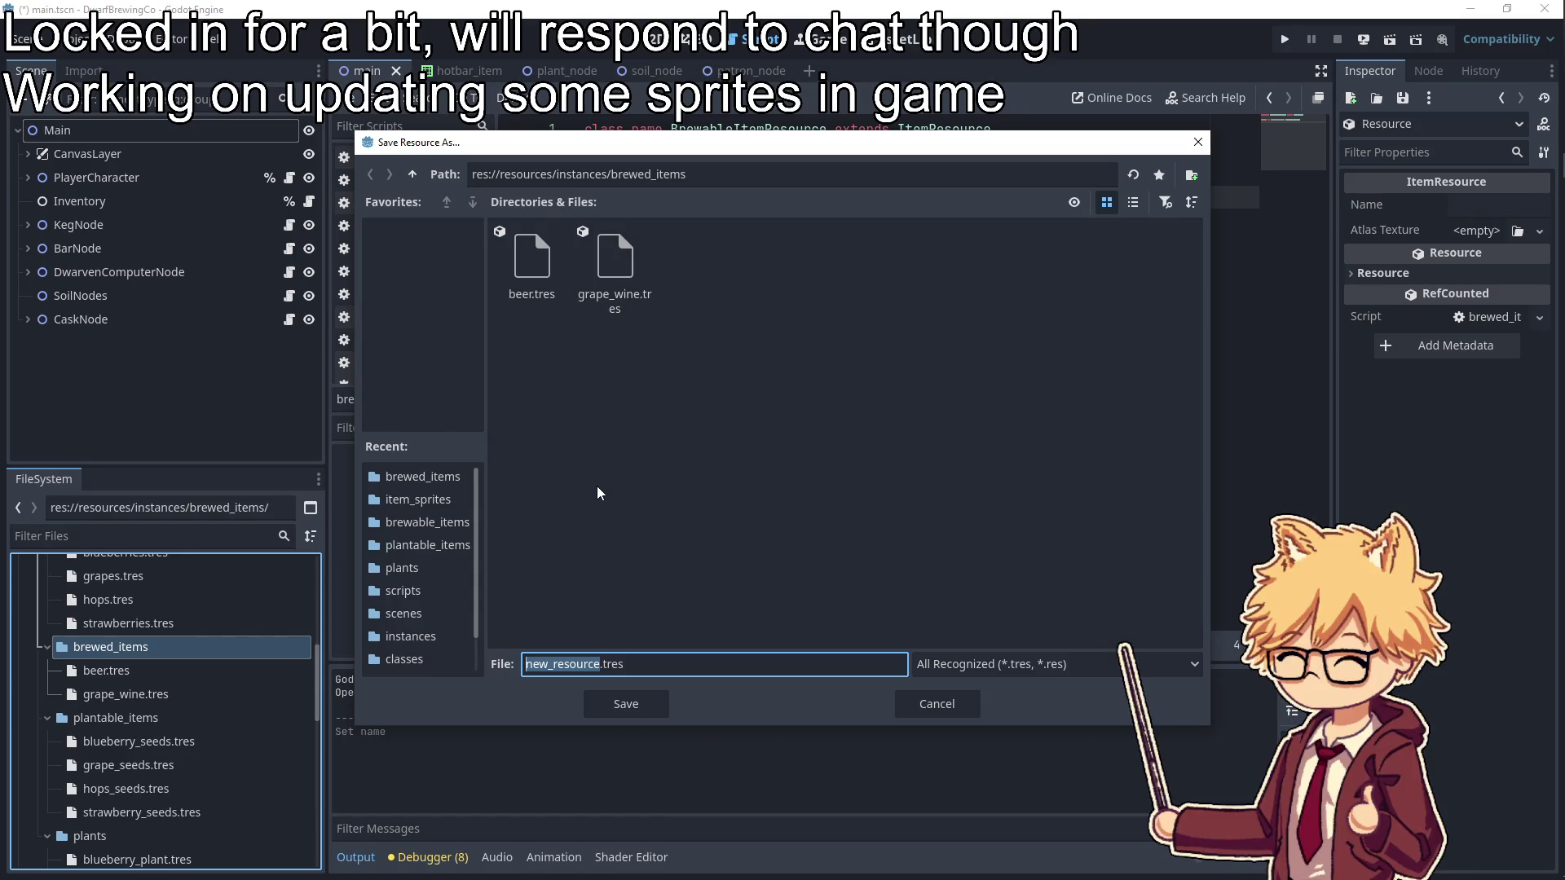
pyautogui.write('b')
pyautogui.press('BackSpace')
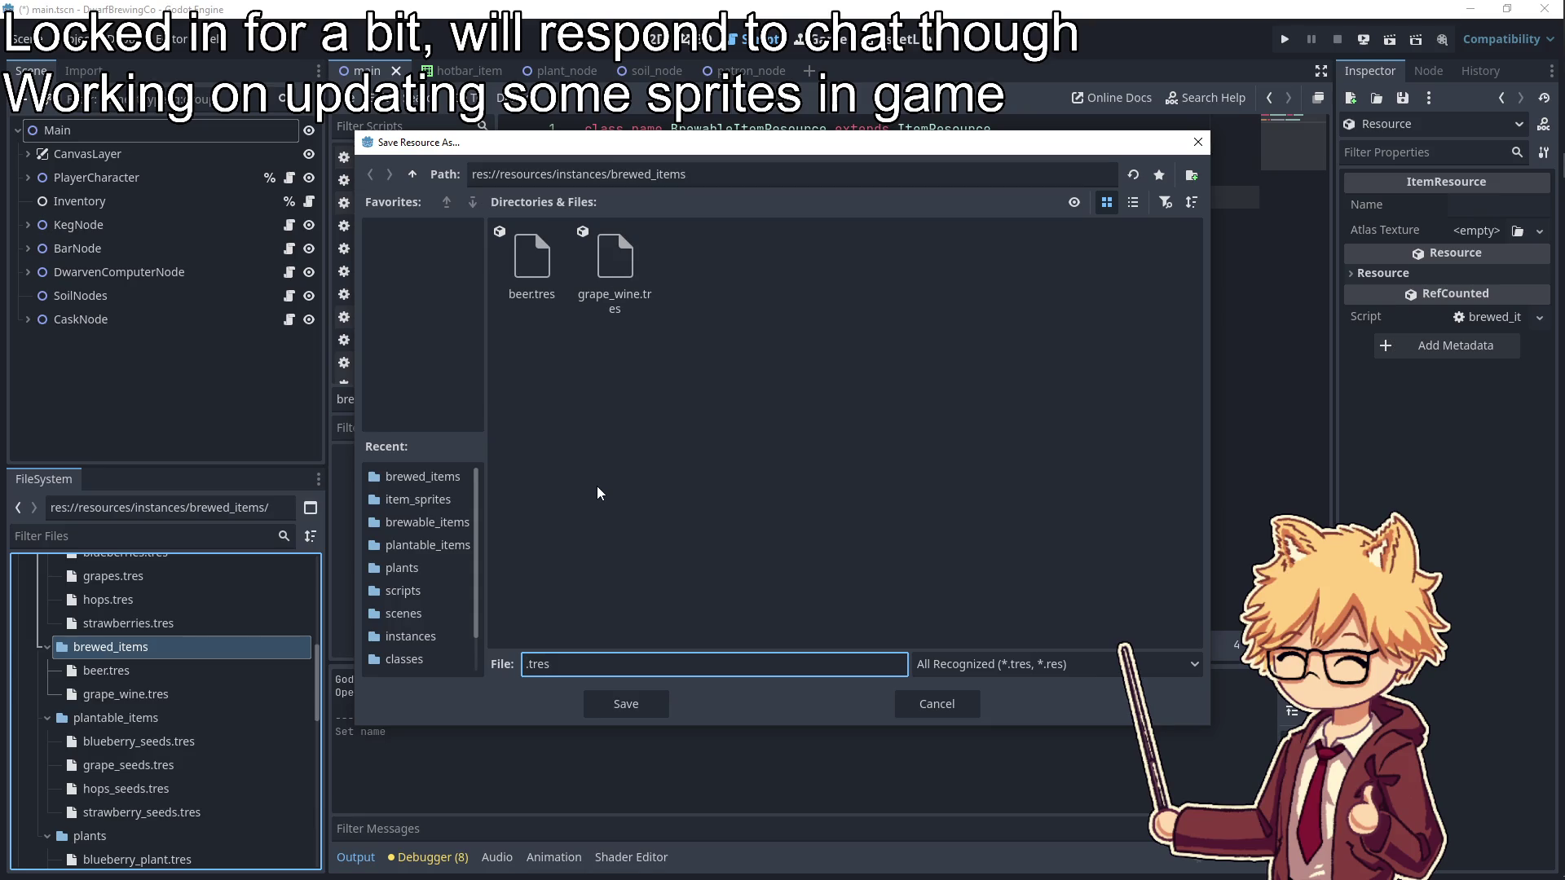
pyautogui.write('grape_beer')
pyautogui.press('Return')
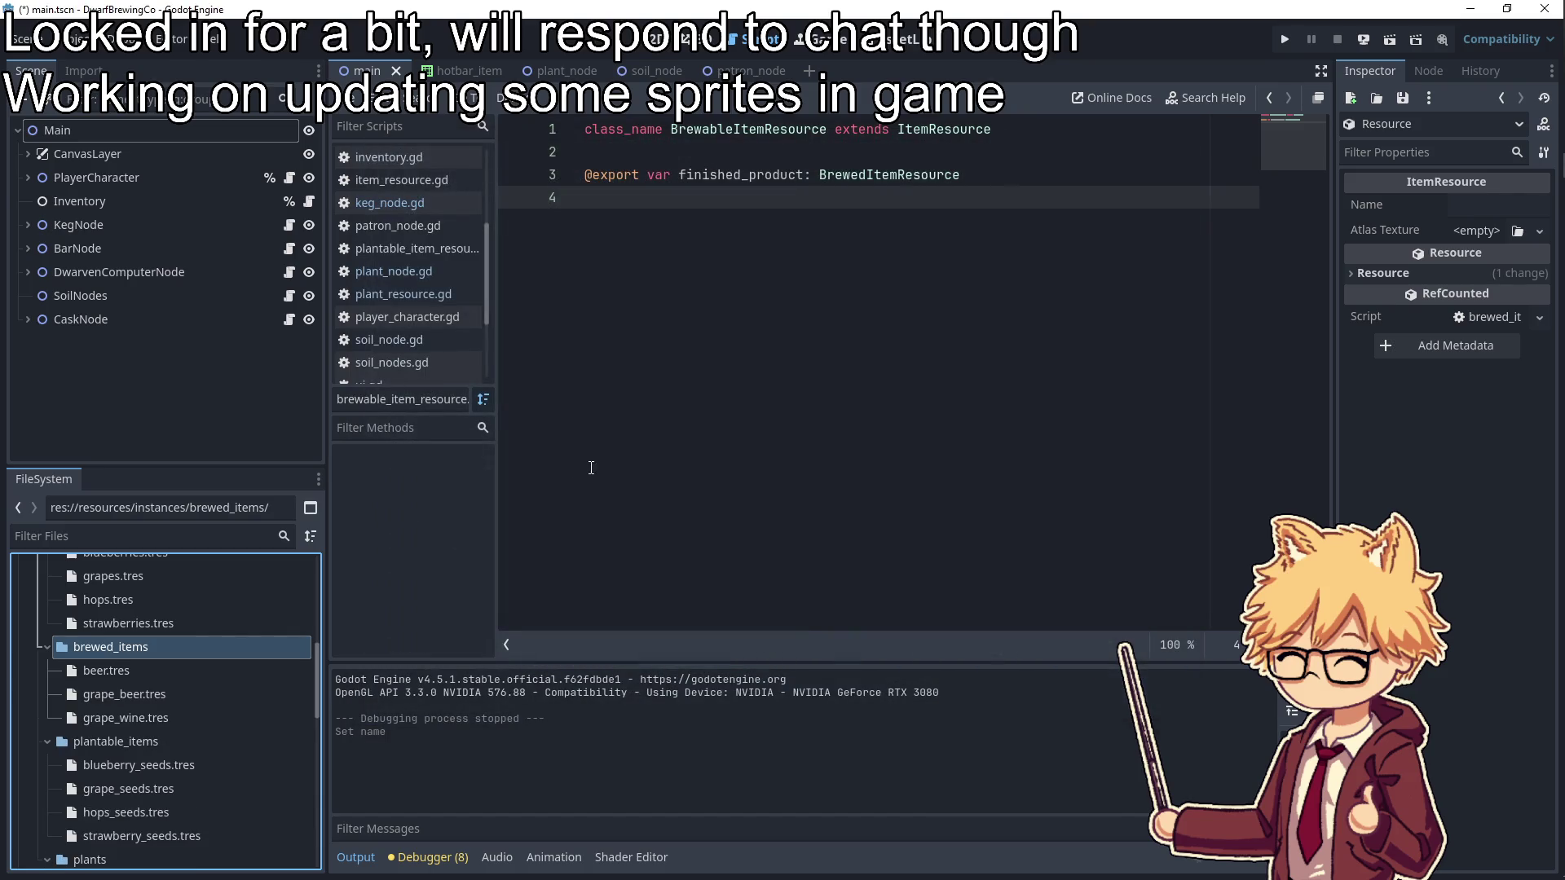
# Create a new BrewedItemResource in brewed_items saved as strawberry_wine.tres.
pyautogui.rightClick(87, 647)
pyautogui.moveTo(269, 534)
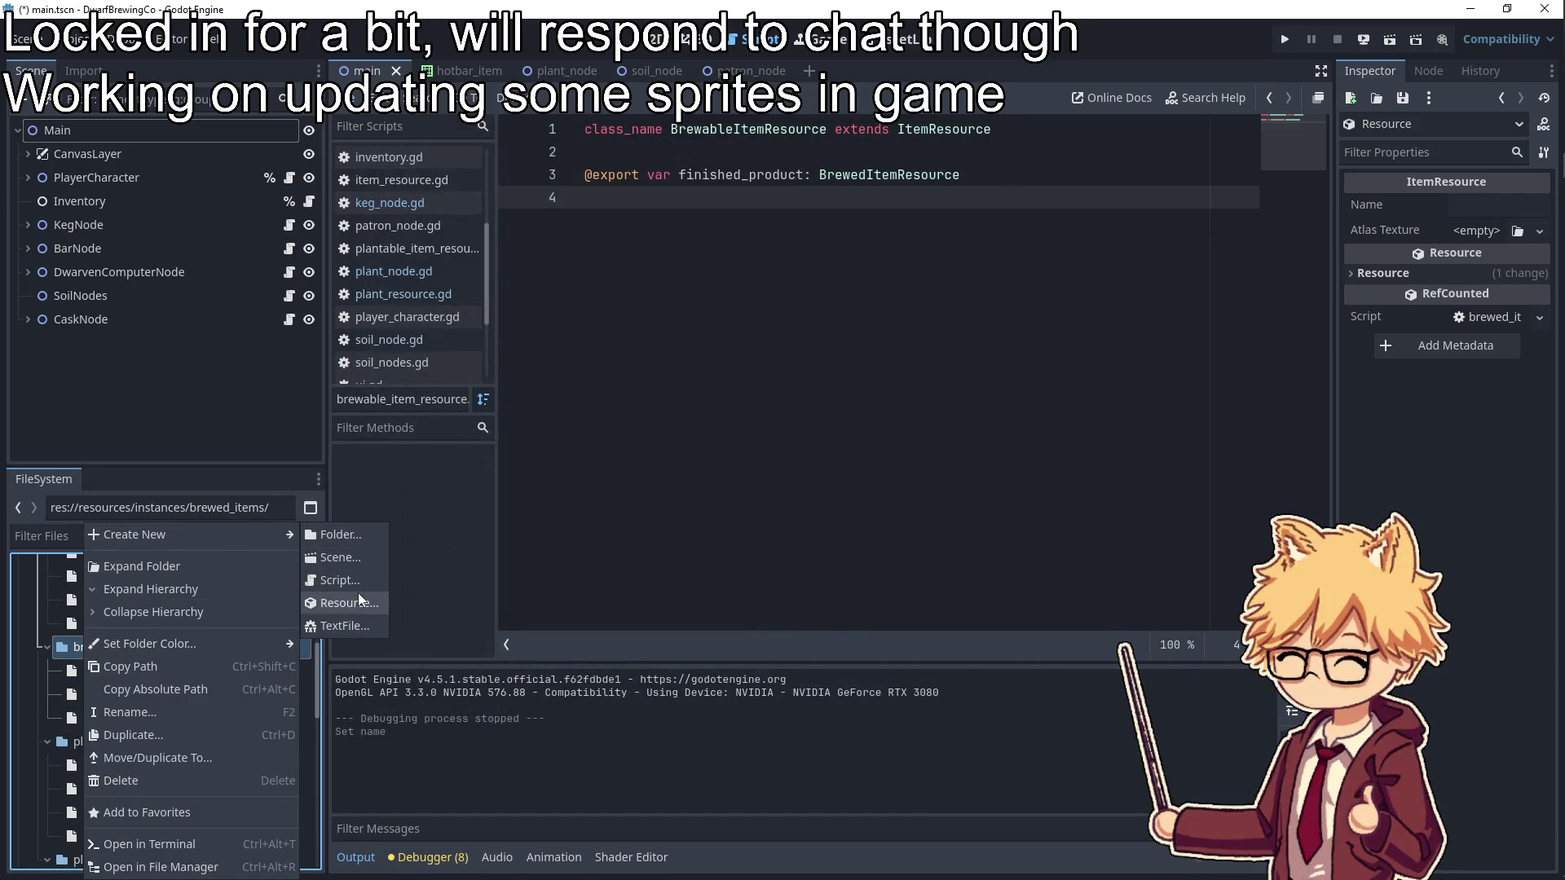
pyautogui.click(346, 603)
pyautogui.press('Return')
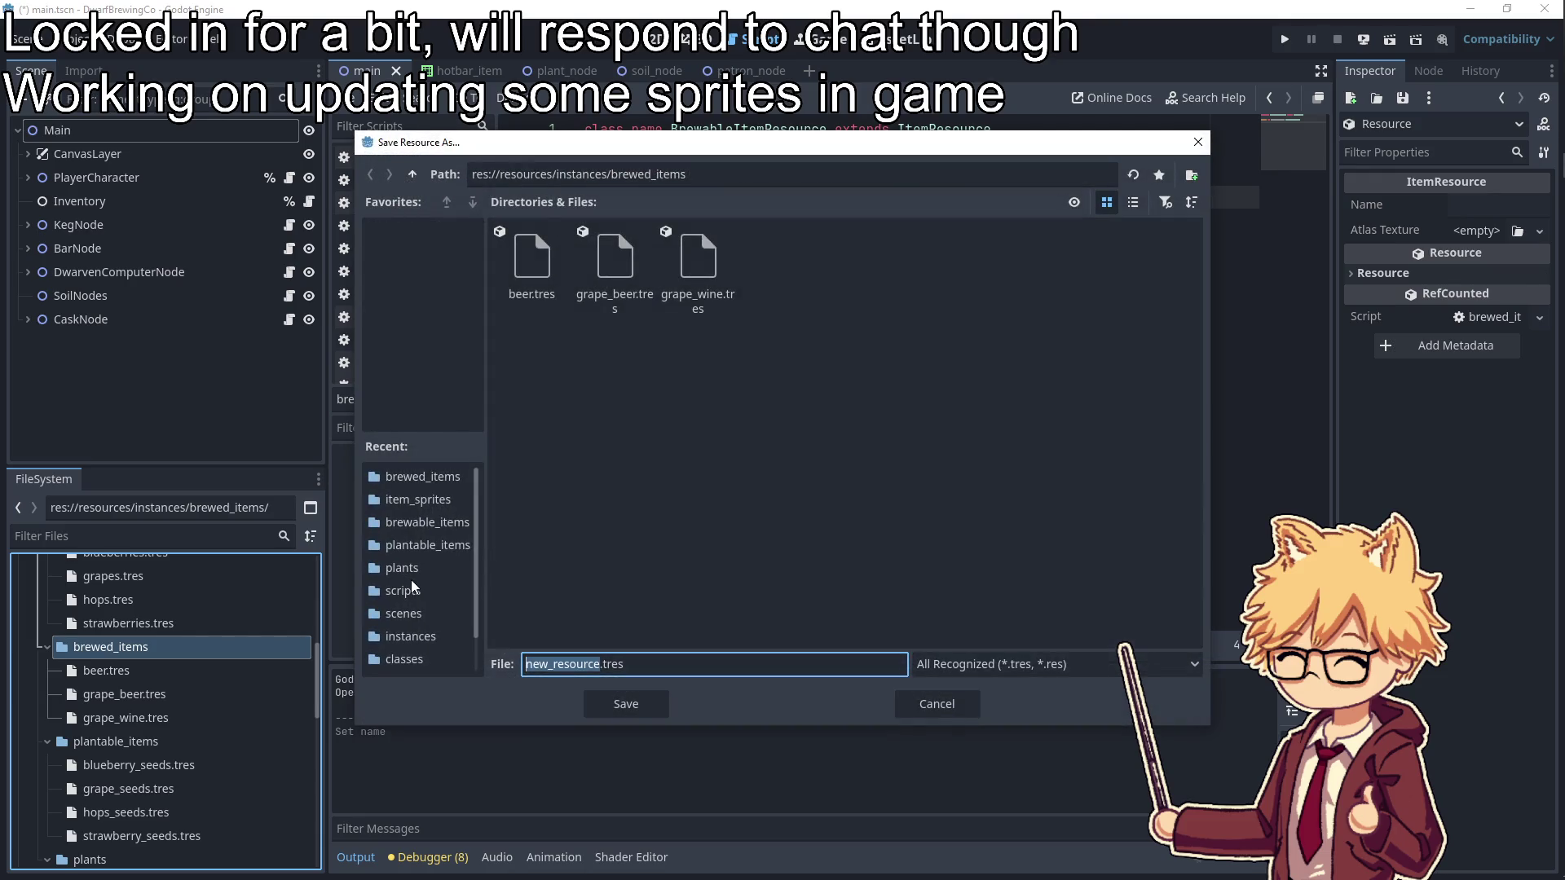
pyautogui.write('strawberry_wine')
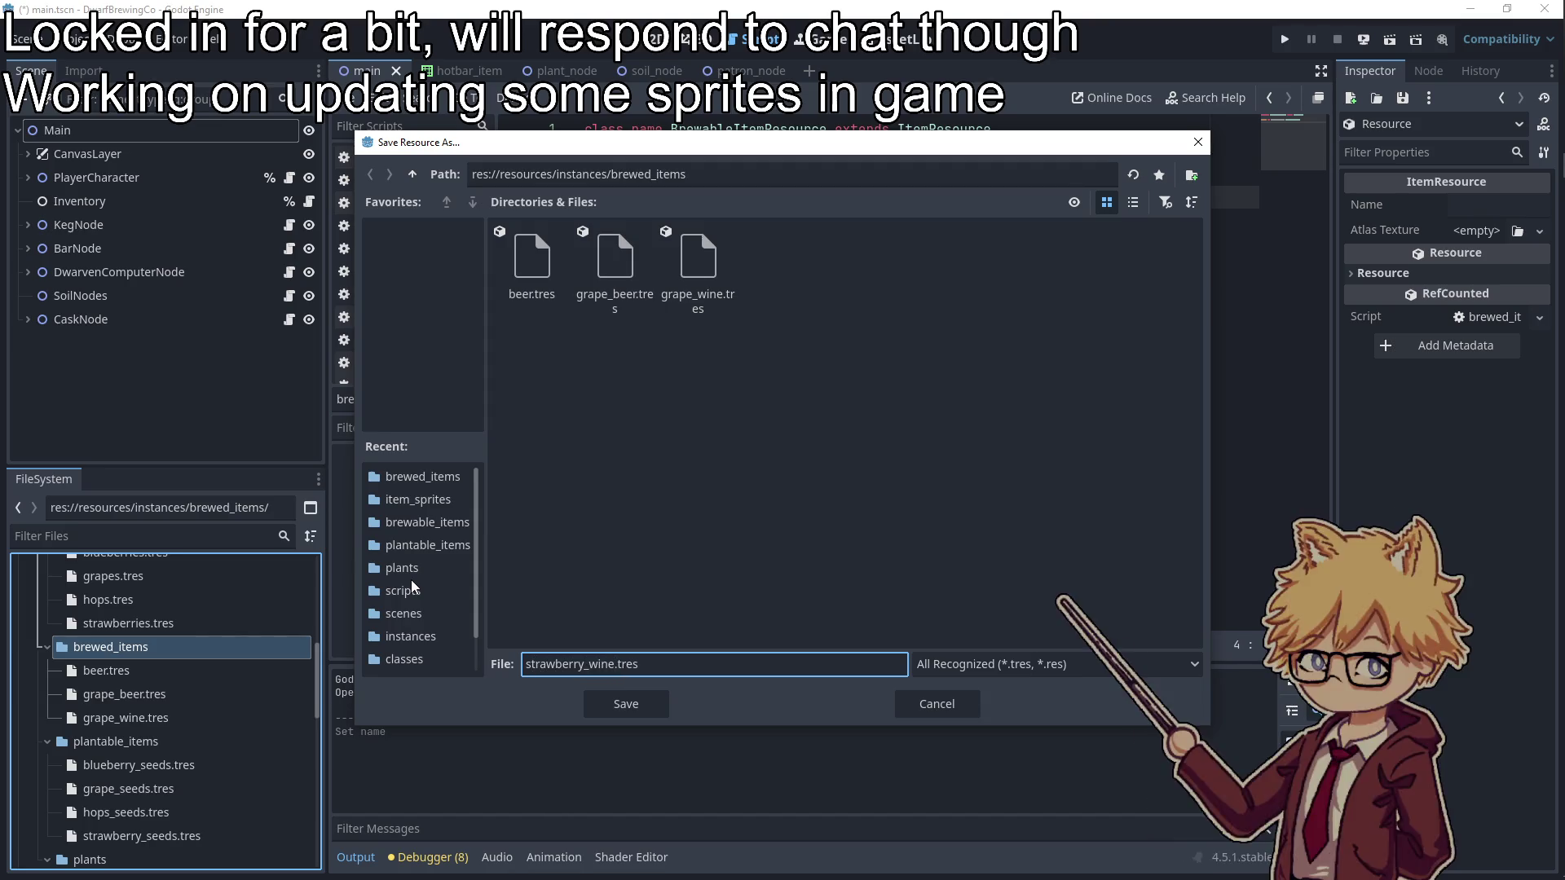
pyautogui.press('Return')
# Create another BrewedItemResource saved as strawberry_beer.tres.
pyautogui.rightClick(178, 648)
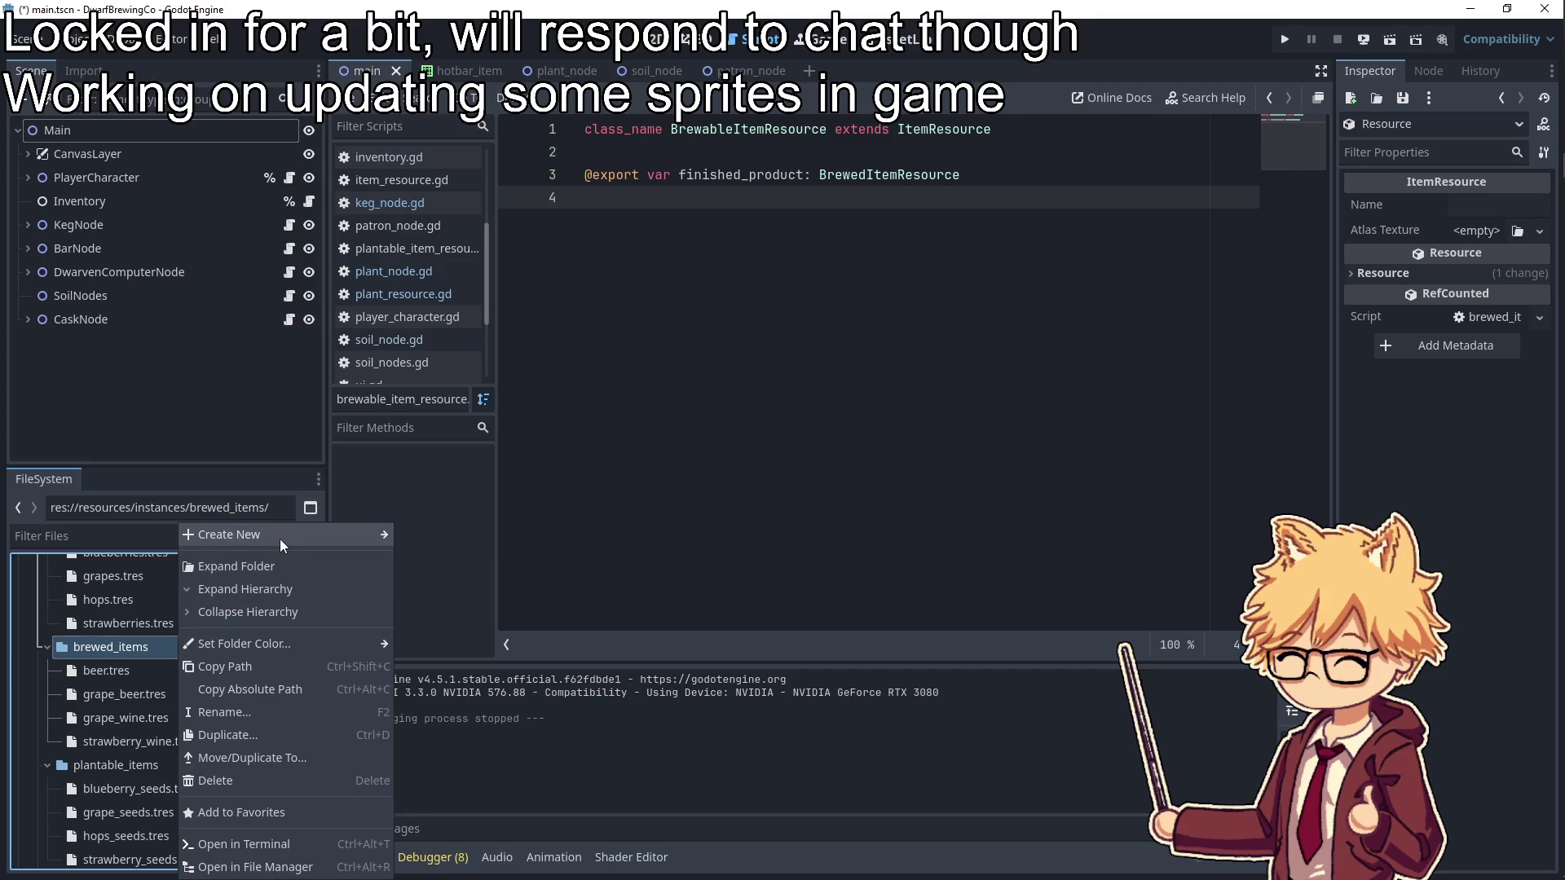
pyautogui.moveTo(280, 539)
pyautogui.click(438, 595)
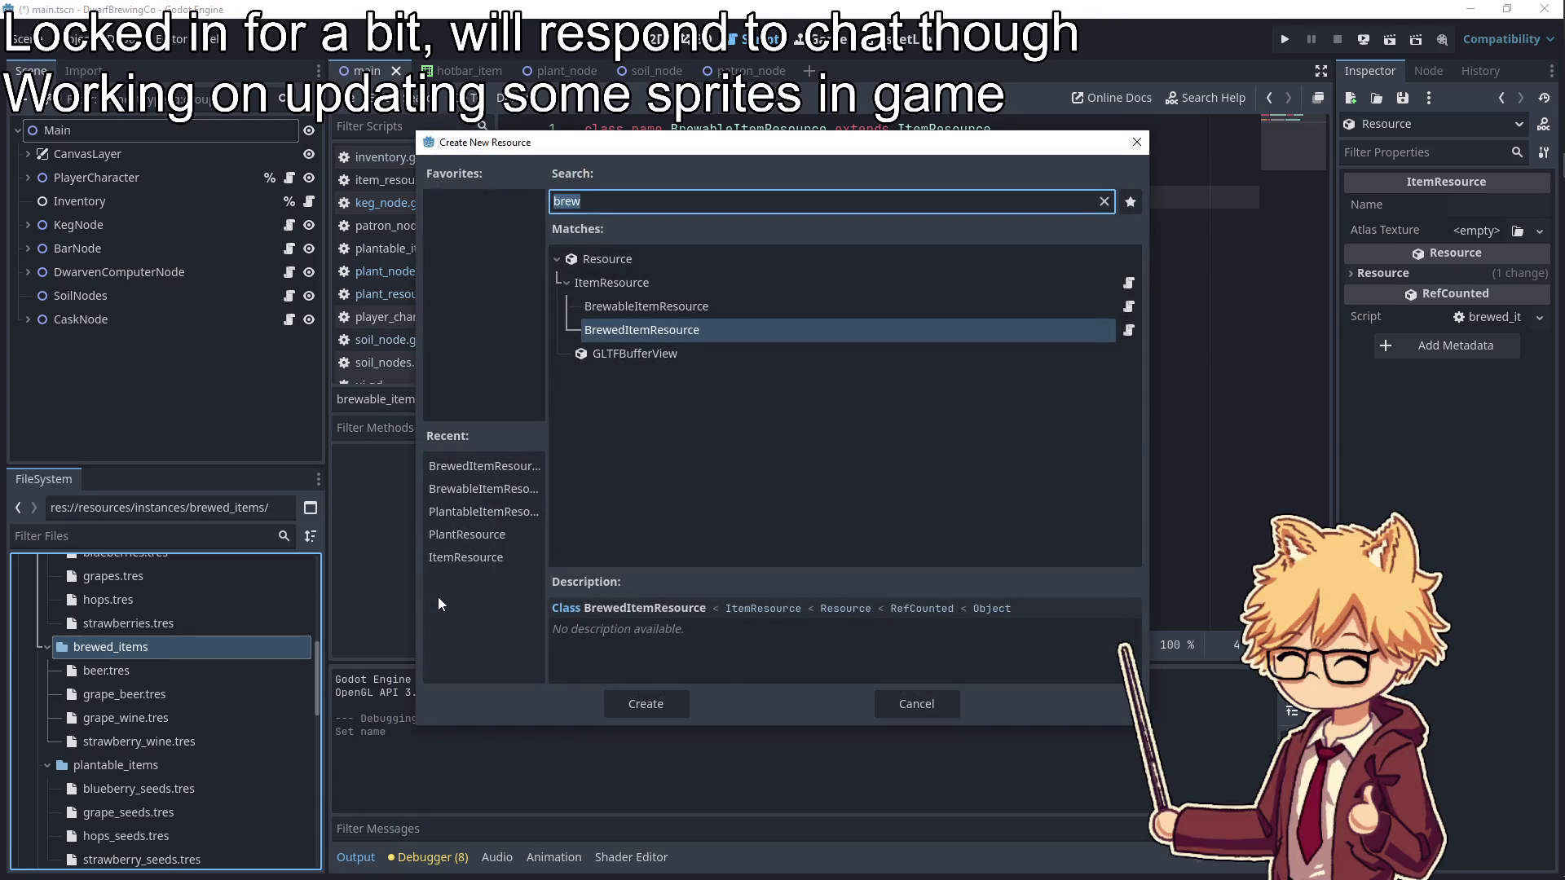
pyautogui.write('brewed')
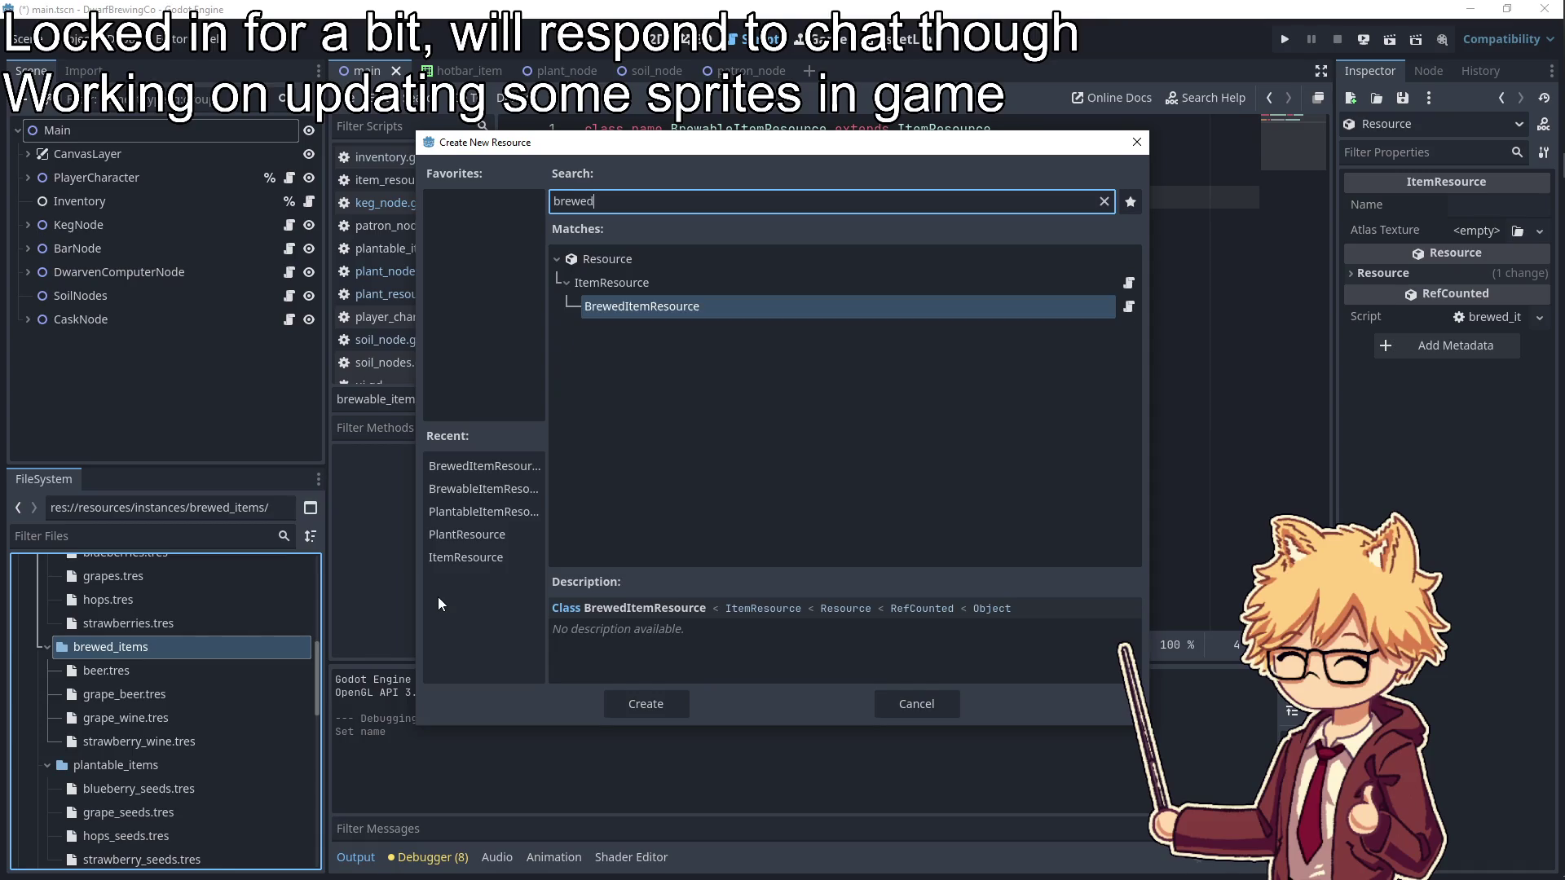
pyautogui.press('Return')
pyautogui.write('strawberry_beer.tres')
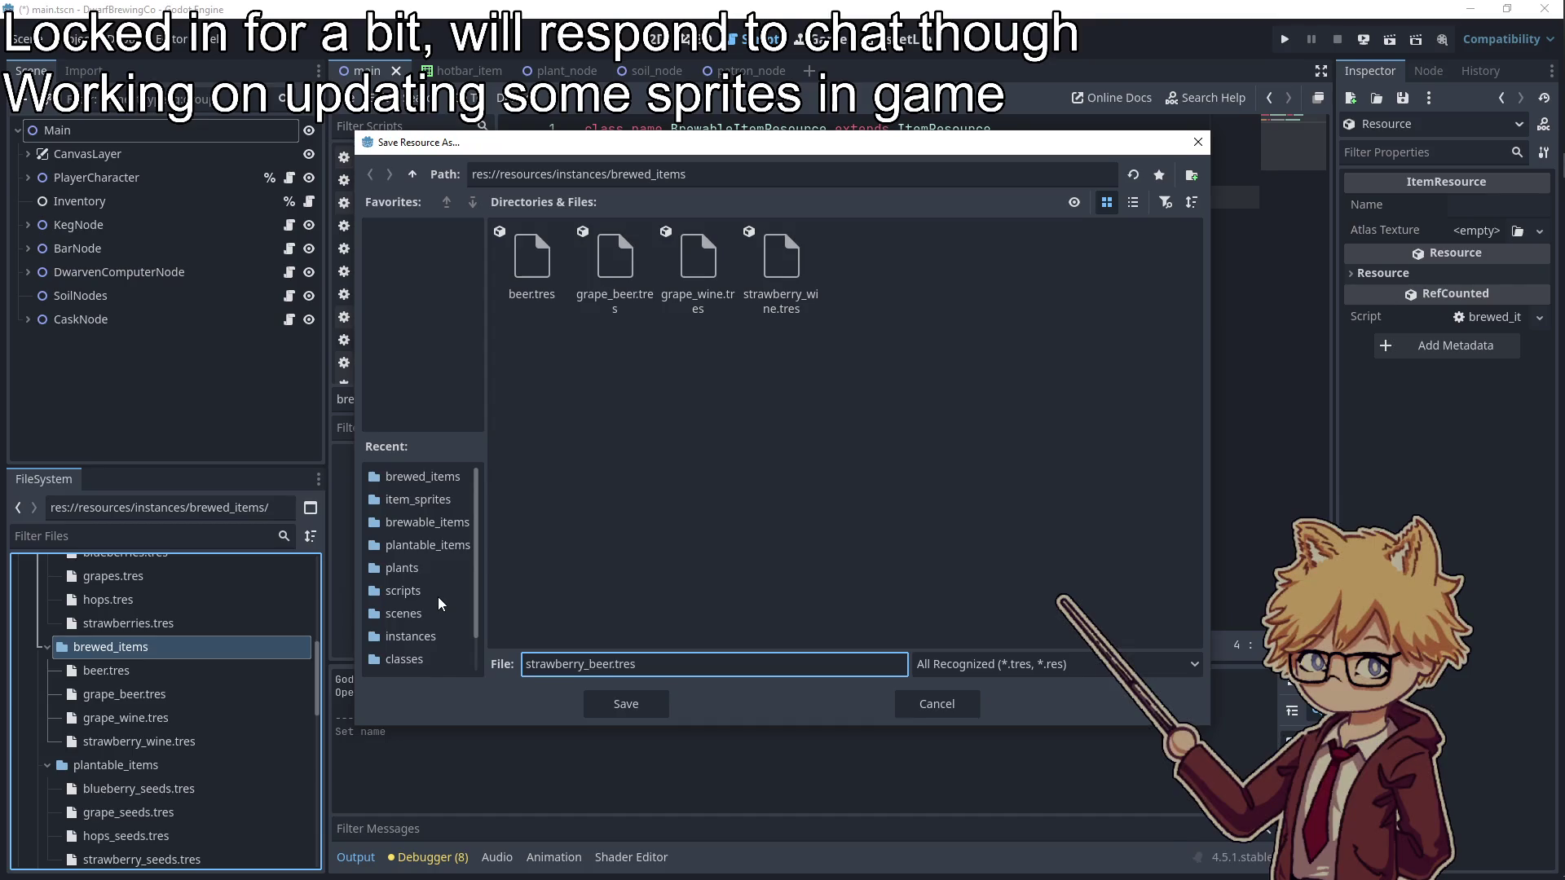
pyautogui.press('Return')
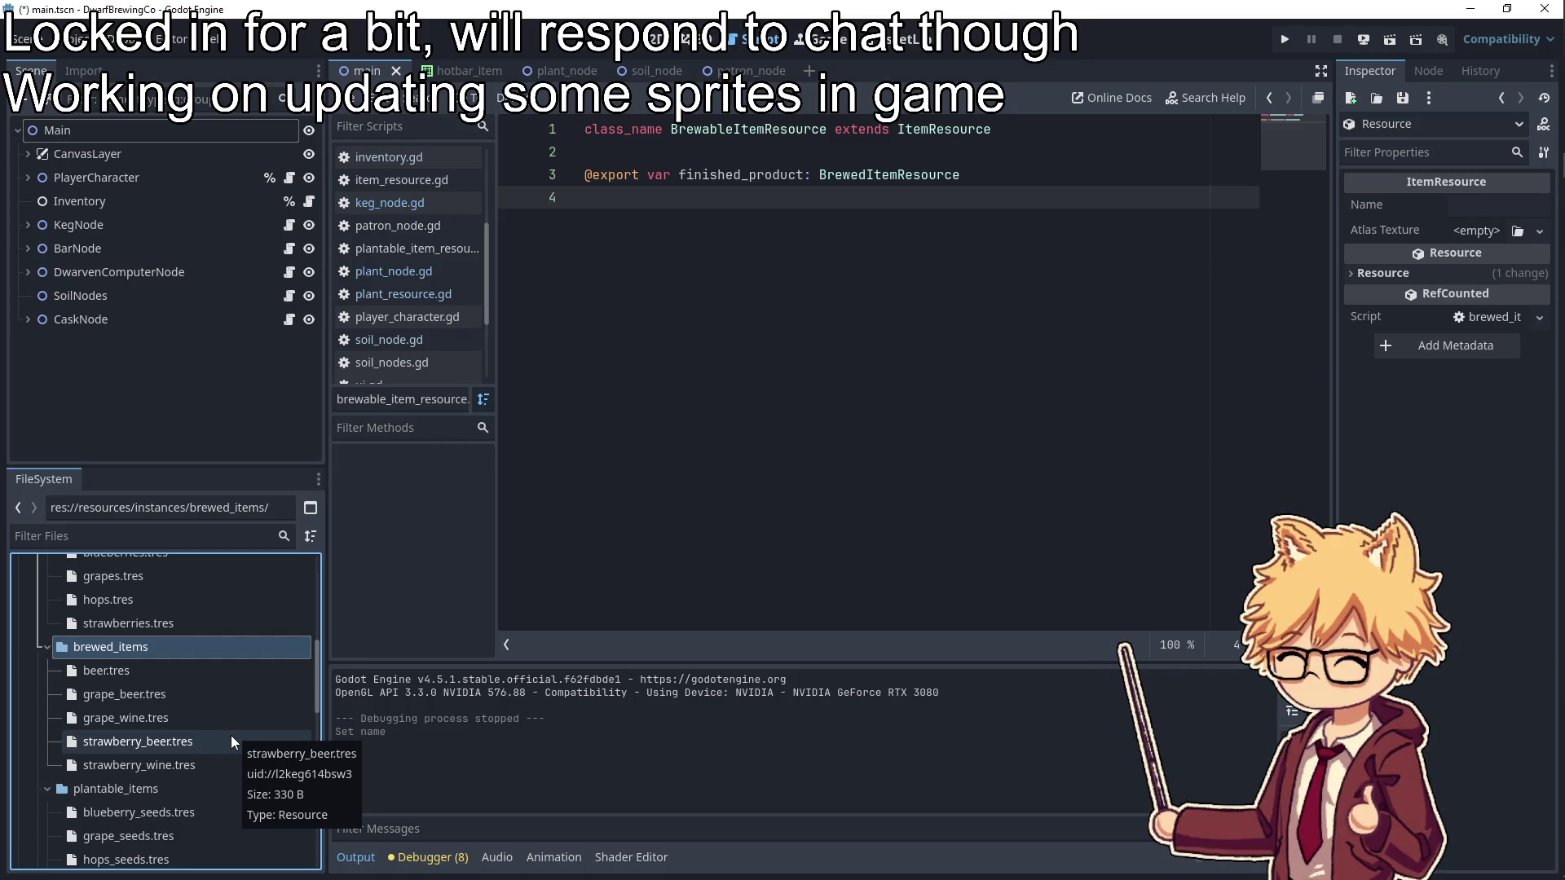
pyautogui.moveTo(1542, 139)
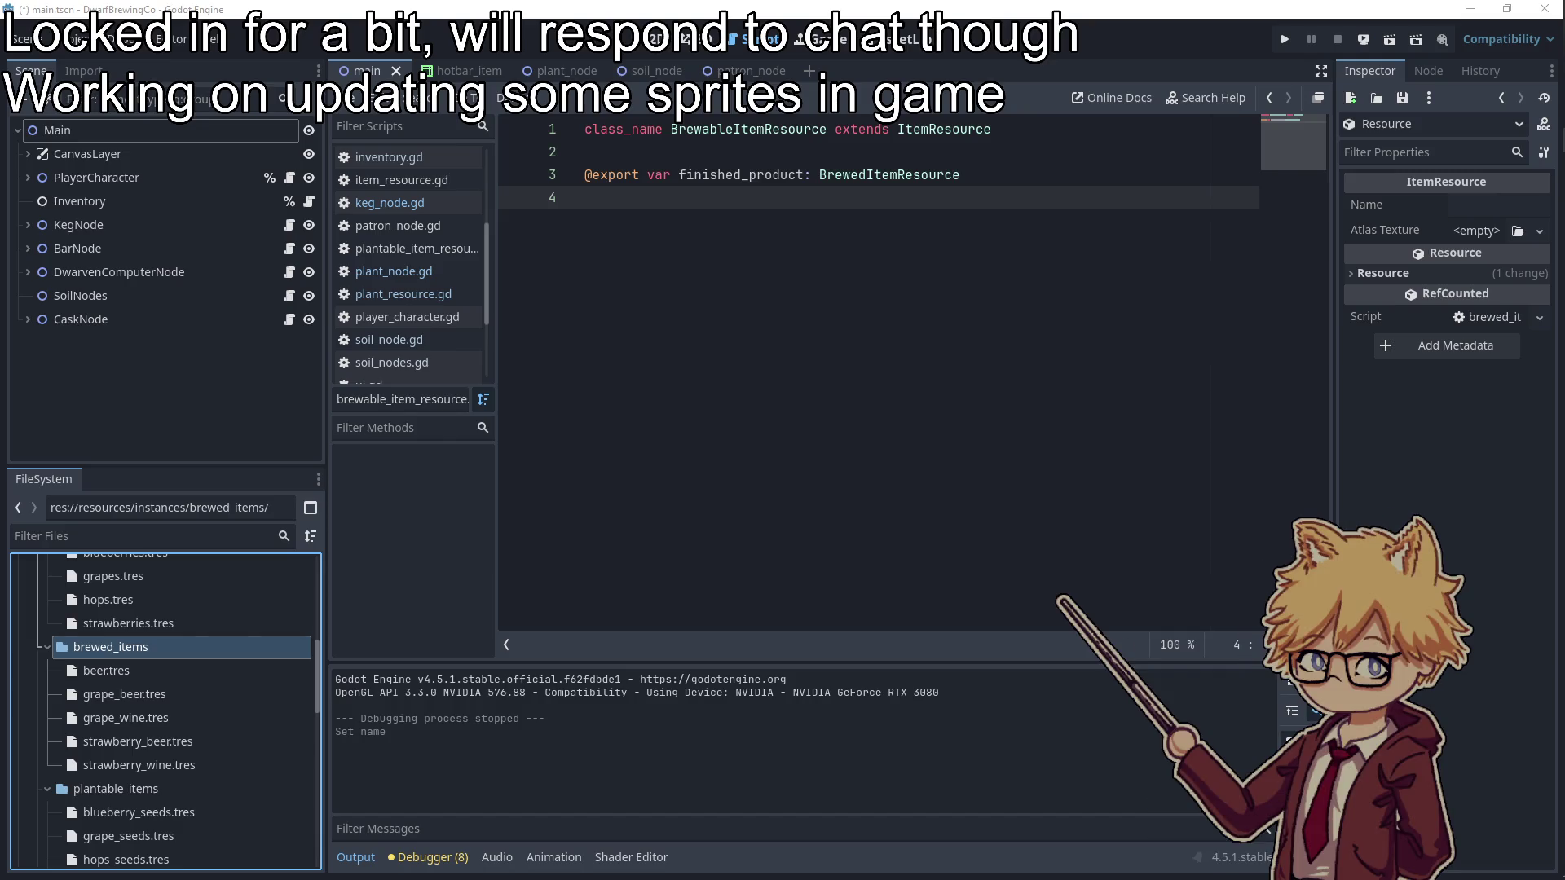
pyautogui.hotkey('alt', 'Tab')
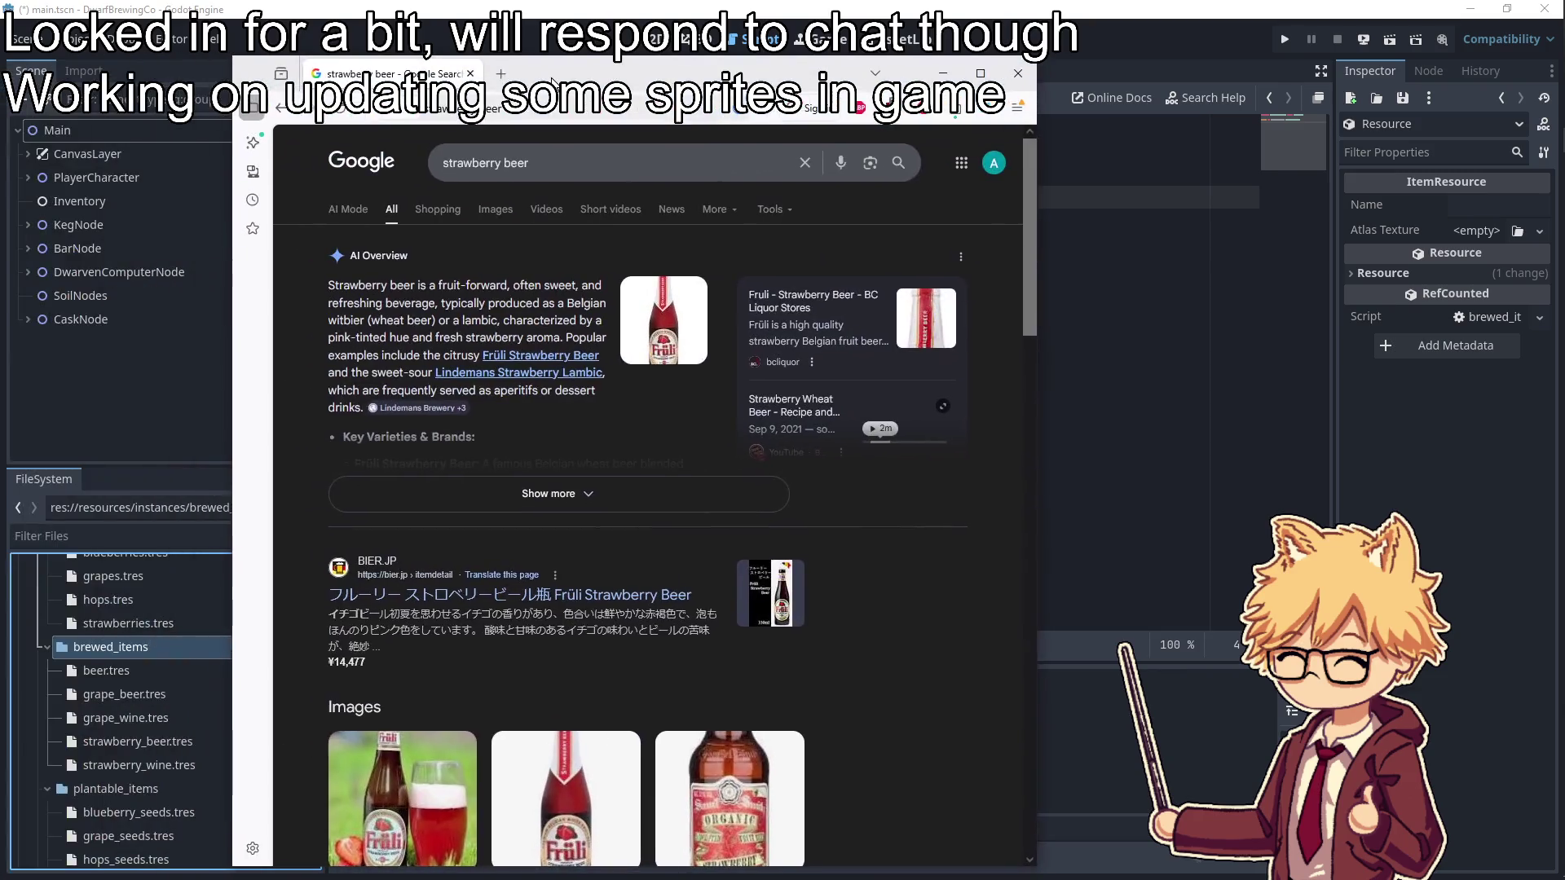
pyautogui.scroll(-5, 589, 472)
pyautogui.scroll(-1, 588, 473)
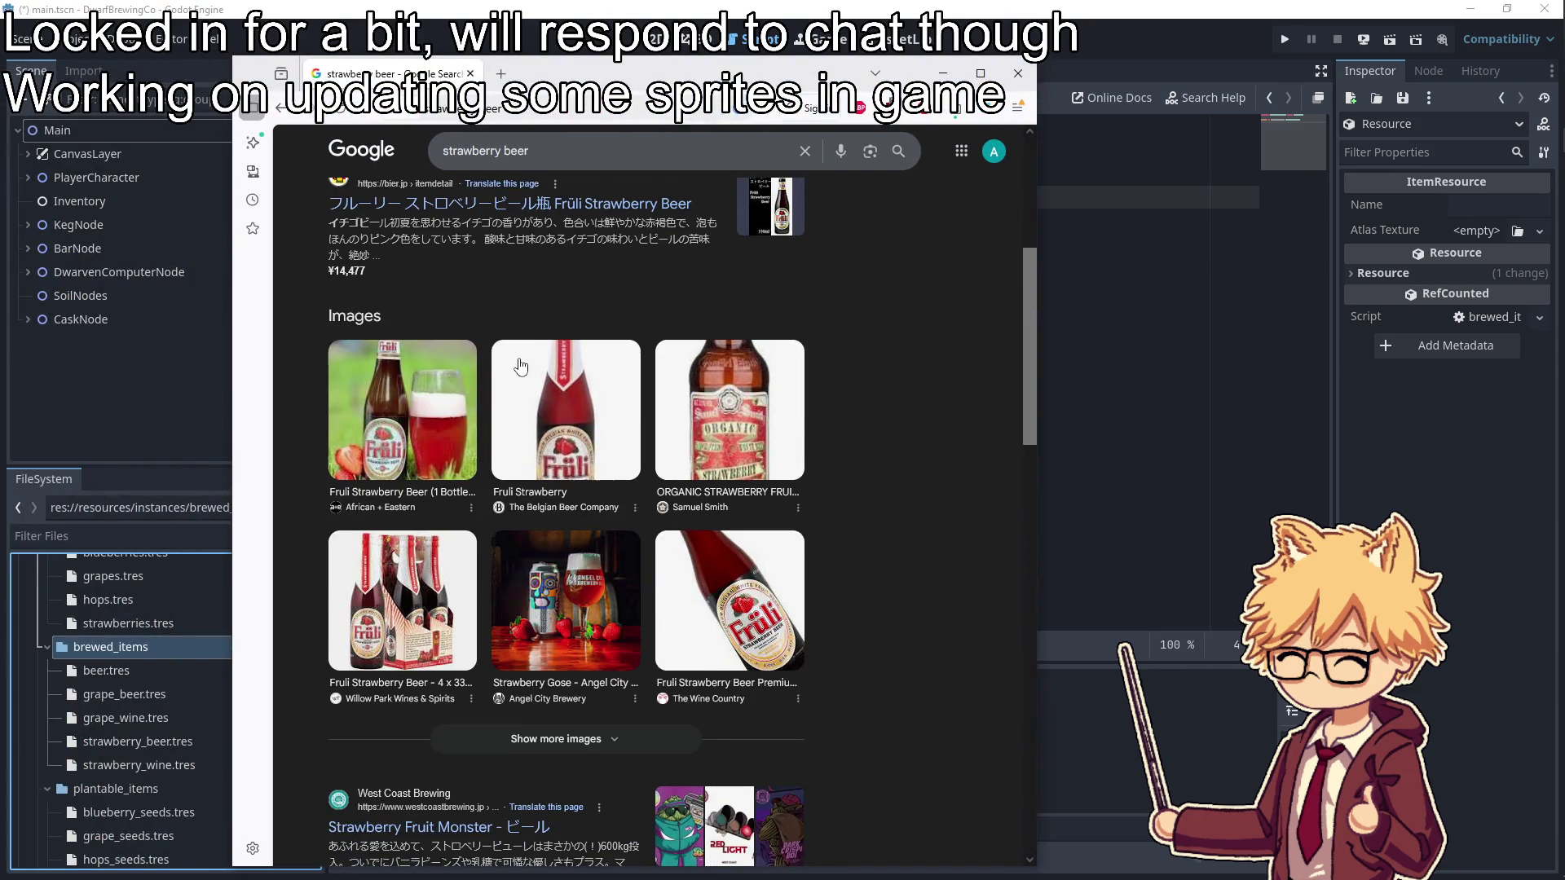
pyautogui.click(429, 451)
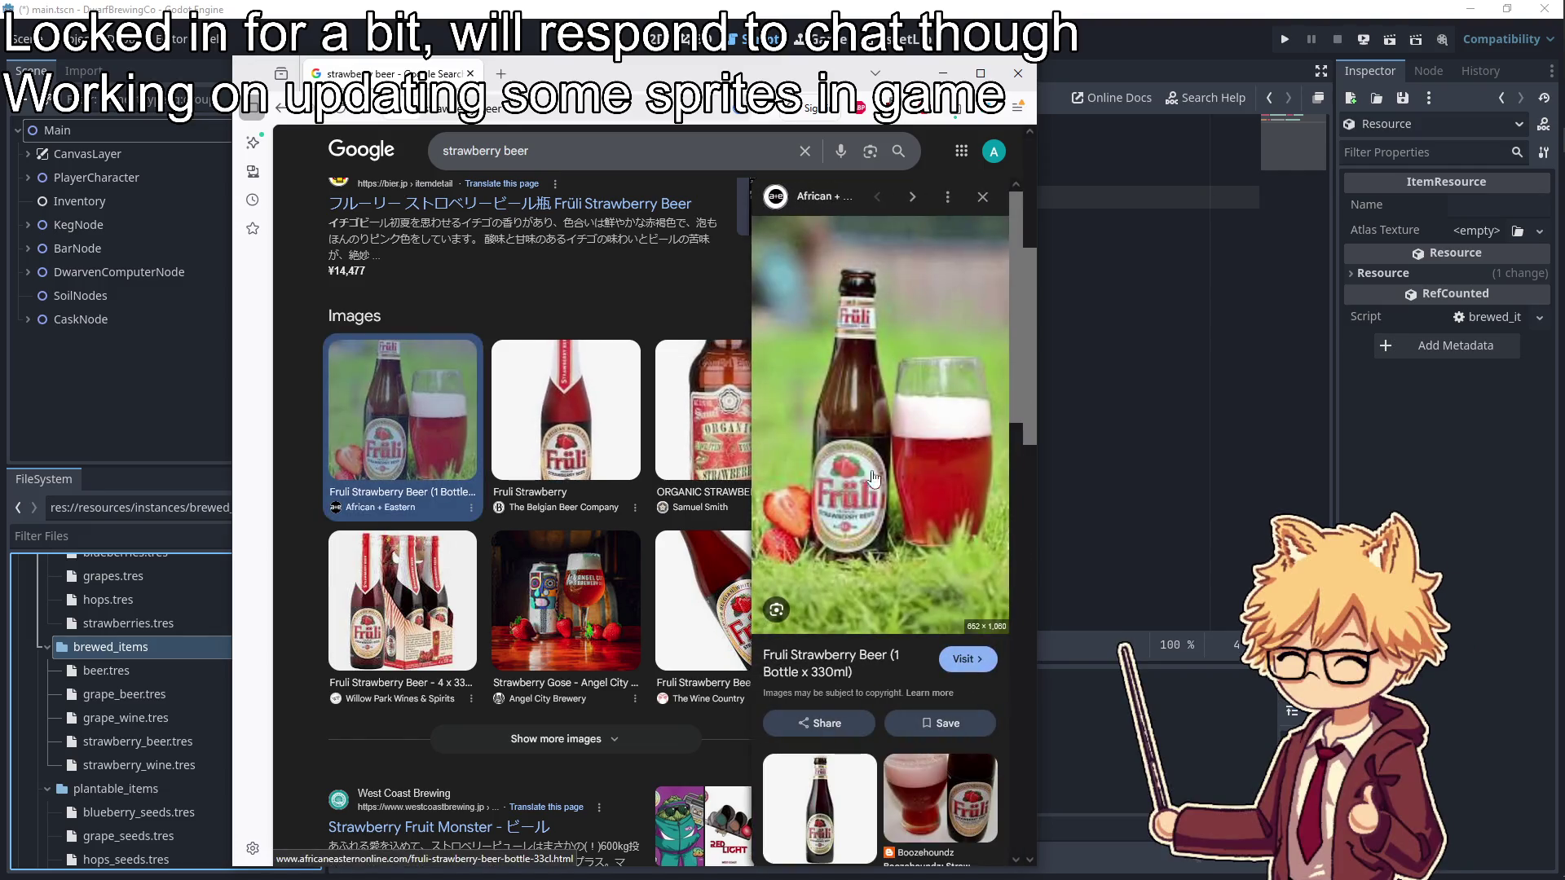
pyautogui.moveTo(1036, 362); pyautogui.dragTo(1406, 362)
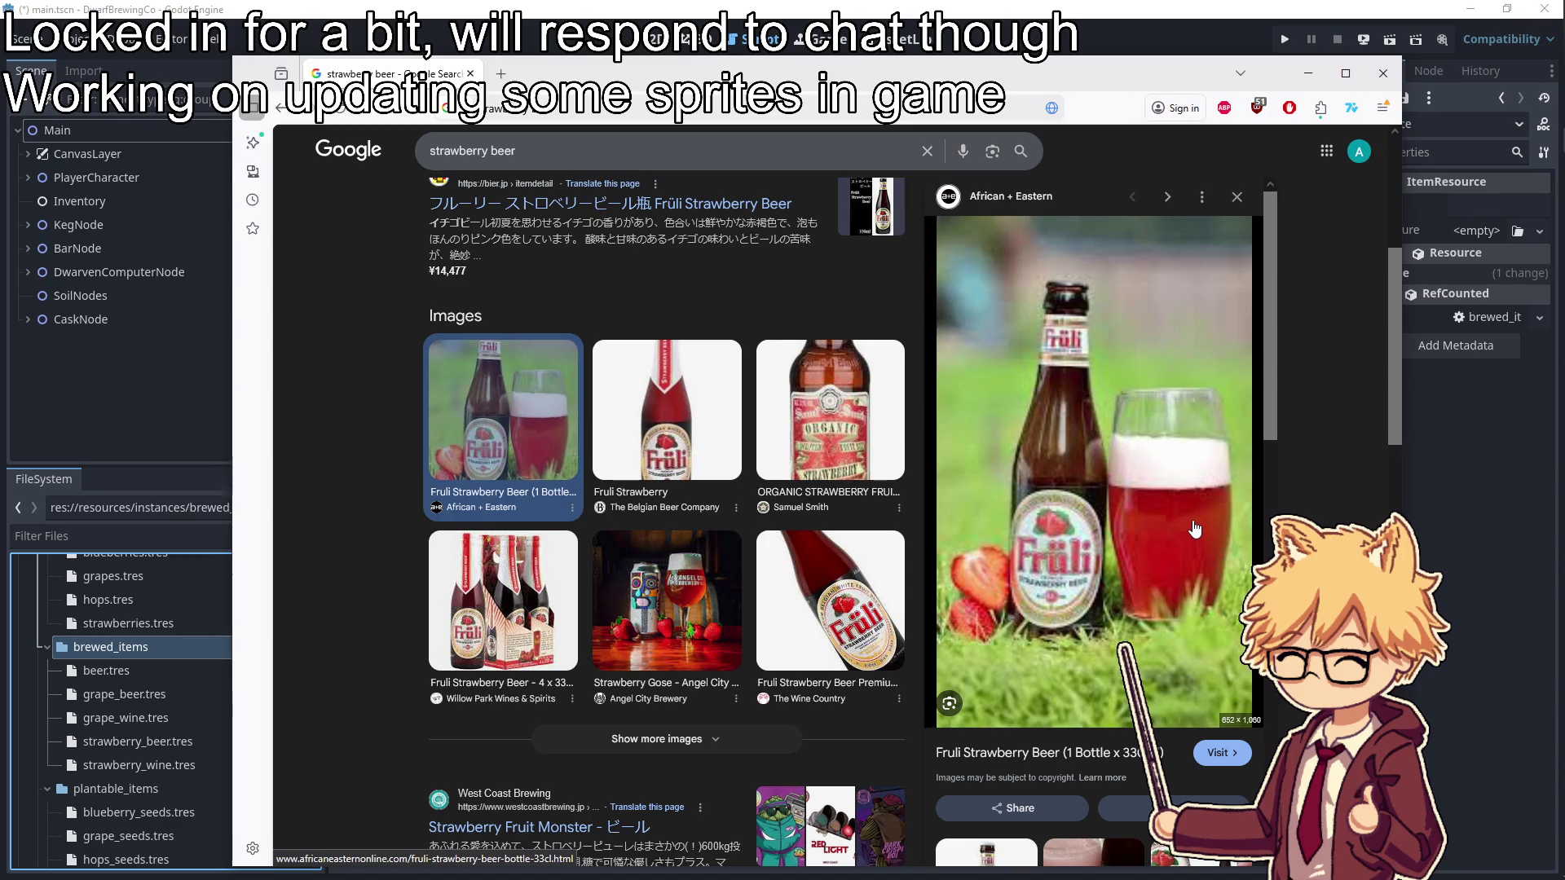
pyautogui.scroll(-3, 1196, 540)
pyautogui.scroll(-5, 780, 446)
pyautogui.scroll(-4, 779, 447)
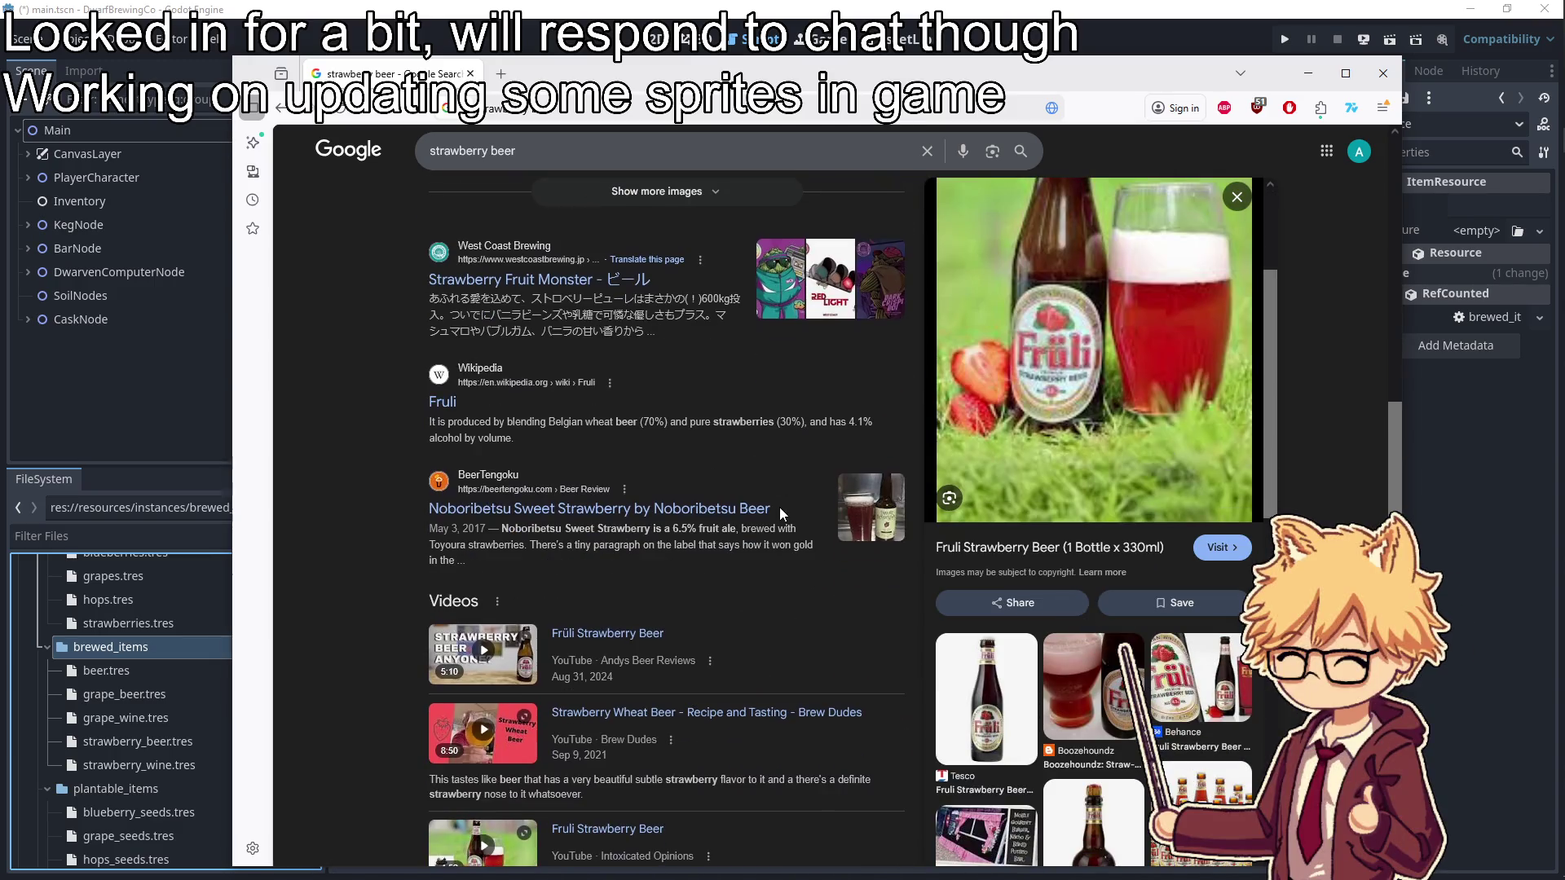
pyautogui.scroll(4, 798, 493)
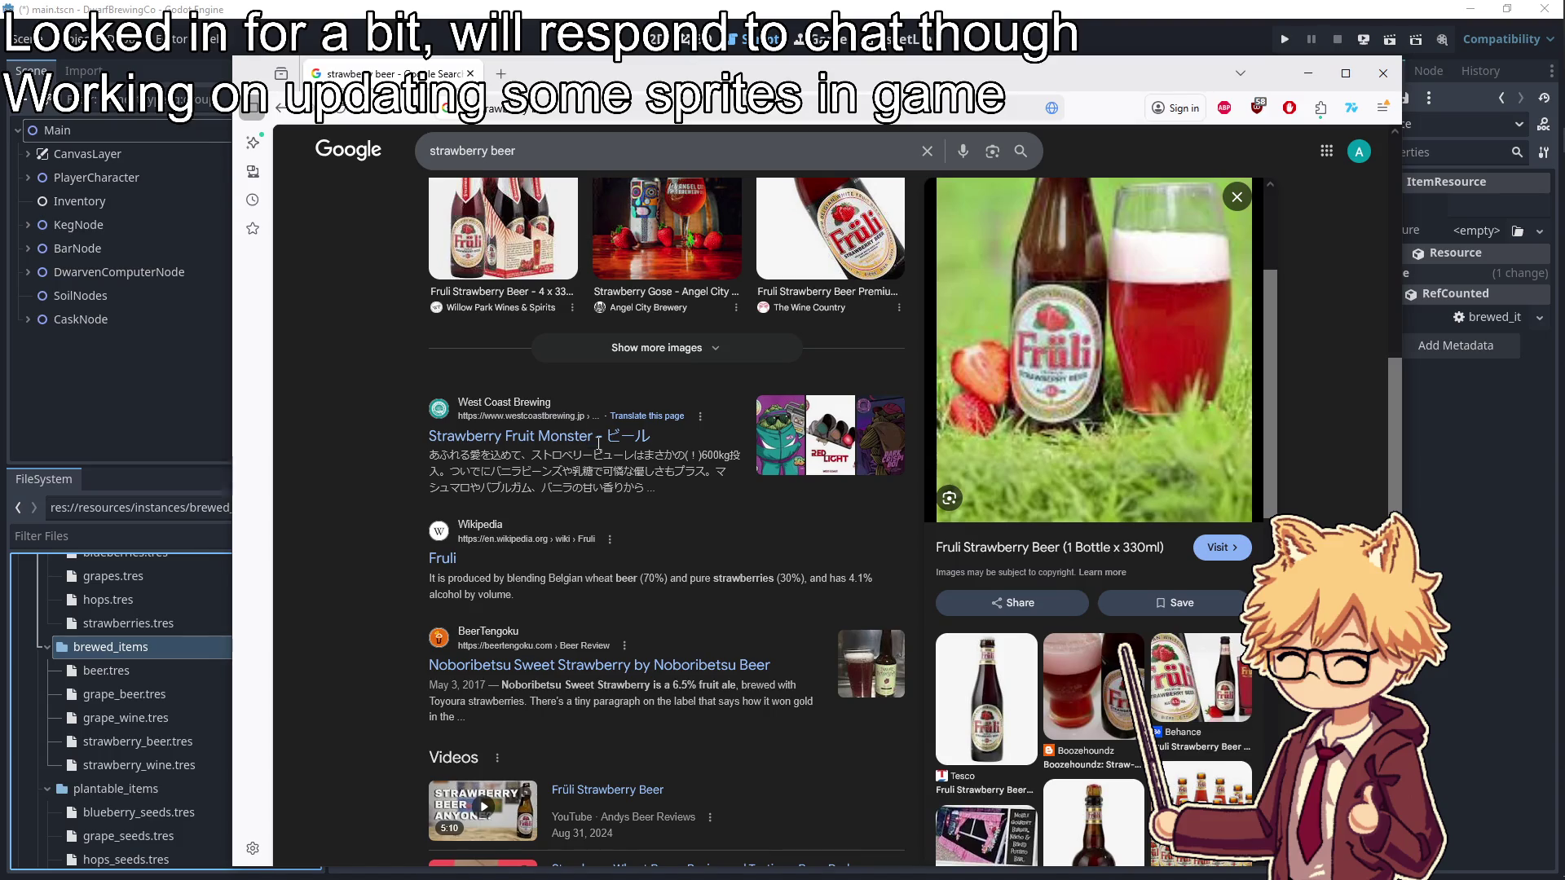
pyautogui.hotkey('alt', 'Tab')
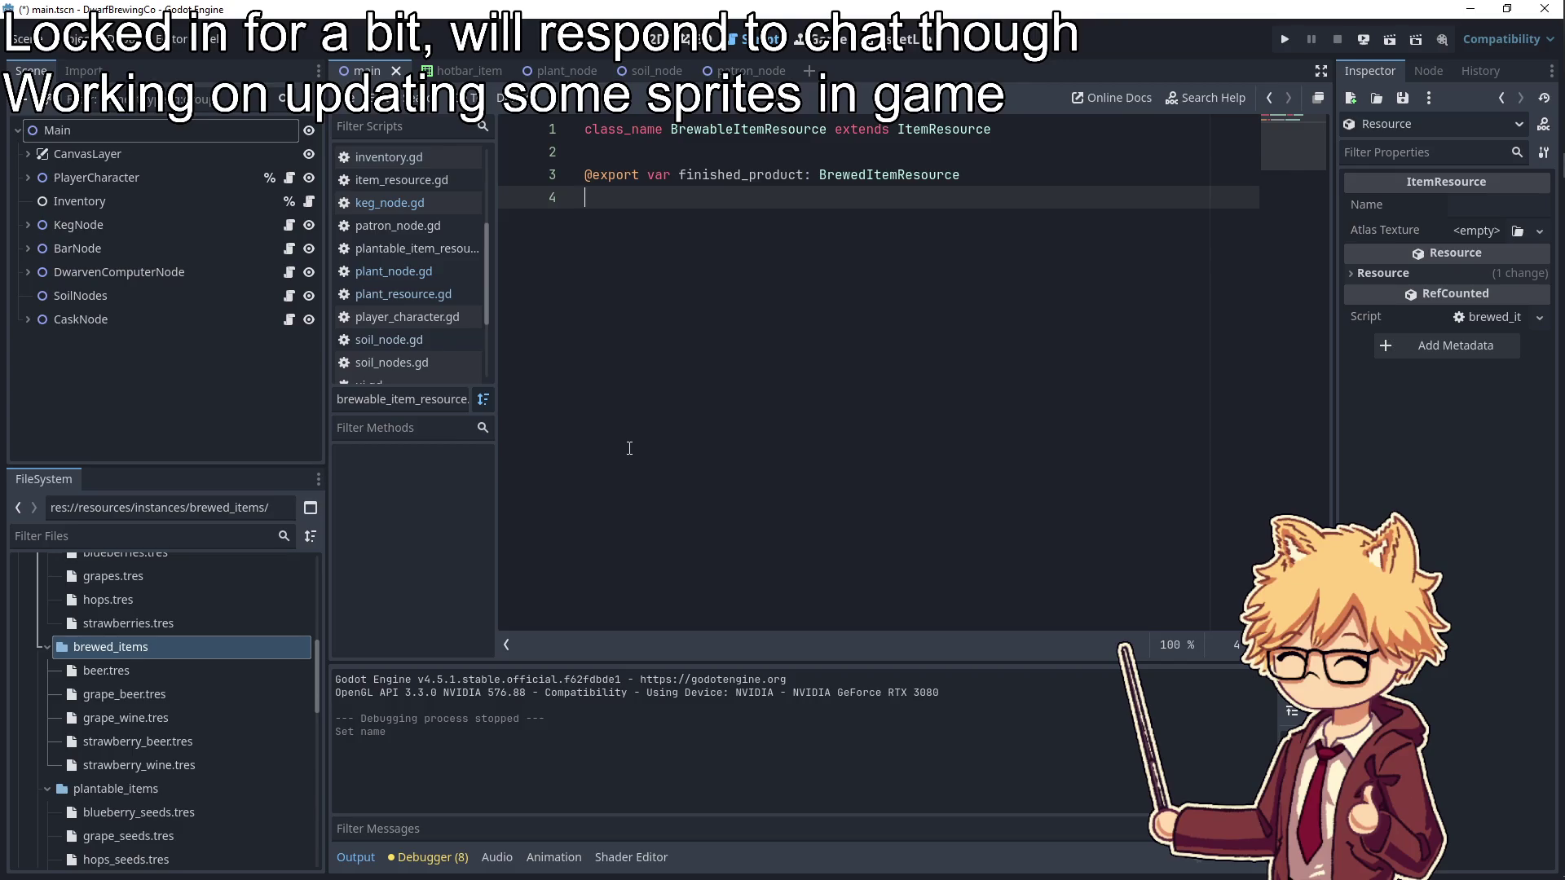
pyautogui.rightClick(214, 653)
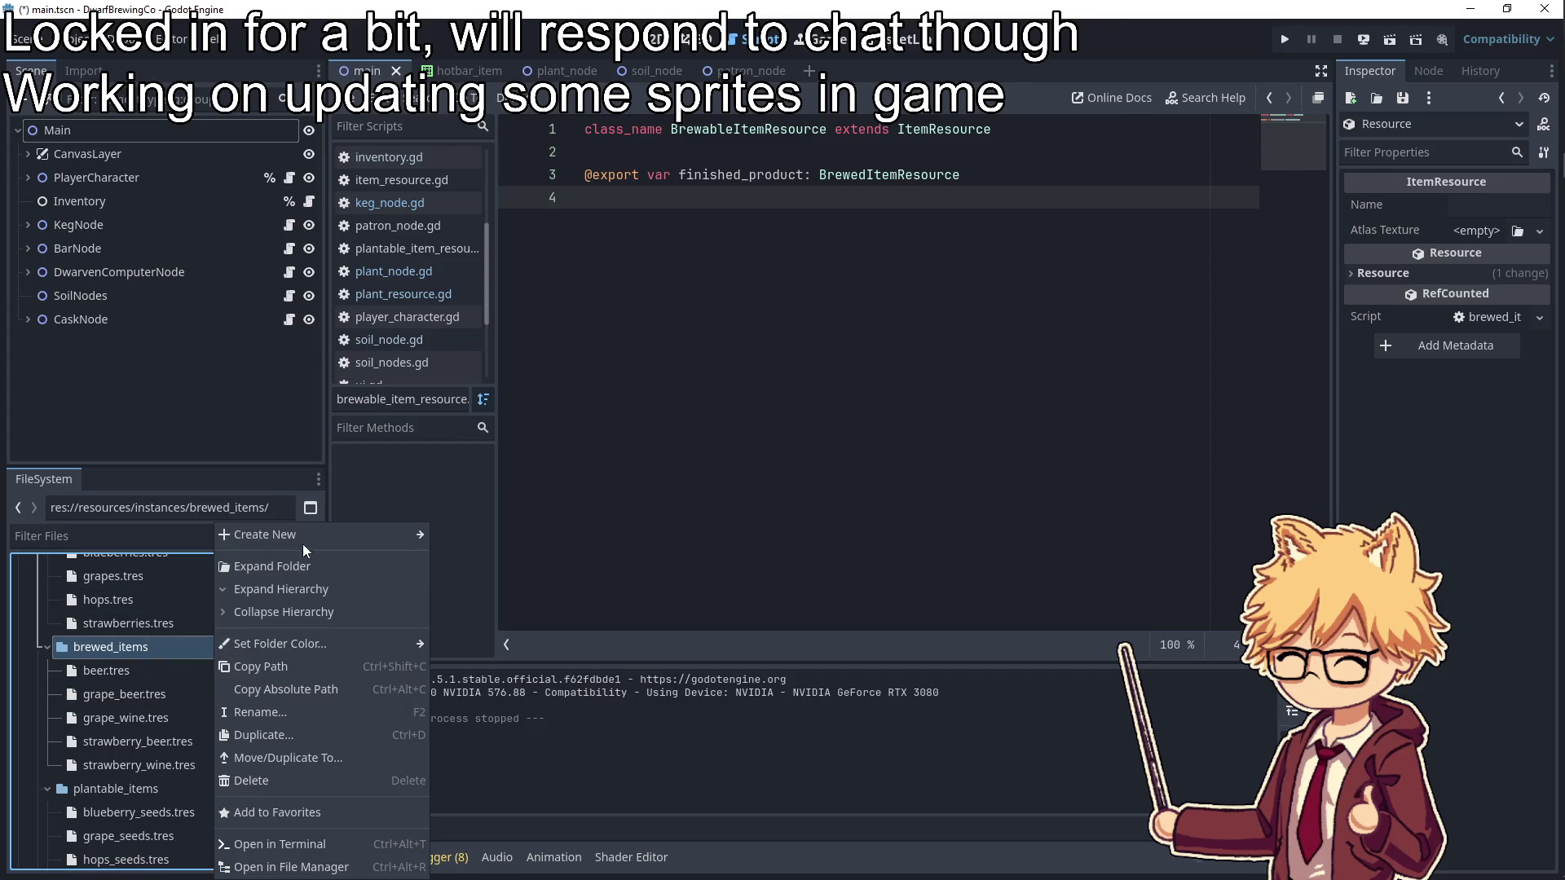
pyautogui.click(1202, 389)
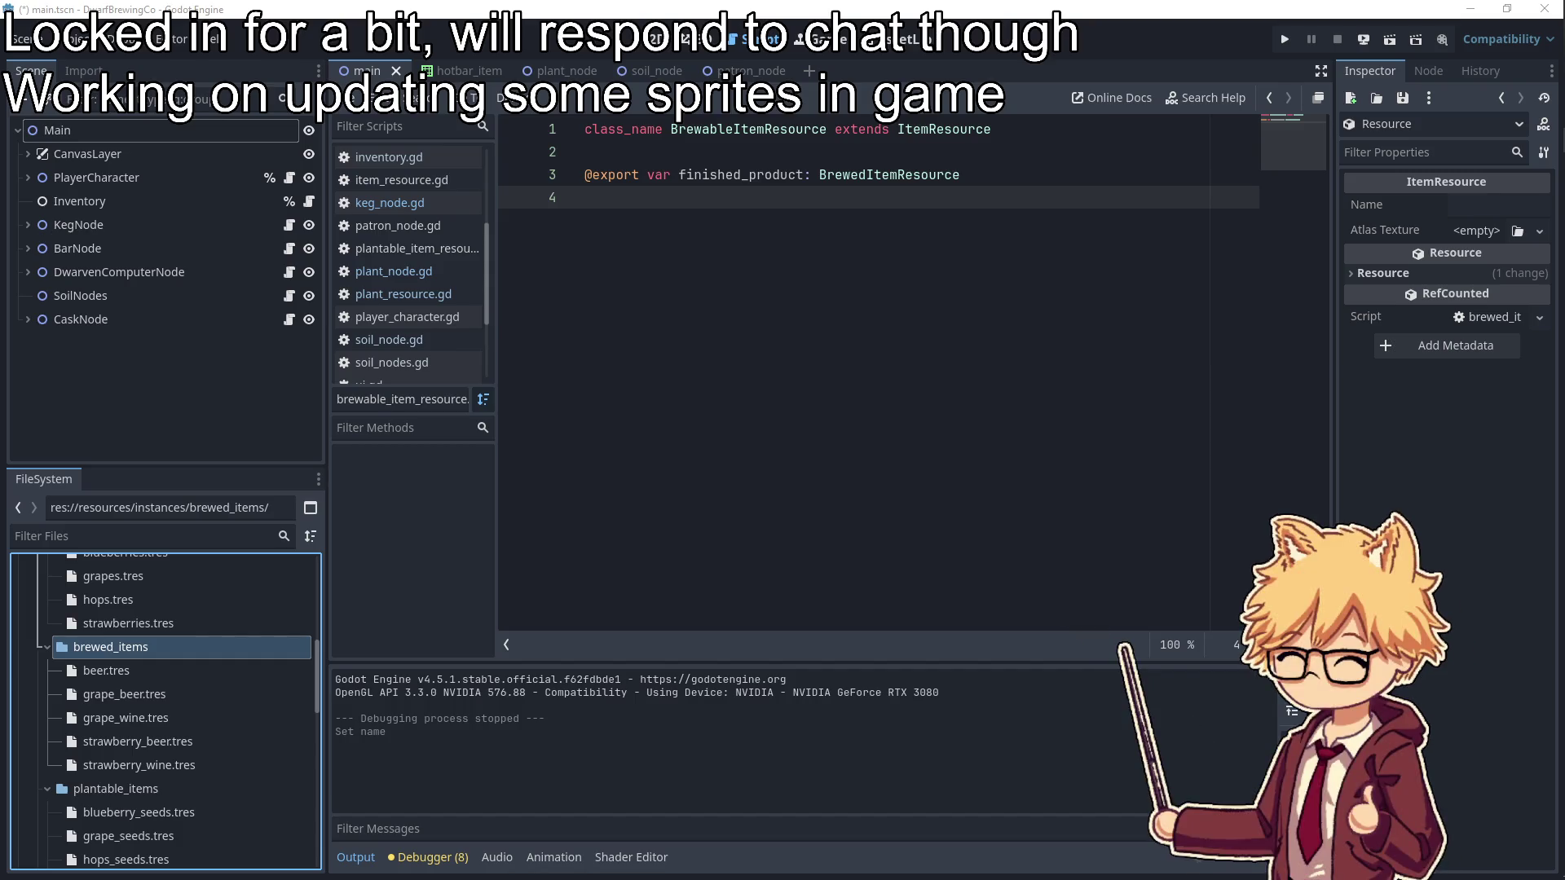
pyautogui.hotkey('alt', 'Tab')
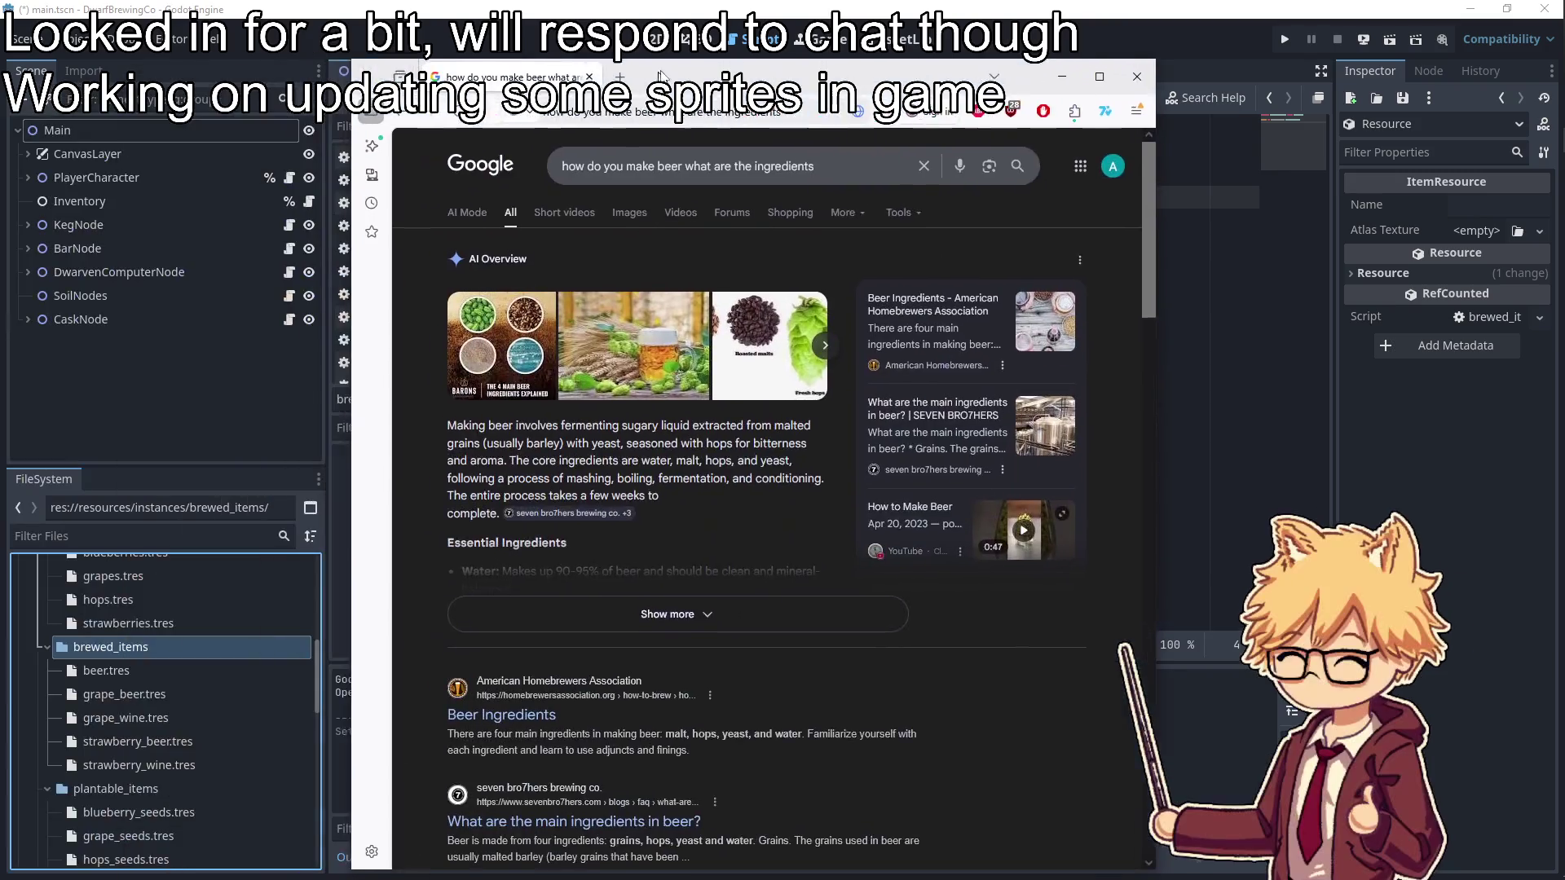
pyautogui.click(720, 607)
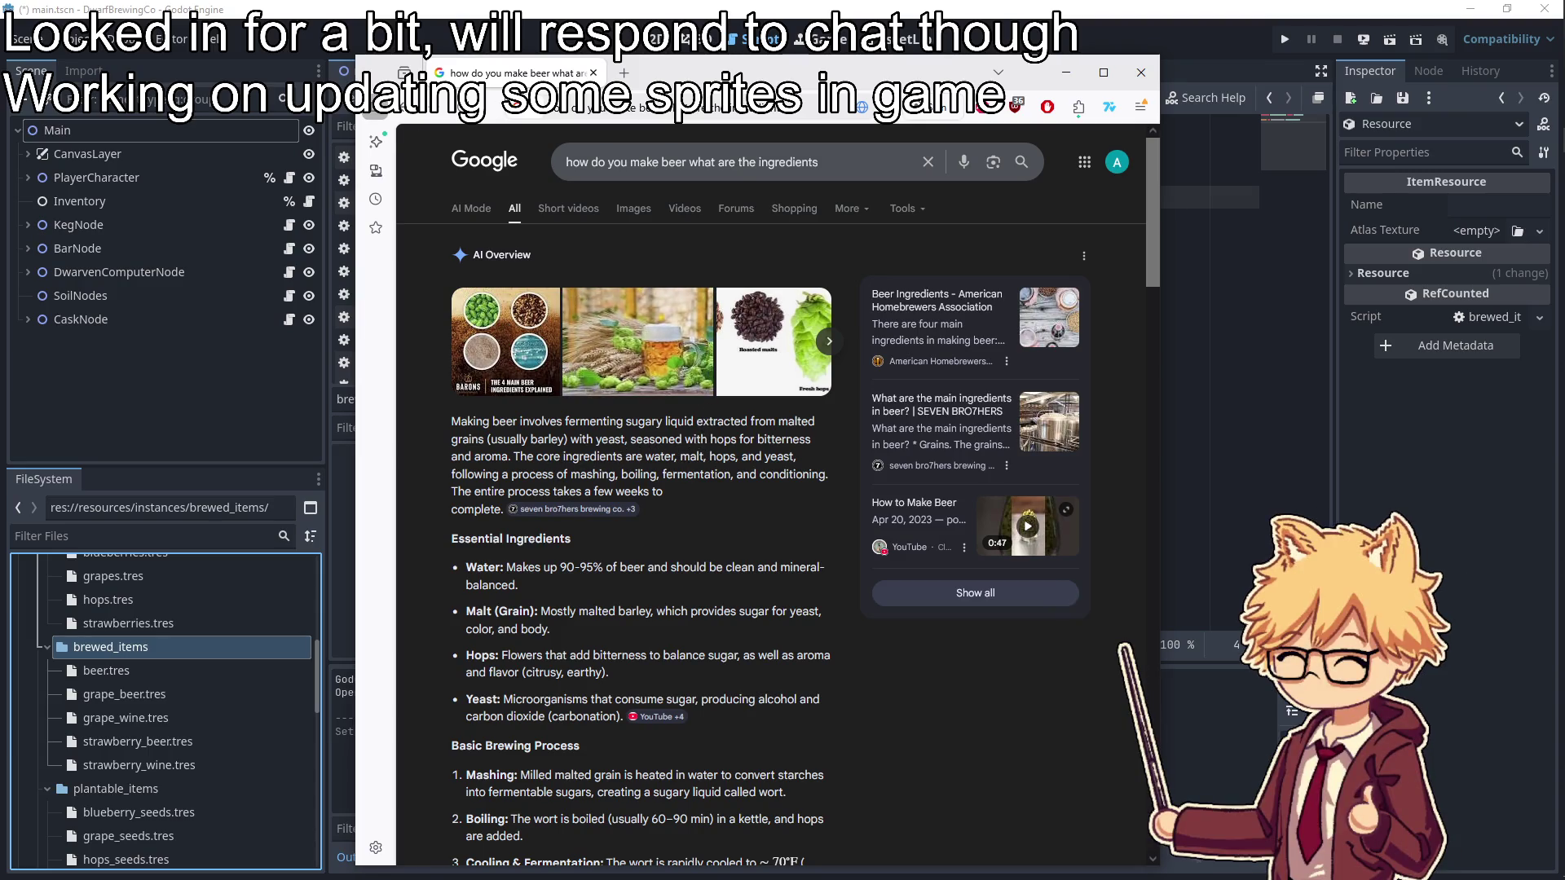
pyautogui.hotkey('alt', 'Tab')
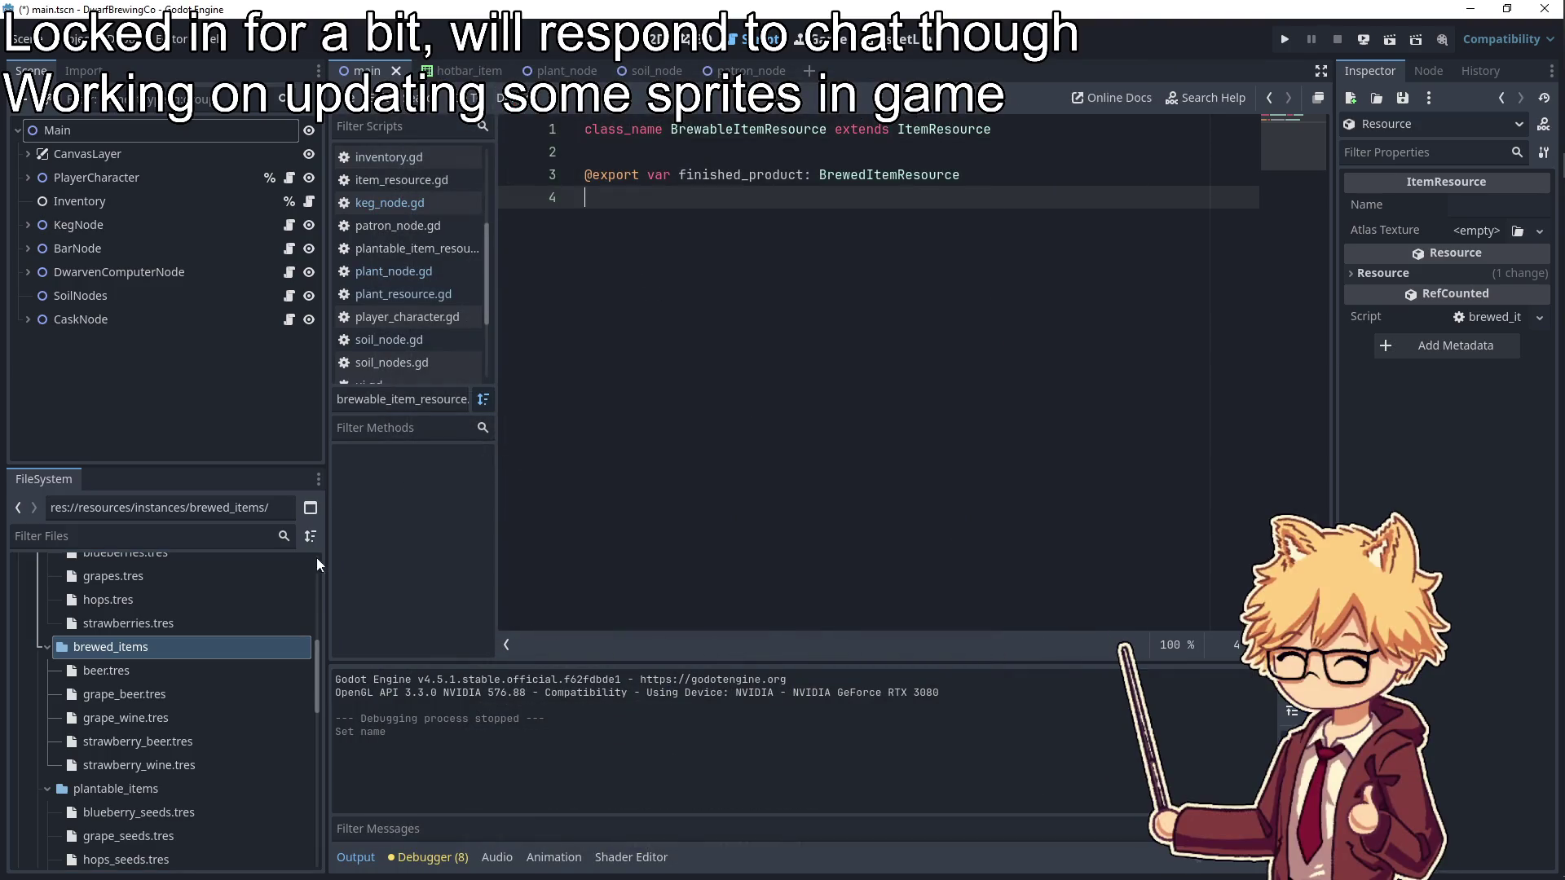
# Create a new BrewedItemResource in brewed_items saved as blueberry_wine.tres.
pyautogui.rightClick(175, 654)
pyautogui.moveTo(242, 535)
pyautogui.click(413, 603)
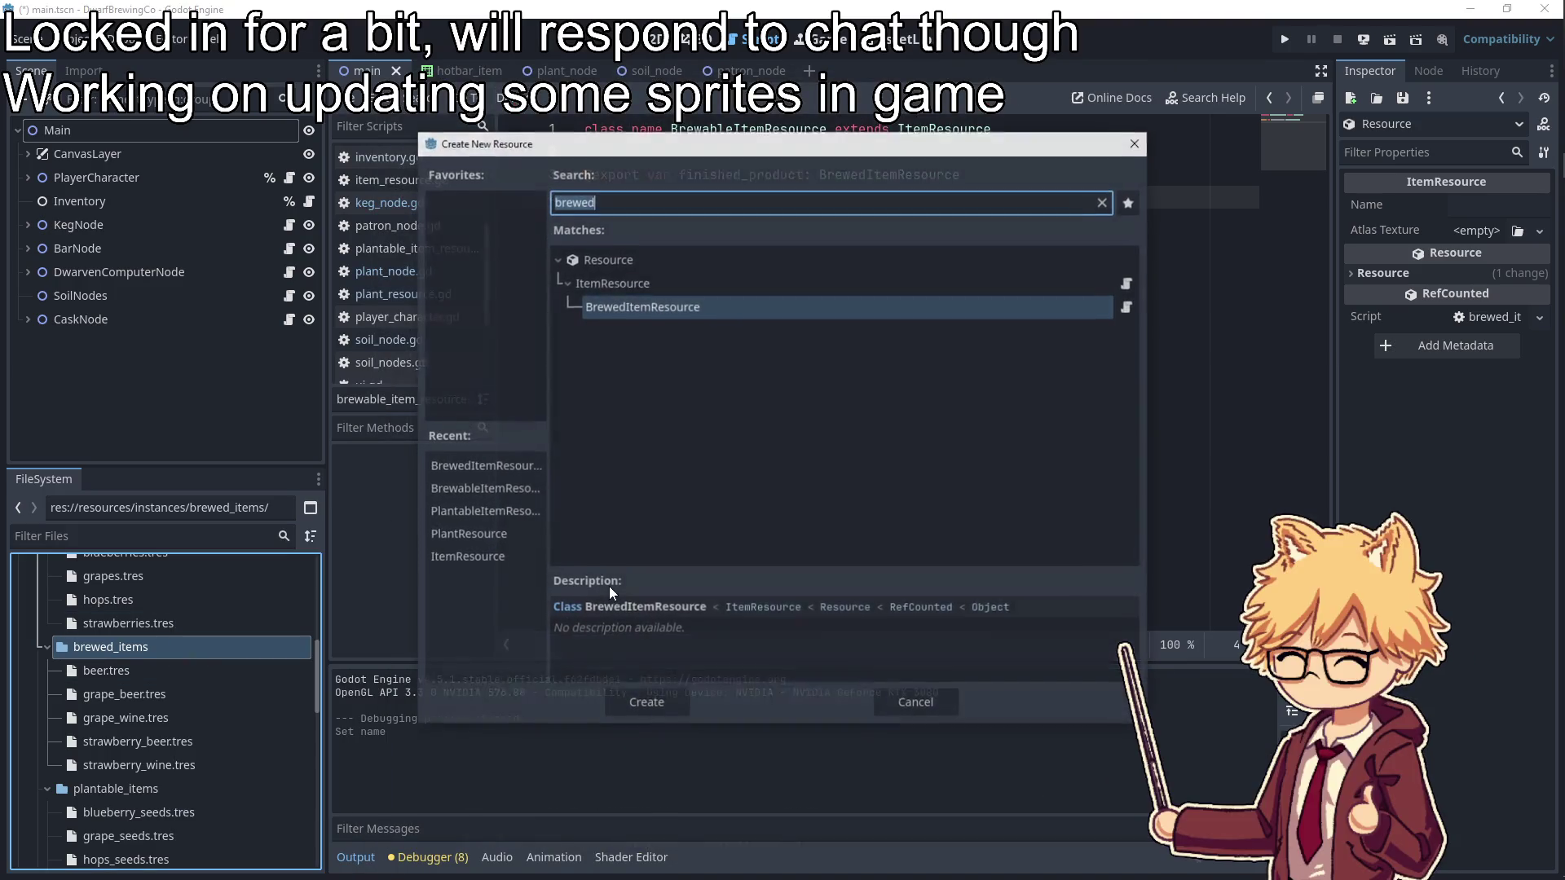
pyautogui.press('Return')
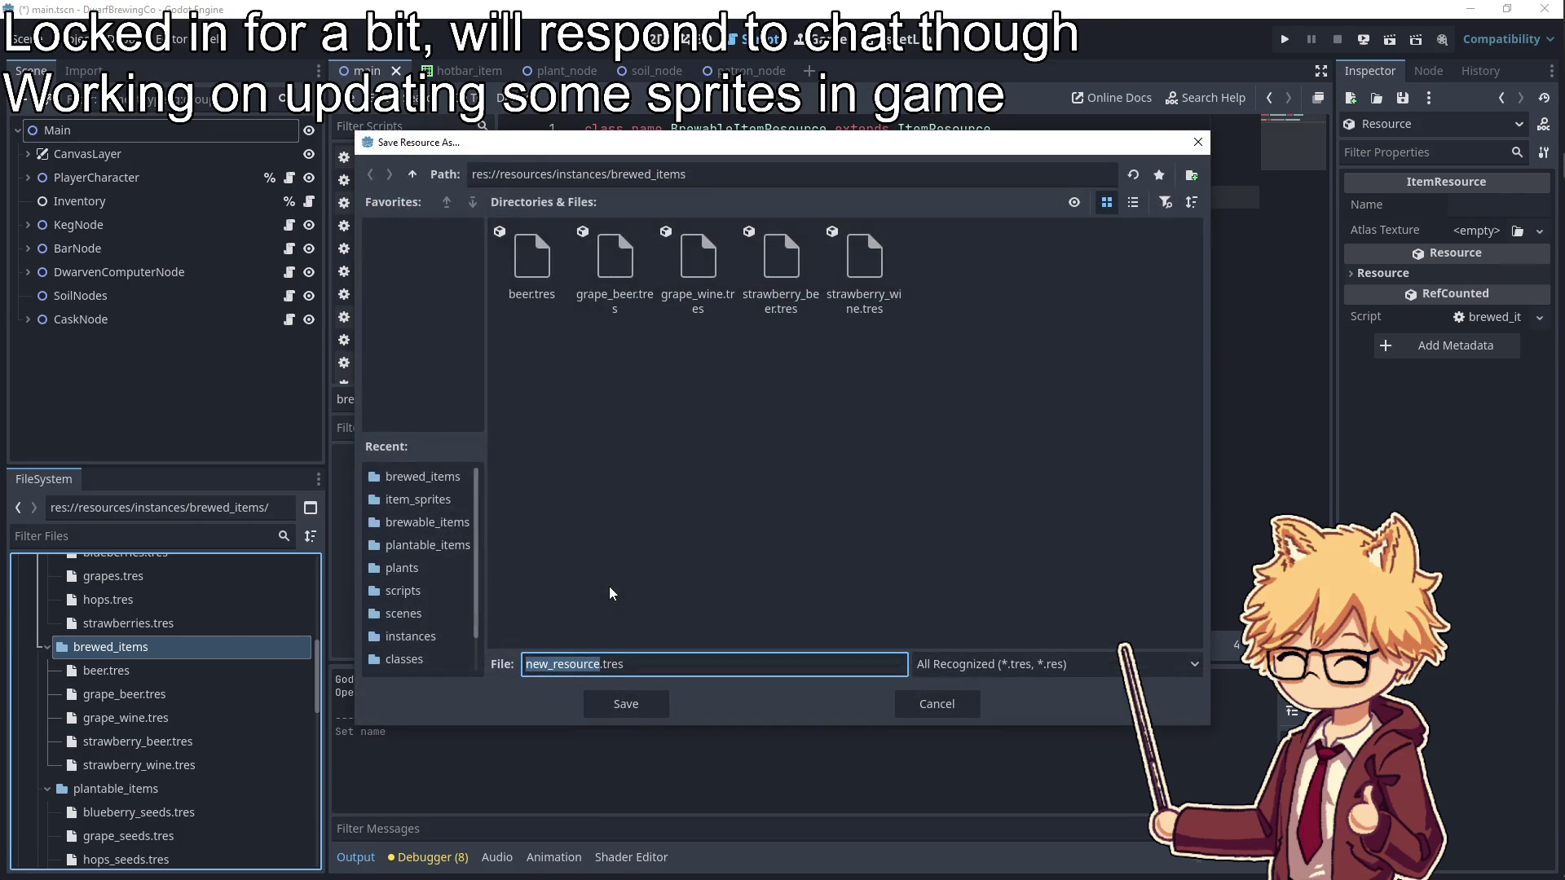
pyautogui.write('blueberry')
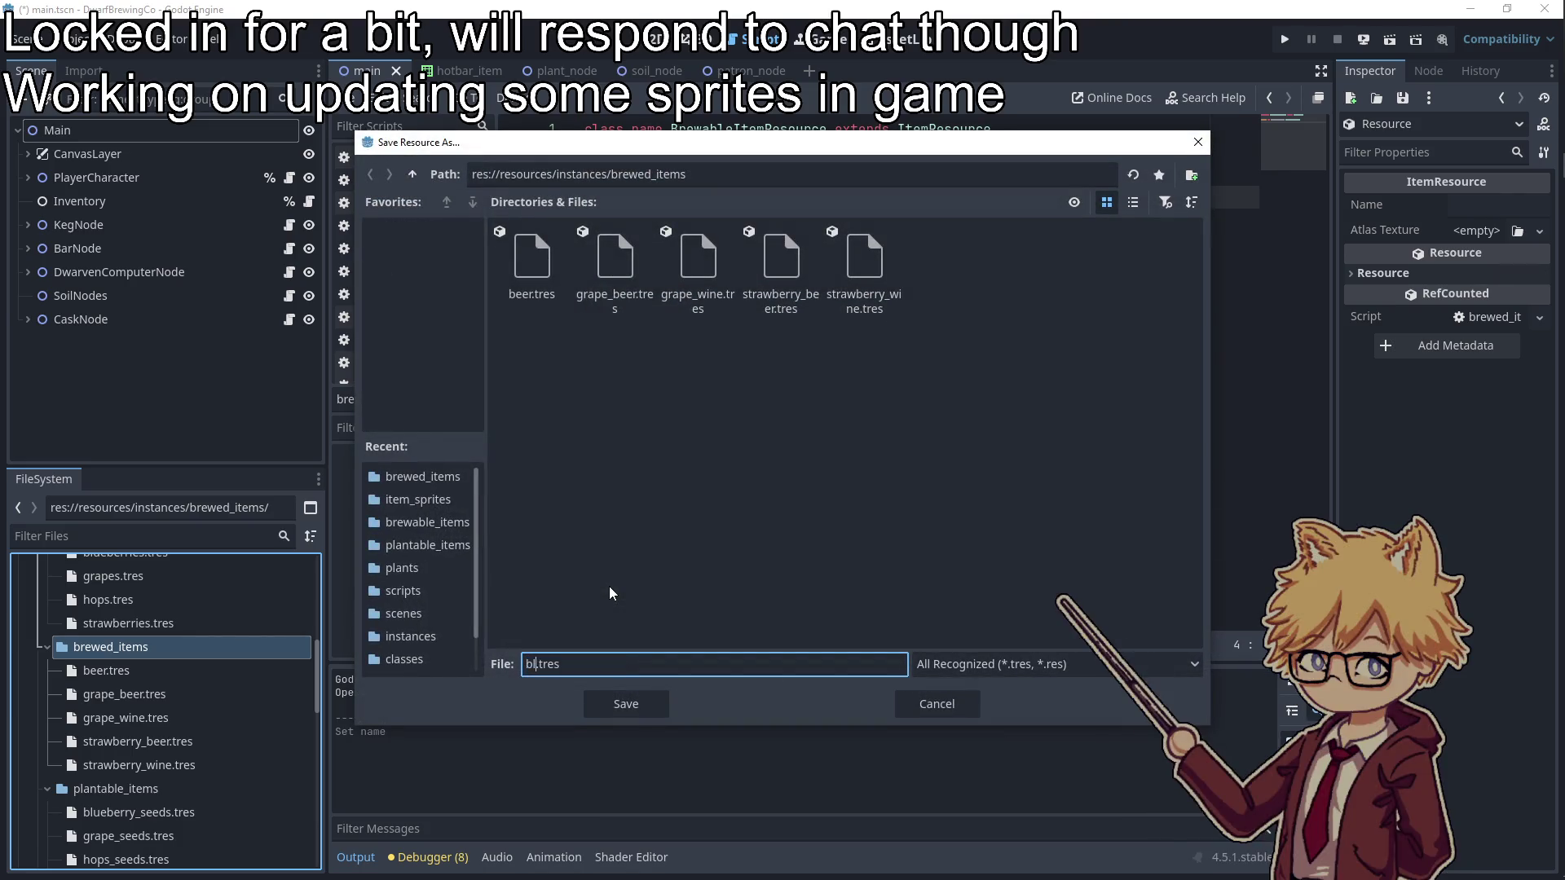
pyautogui.write('_wine')
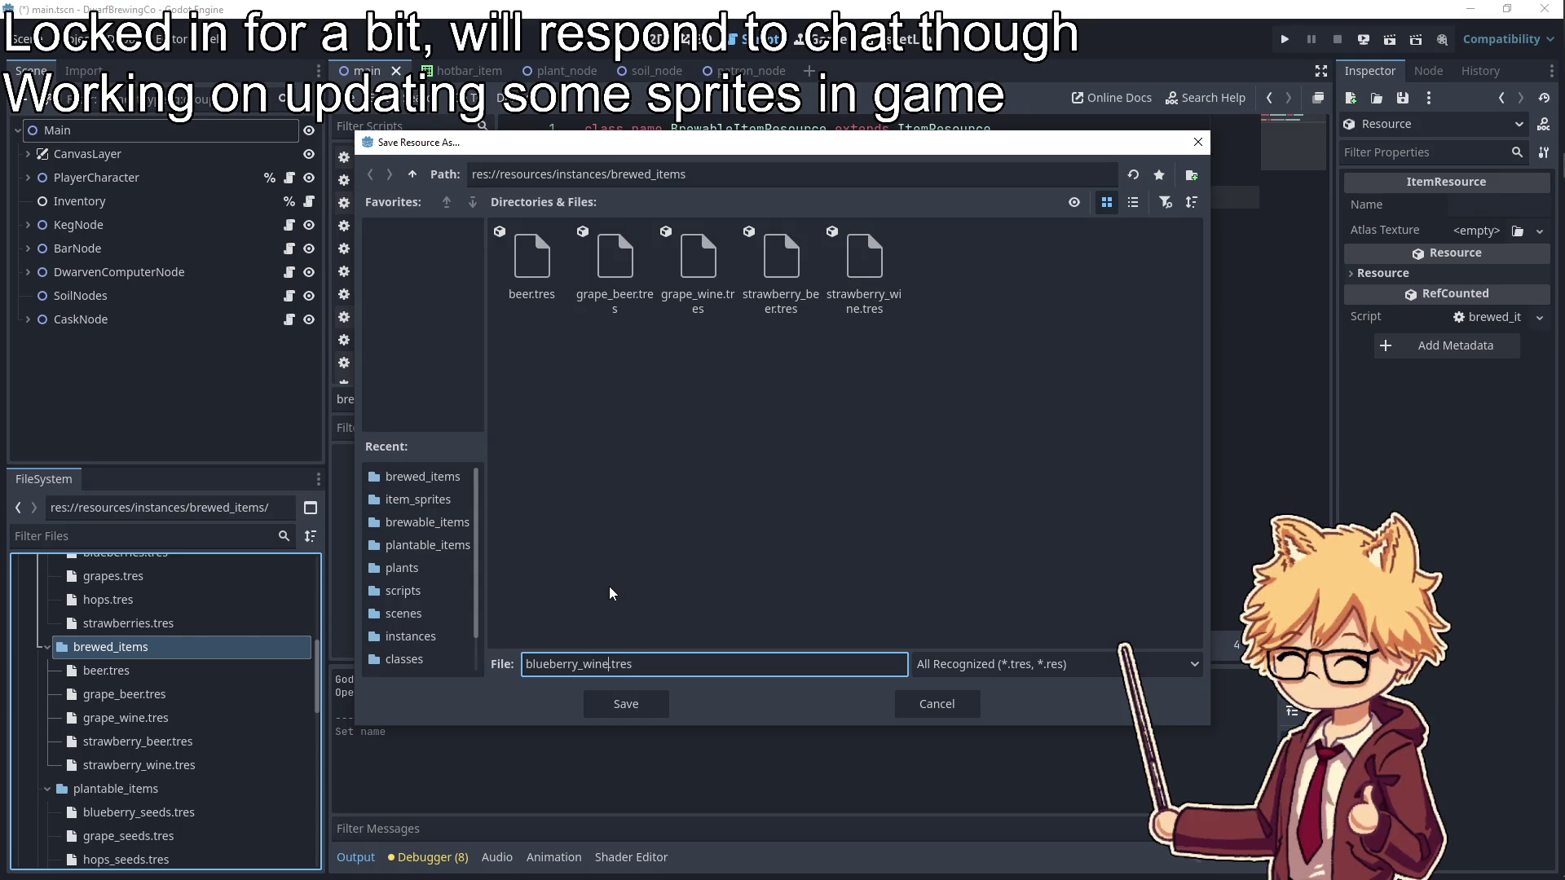
pyautogui.press('Return')
# Create blueberry_beer.tres the same way and save with Ctrl+S.
pyautogui.rightClick(134, 647)
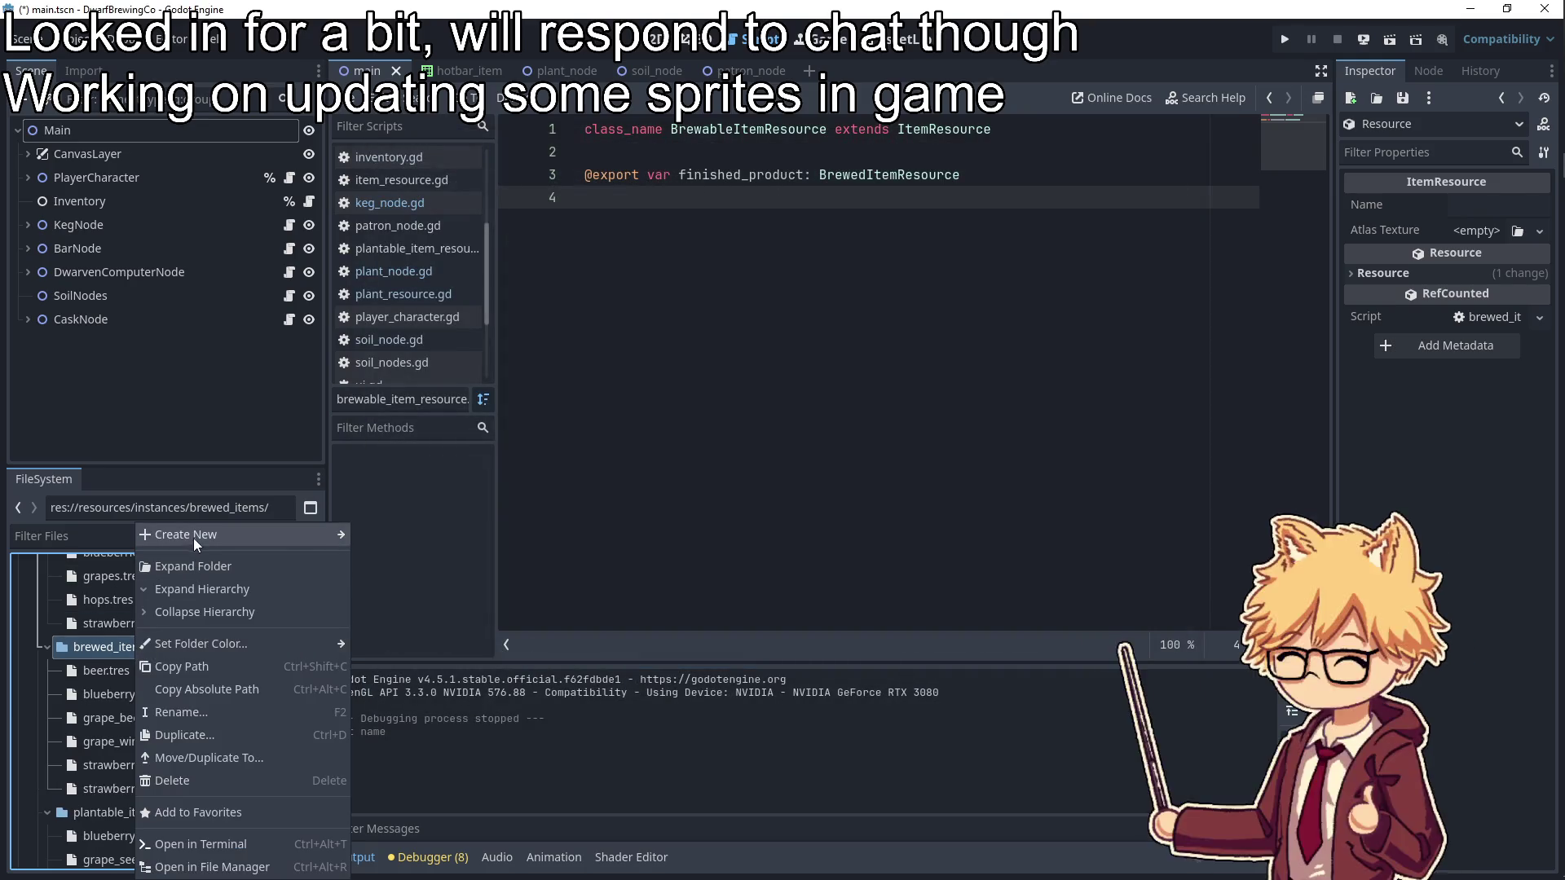
pyautogui.moveTo(194, 536)
pyautogui.click(399, 603)
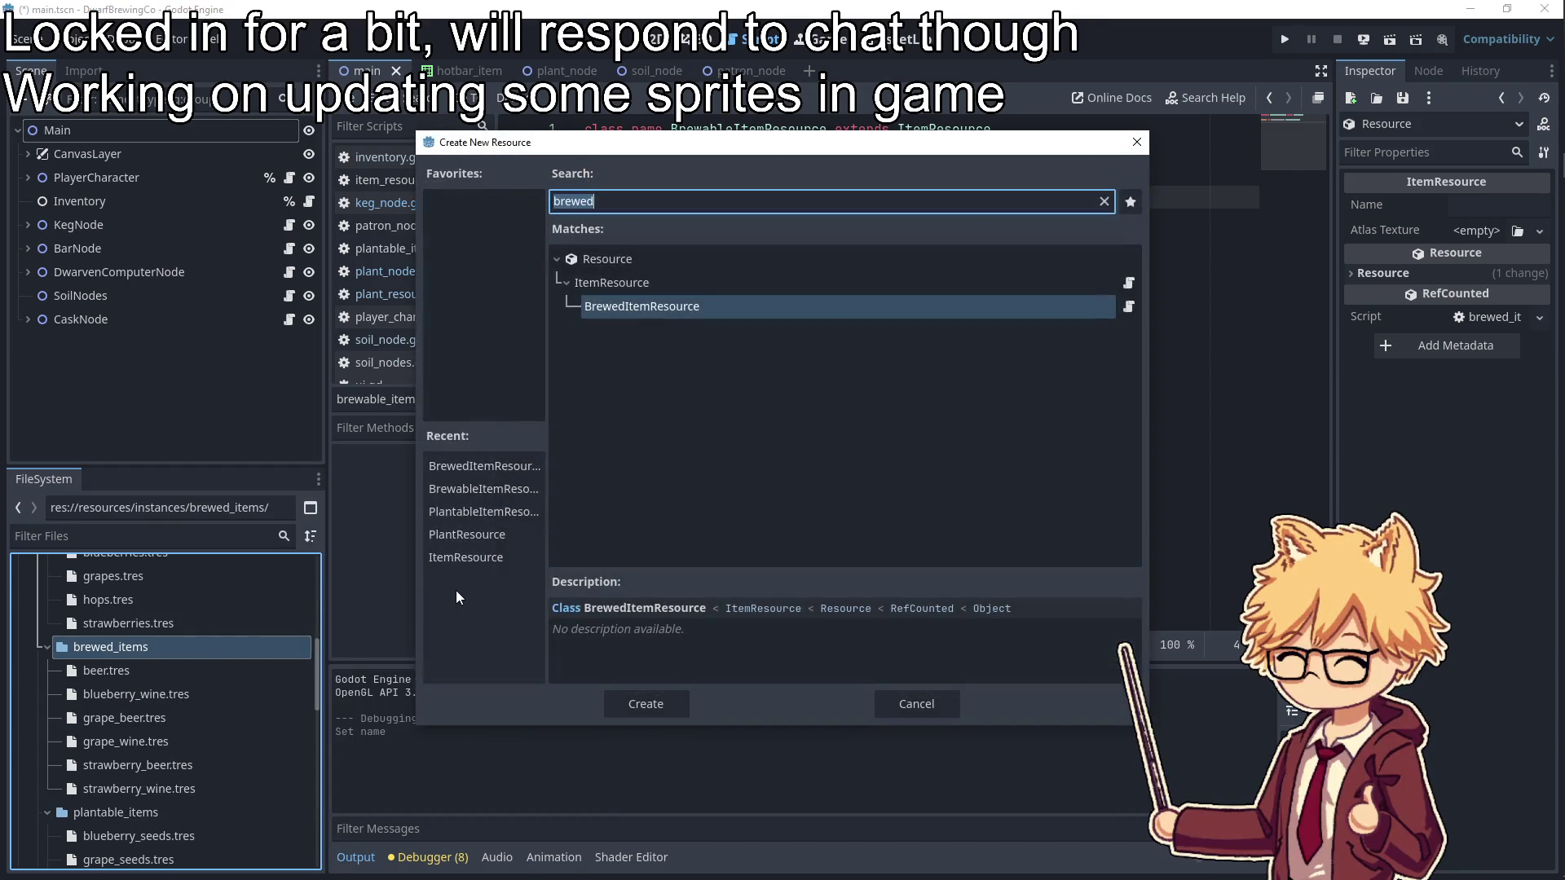
pyautogui.press('Return')
pyautogui.write('blueberry_')
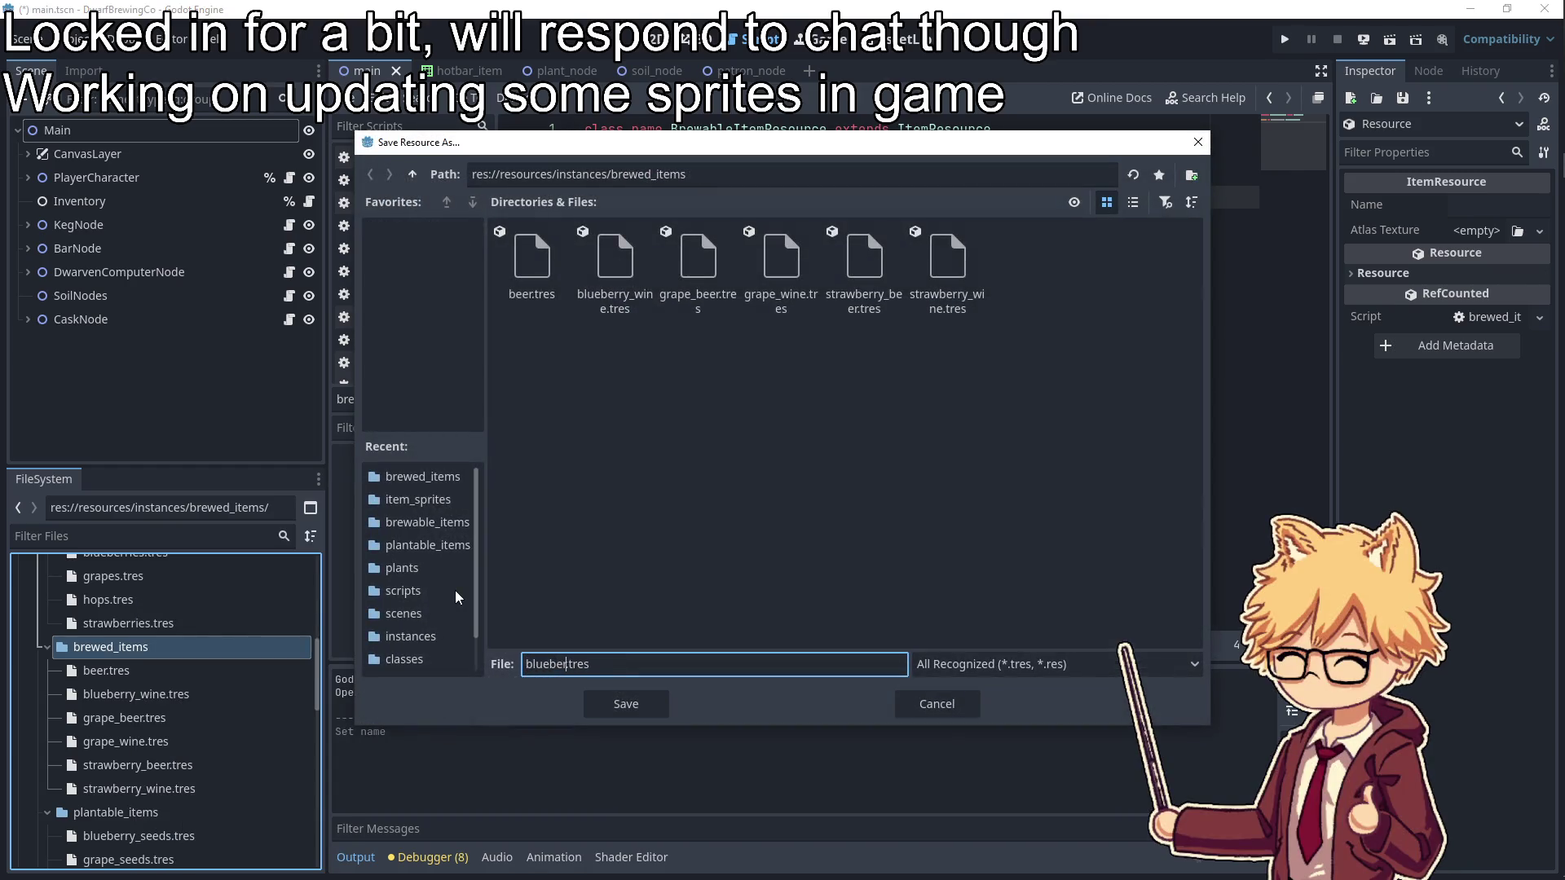
pyautogui.write('beer')
pyautogui.press('Return')
pyautogui.hotkey('ctrl', 's')
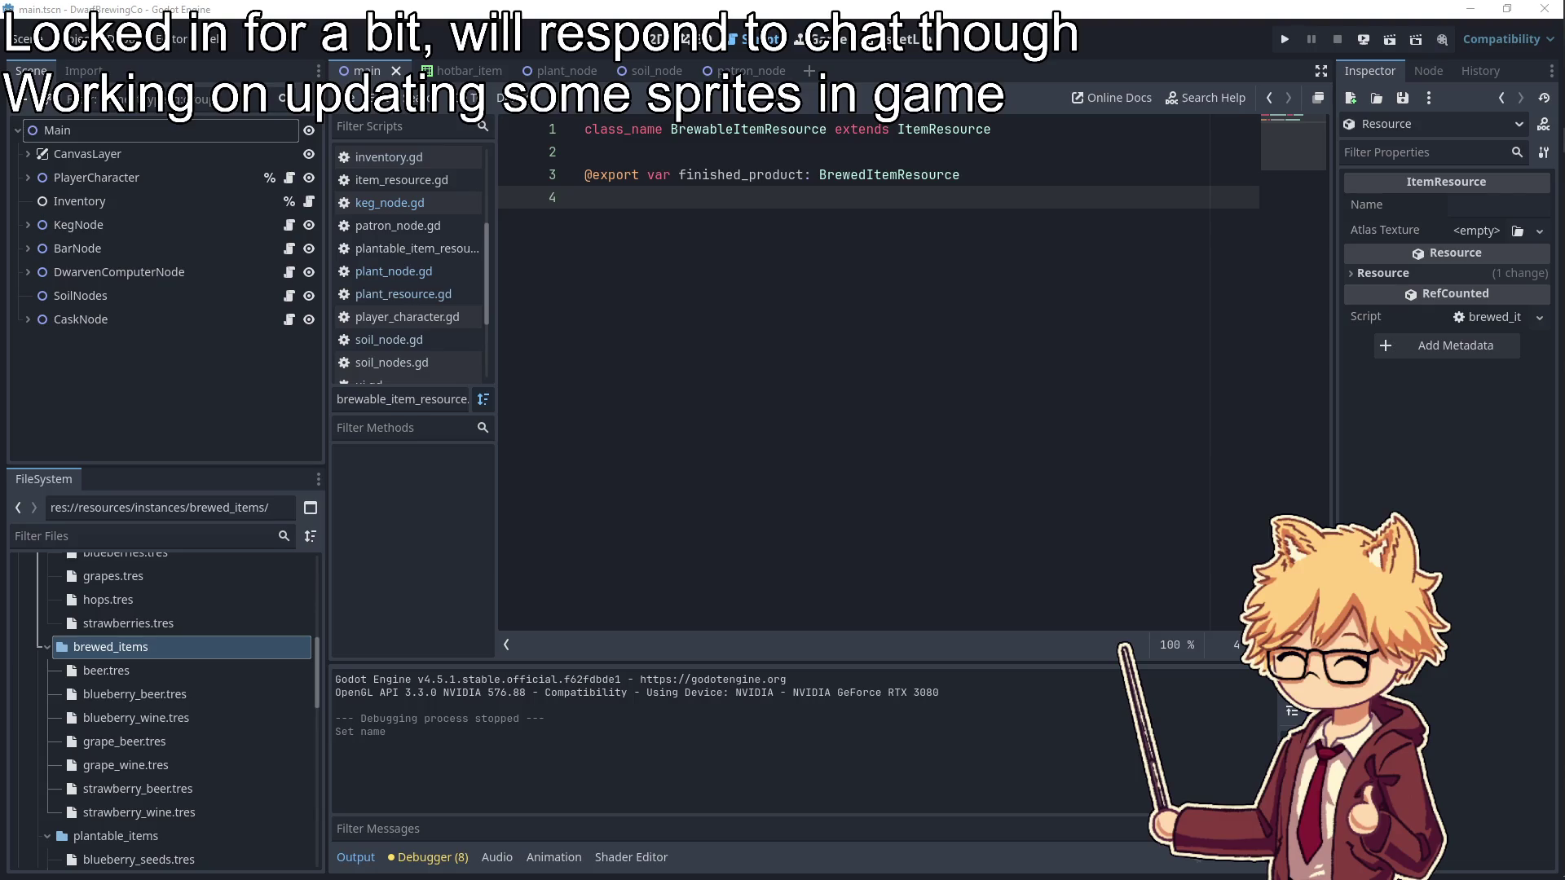
pyautogui.hotkey('alt', 'Tab')
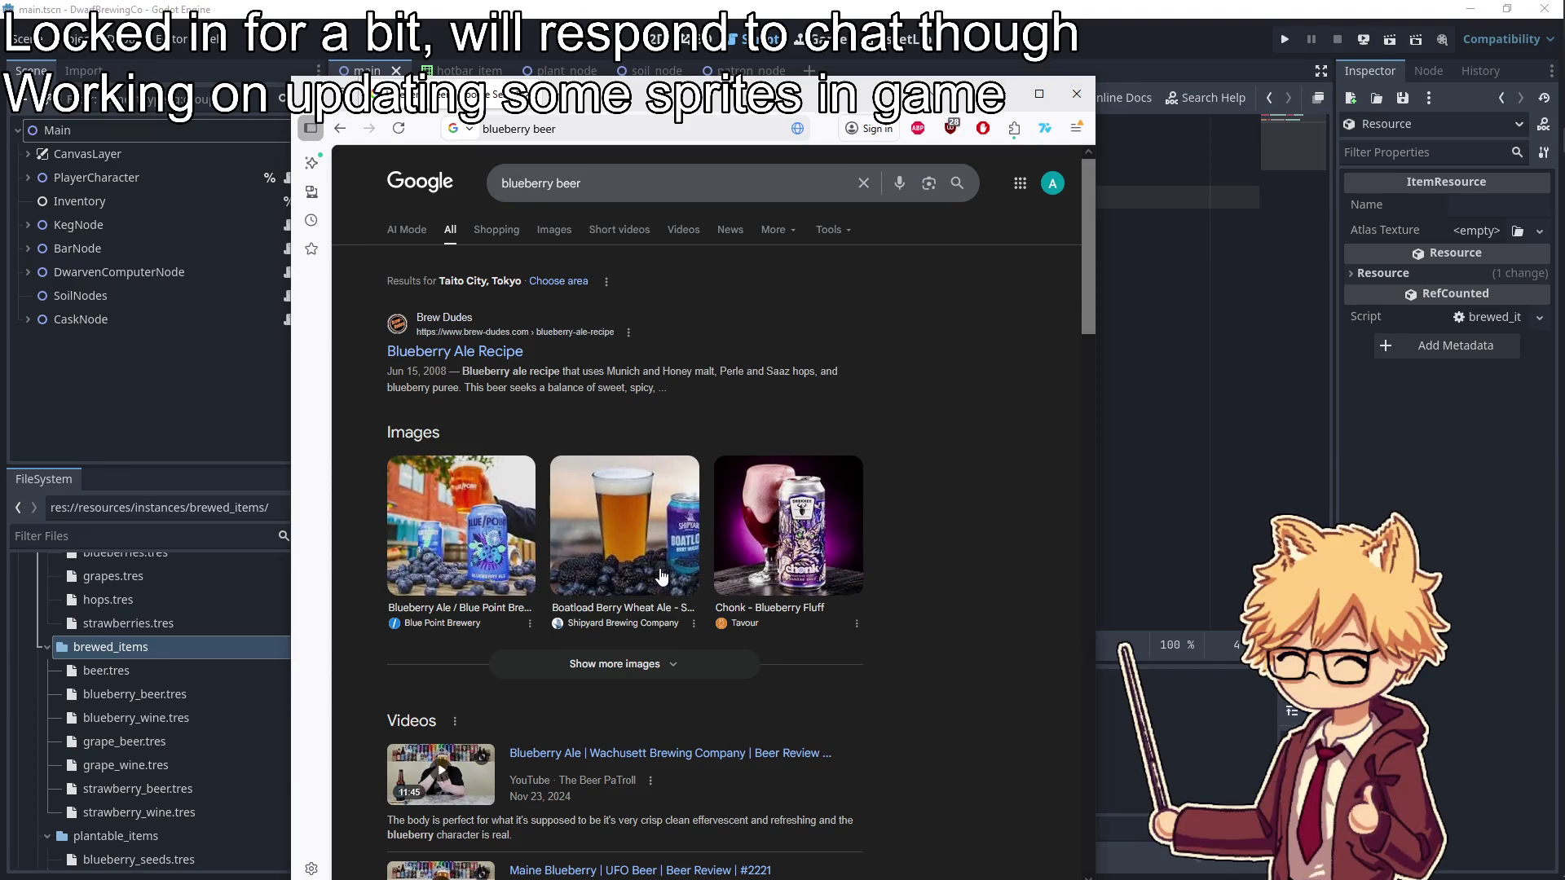
pyautogui.scroll(-2, 847, 513)
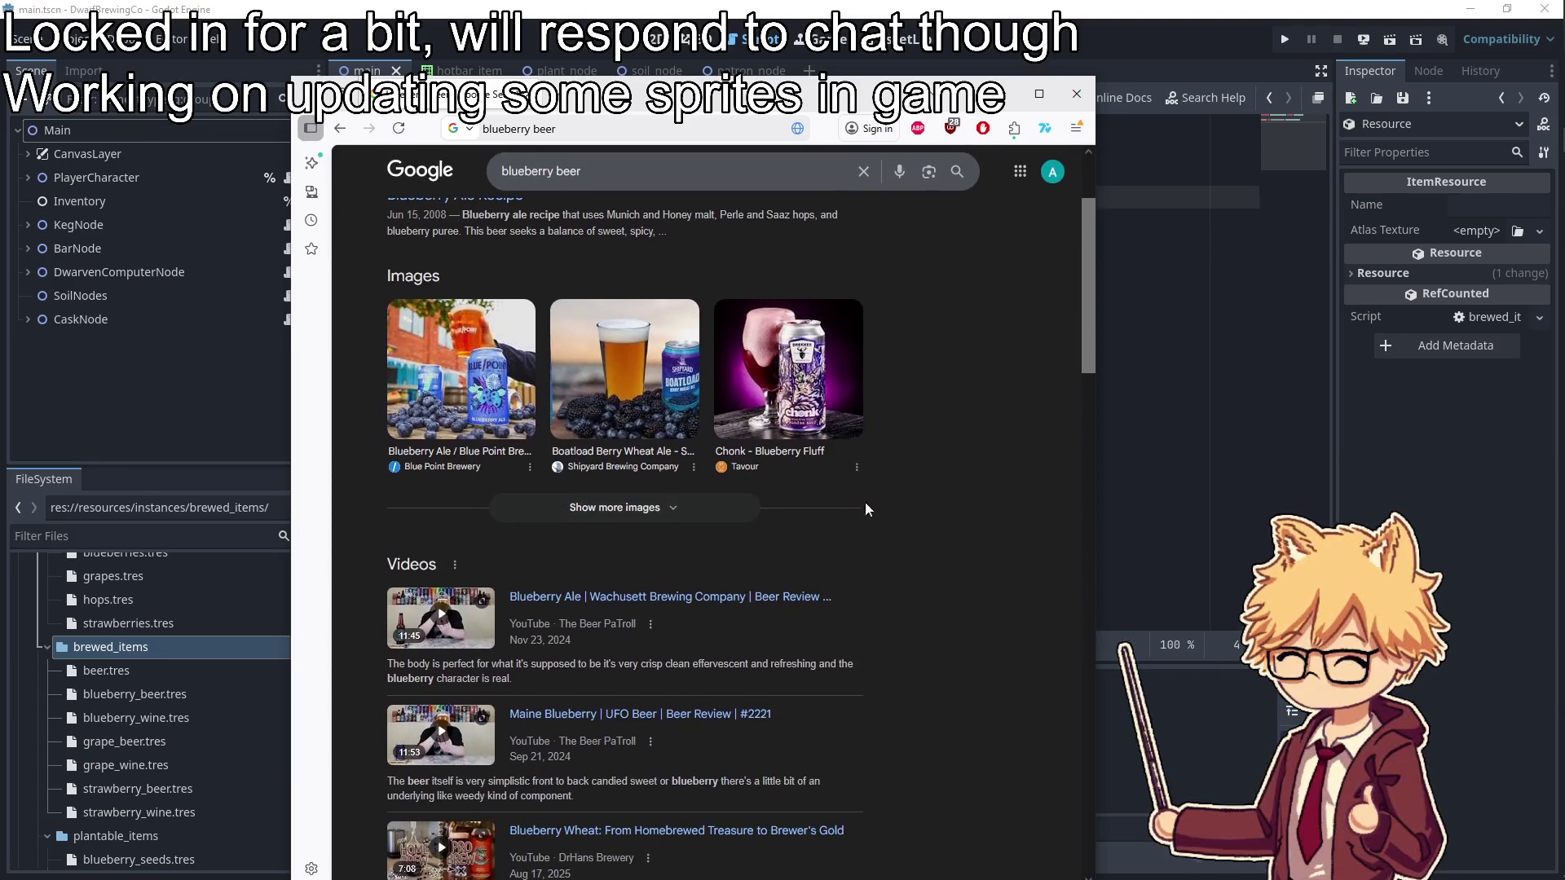
pyautogui.scroll(-3, 891, 499)
pyautogui.scroll(-4, 892, 499)
pyautogui.scroll(4, 892, 499)
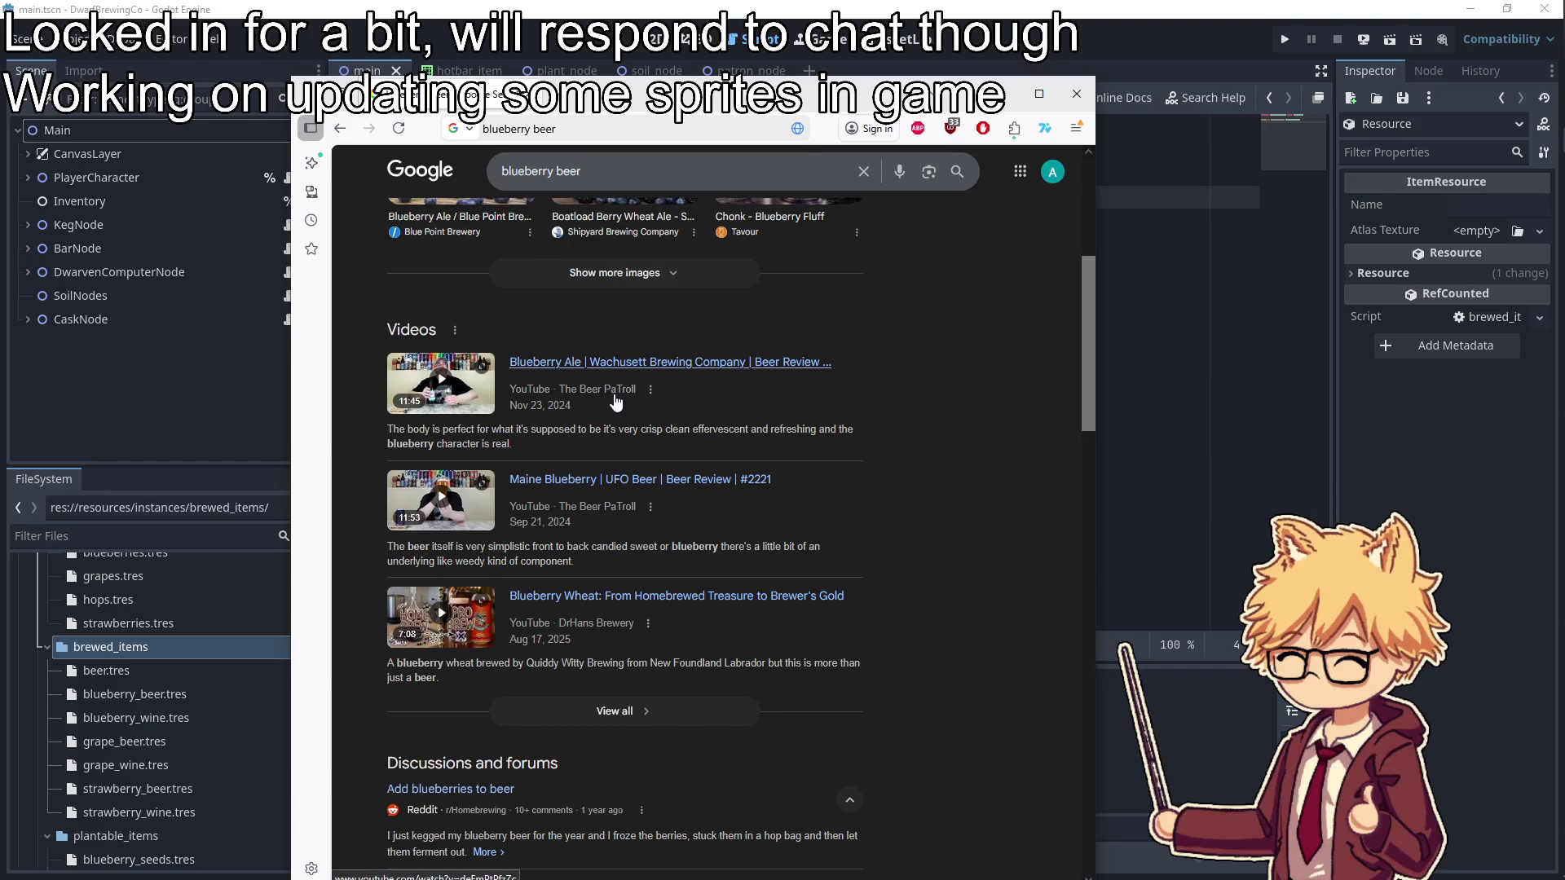
pyautogui.scroll(-5, 616, 401)
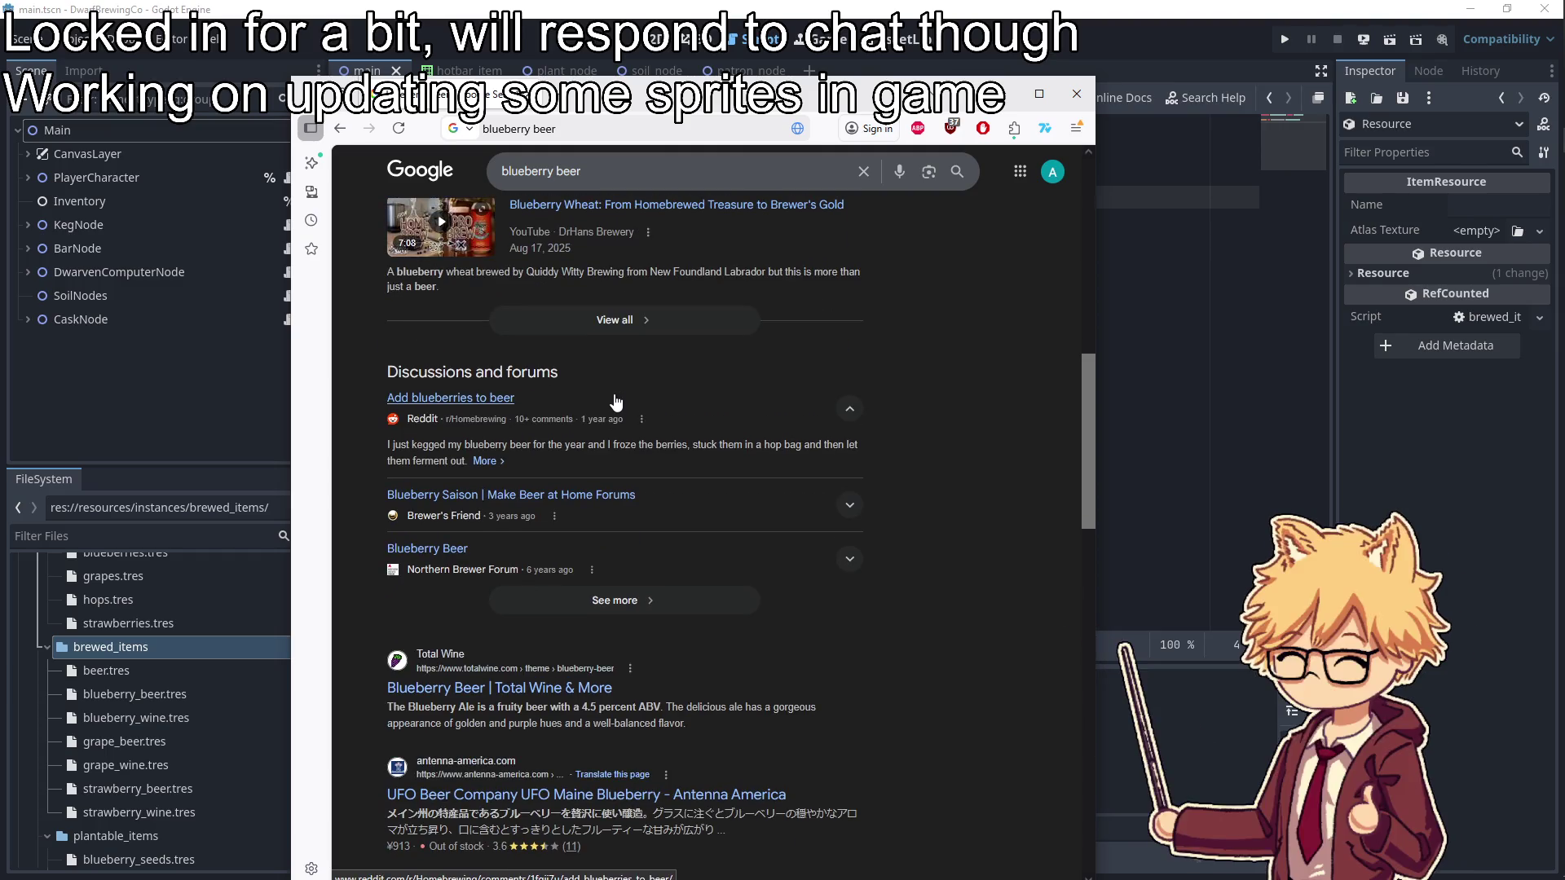
pyautogui.scroll(8, 616, 401)
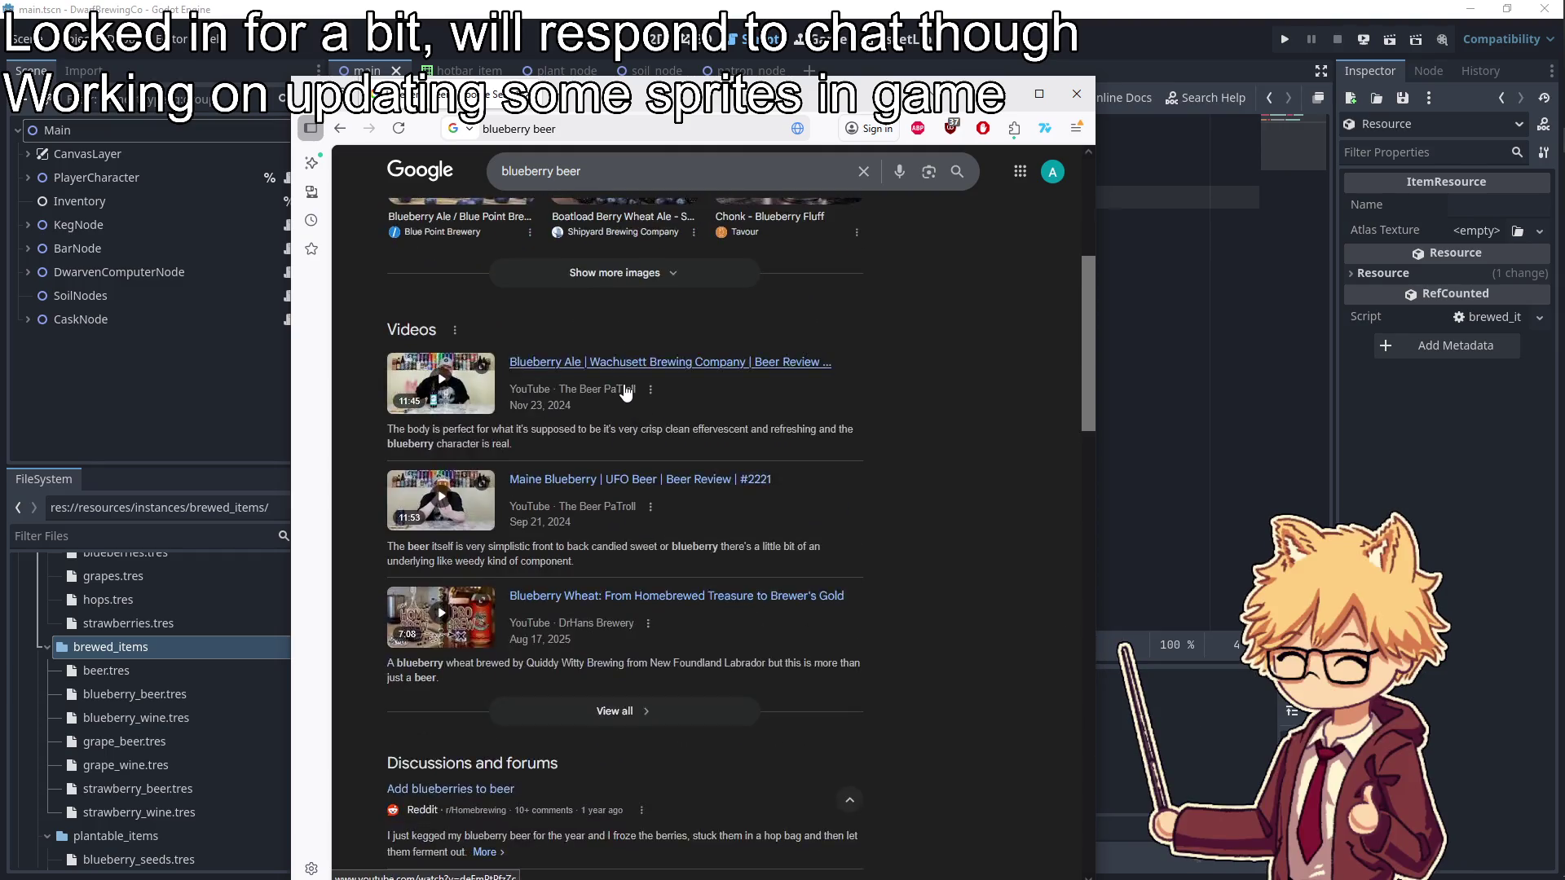
pyautogui.press('super+Down')
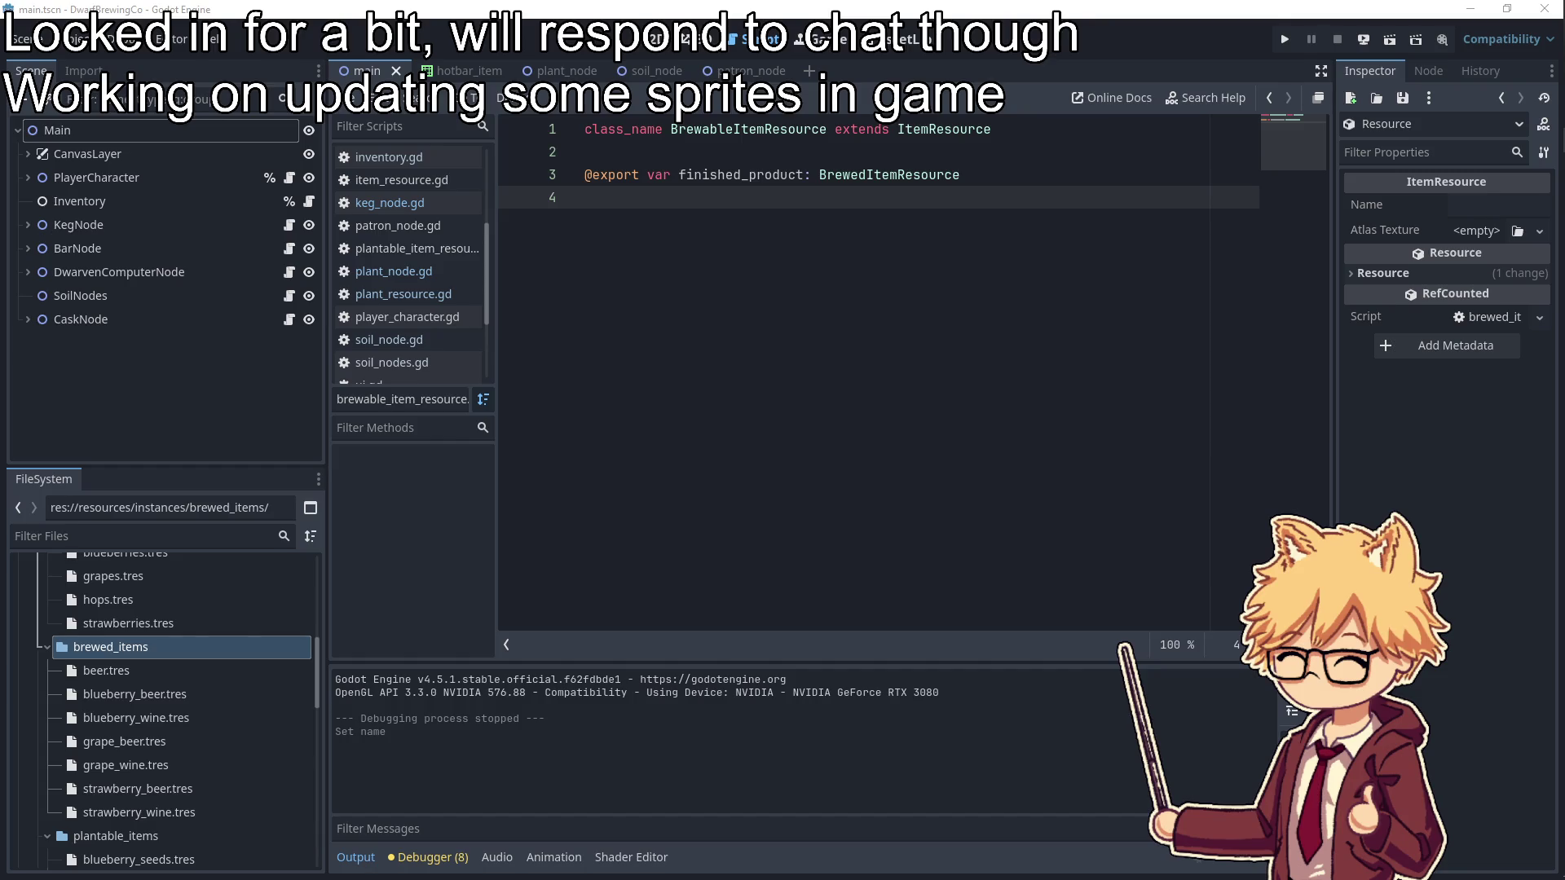
# Select blueberry_wine.tres and enter 'Blueberry Wine' in its Inspector Name field.
pyautogui.click(670, 287)
pyautogui.scroll(2, 246, 735)
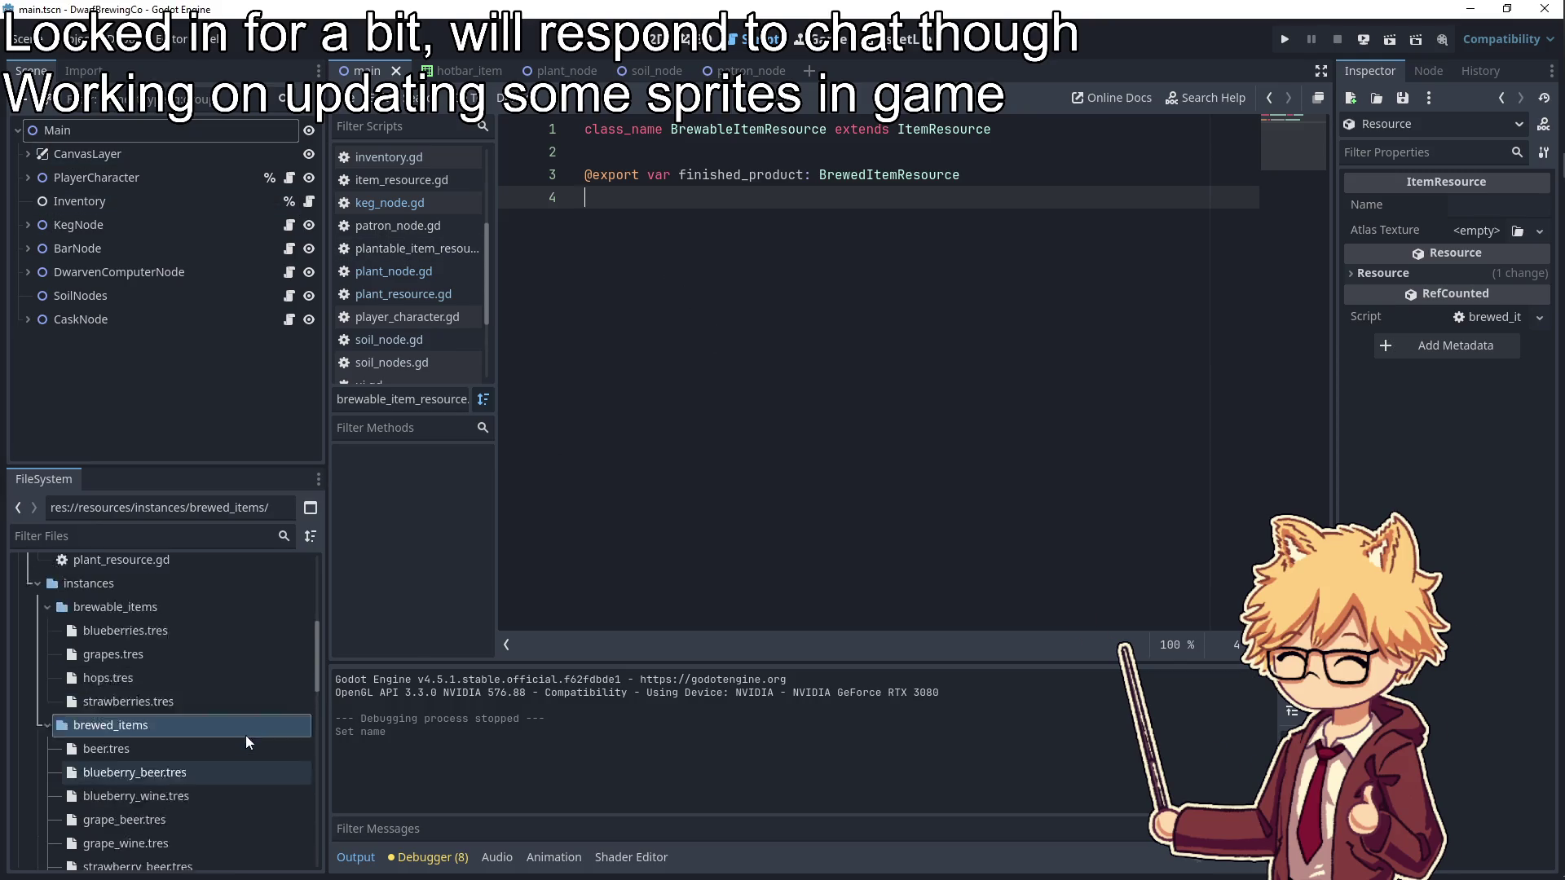
pyautogui.scroll(-2, 214, 713)
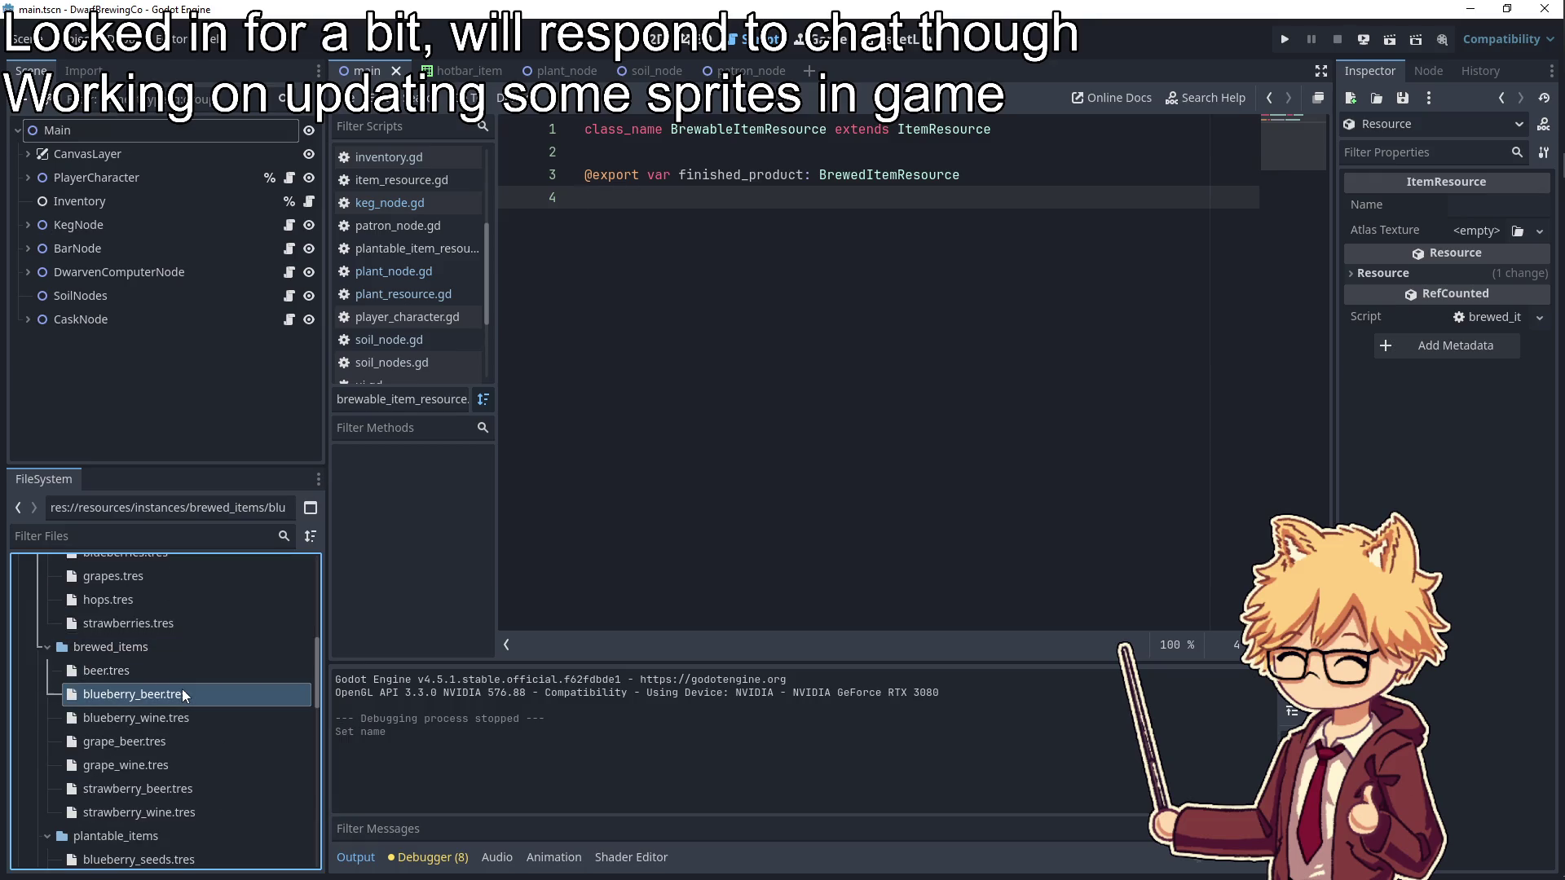
pyautogui.click(171, 678)
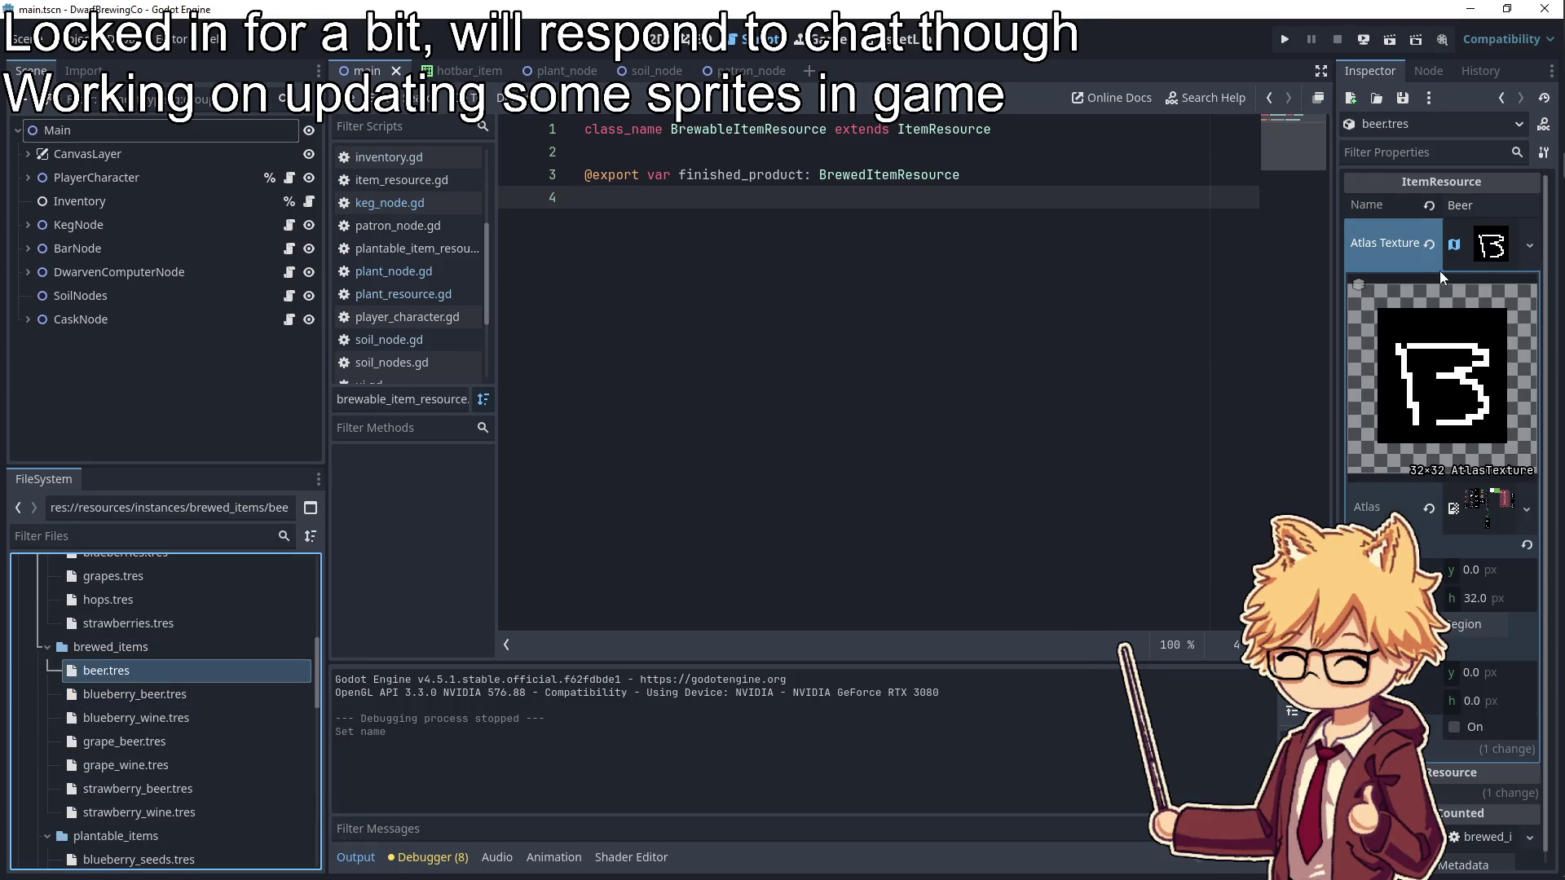
pyautogui.click(144, 690)
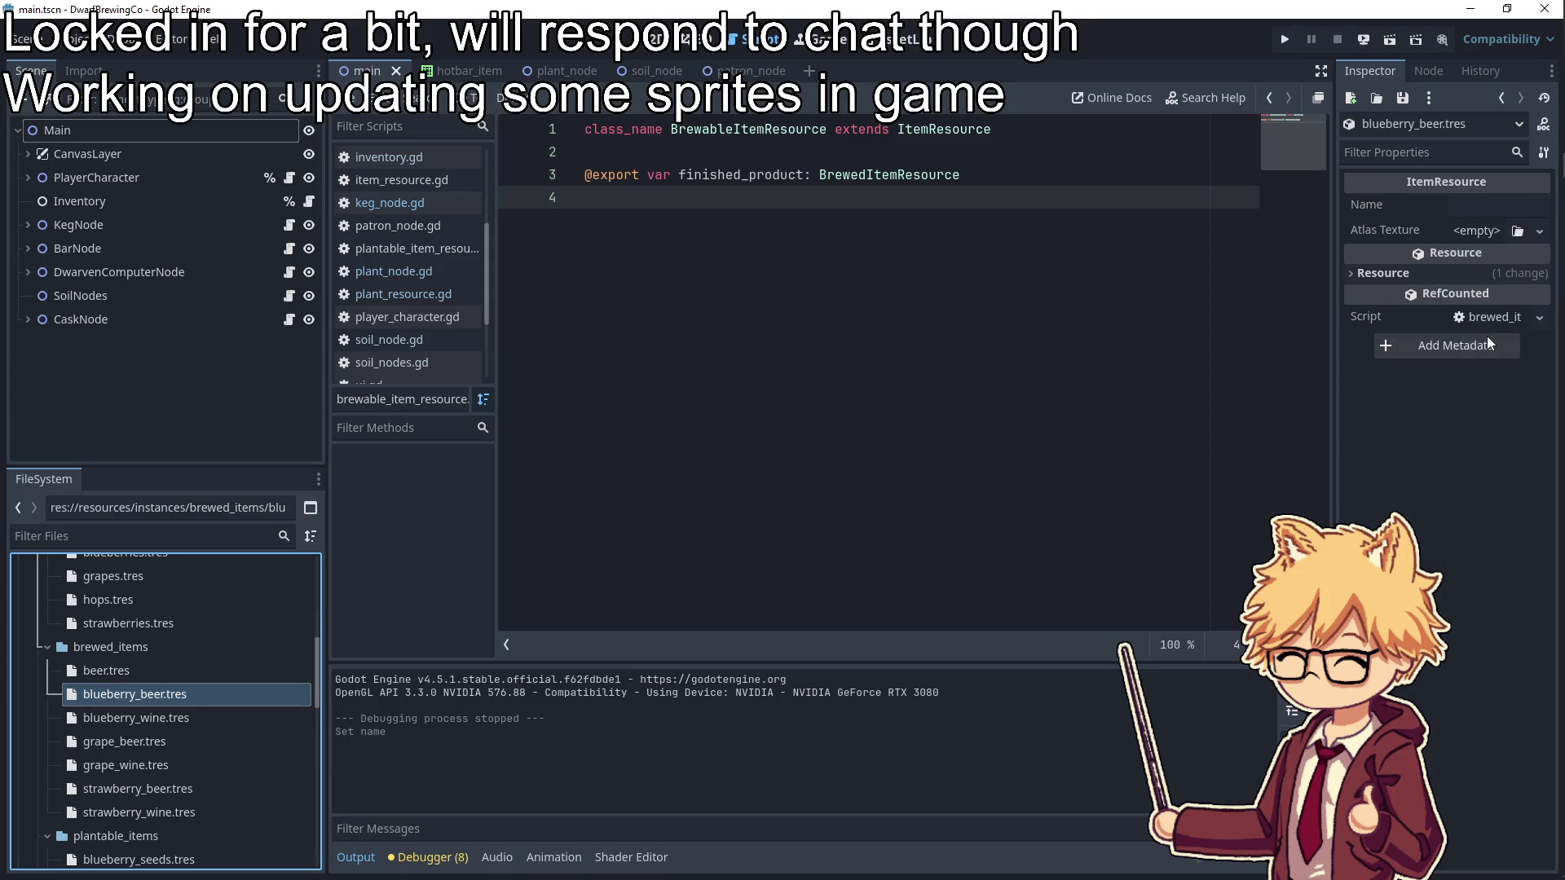
pyautogui.click(1498, 205)
pyautogui.click(136, 717)
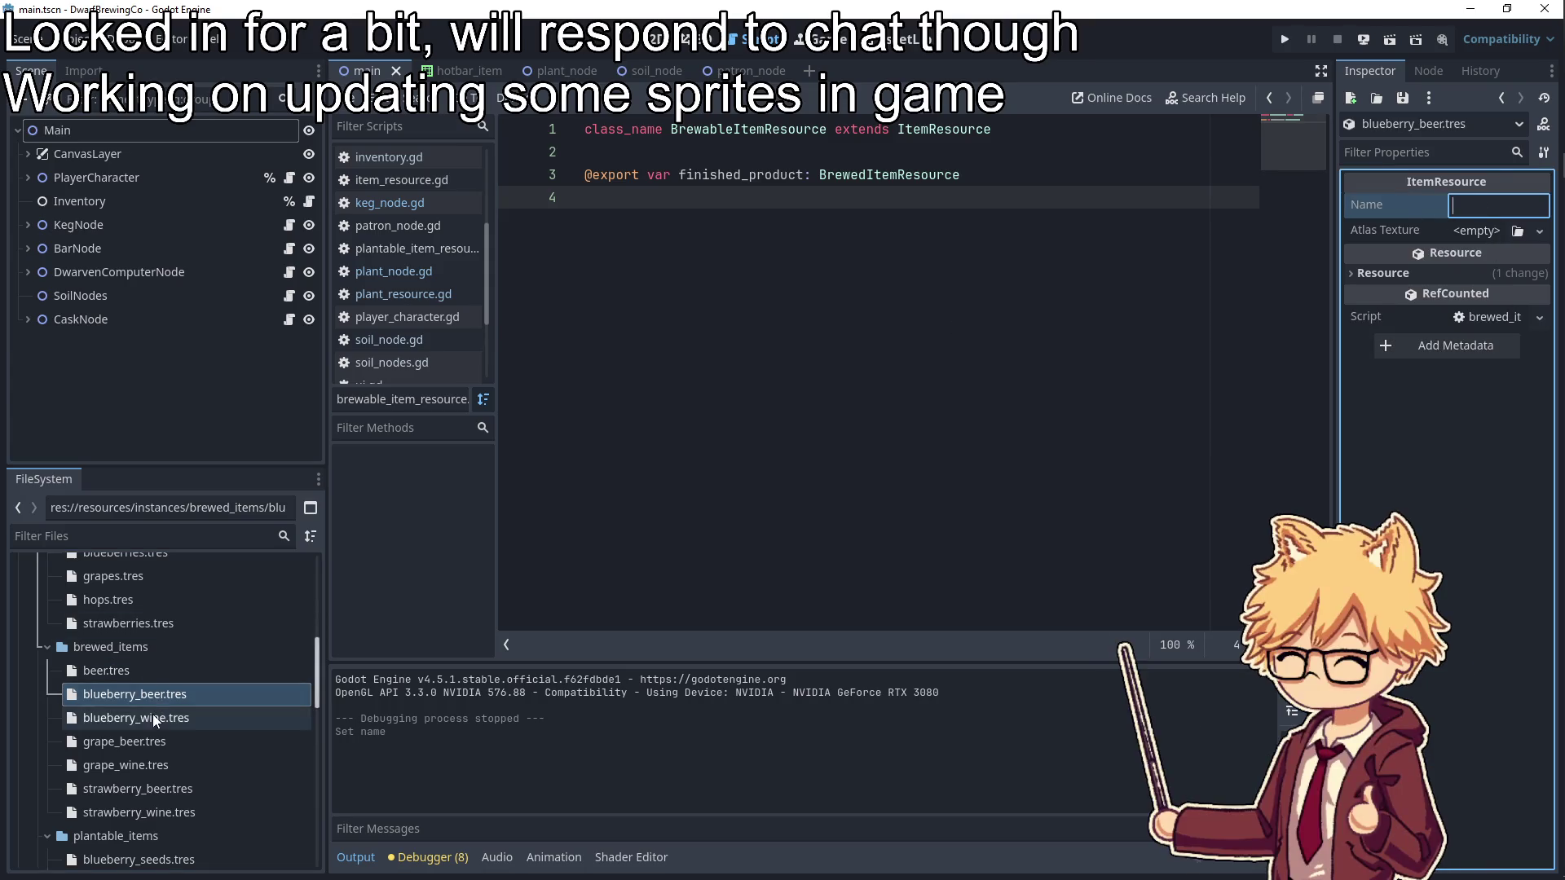
pyautogui.click(1482, 208)
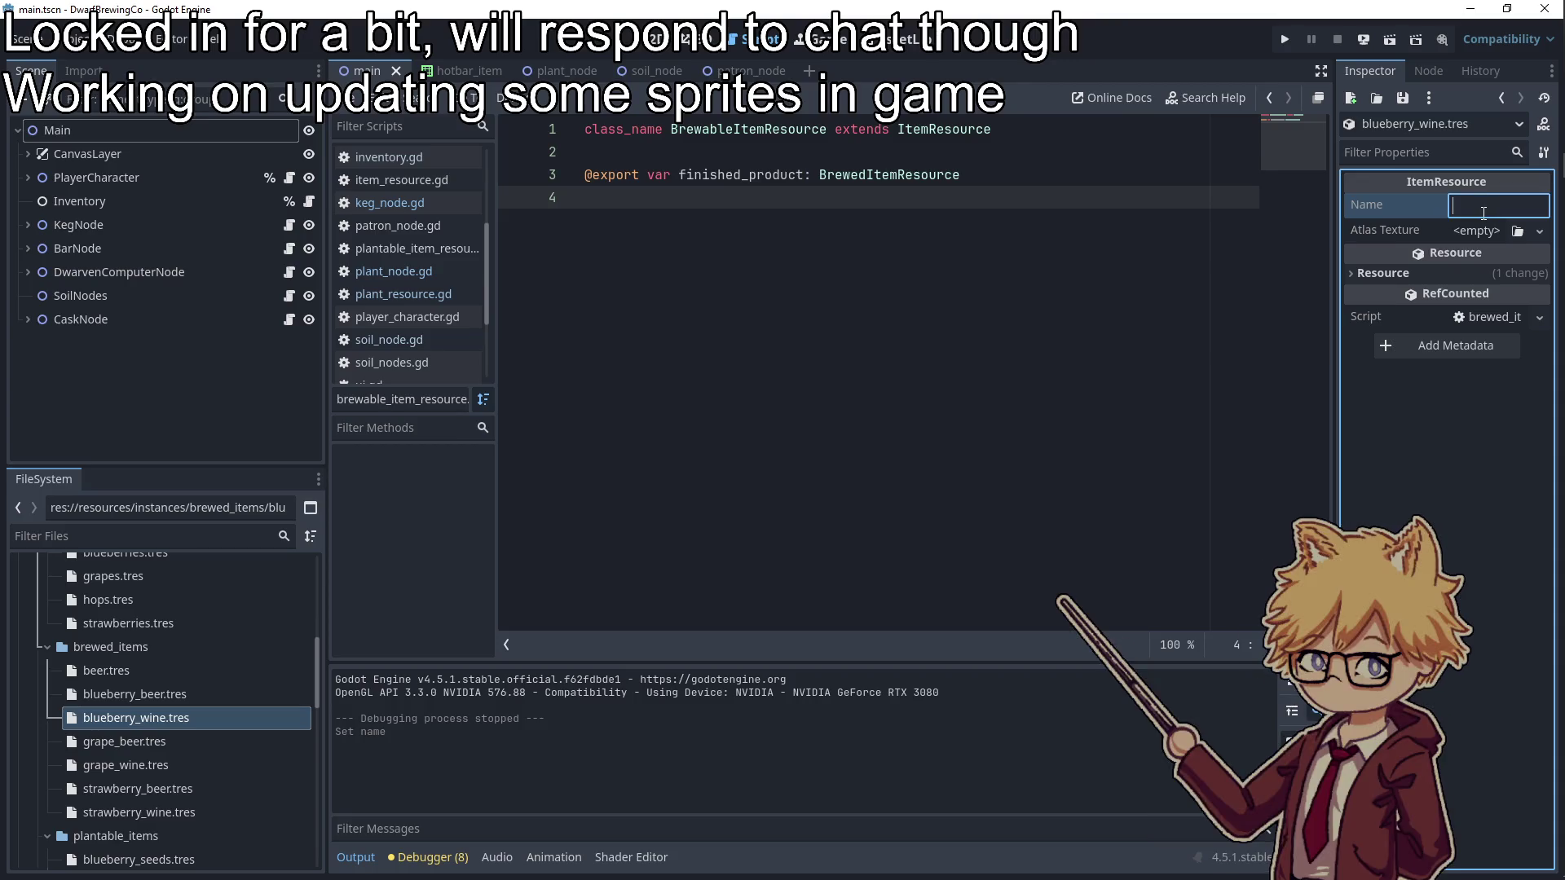
pyautogui.write('Blueberry Wine')
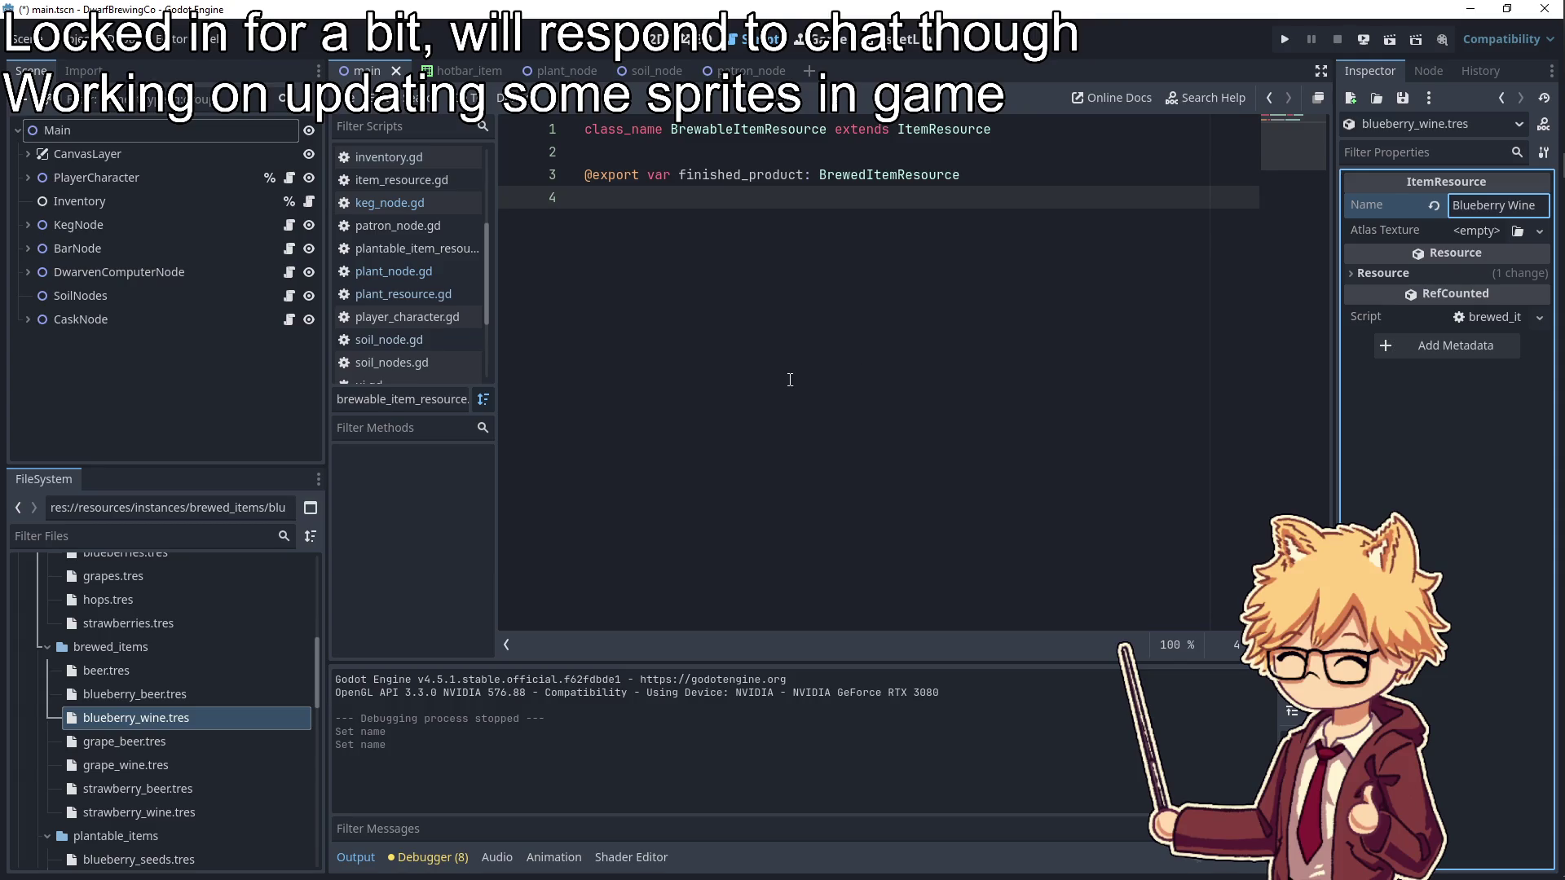
pyautogui.click(1488, 238)
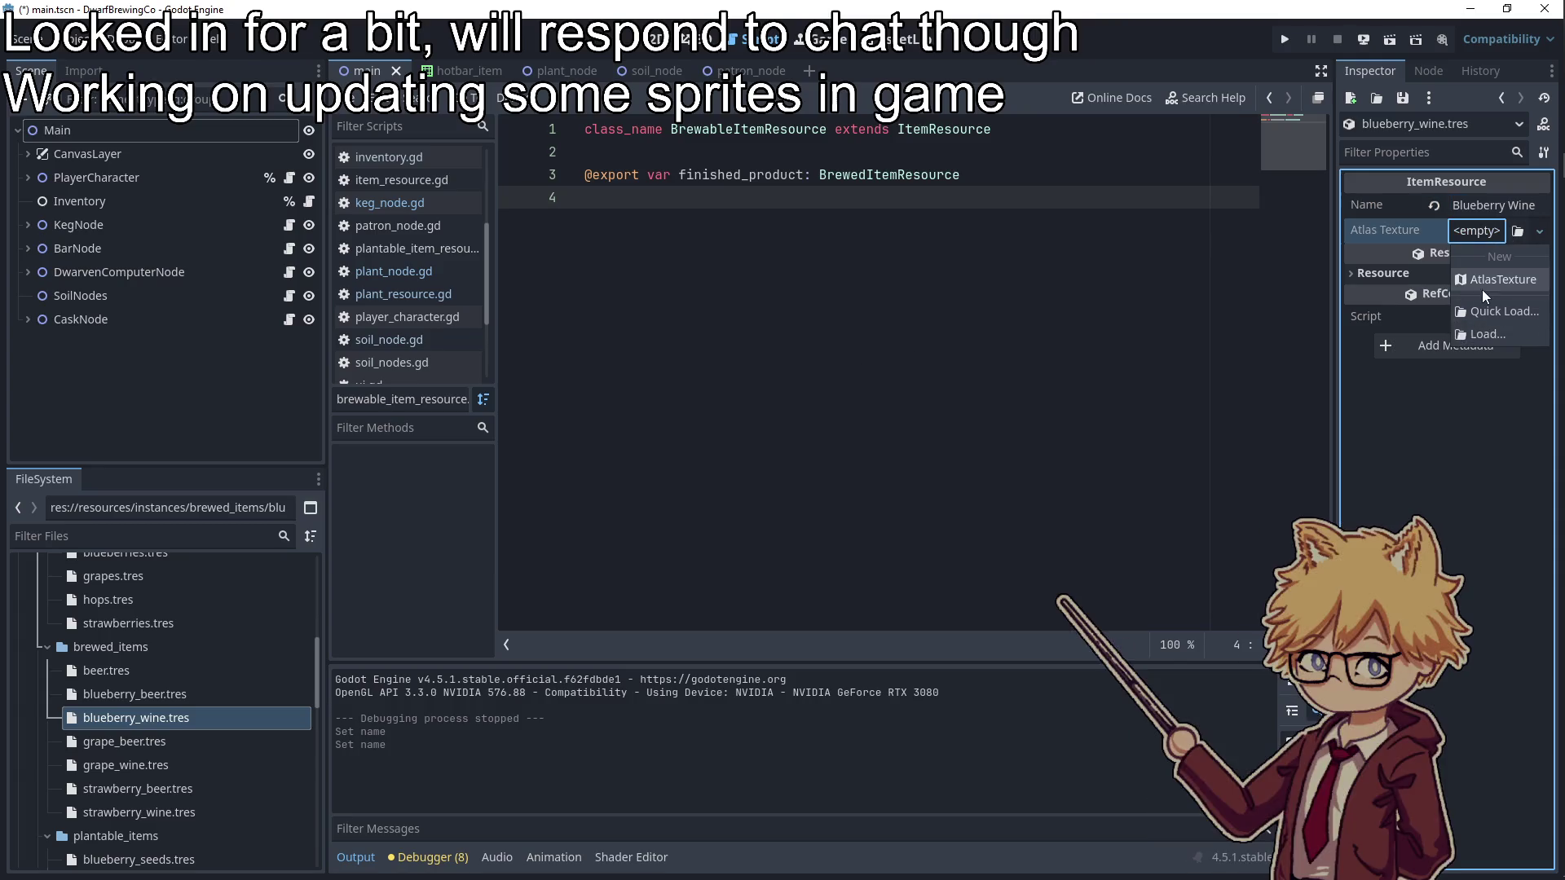
# Create a new AtlasTexture and load assets/item_sprites/spritesheet.png as its atlas.
pyautogui.click(1483, 281)
pyautogui.click(1484, 471)
pyautogui.click(1467, 538)
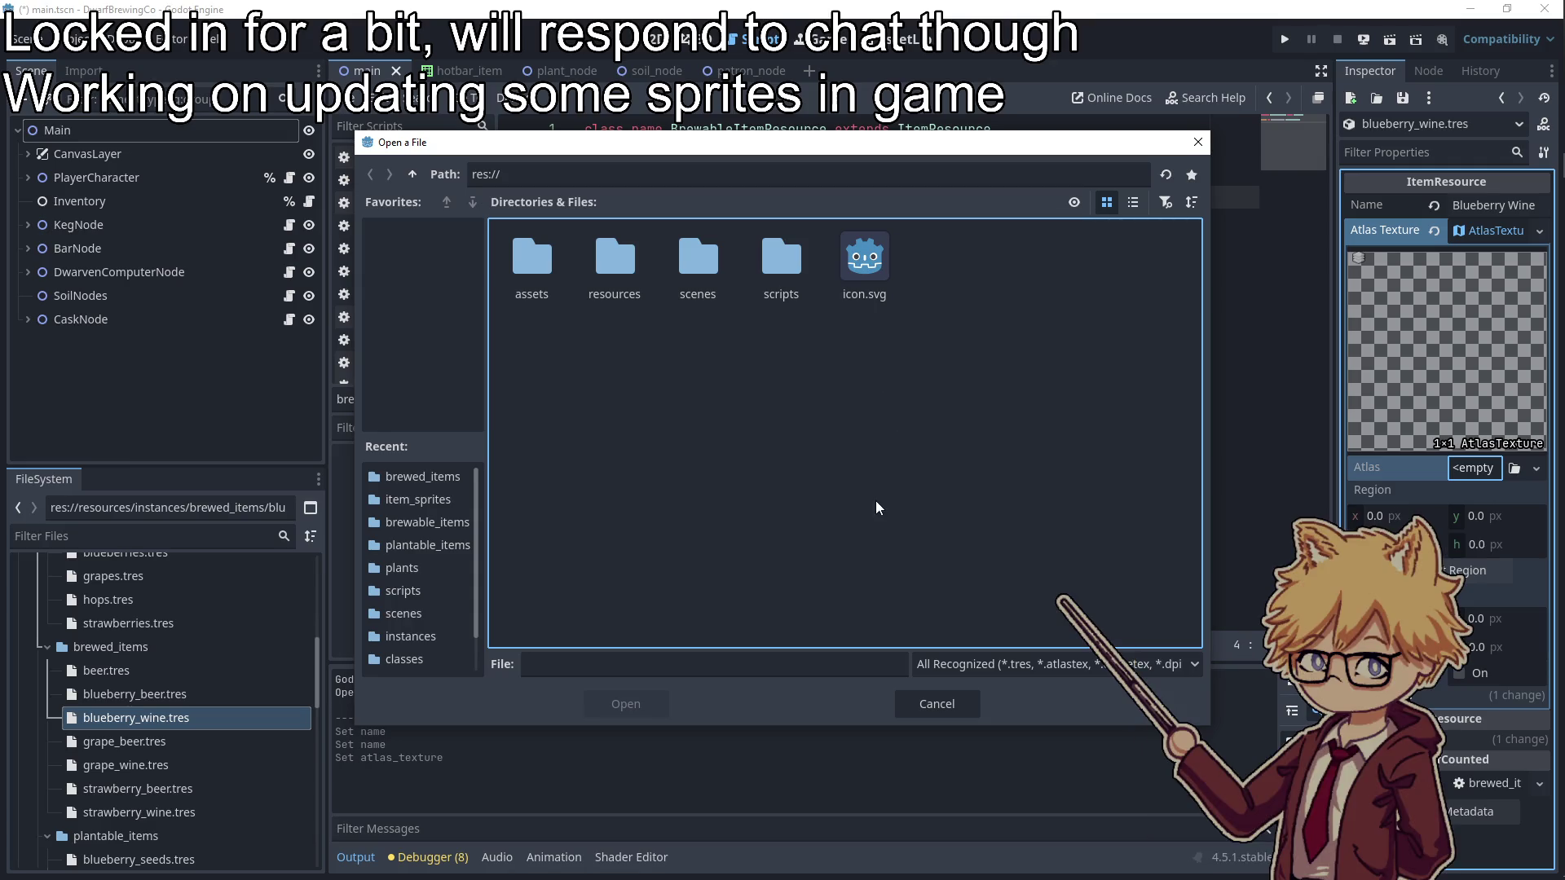
pyautogui.doubleClick(554, 279)
pyautogui.doubleClick(513, 269)
pyautogui.doubleClick(869, 271)
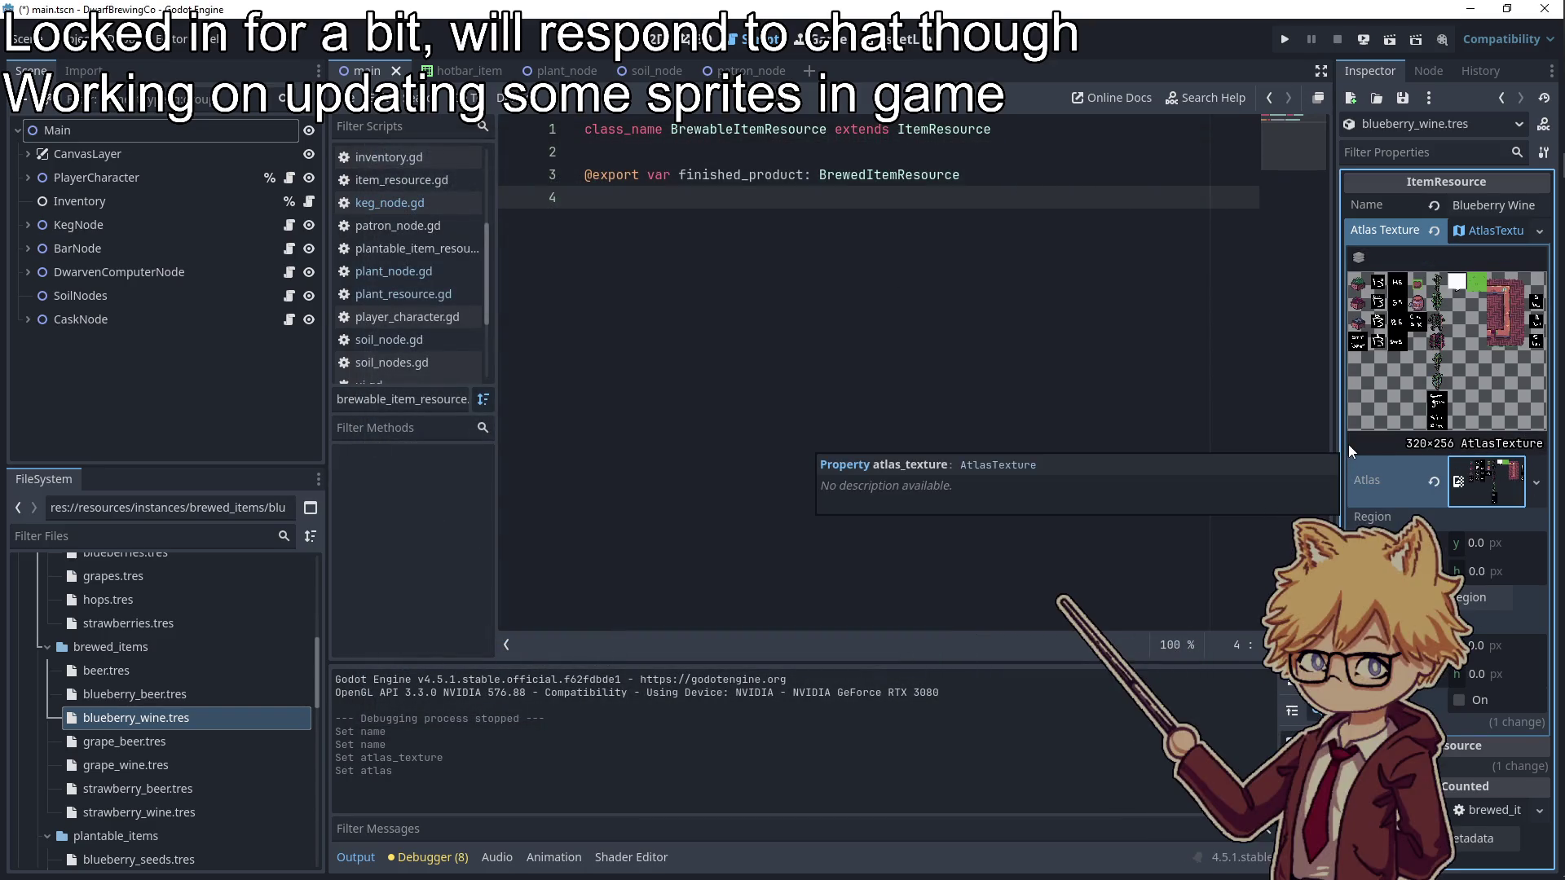
pyautogui.click(1402, 543)
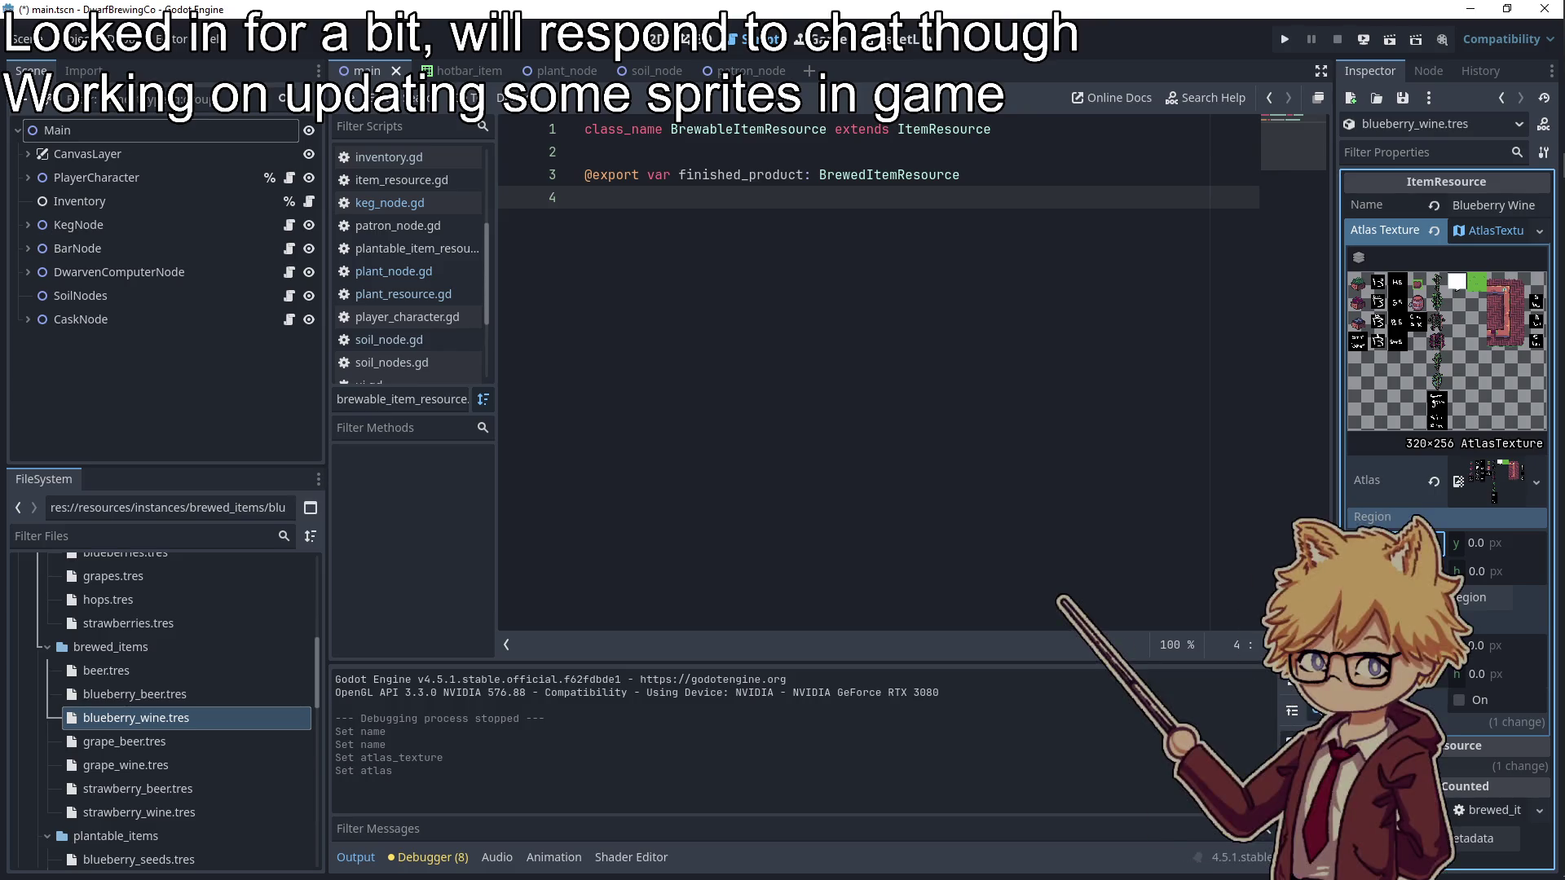
# Set the AtlasTexture region to y 64 with width and height 32.
pyautogui.press('Tab')
pyautogui.hotkey('shift', 'Tab')
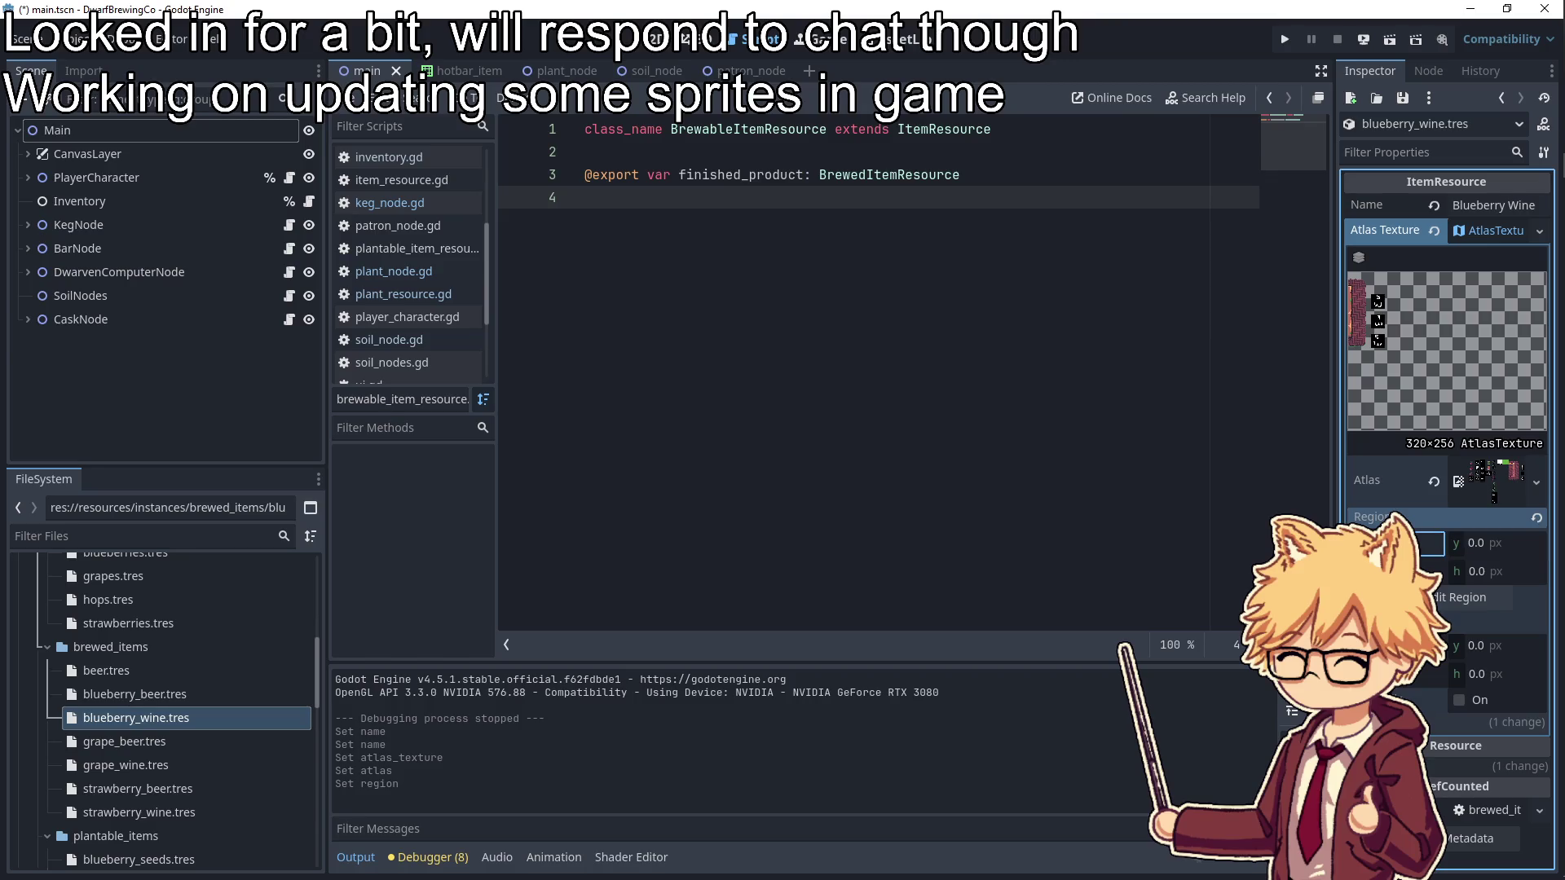
pyautogui.press('Tab')
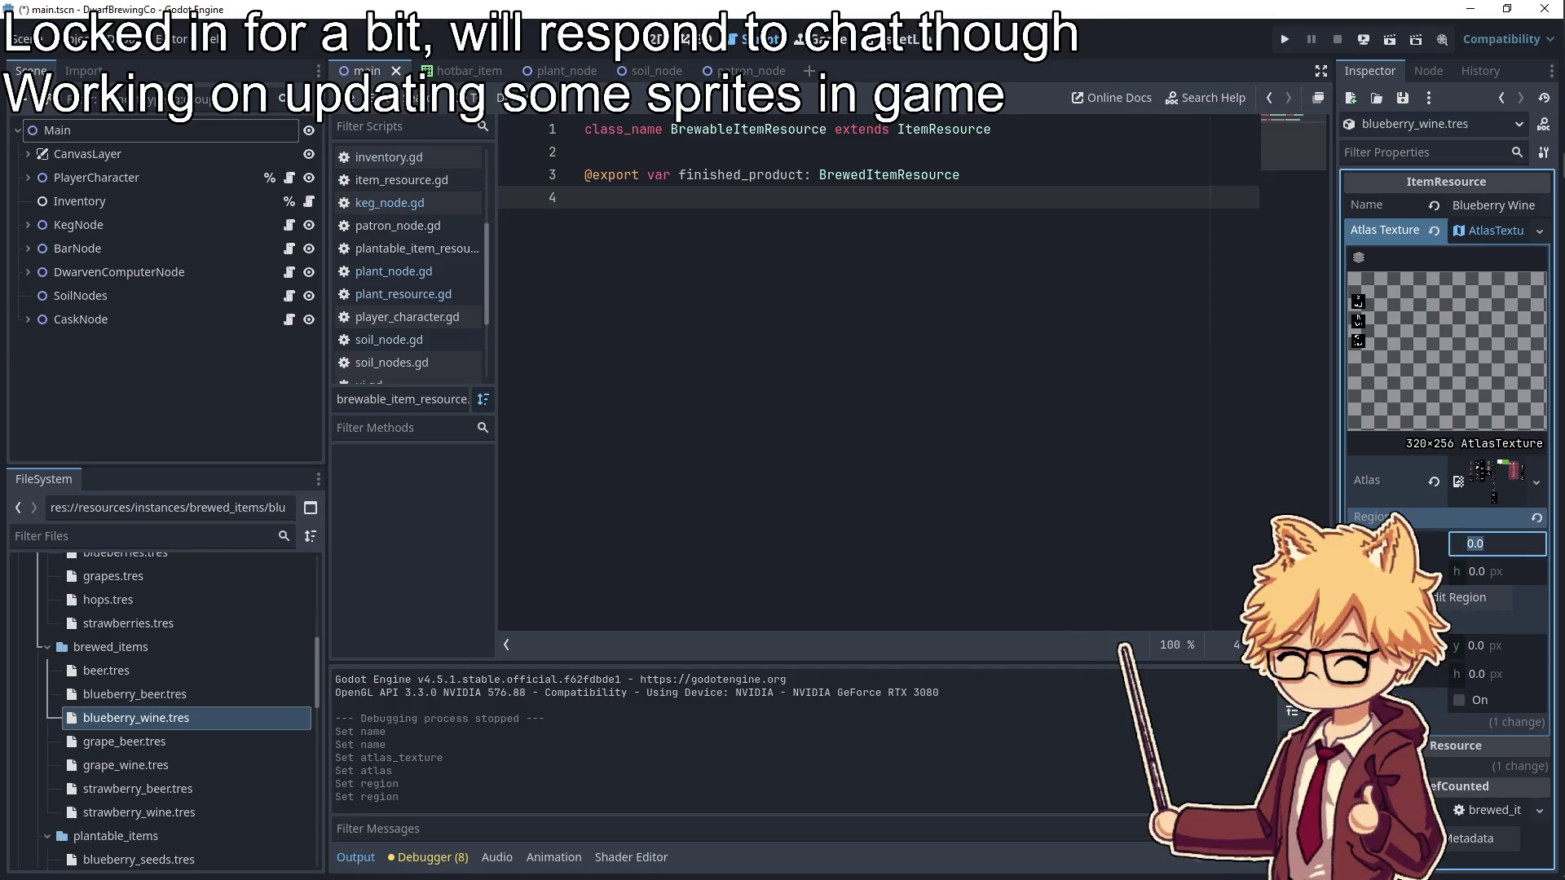
pyautogui.write('32')
pyautogui.press('Tab')
pyautogui.write('32')
pyautogui.press('Tab')
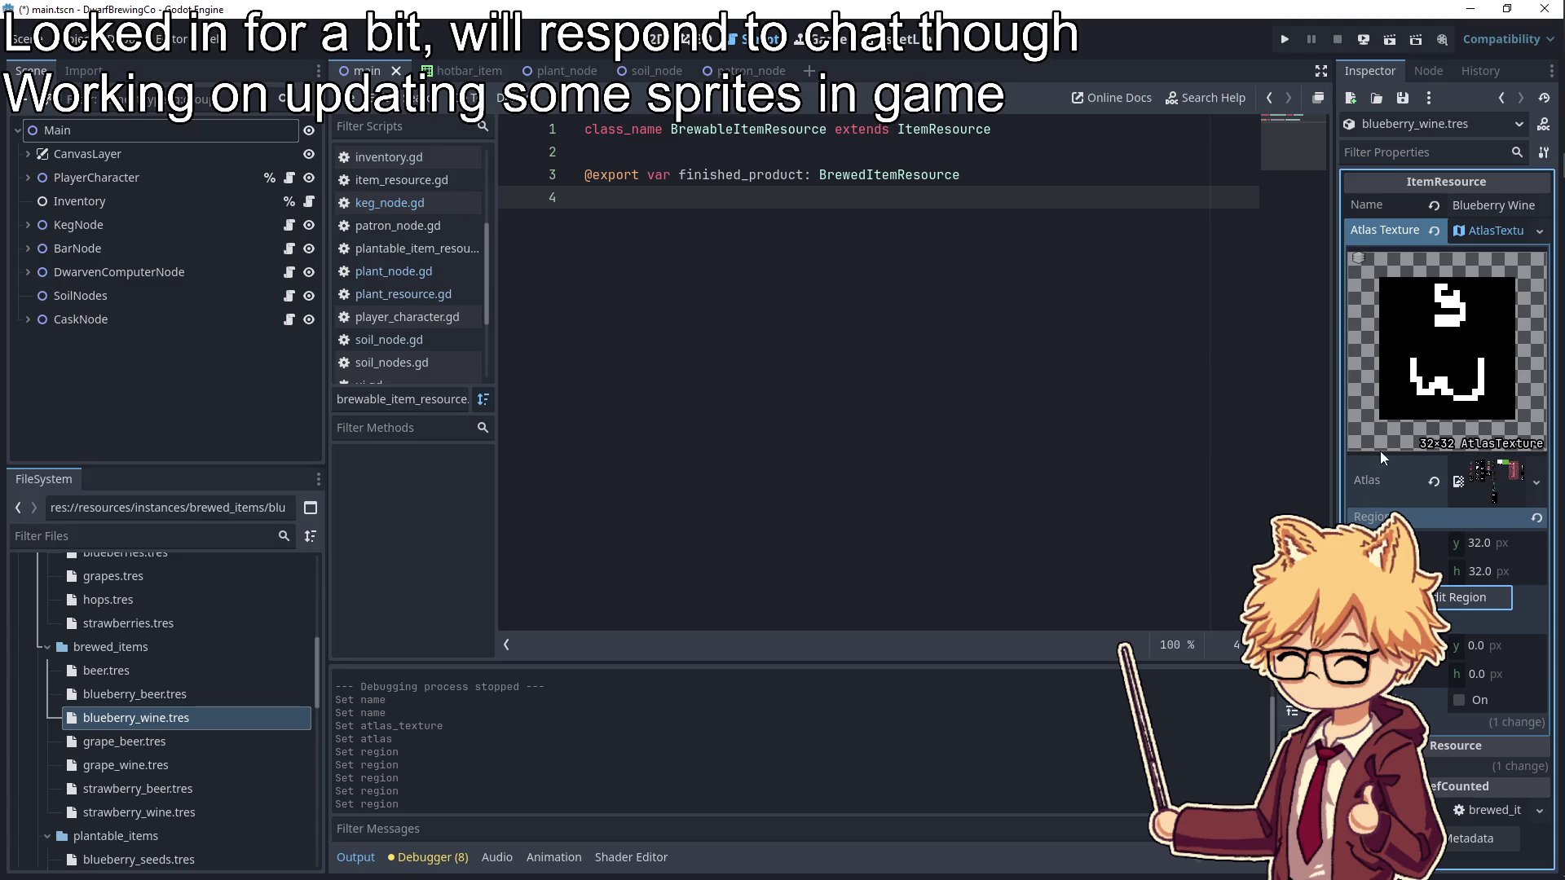
pyautogui.click(1497, 545)
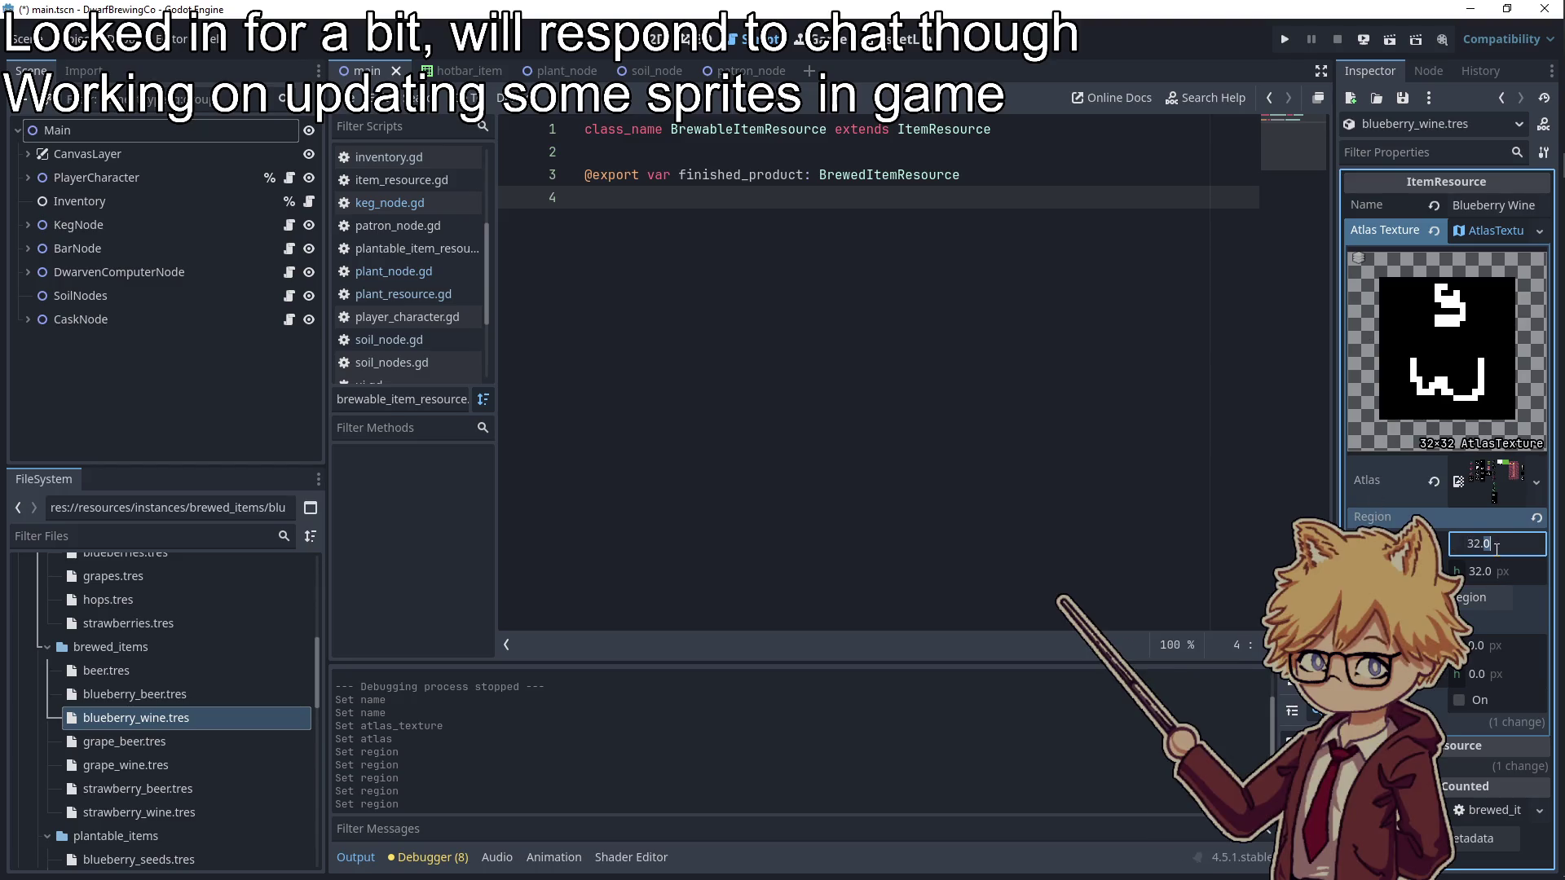
pyautogui.write('64')
pyautogui.press('Tab')
pyautogui.click(1496, 547)
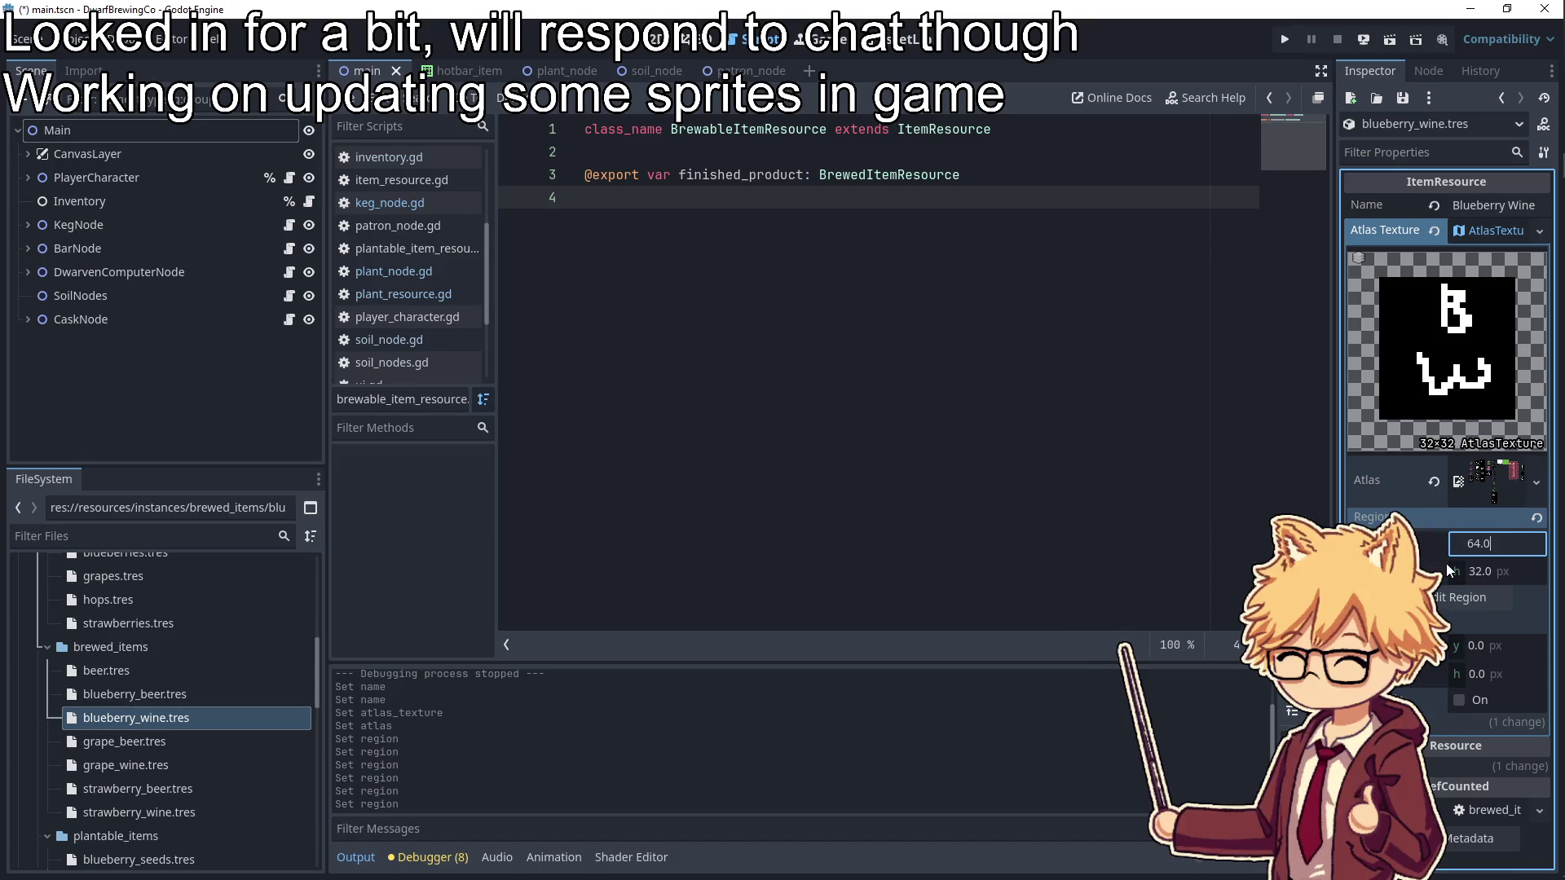
pyautogui.press('Return')
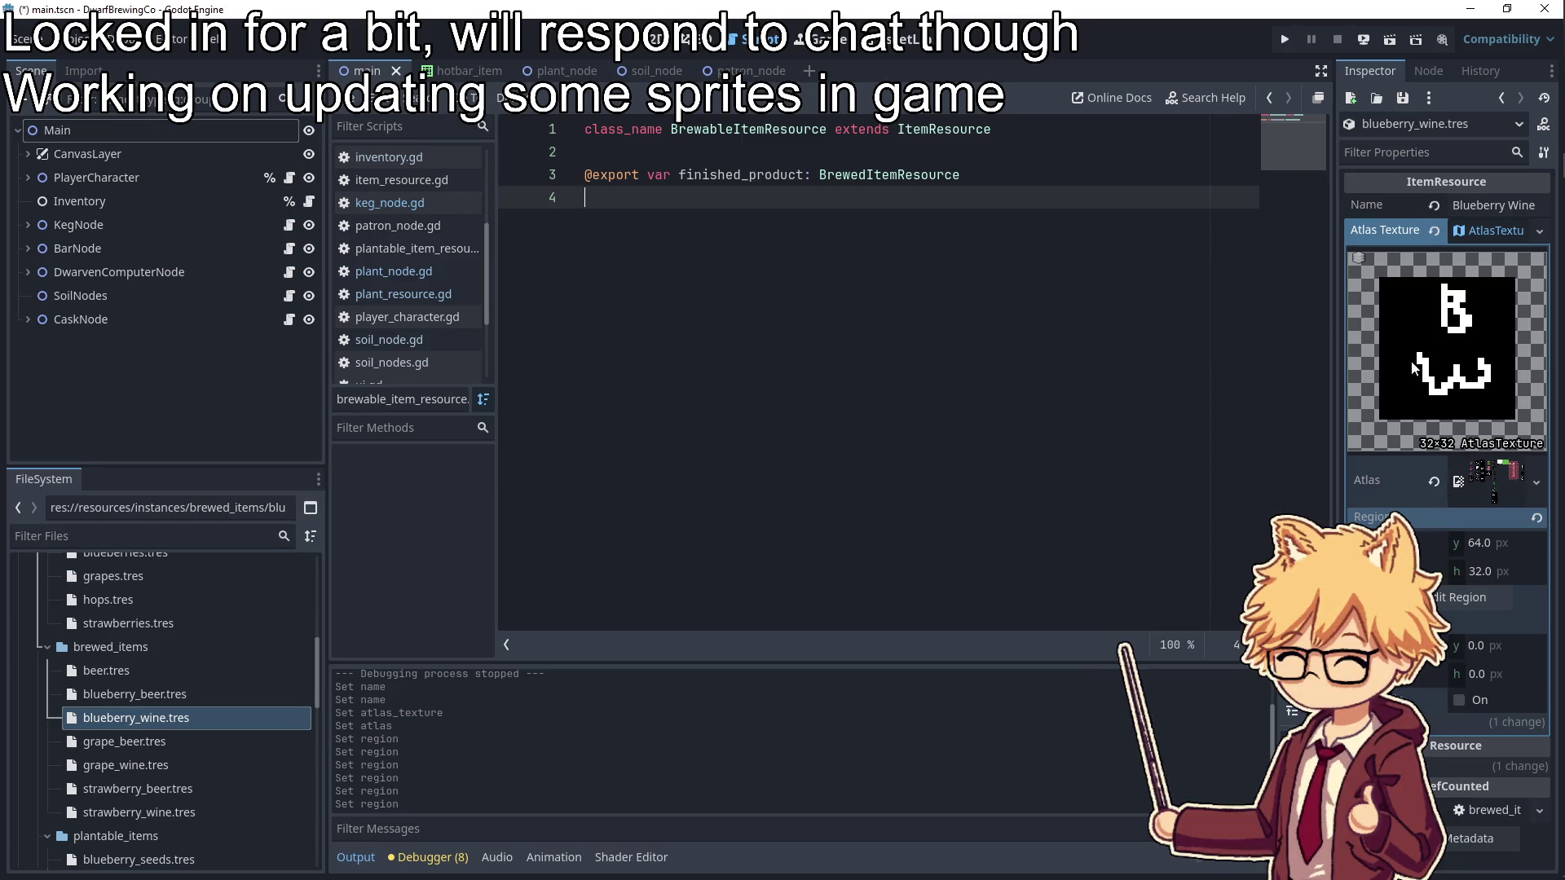
# Give grape_wine.tres a new AtlasTexture using spritesheet.png as its atlas.
pyautogui.click(174, 759)
pyautogui.click(1467, 205)
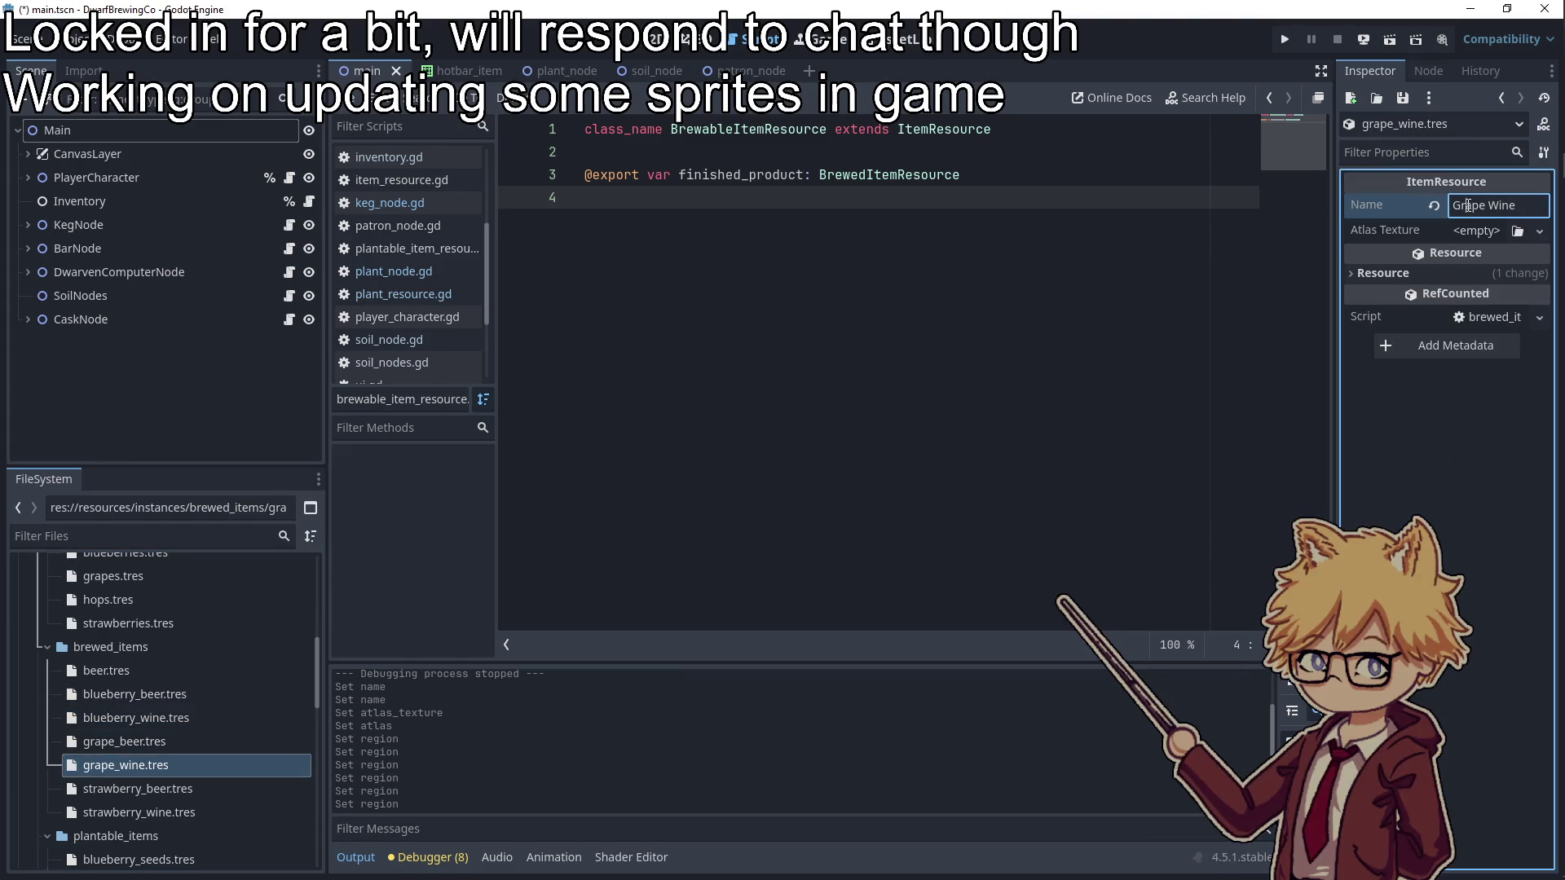
pyautogui.click(1520, 233)
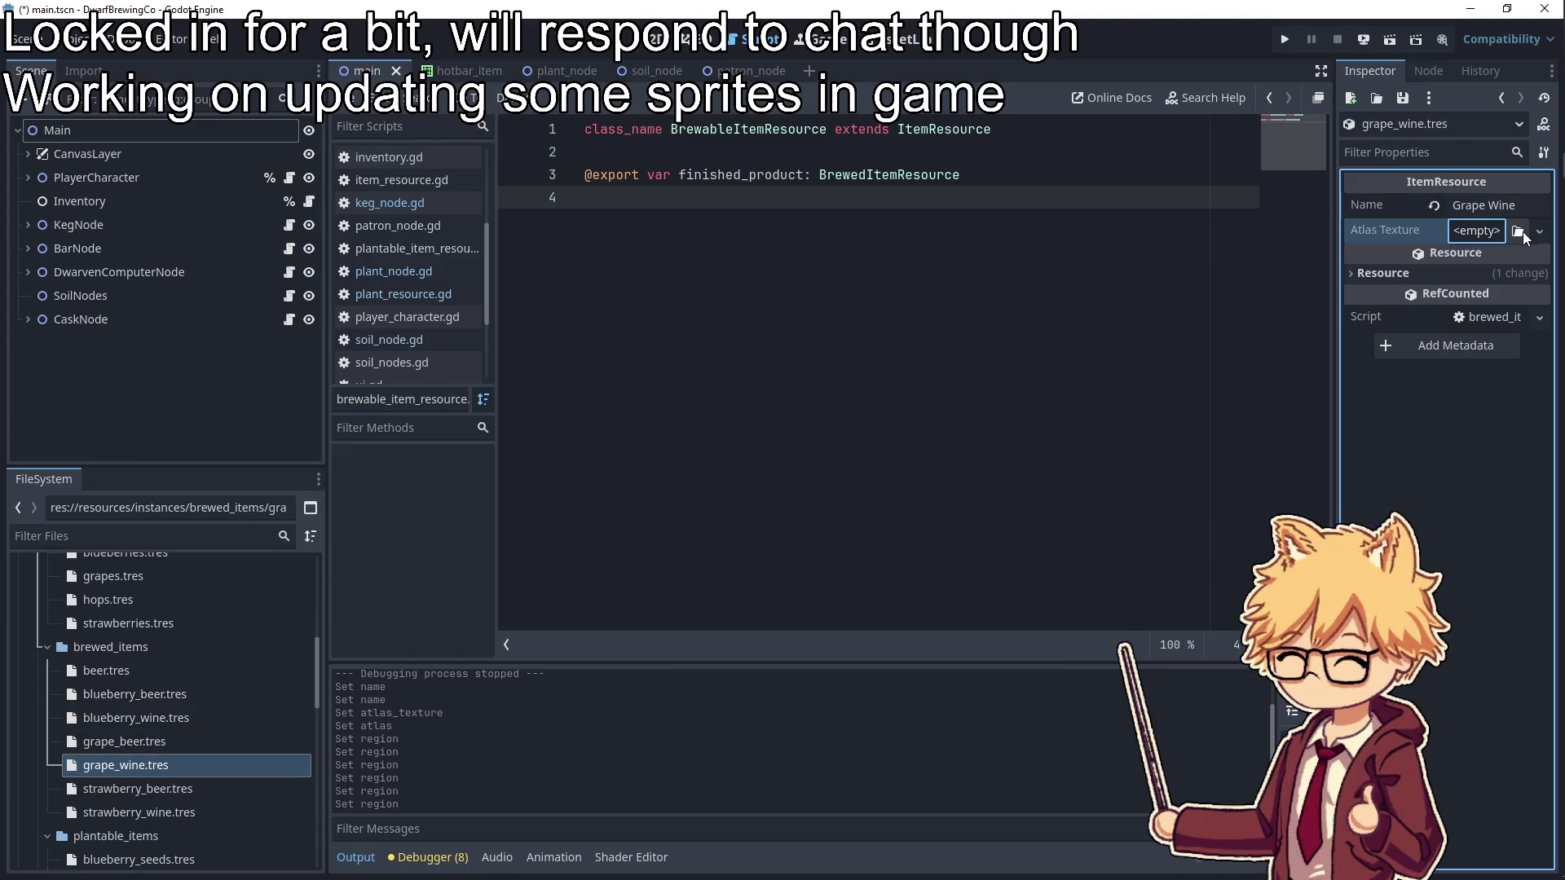
pyautogui.click(1478, 279)
pyautogui.click(1447, 322)
pyautogui.click(1432, 875)
pyautogui.doubleClick(536, 255)
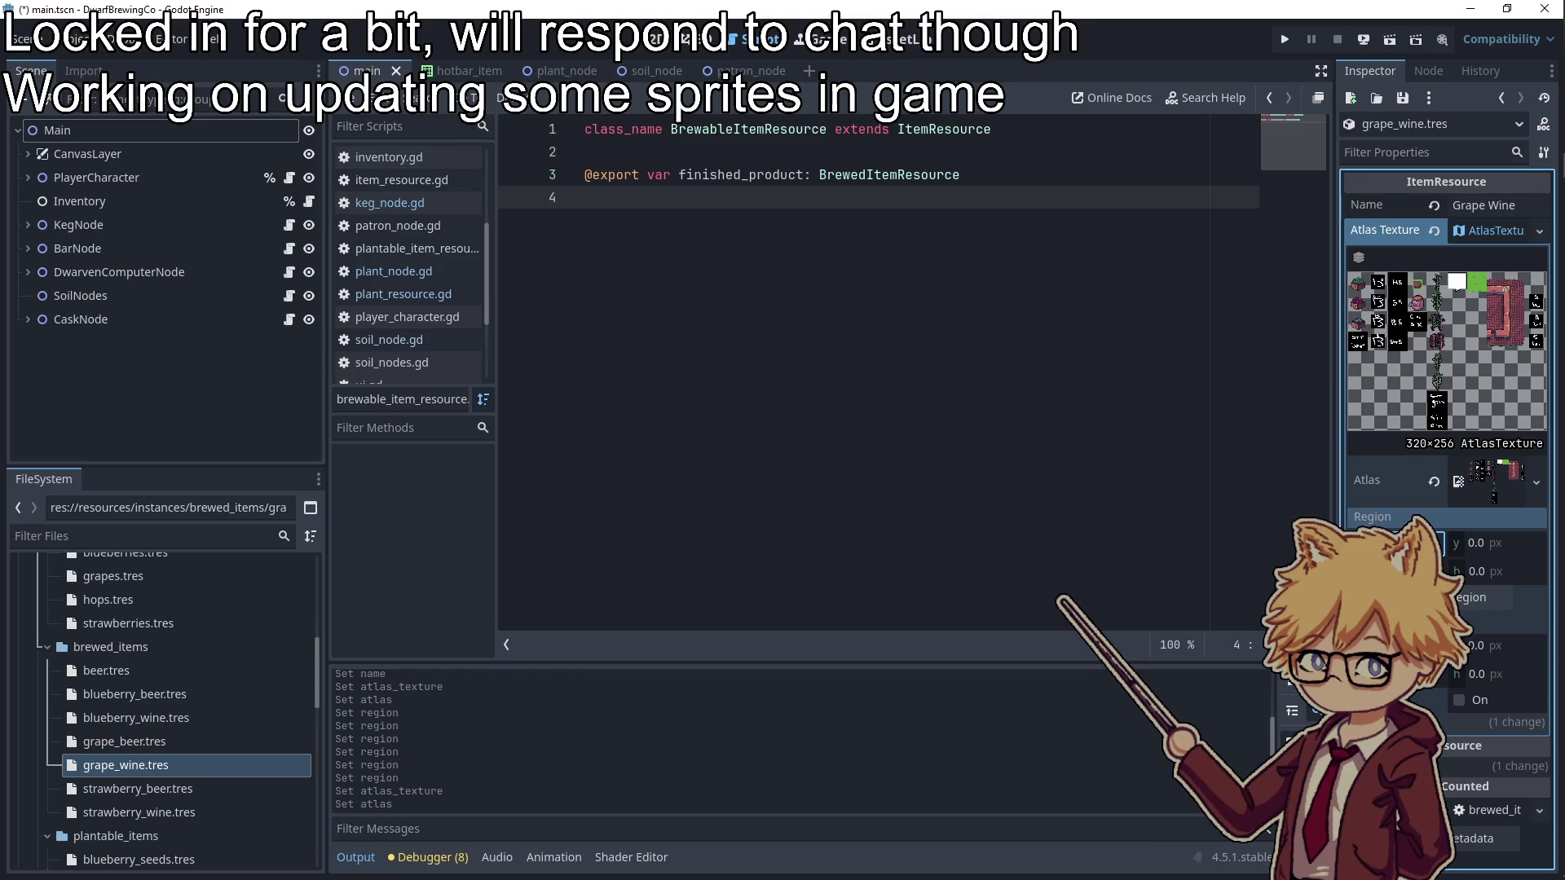
# Crop the atlas region to y 32 with height 32, and save.
pyautogui.press('Tab')
pyautogui.hotkey('shift', 'Tab')
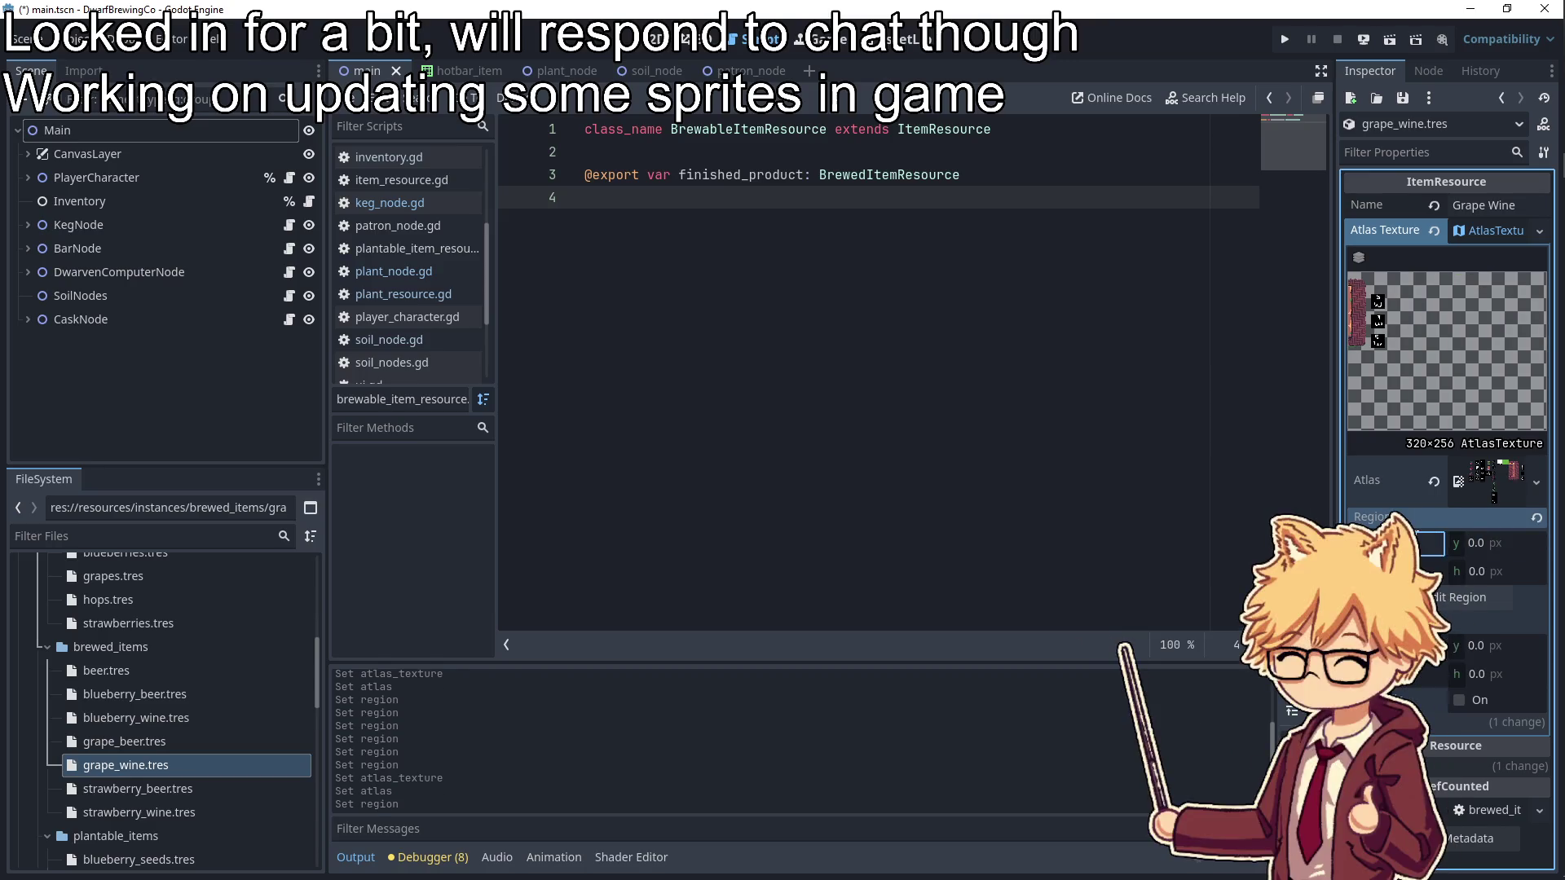
pyautogui.press('Tab')
pyautogui.write('32')
pyautogui.press('Tab')
pyautogui.write('3')
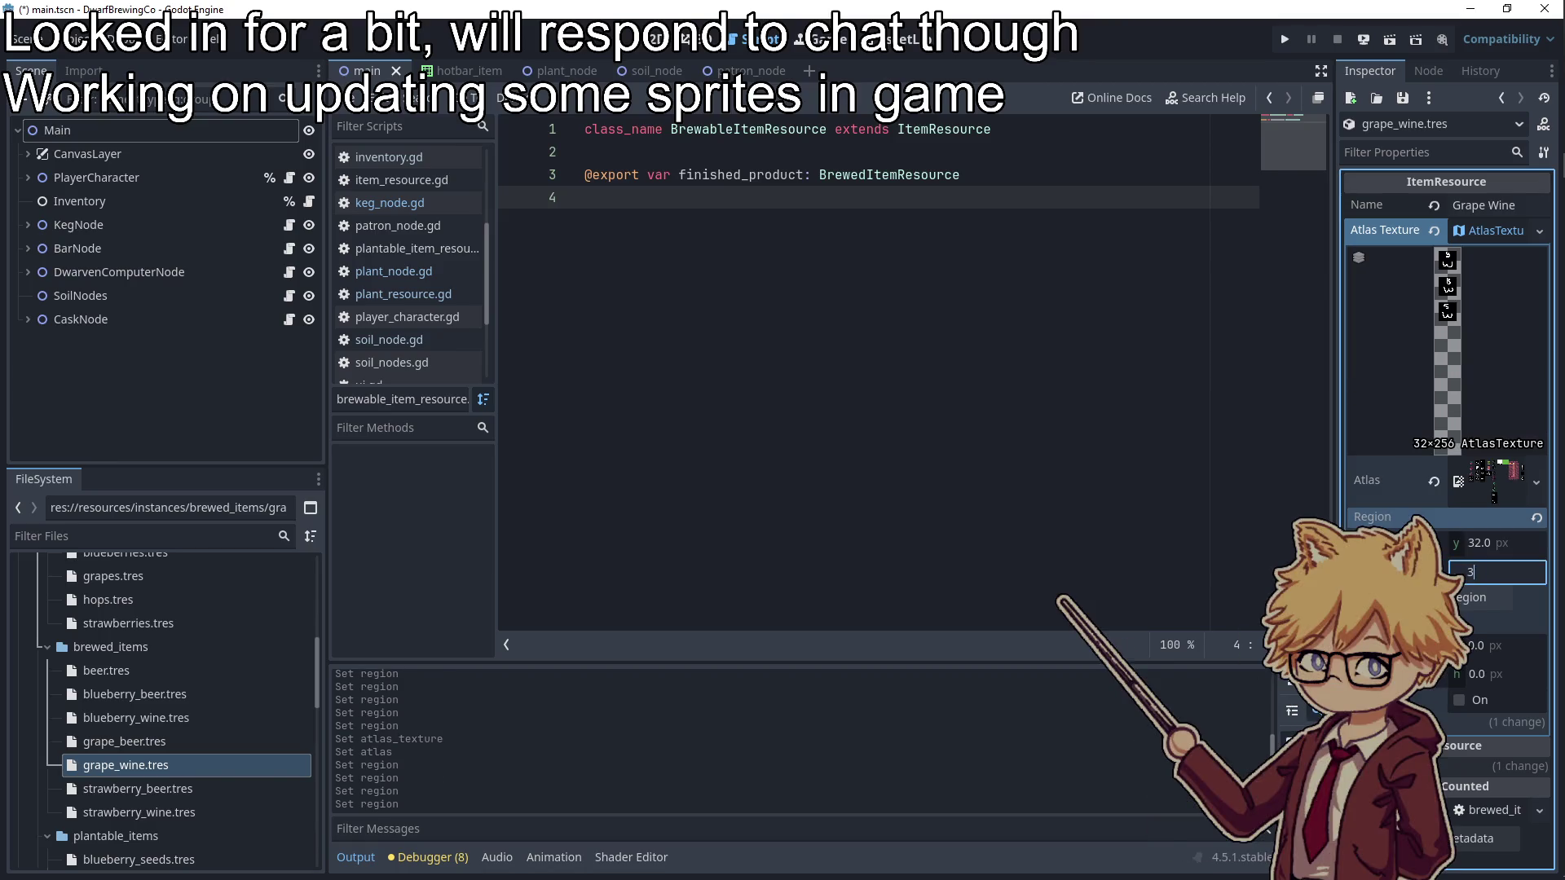
pyautogui.write('2')
pyautogui.press('Return')
pyautogui.hotkey('ctrl', 's')
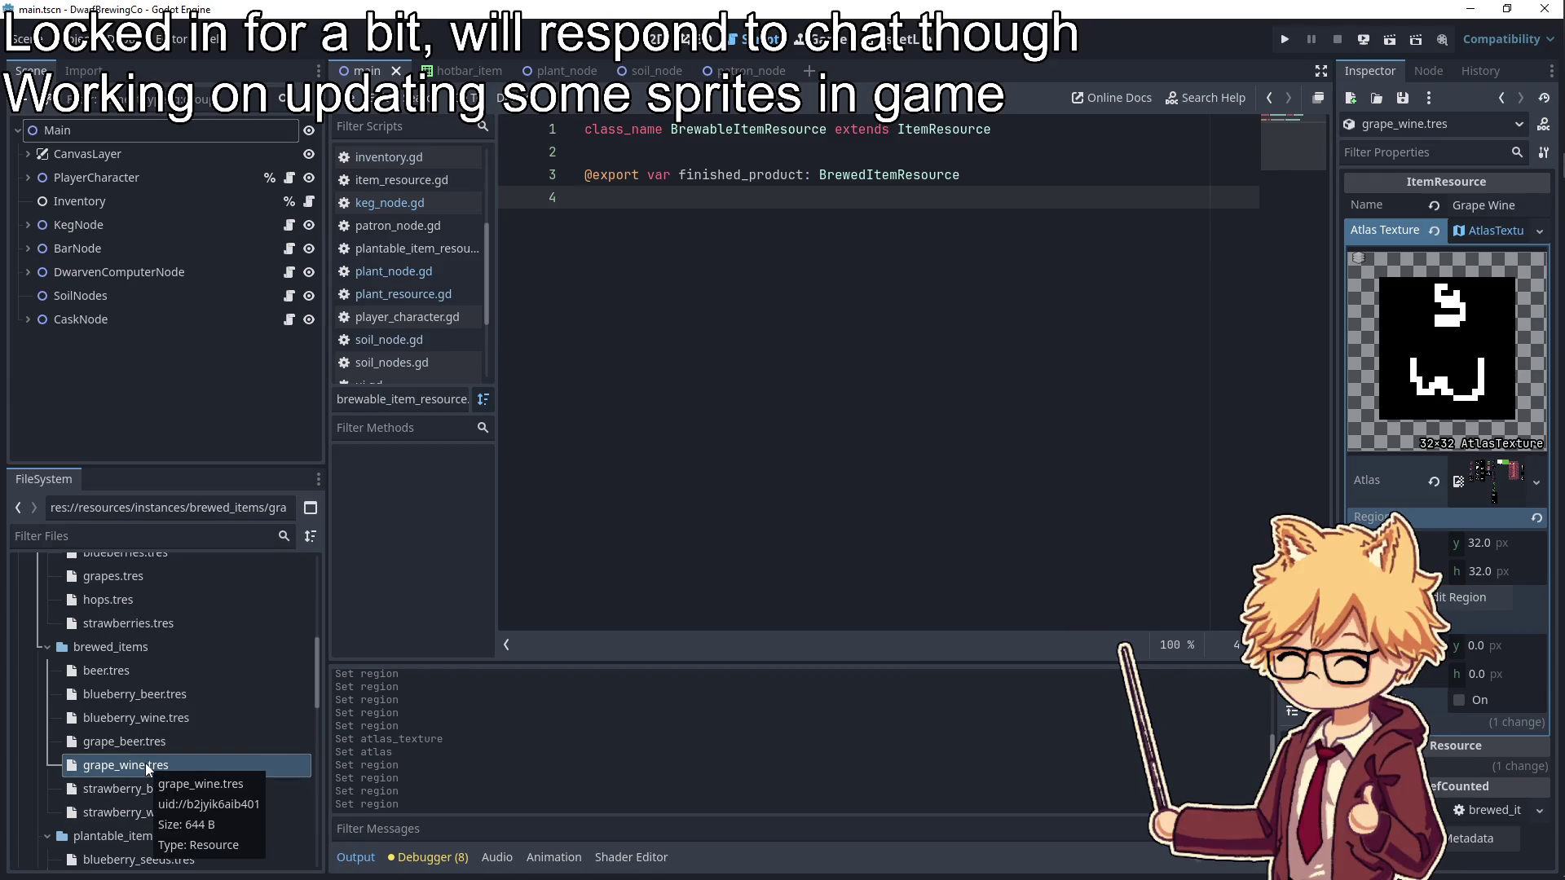
pyautogui.click(140, 813)
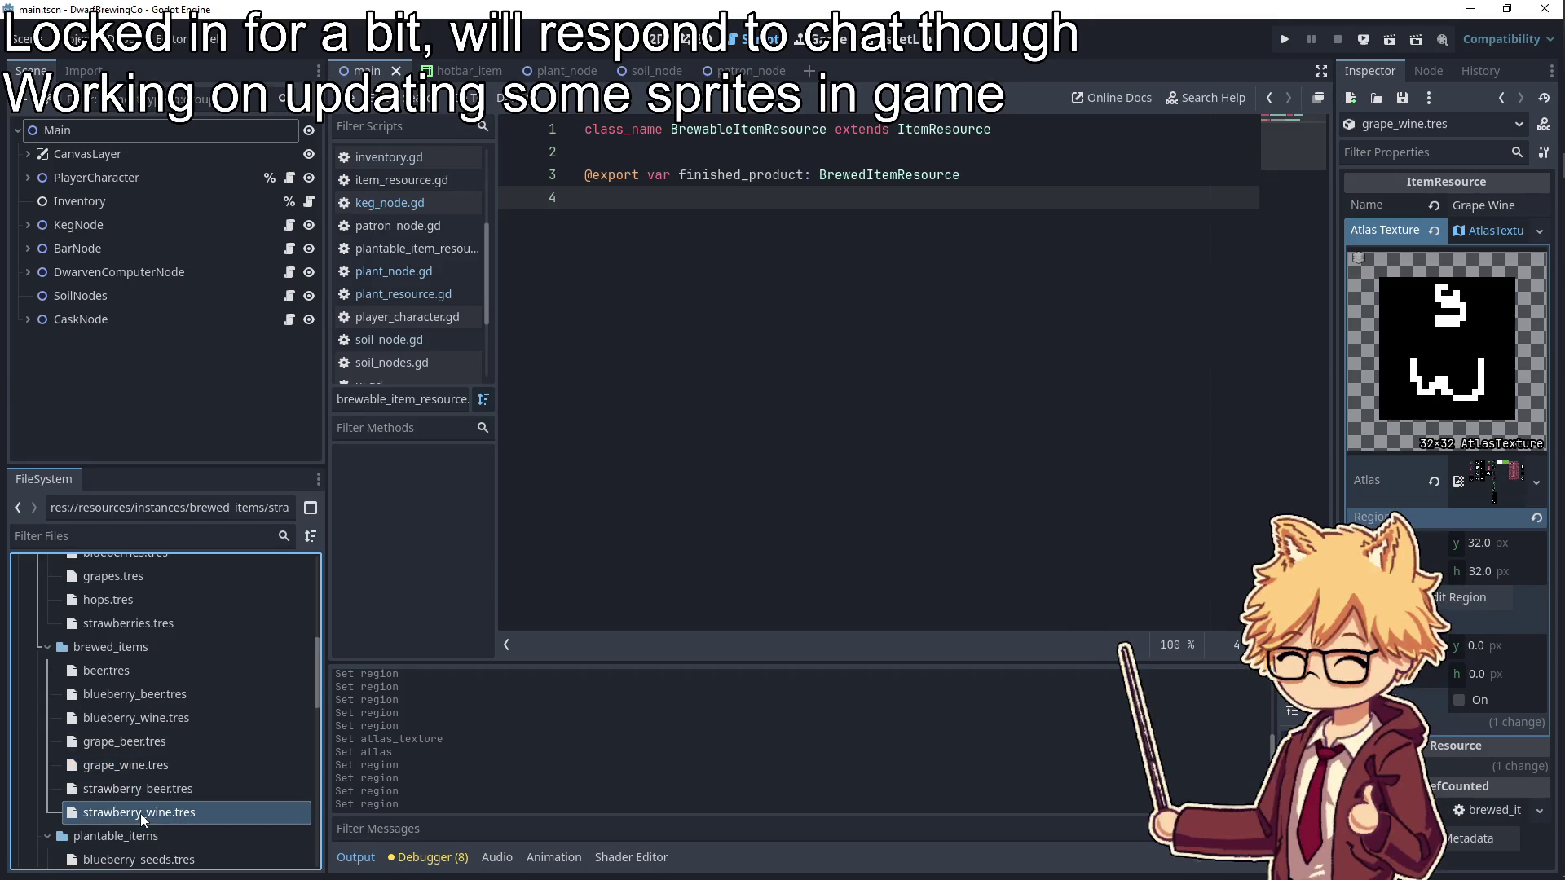
# Name strawberry_wine 'Strawberry Wine' and add an AtlasTexture from spritesheet.png.
pyautogui.click(1483, 206)
pyautogui.write('Strawberry Wine')
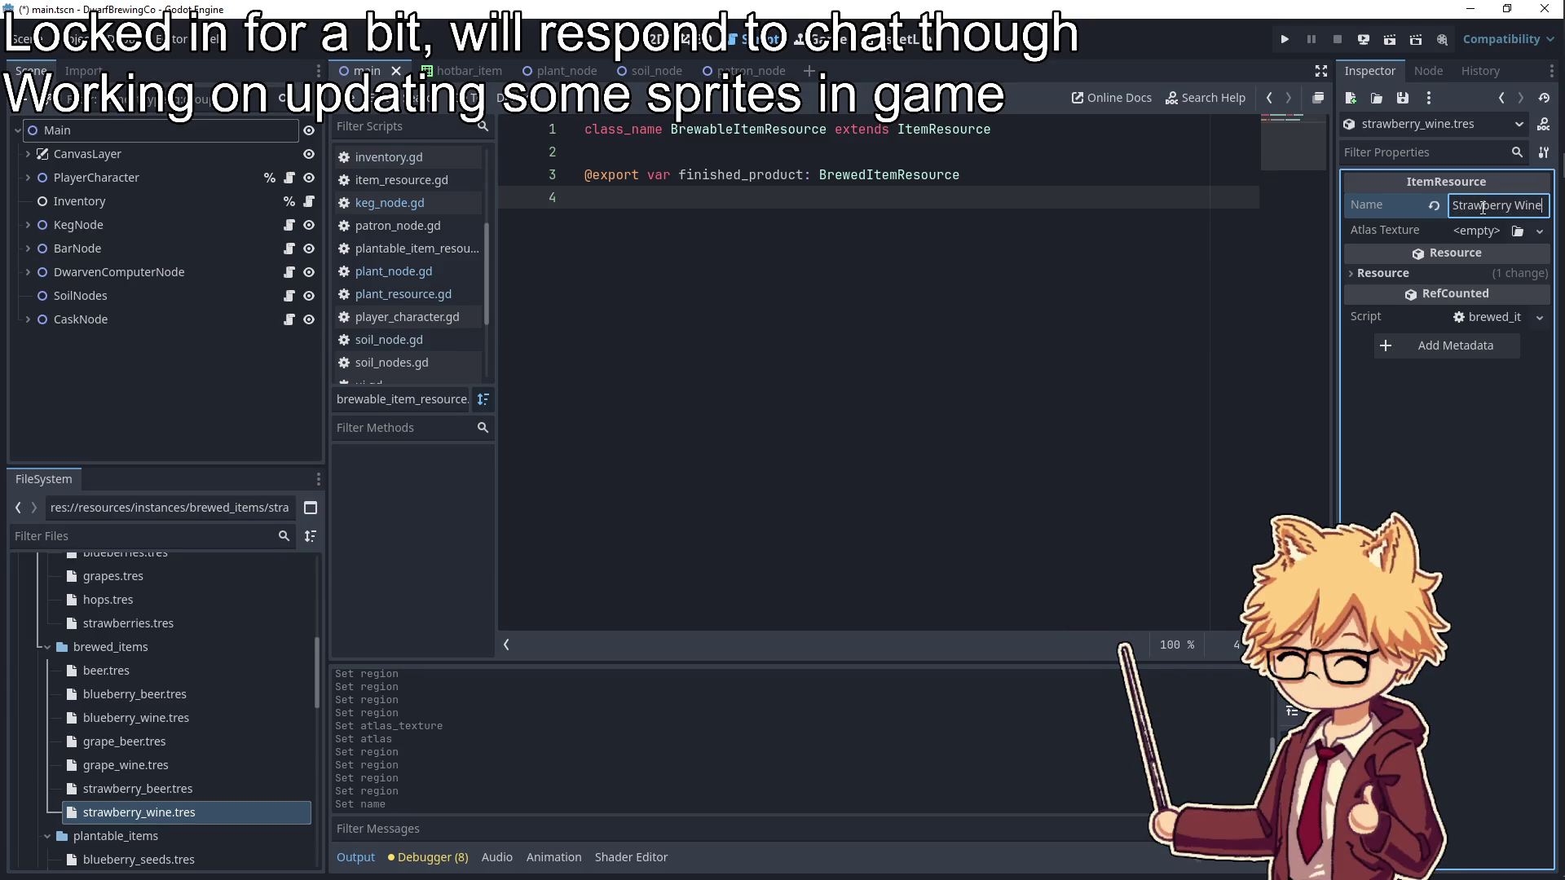
pyautogui.press('Tab')
pyautogui.click(1475, 240)
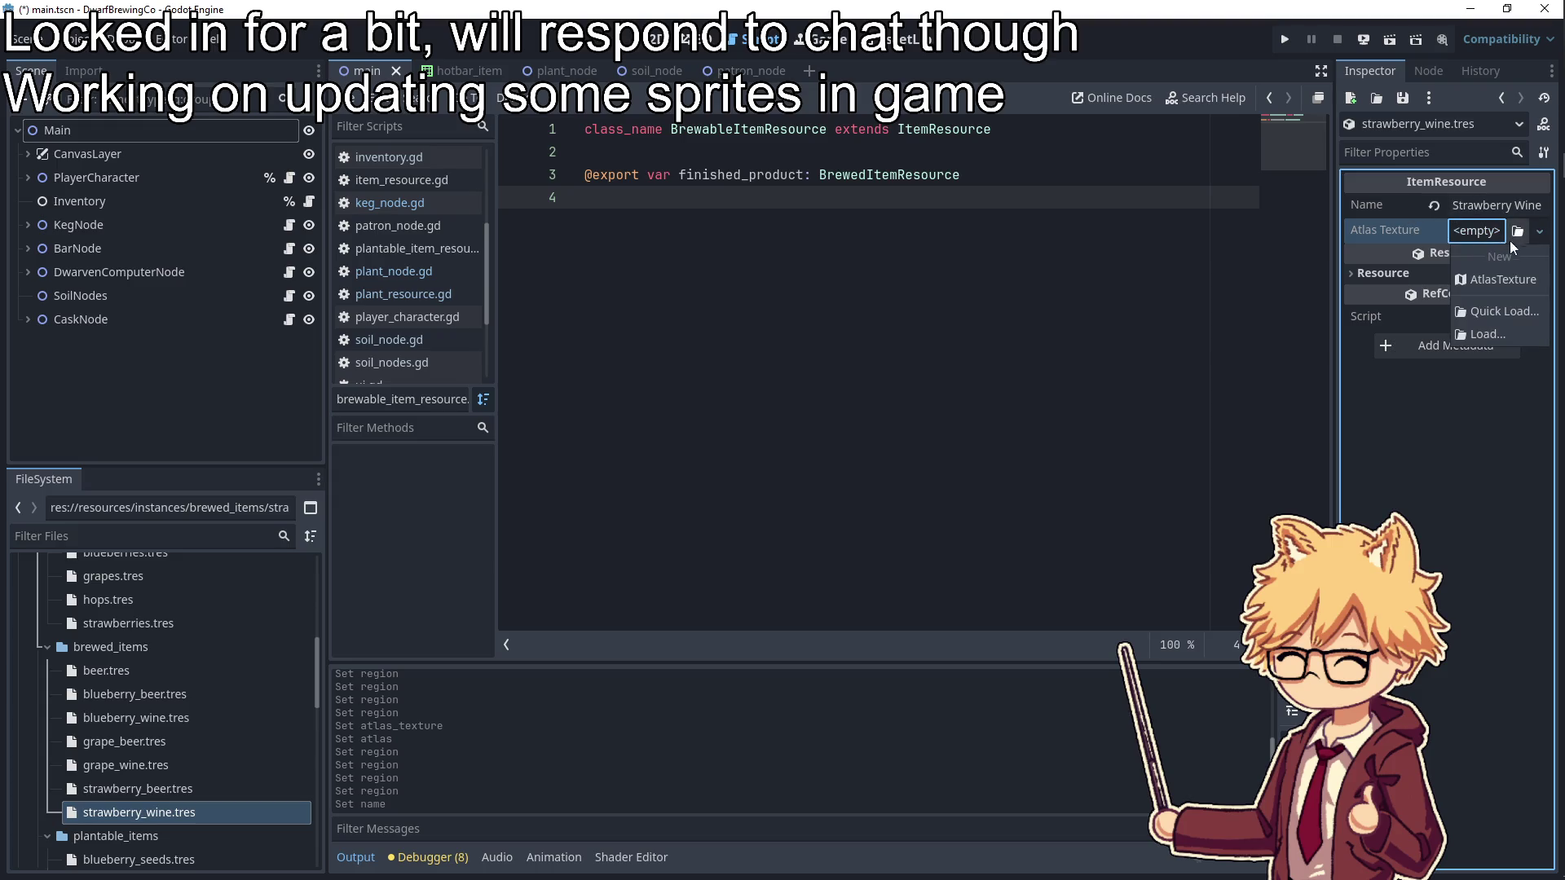
pyautogui.click(1487, 283)
pyautogui.click(1495, 231)
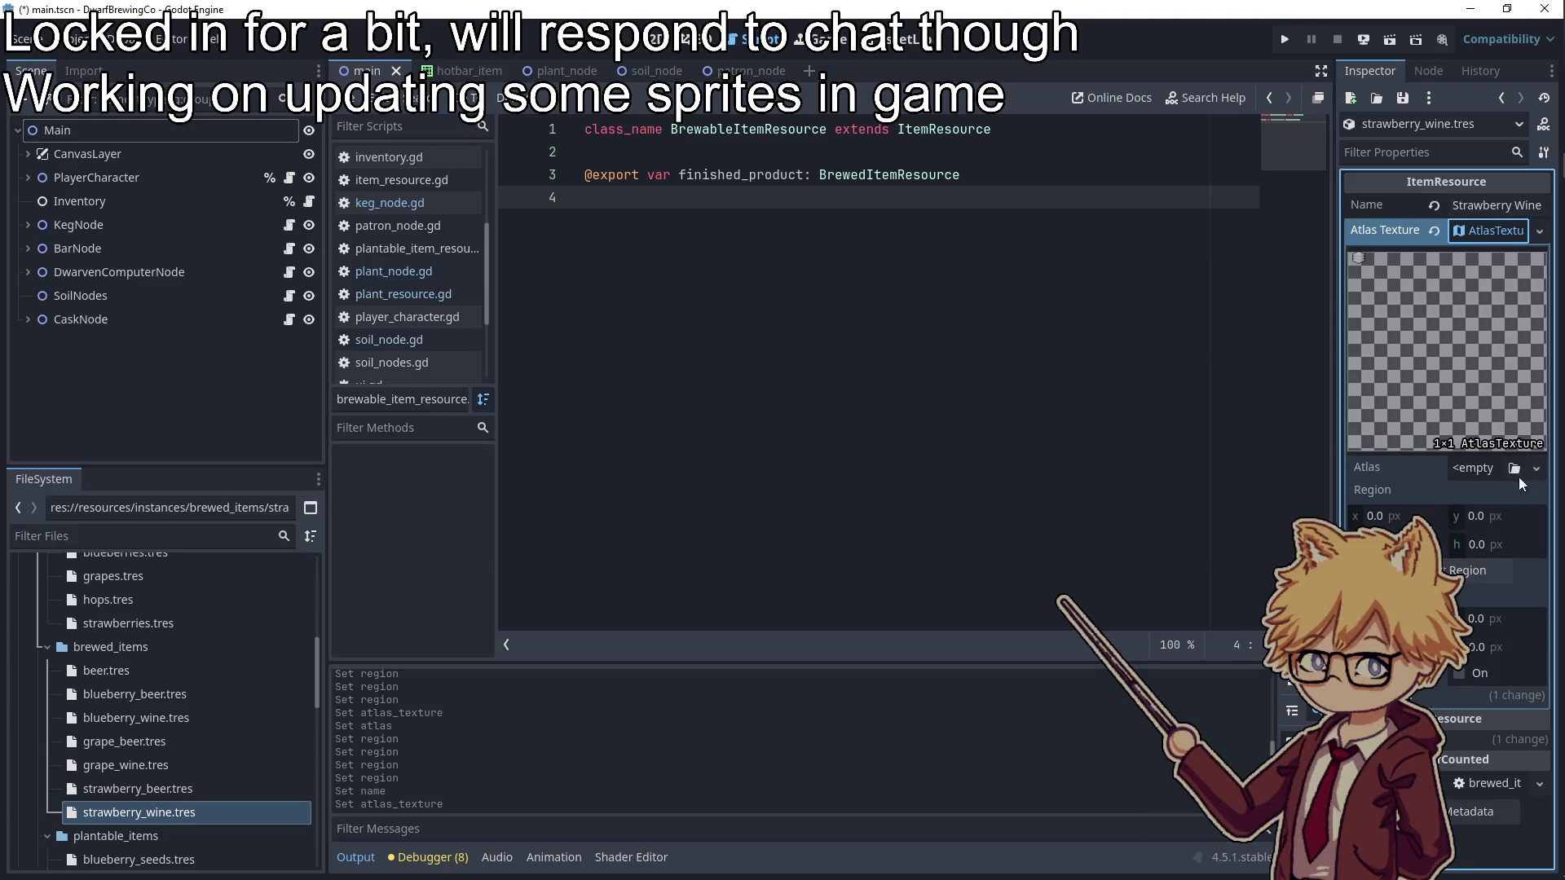
pyautogui.click(1514, 468)
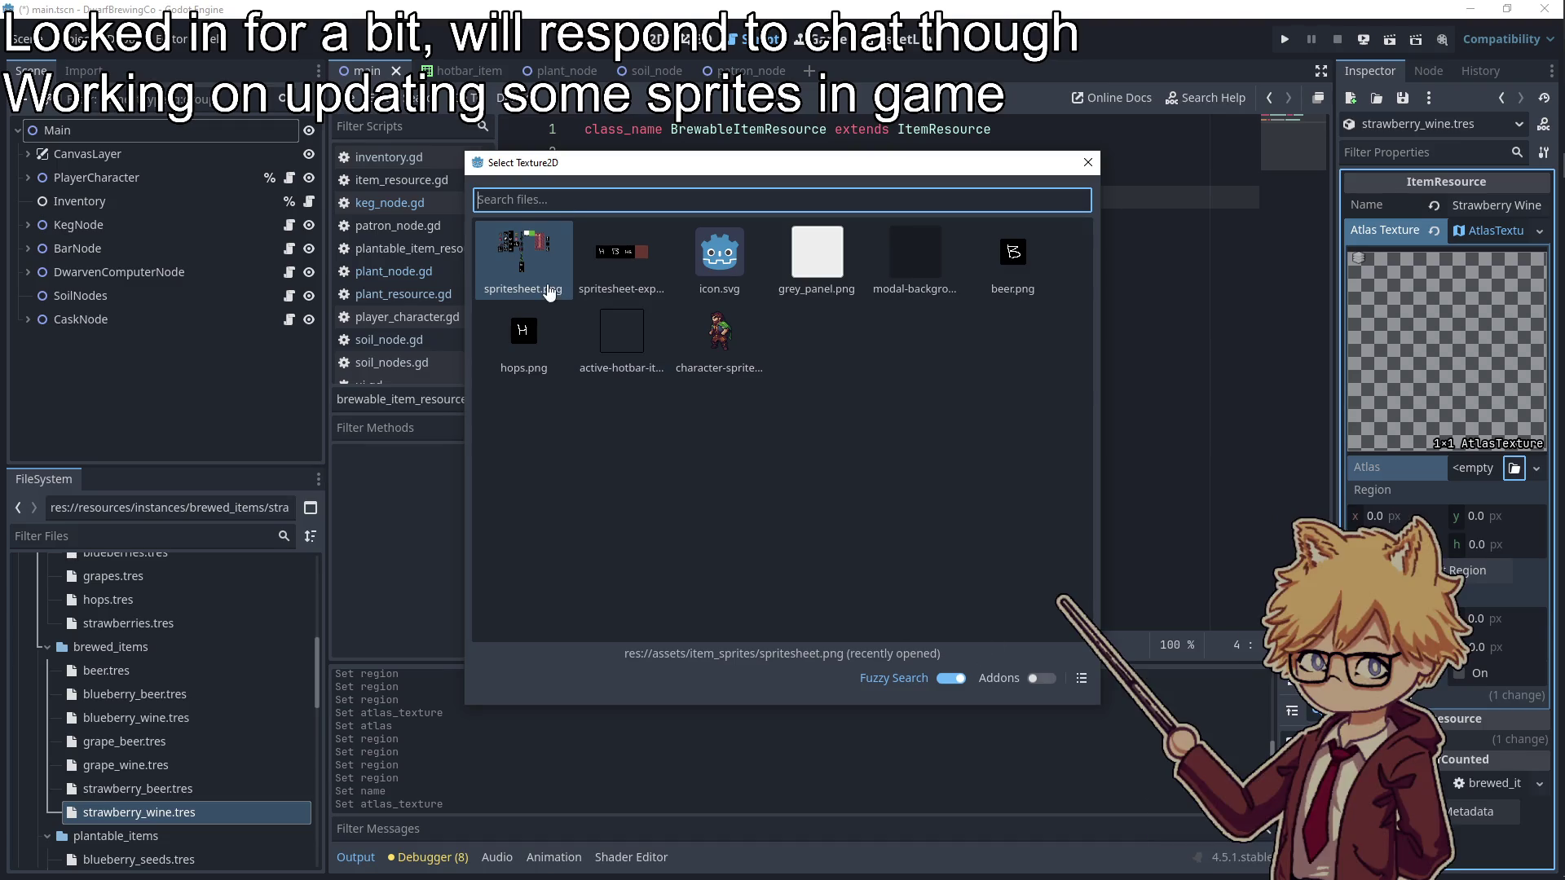
pyautogui.doubleClick(546, 286)
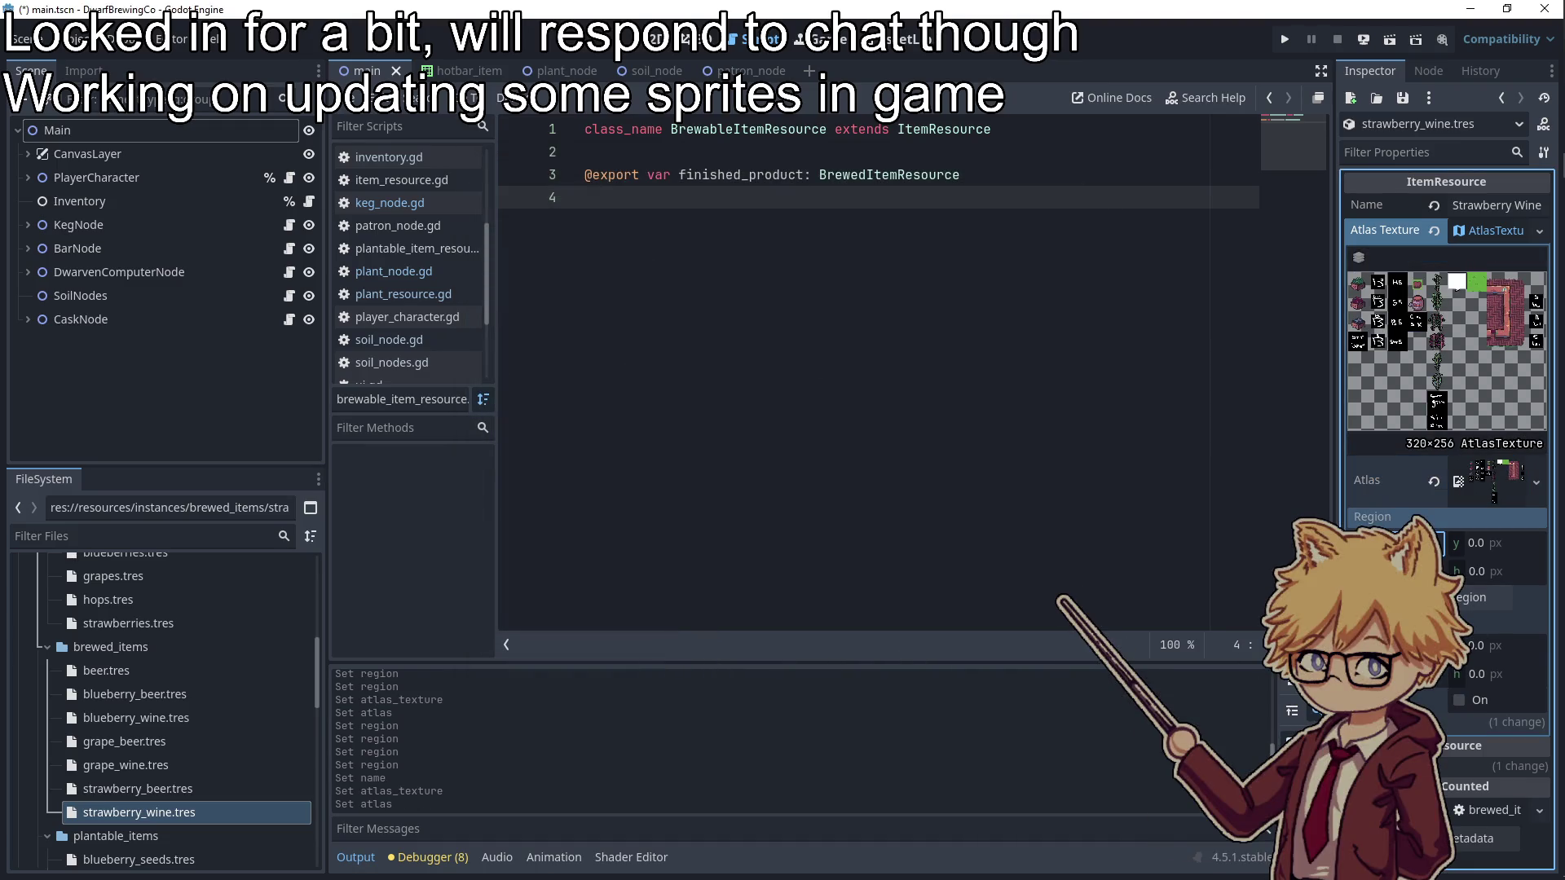
# Set the atlas region y to 96 and save.
pyautogui.press('Tab')
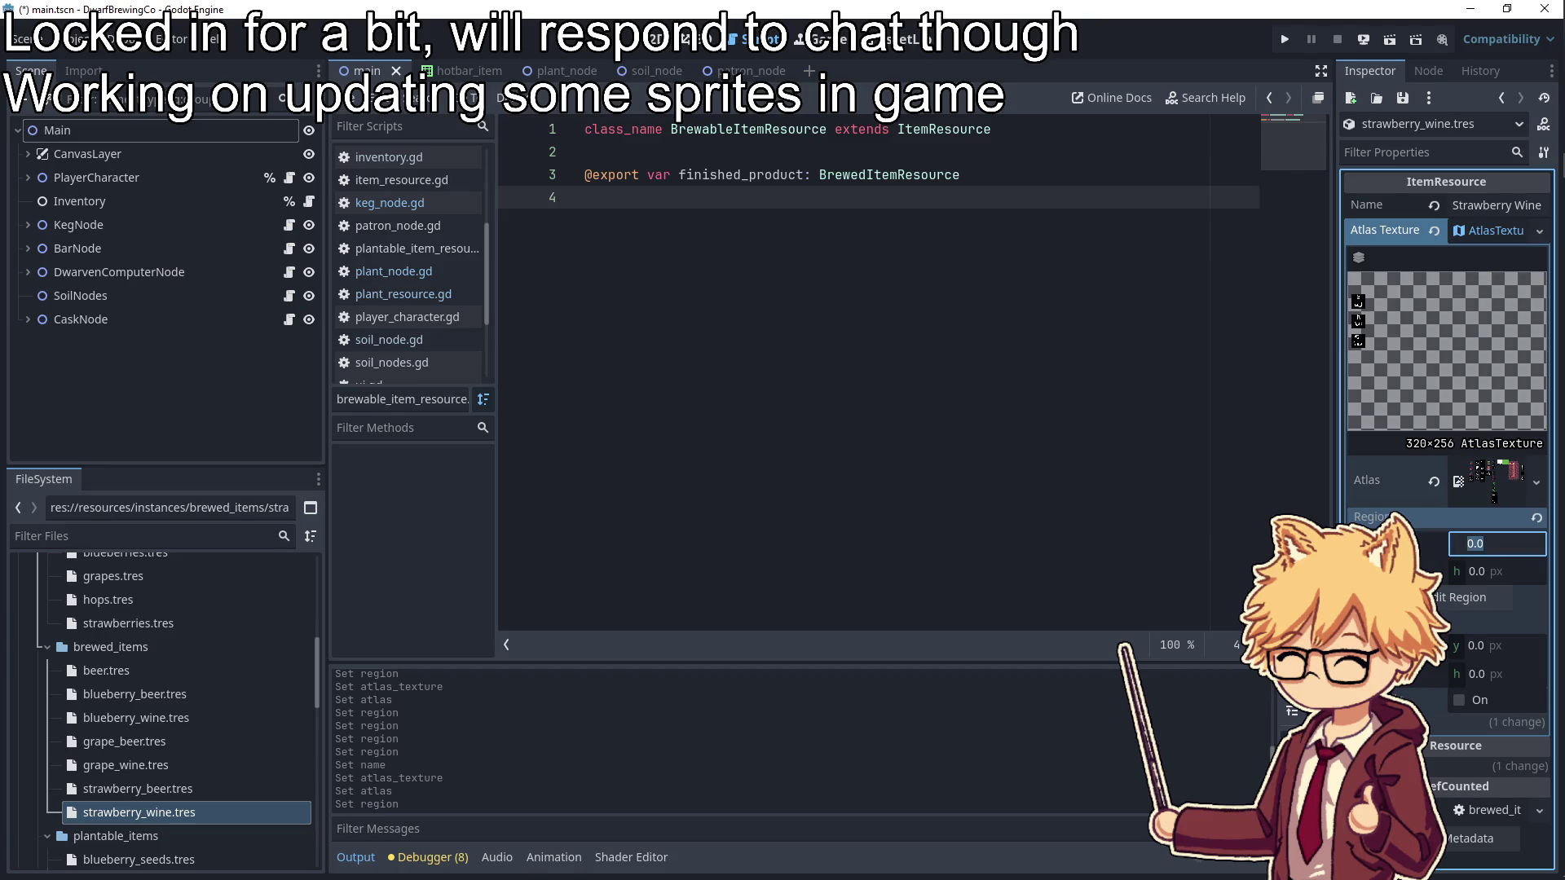
pyautogui.write('64')
pyautogui.press('Tab')
pyautogui.click(1488, 544)
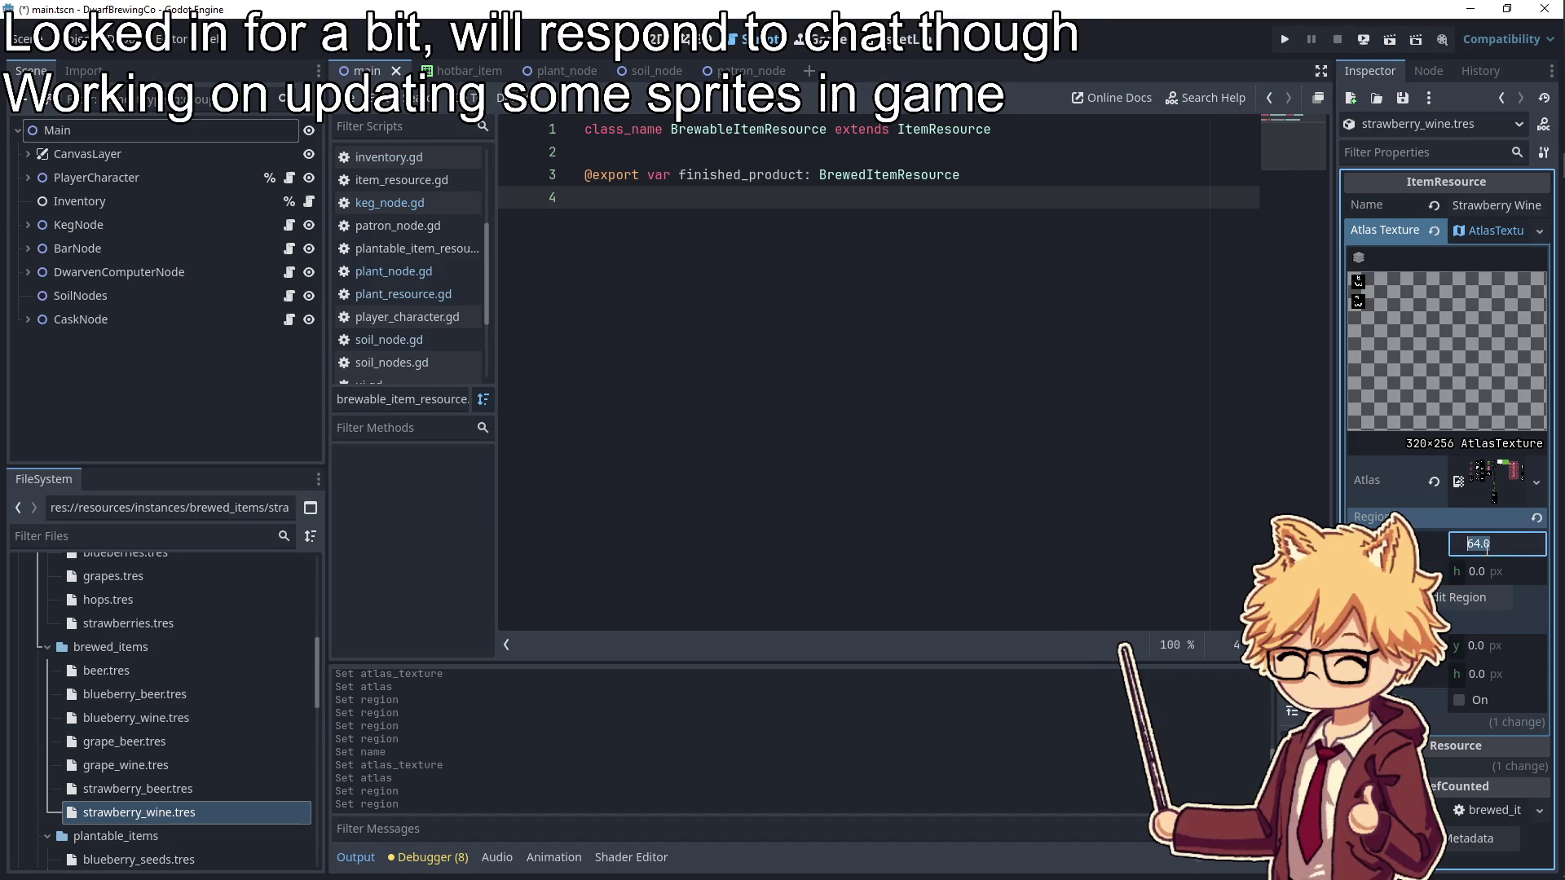
pyautogui.write('96')
pyautogui.press('Tab')
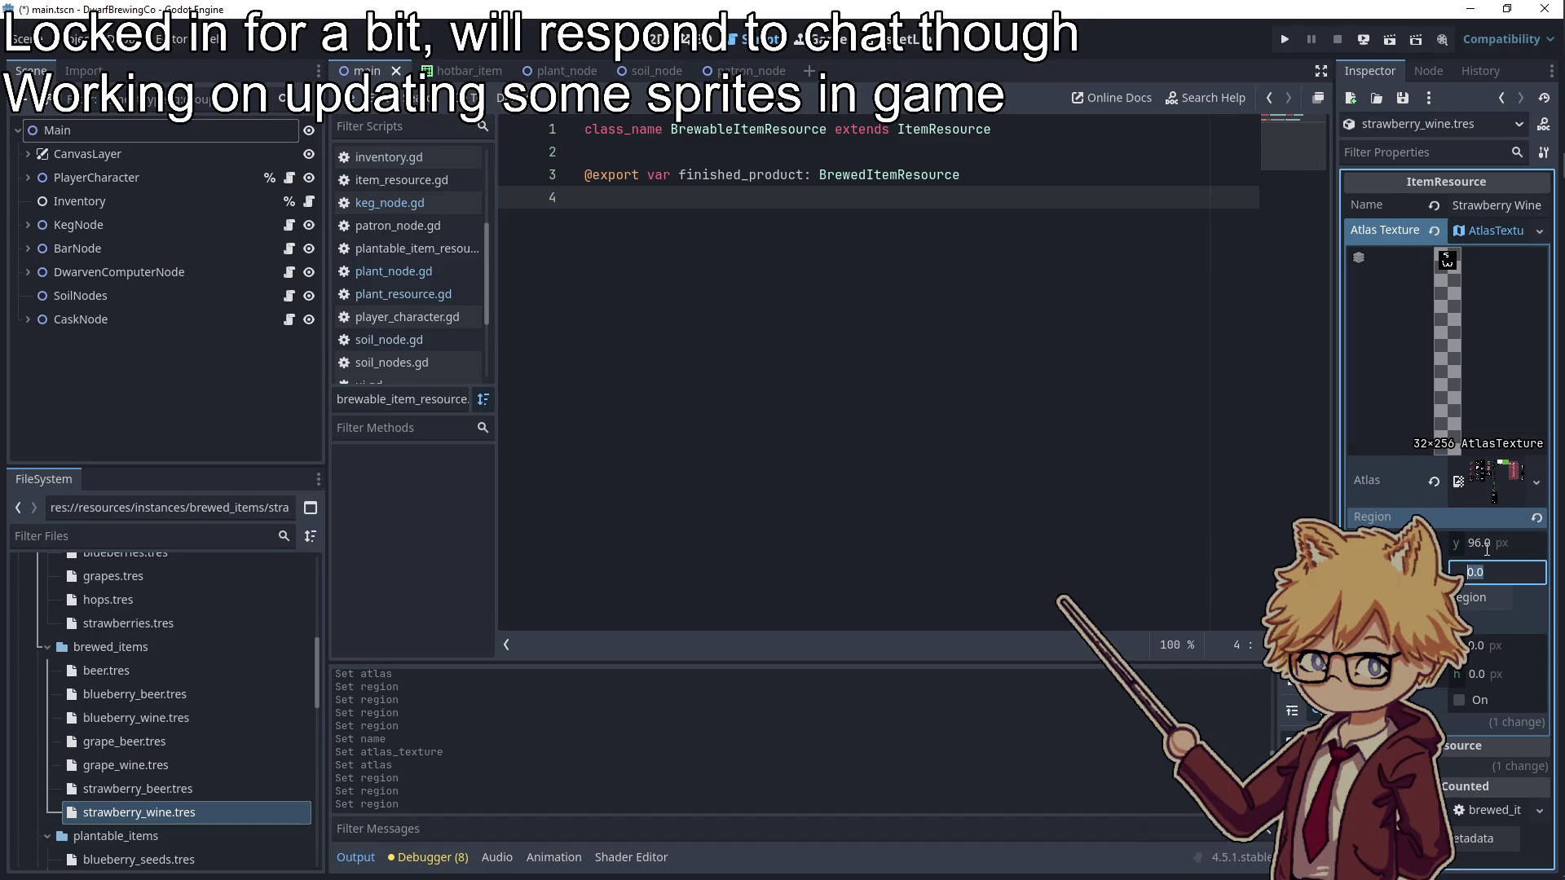
pyautogui.hotkey('ctrl', 's')
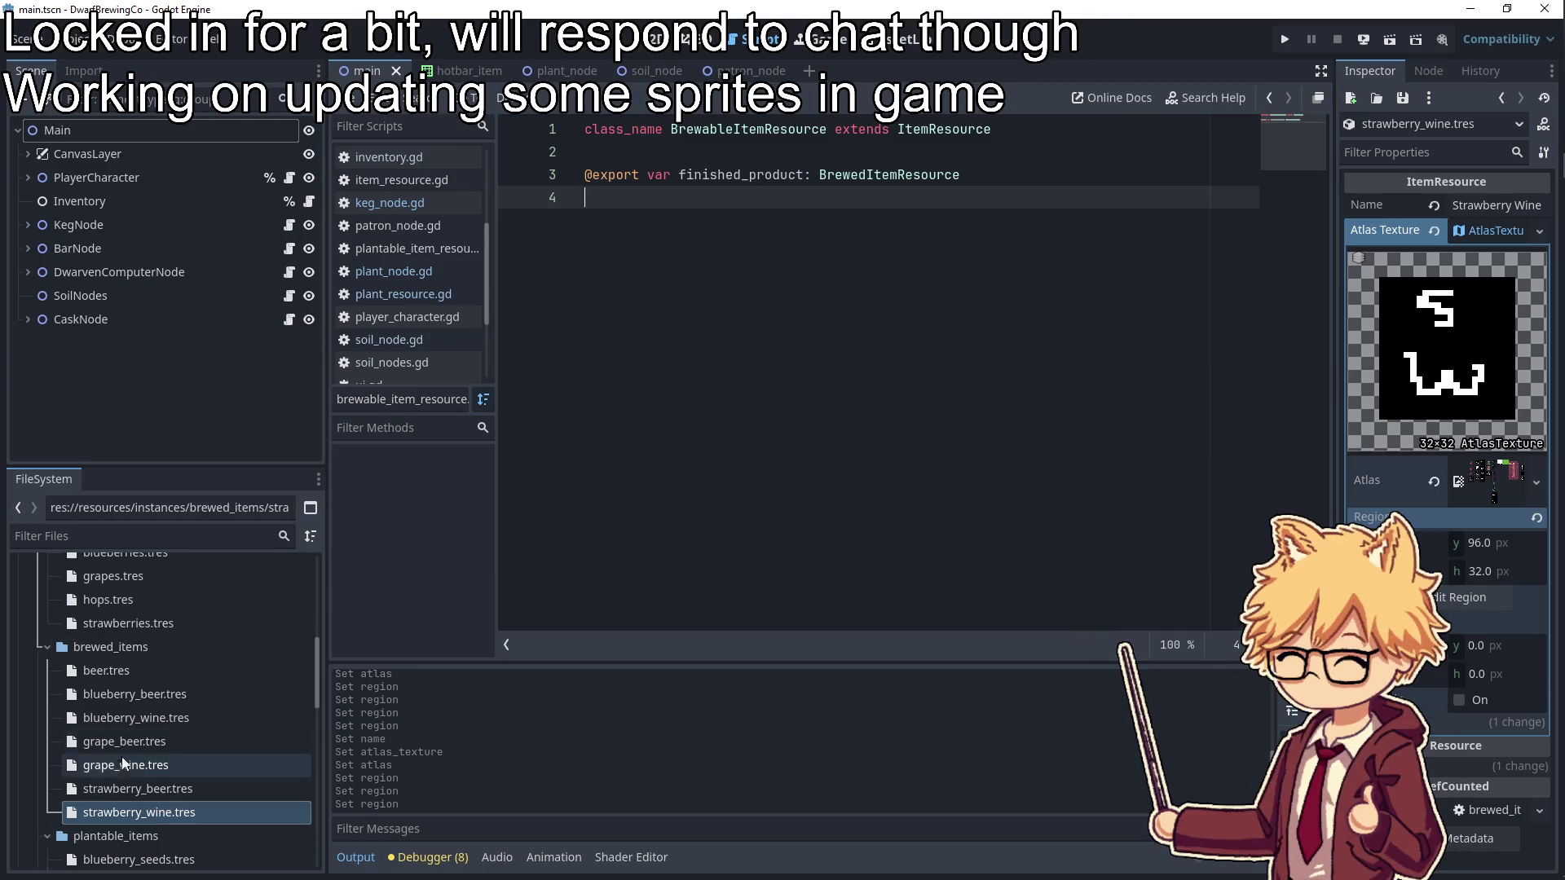
# Set the blueberries item's finished product to the blueberry brew.
pyautogui.scroll(3, 187, 662)
pyautogui.scroll(2, 184, 658)
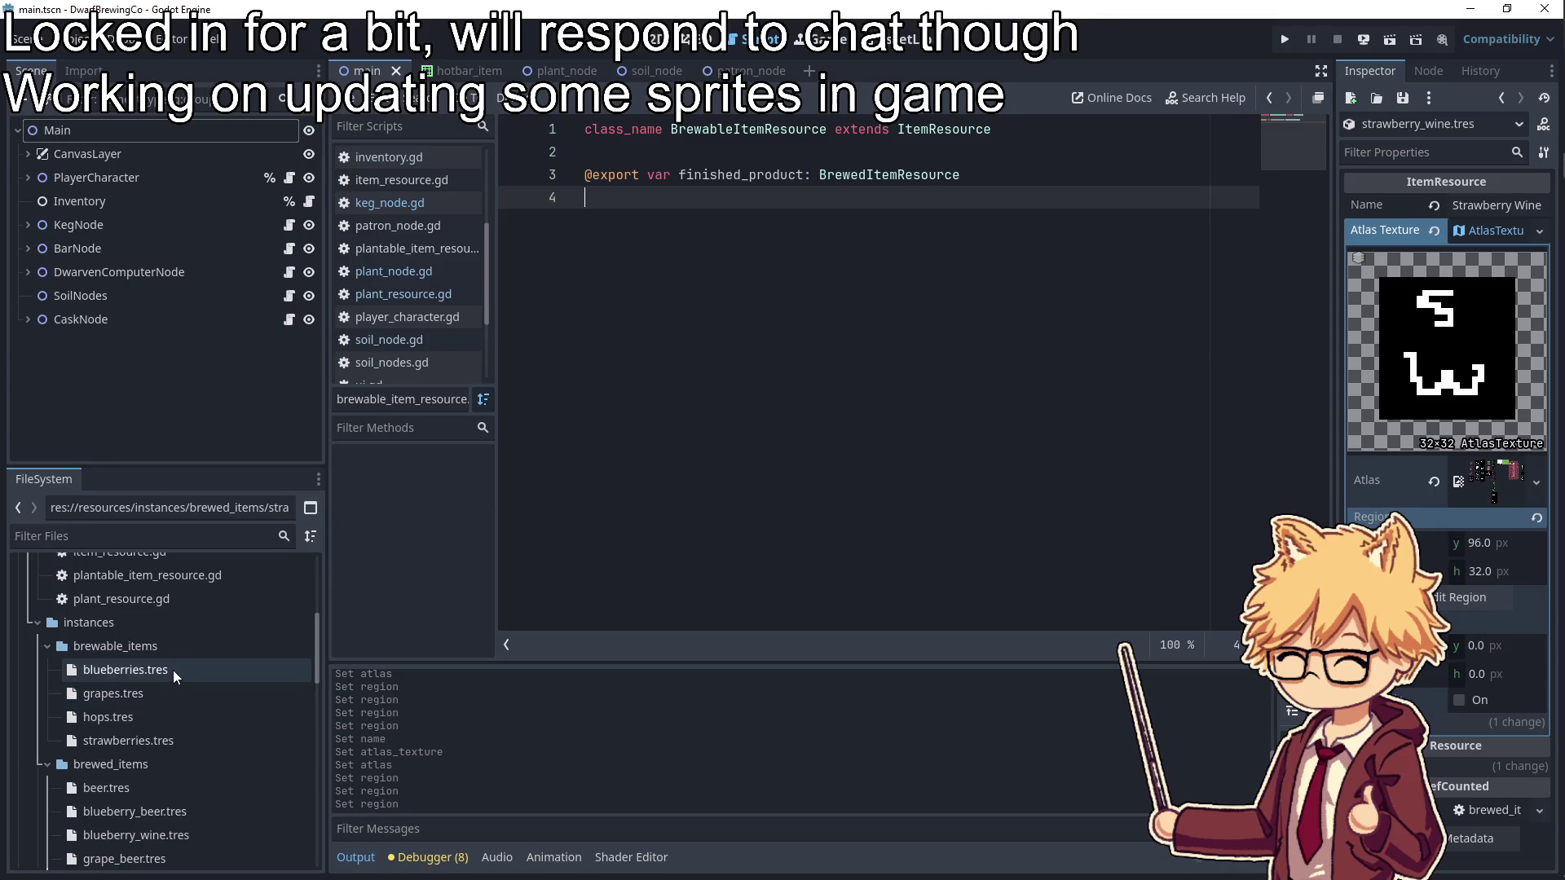
pyautogui.click(169, 672)
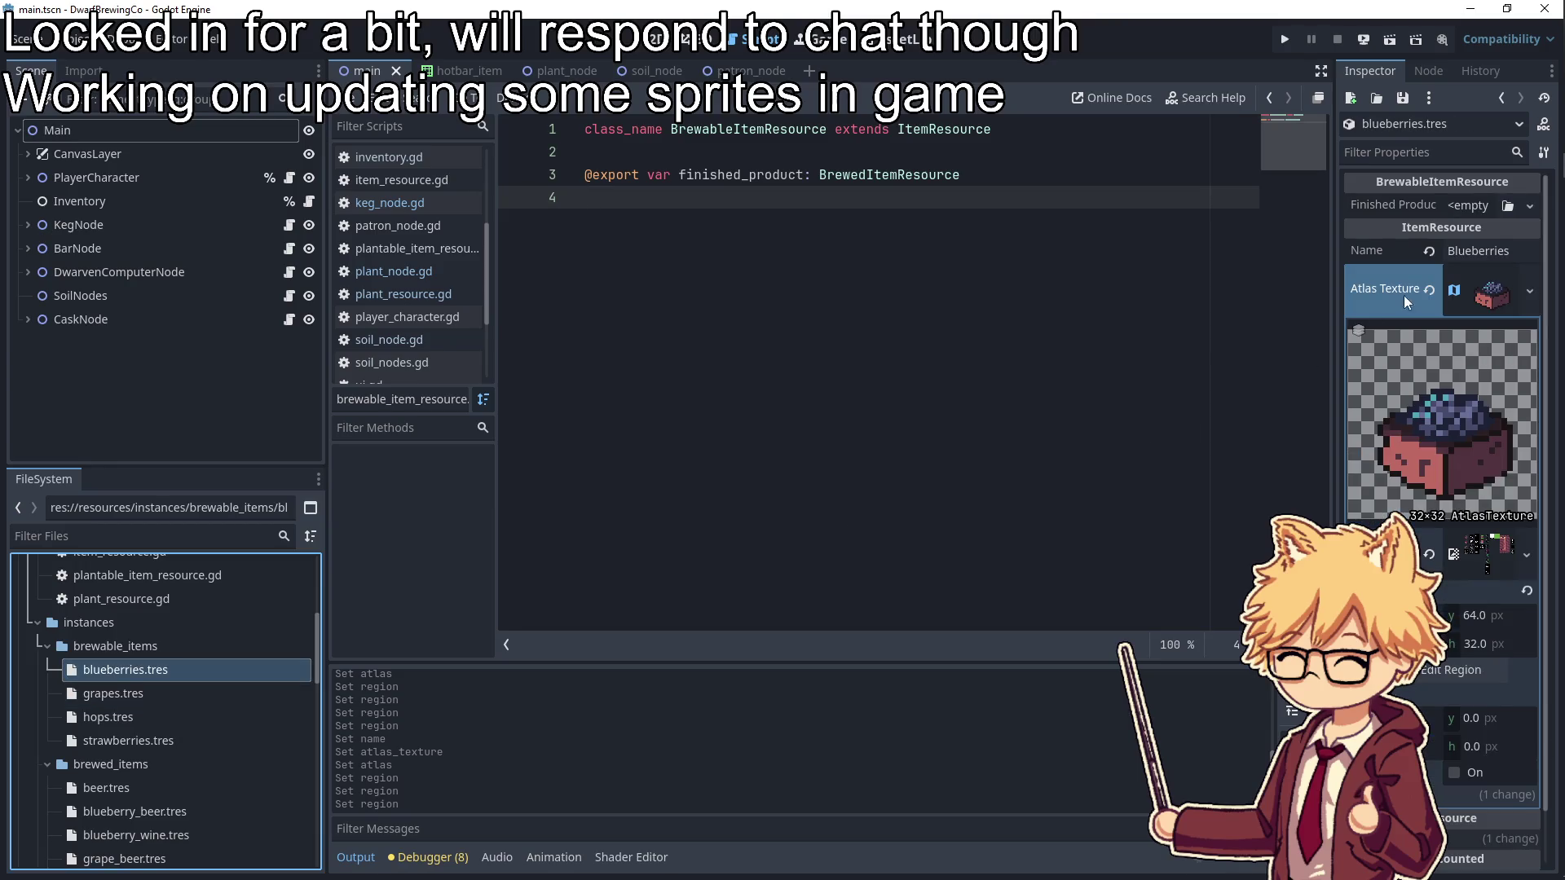
pyautogui.click(1508, 205)
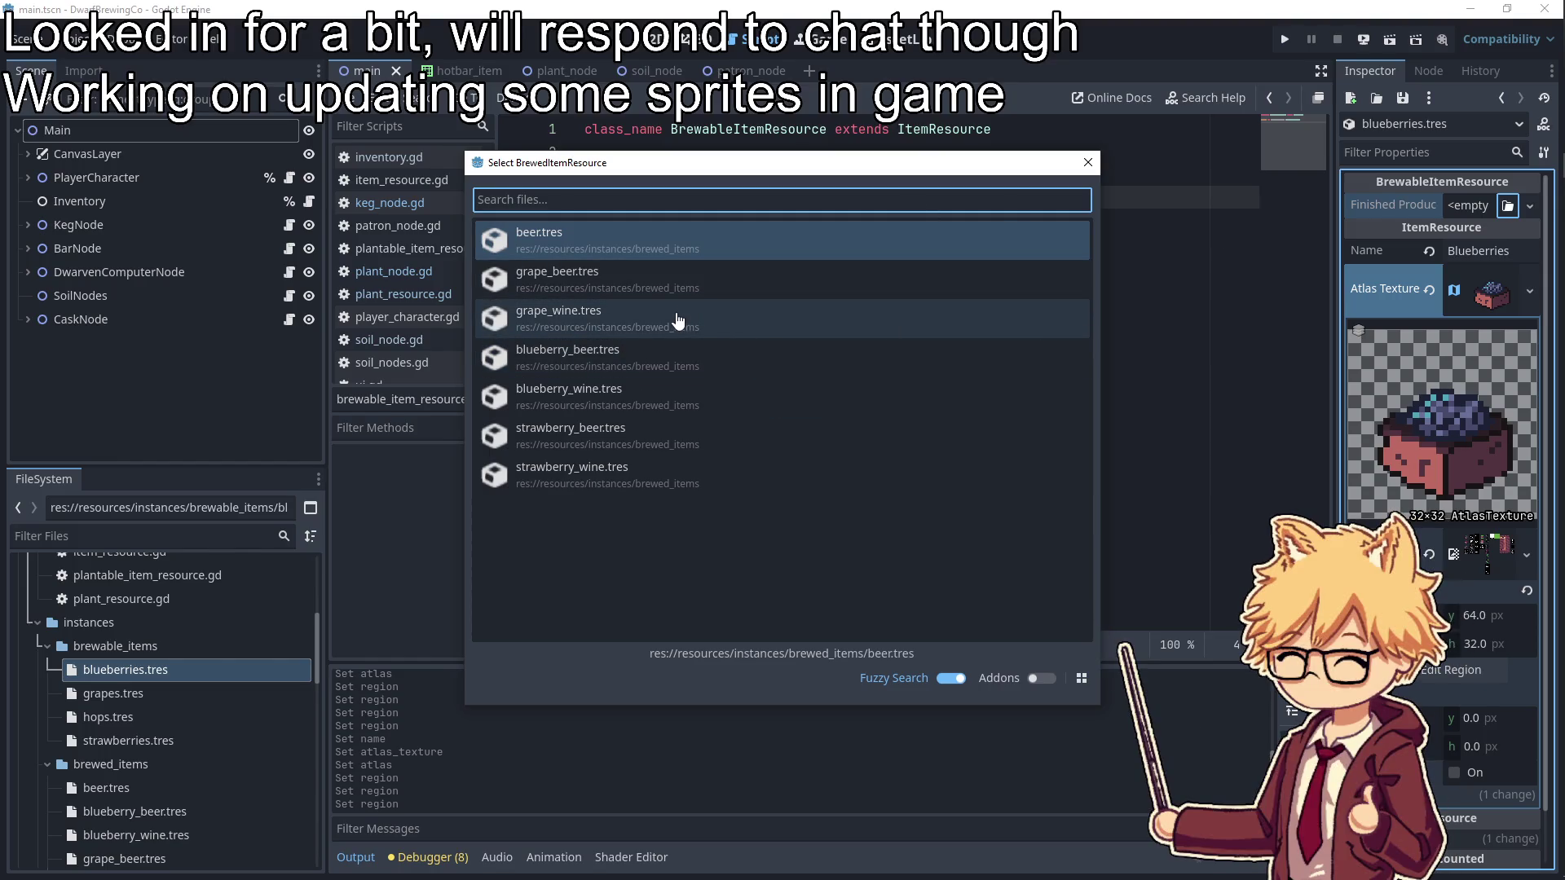
pyautogui.moveTo(701, 163)
pyautogui.mouseDown()
pyautogui.moveTo(698, 307)
pyautogui.moveTo(706, 127)
pyautogui.mouseUp()
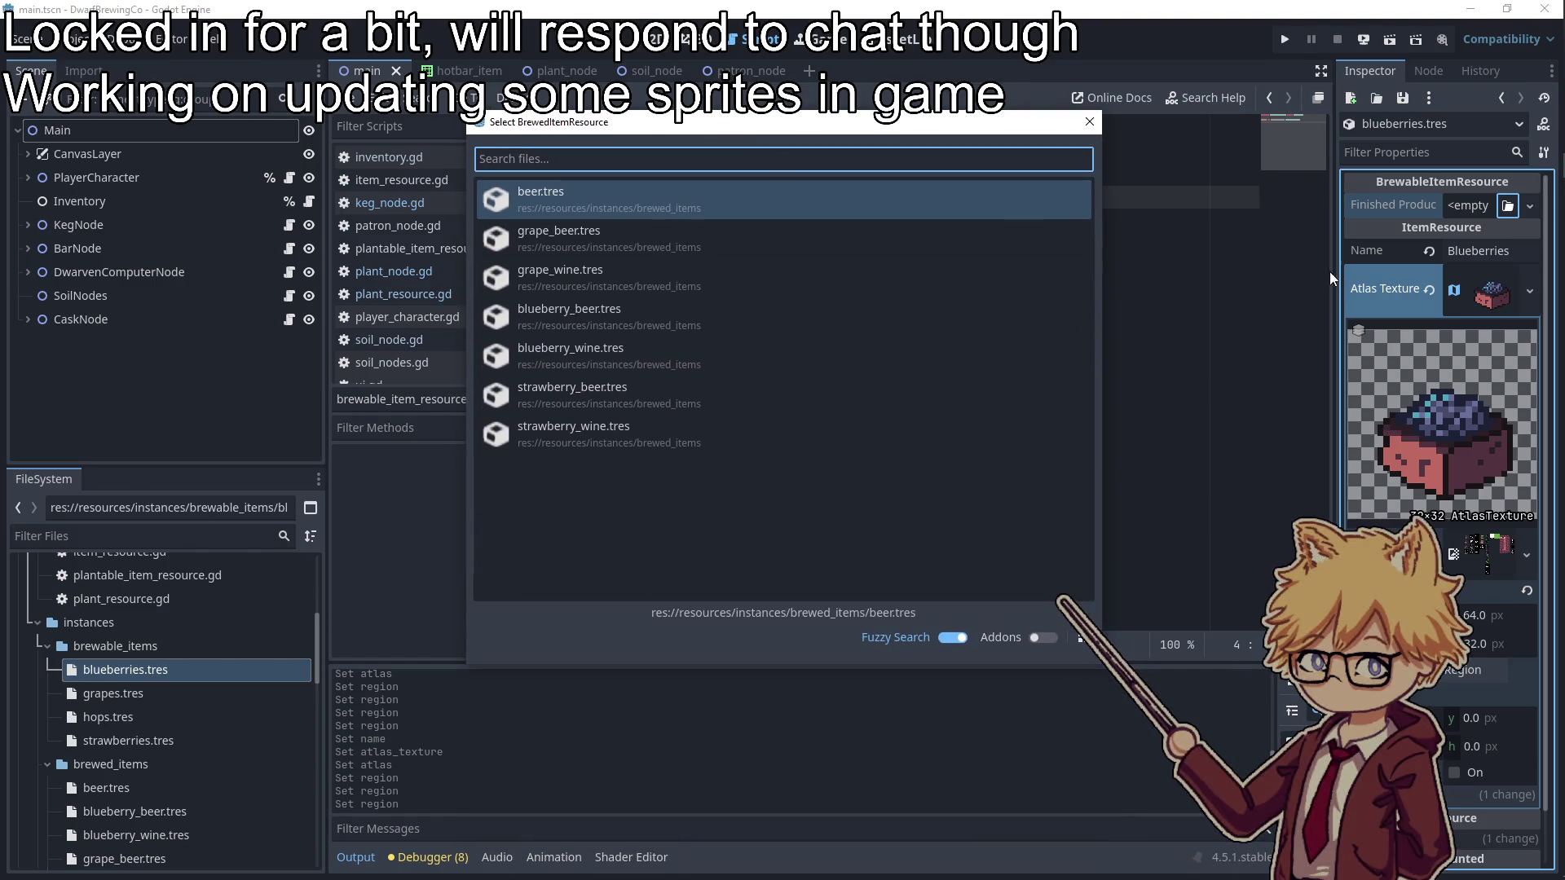
pyautogui.doubleClick(668, 362)
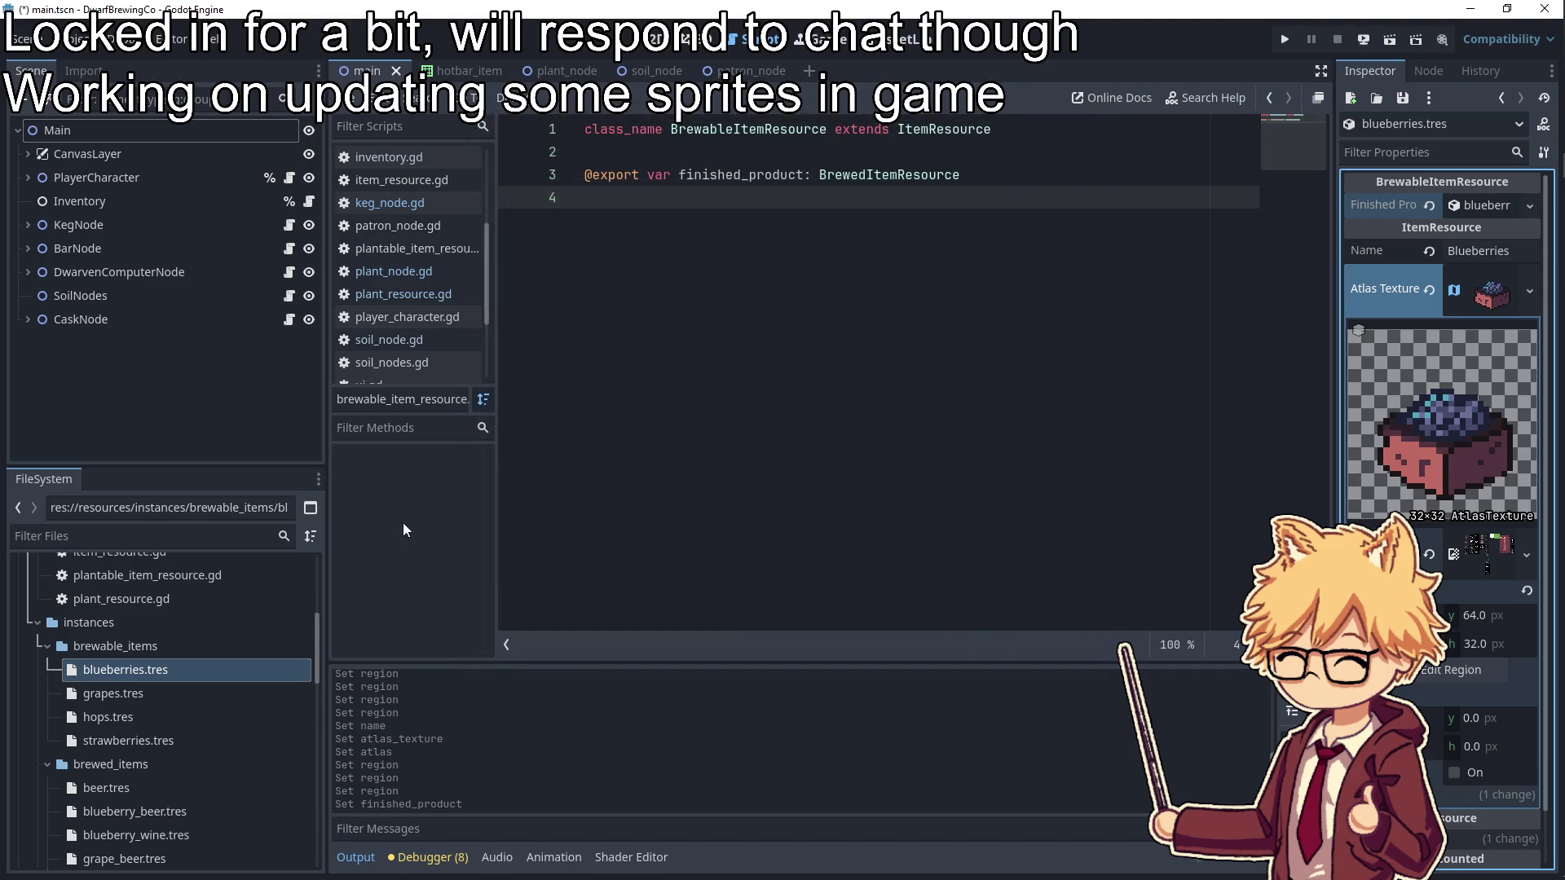
# Assign grape_wine to grapes and strawberry_wine to strawberries, then save.
pyautogui.click(174, 703)
pyautogui.click(1508, 205)
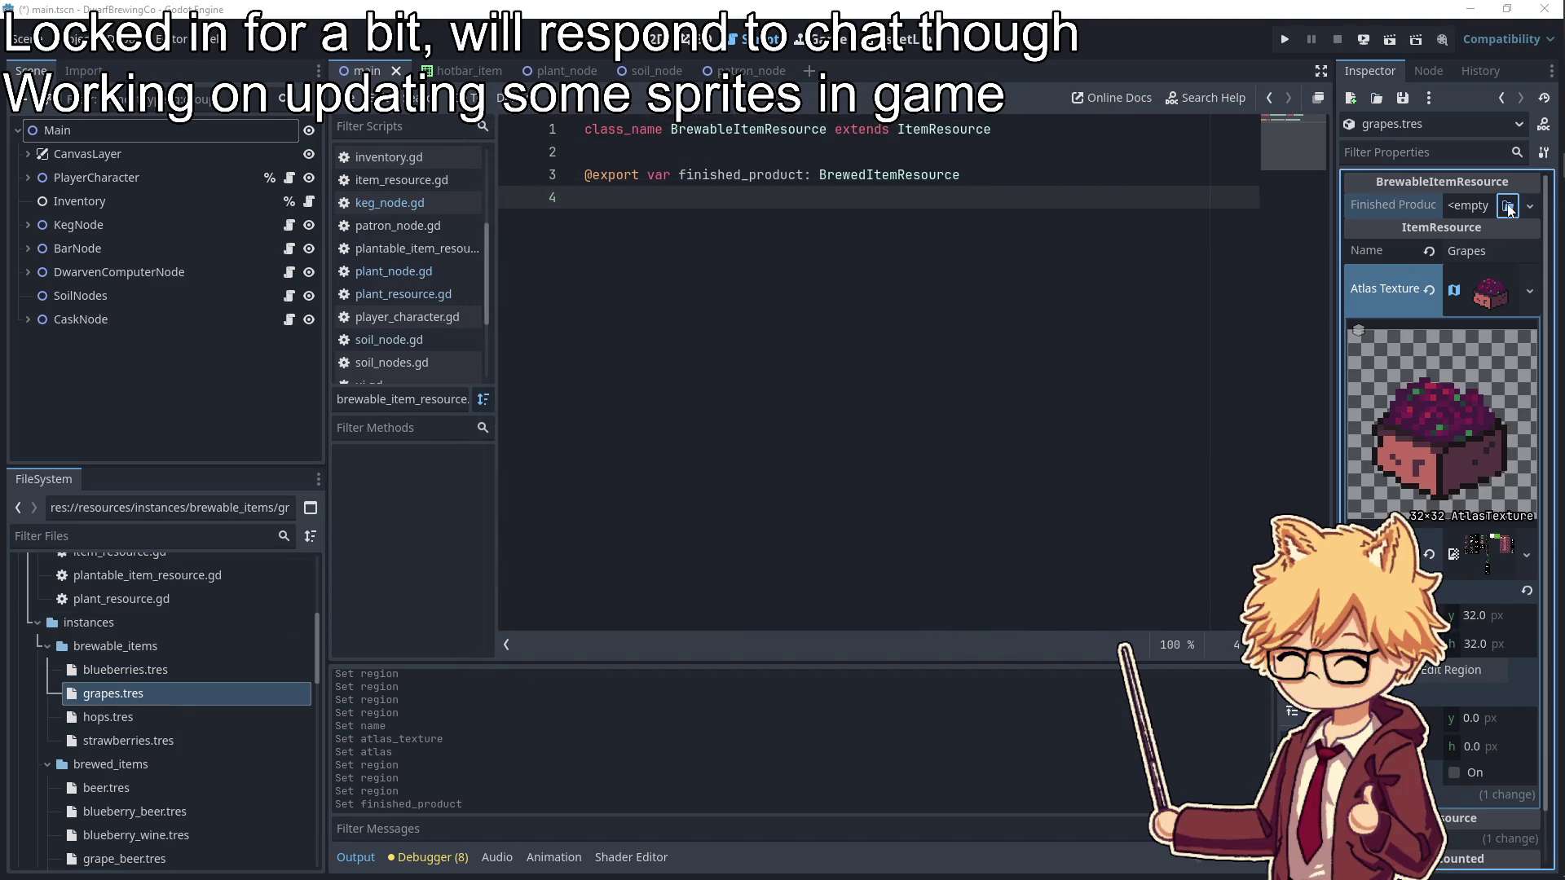
pyautogui.doubleClick(667, 367)
pyautogui.click(212, 721)
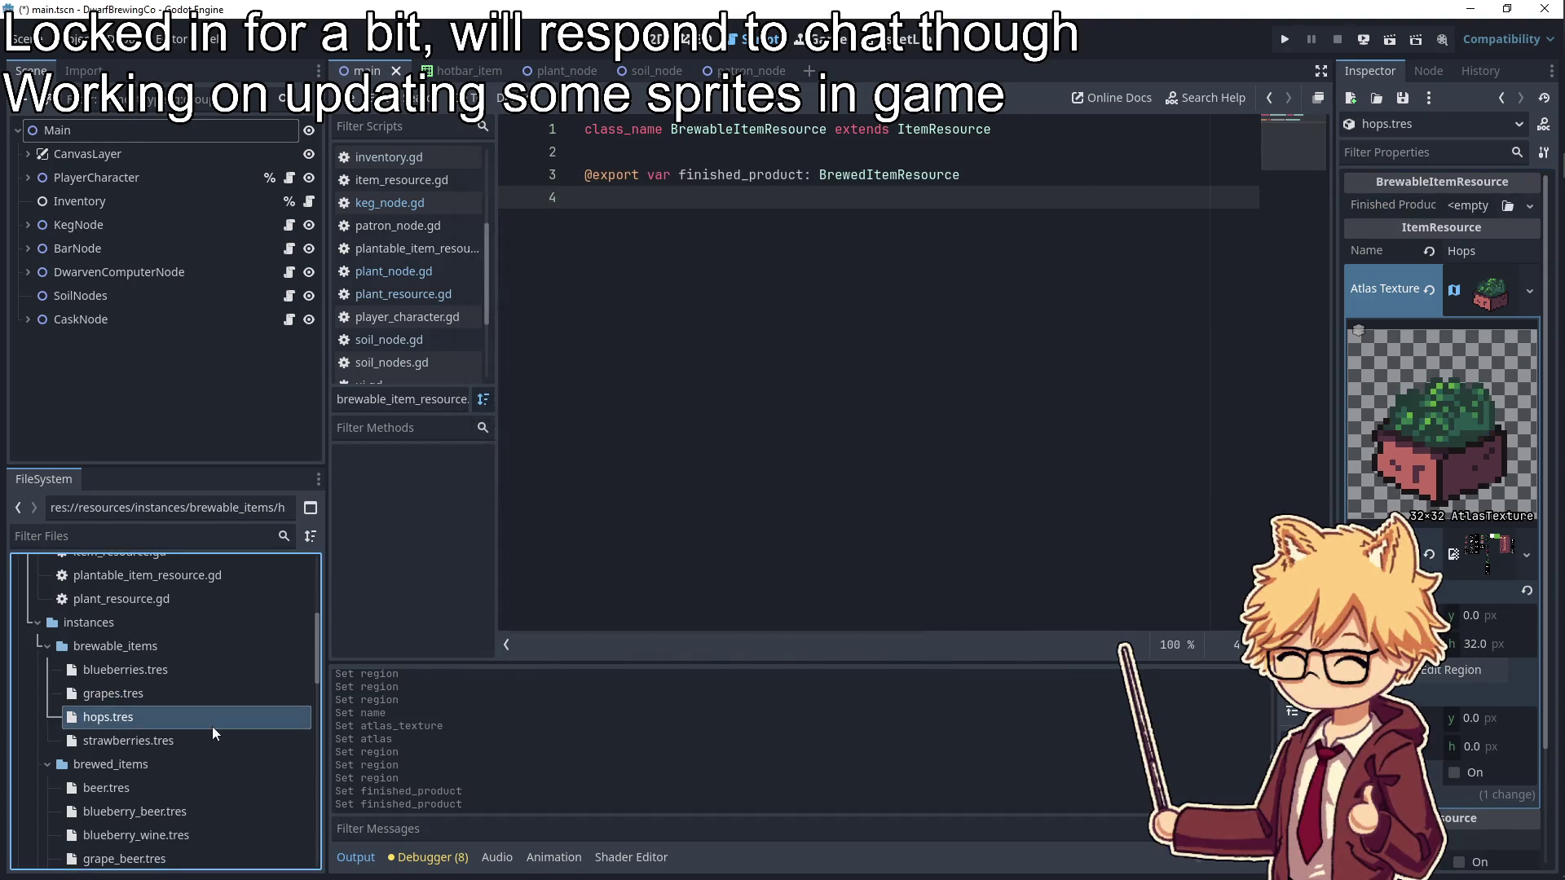
pyautogui.click(212, 740)
pyautogui.click(1508, 205)
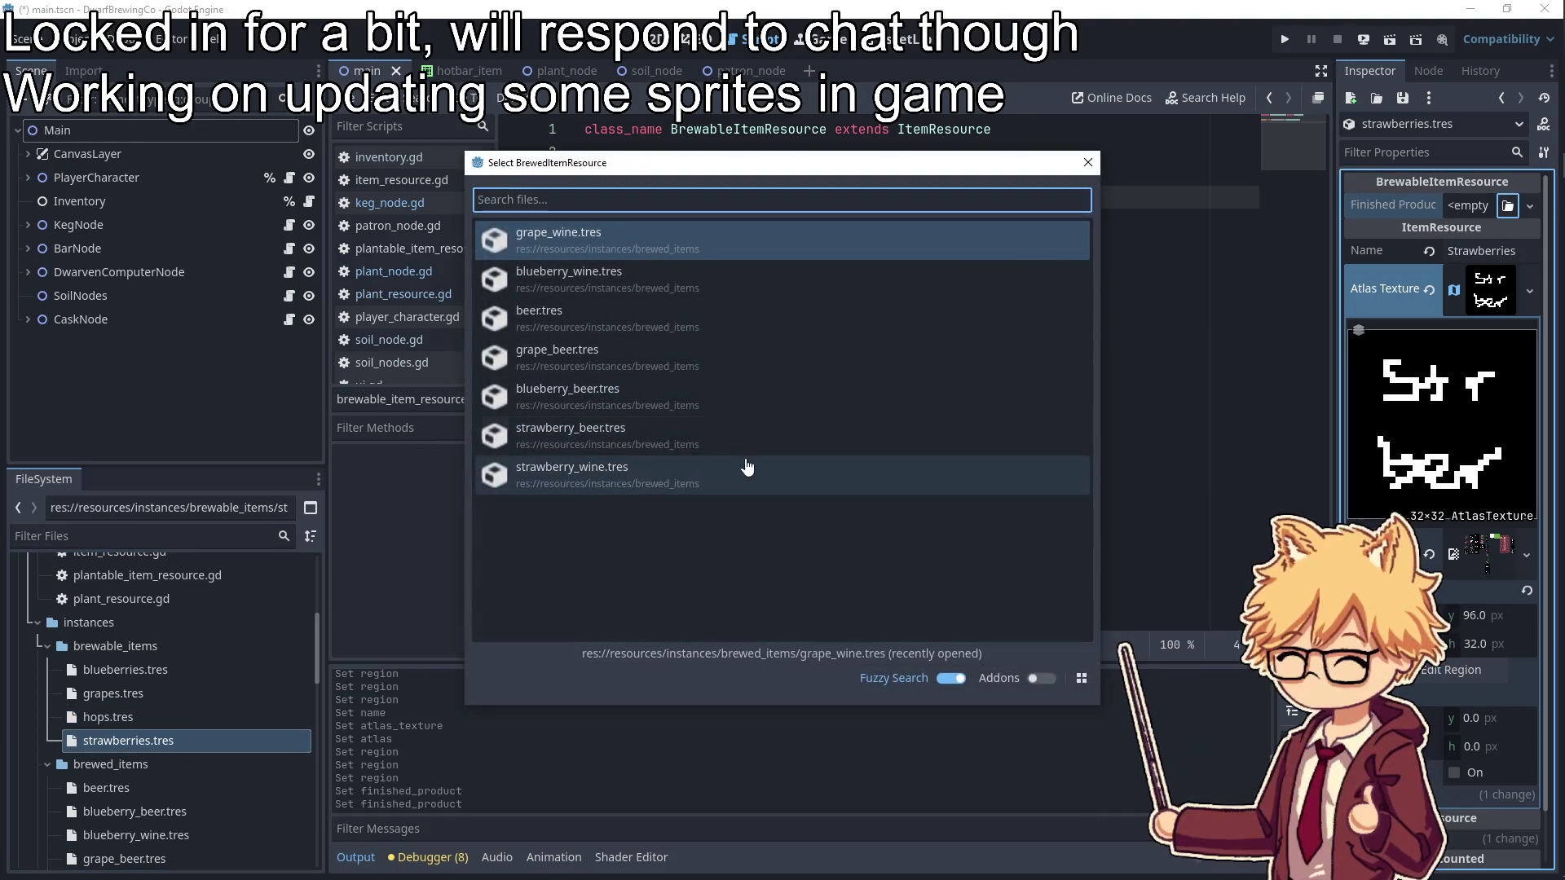
pyautogui.doubleClick(729, 469)
pyautogui.hotkey('ctrl', 's')
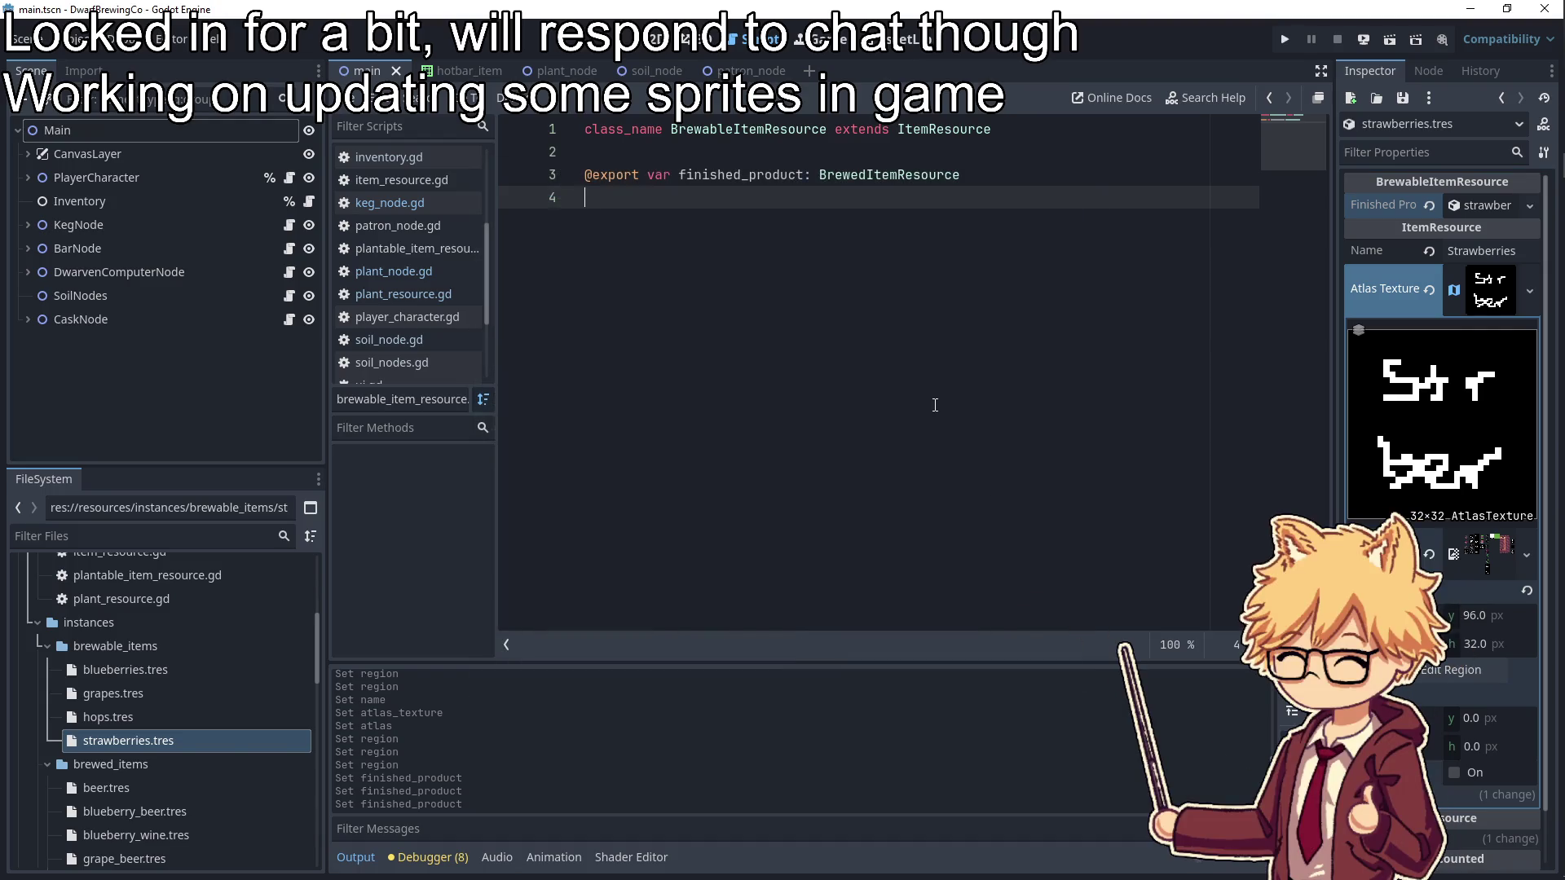
# Open keg_node.gd and review finished_product uses and the brewing branch of interact.
pyautogui.click(288, 225)
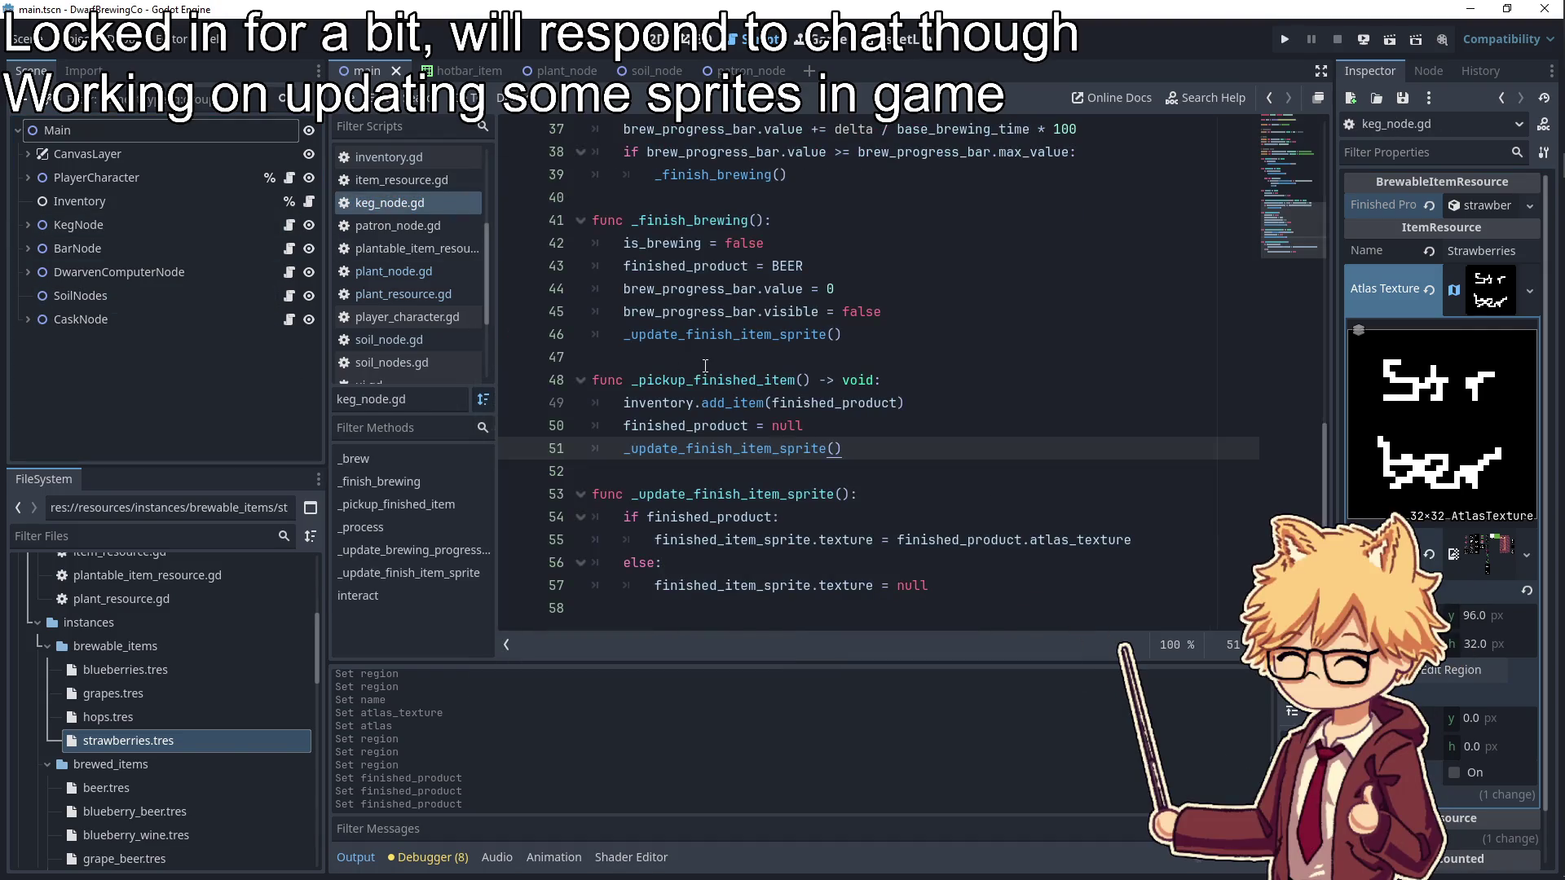
pyautogui.doubleClick(718, 266)
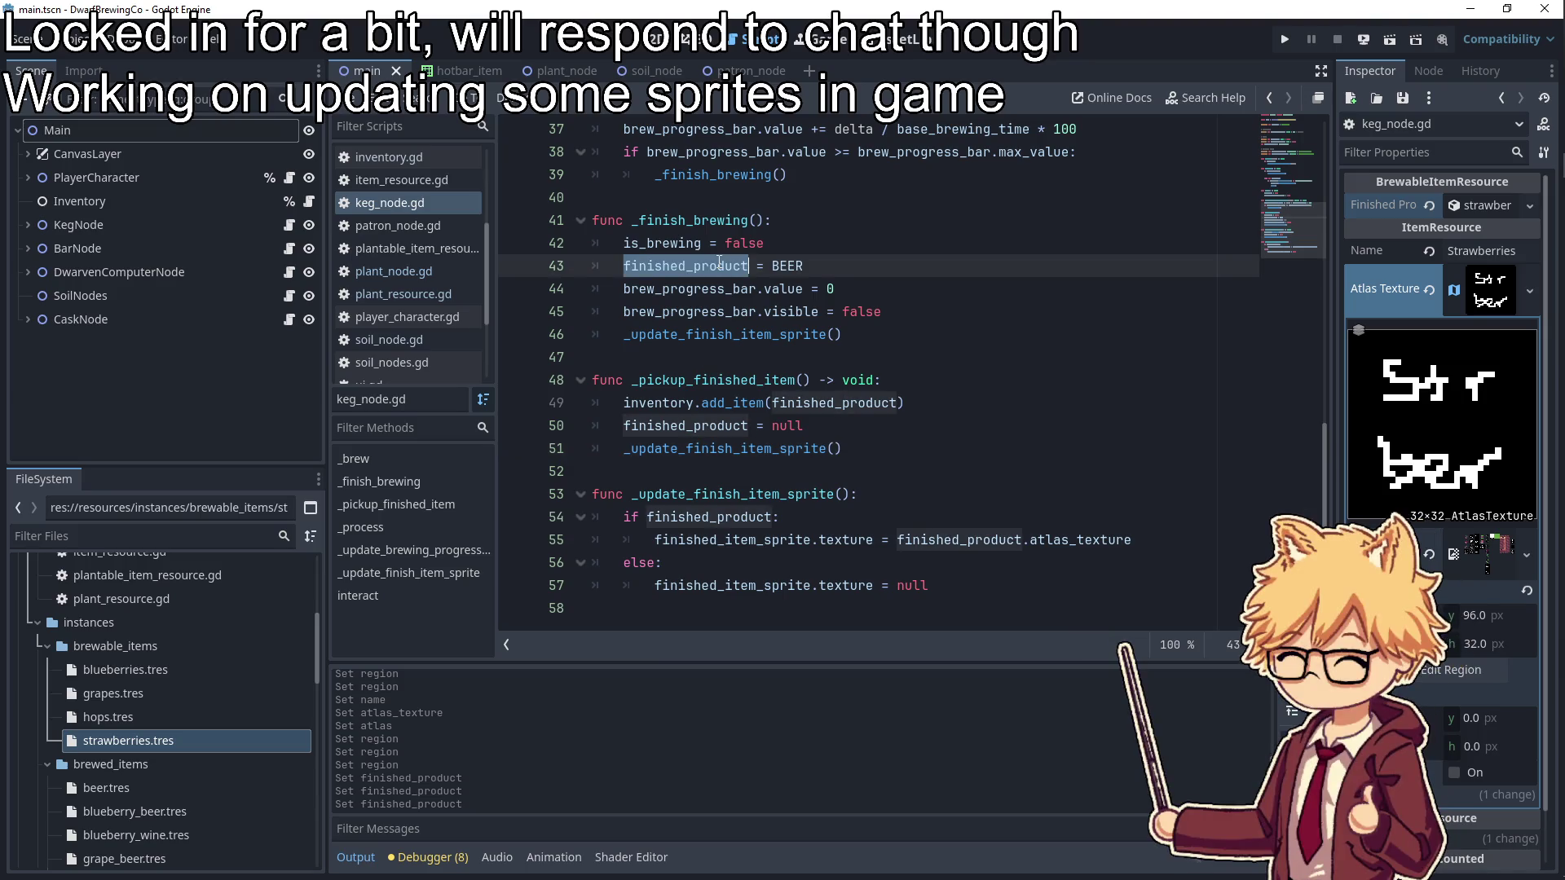
pyautogui.scroll(8, 745, 432)
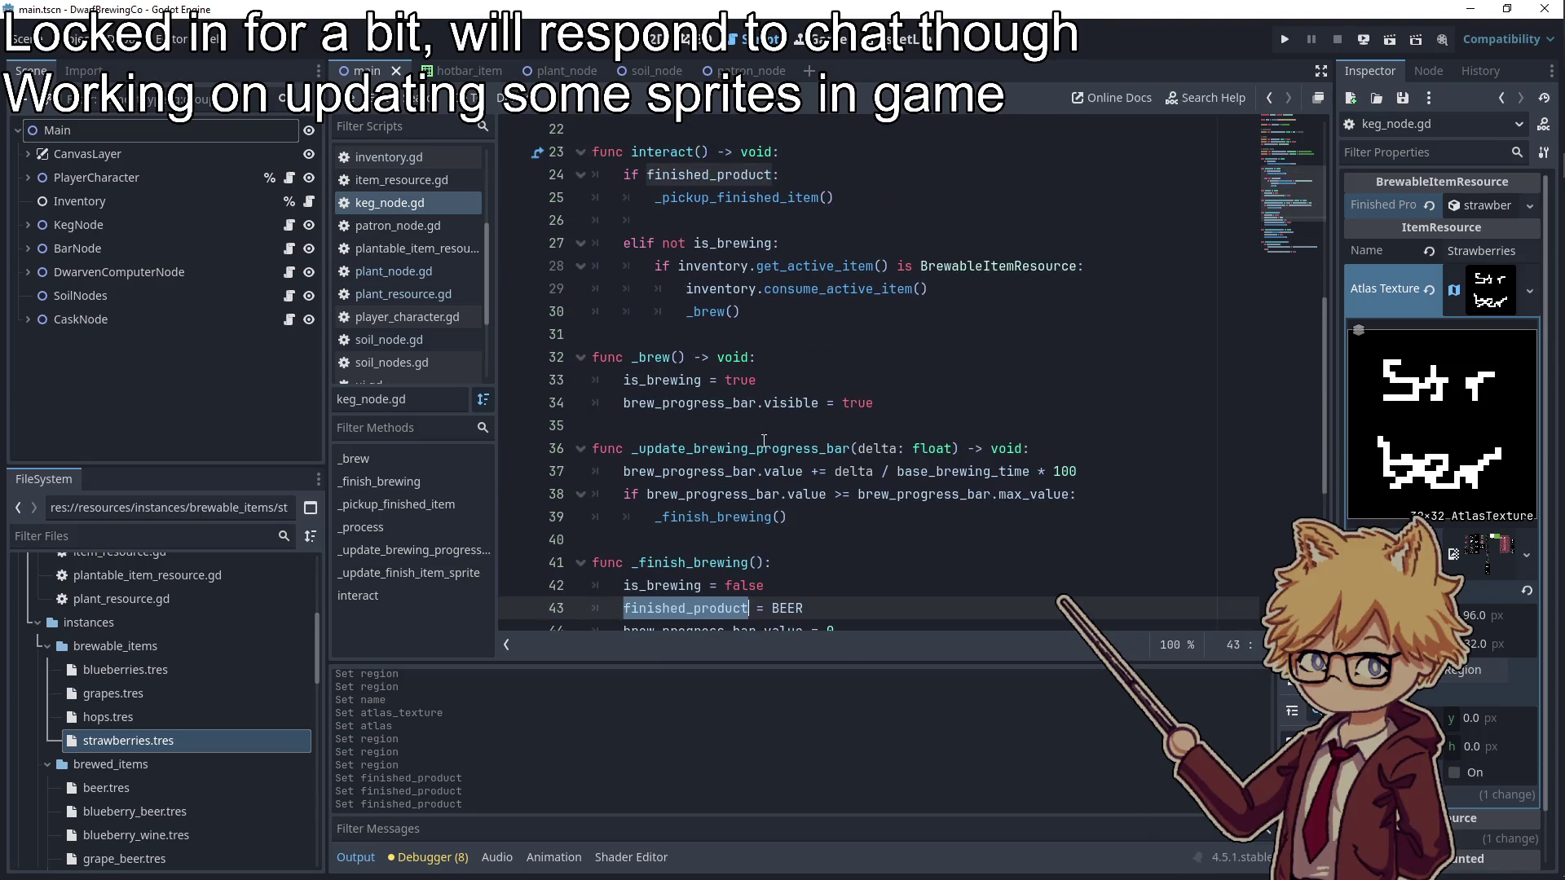
pyautogui.scroll(1, 764, 441)
pyautogui.scroll(-2, 707, 440)
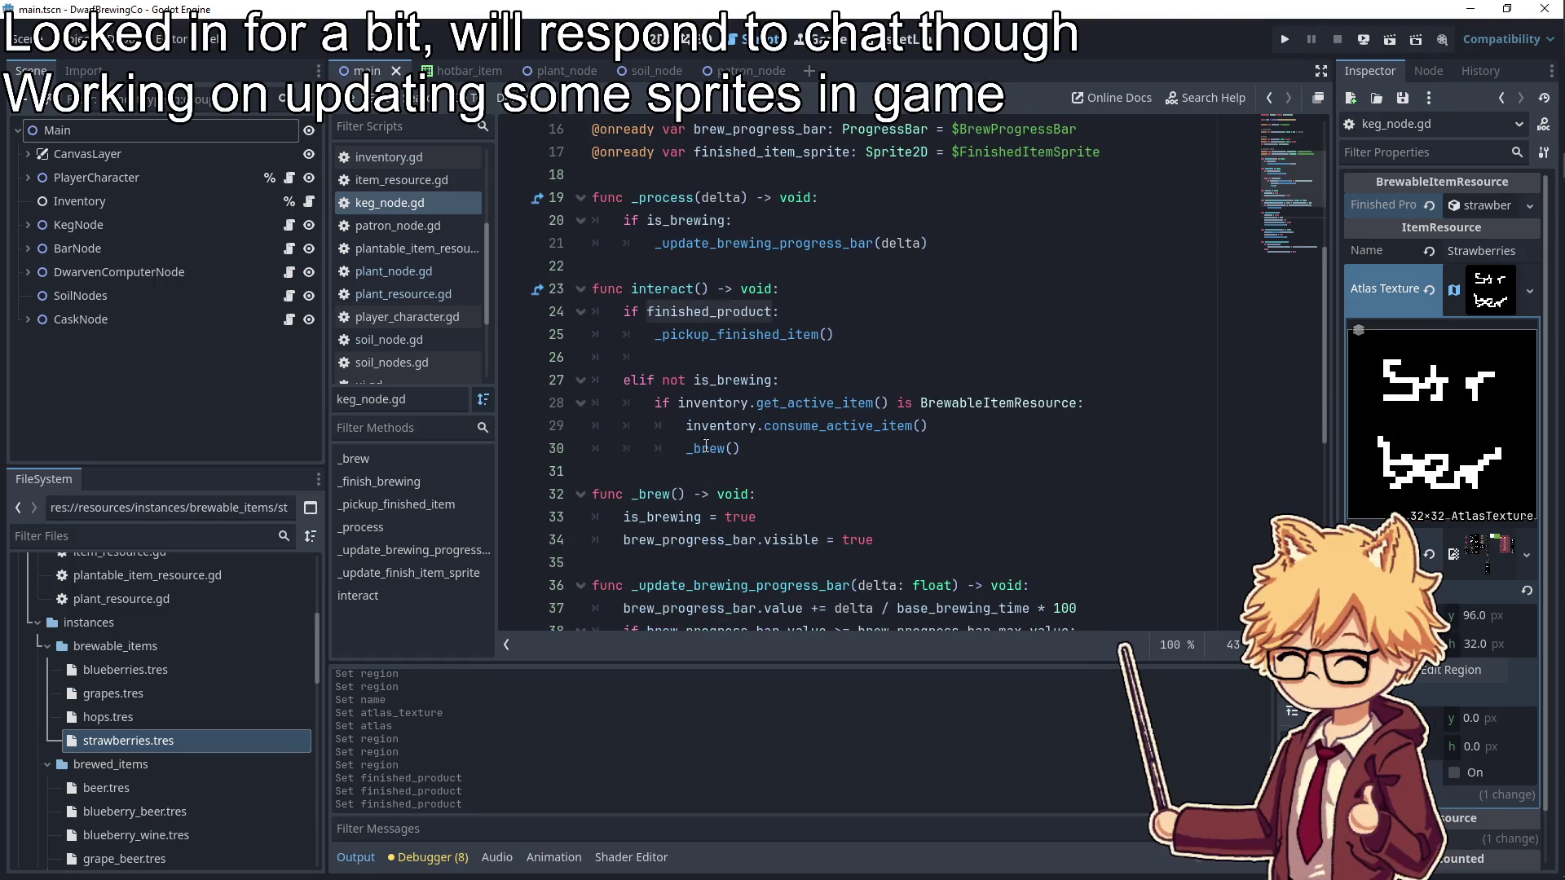
pyautogui.click(733, 380)
pyautogui.doubleClick(819, 403)
pyautogui.click(984, 403)
pyautogui.click(687, 425)
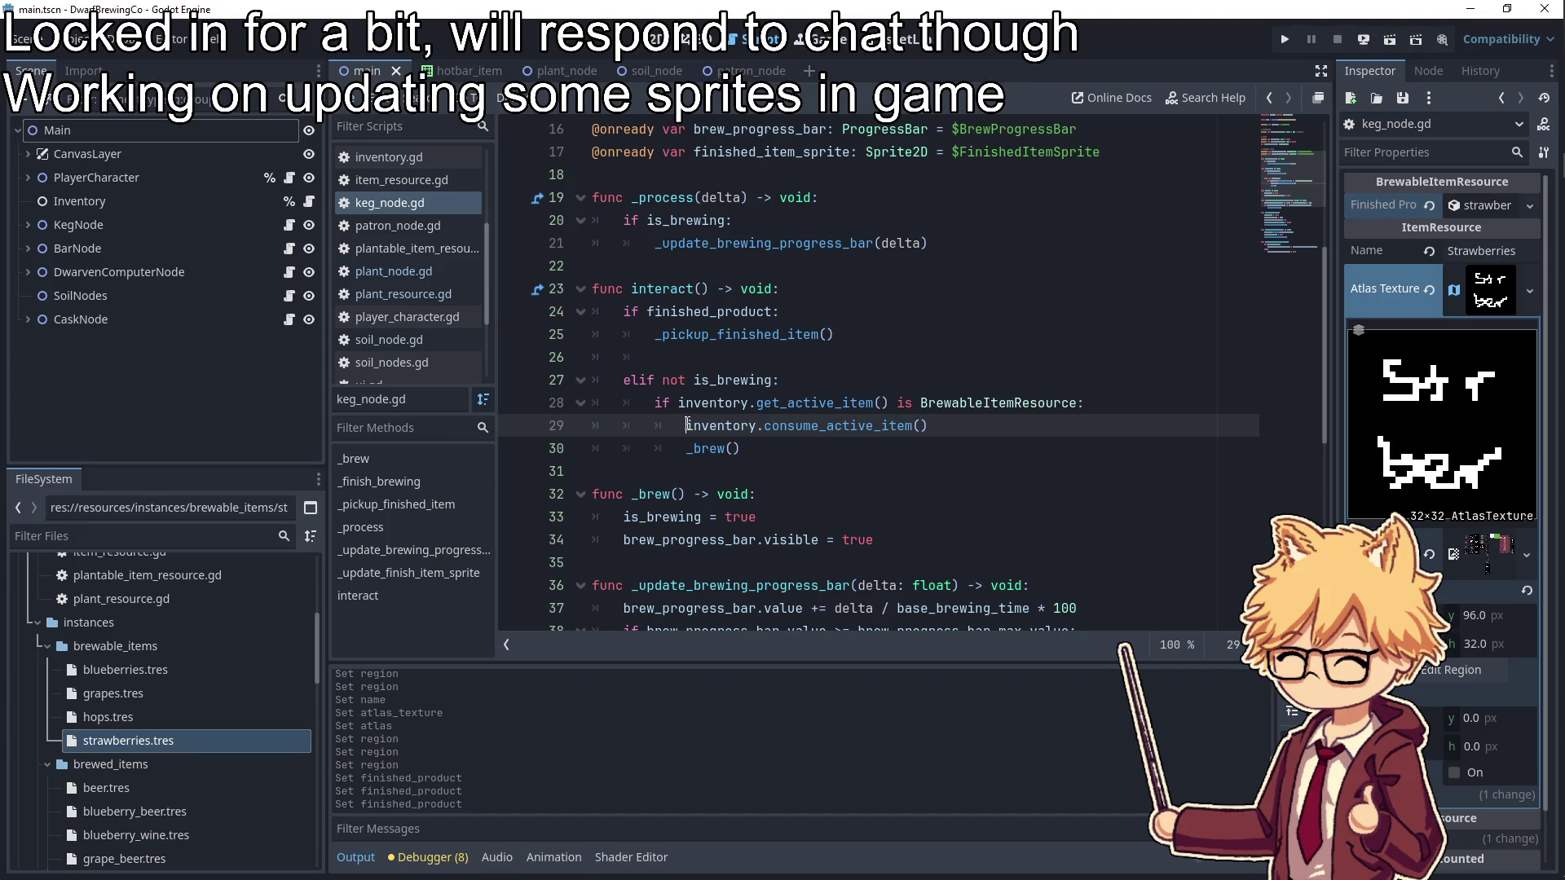
# Move inventory.consume_active_item() into the _brew() call as its argument.
pyautogui.scroll(-2, 756, 419)
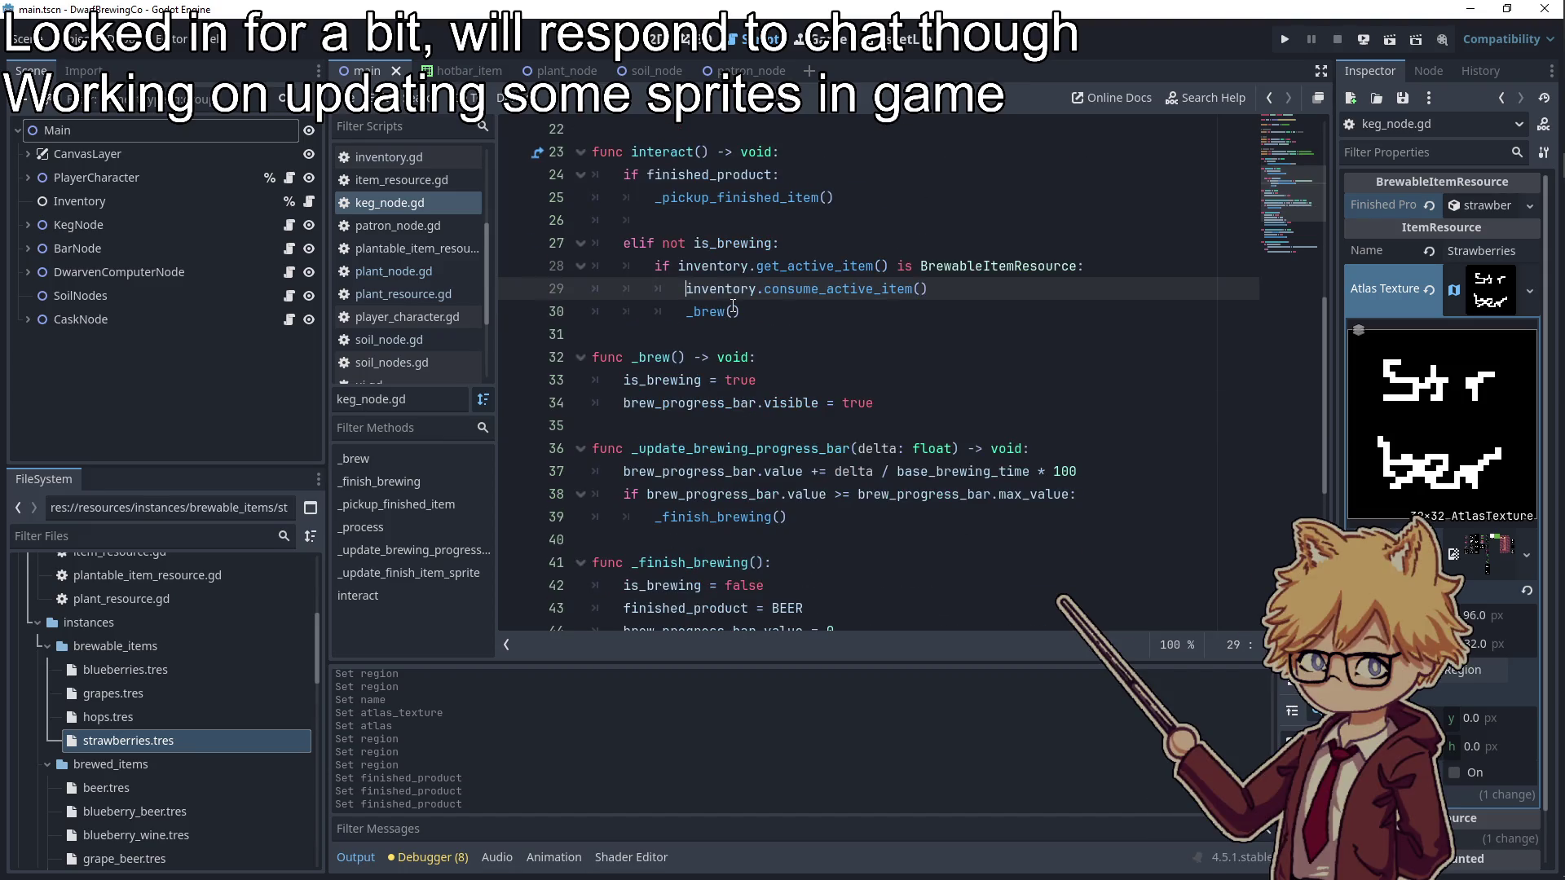
pyautogui.moveTo(948, 290); pyautogui.dragTo(687, 290)
pyautogui.hotkey('ctrl', 'x')
pyautogui.hotkey('ctrl', 'x')
pyautogui.click(728, 290)
pyautogui.hotkey('ctrl', 'v')
pyautogui.hotkey('ctrl', 'shift', 'Return')
pyautogui.press('BackSpace')
pyautogui.press('BackSpace')
pyautogui.press('BackSpace')
# Add a brewable_item_resource: BrewableItemResource parameter to _brew.
pyautogui.click(683, 332)
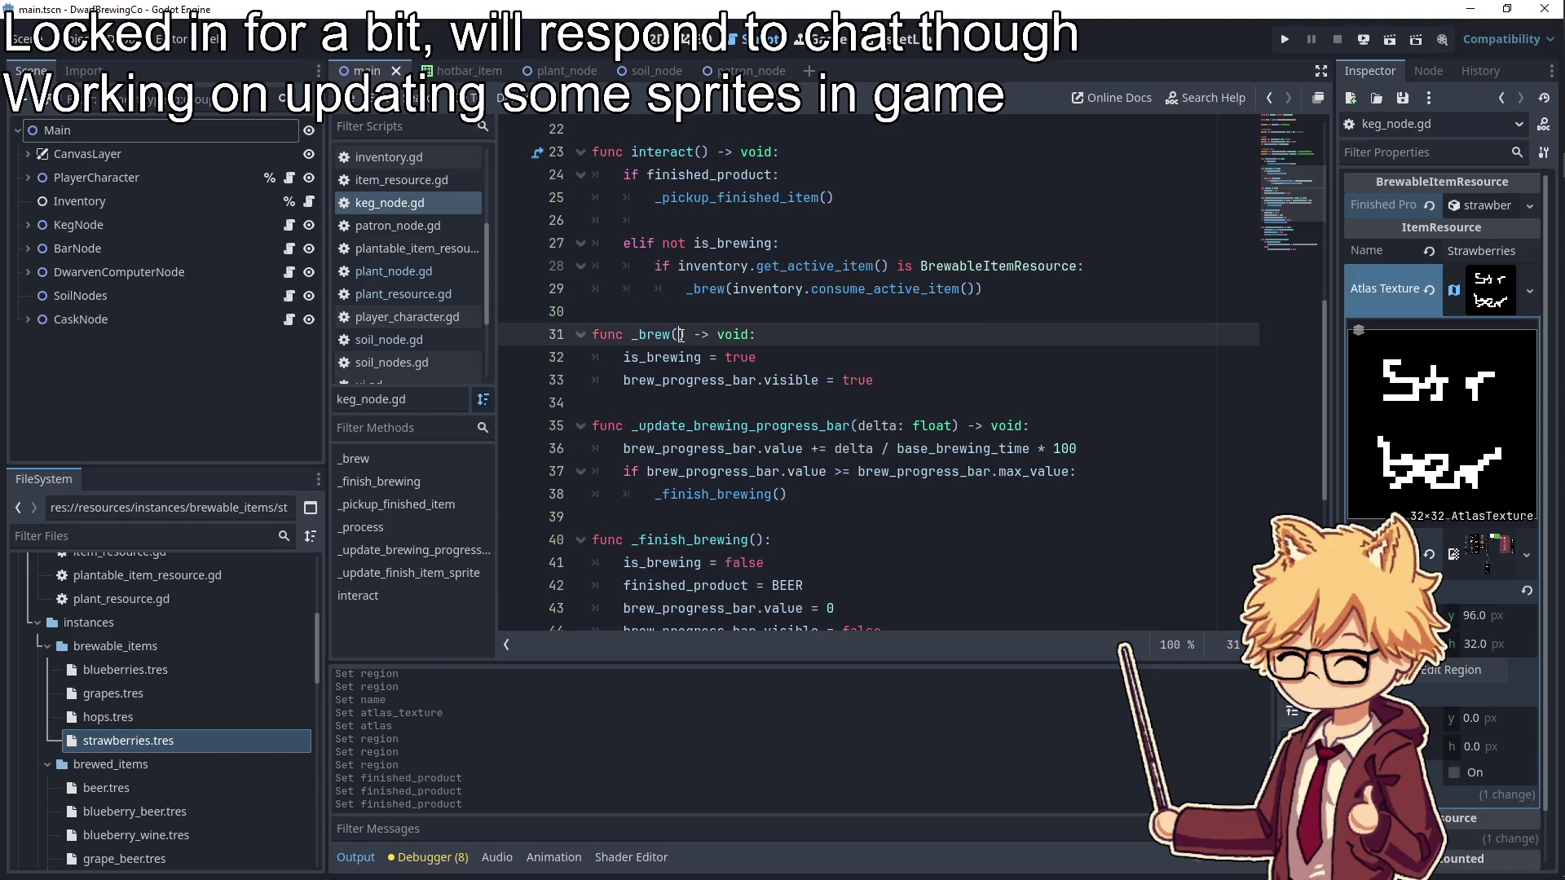
pyautogui.scroll(1, 755, 278)
pyautogui.write('brew')
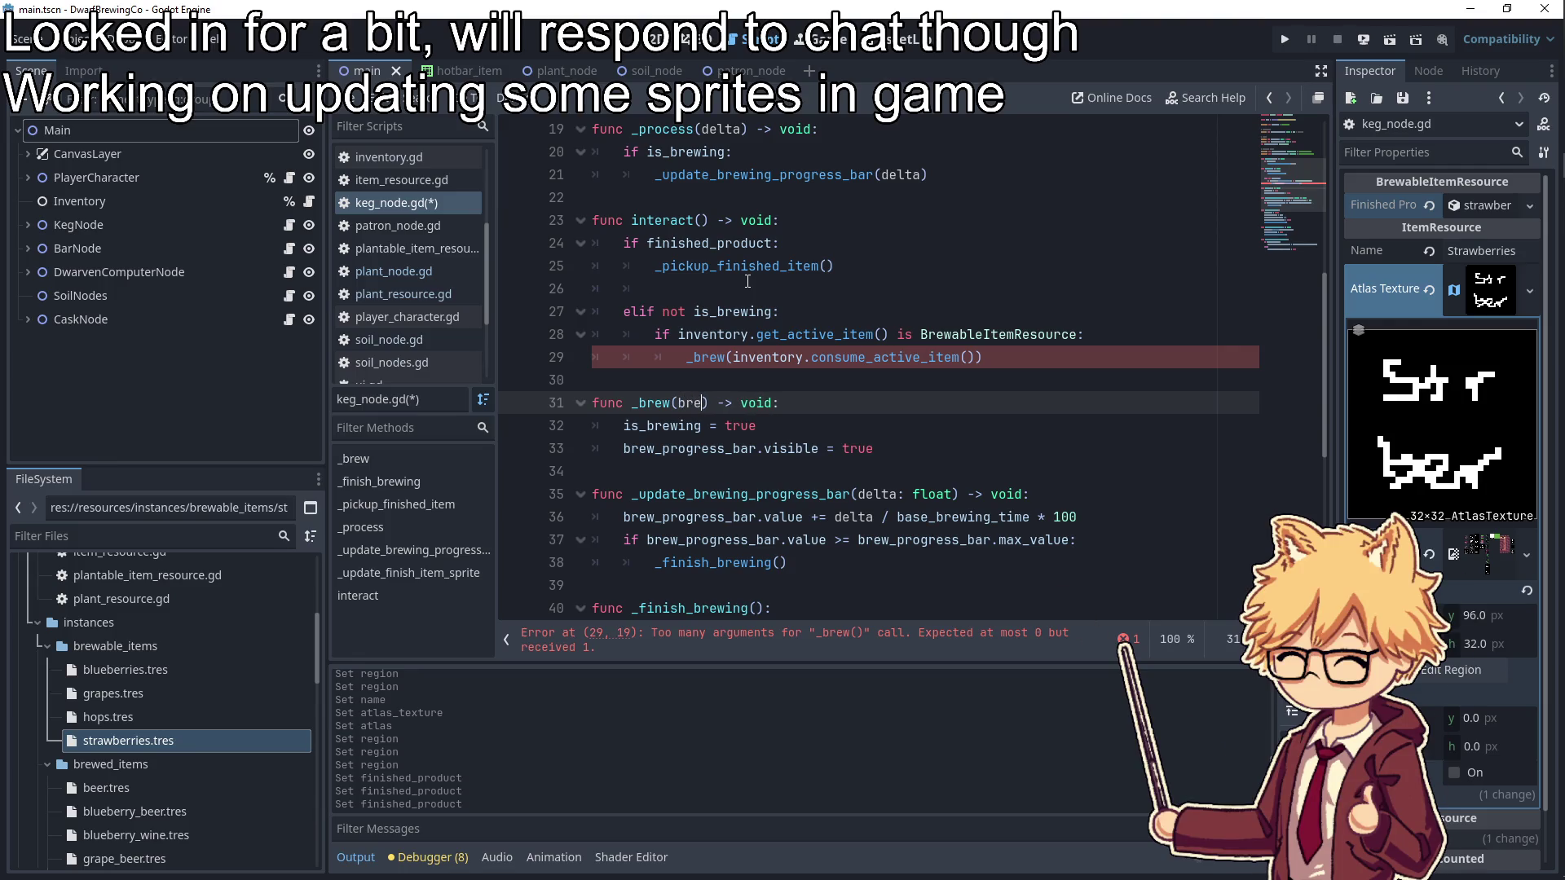
pyautogui.write('able_item_resour')
pyautogui.write('ce:')
pyautogui.write('Brew')
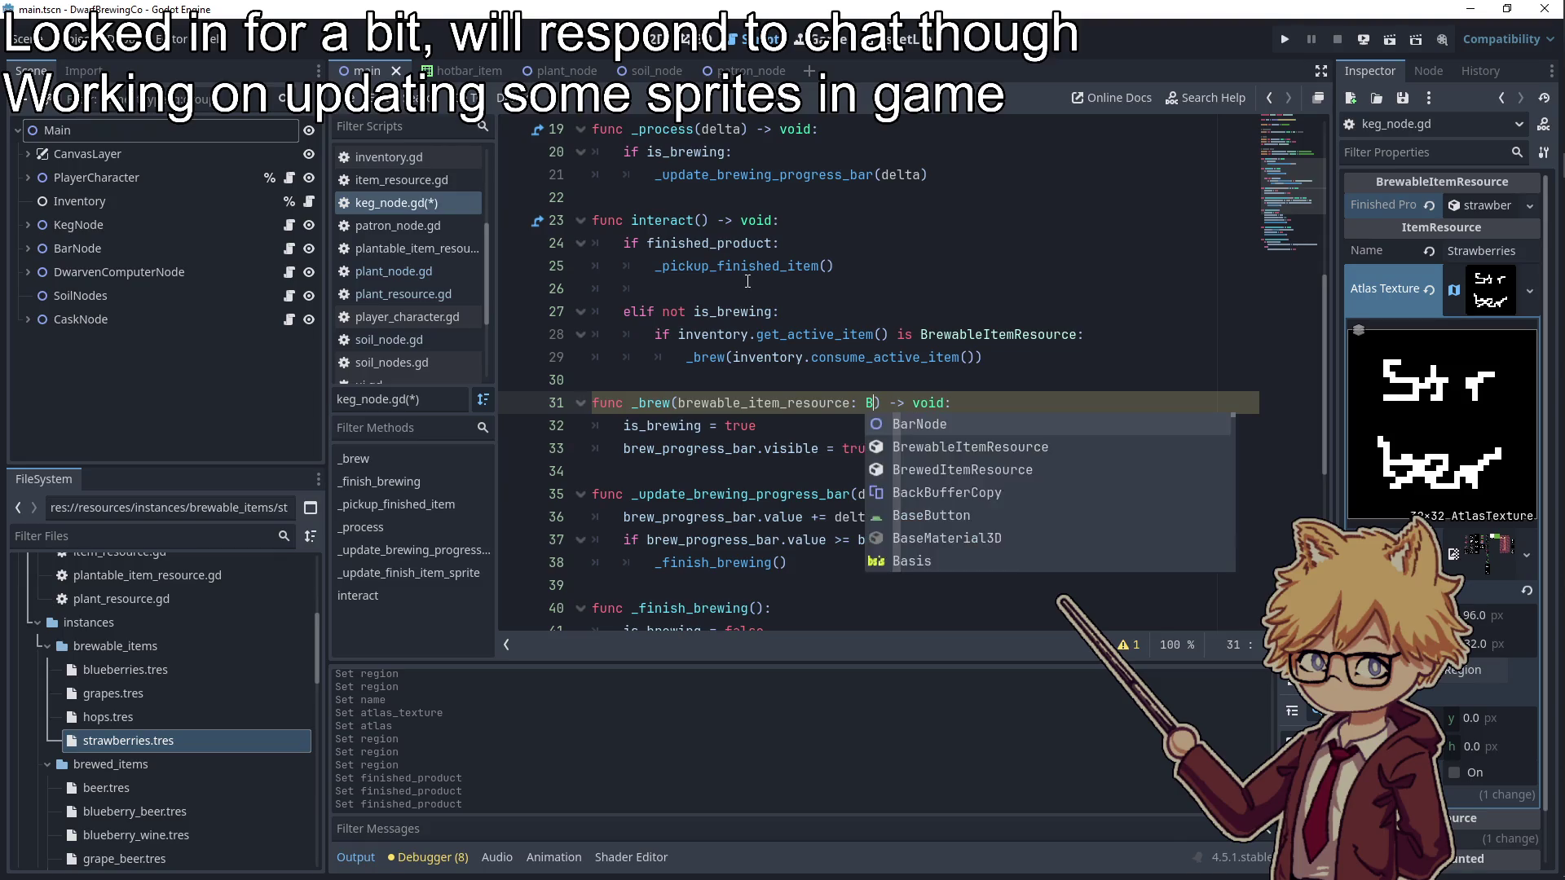
pyautogui.press('Return')
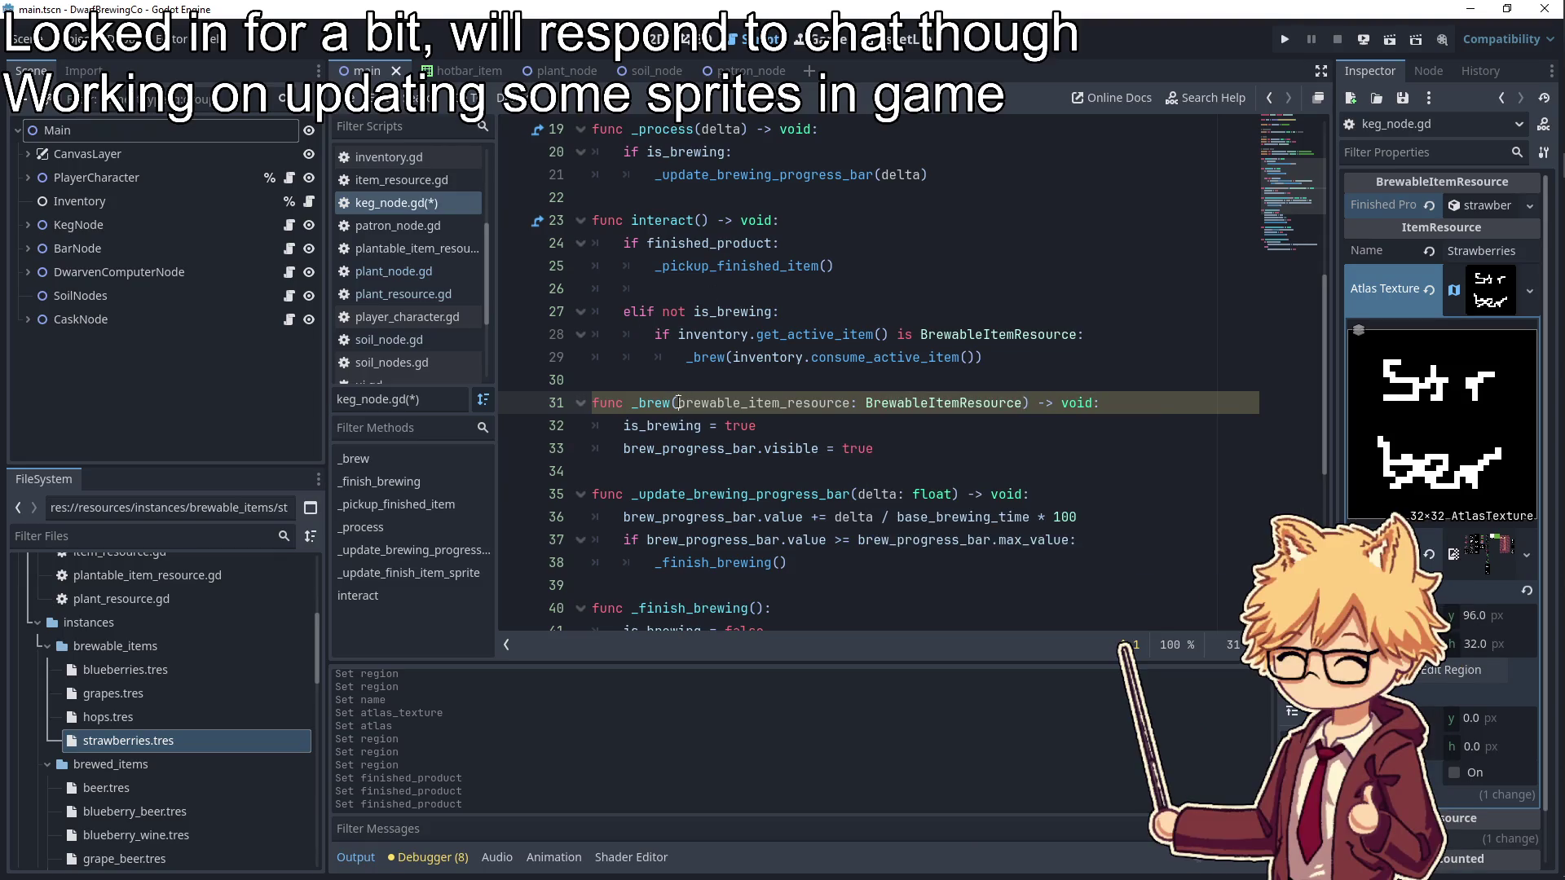
pyautogui.scroll(4, 1146, 365)
pyautogui.click(1146, 365)
pyautogui.press('Return')
pyautogui.press('Return')
pyautogui.write('@onready var finished_item_sprite: Sprite2D = $FinishedItemSprite')
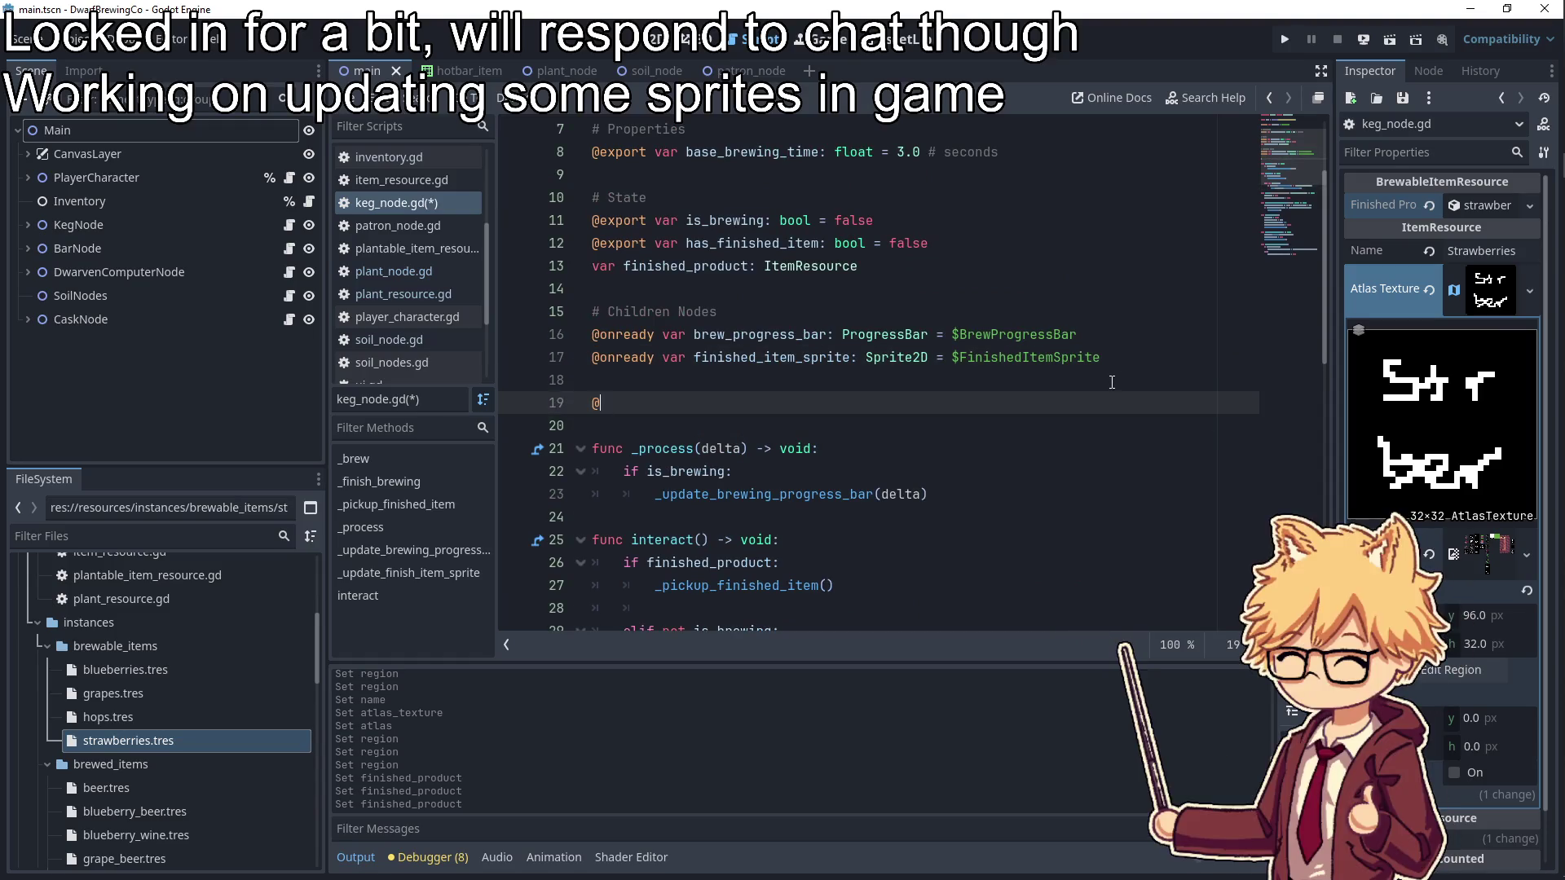
pyautogui.write('dy var brewing_item: Brew')
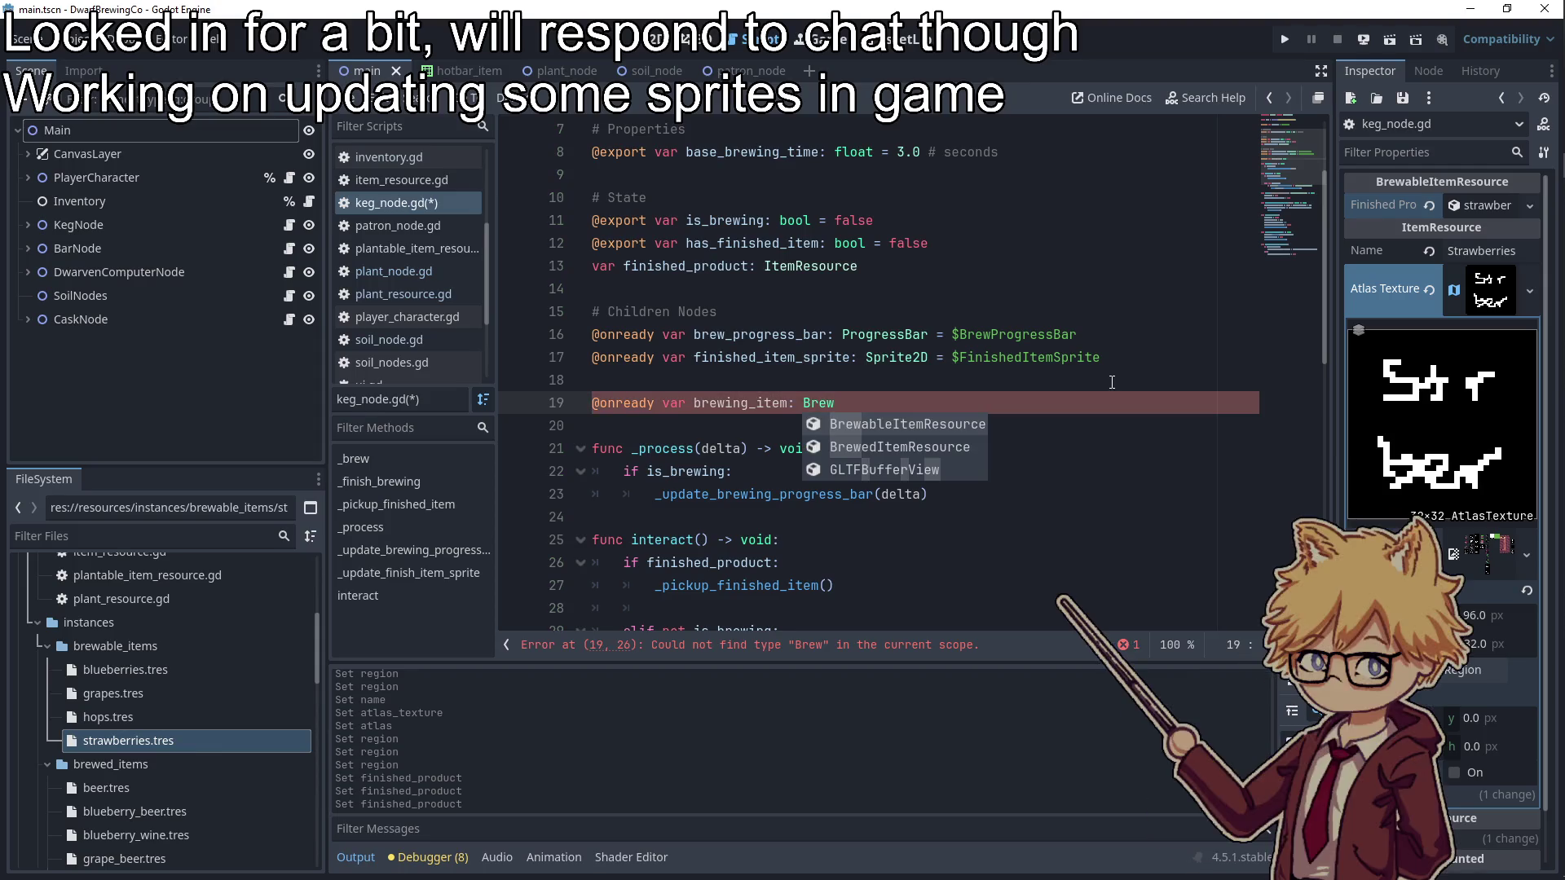
# Type brewing_item as BrewableItemResource, set it to brewable_item_resource in _brew, and save.
pyautogui.click(942, 419)
pyautogui.scroll(-5, 726, 405)
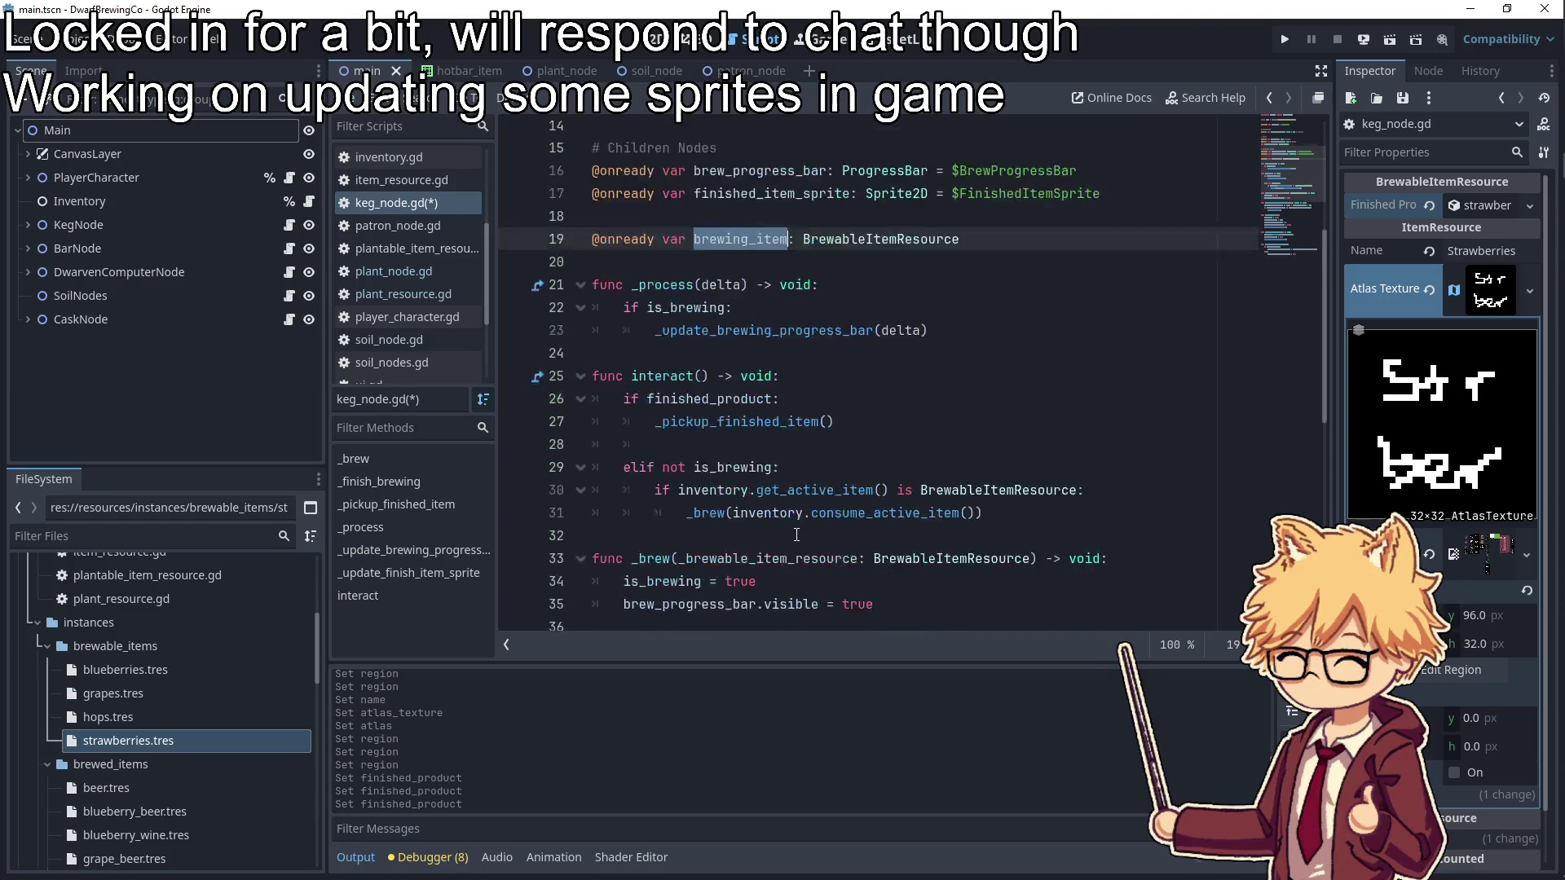
pyautogui.click(684, 384)
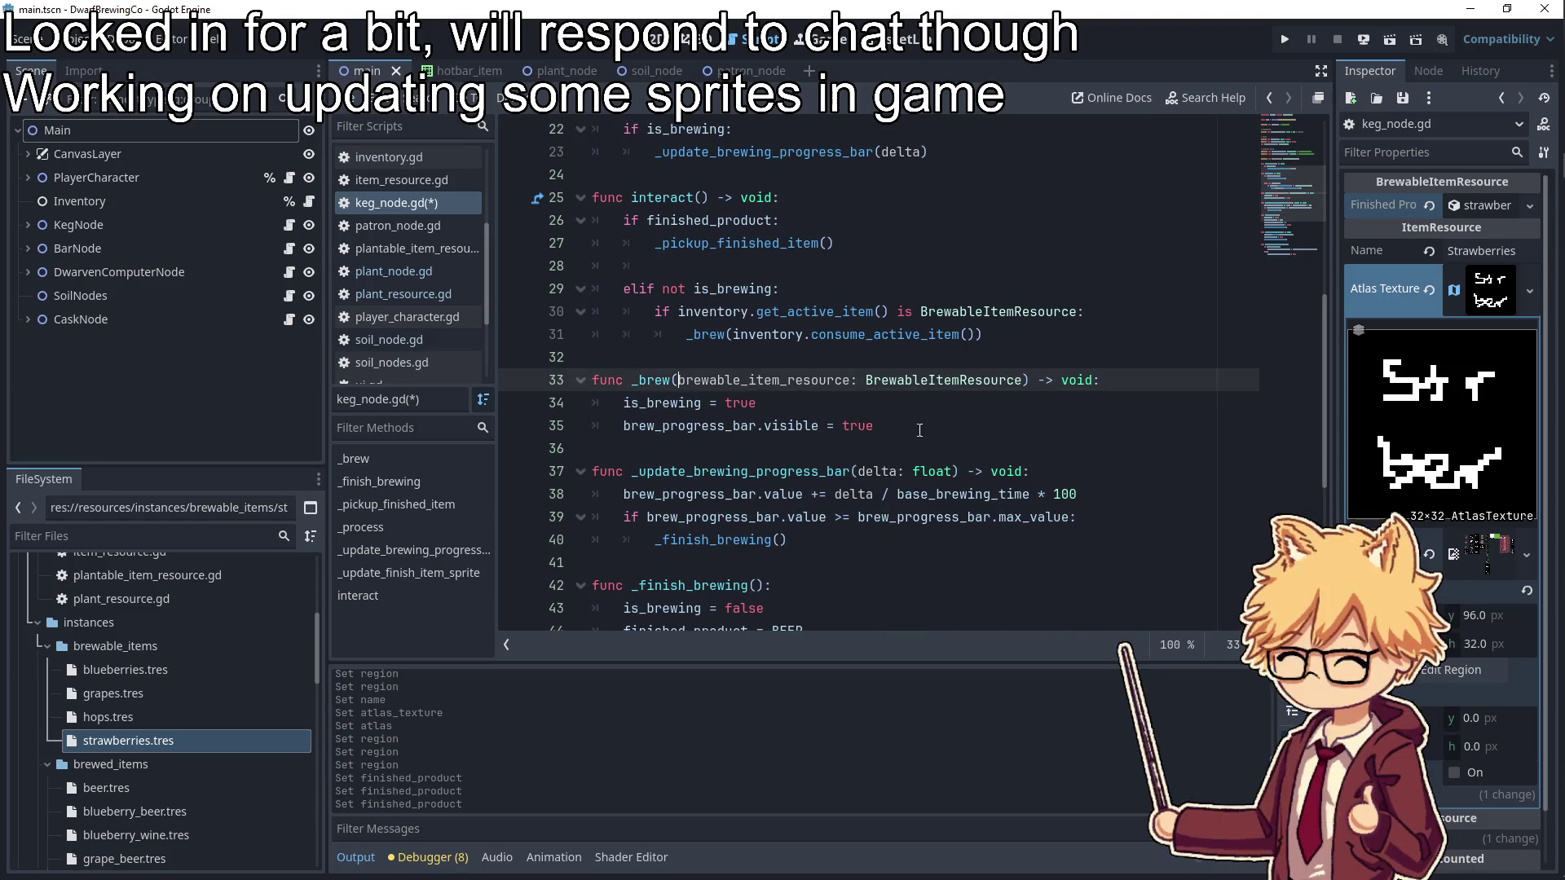
pyautogui.press('Return')
pyautogui.write('brewing_item = brew')
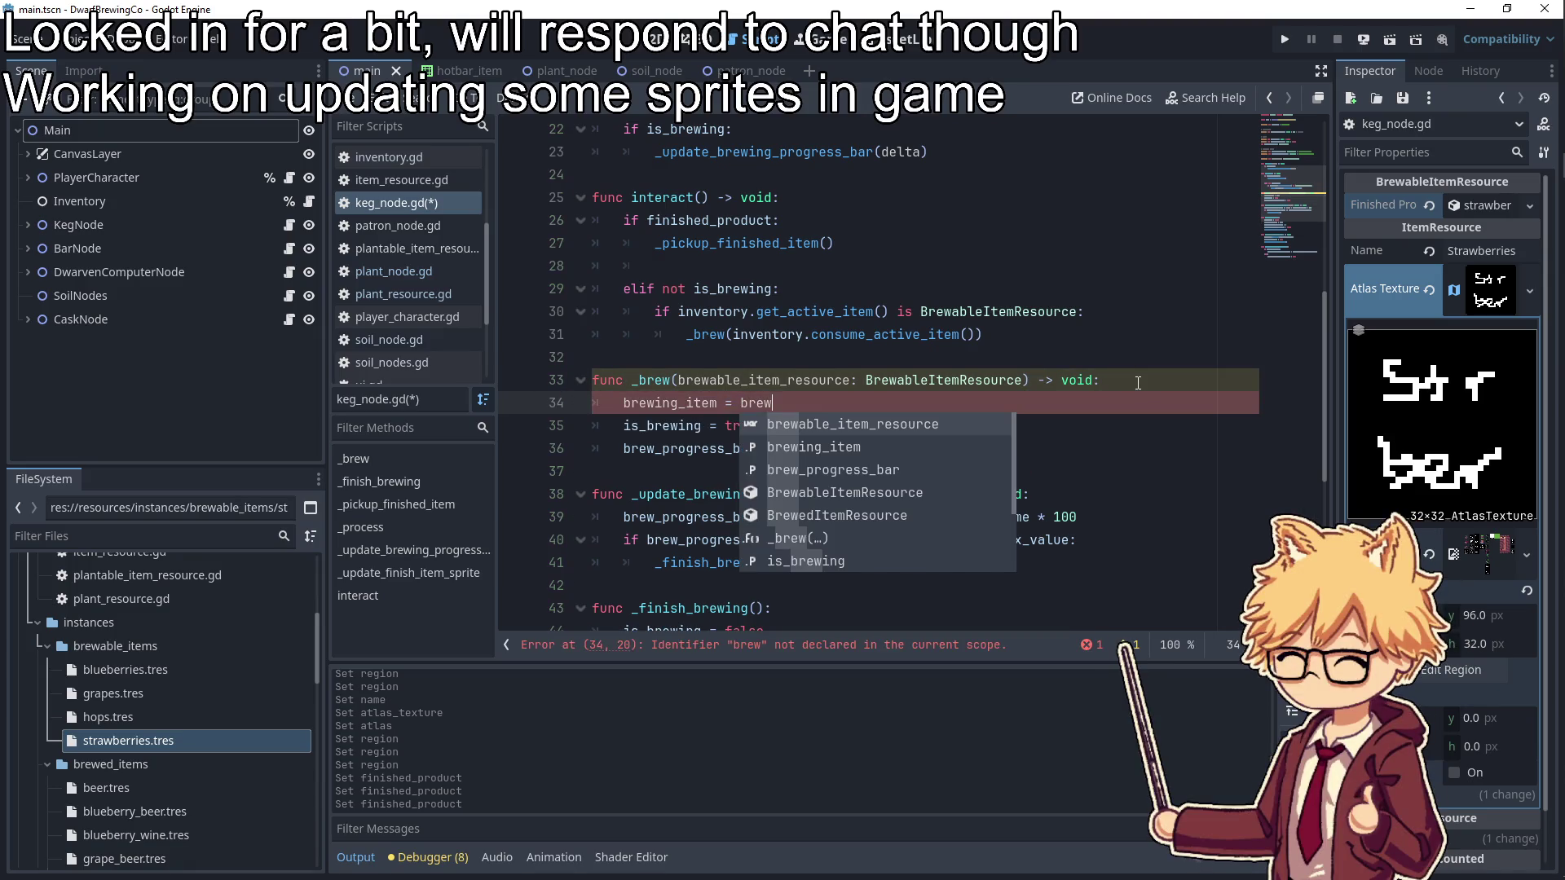
pyautogui.press('Return')
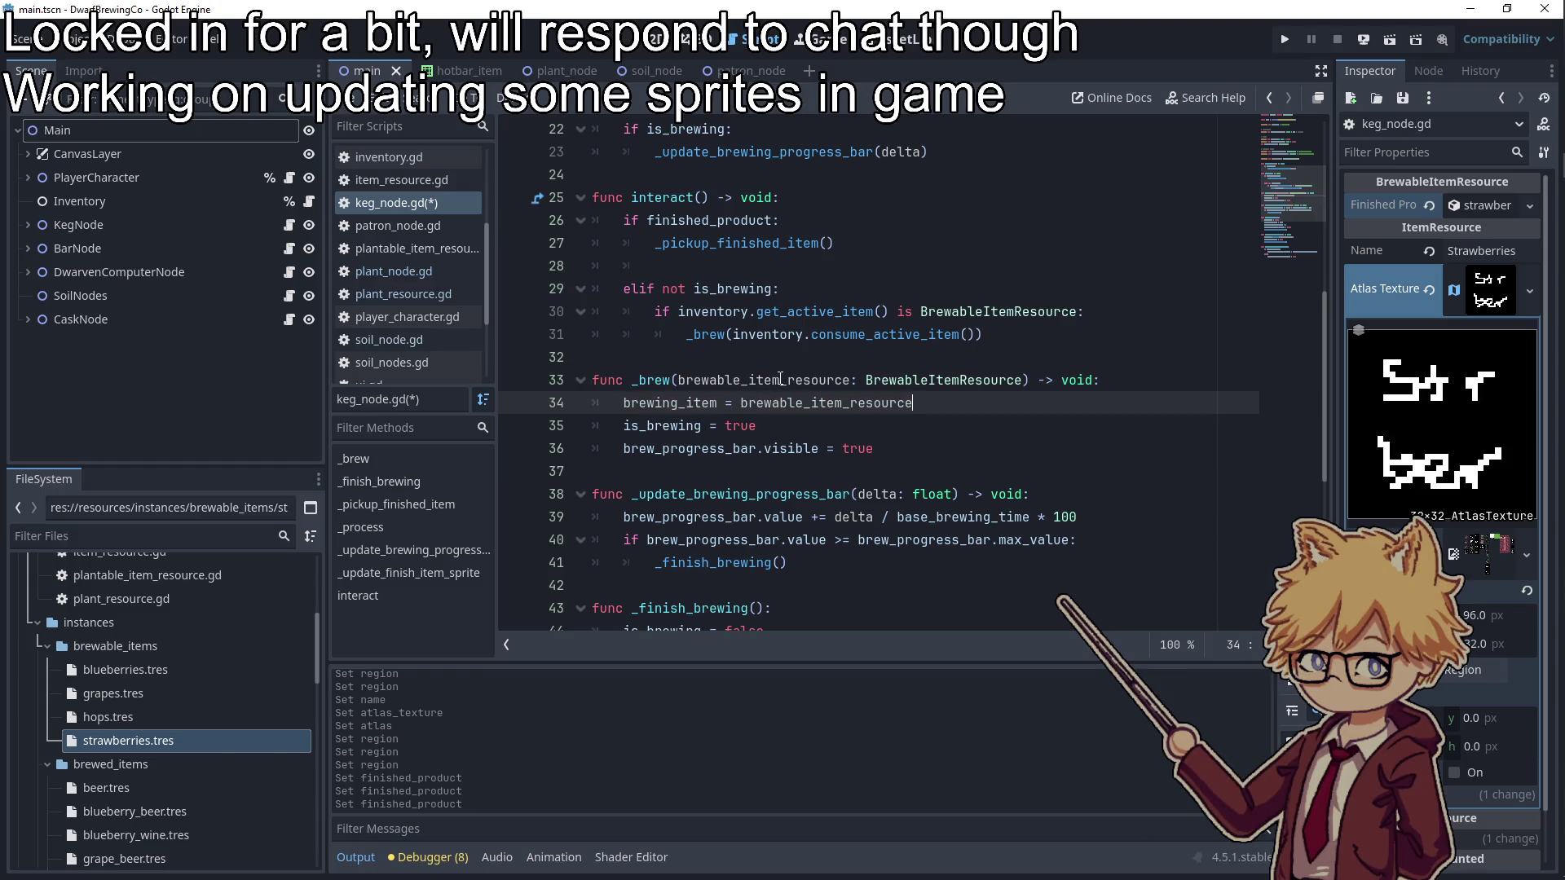
pyautogui.hotkey('ctrl', 's')
# Review where brewing_item, the hard-coded BEER product and finished_product are used.
pyautogui.doubleClick(698, 405)
pyautogui.scroll(-4, 823, 469)
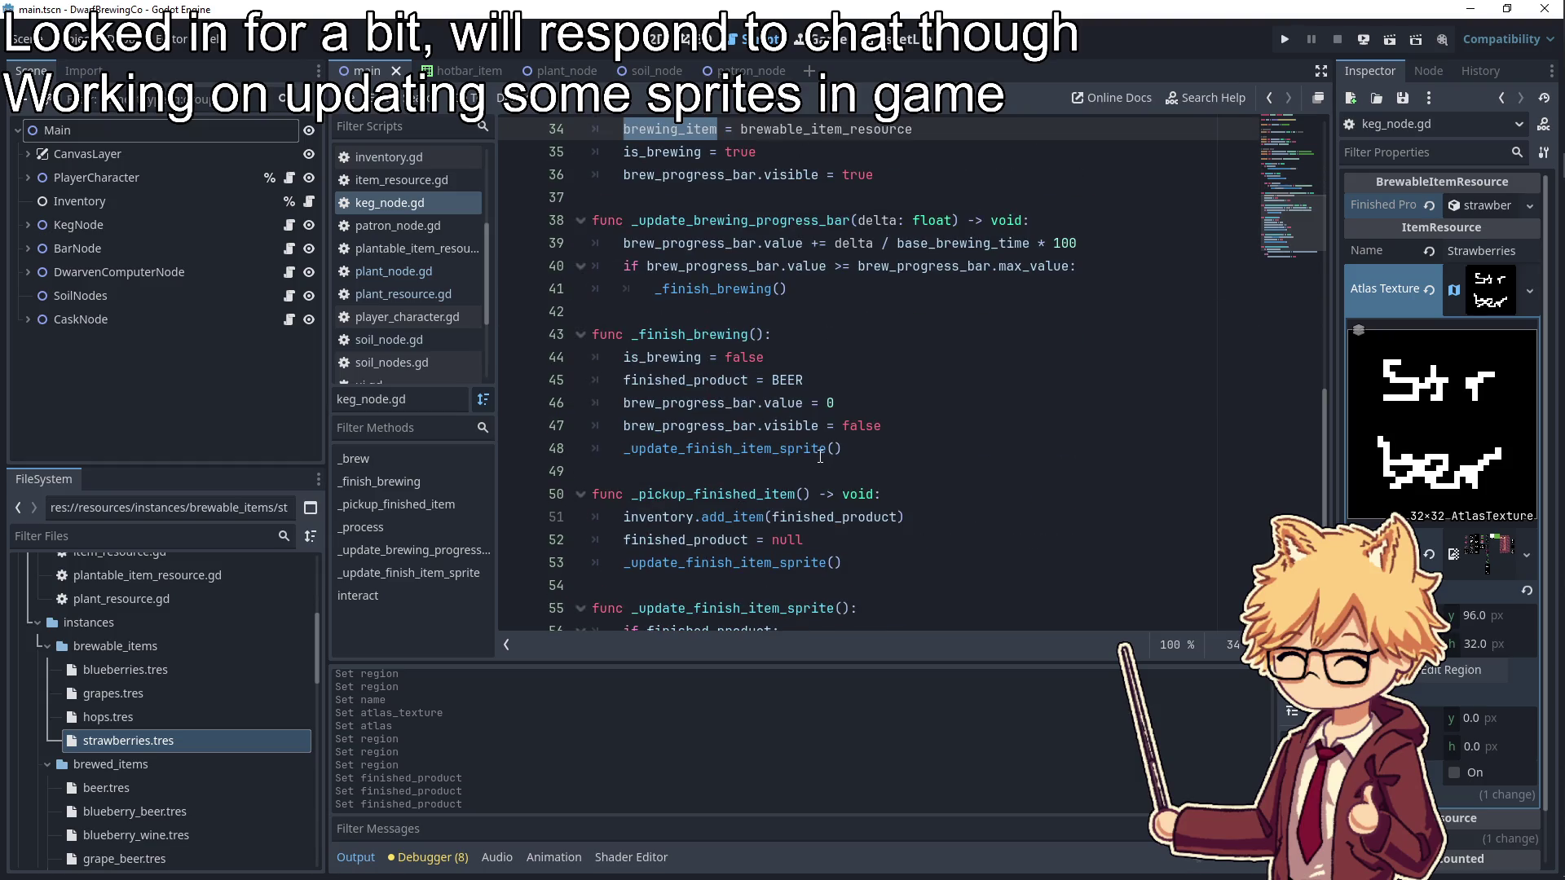
pyautogui.doubleClick(785, 379)
pyautogui.click(875, 371)
pyautogui.doubleClick(733, 380)
pyautogui.scroll(6, 721, 375)
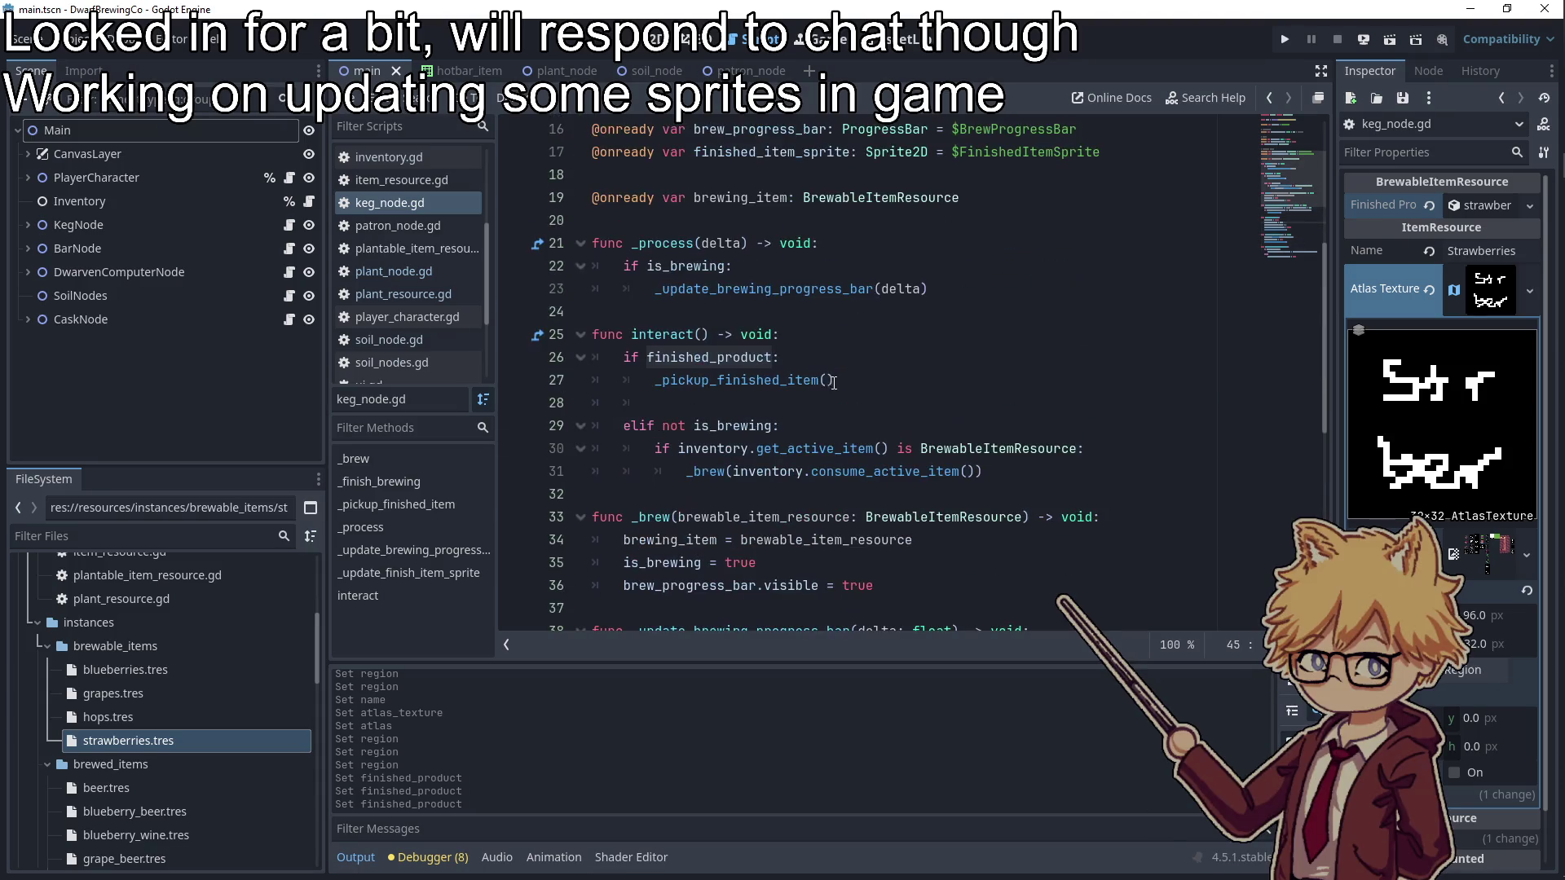
pyautogui.scroll(2, 710, 366)
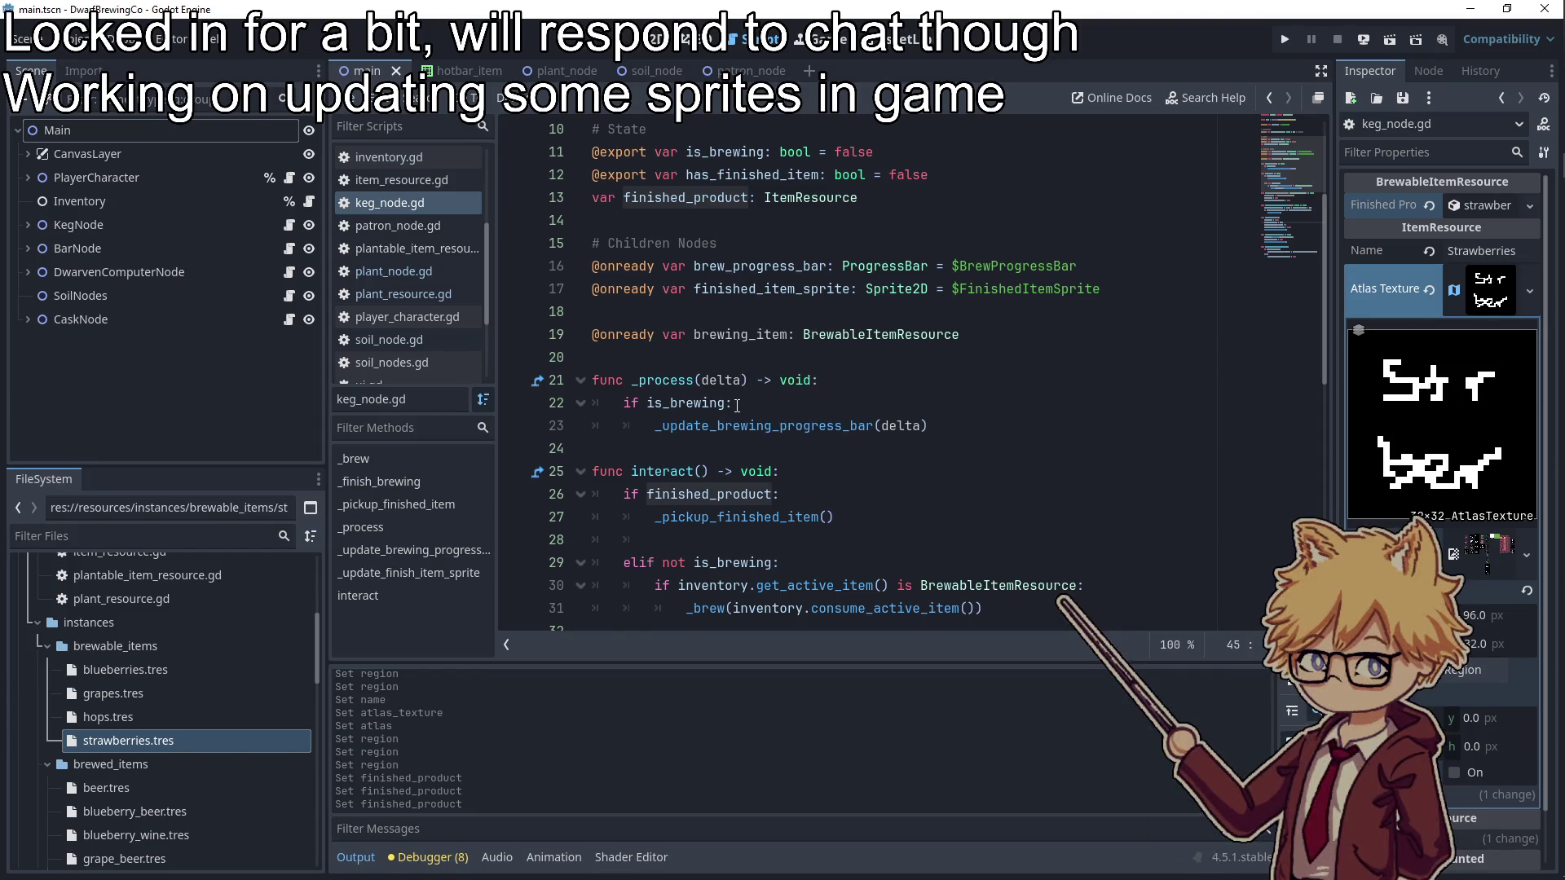
pyautogui.scroll(-2, 737, 405)
pyautogui.doubleClick(715, 351)
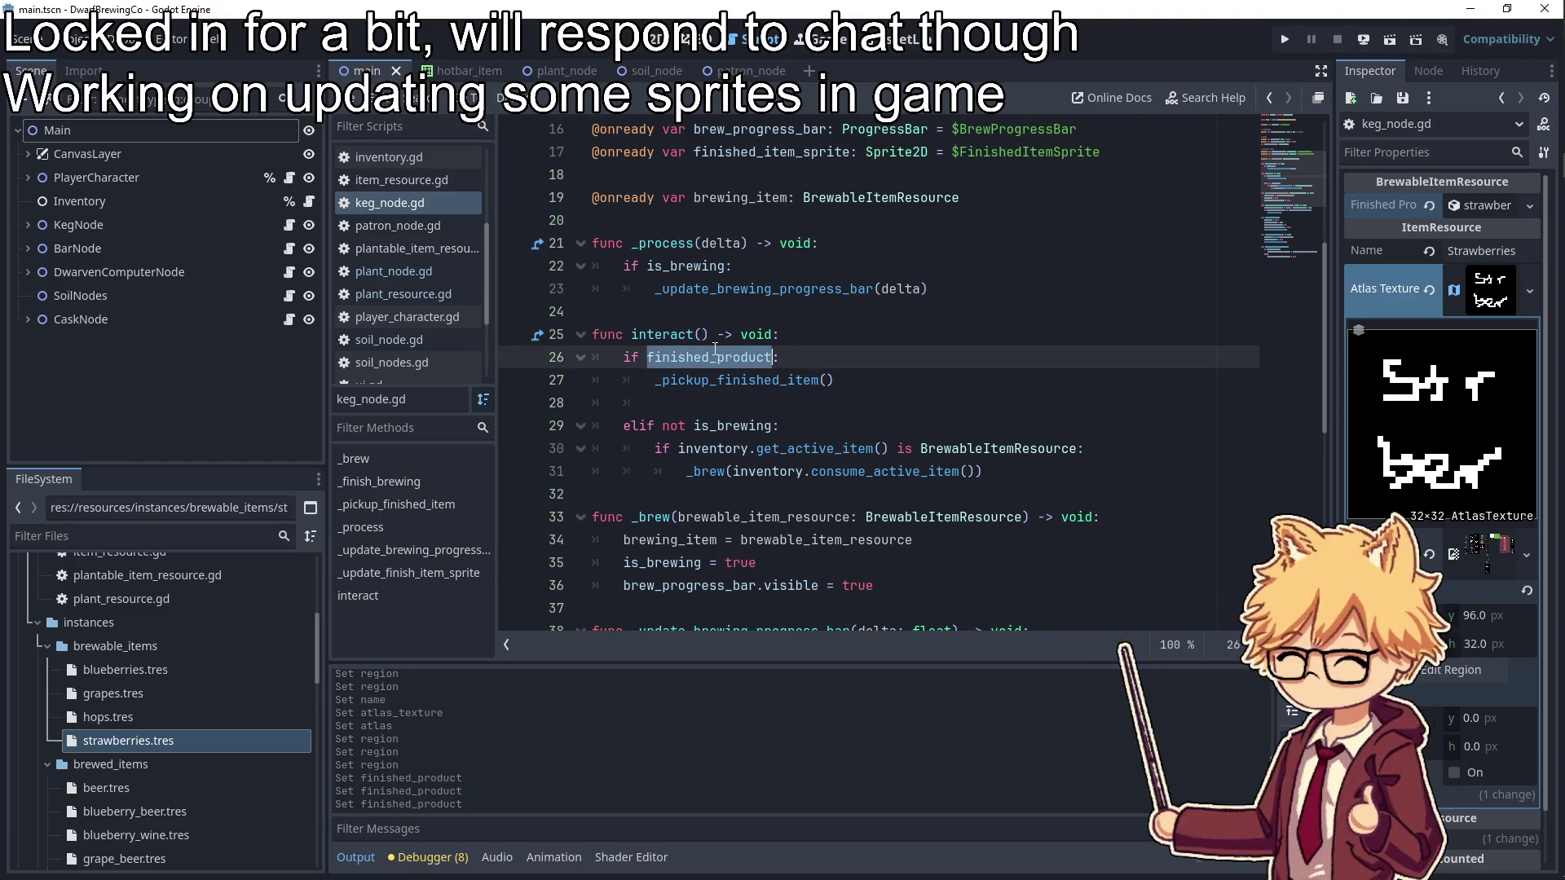
# Delete the finished_product variable declaration.
pyautogui.scroll(3, 718, 342)
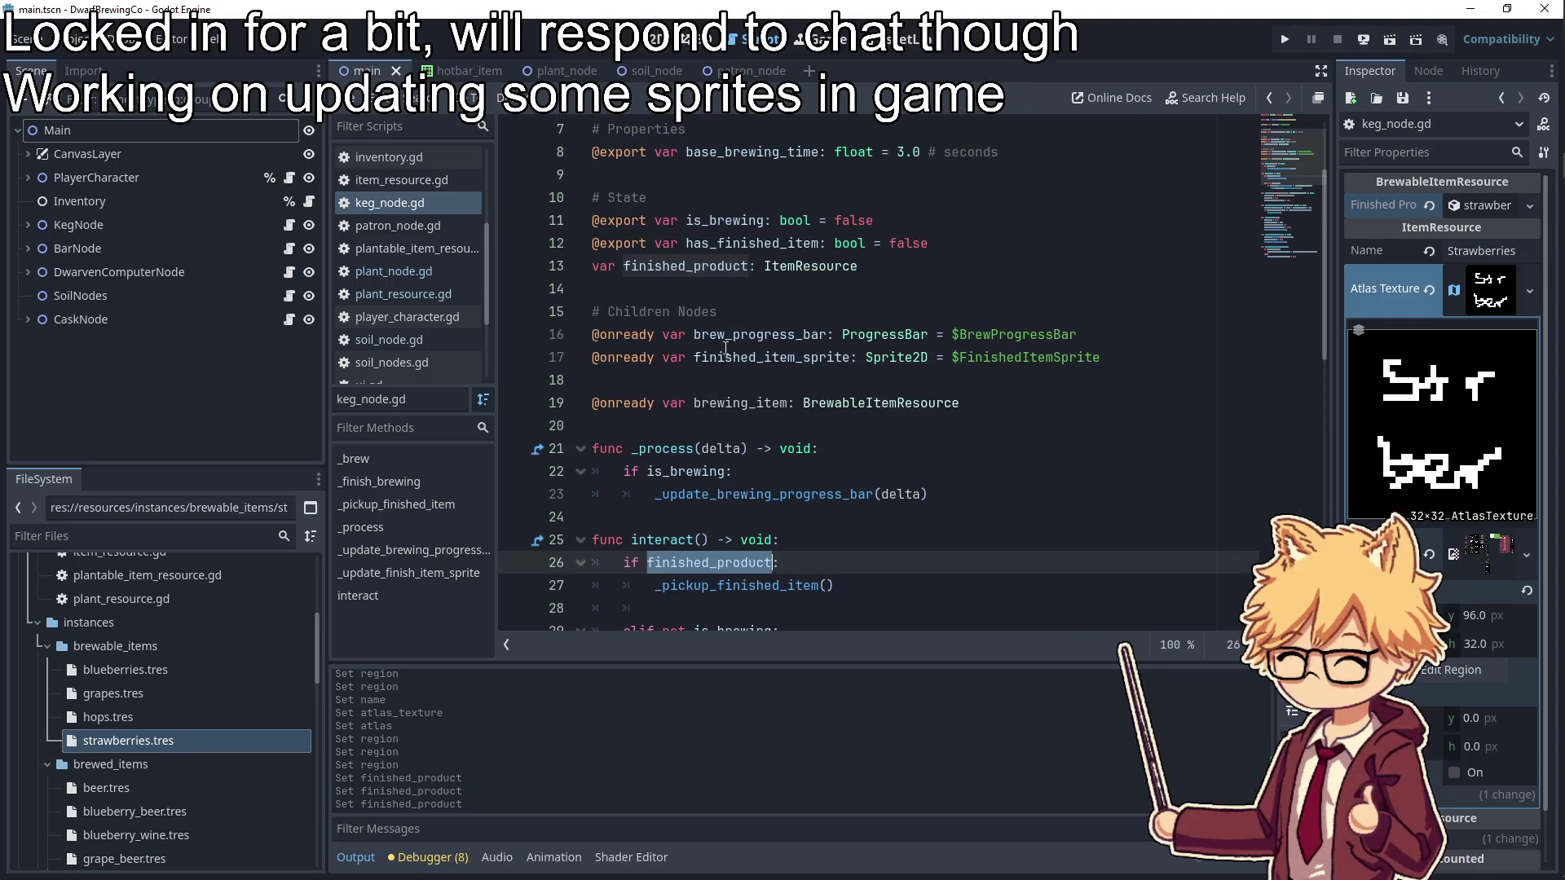
pyautogui.moveTo(907, 267); pyautogui.dragTo(579, 269)
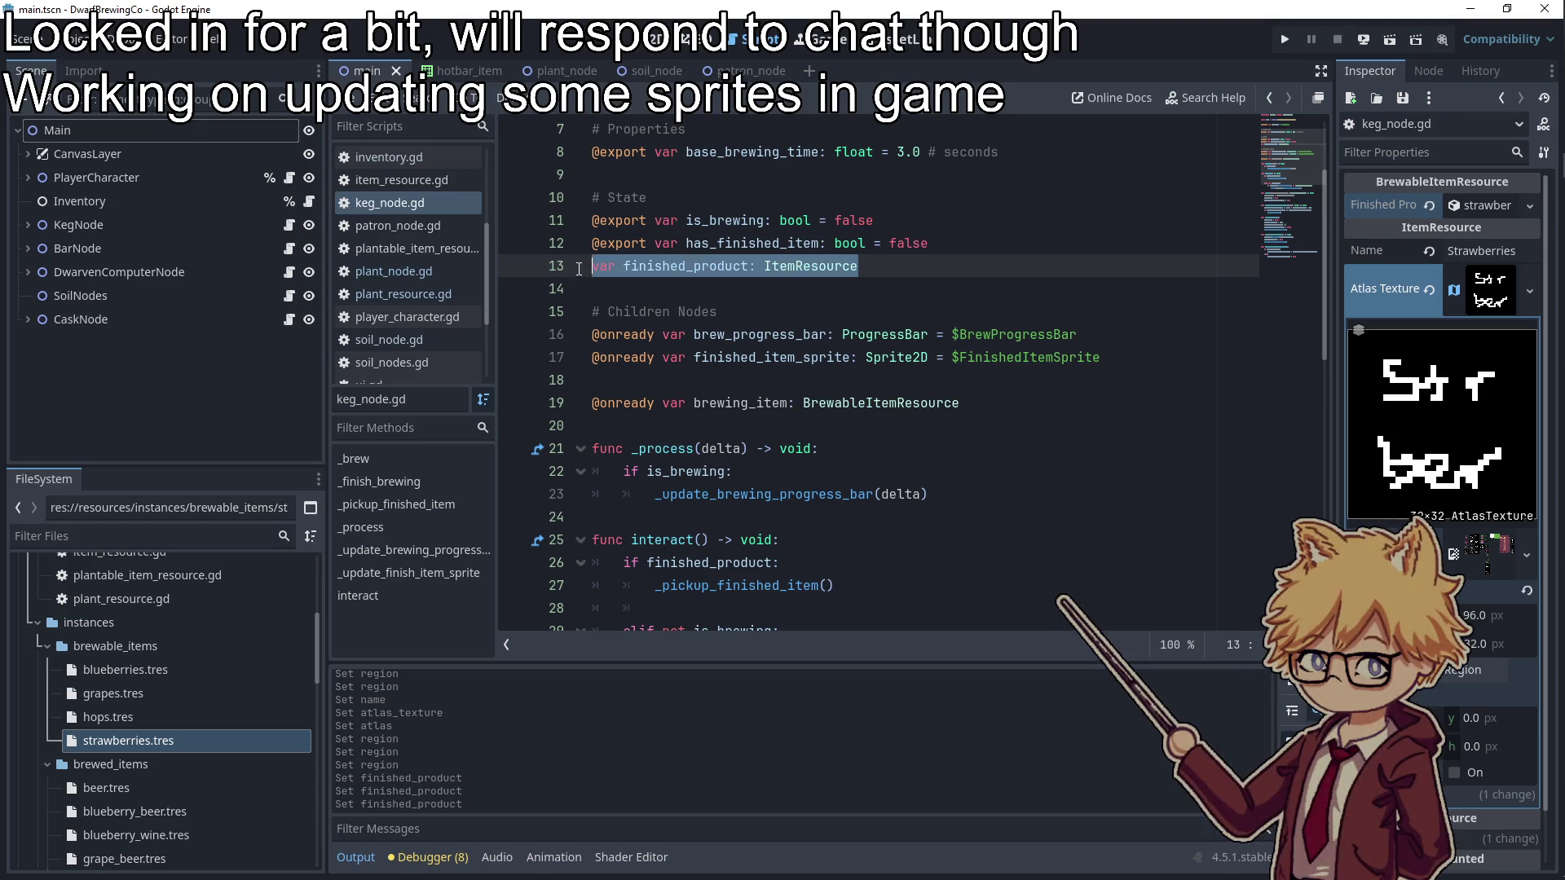
pyautogui.press('BackSpace')
pyautogui.press('BackSpace')
# Rename has_finished_item to has_finished_brewing in its declaration and interact condition.
pyautogui.doubleClick(749, 242)
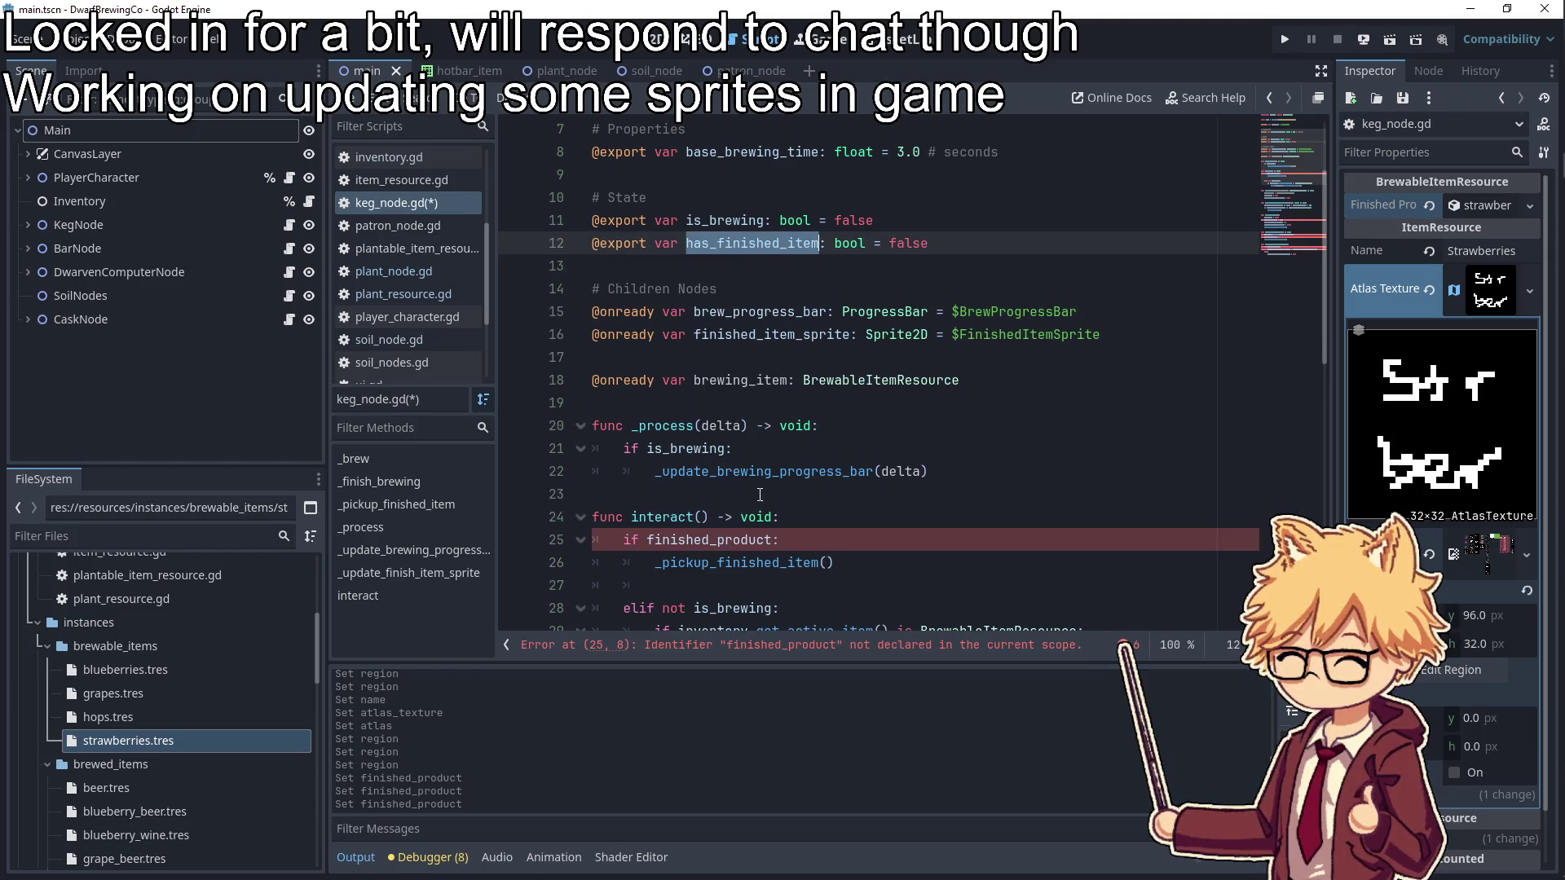
pyautogui.scroll(-1, 697, 479)
pyautogui.doubleClick(697, 471)
pyautogui.write('has_finished_bre')
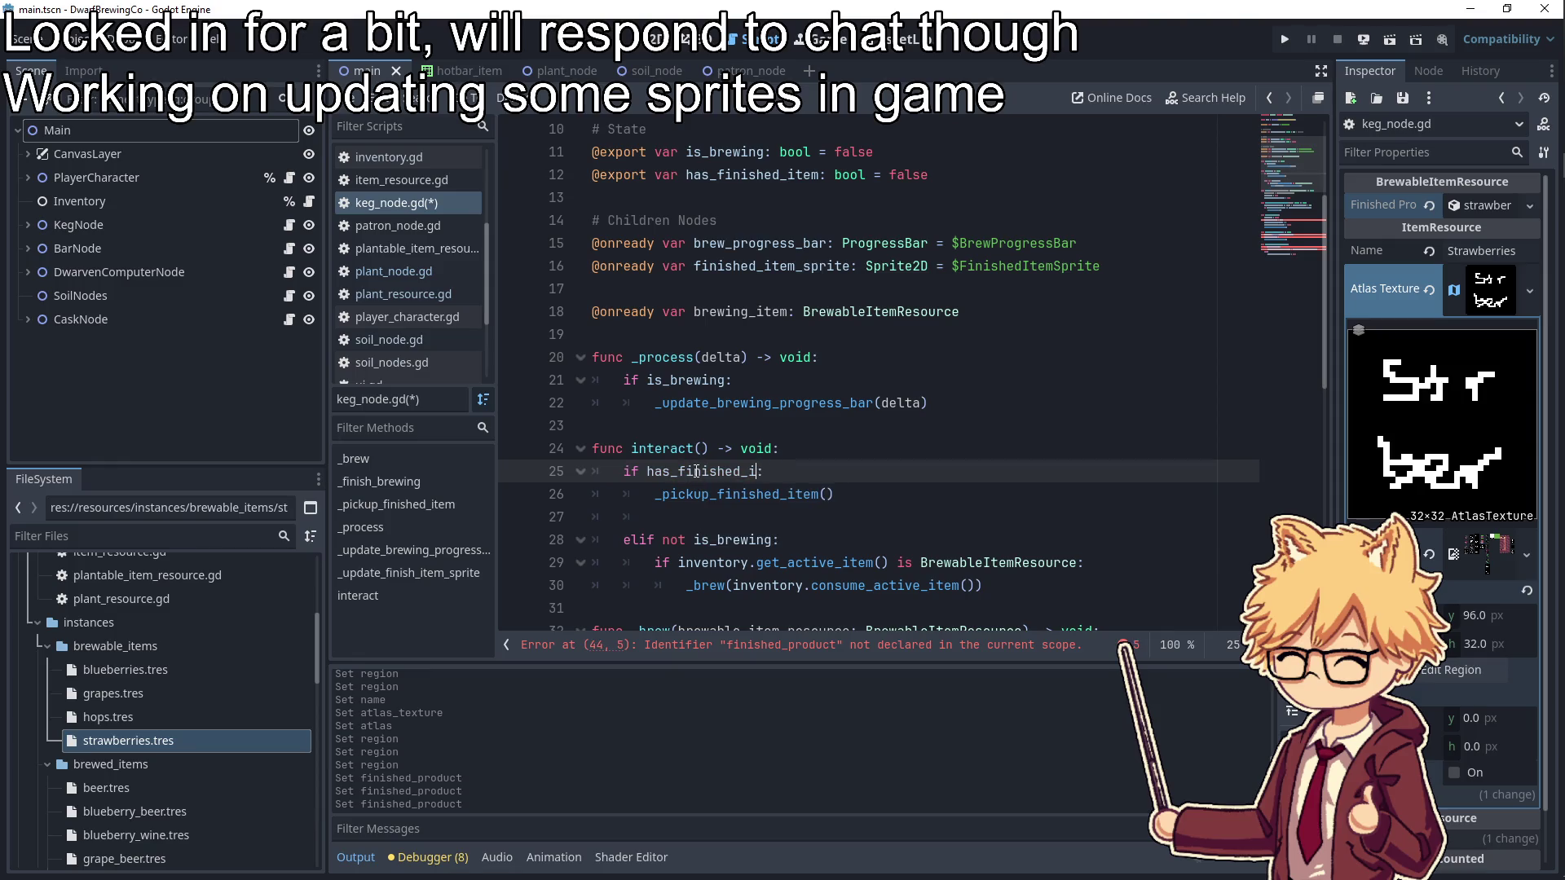
pyautogui.write('wing')
pyautogui.doubleClick(697, 471)
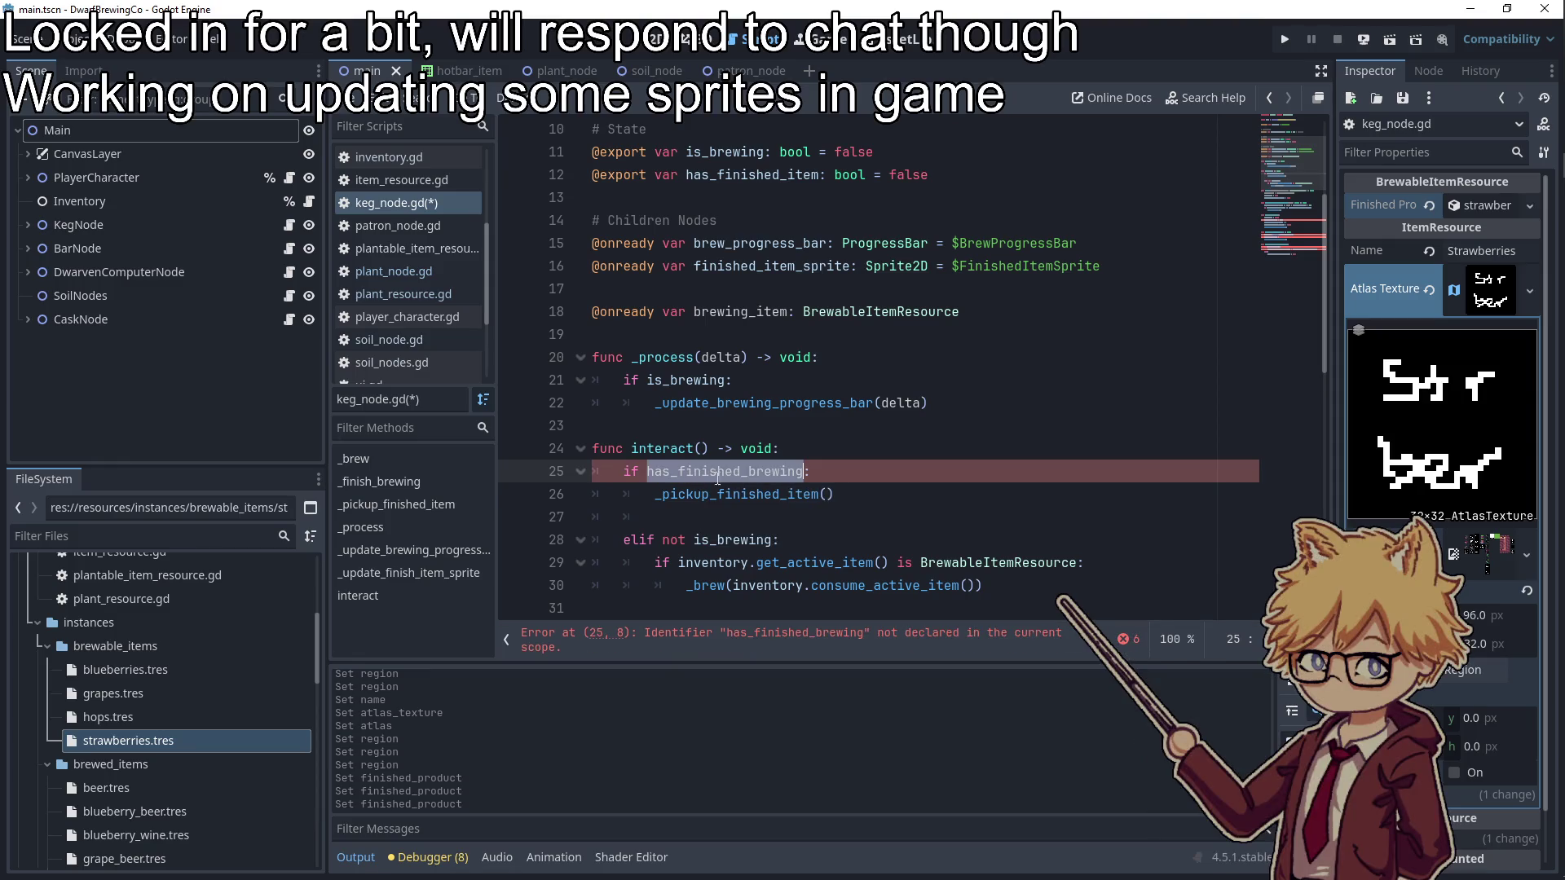
pyautogui.hotkey('ctrl', 'c')
pyautogui.doubleClick(751, 175)
pyautogui.hotkey('ctrl', 'v')
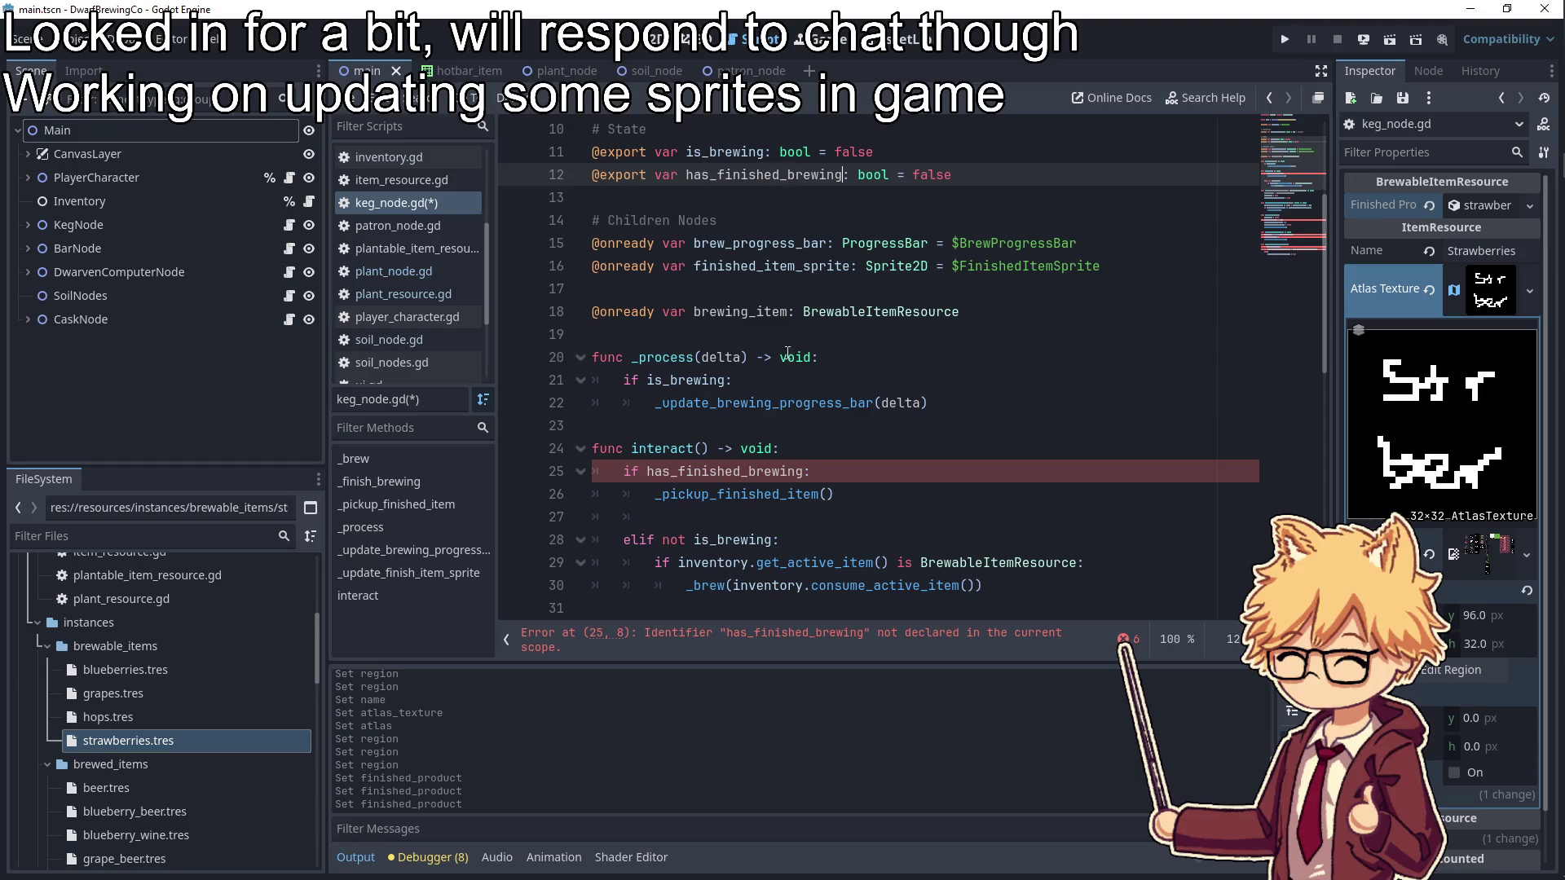
pyautogui.doubleClick(726, 471)
pyautogui.scroll(-1, 809, 525)
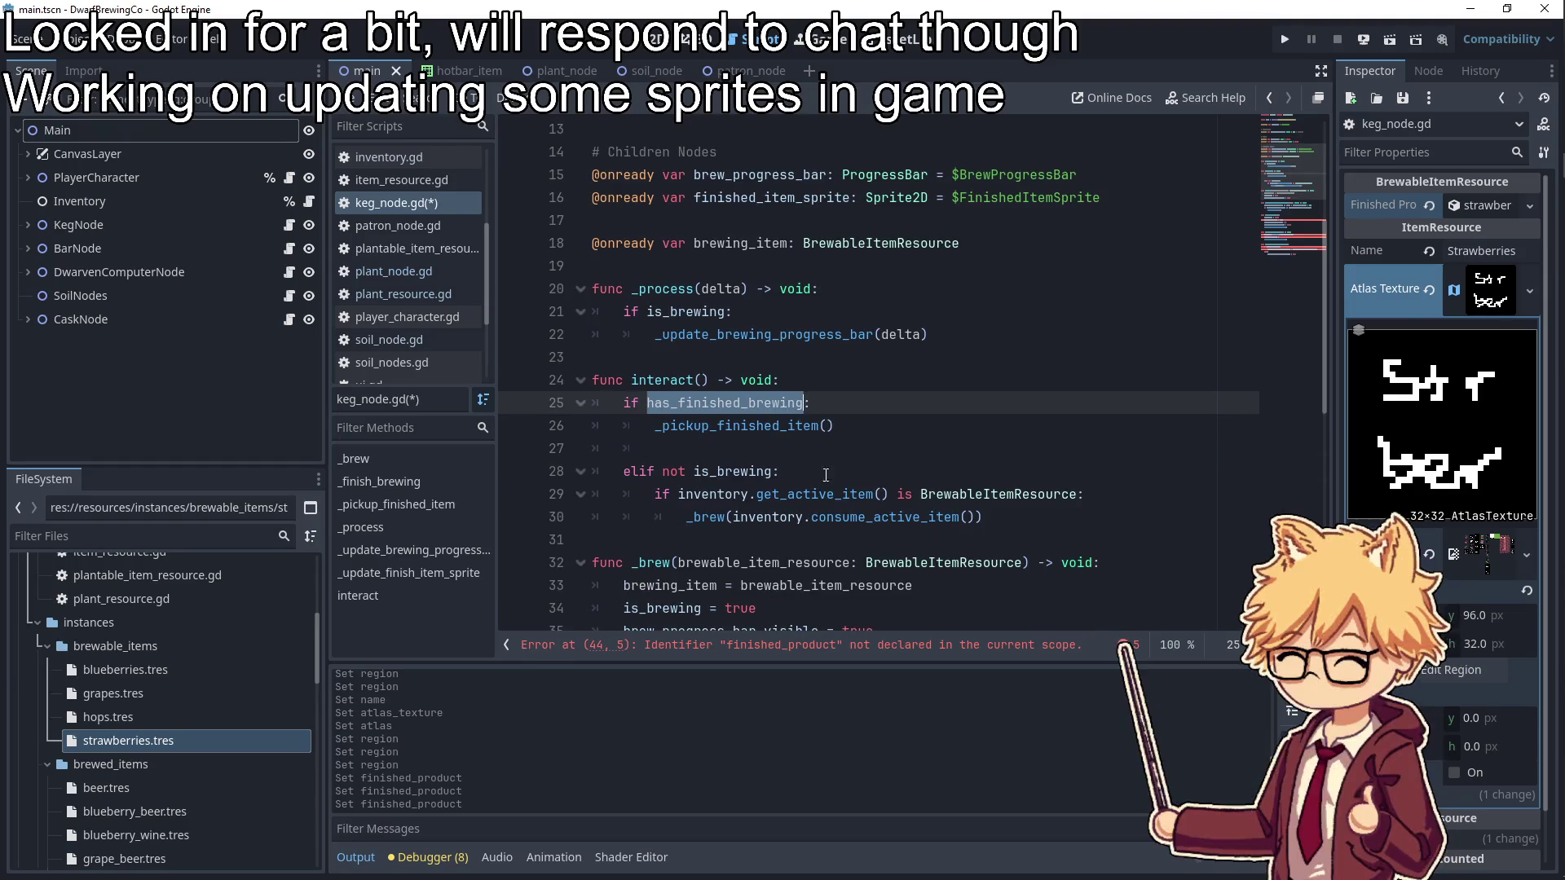
# Add has_finished_brewing = true after is_brewing = false in _finish_brewing.
pyautogui.doubleClick(683, 312)
pyautogui.click(693, 334)
pyautogui.doubleClick(721, 402)
pyautogui.scroll(-4, 720, 469)
pyautogui.scroll(-2, 734, 463)
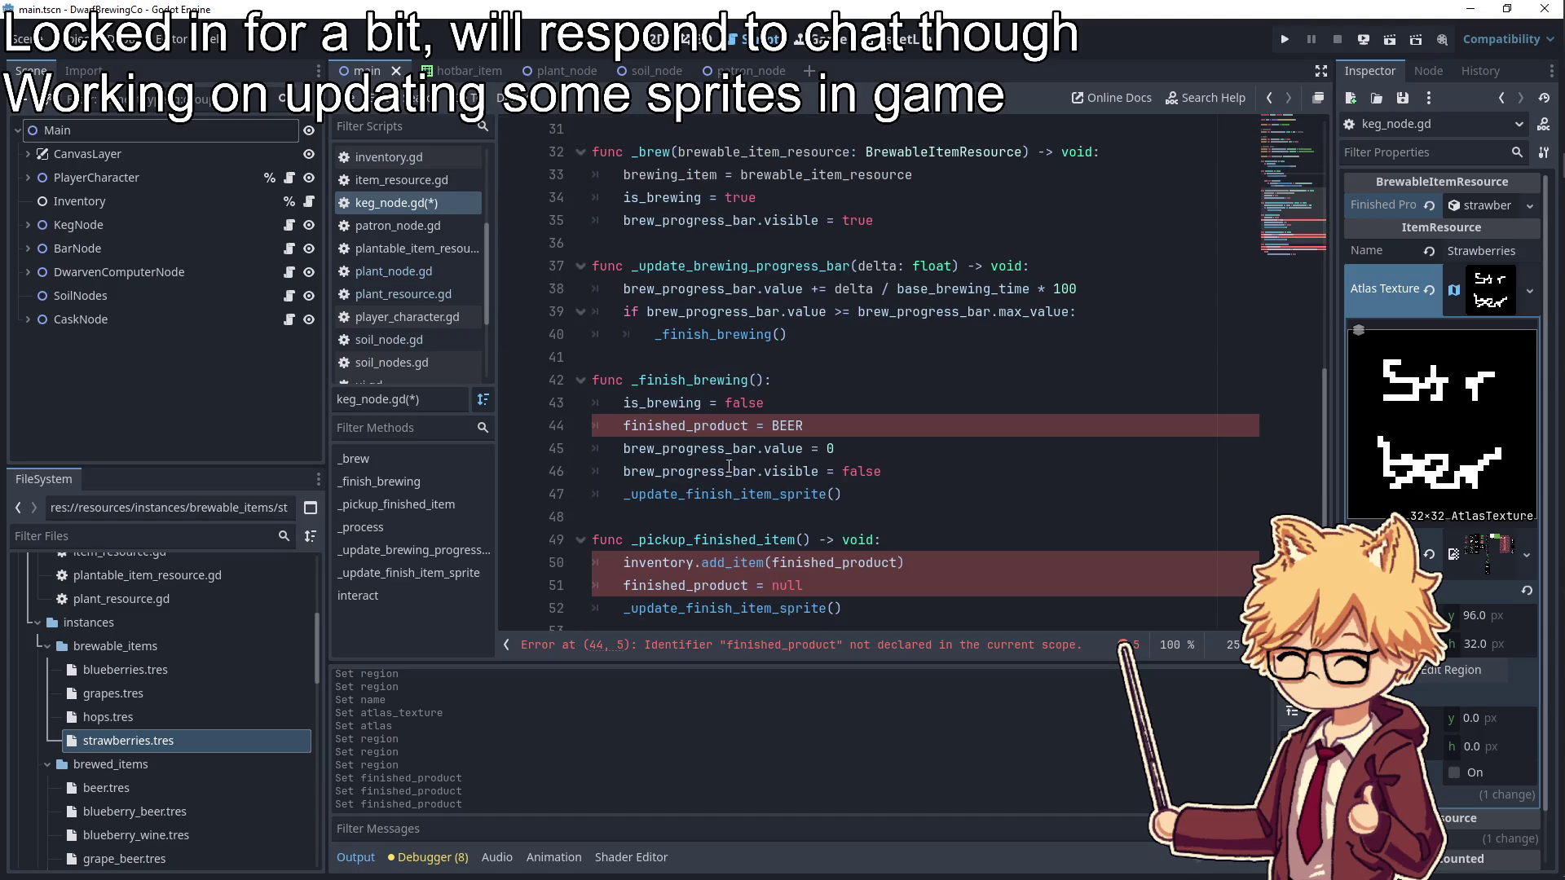
pyautogui.doubleClick(653, 402)
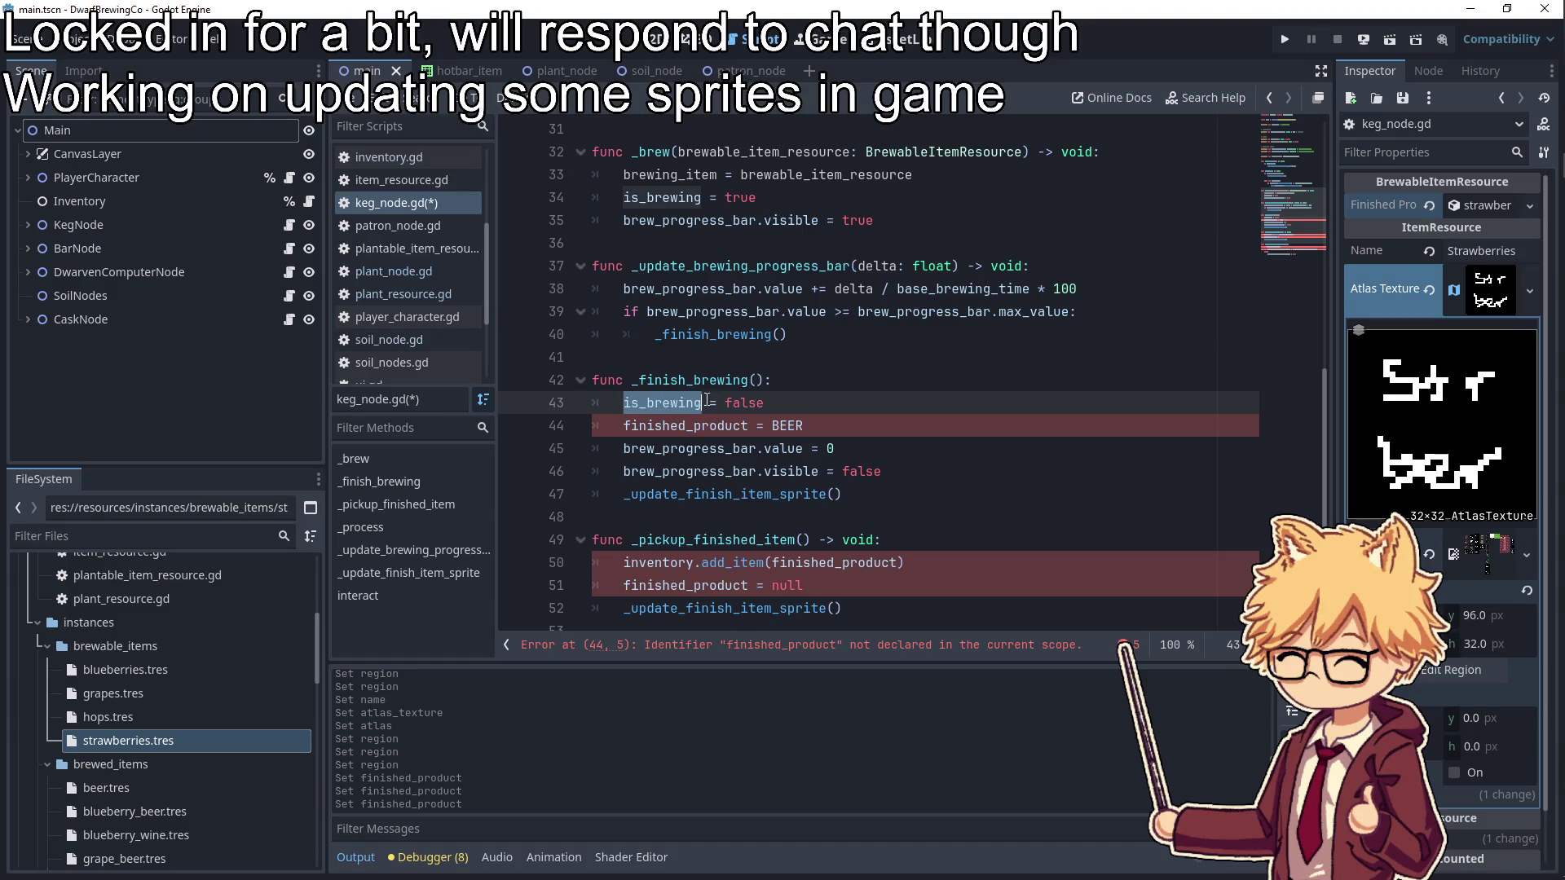
pyautogui.scroll(-2, 734, 367)
pyautogui.scroll(1, 803, 336)
pyautogui.click(804, 337)
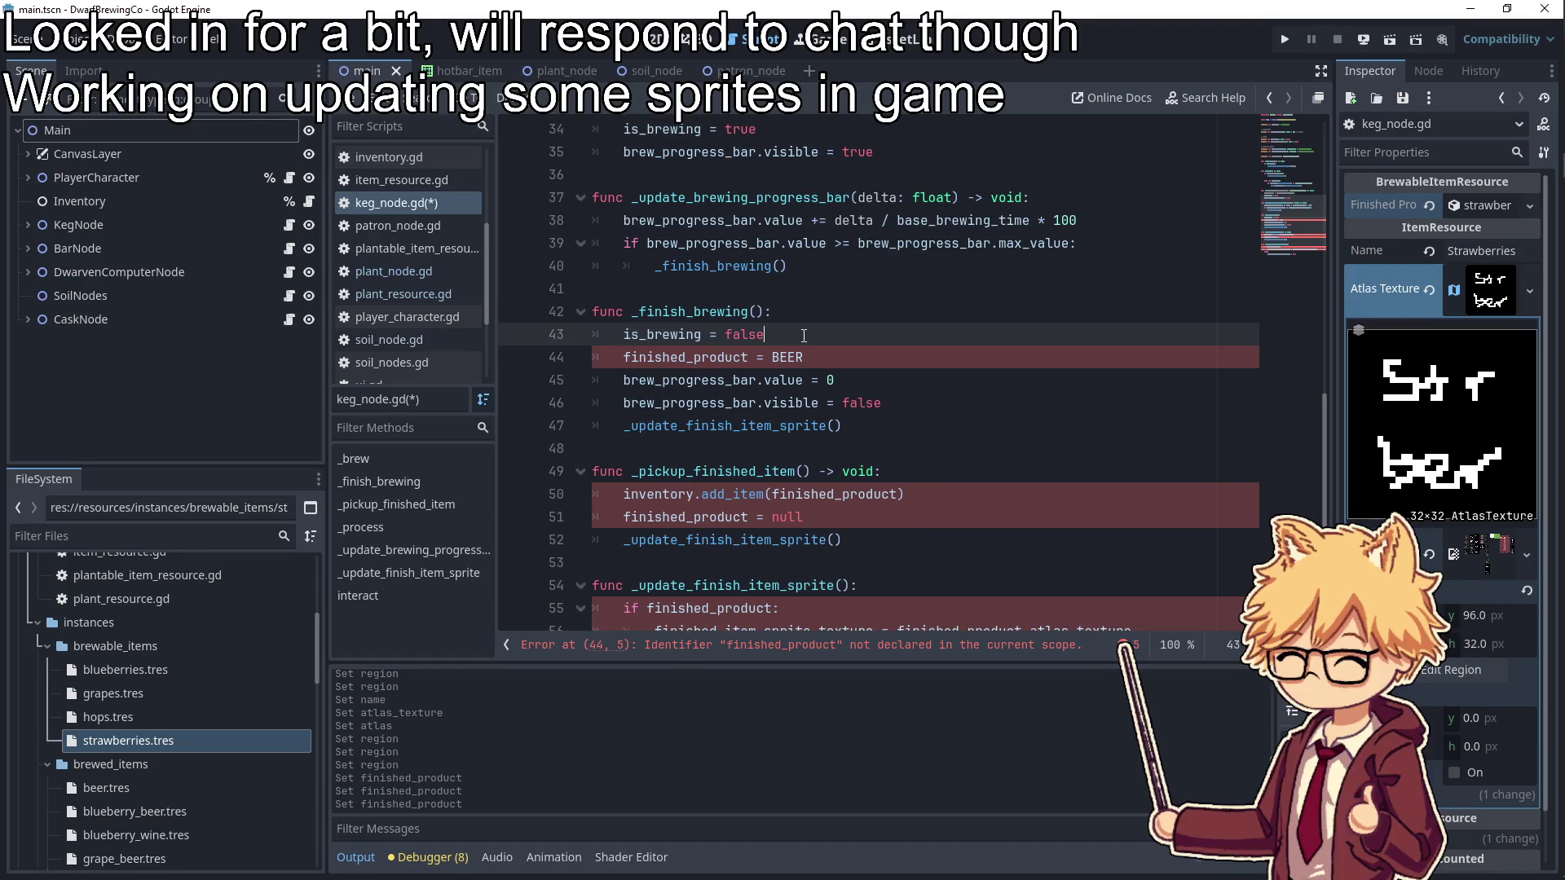
pyautogui.press('Return')
pyautogui.write('has_finished_brewing = true')
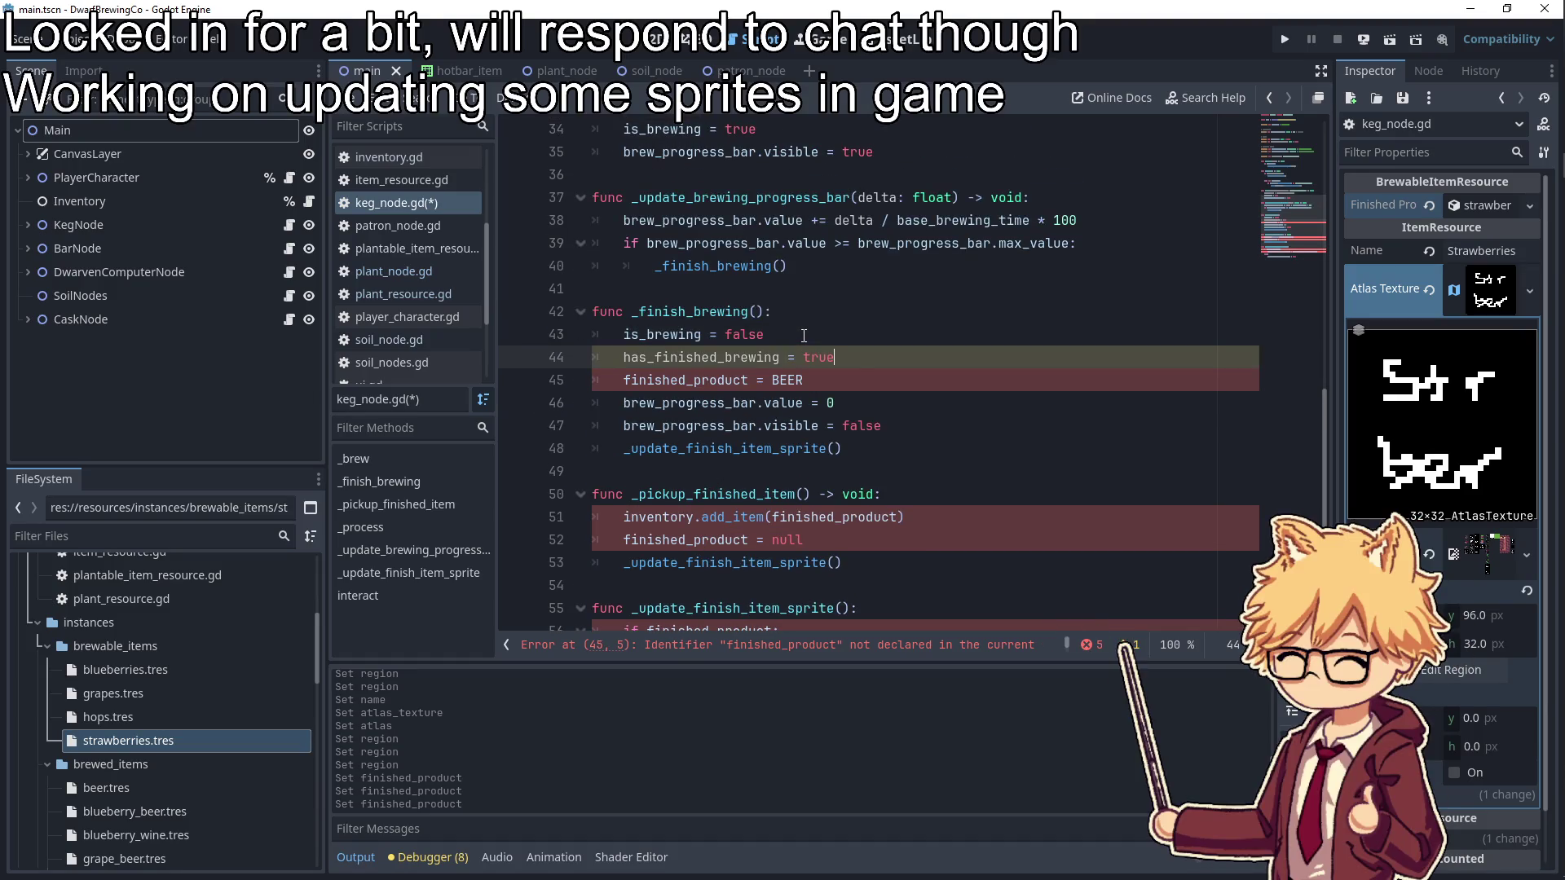
# Remove the finished_product = BEER line from _finish_brewing.
pyautogui.click(659, 337)
pyautogui.doubleClick(658, 336)
pyautogui.scroll(3, 658, 338)
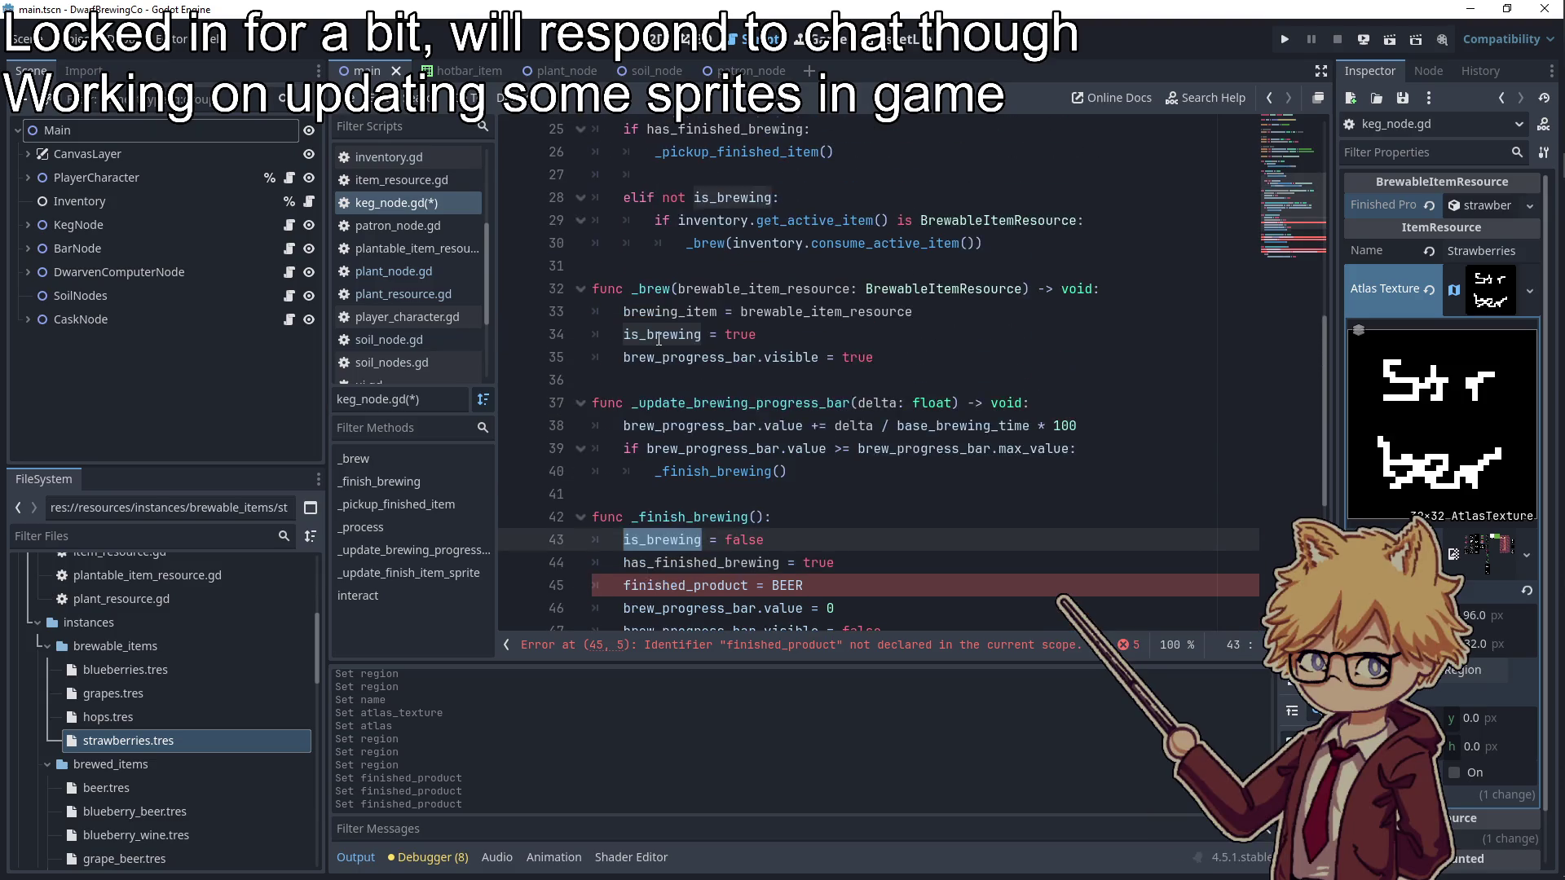
pyautogui.scroll(-3, 659, 338)
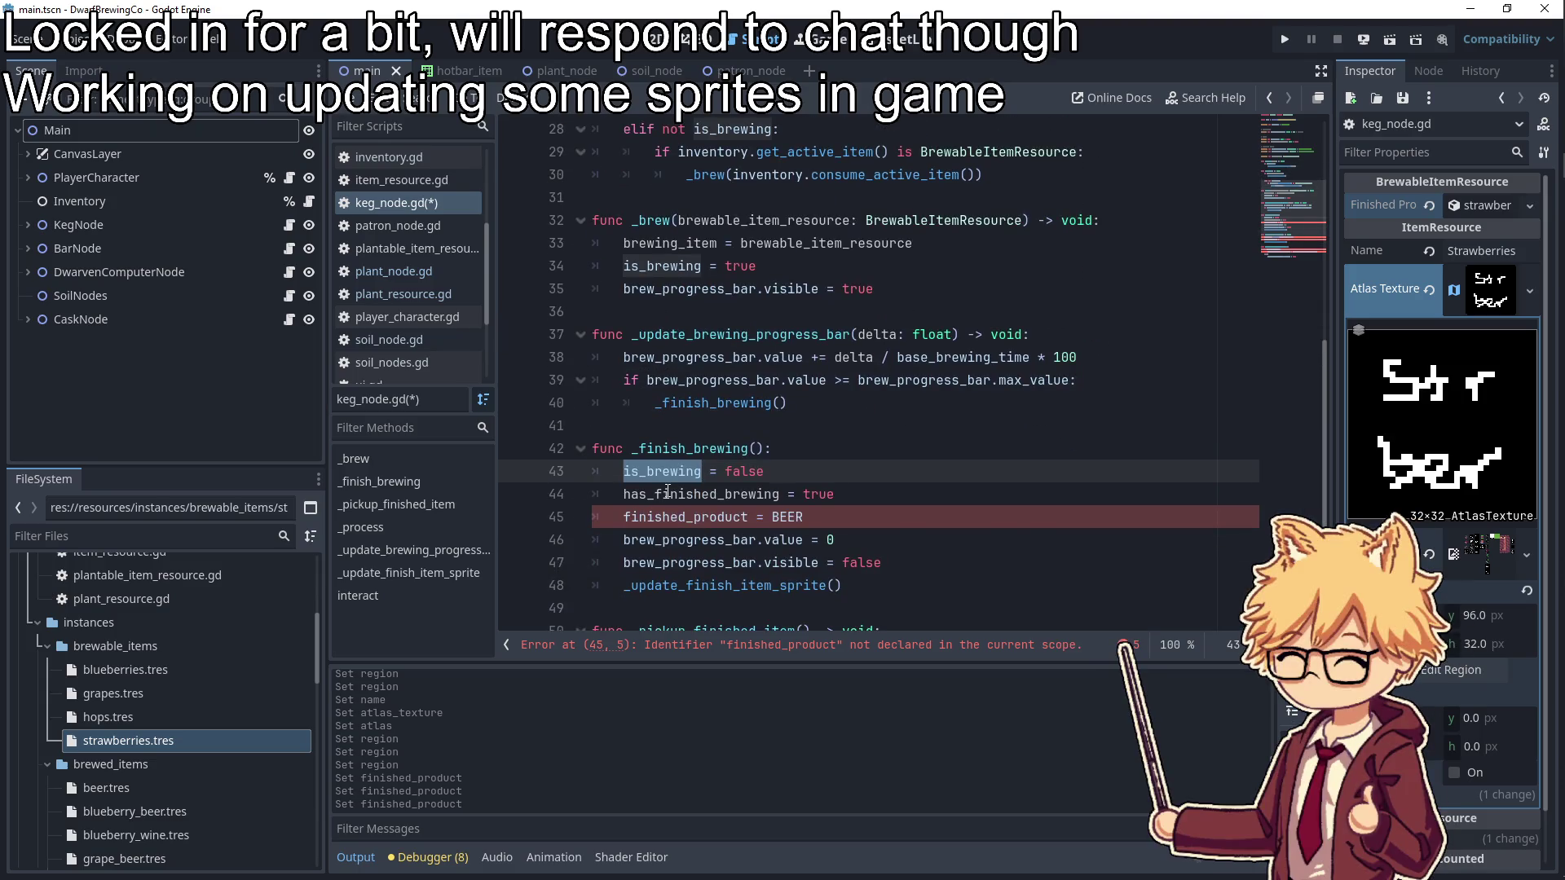
pyautogui.moveTo(804, 379); pyautogui.dragTo(654, 376)
pyautogui.hotkey('ctrl', 'shift', 'k')
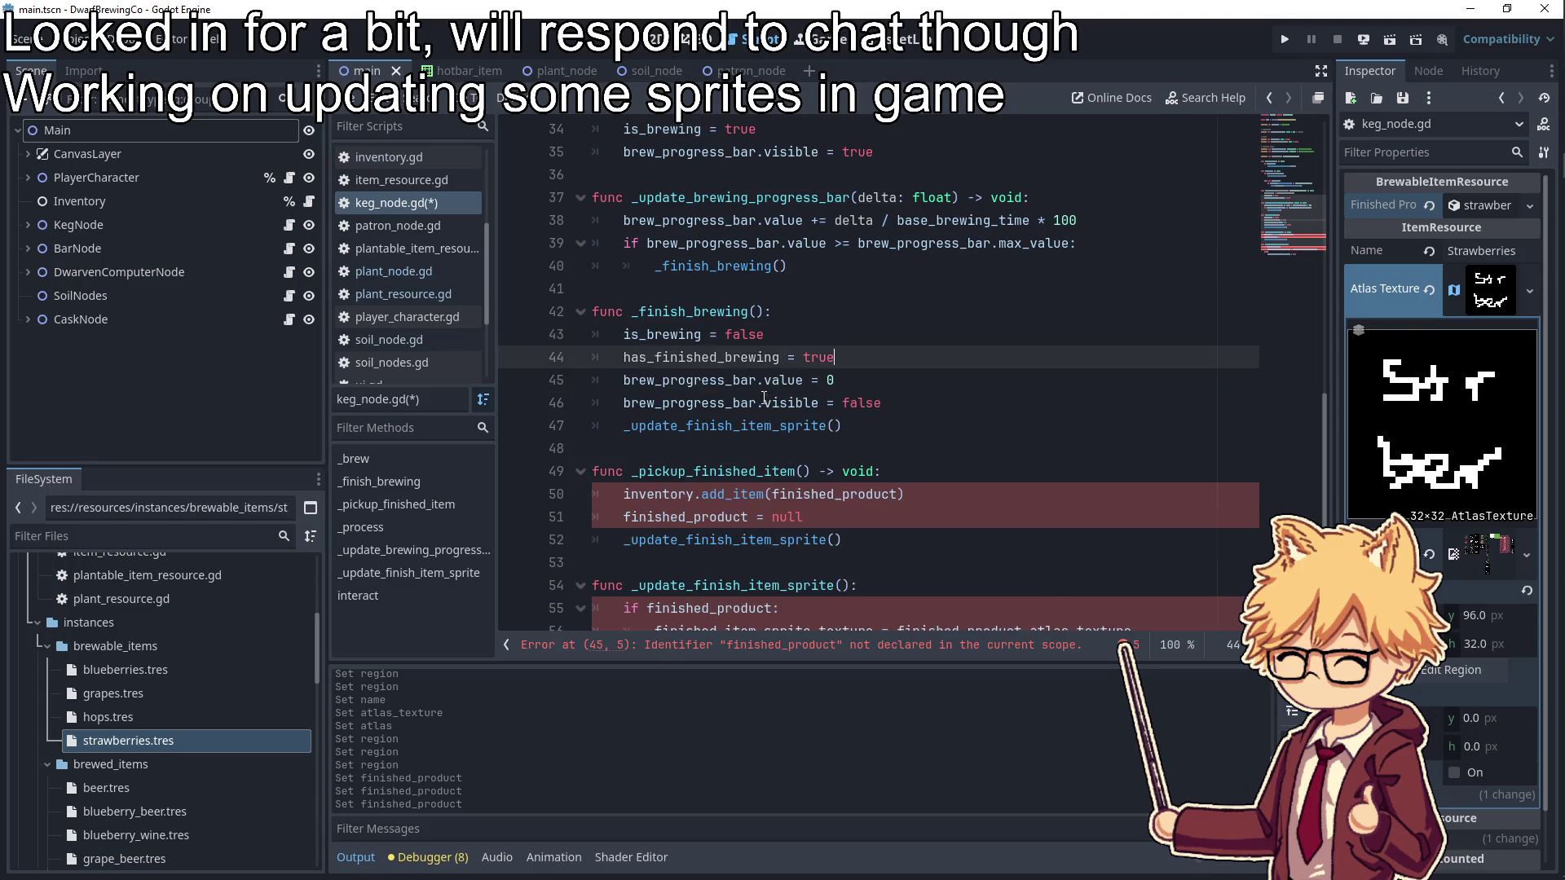
# Change the add_item pickup argument to brewing_item.finished_product.
pyautogui.doubleClick(717, 380)
pyautogui.doubleClick(721, 425)
pyautogui.scroll(-2, 701, 432)
pyautogui.doubleClick(696, 425)
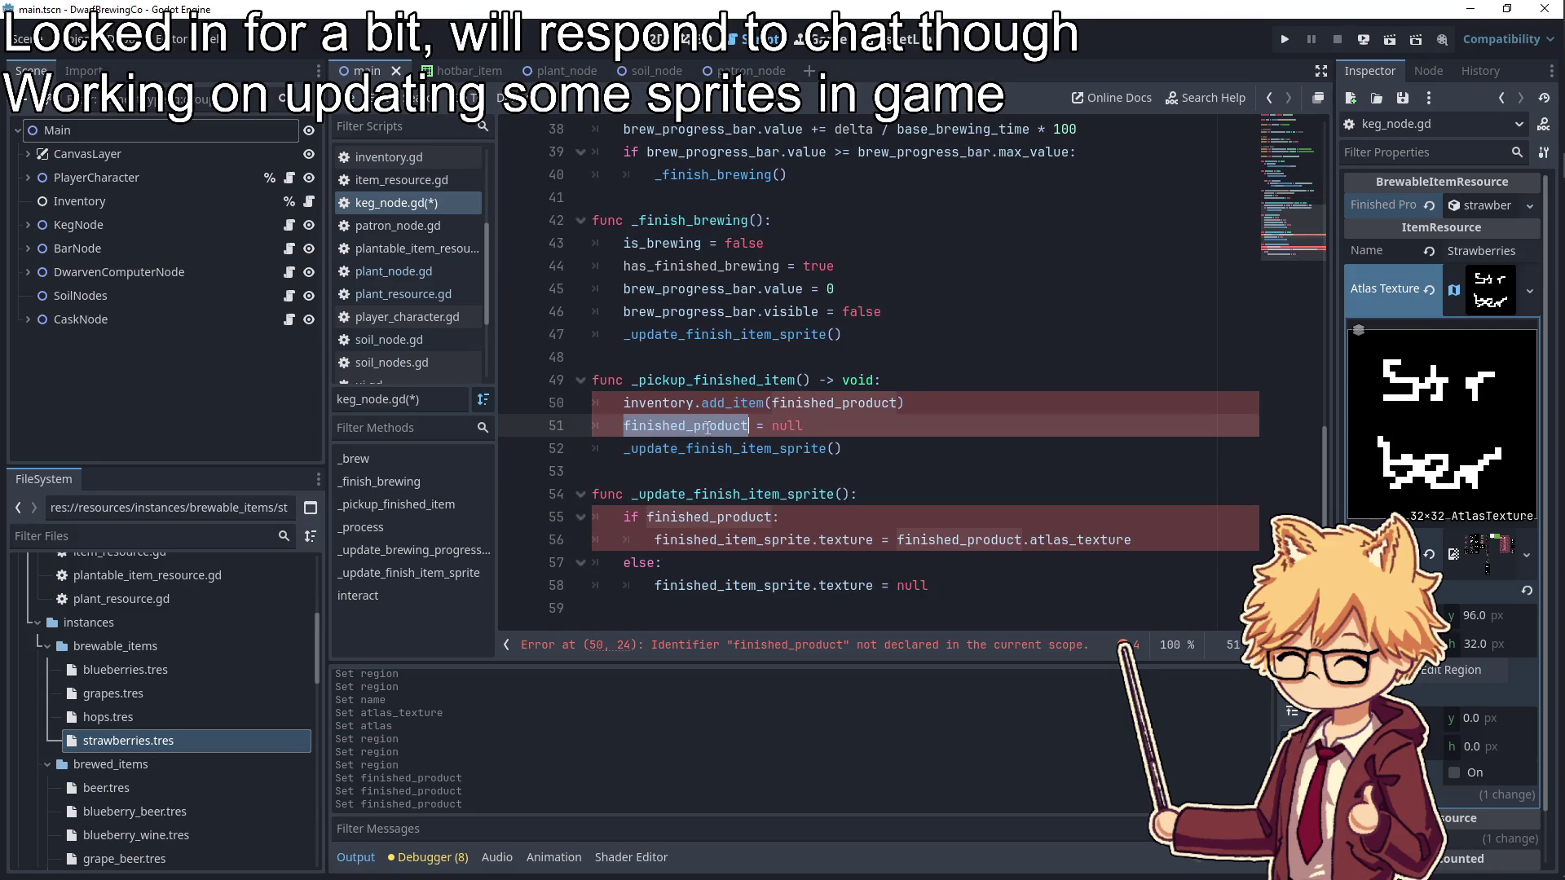
pyautogui.doubleClick(652, 403)
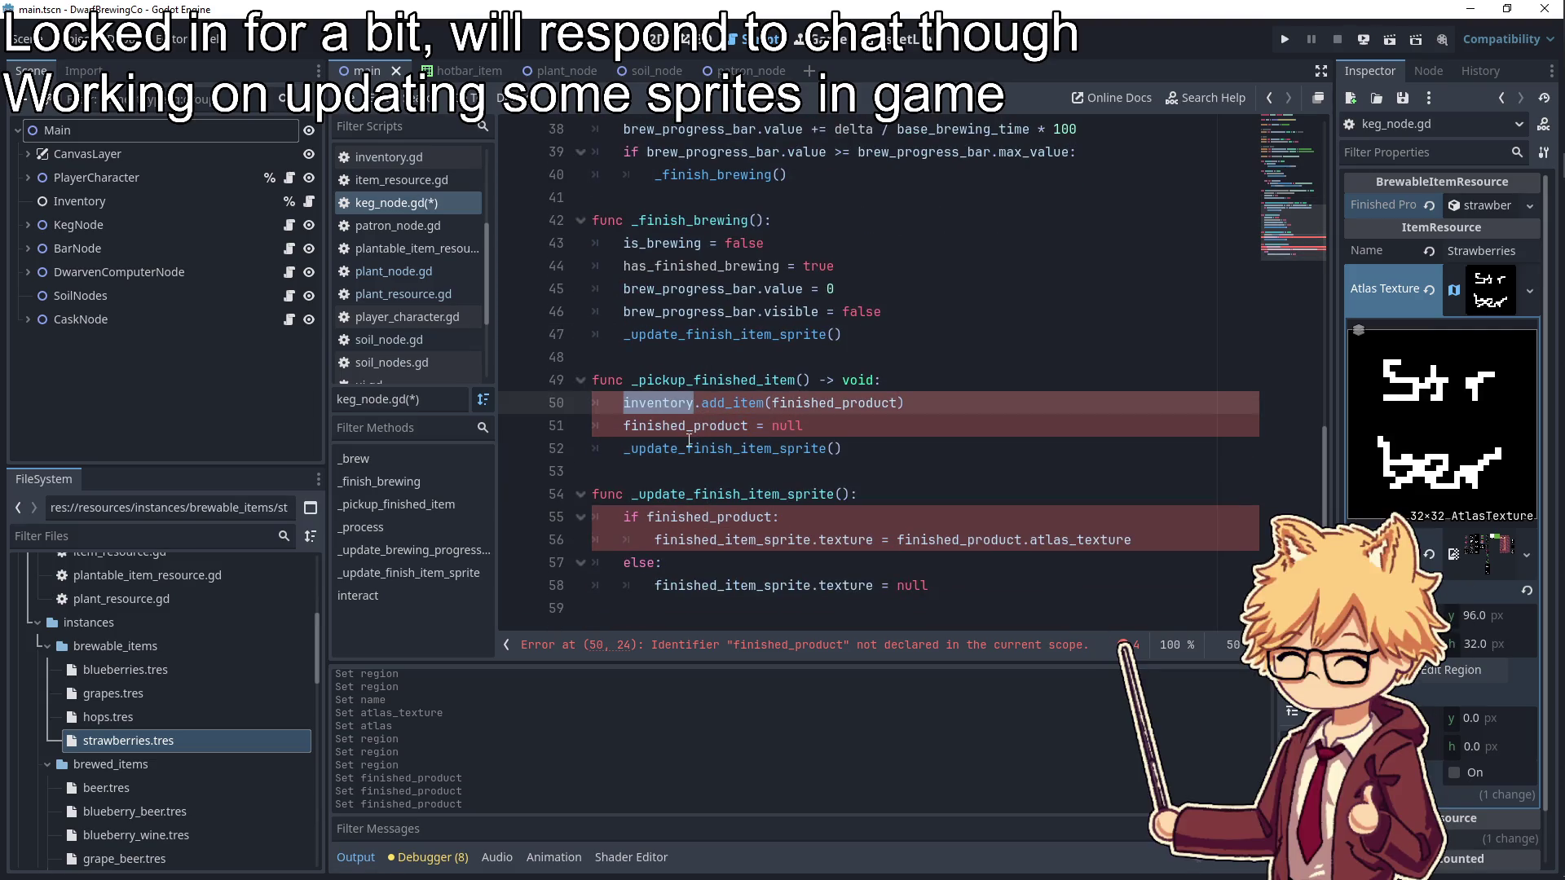
pyautogui.doubleClick(868, 403)
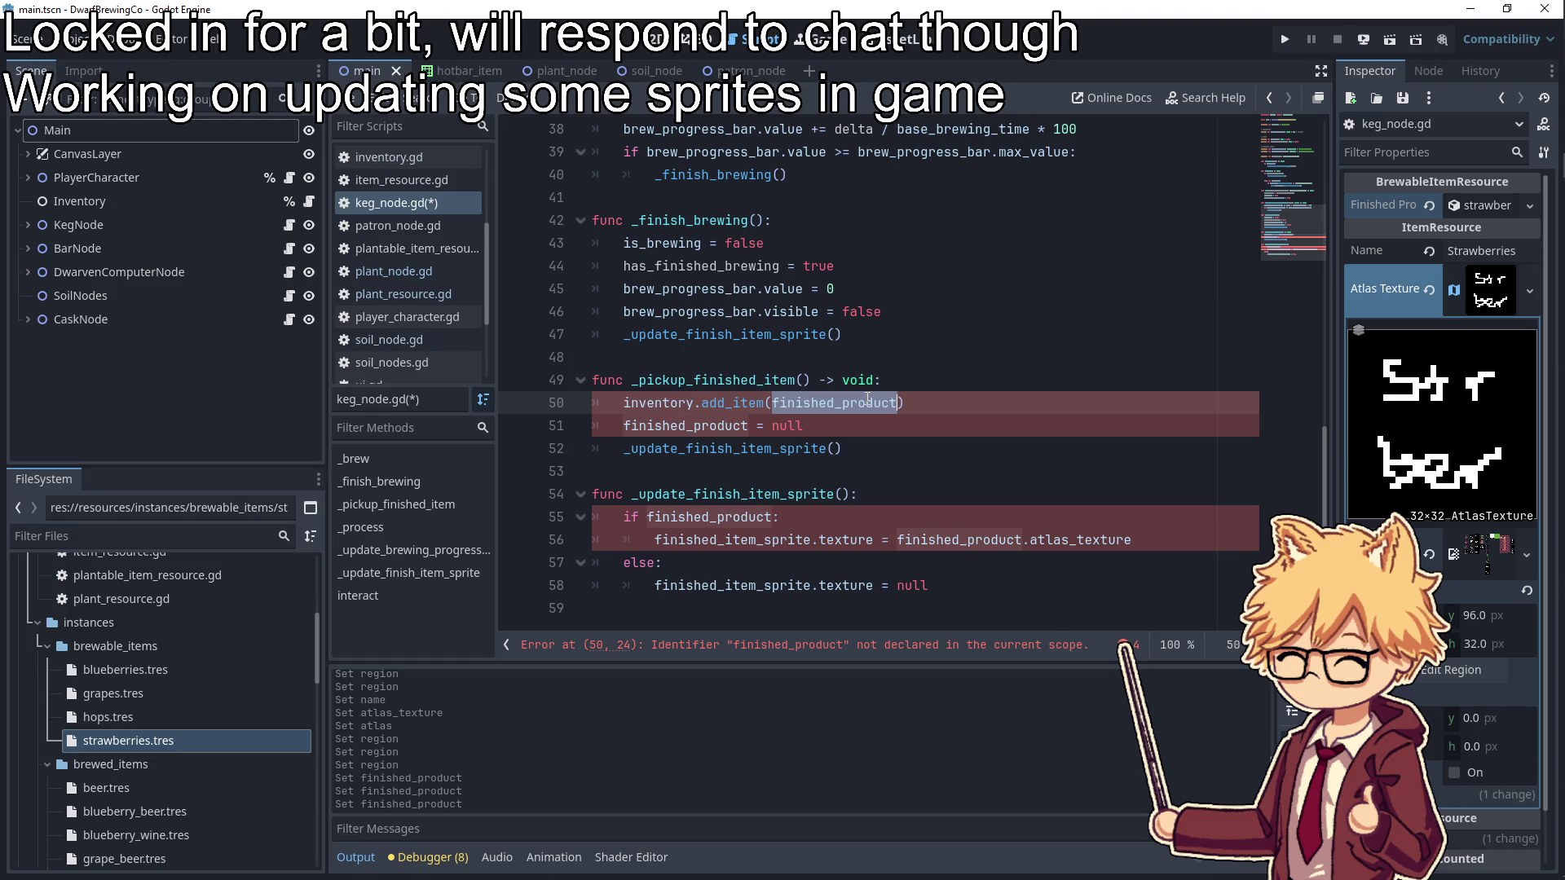
pyautogui.write('brew')
pyautogui.press('Return')
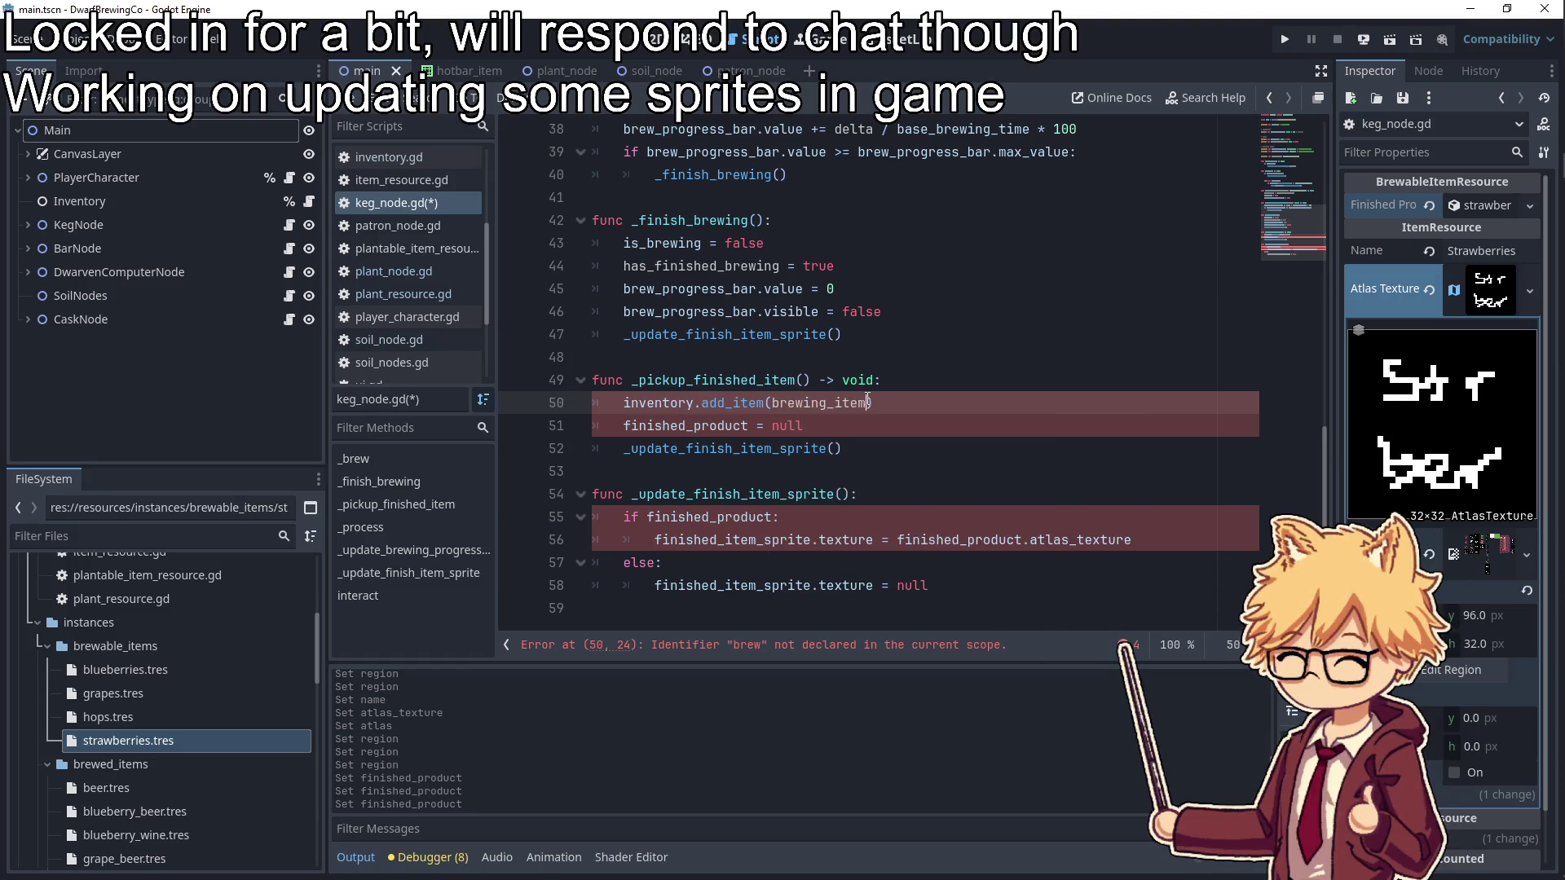
pyautogui.write('.')
pyautogui.press('Return')
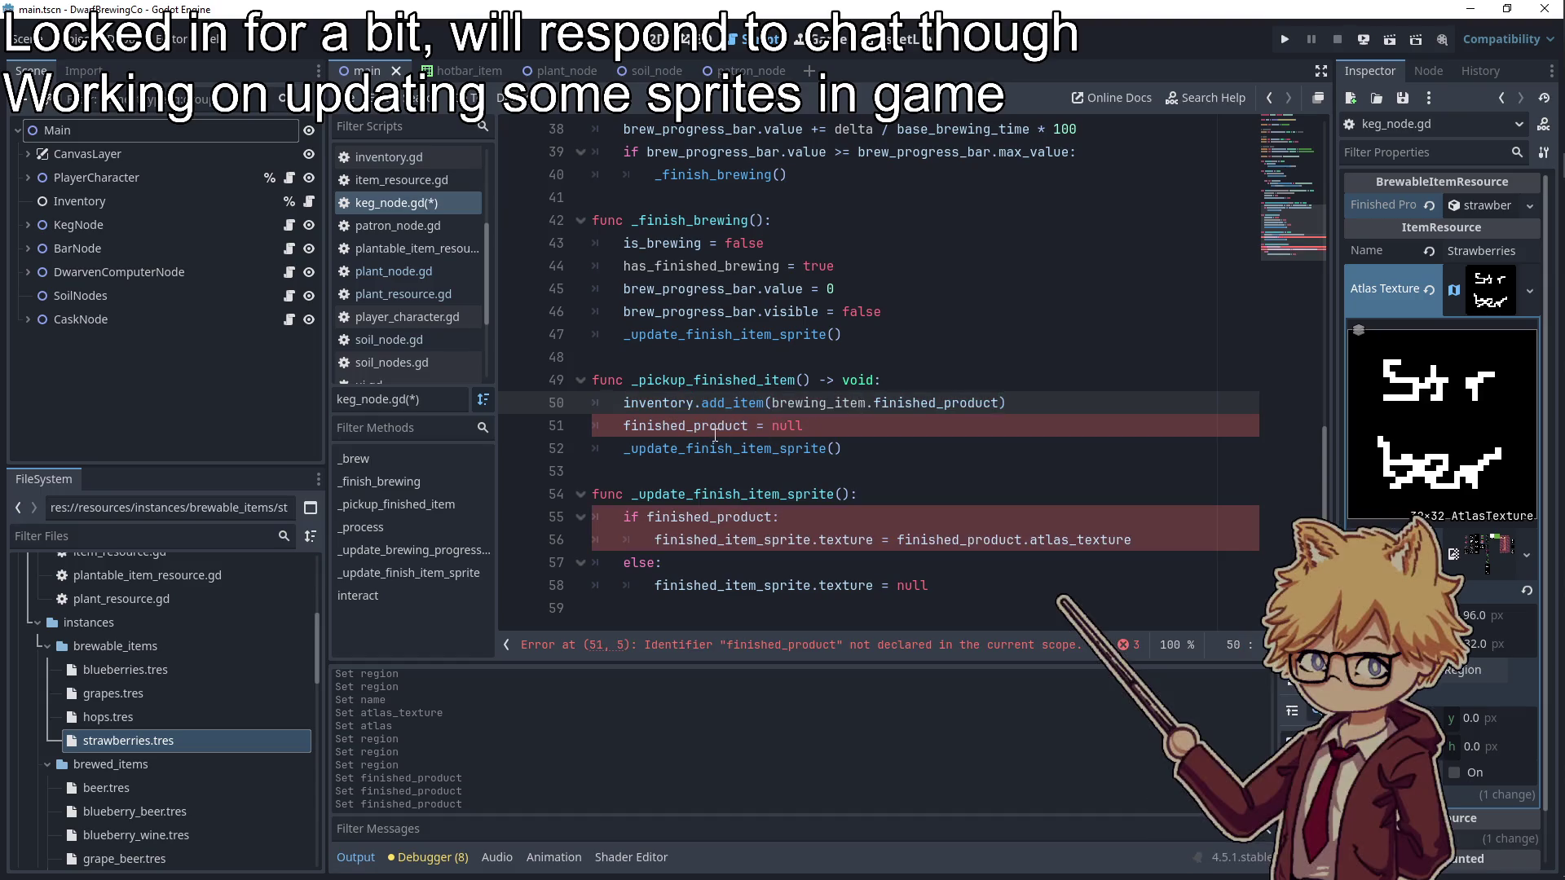
# Delete the 'finished_product = null' reset line.
pyautogui.tripleClick(716, 425)
pyautogui.press('BackSpace')
pyautogui.press('BackSpace')
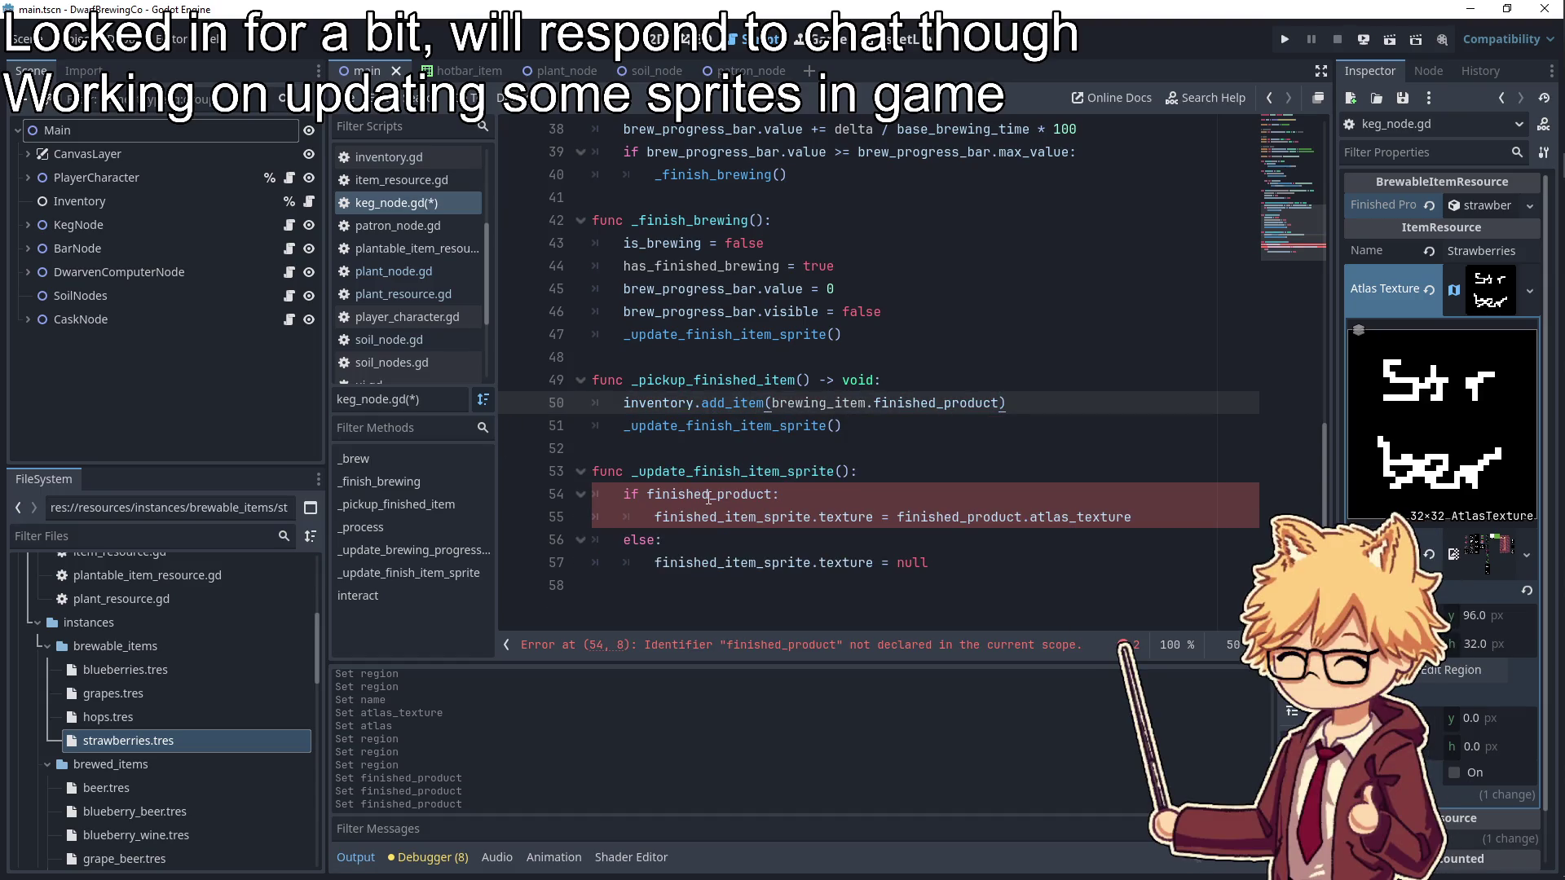
pyautogui.doubleClick(709, 494)
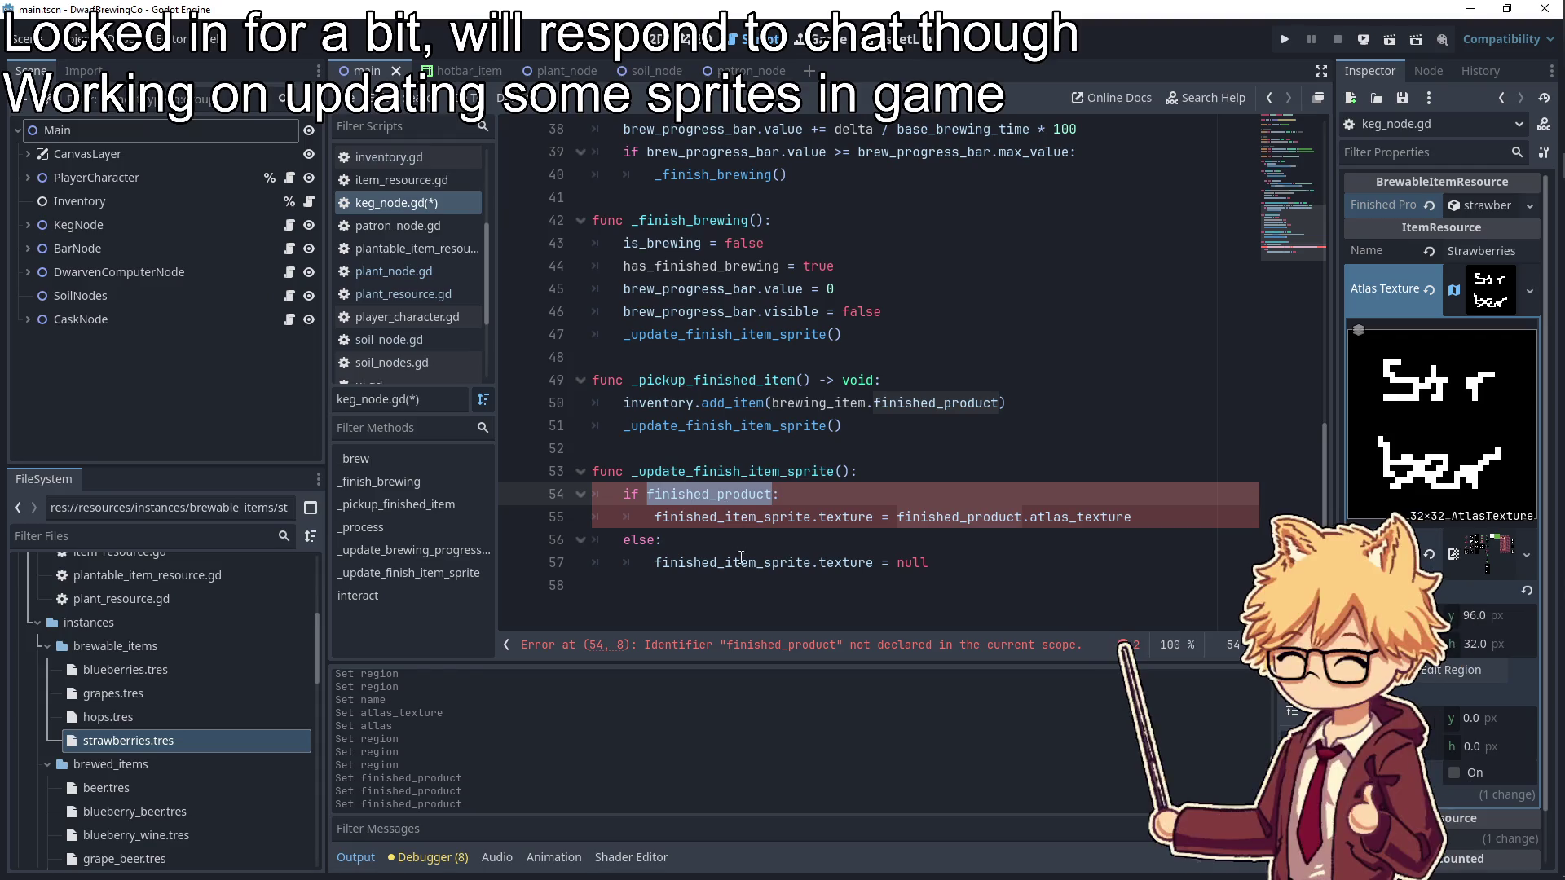
pyautogui.doubleClick(694, 473)
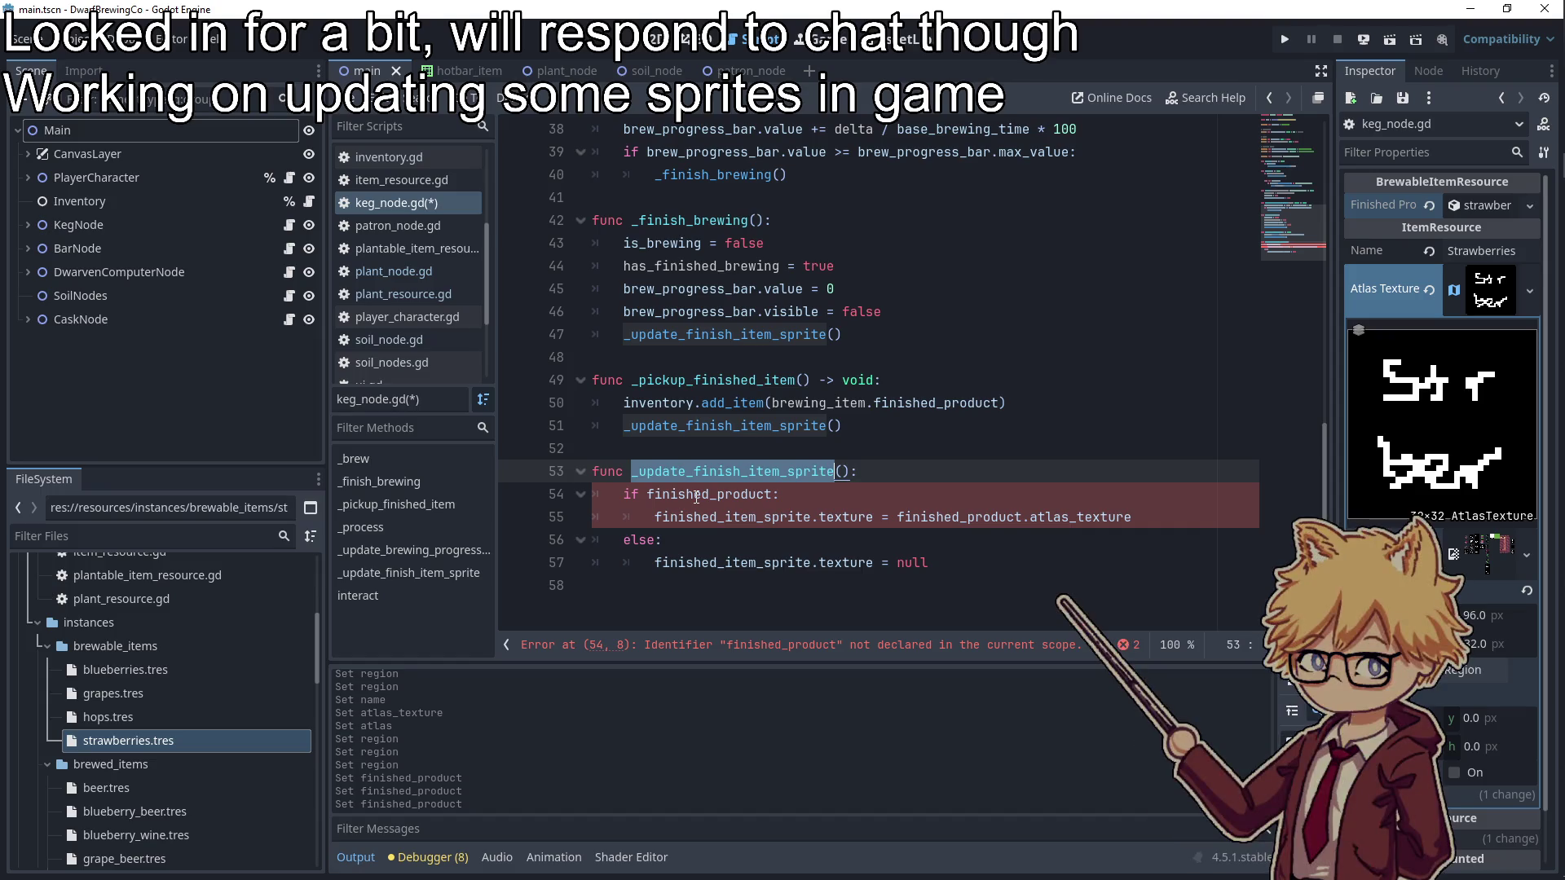
pyautogui.doubleClick(697, 495)
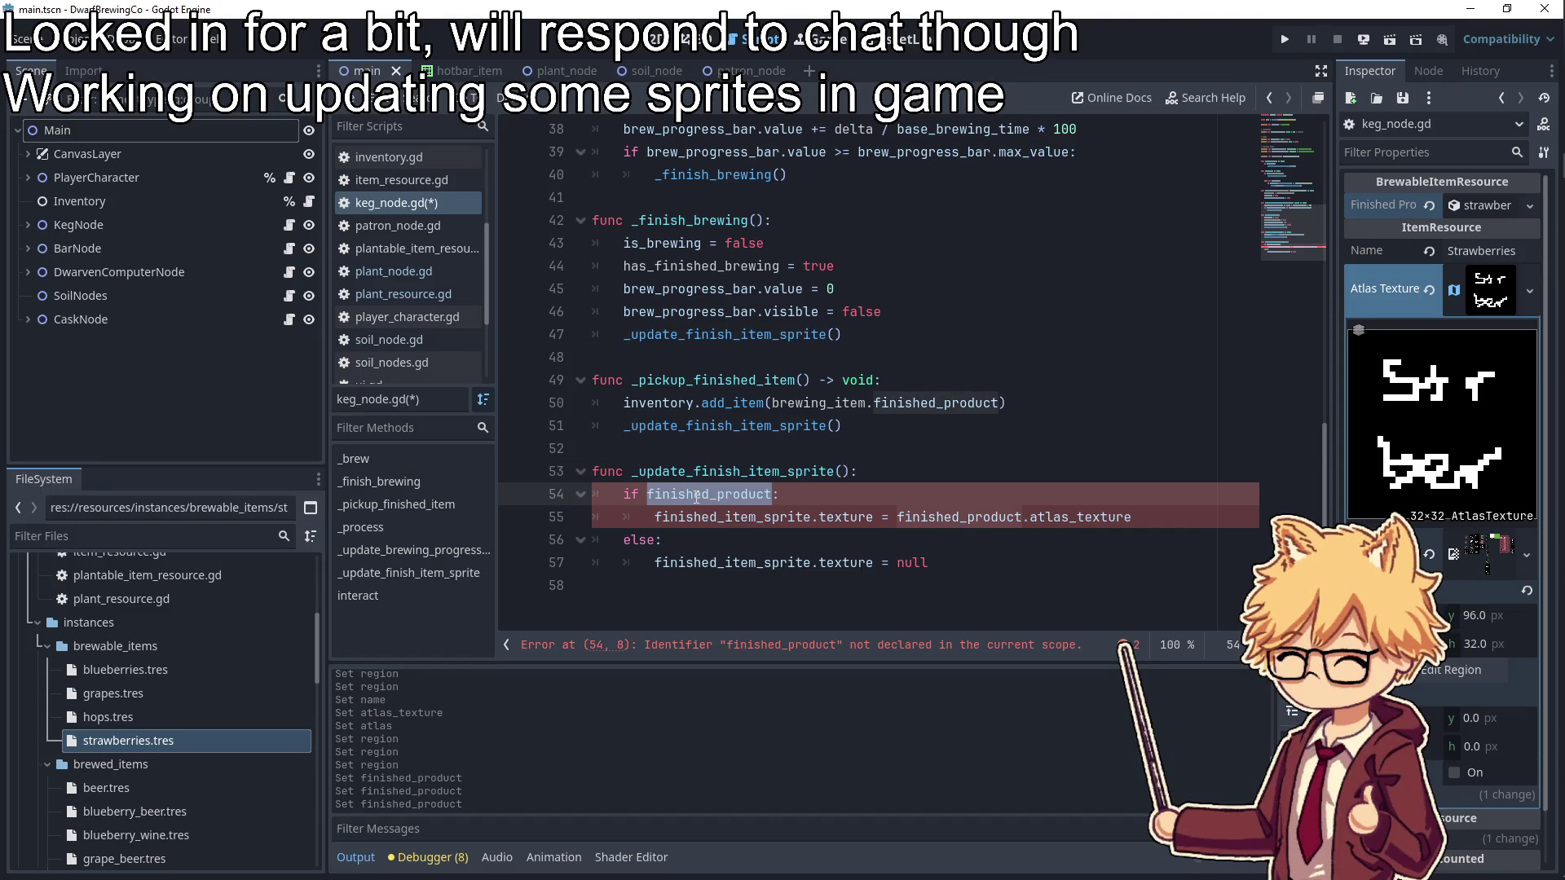
# Make the sprite update use brewing_item.finished_product and brewing_item's atlas_texture.
pyautogui.doubleClick(817, 404)
pyautogui.hotkey('ctrl', 'c')
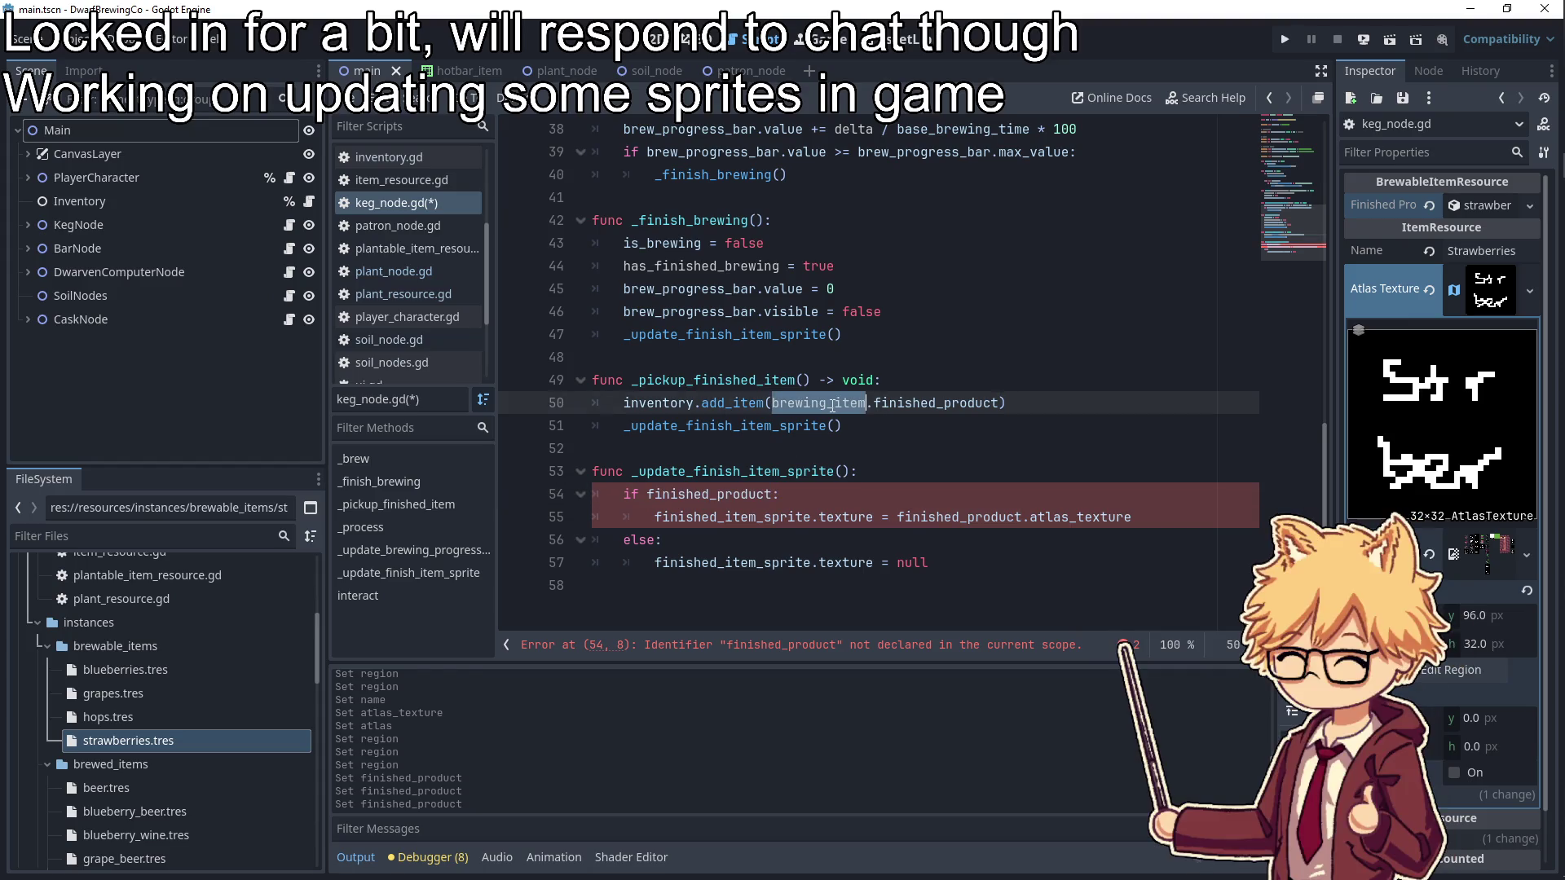
pyautogui.doubleClick(720, 495)
pyautogui.hotkey('ctrl', 'v')
pyautogui.write('.f')
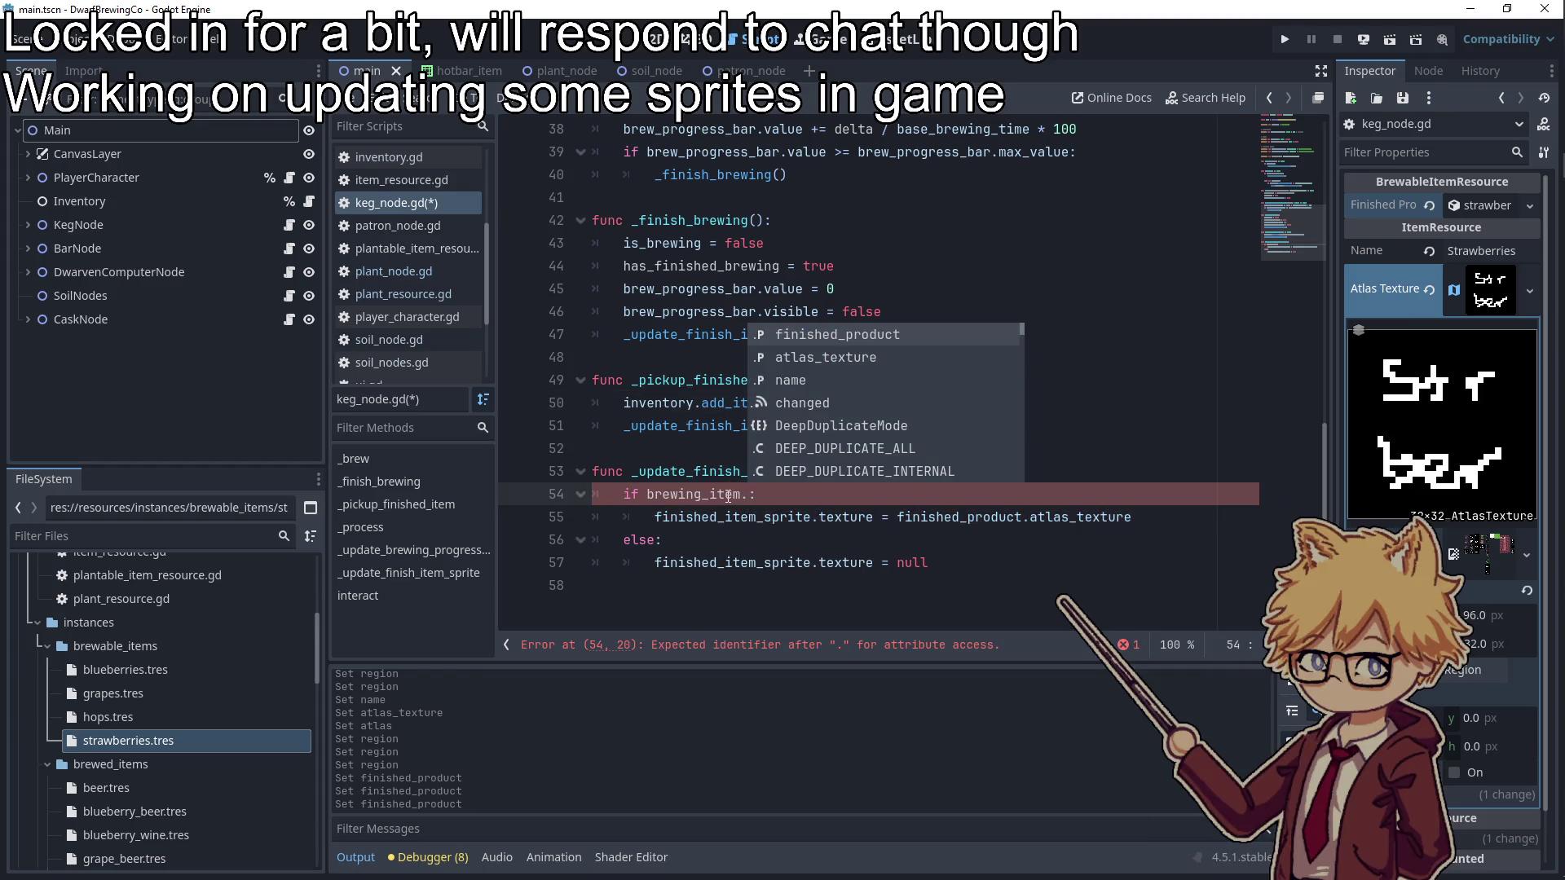
pyautogui.press('Return')
pyautogui.doubleClick(704, 502)
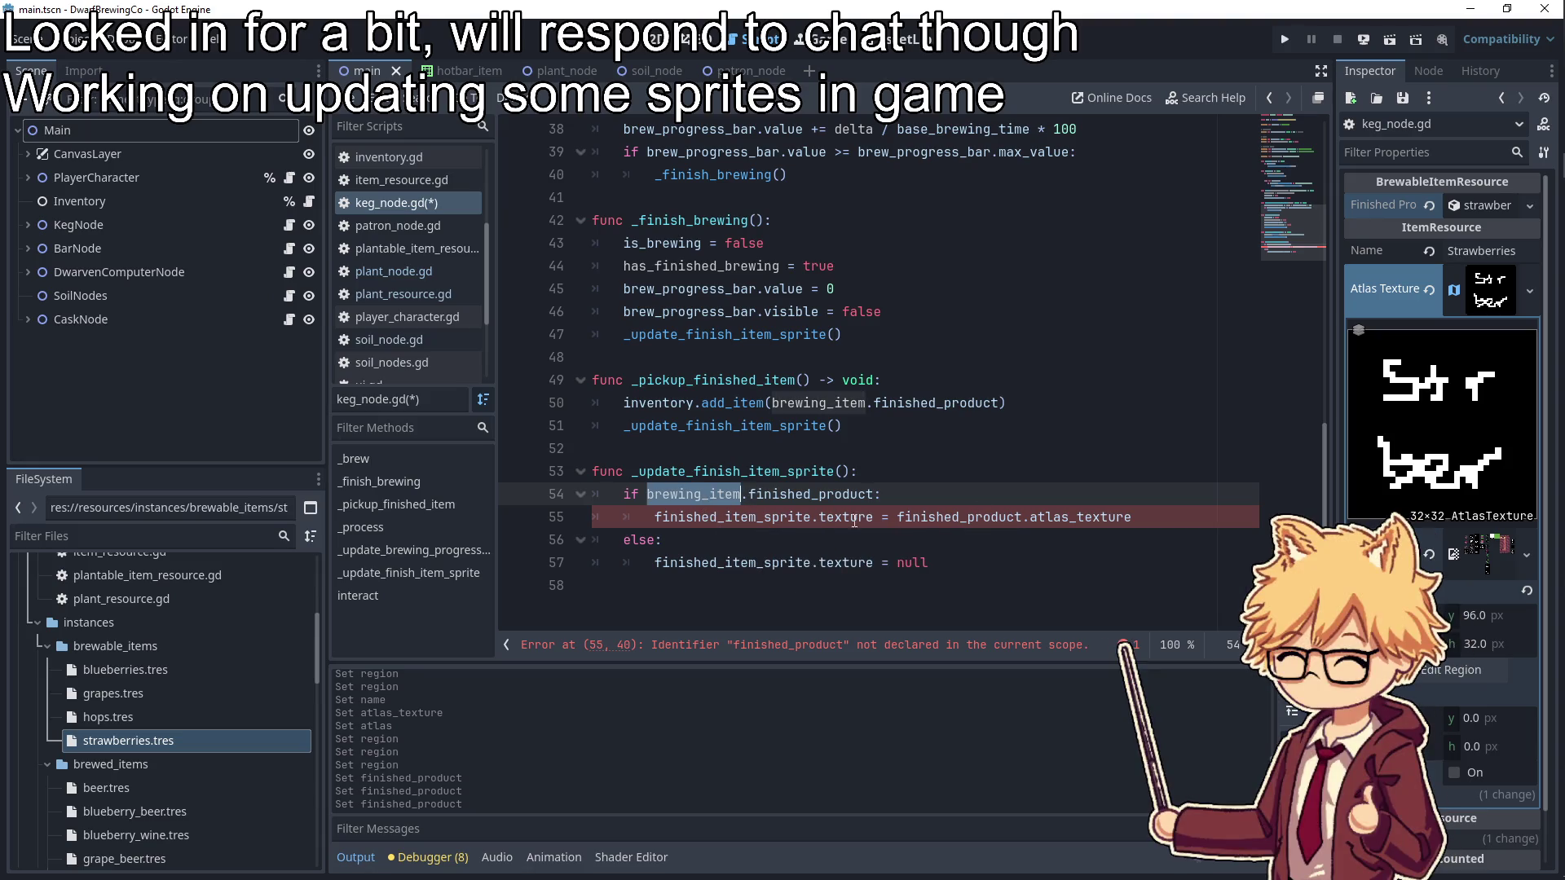
pyautogui.doubleClick(949, 517)
pyautogui.hotkey('ctrl', 'v')
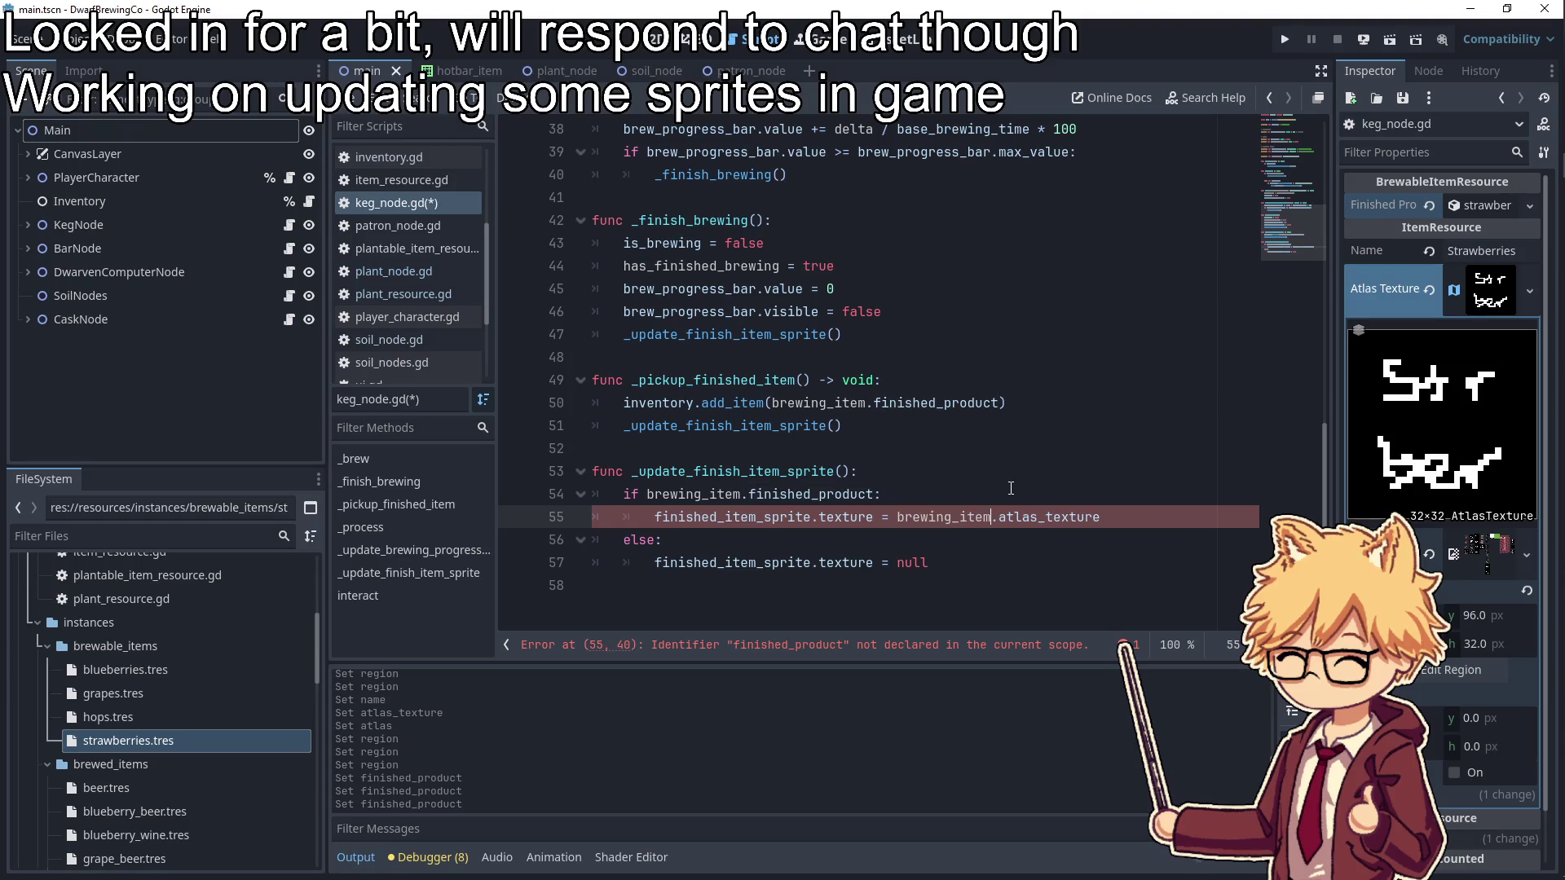
pyautogui.click(1011, 489)
# Save keg_node.gd and run the project to test the keg.
pyautogui.hotkey('ctrl', 's')
pyautogui.click(957, 441)
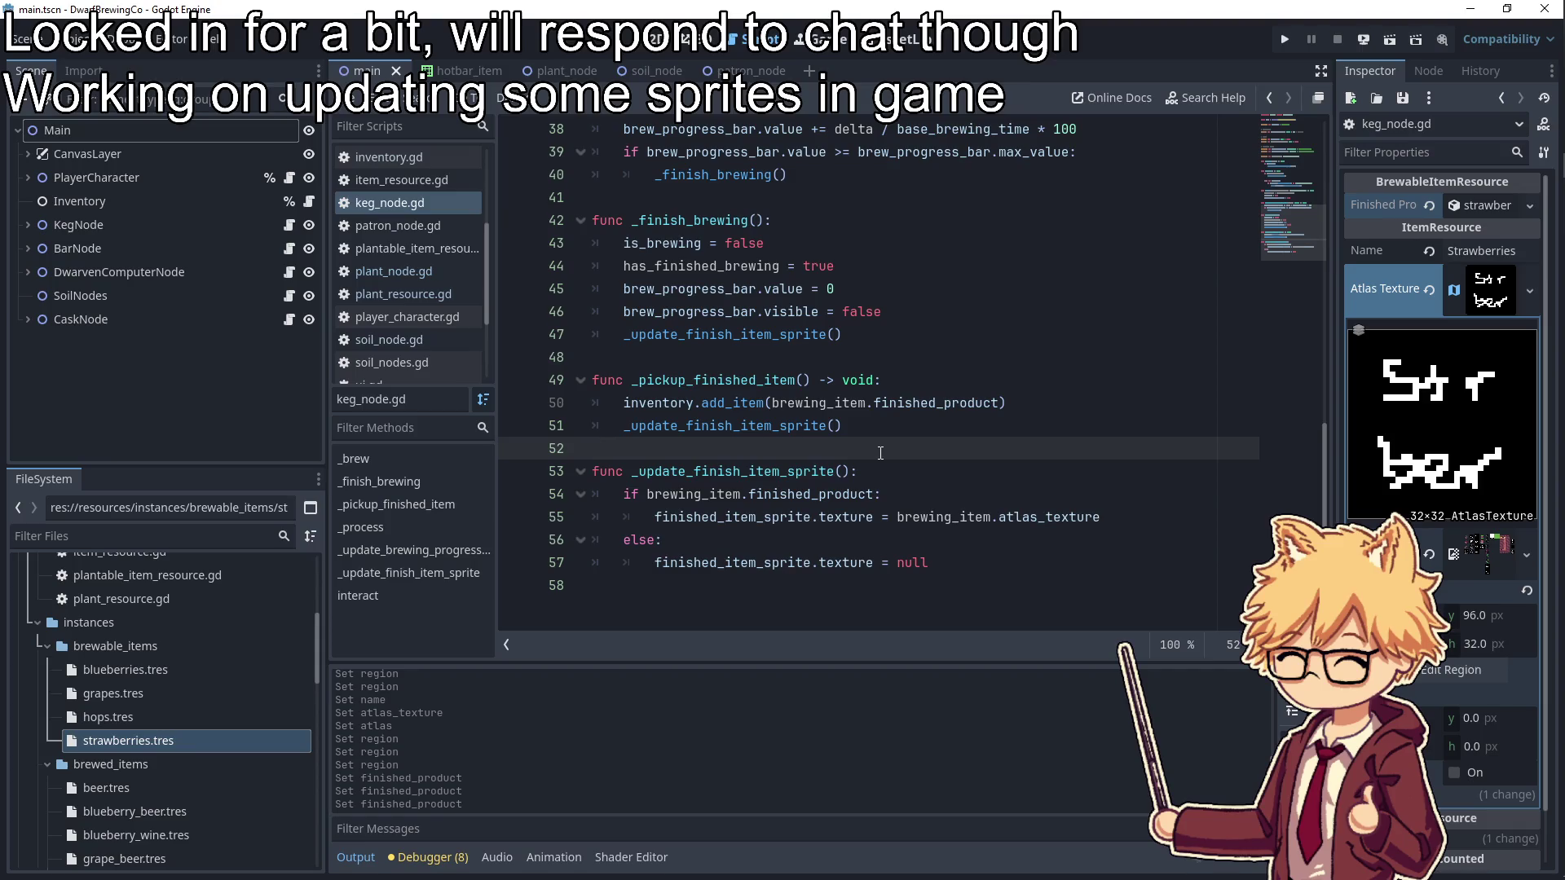
pyautogui.click(901, 328)
pyautogui.click(1279, 44)
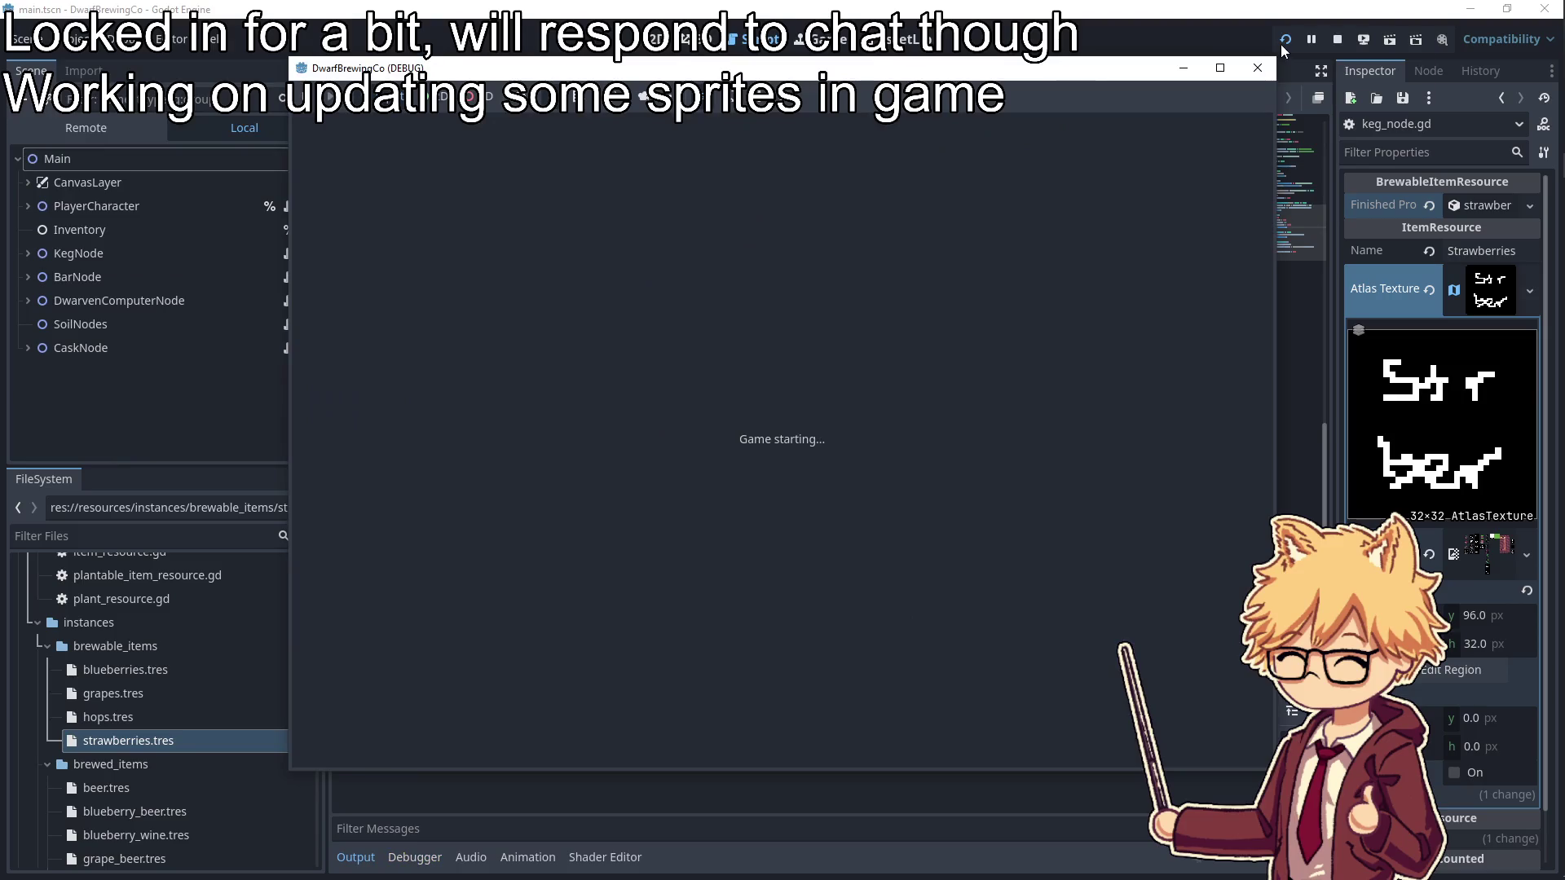
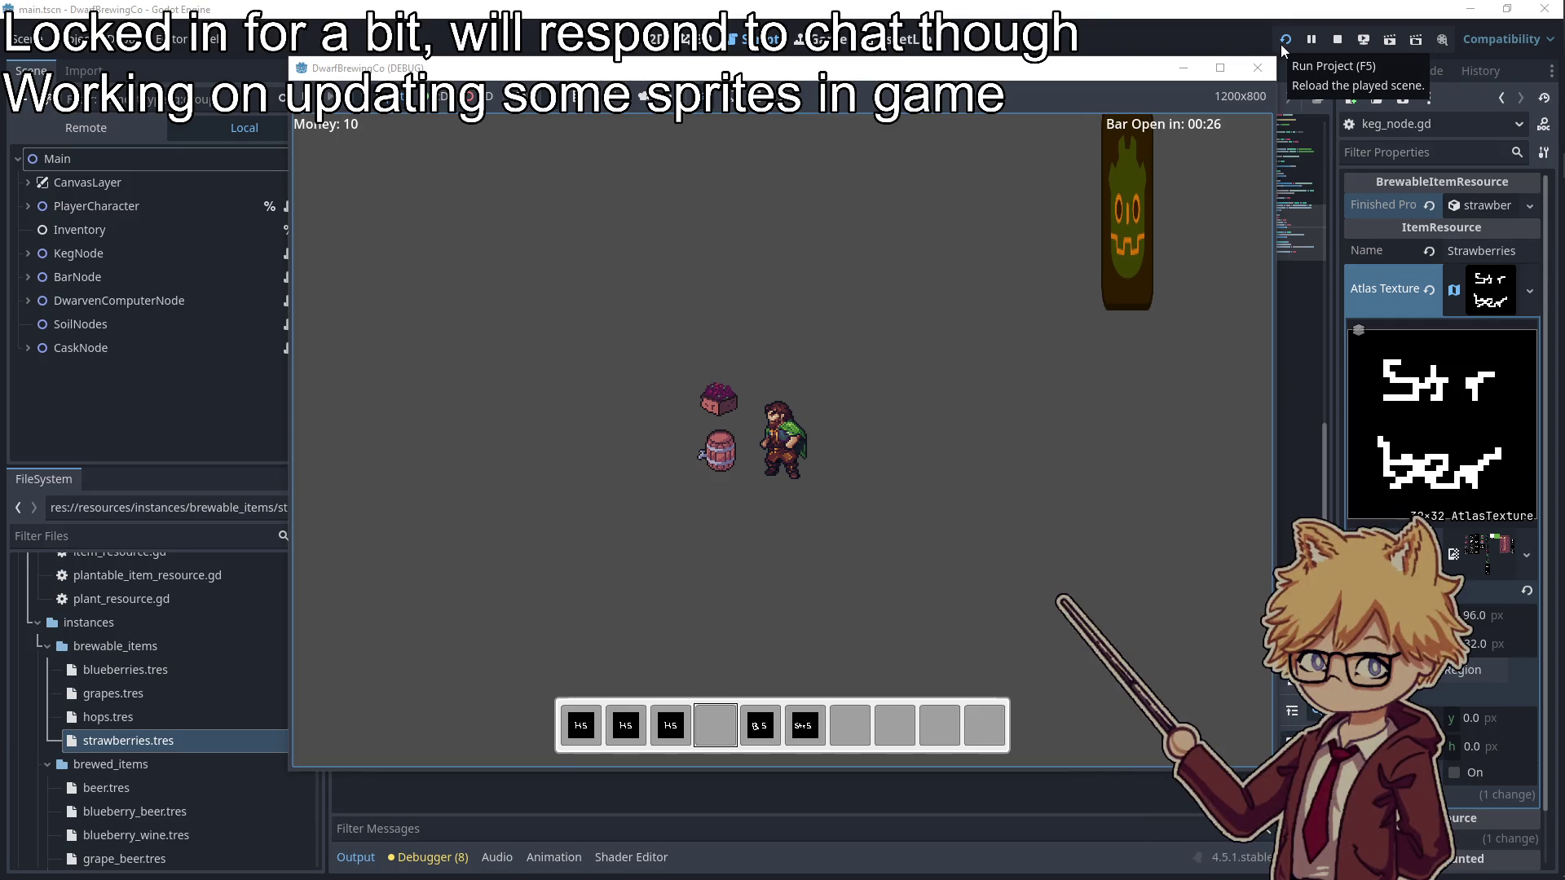
# Collect the finished item from the keg and walk the player around in the running game.
pyautogui.press('e')
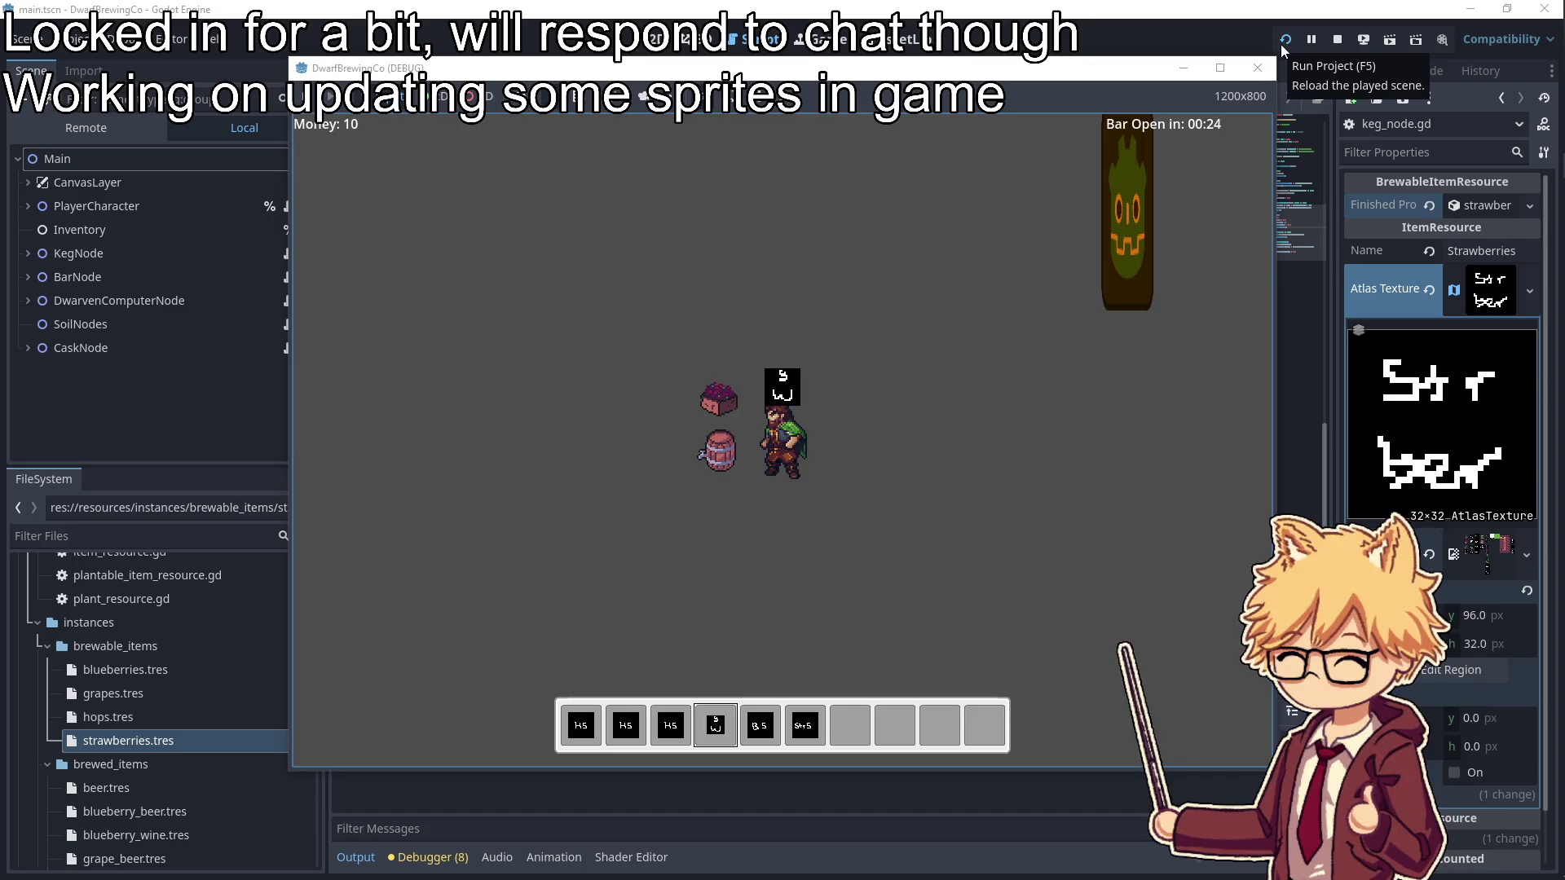
pyautogui.press('d')
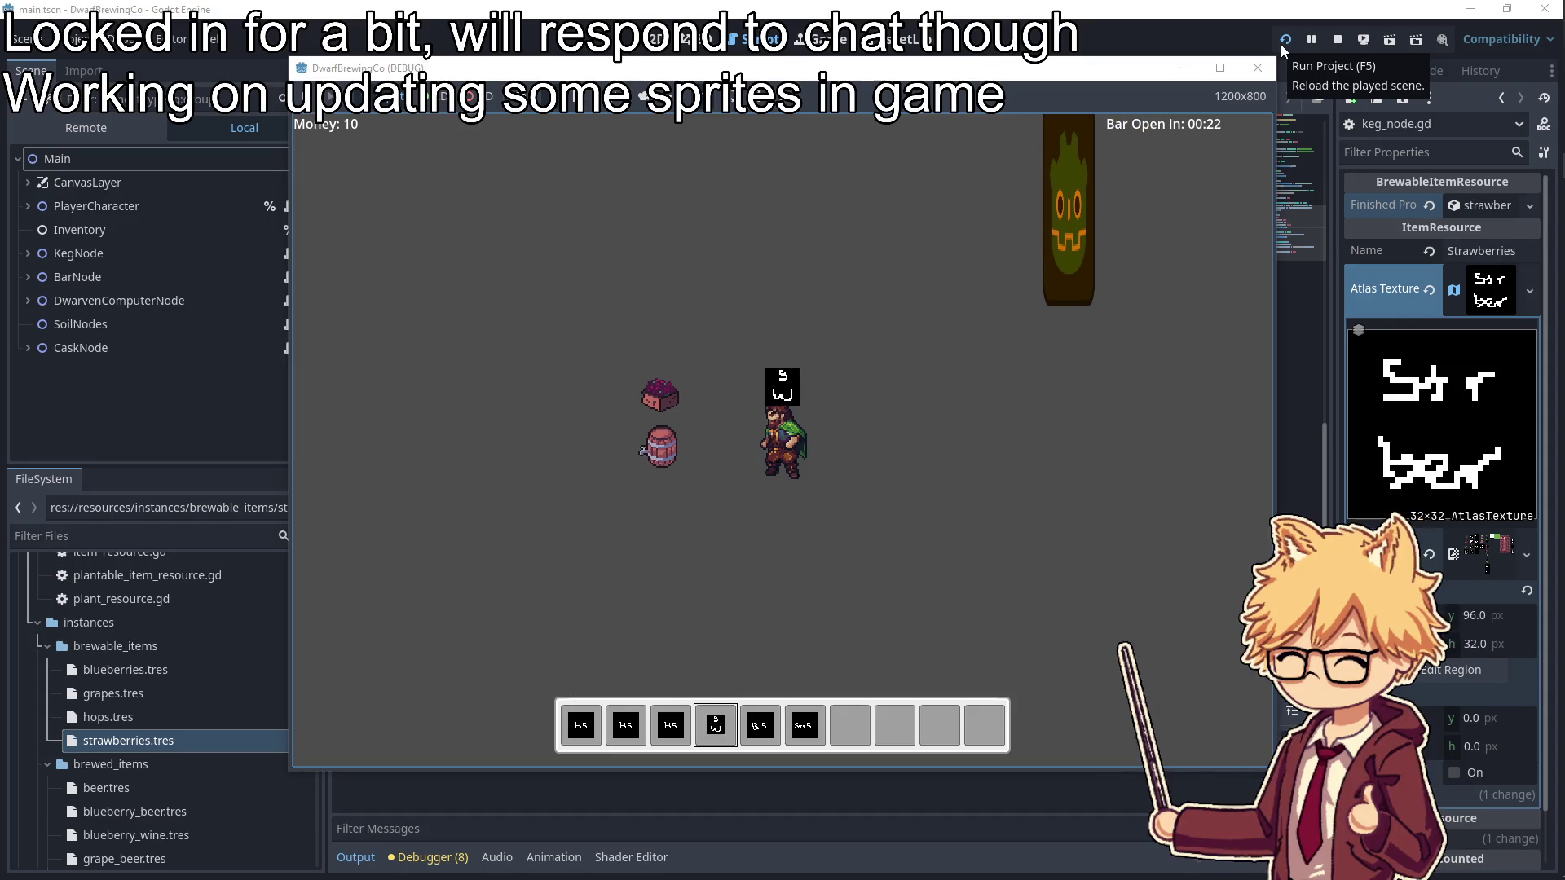
pyautogui.press('s')
pyautogui.press('a')
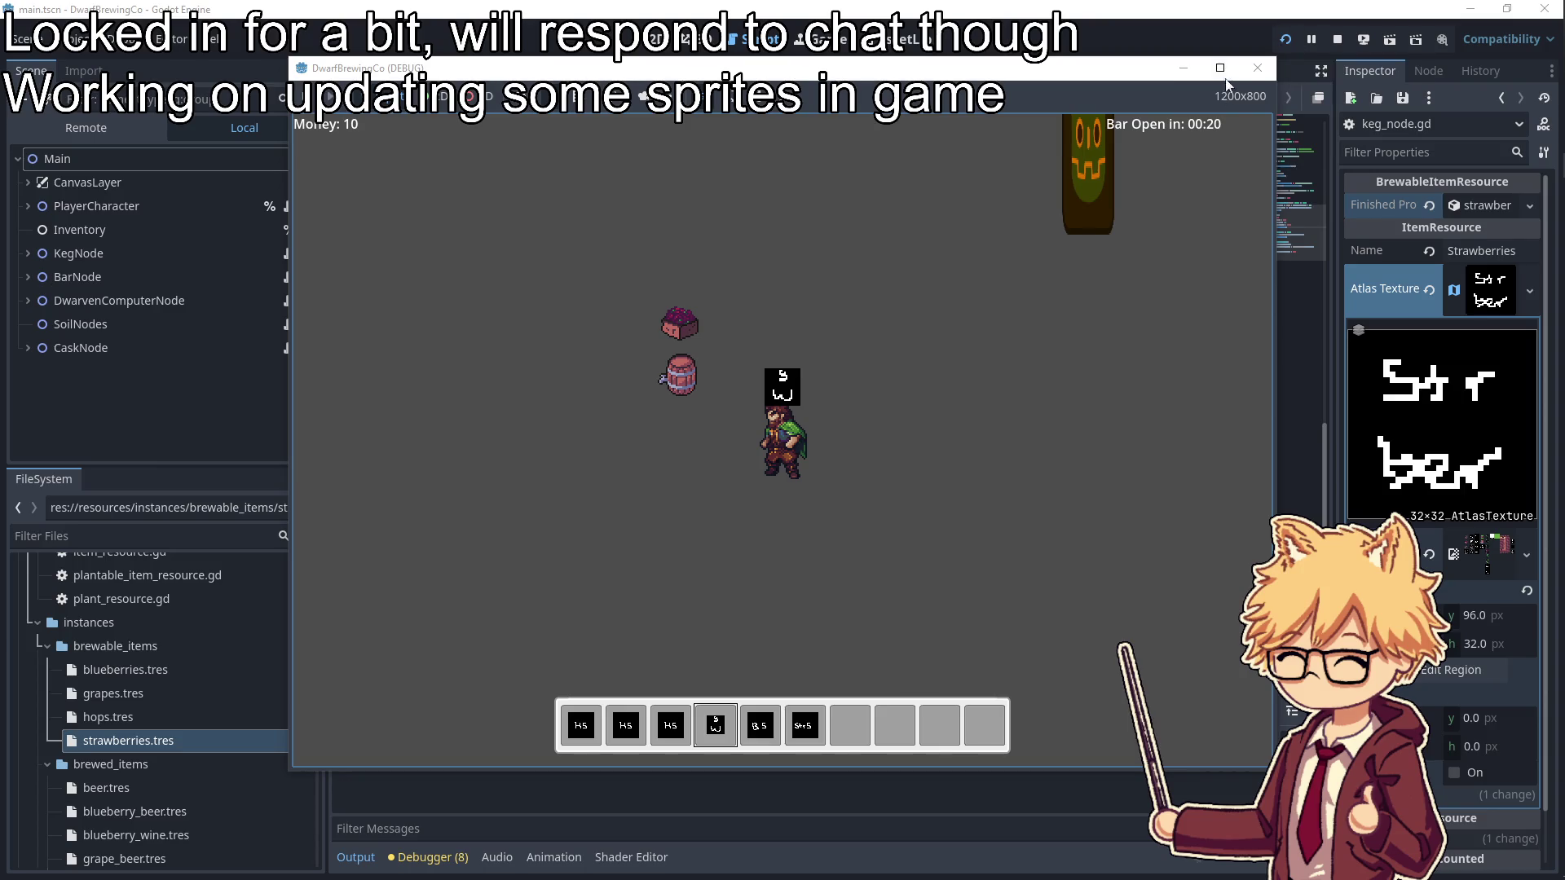
# Stop the game and select atlas_texture on line 55 of keg_node.gd.
pyautogui.click(1257, 67)
pyautogui.click(1025, 516)
pyautogui.doubleClick(1024, 516)
# Change line 55 to brewing_item.finished_product.atlas_texture and save keg_node.gd.
pyautogui.write('finished_product.')
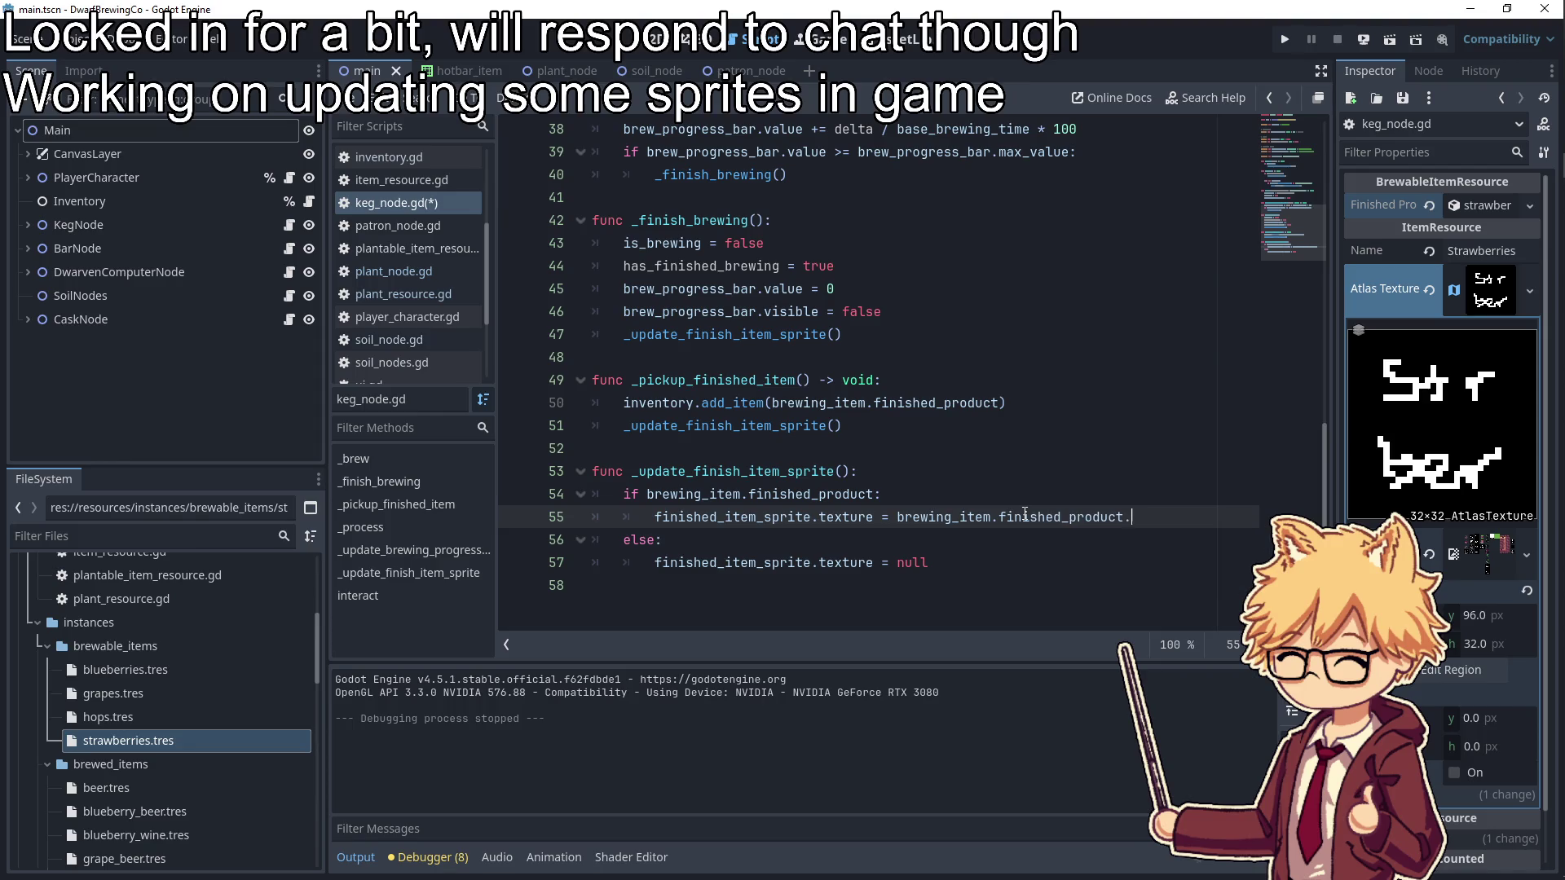
pyautogui.press('Return')
pyautogui.click(994, 473)
pyautogui.hotkey('ctrl', 's')
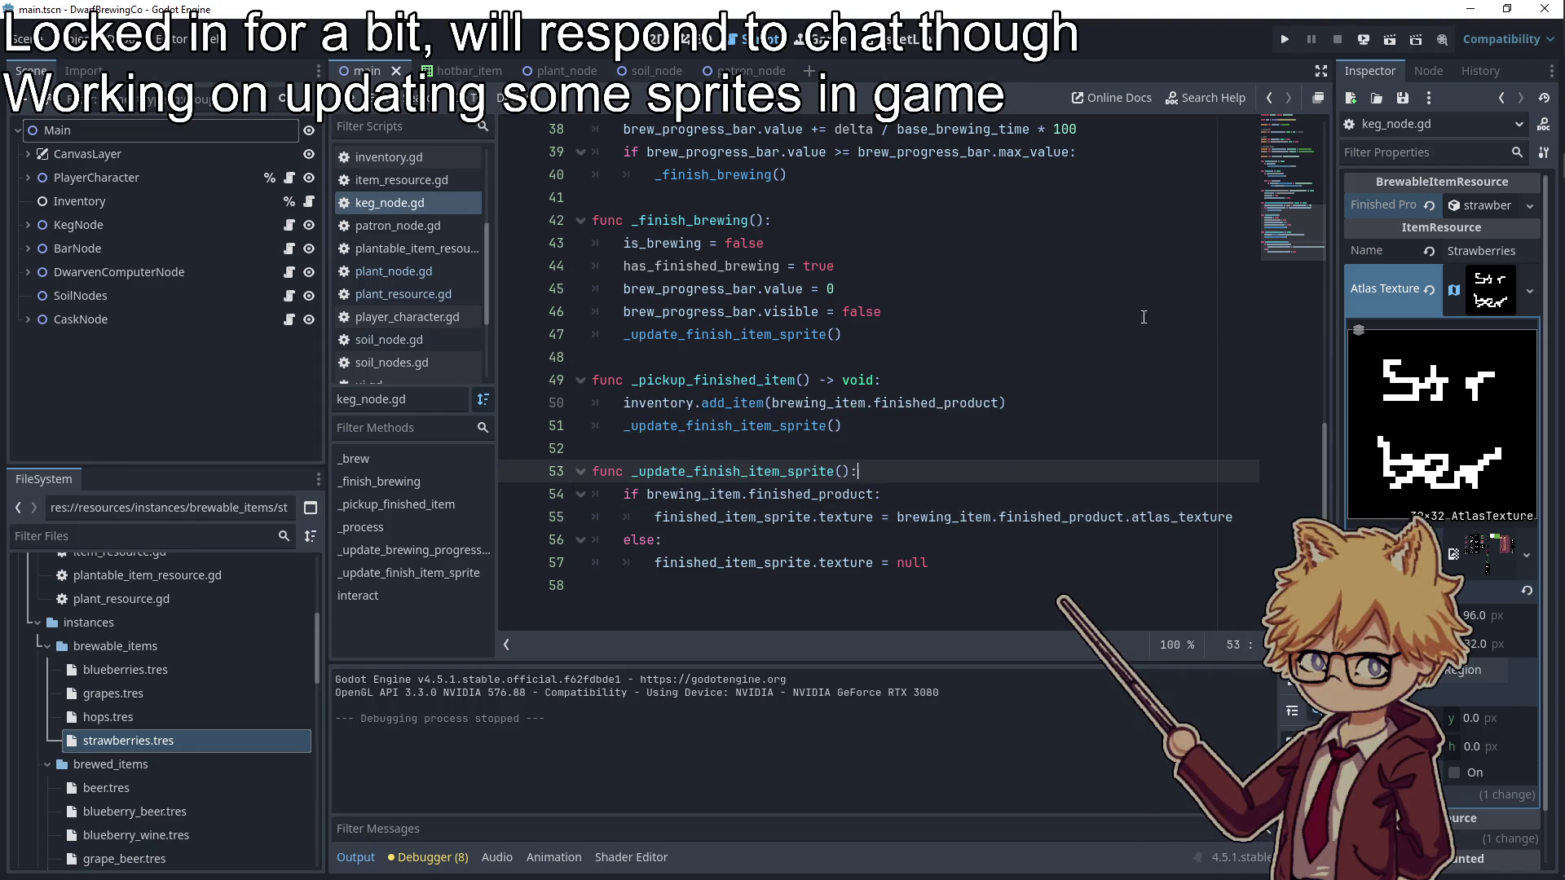
# Playtest by putting an ingredient in the keg to brew, then stop the game.
pyautogui.click(1285, 39)
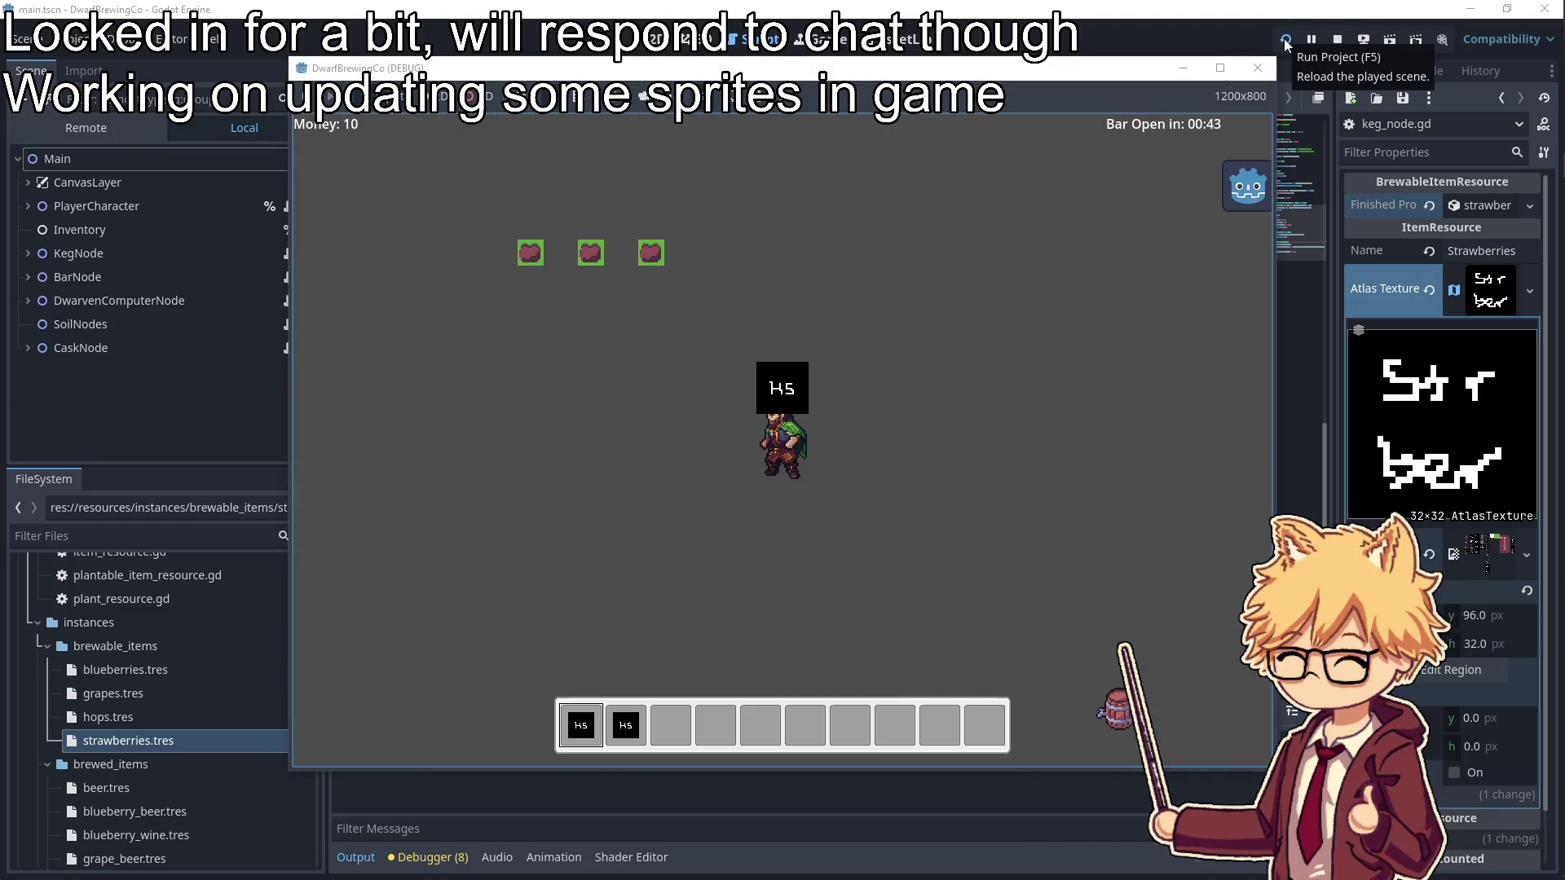
pyautogui.press('3')
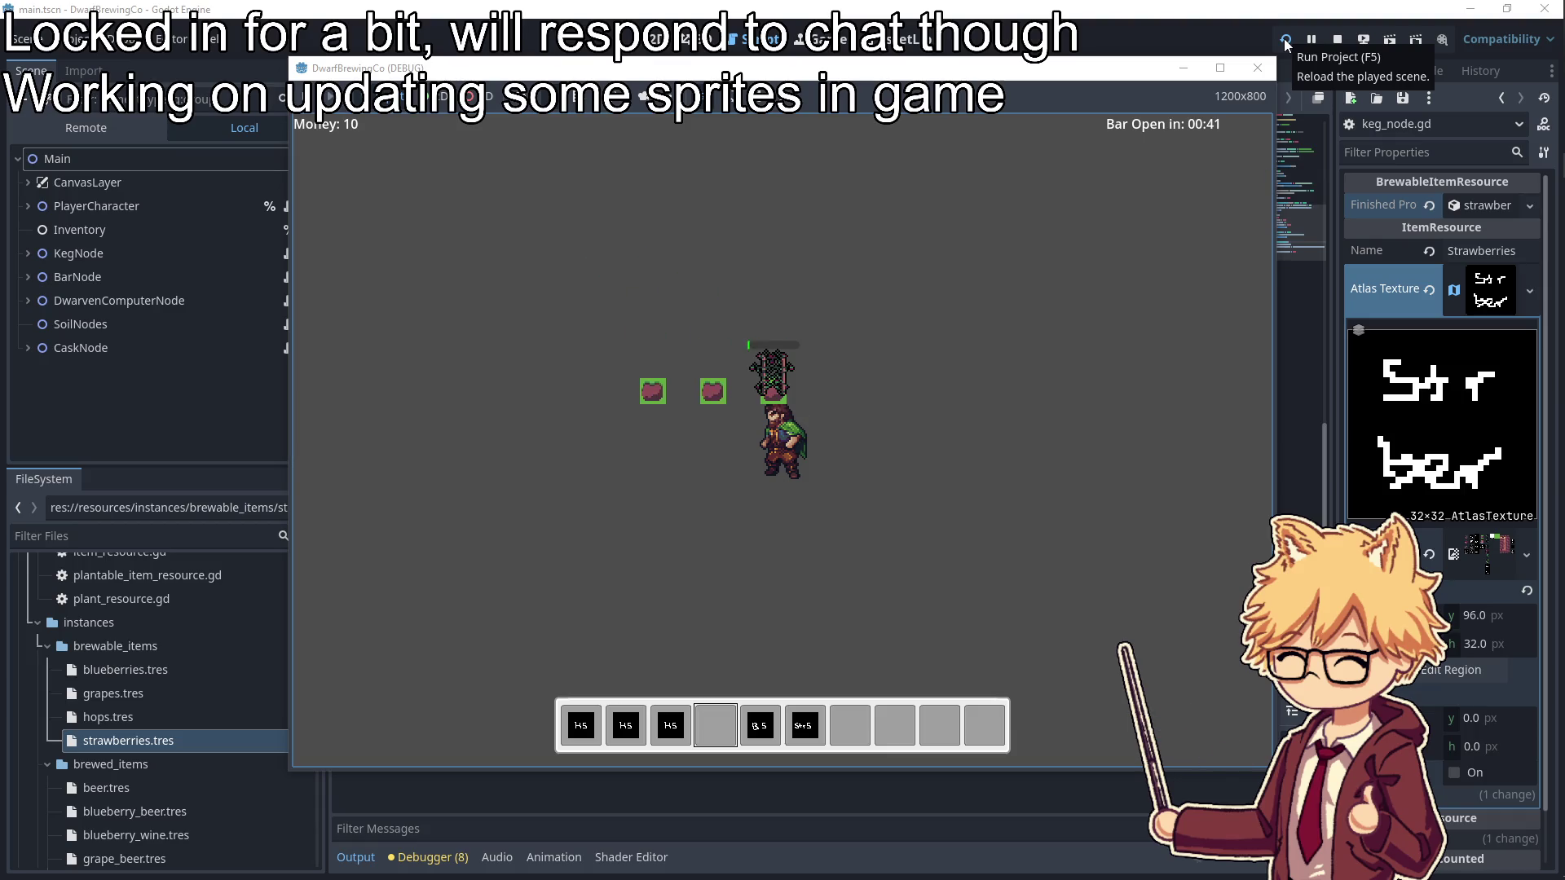
pyautogui.press('5')
pyautogui.press('s')
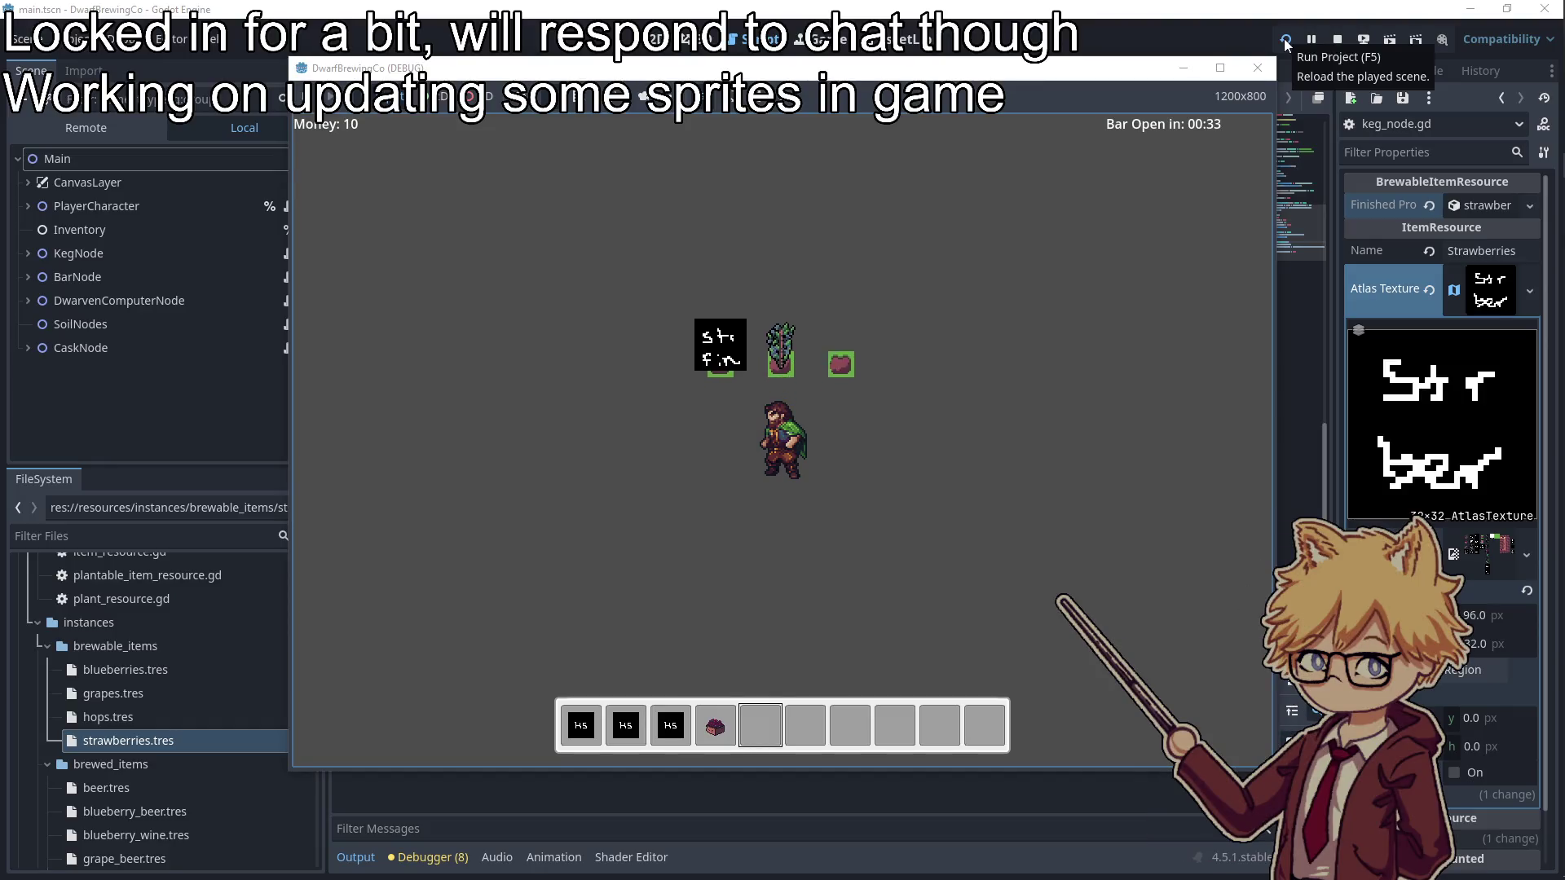
pyautogui.press('d')
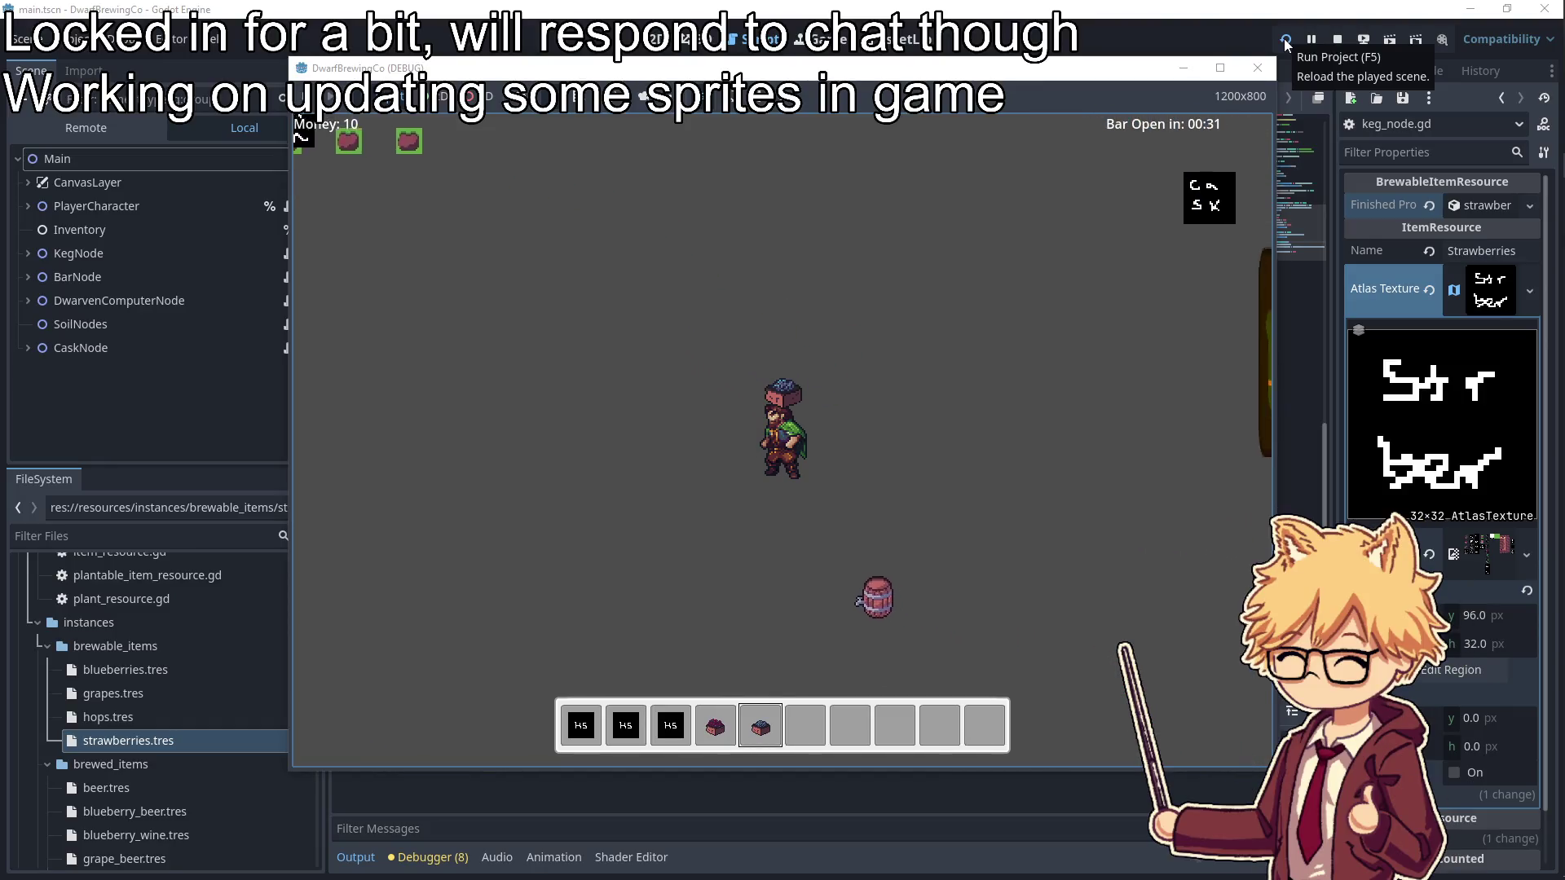
pyautogui.press('w')
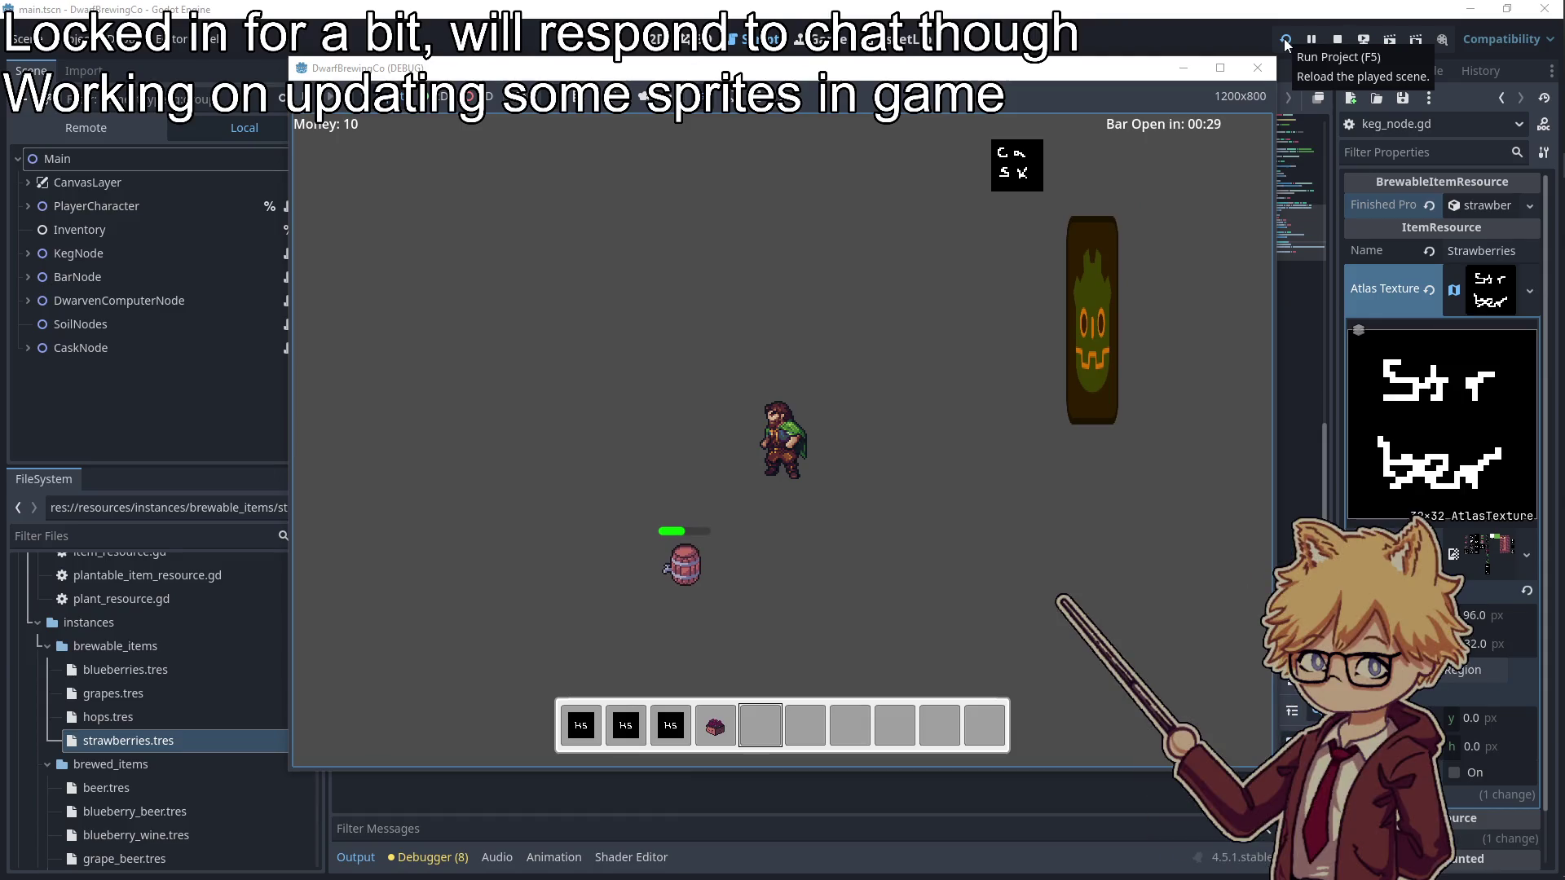
pyautogui.press('s')
pyautogui.press('a')
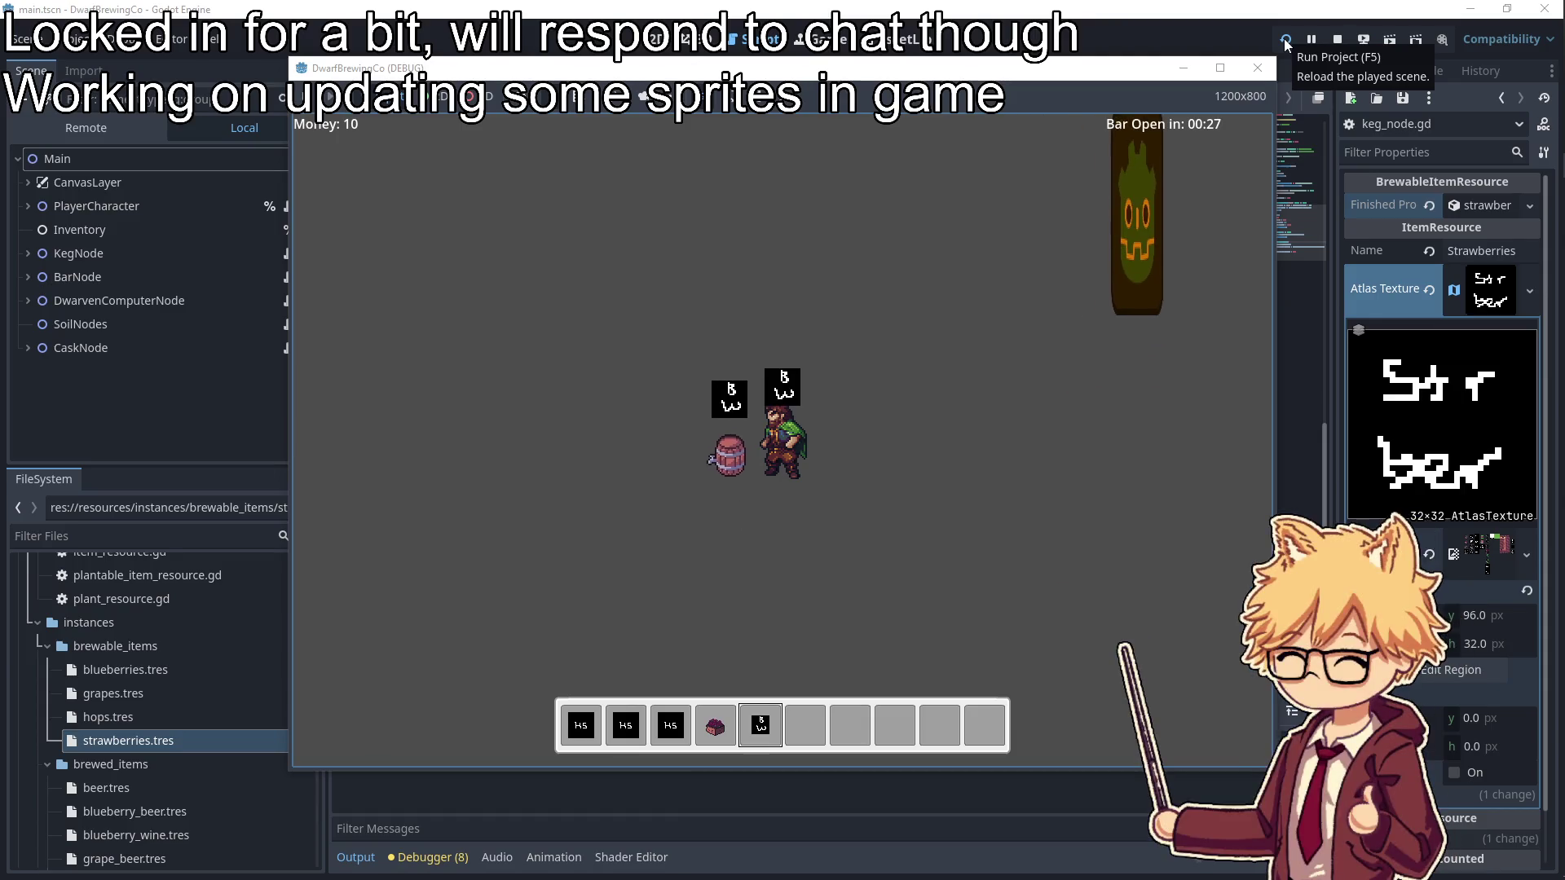
pyautogui.press('d')
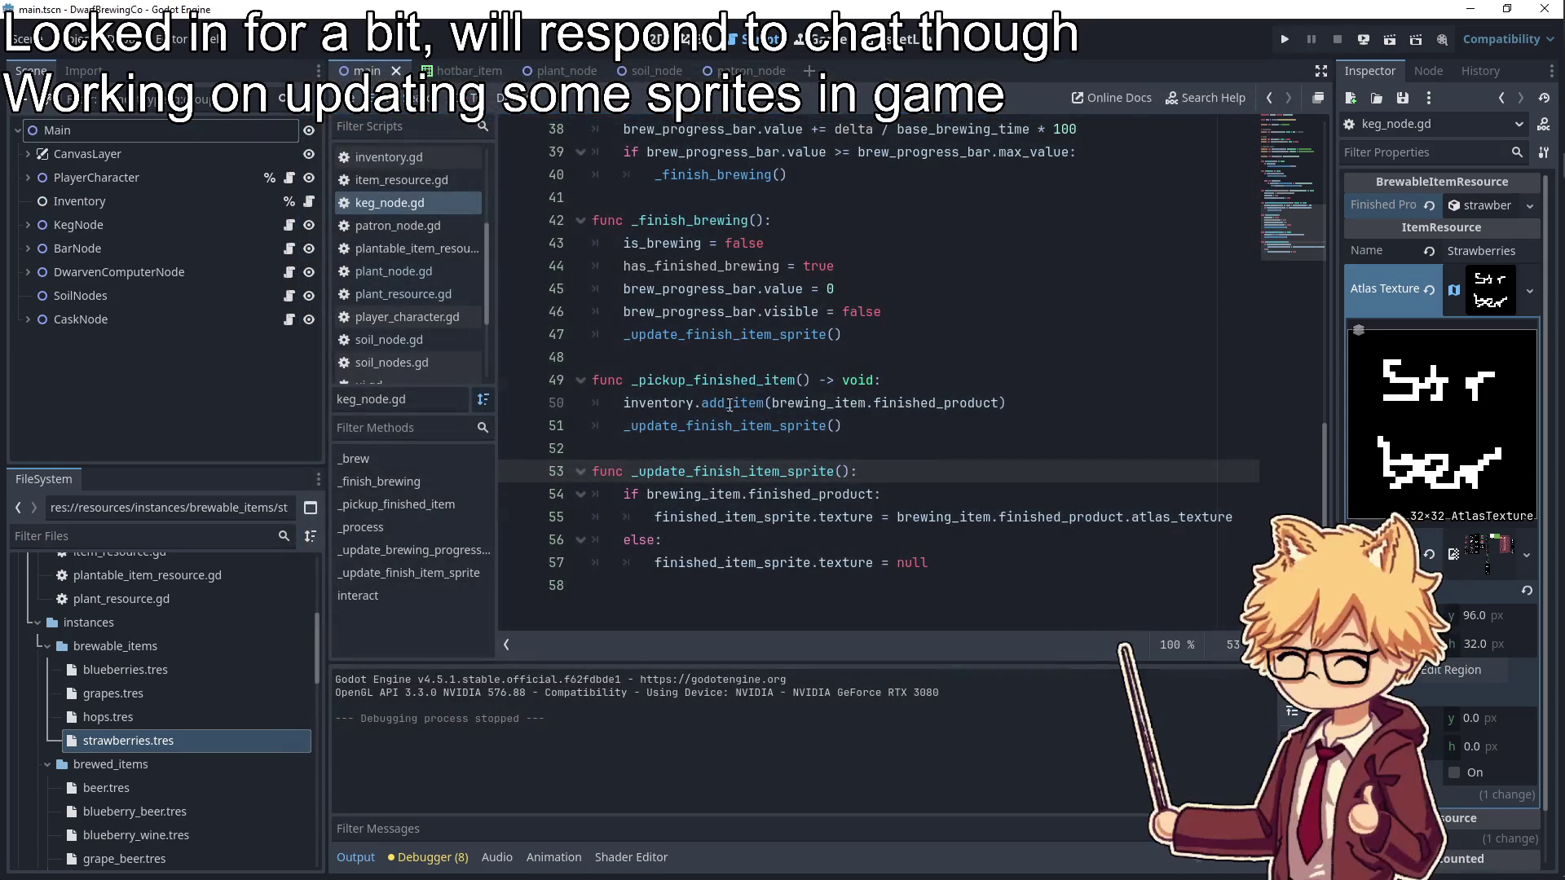
pyautogui.click(1257, 67)
pyautogui.click(715, 425)
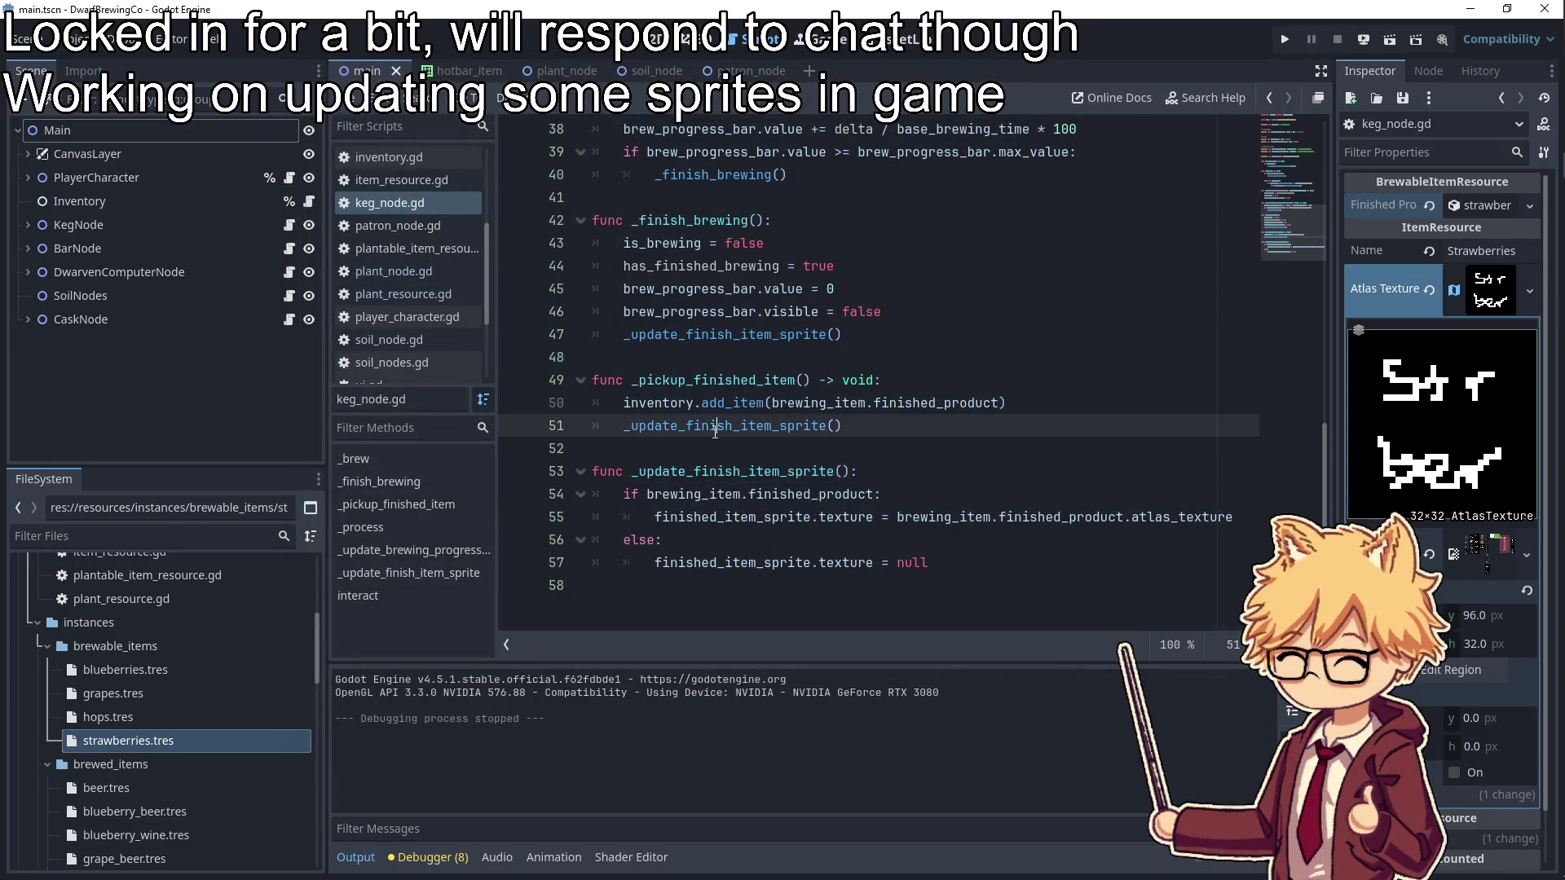
# Add 'brewing_item = null' on a new line after line 50 in _pickup_finished_item.
pyautogui.moveTo(716, 436)
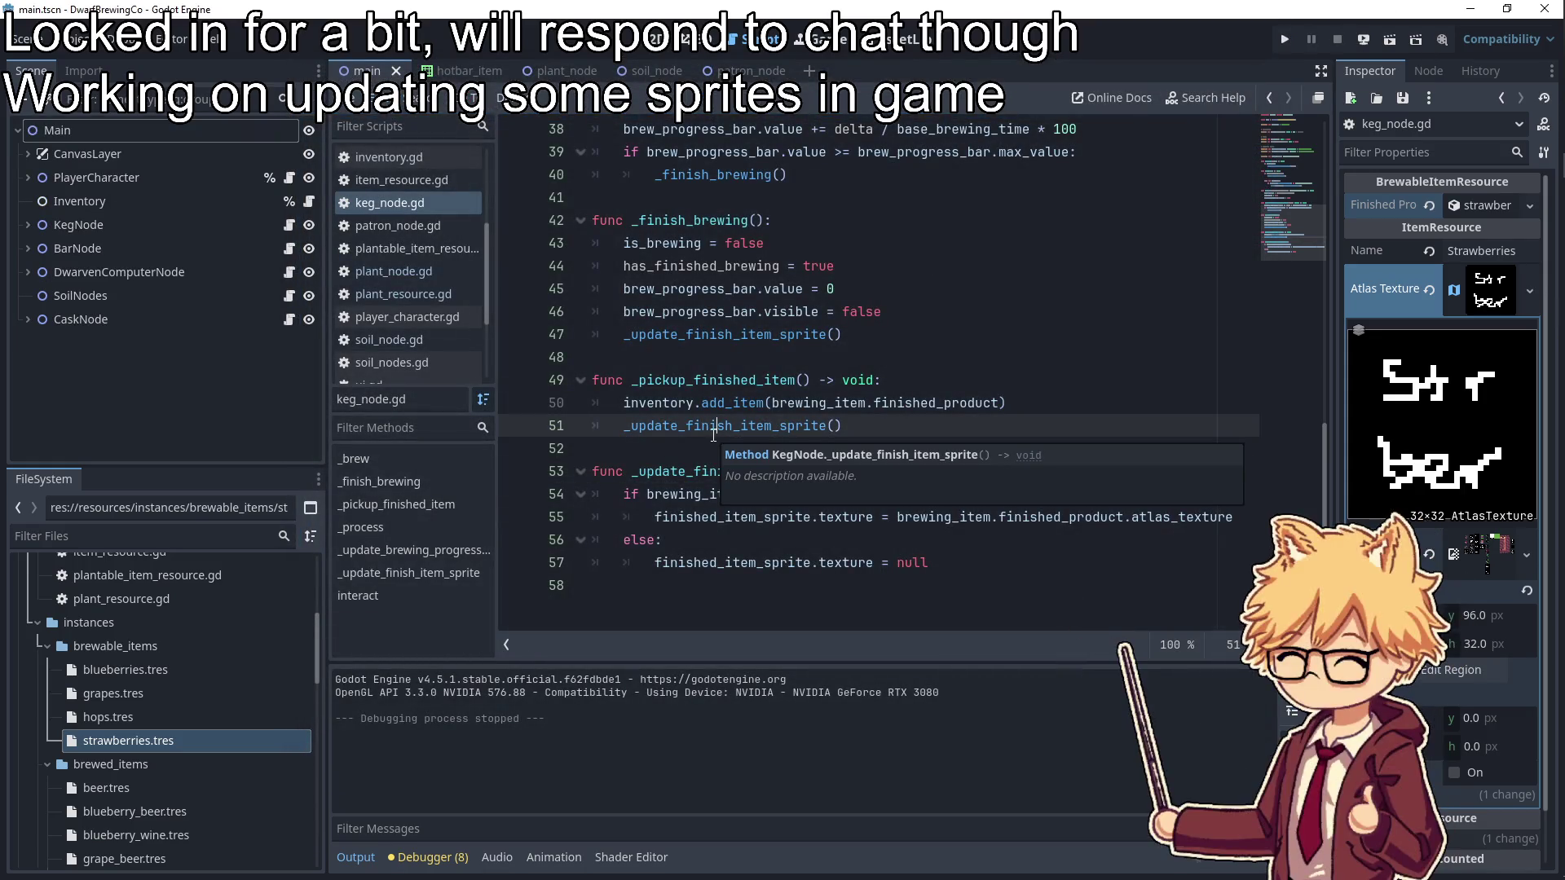
pyautogui.keyDown('ctrl'); pyautogui.click(732, 421); pyautogui.keyUp('ctrl')
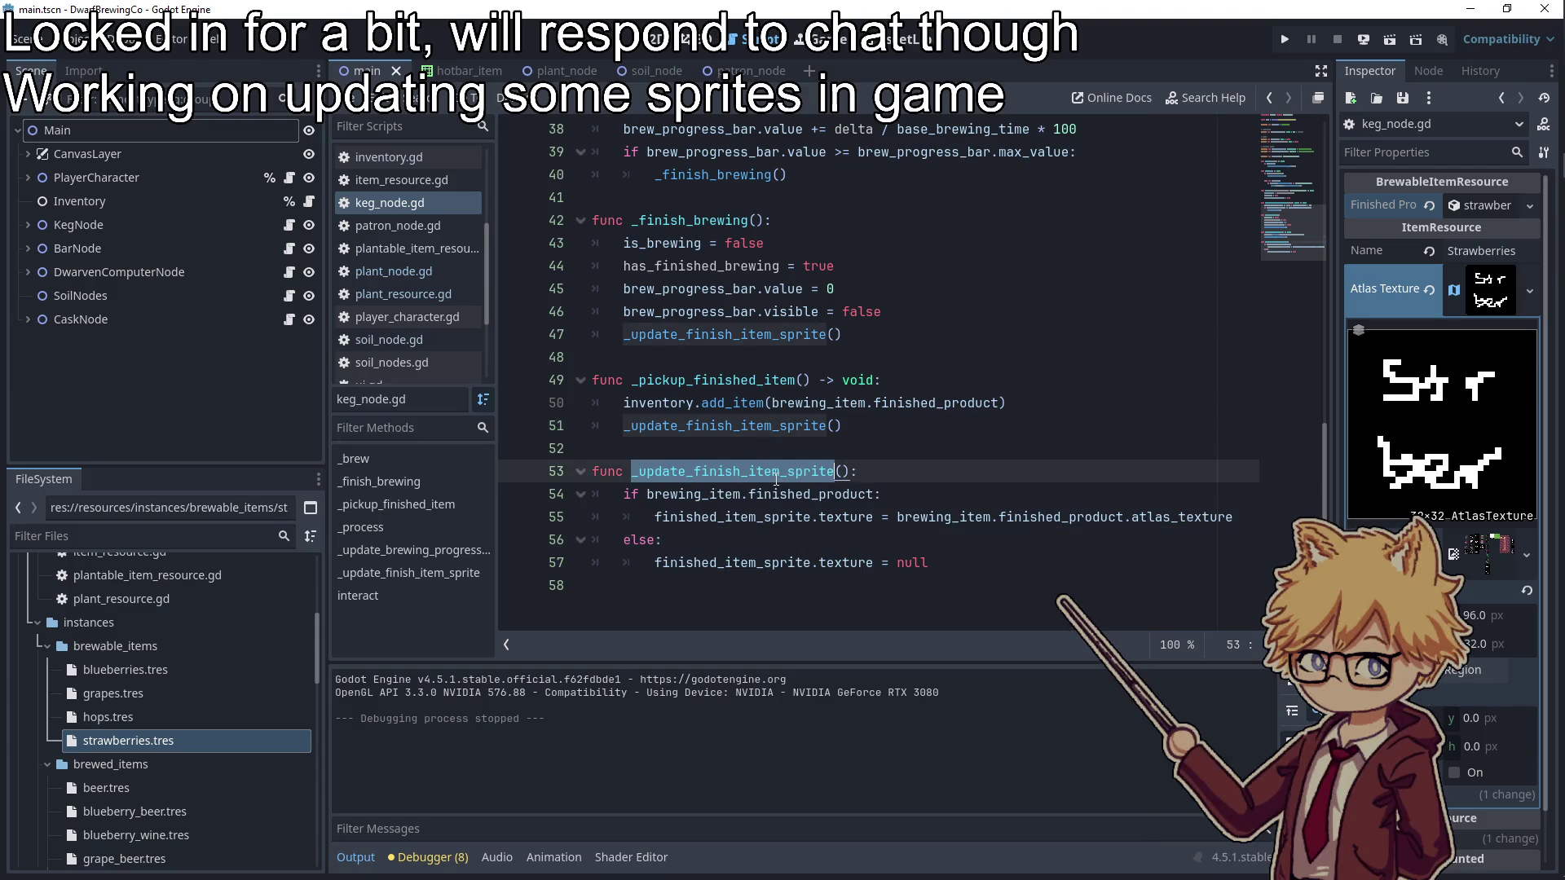
pyautogui.click(732, 414)
pyautogui.click(1056, 405)
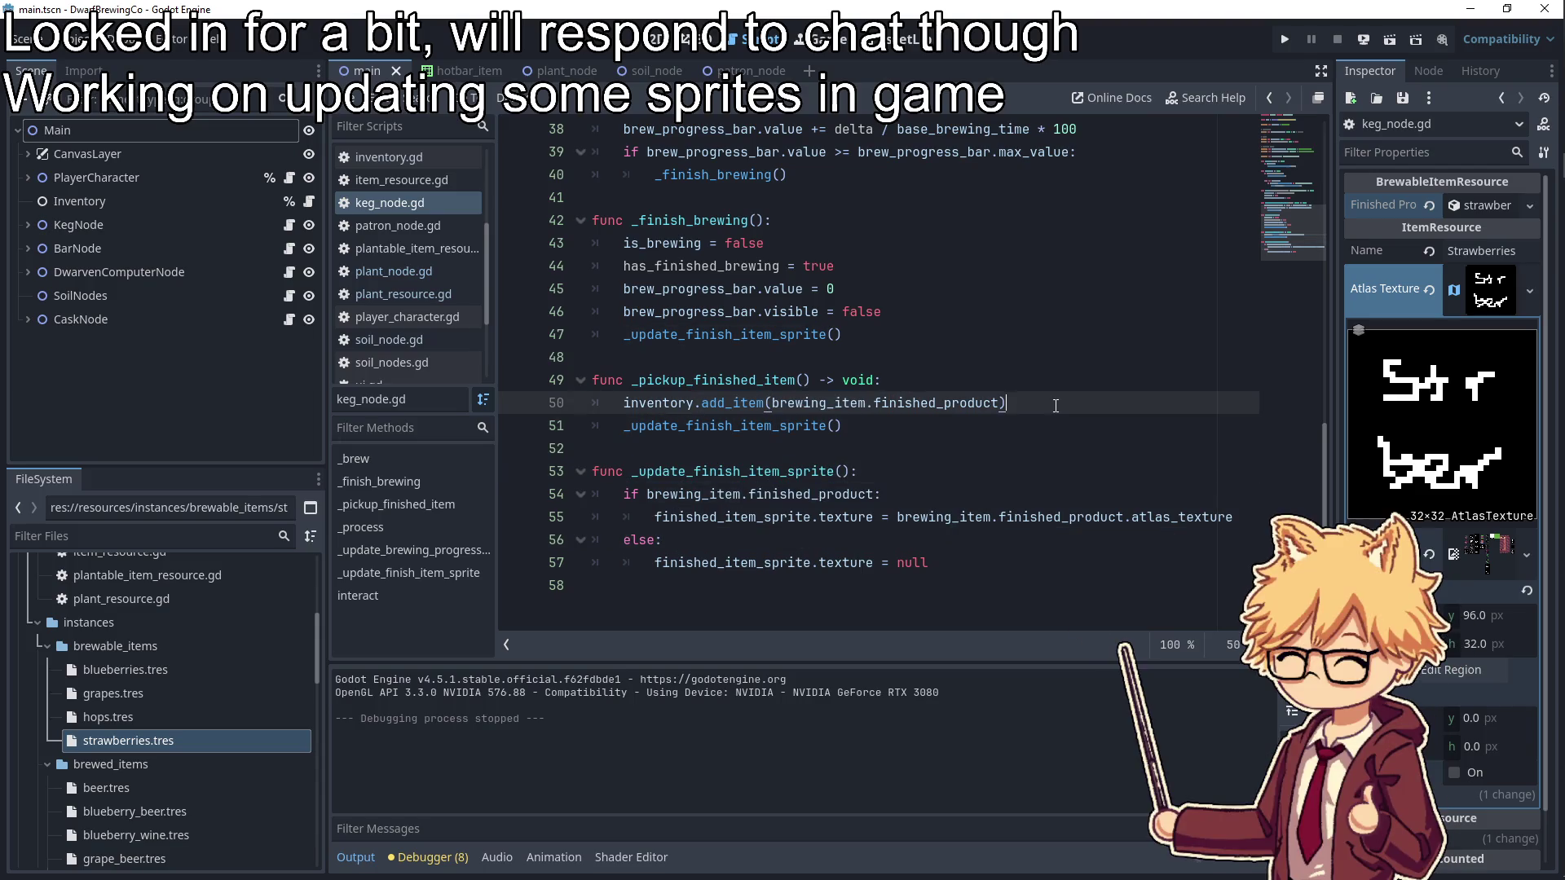
pyautogui.press('Return')
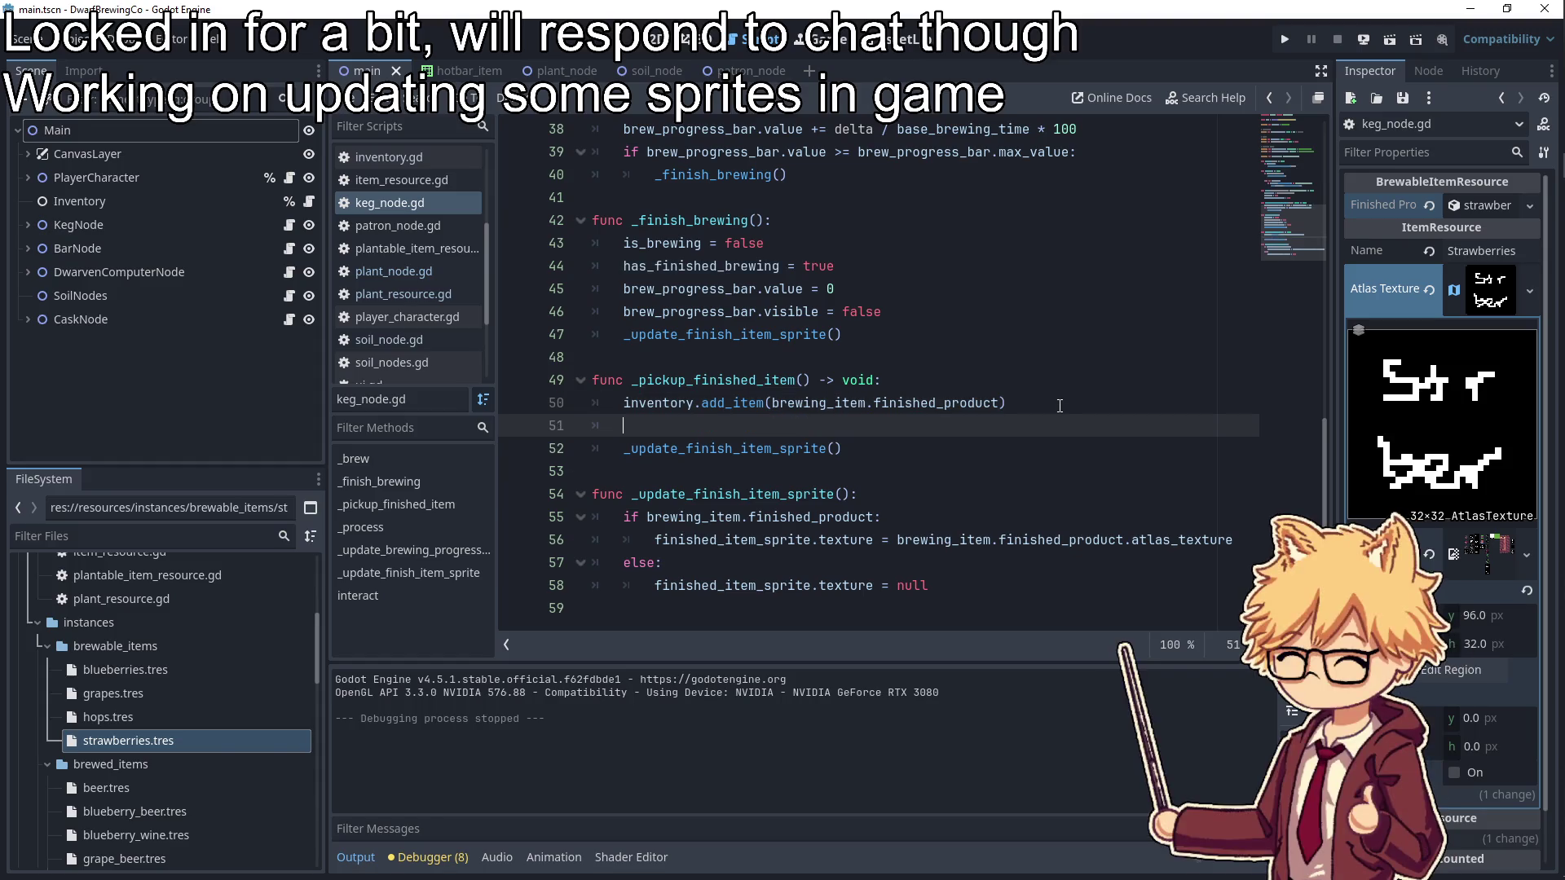
pyautogui.write('w')
pyautogui.press('Return')
pyautogui.write('null')
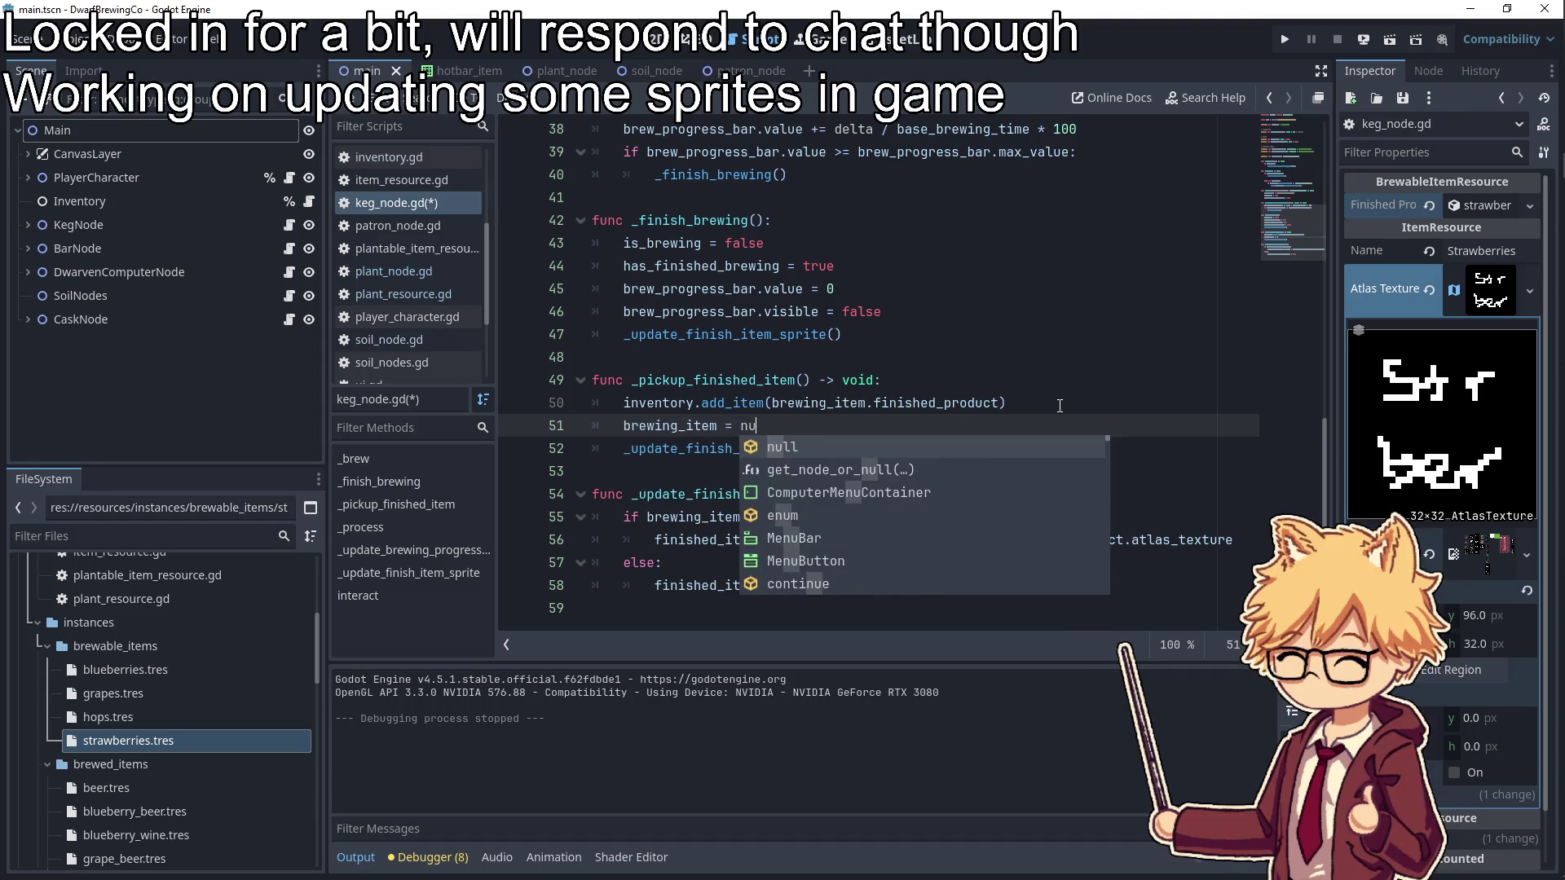
pyautogui.press('Return')
# Review where brewing_item and _pickup_finished_item are used in keg_node.gd.
pyautogui.moveTo(773, 425)
pyautogui.mouseDown()
pyautogui.moveTo(552, 426)
pyautogui.moveTo(642, 428)
pyautogui.mouseUp()
pyautogui.click(642, 428)
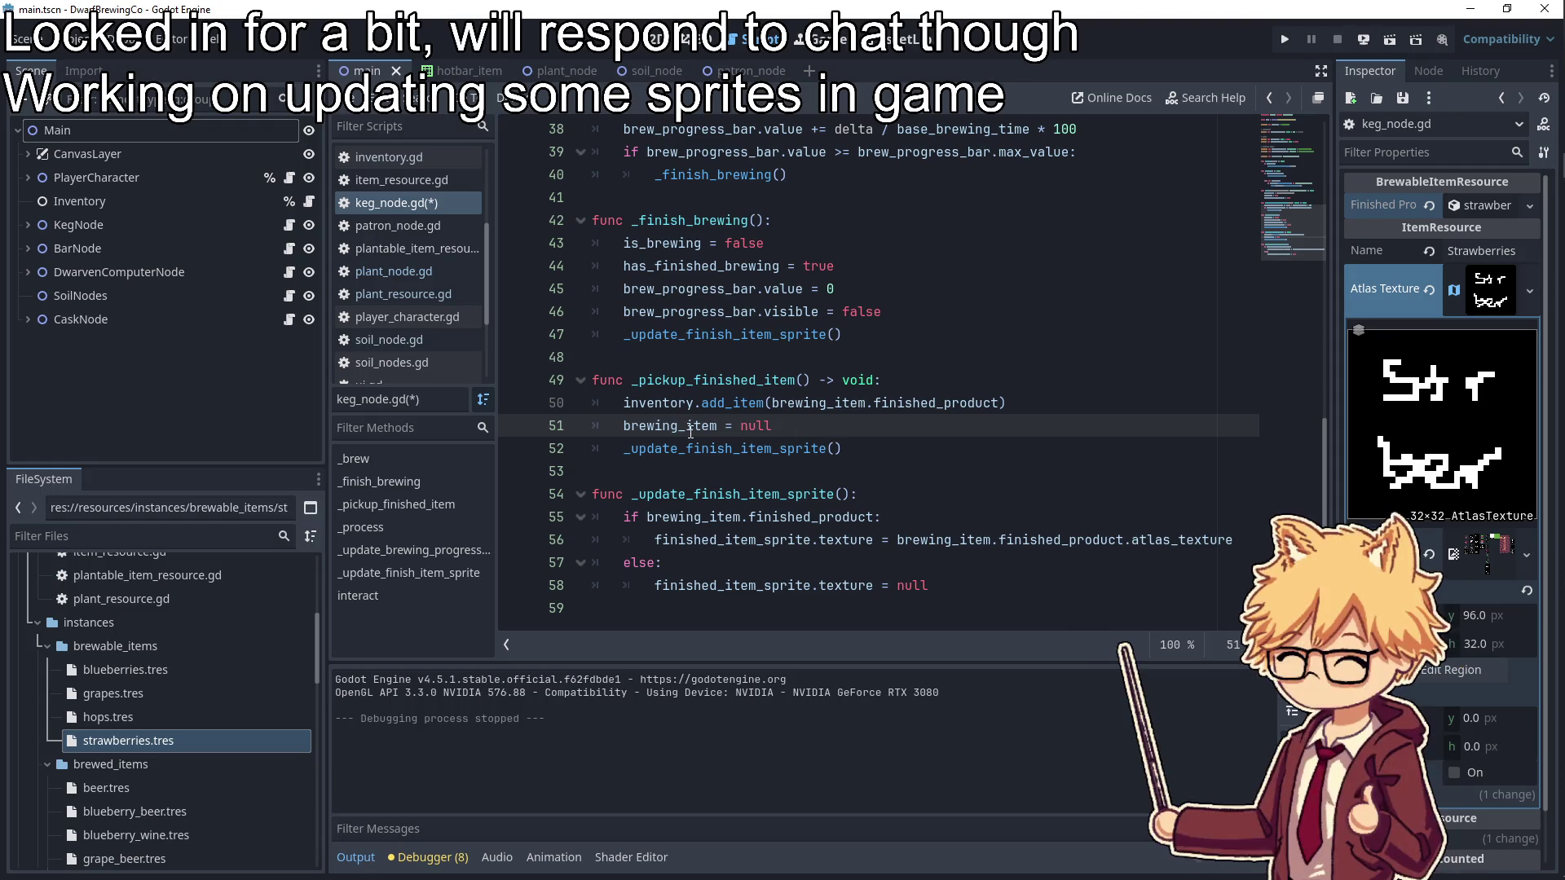
pyautogui.doubleClick(690, 427)
pyautogui.scroll(2, 776, 423)
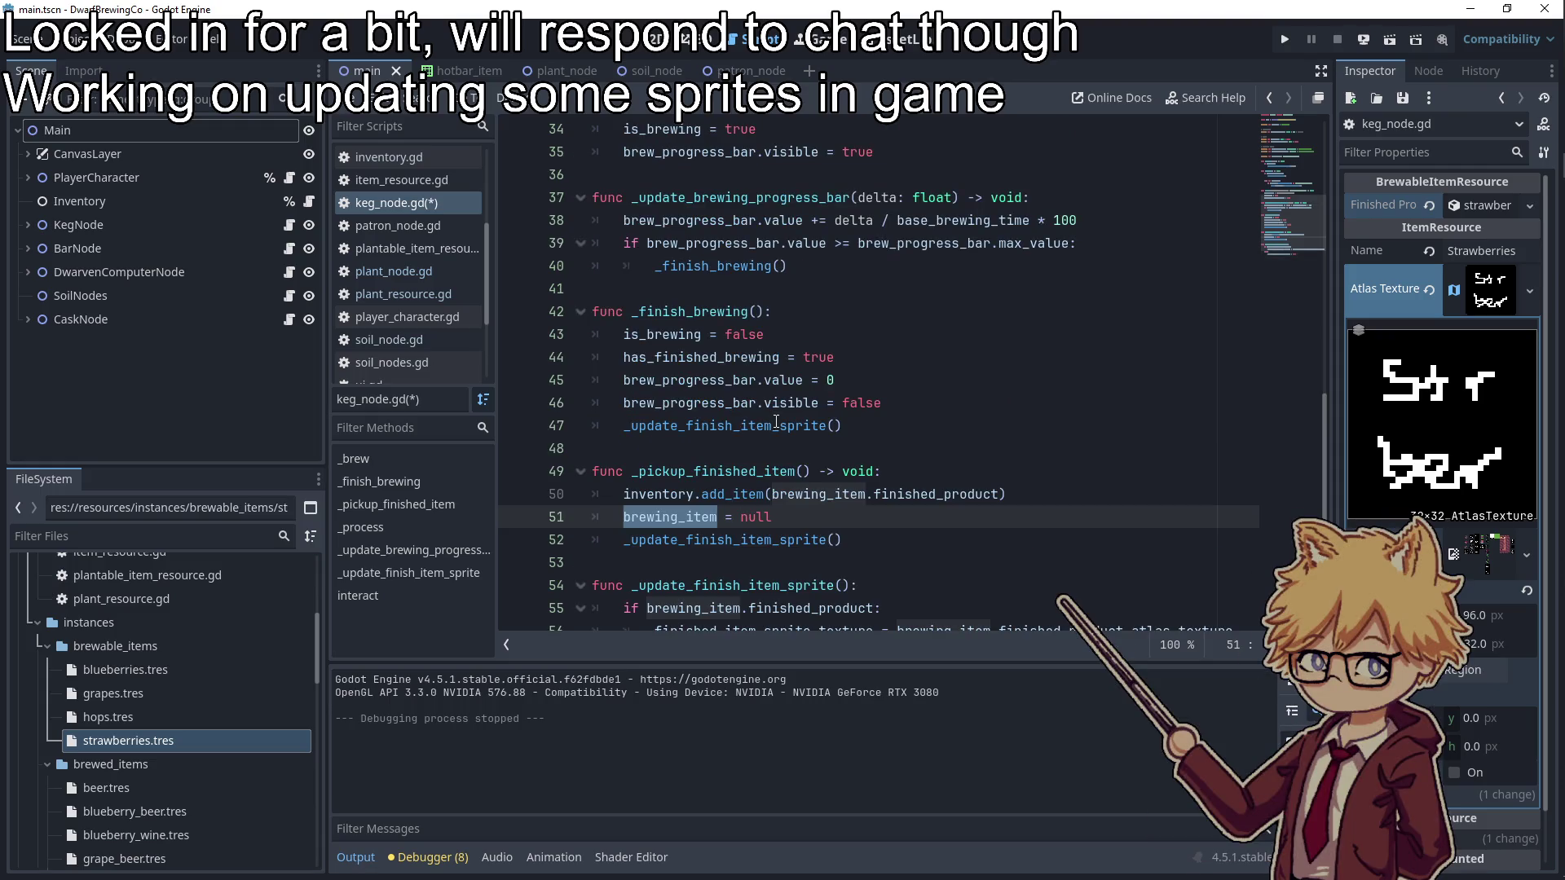
pyautogui.click(788, 525)
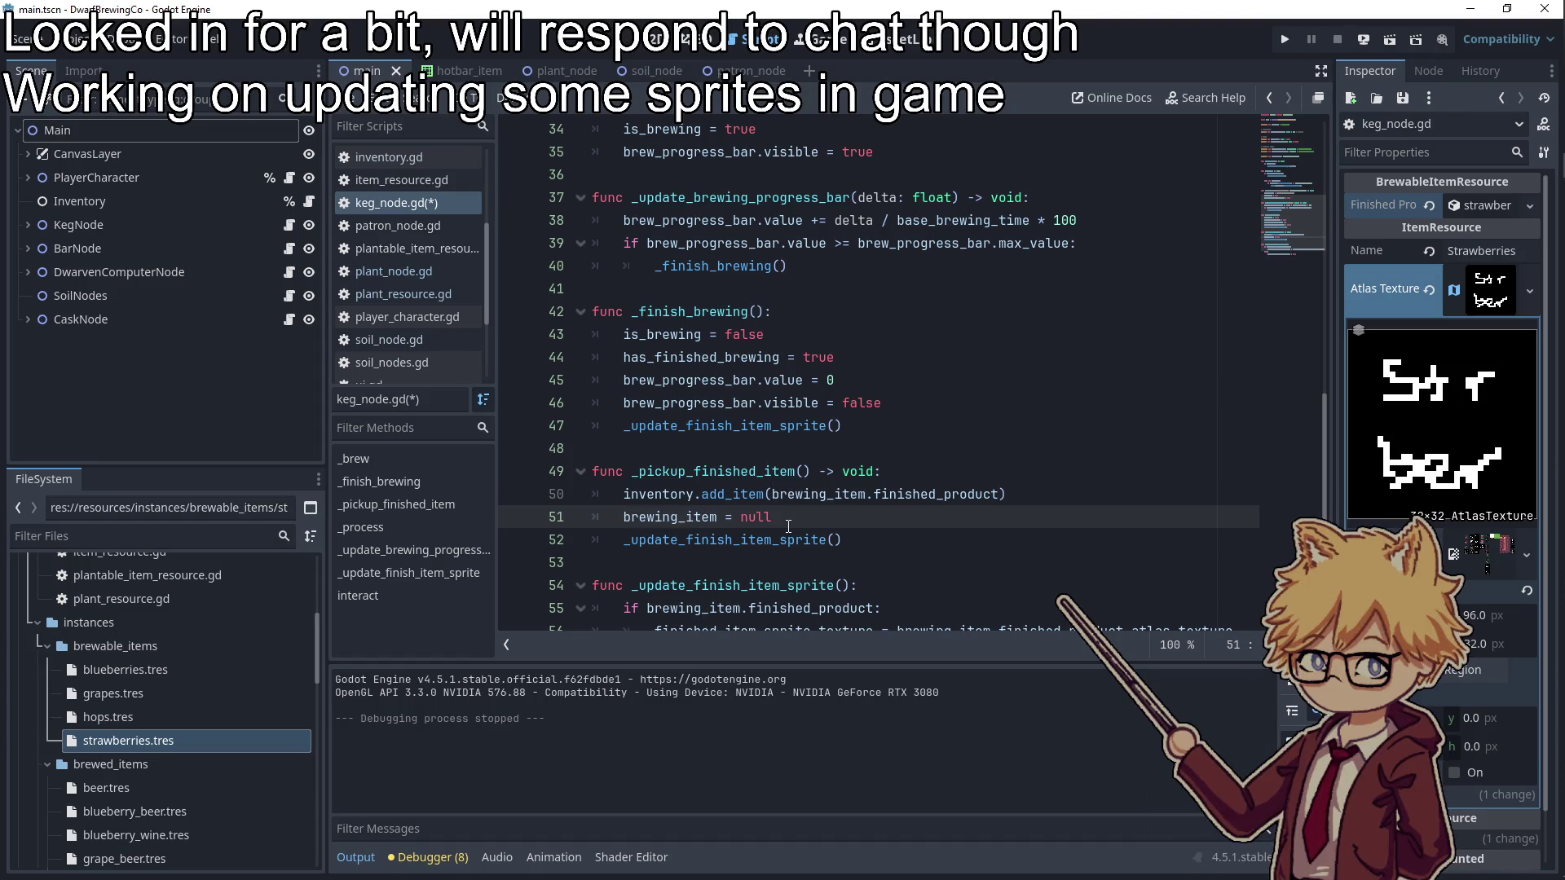
pyautogui.scroll(6, 788, 526)
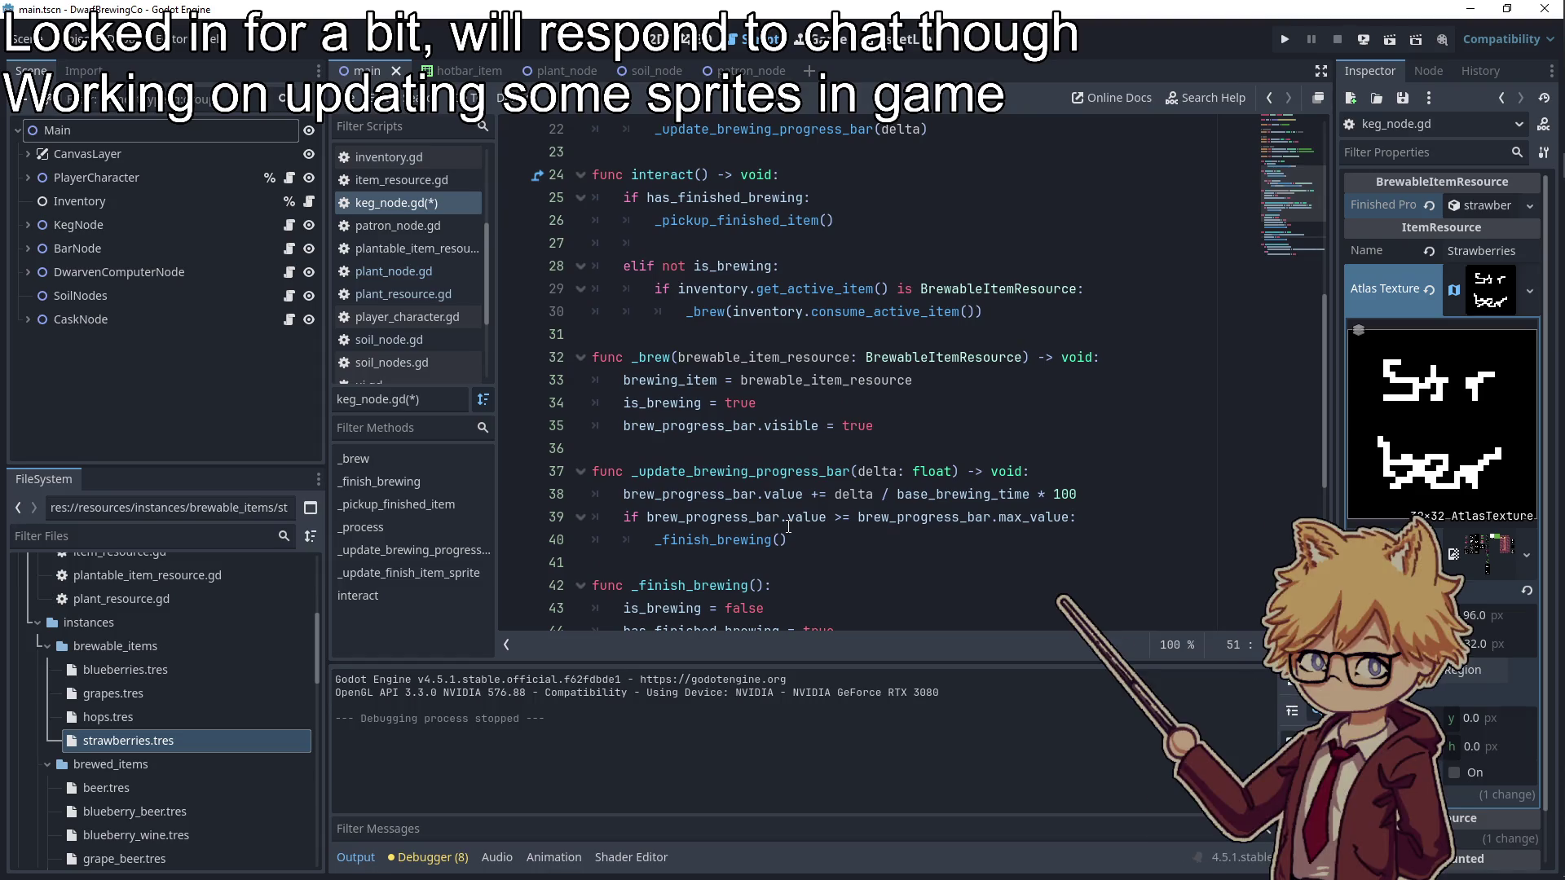
pyautogui.scroll(3, 788, 526)
pyautogui.scroll(-7, 786, 523)
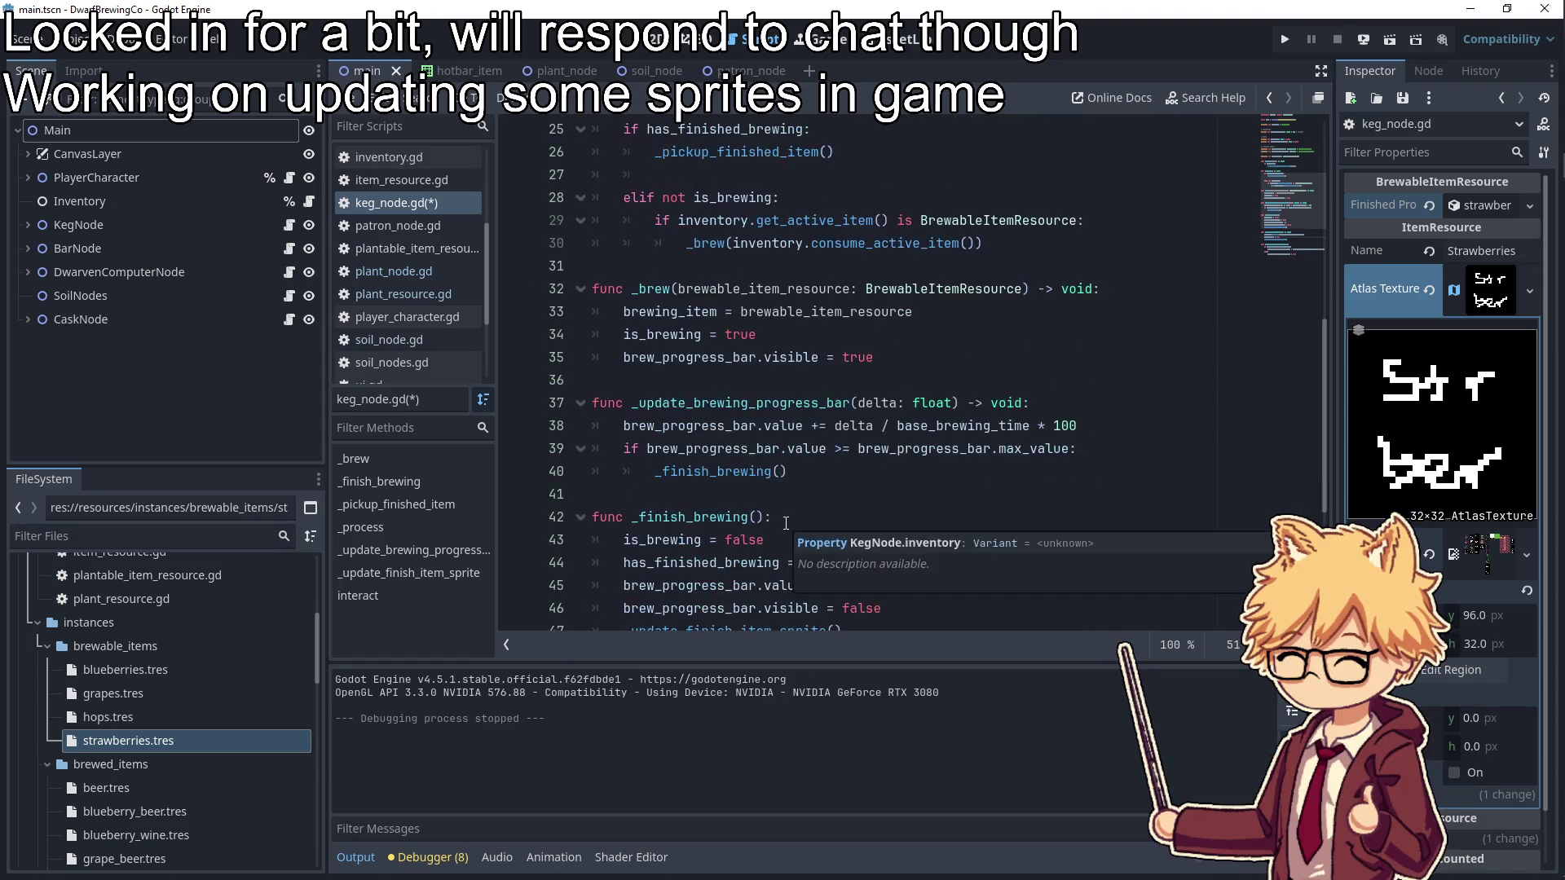
pyautogui.doubleClick(715, 473)
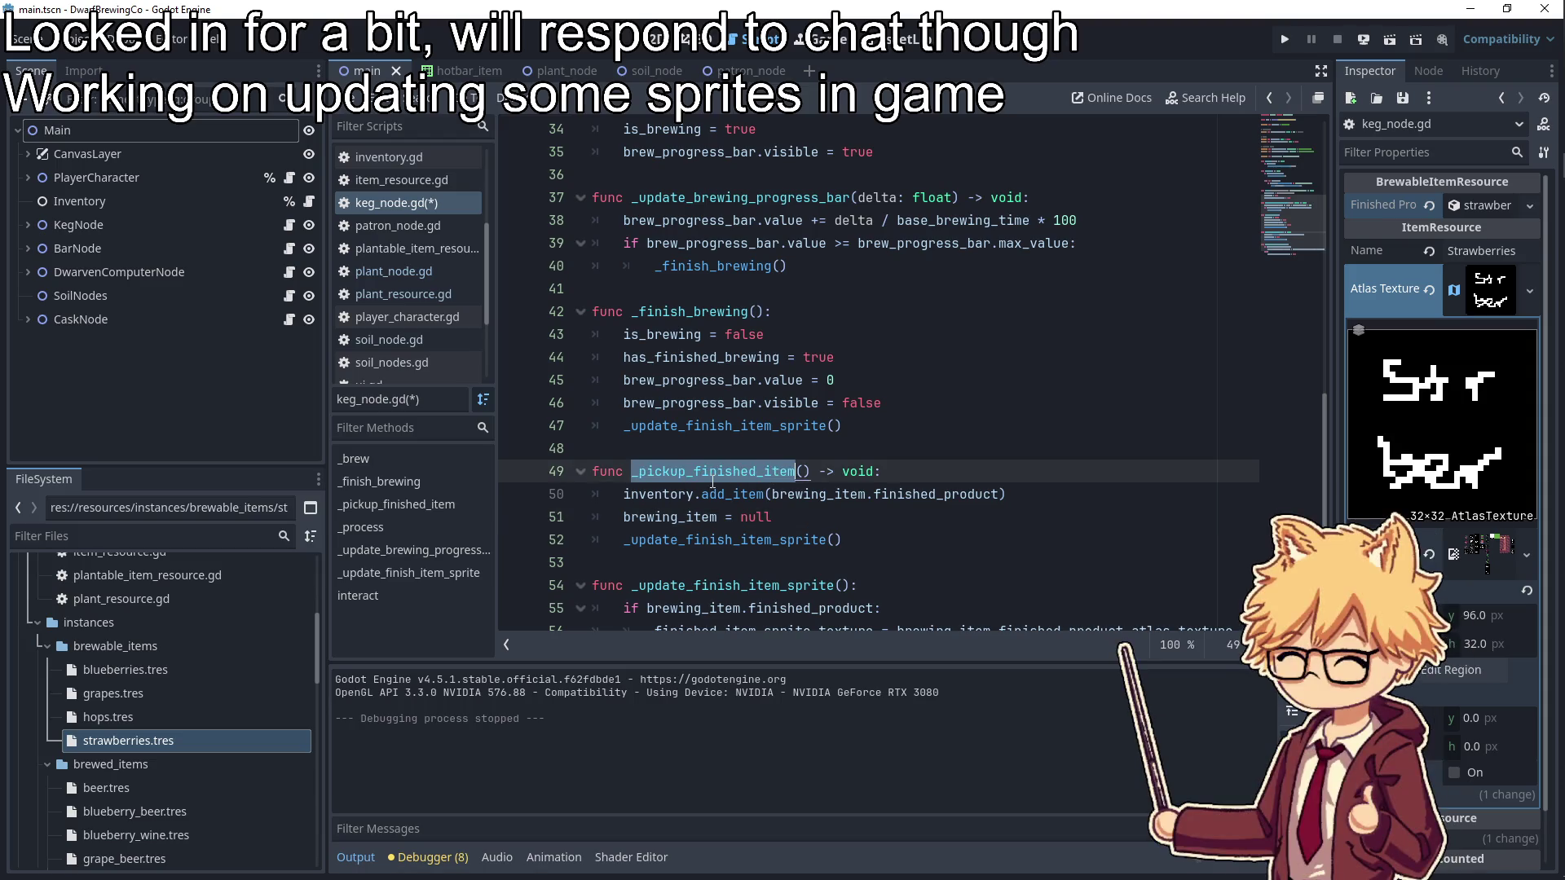
pyautogui.doubleClick(670, 516)
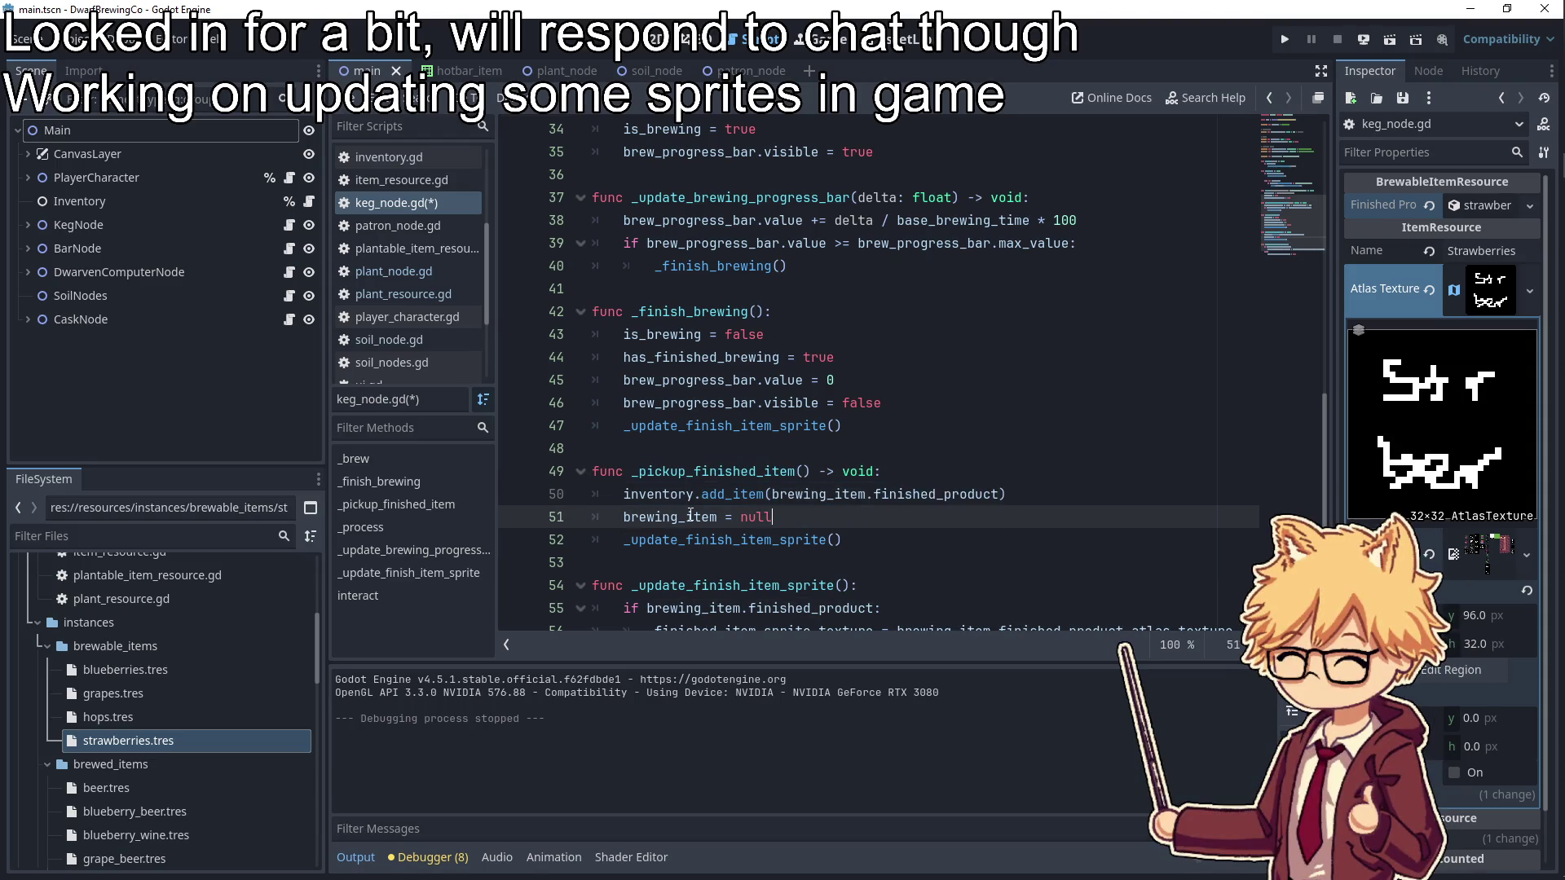
pyautogui.scroll(-2, 715, 519)
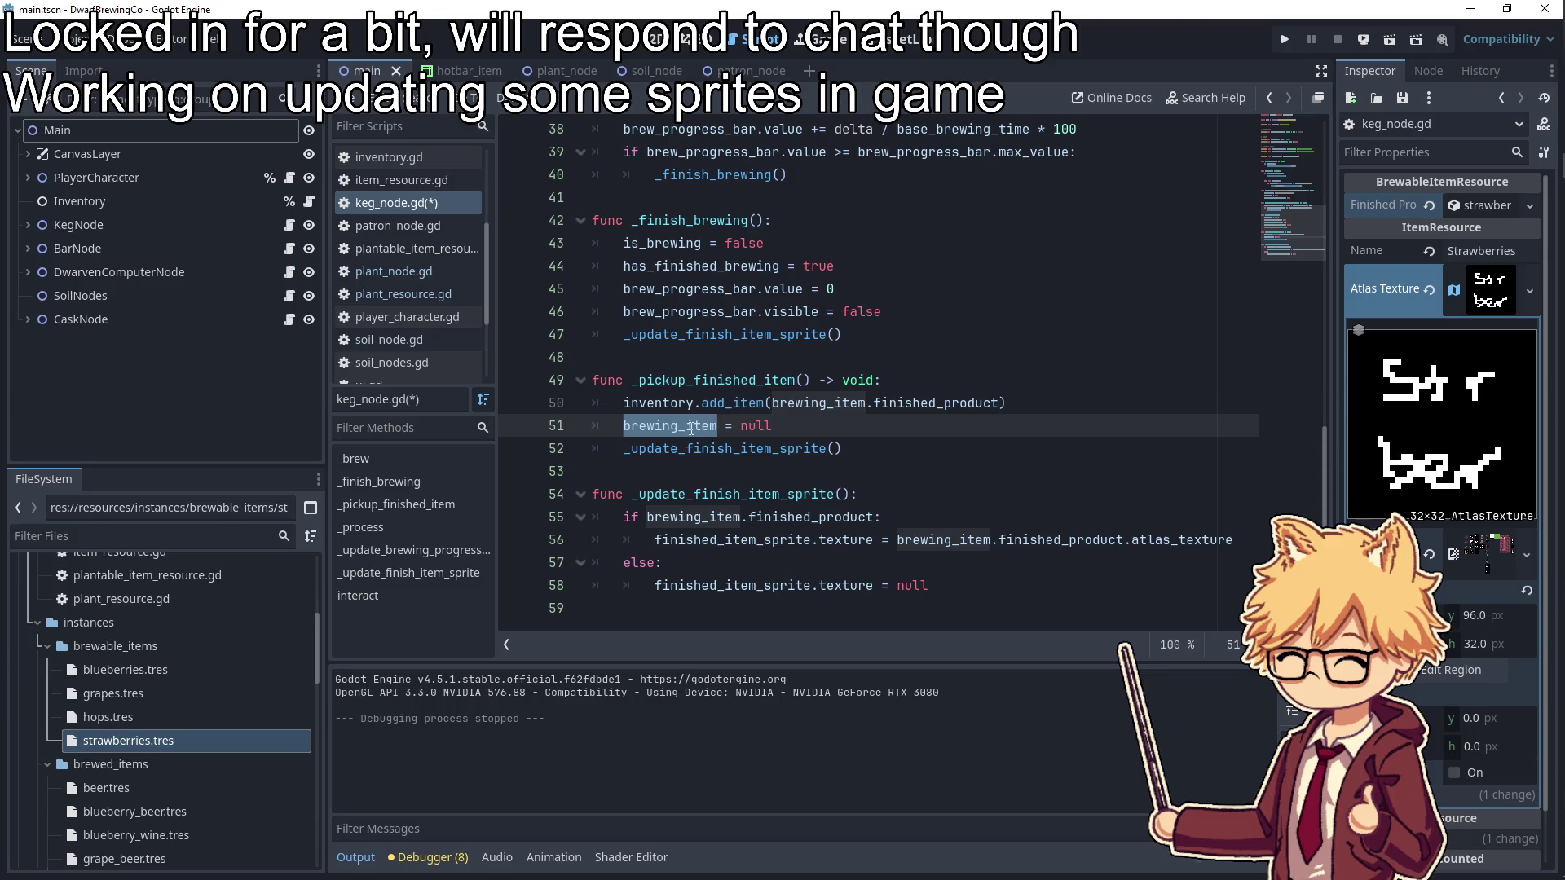
# Add 'has_finished_brewing = false' on the line after 'brewing_item = null'.
pyautogui.click(785, 422)
pyautogui.press('Return')
pyautogui.write('has_finished_brewing')
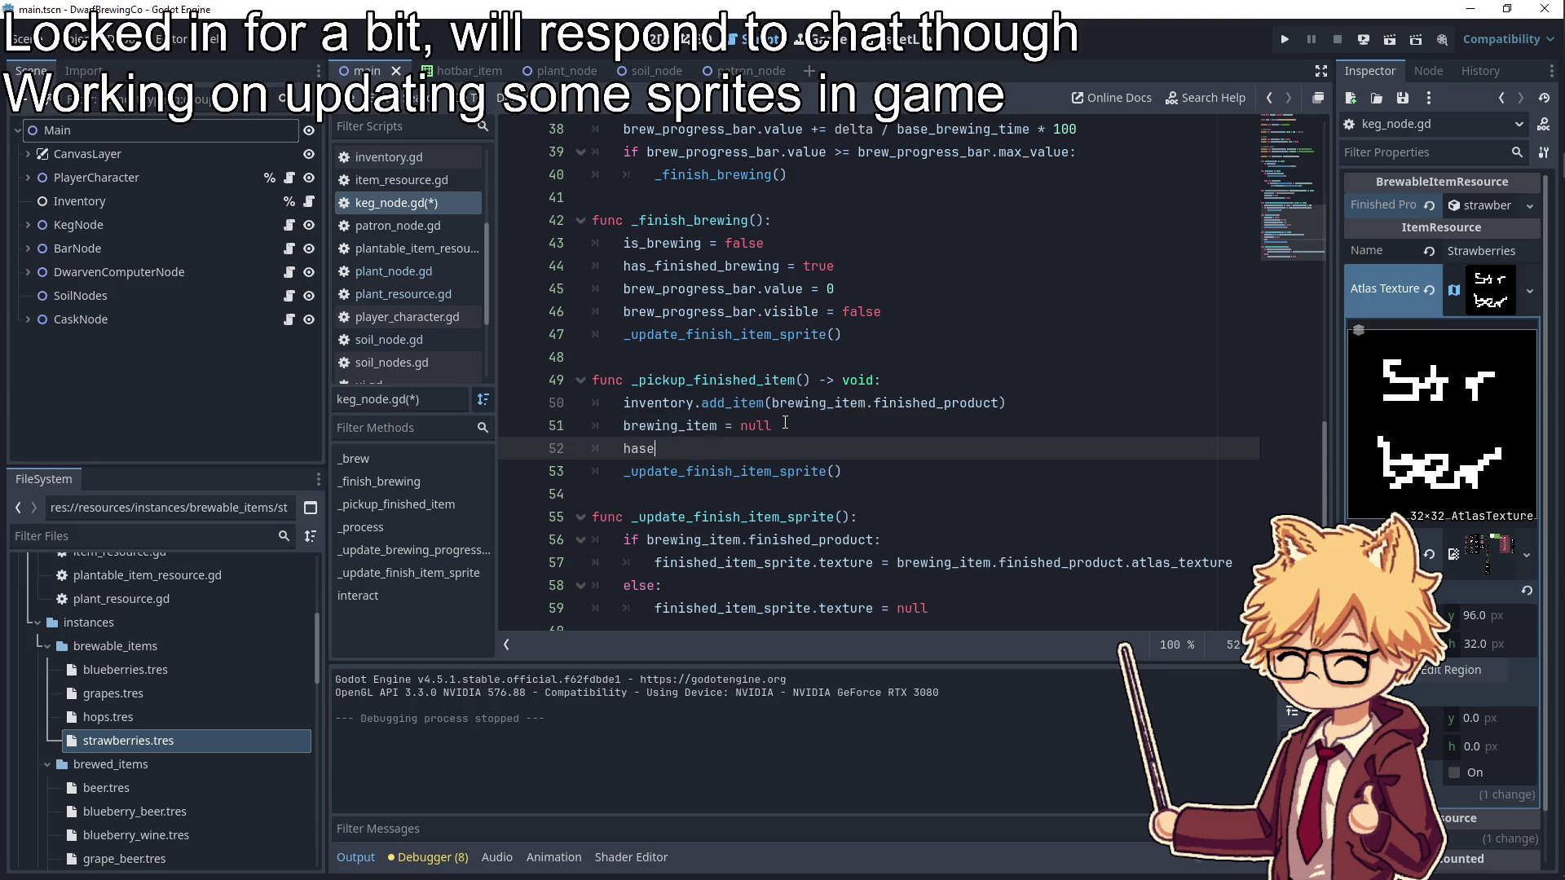
pyautogui.write(' = false')
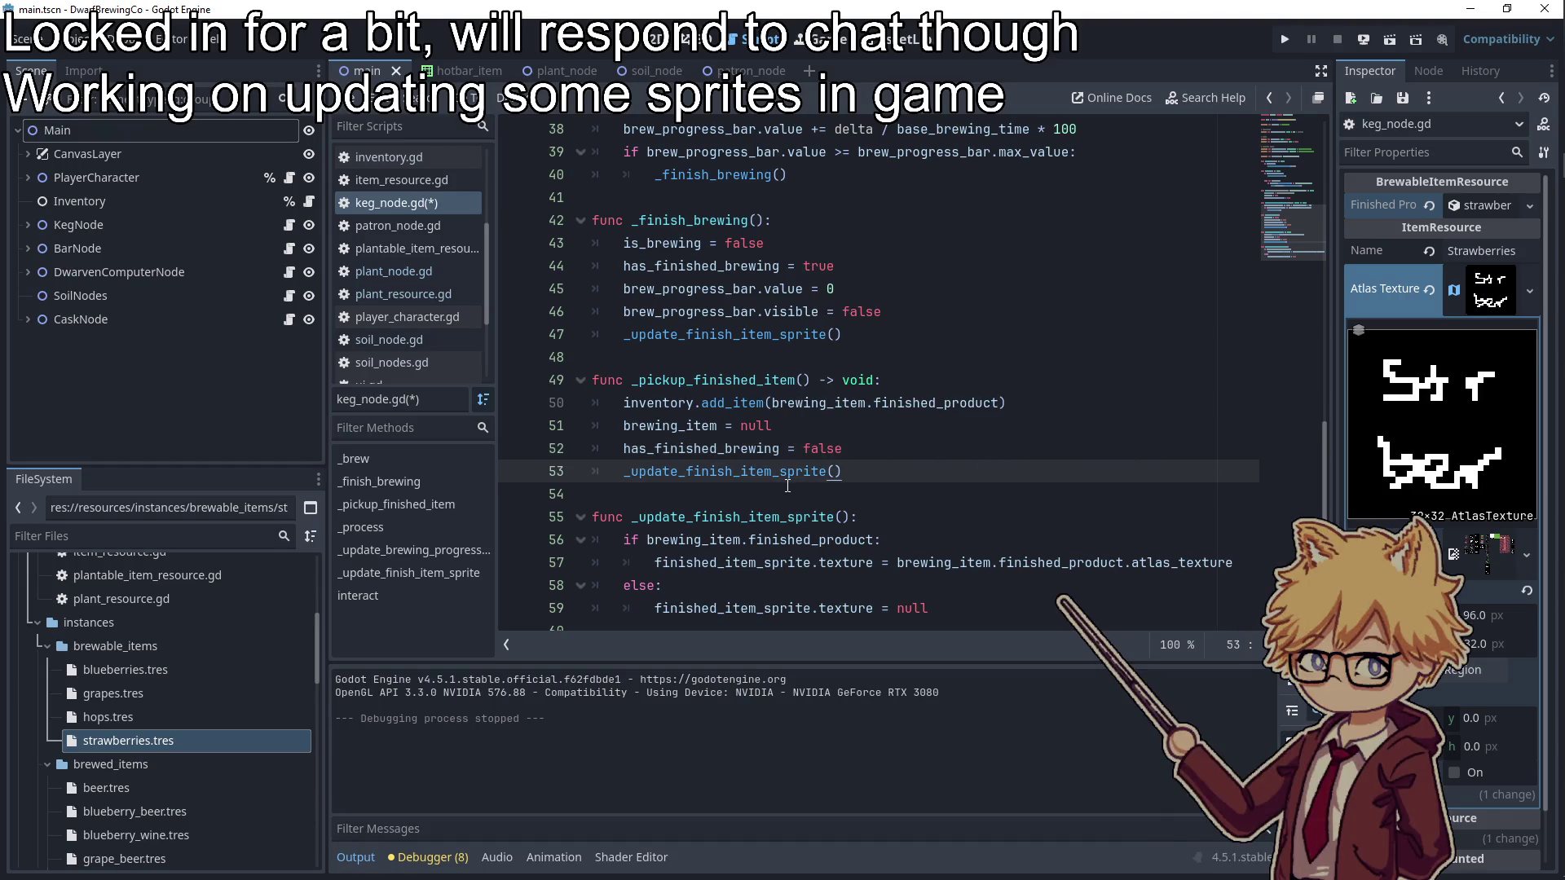
pyautogui.scroll(-1, 788, 486)
pyautogui.click(745, 517)
pyautogui.doubleClick(784, 519)
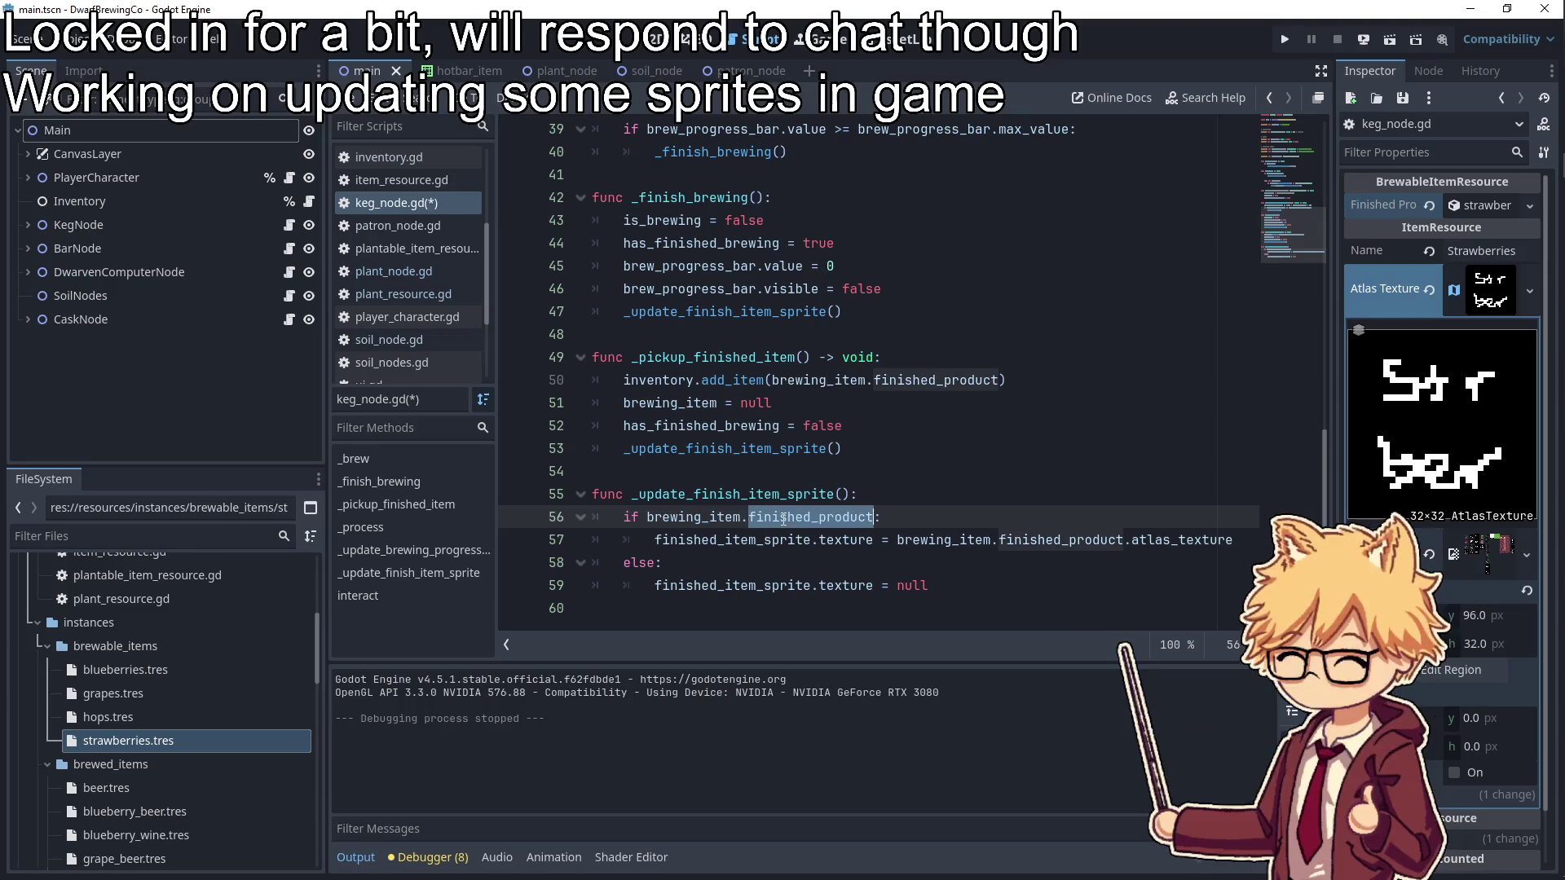
# Remove .finished_product from the line 56 condition and save keg_node.gd.
pyautogui.doubleClick(693, 516)
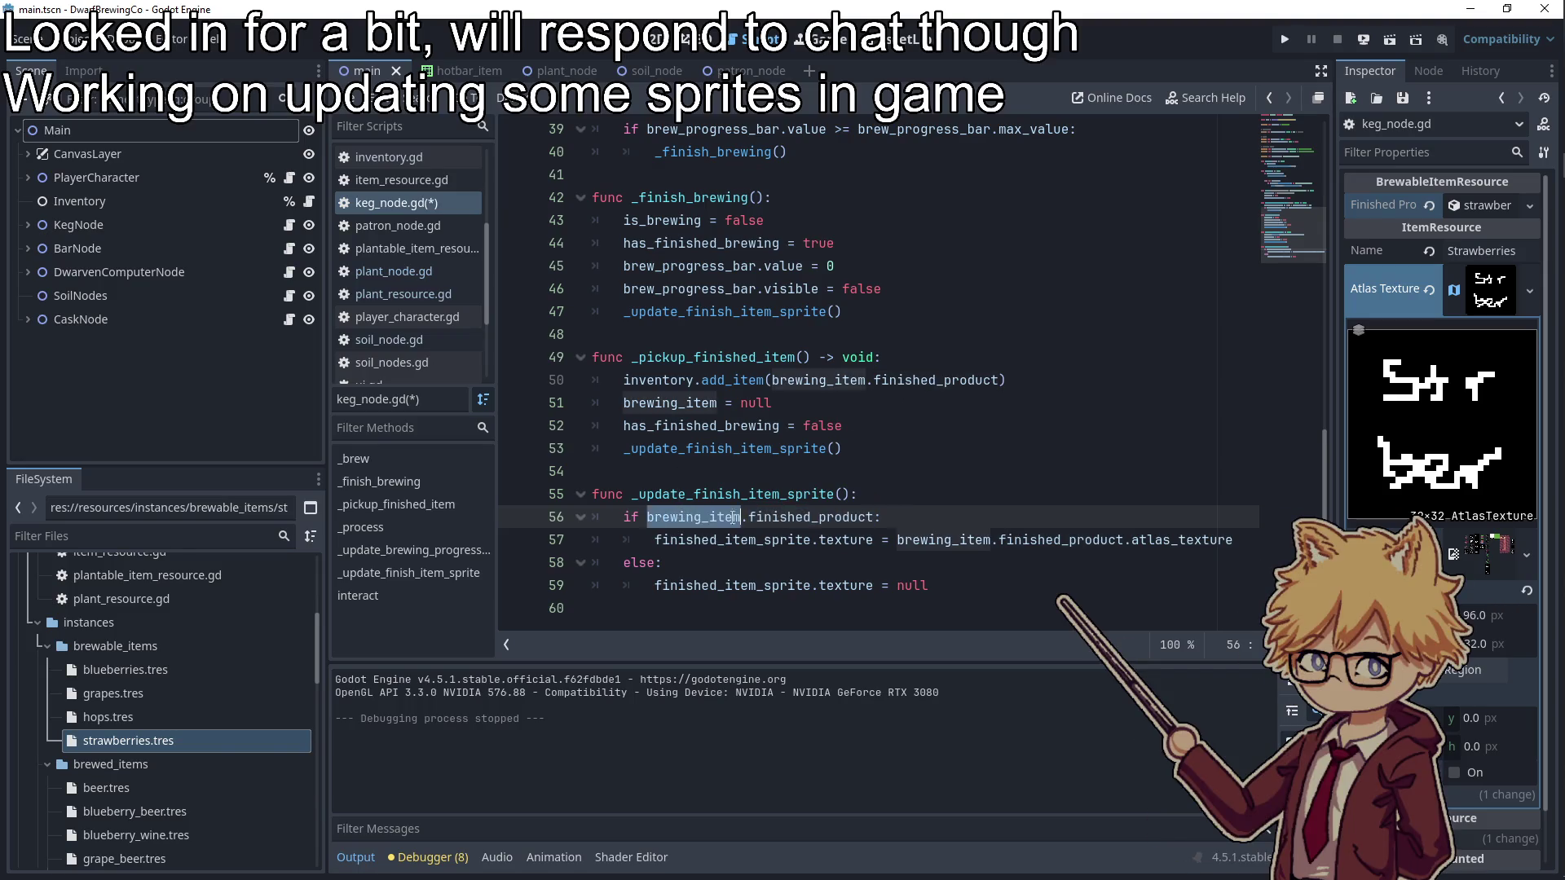
pyautogui.click(772, 517)
pyautogui.moveTo(830, 519); pyautogui.dragTo(875, 519)
pyautogui.press('BackSpace')
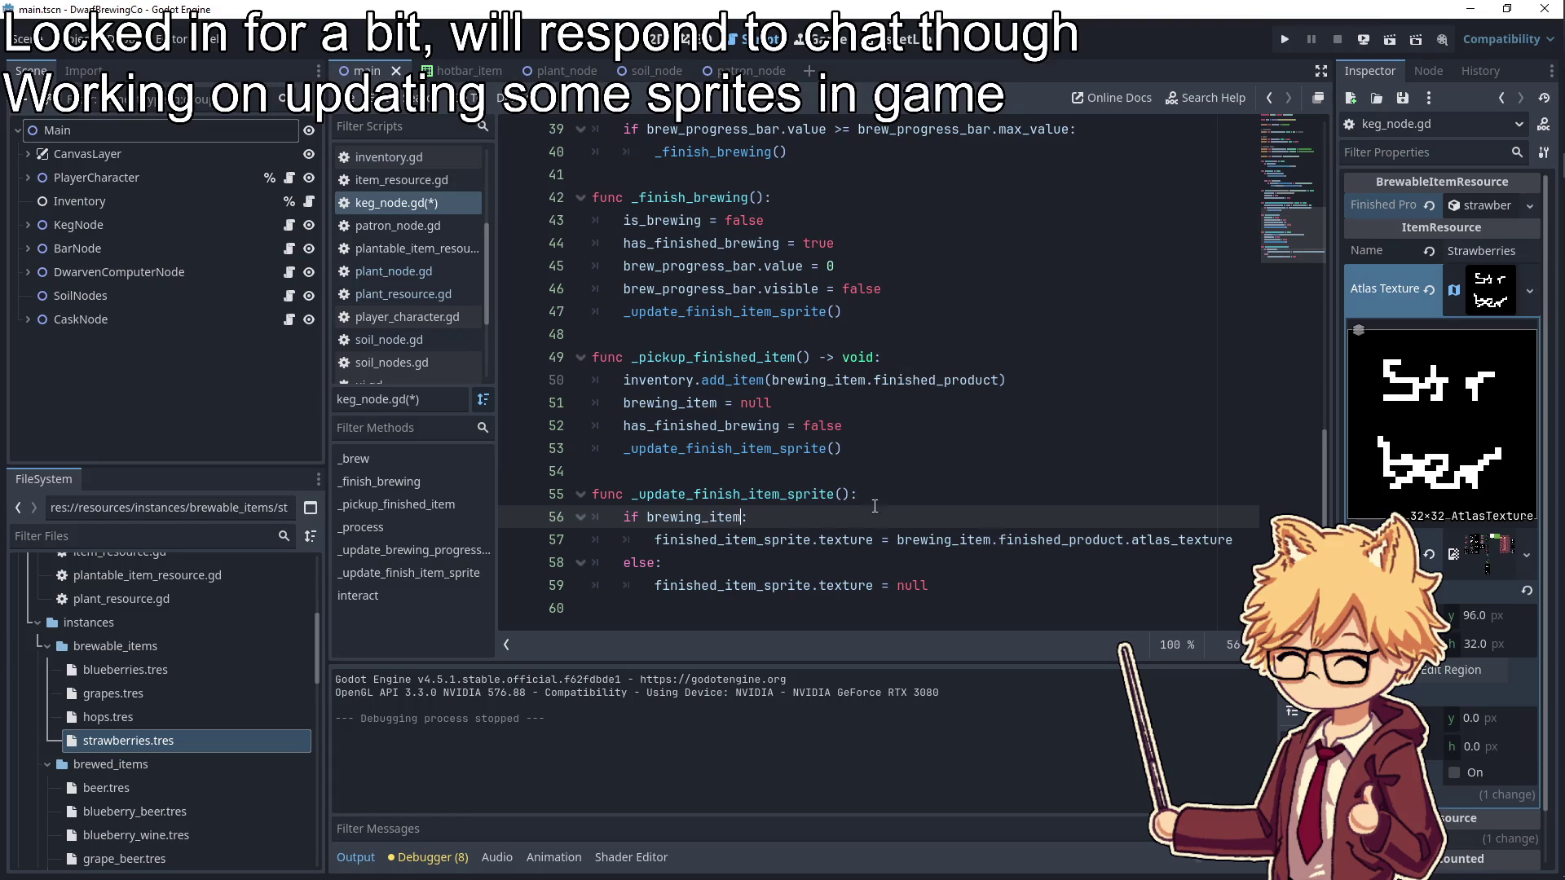
pyautogui.click(872, 480)
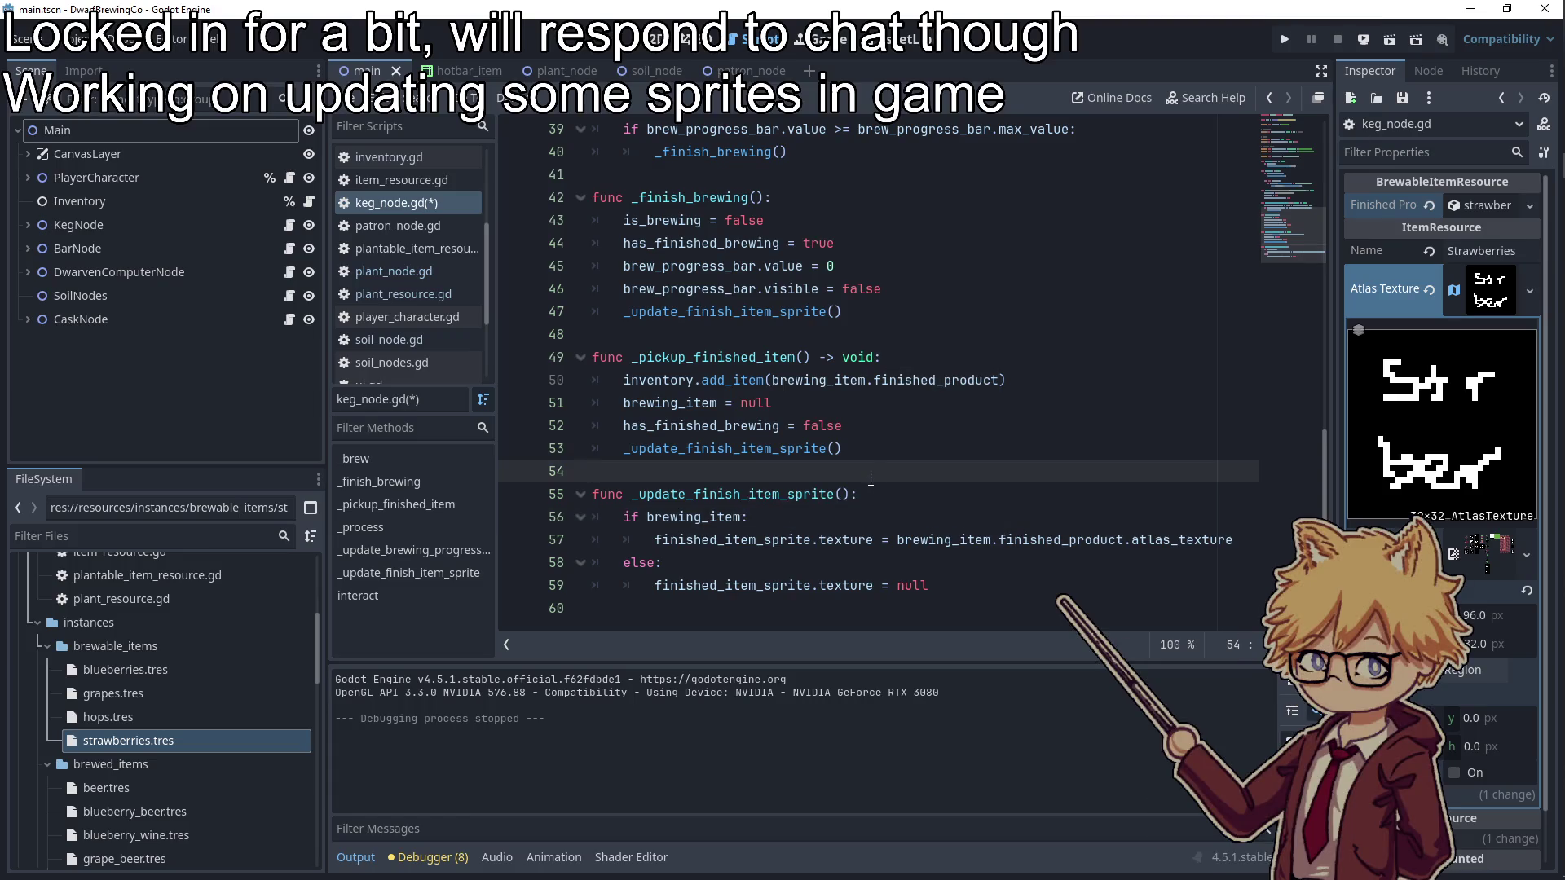
pyautogui.hotkey('ctrl', 's')
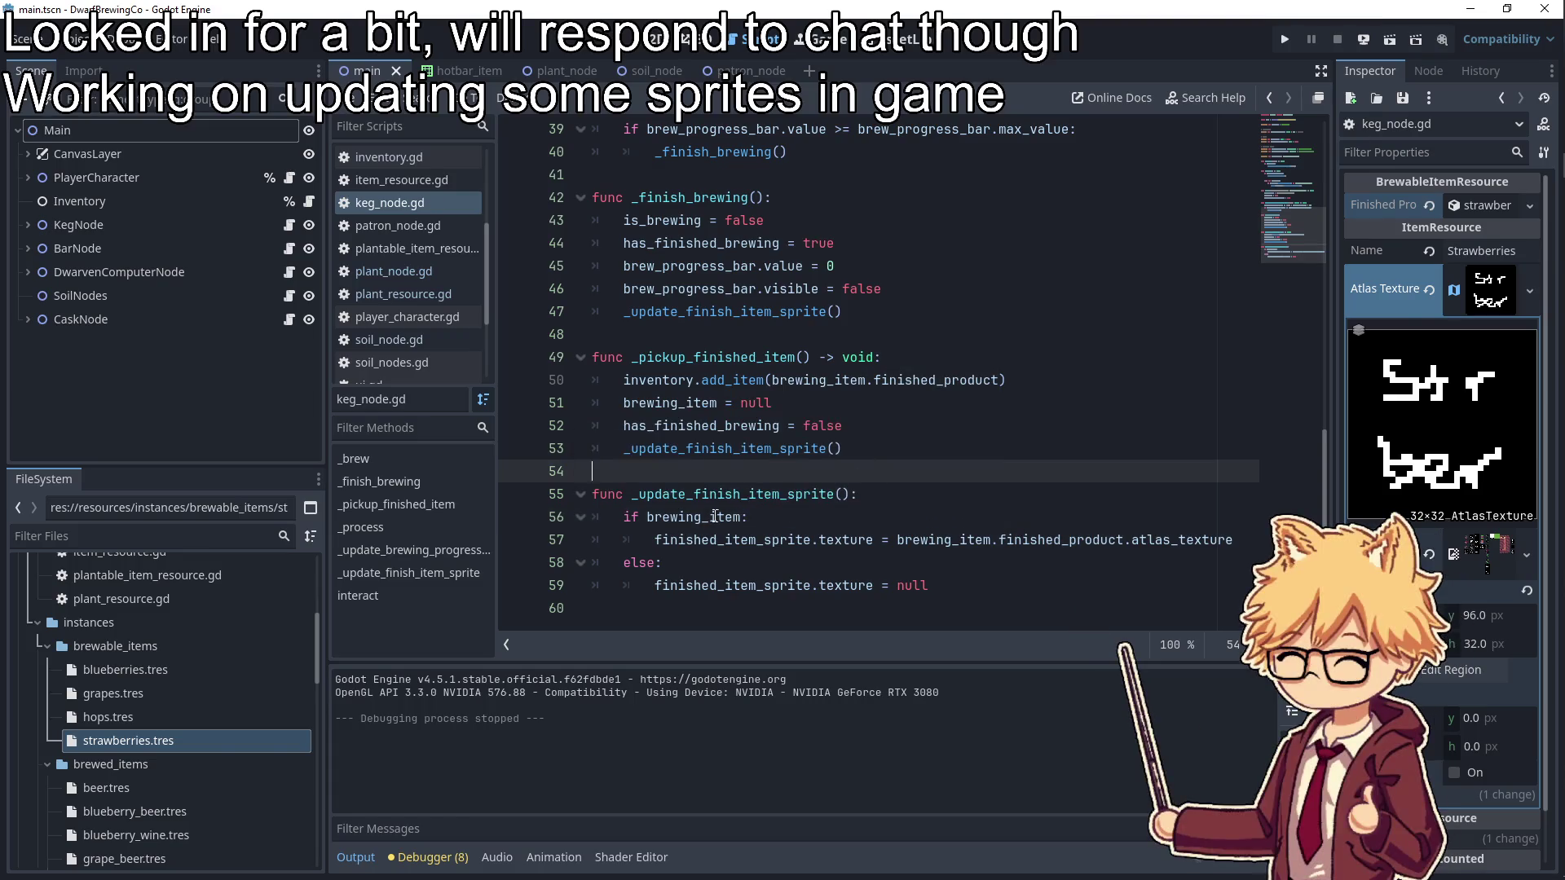
# Extend the line 56 condition with && has_finished_brewing via autocomplete.
pyautogui.doubleClick(723, 515)
pyautogui.click(740, 515)
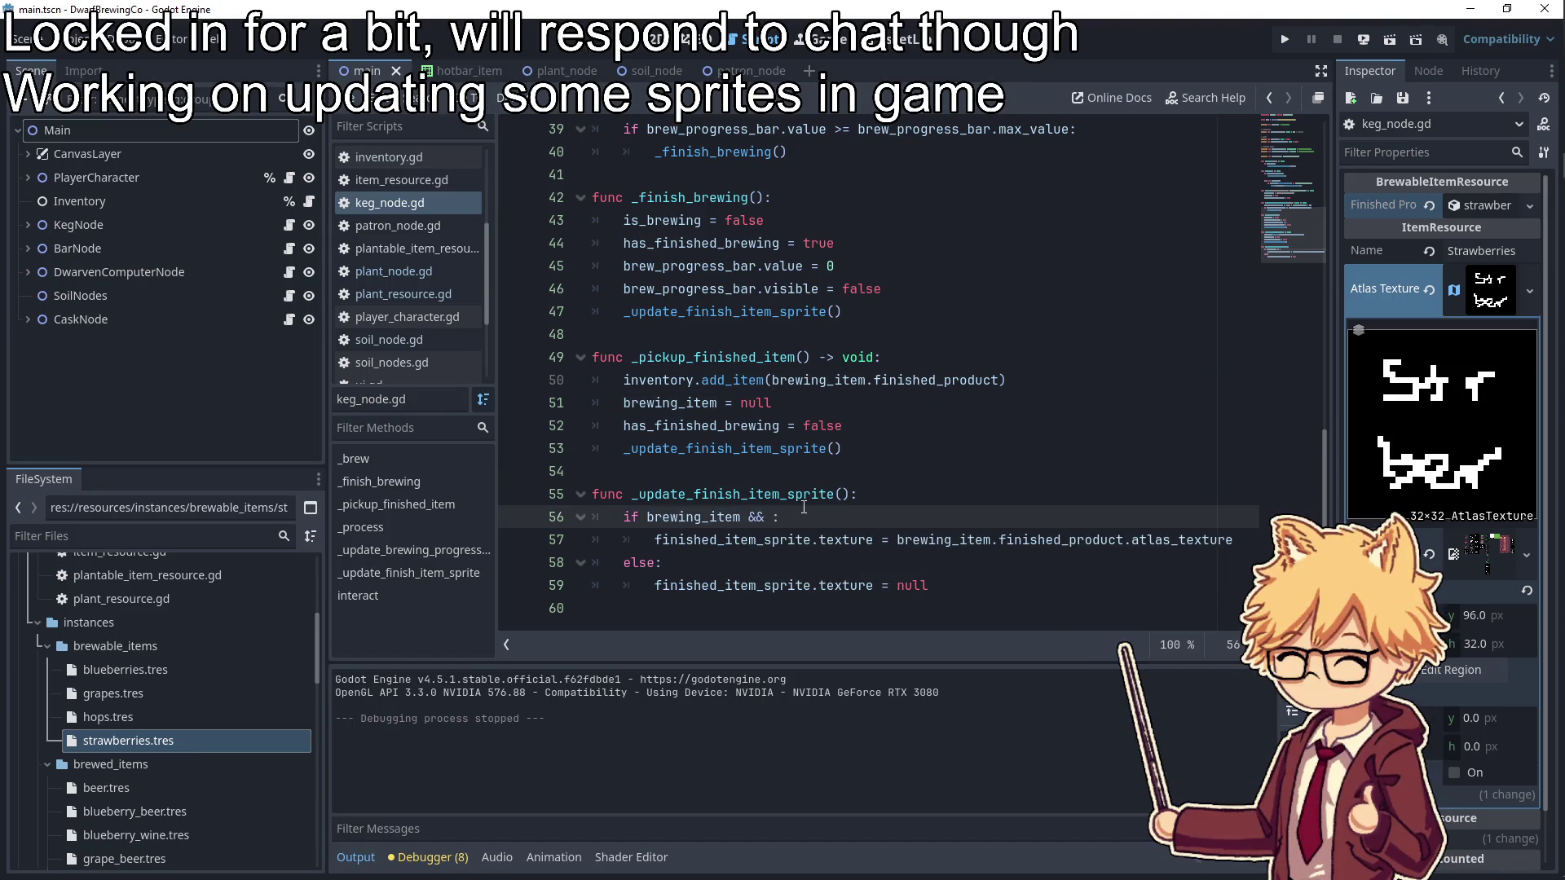
pyautogui.press('Return')
pyautogui.write(':')
pyautogui.press('Up')
pyautogui.press('Up')
pyautogui.press('Up')
pyautogui.doubleClick(715, 517)
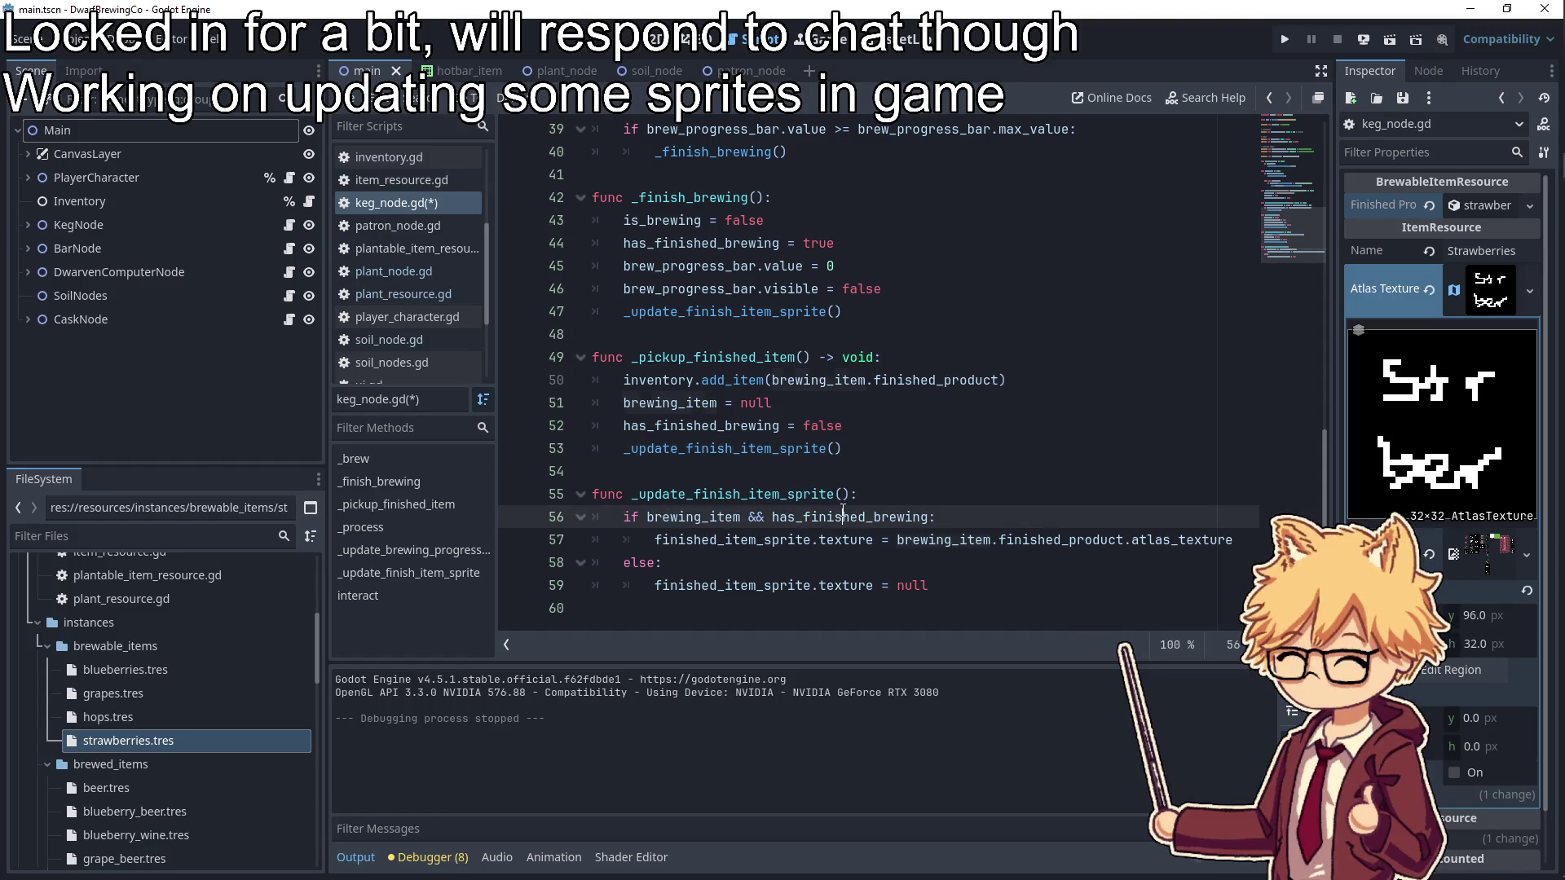
pyautogui.click(843, 541)
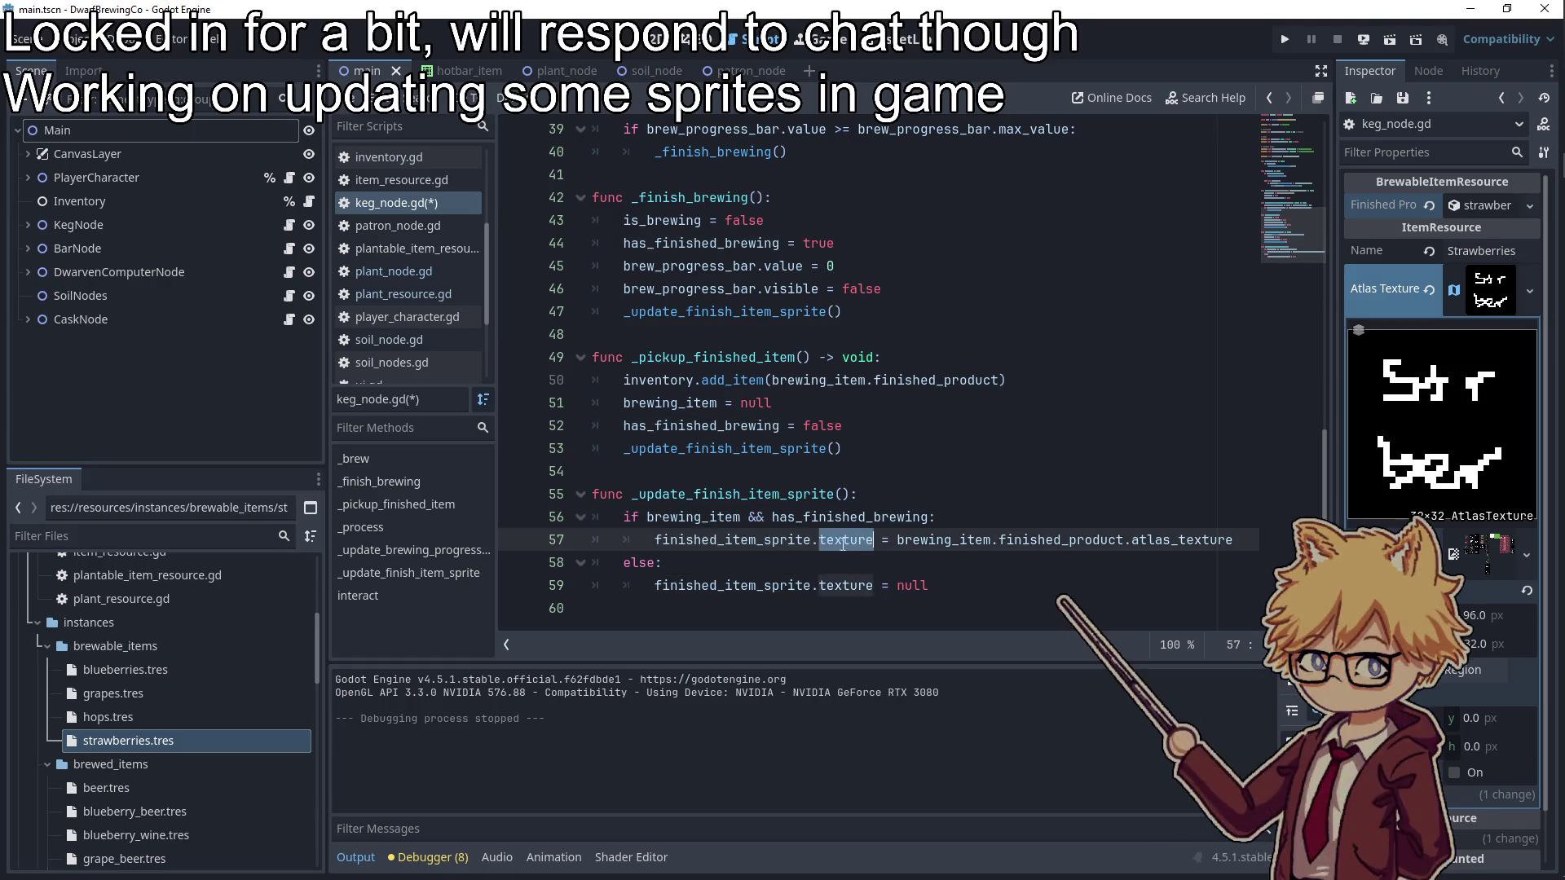
pyautogui.doubleClick(978, 542)
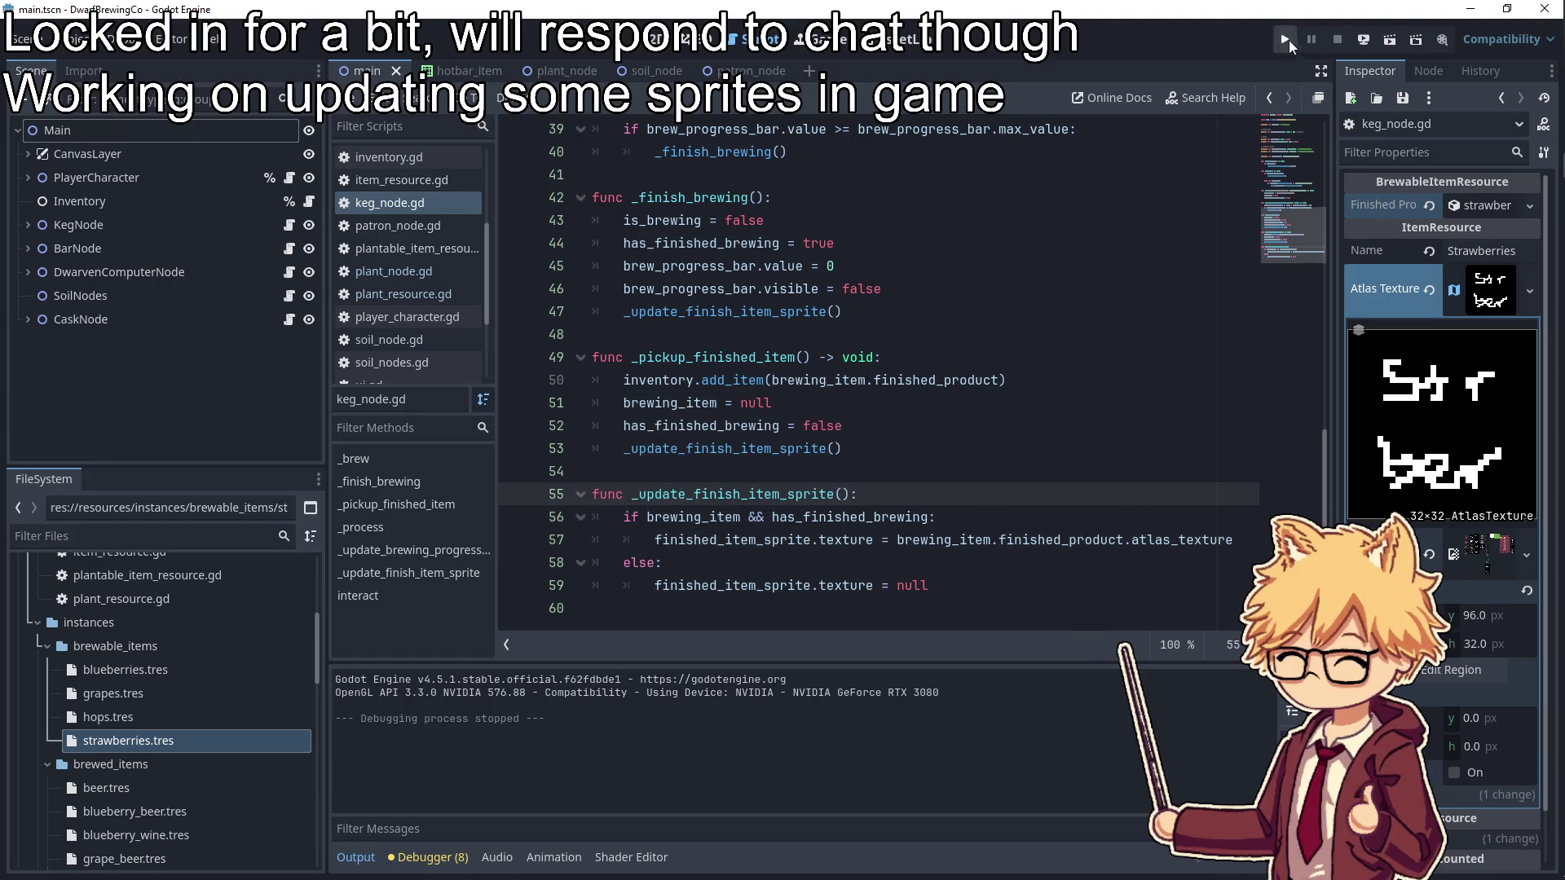
pyautogui.click(1286, 41)
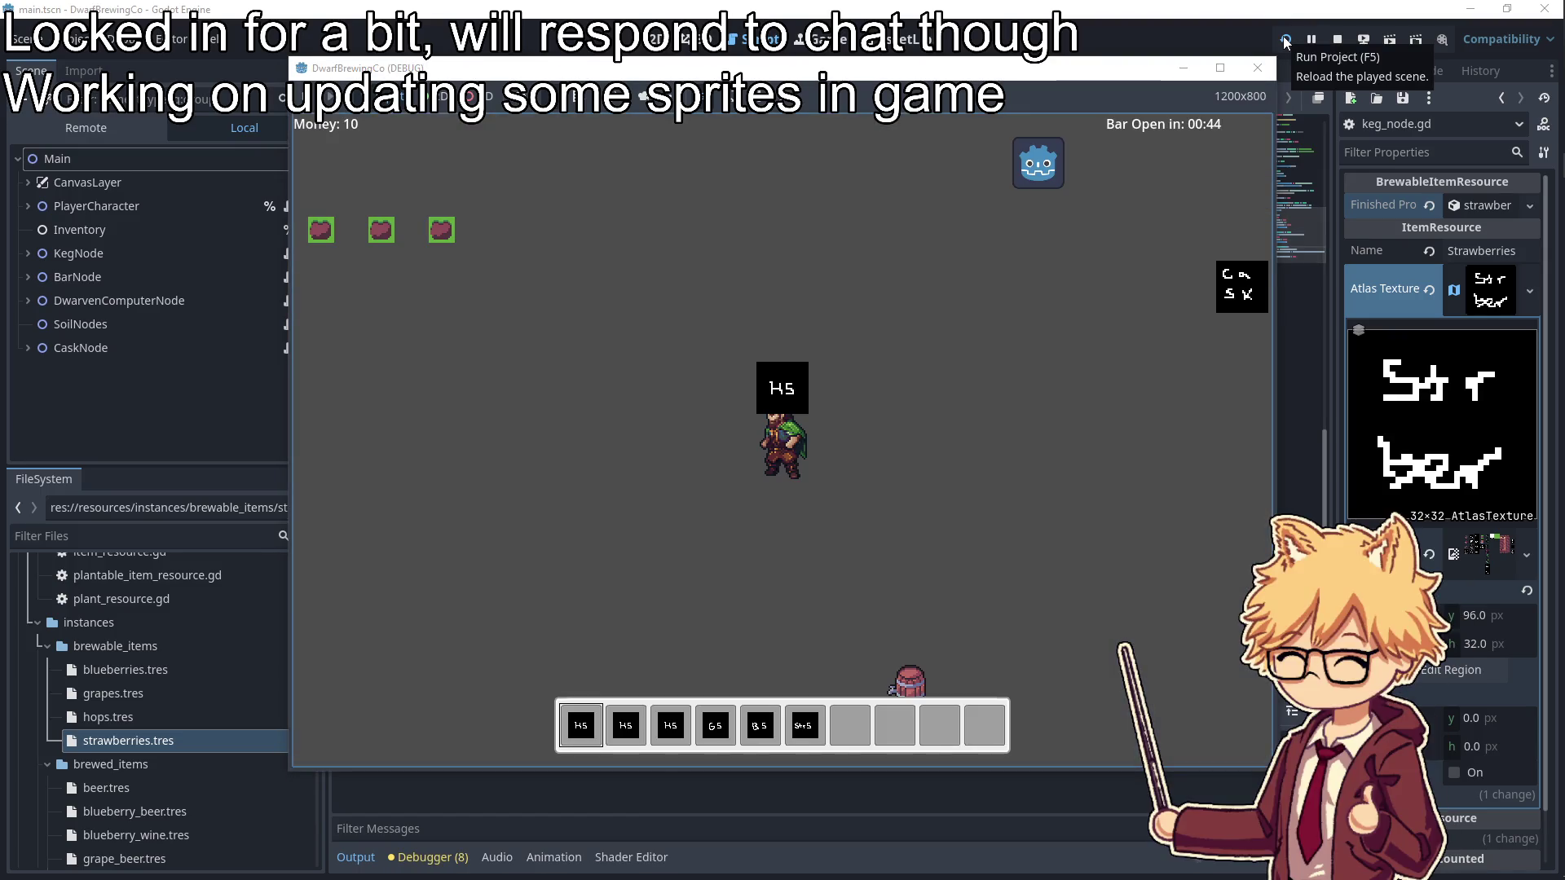
pyautogui.press('5')
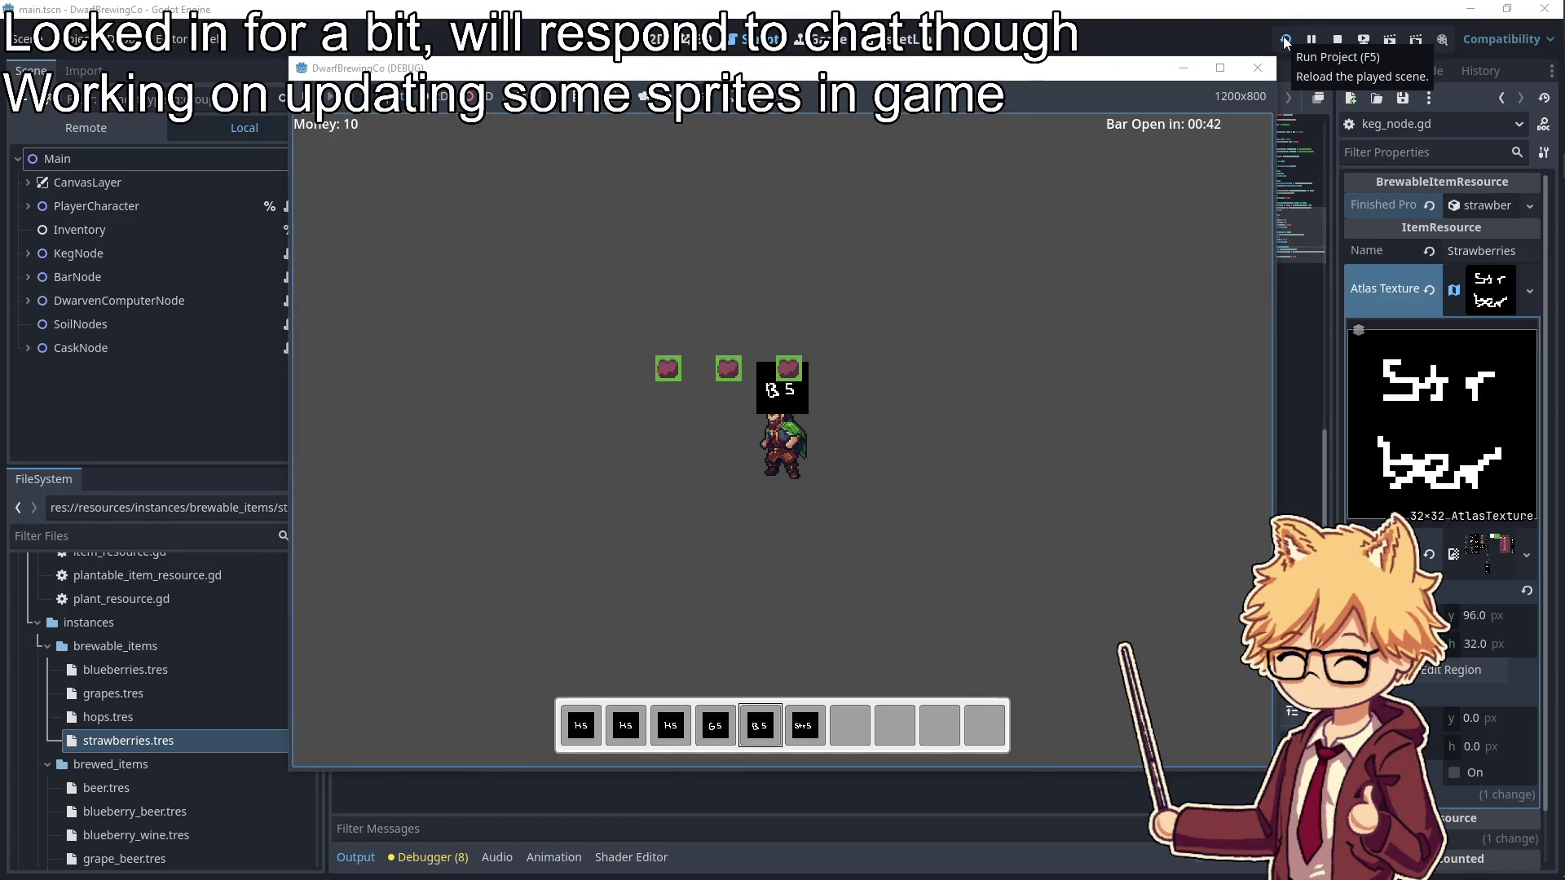
pyautogui.press('e')
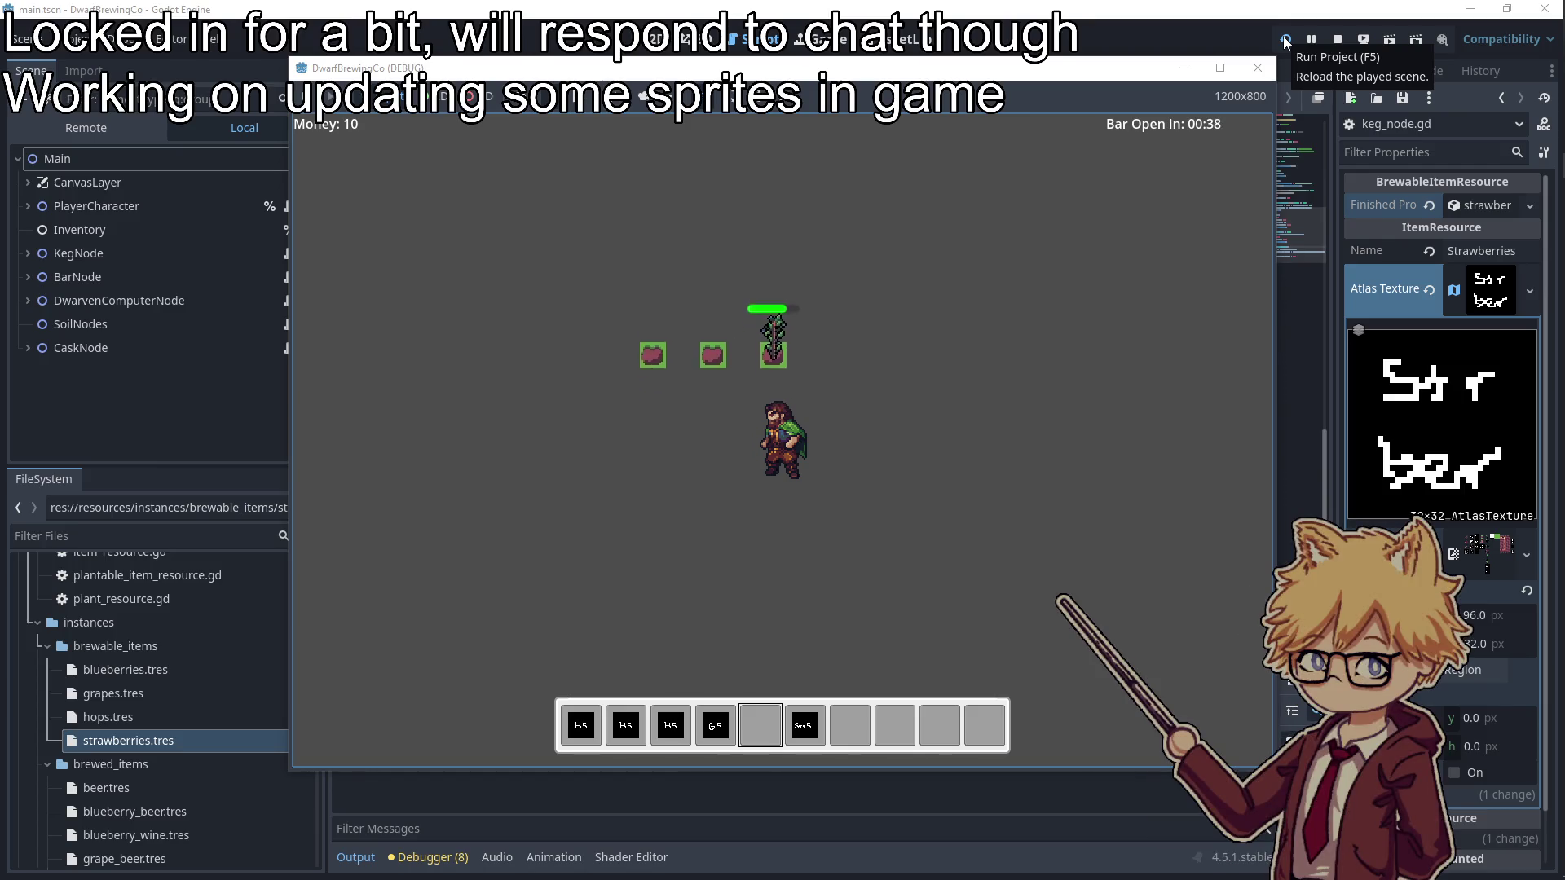
pyautogui.press('e')
pyautogui.press('d')
pyautogui.press('s')
pyautogui.press('d')
pyautogui.press('s')
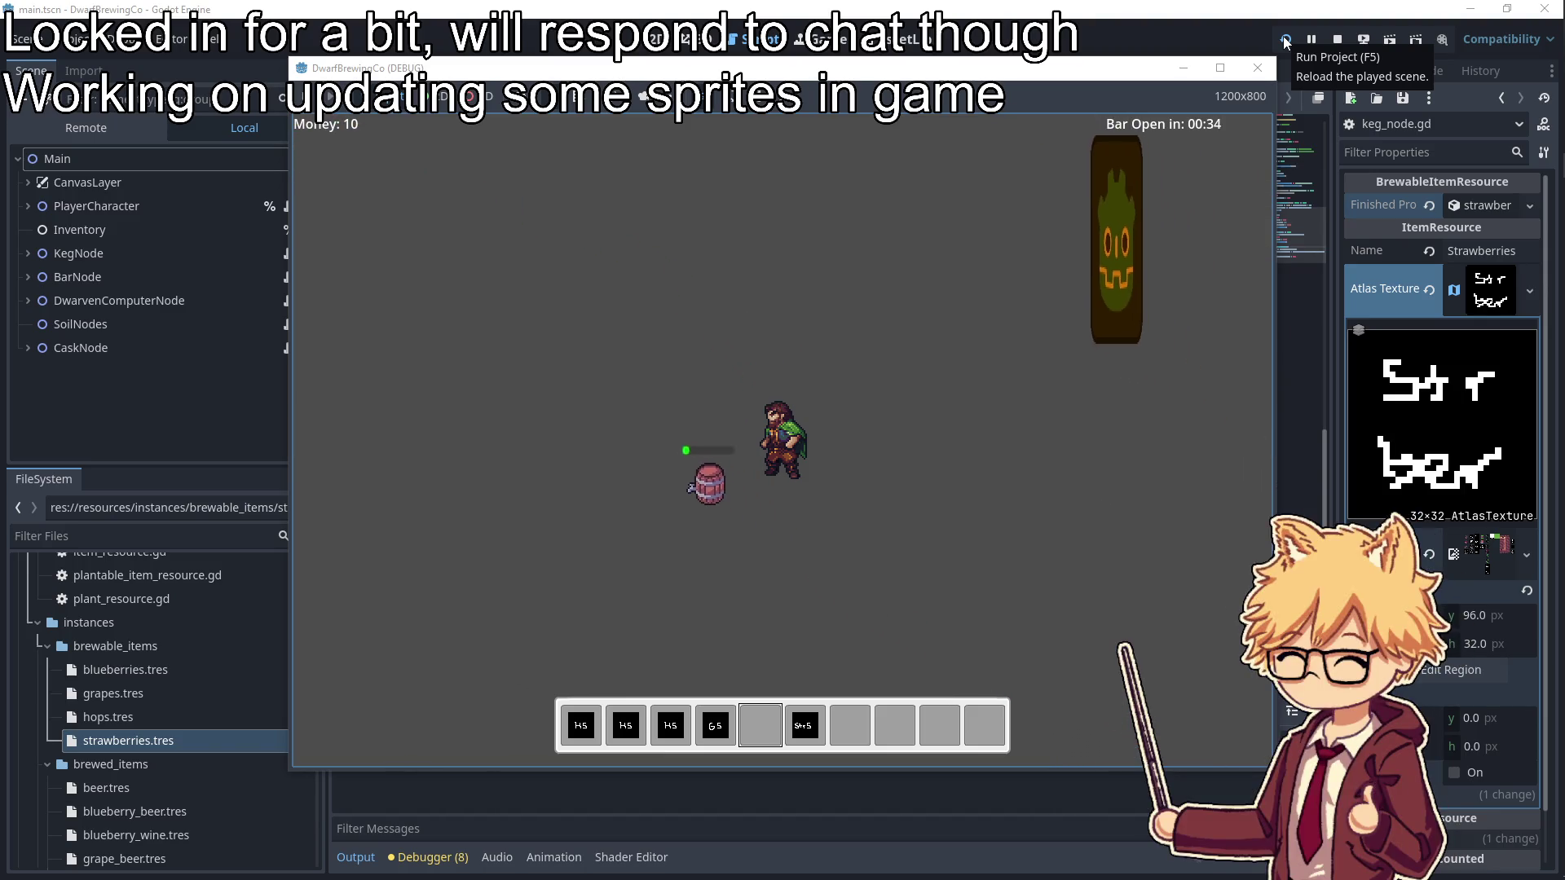
pyautogui.press('e')
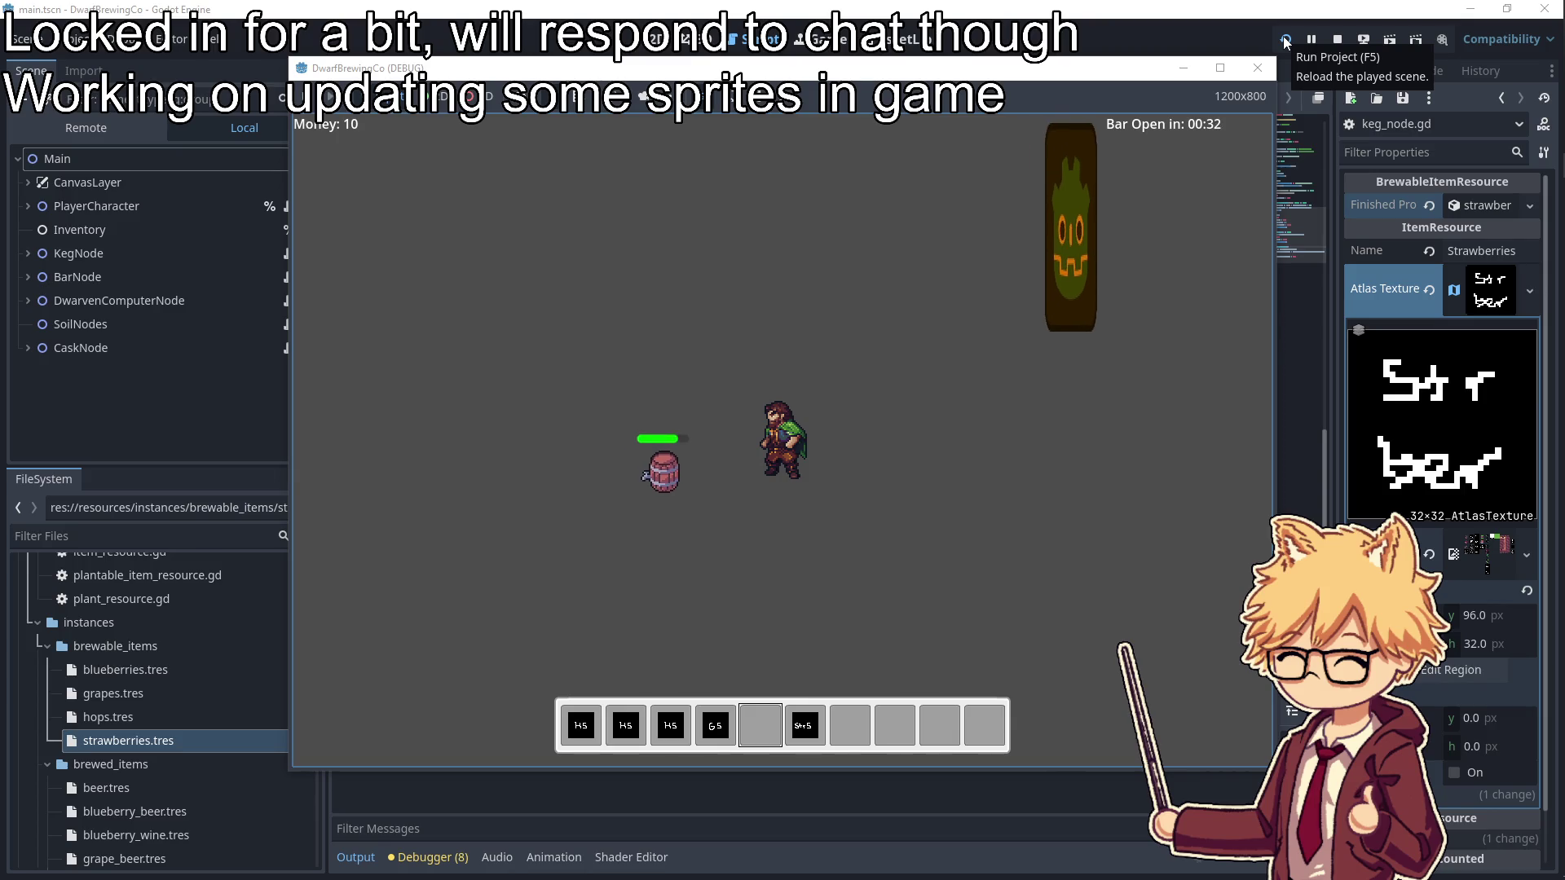
pyautogui.press('a')
pyautogui.press('e')
pyautogui.press('d')
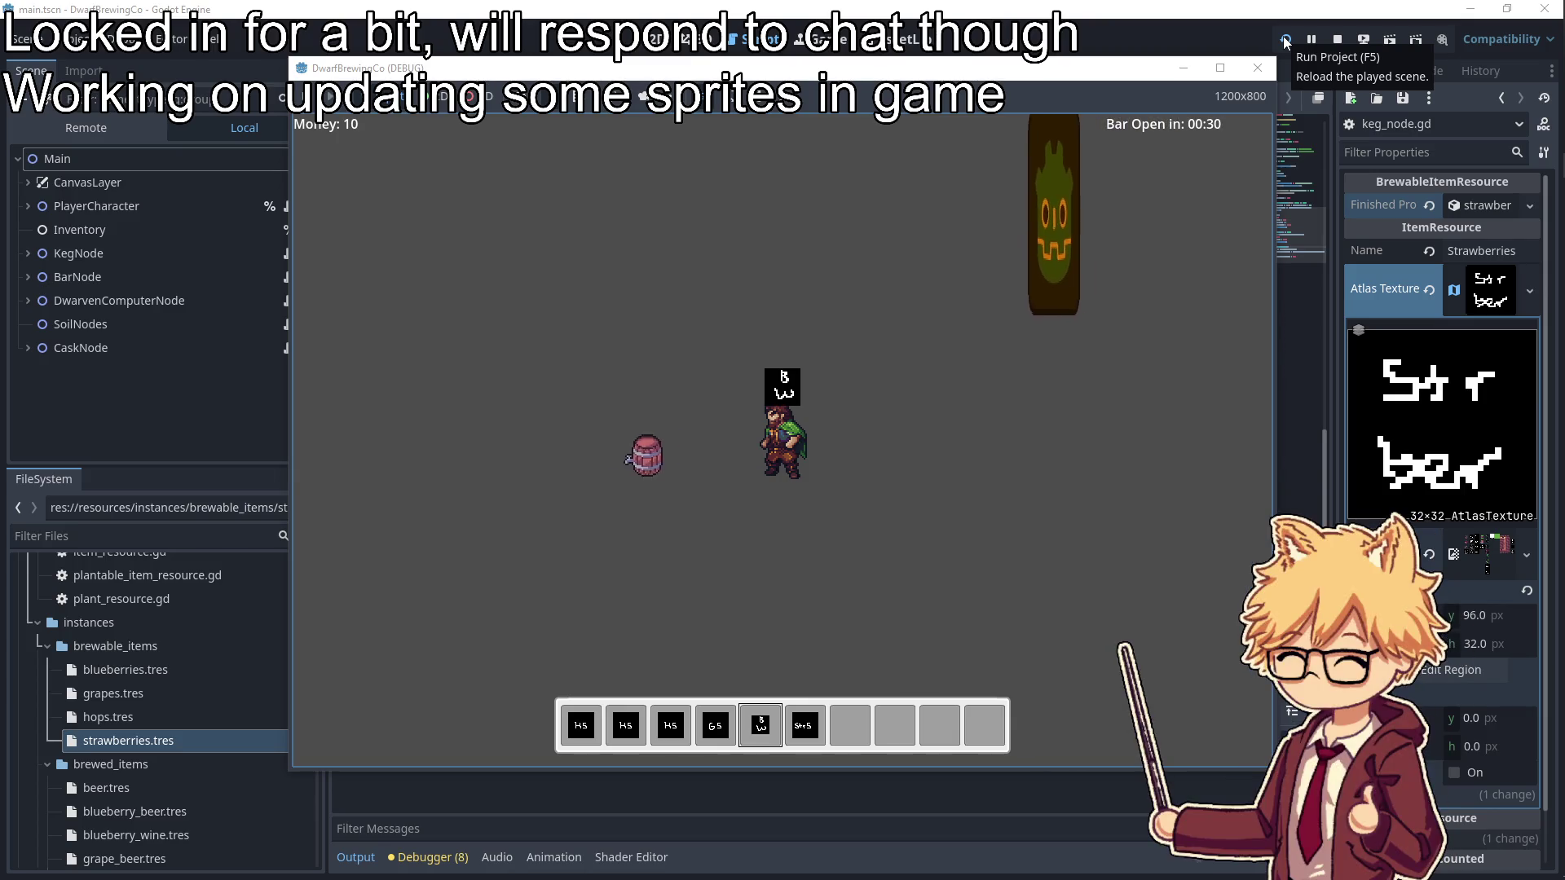
pyautogui.press('a')
pyautogui.press('w')
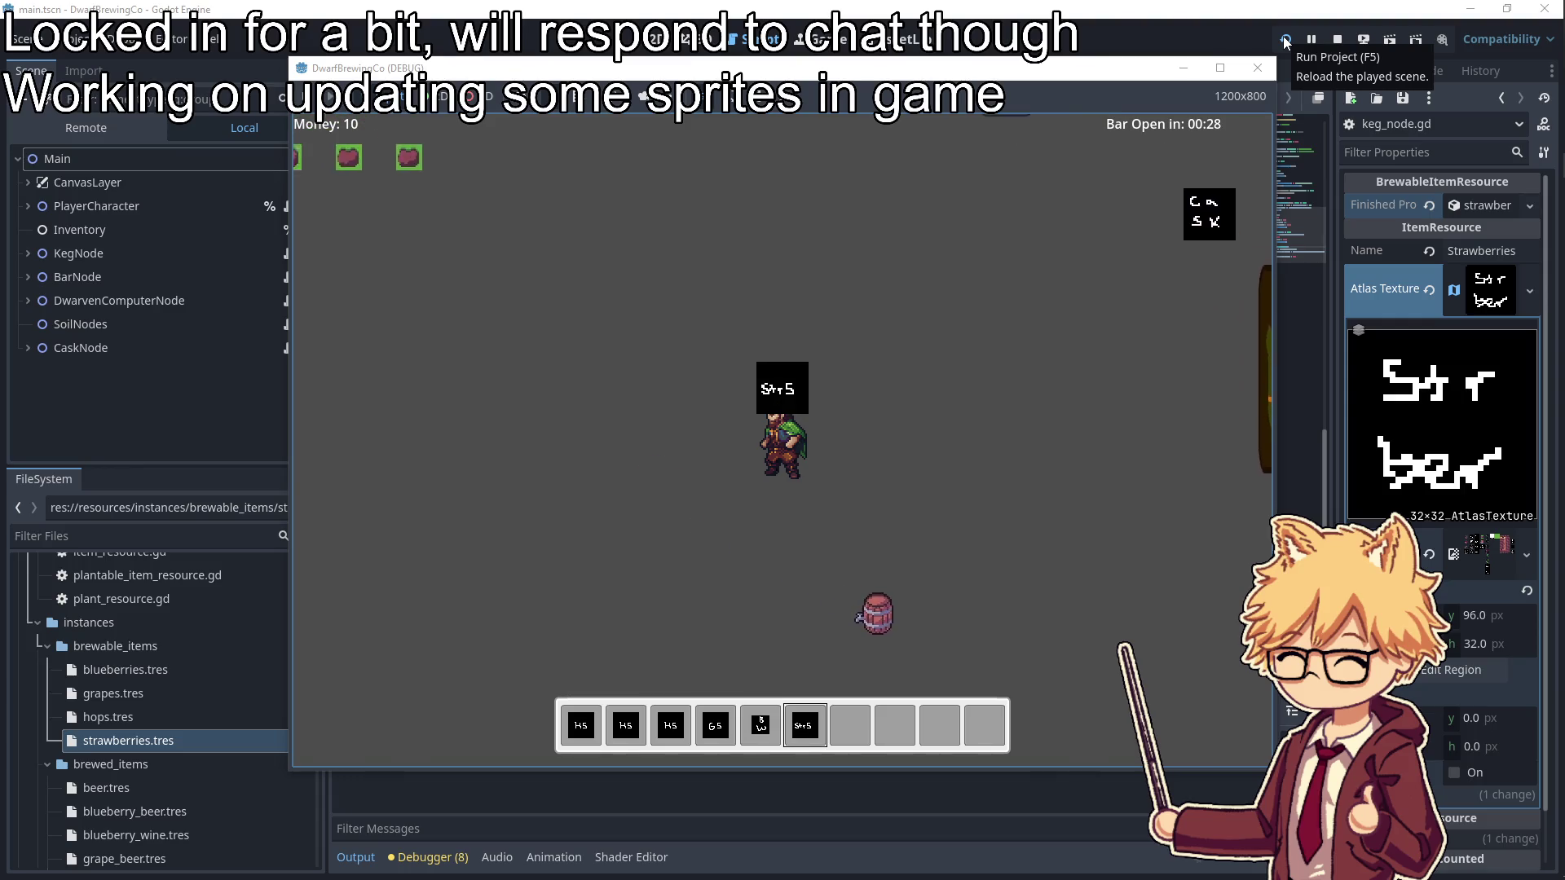
pyautogui.press('a')
pyautogui.press('w')
pyautogui.press('e')
pyautogui.press('s')
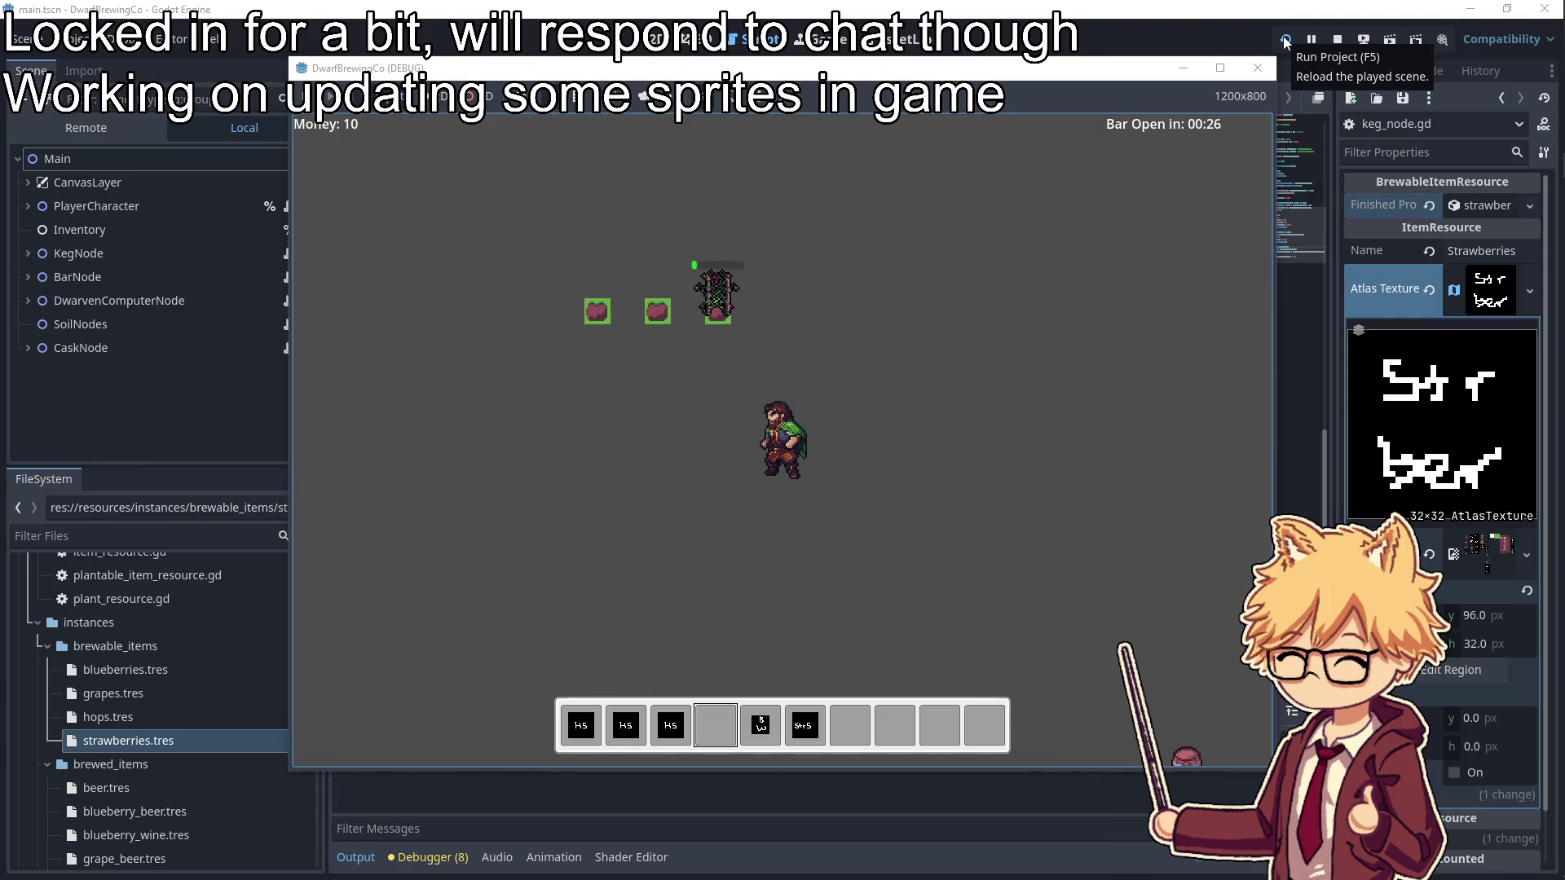
pyautogui.press('d')
pyautogui.press('d')
pyautogui.press('w')
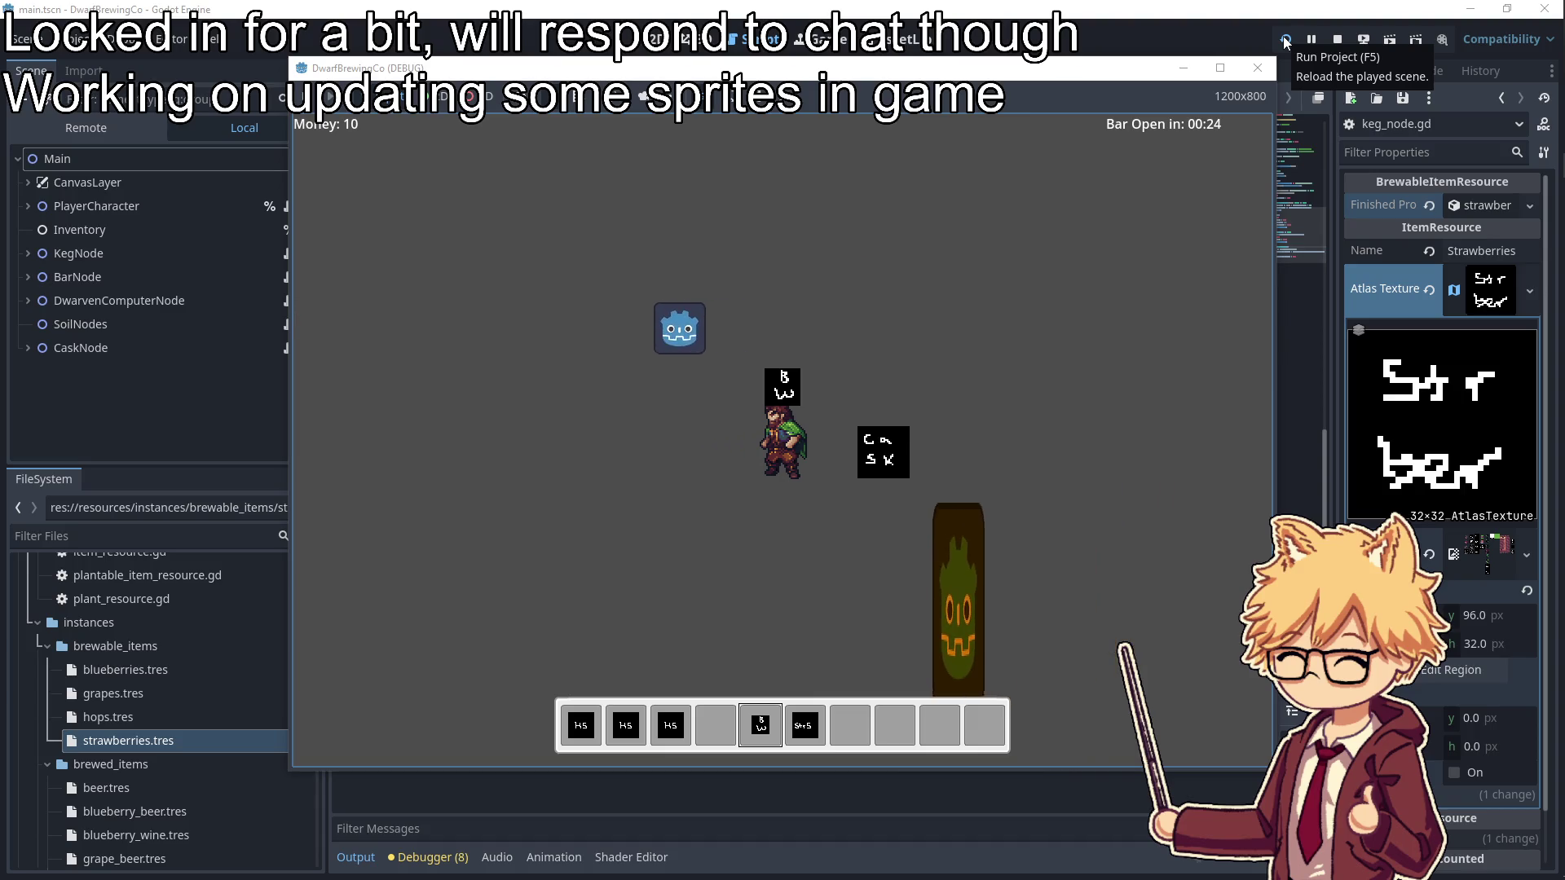
pyautogui.press('e')
pyautogui.press('d')
pyautogui.press('w')
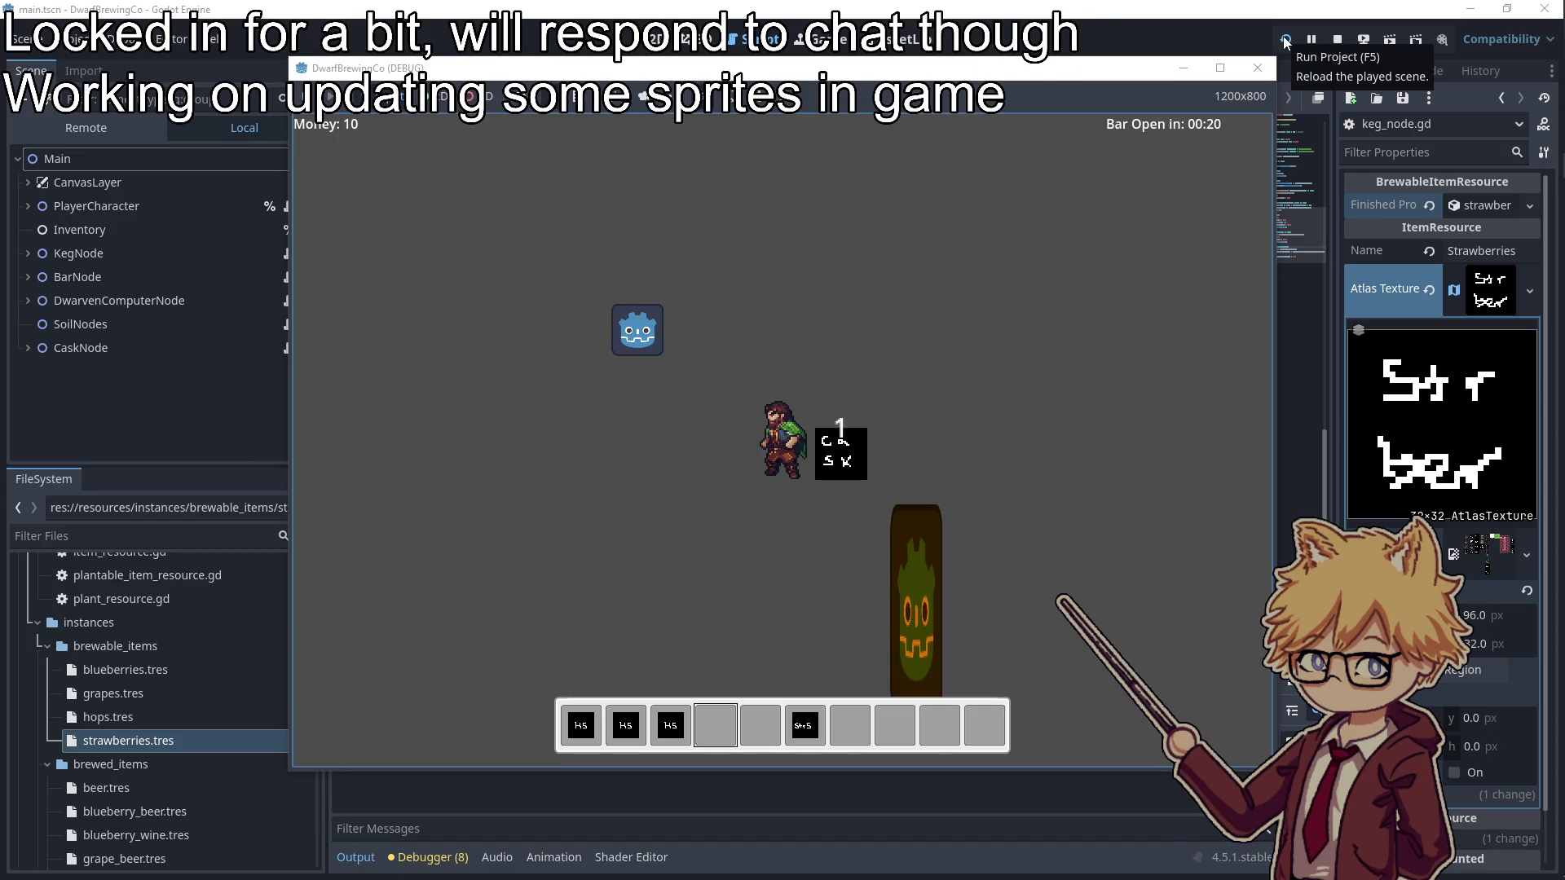
pyautogui.press('a')
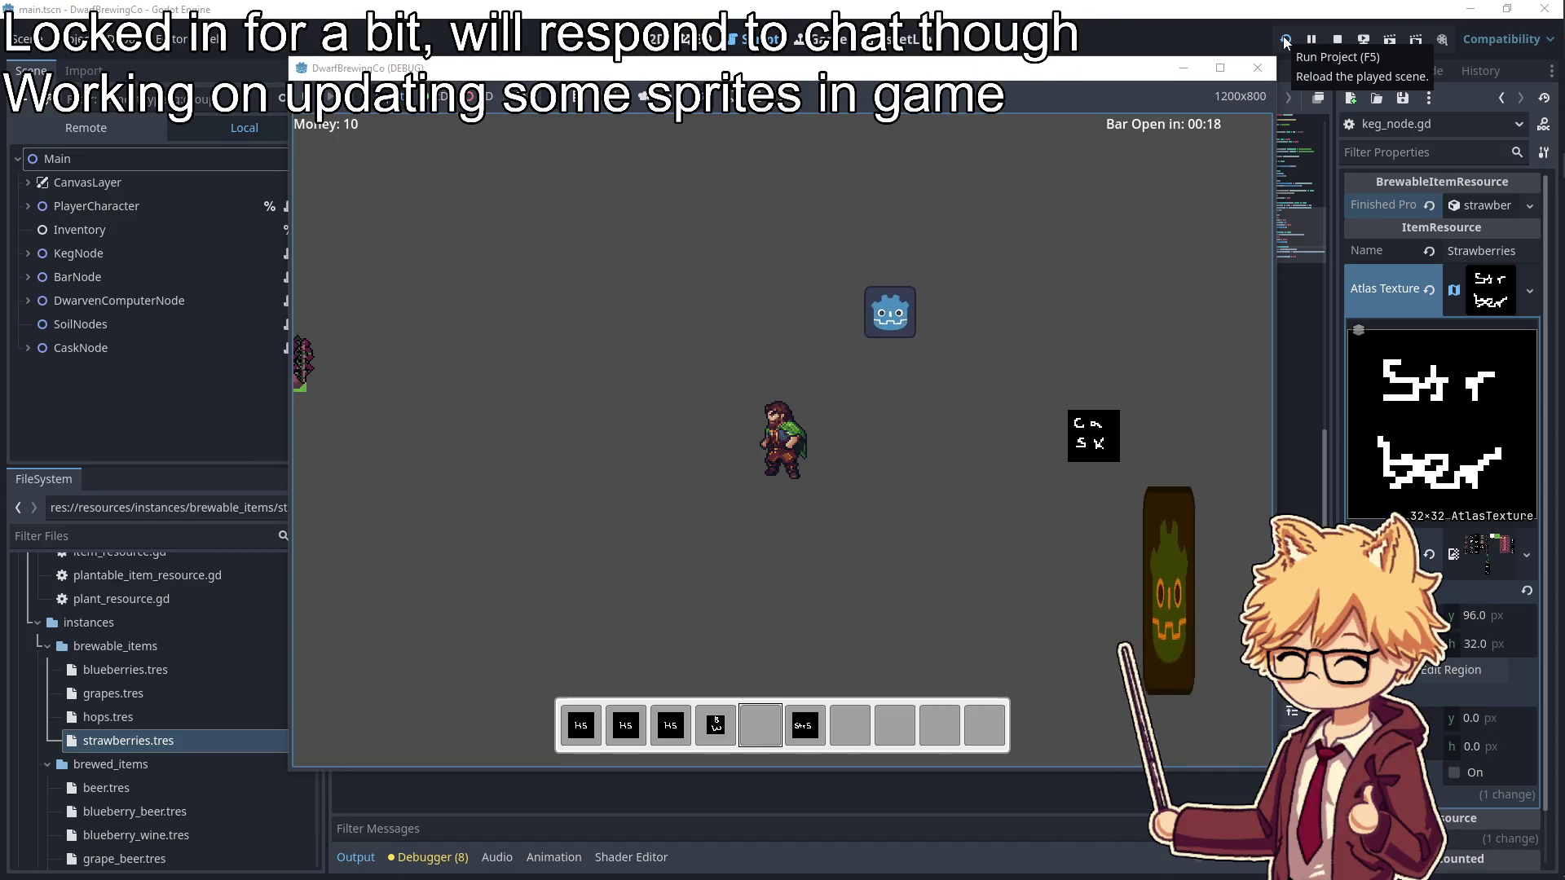
pyautogui.press('w')
pyautogui.press('5')
pyautogui.press('s')
pyautogui.press('d')
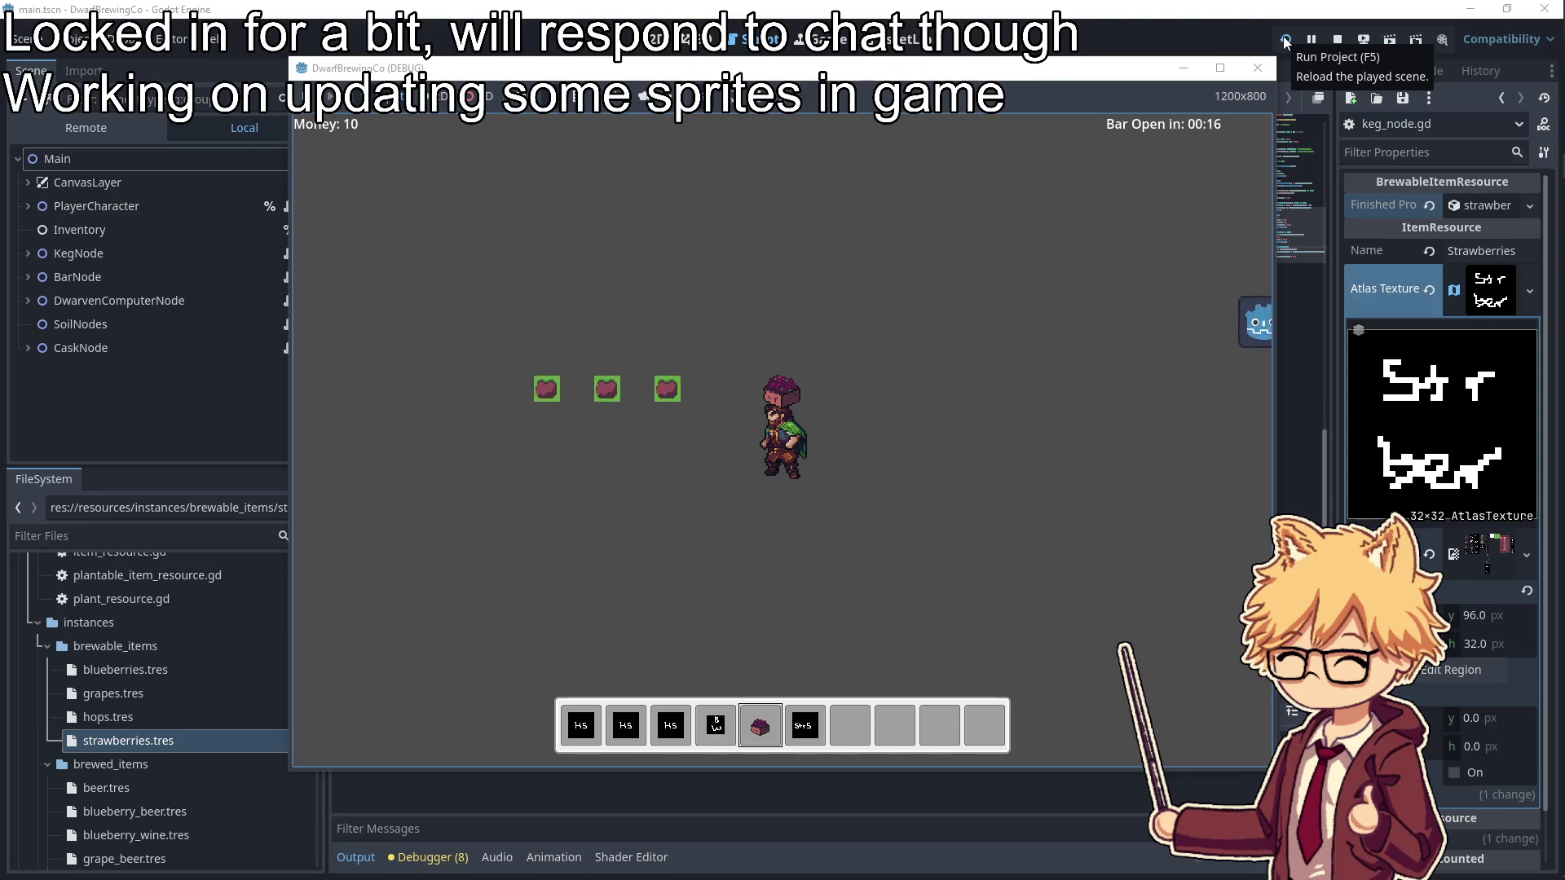
pyautogui.press('s')
pyautogui.press('e')
pyautogui.press('d')
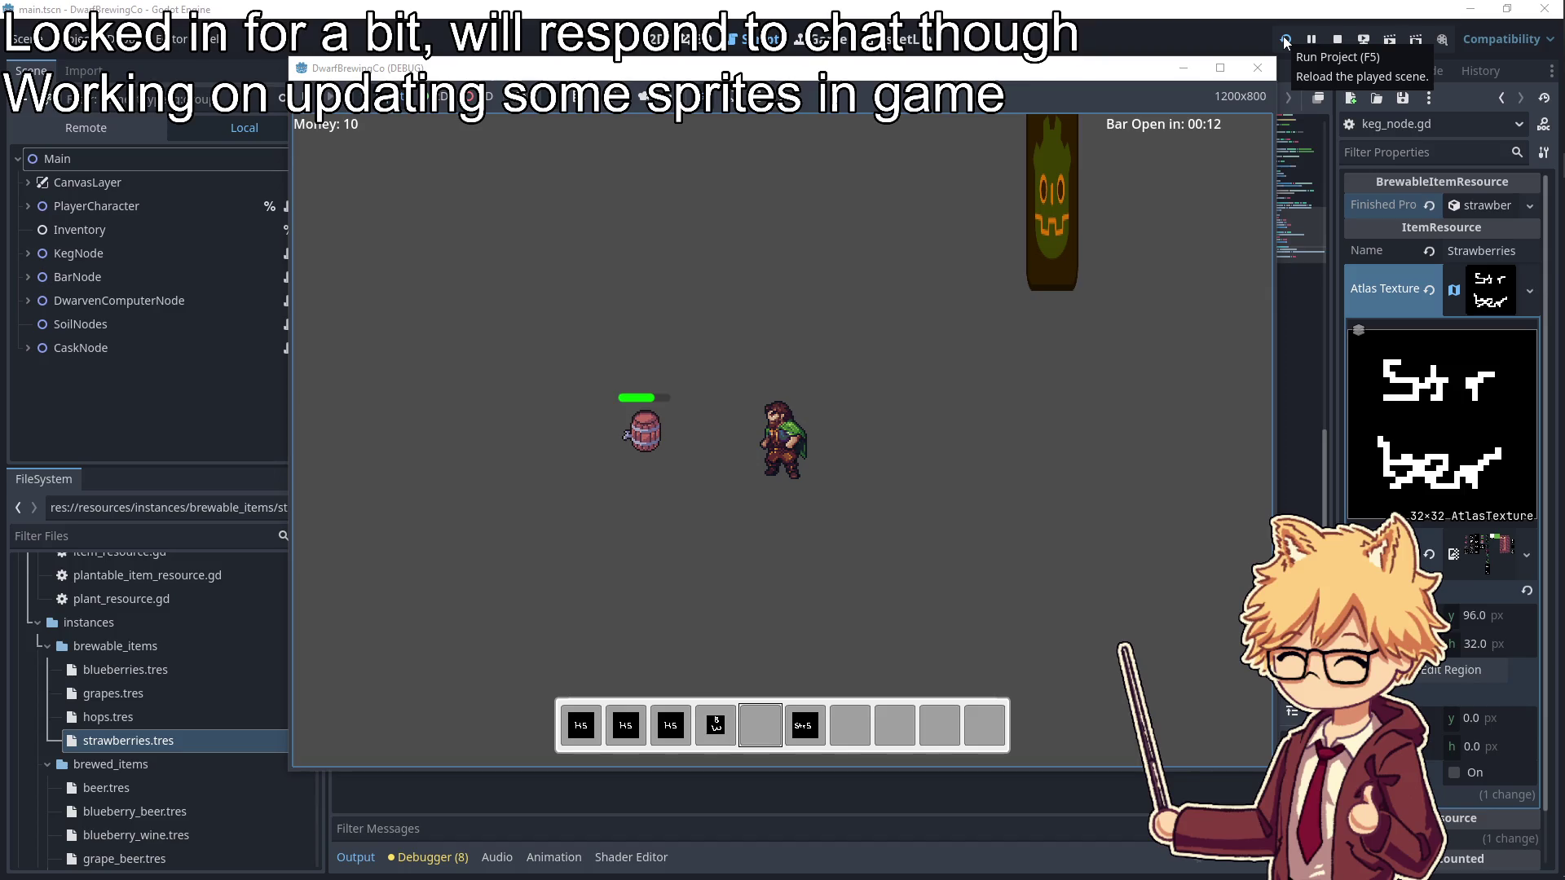
pyautogui.press('a')
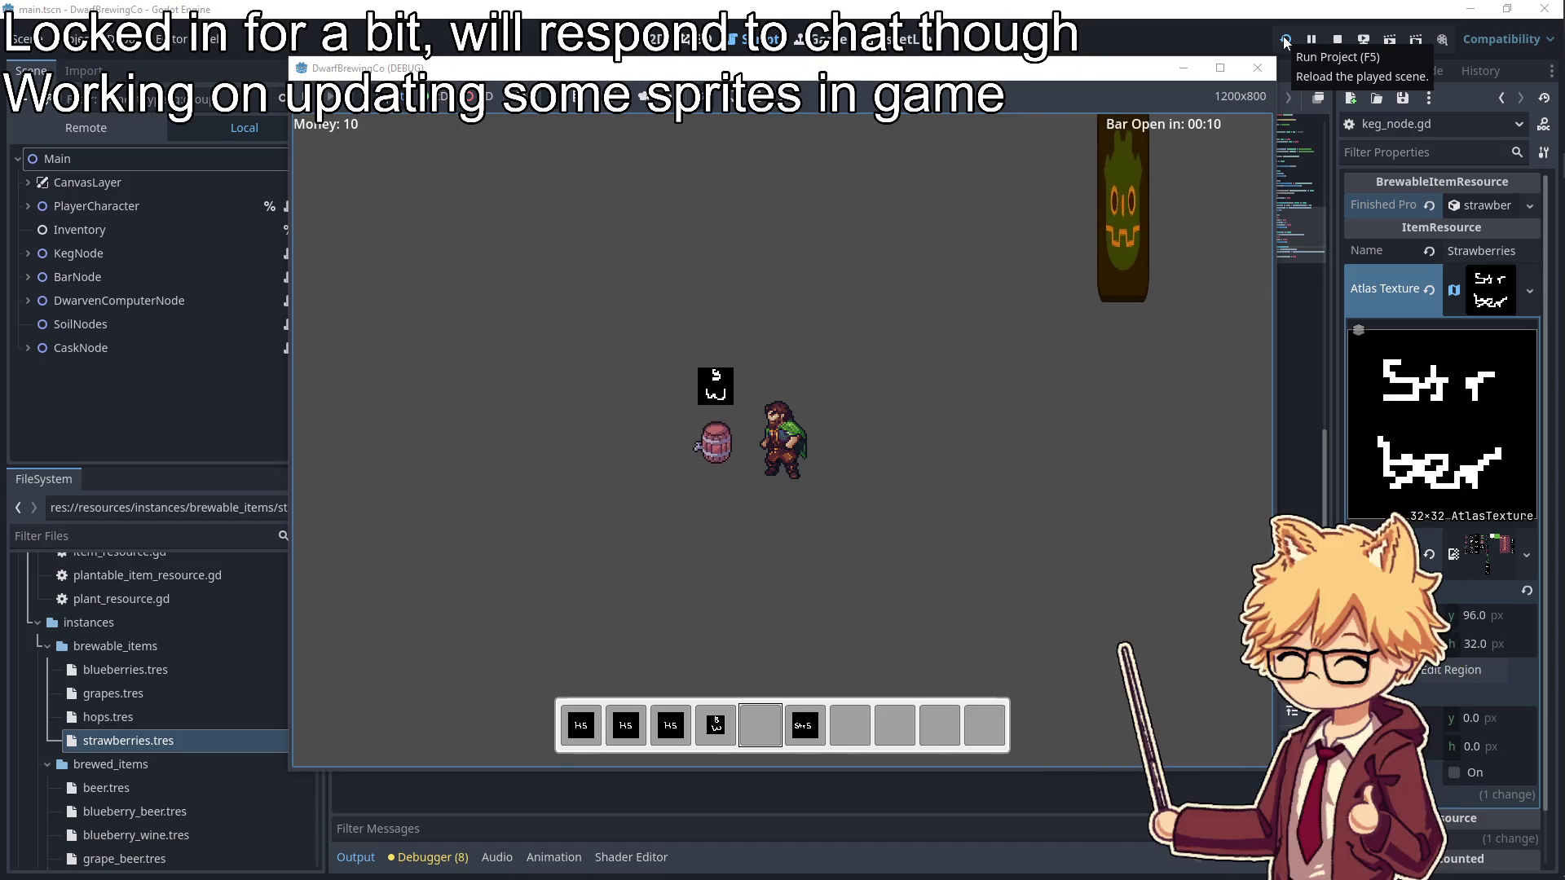
pyautogui.press('e')
pyautogui.press('w')
pyautogui.press('d')
pyautogui.press('w')
pyautogui.press('a')
pyautogui.press('3')
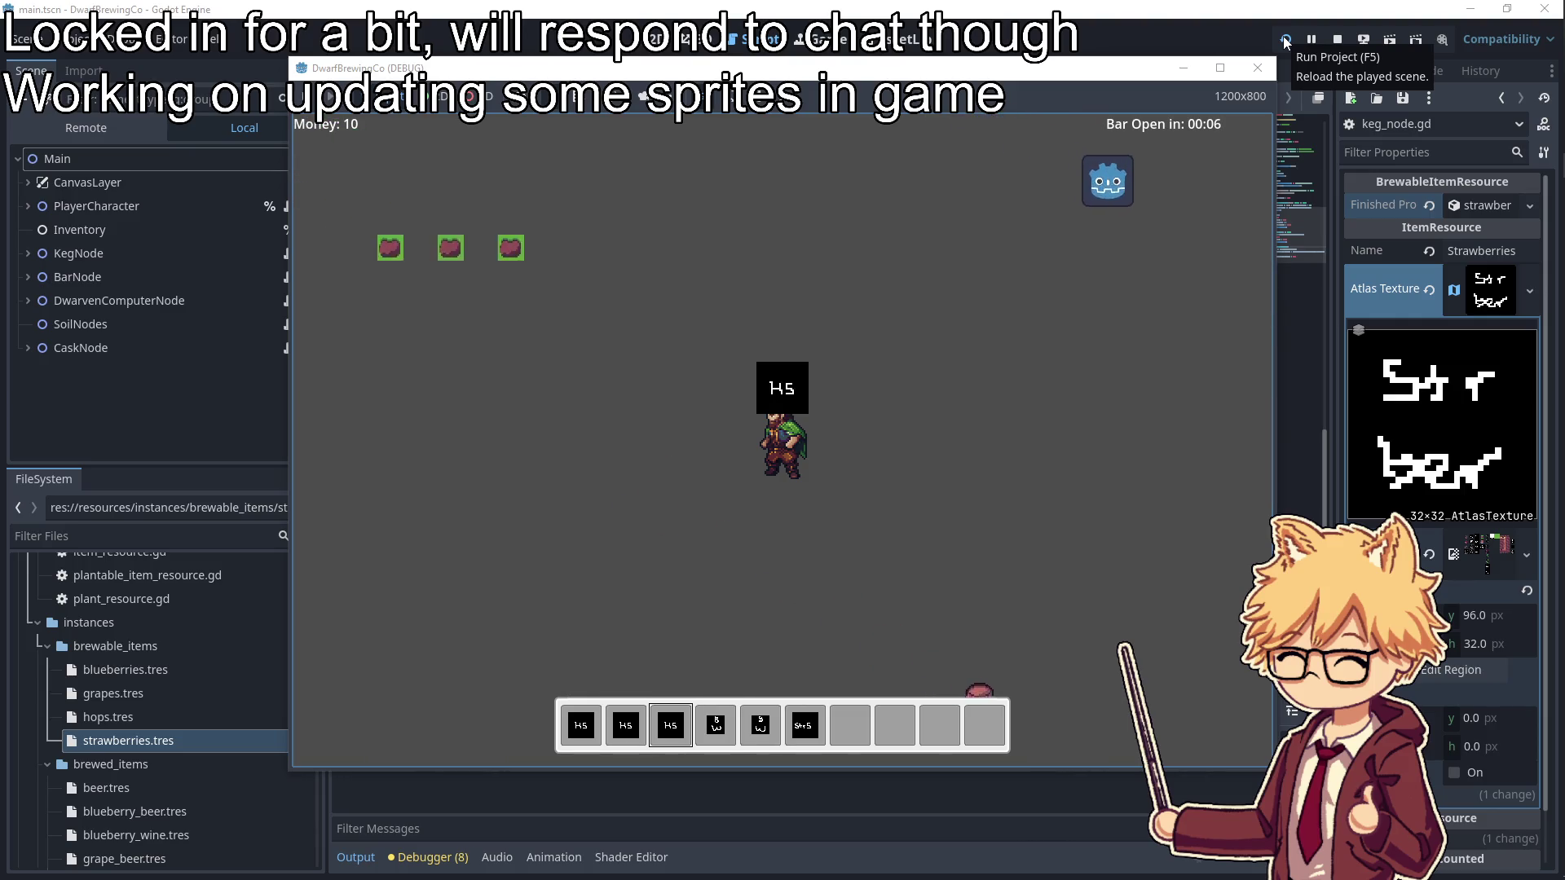
pyautogui.press('w')
pyautogui.press('a')
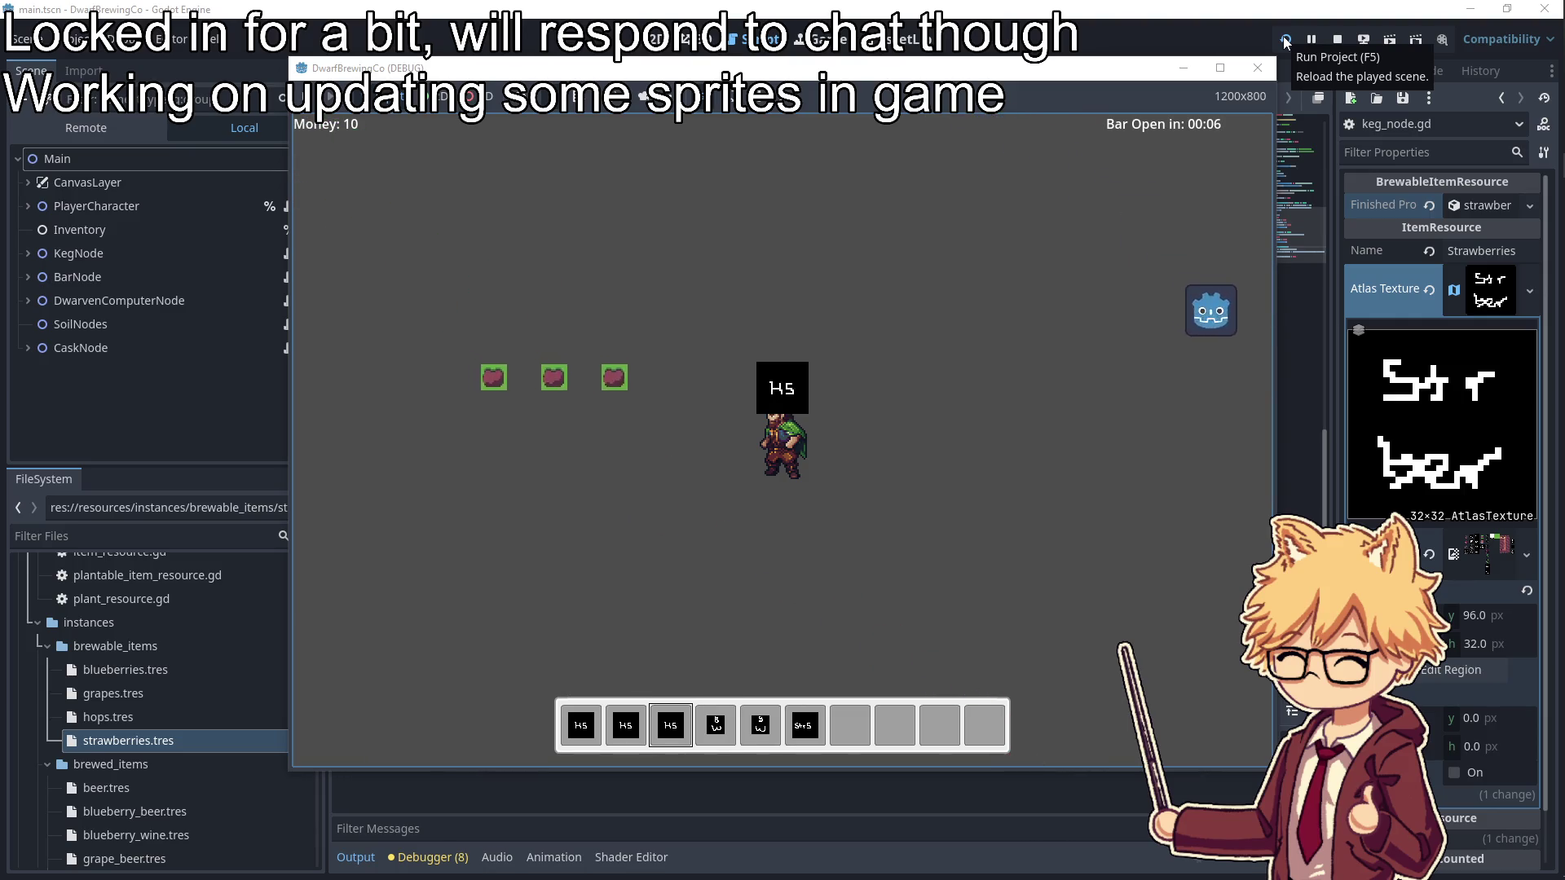
pyautogui.press('d')
pyautogui.press('e')
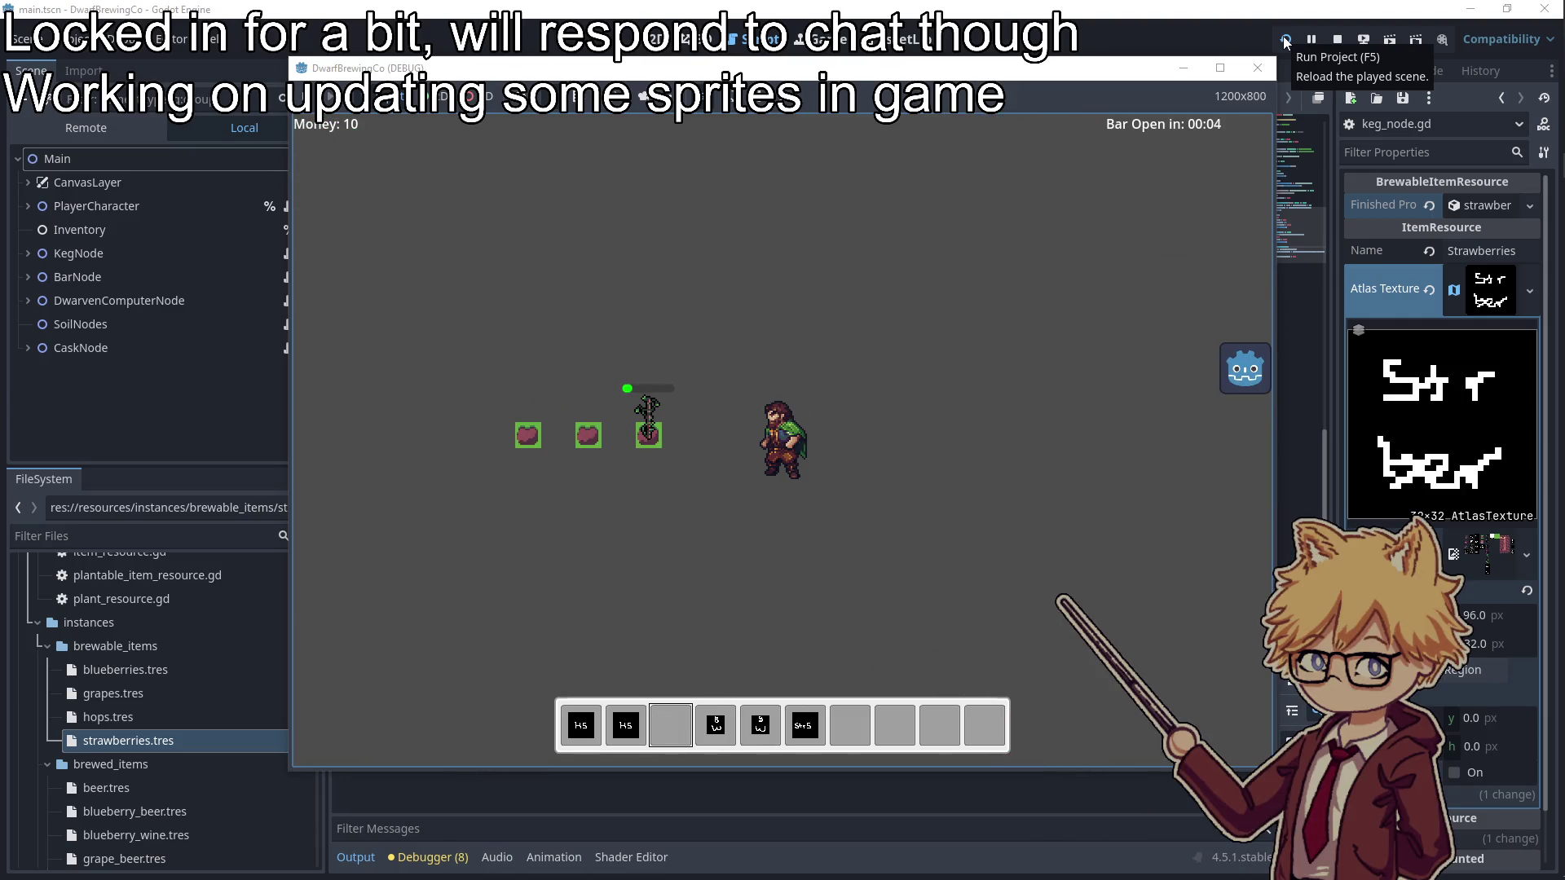
pyautogui.press('a')
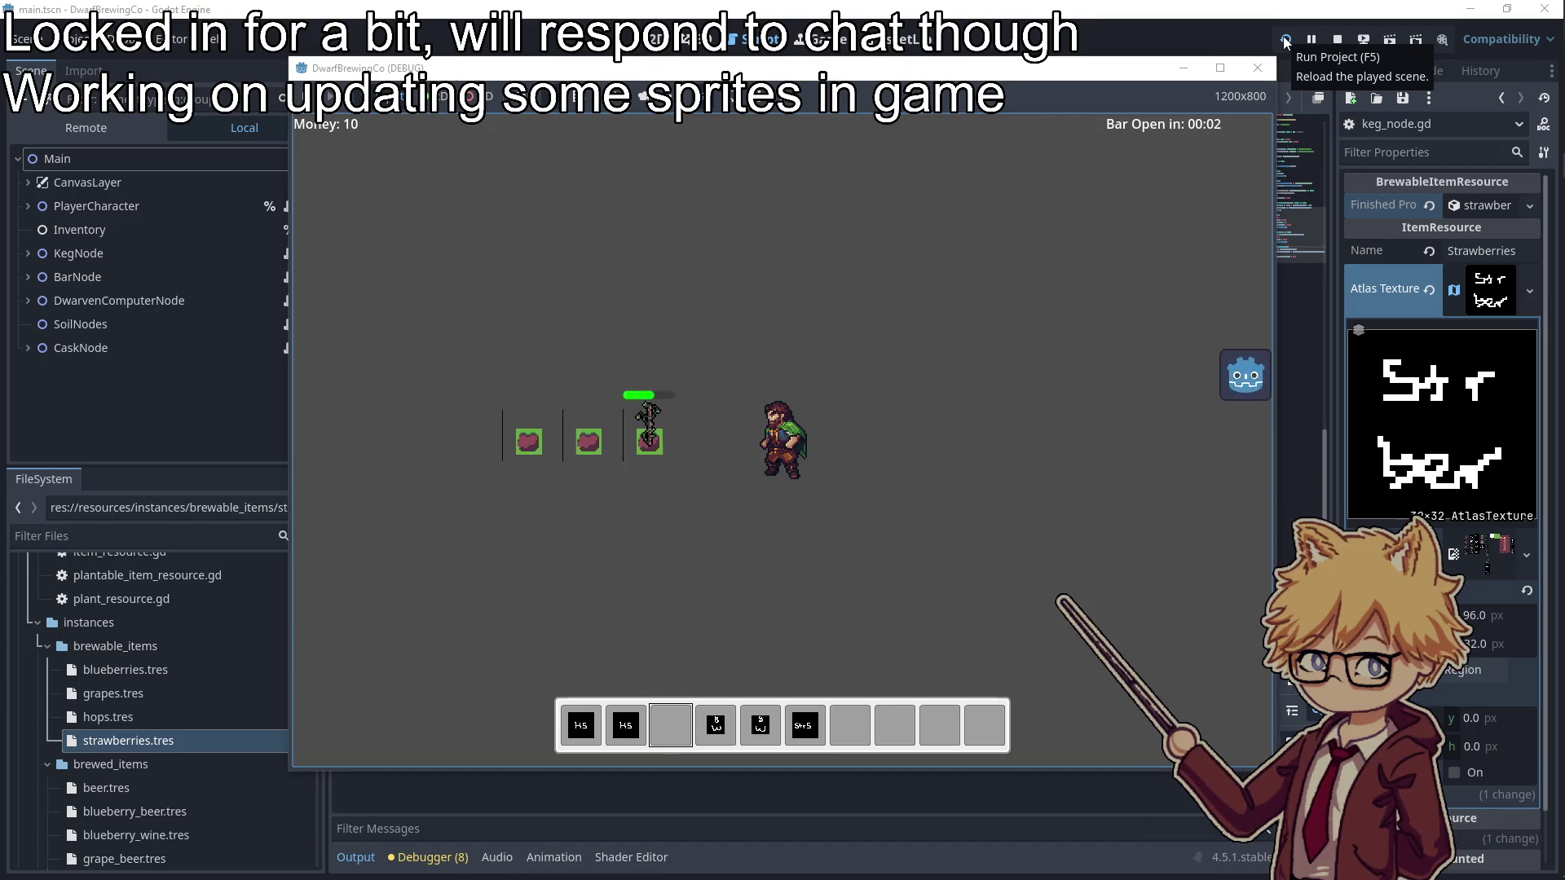
pyautogui.press('a')
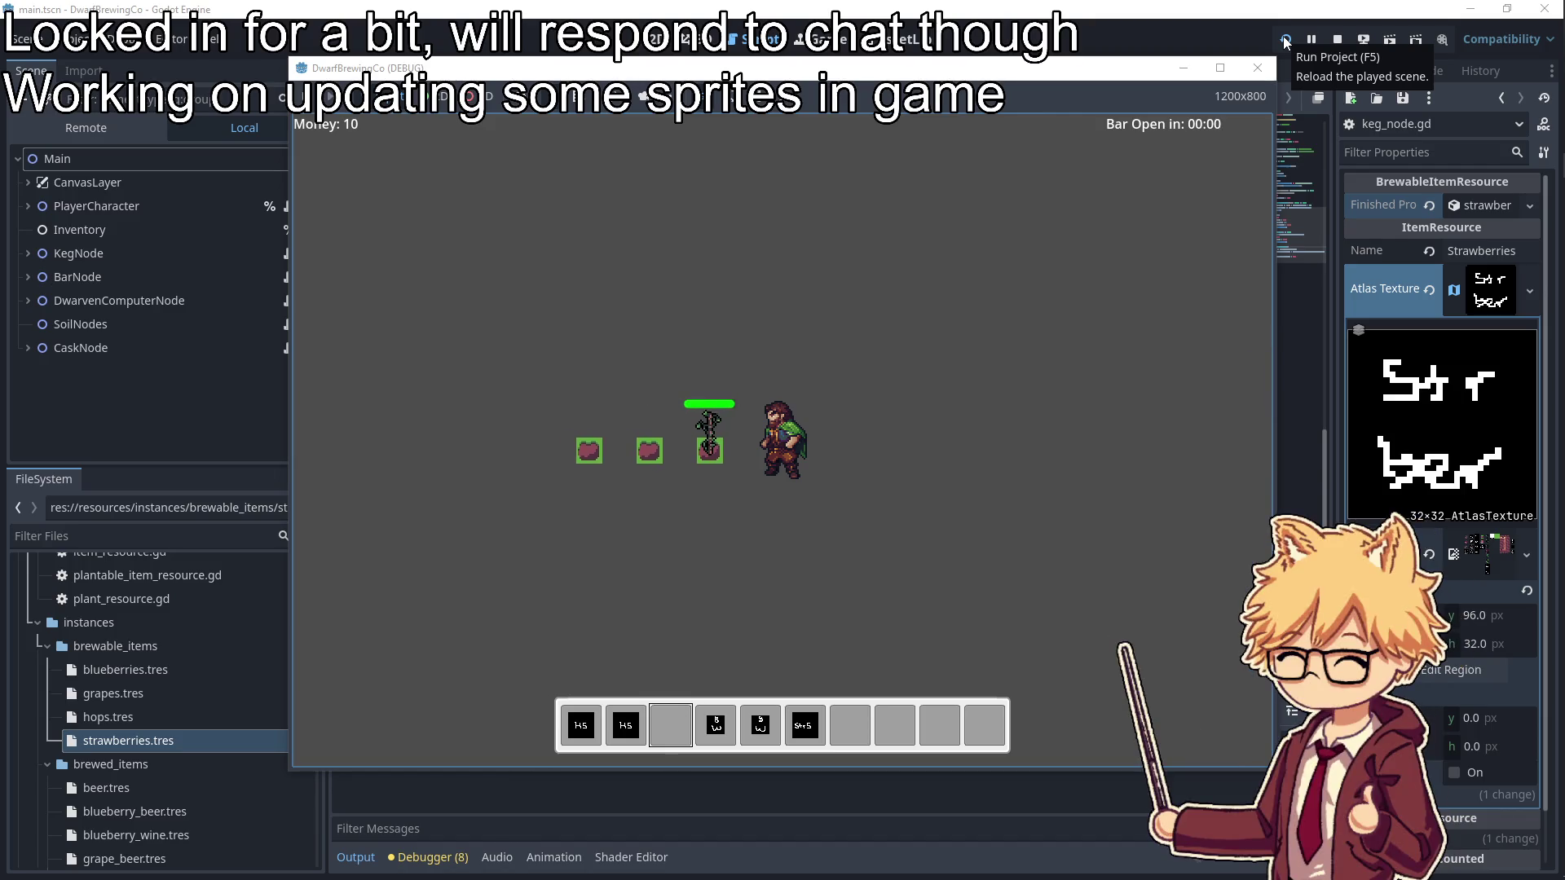
pyautogui.press('d')
pyautogui.press('s')
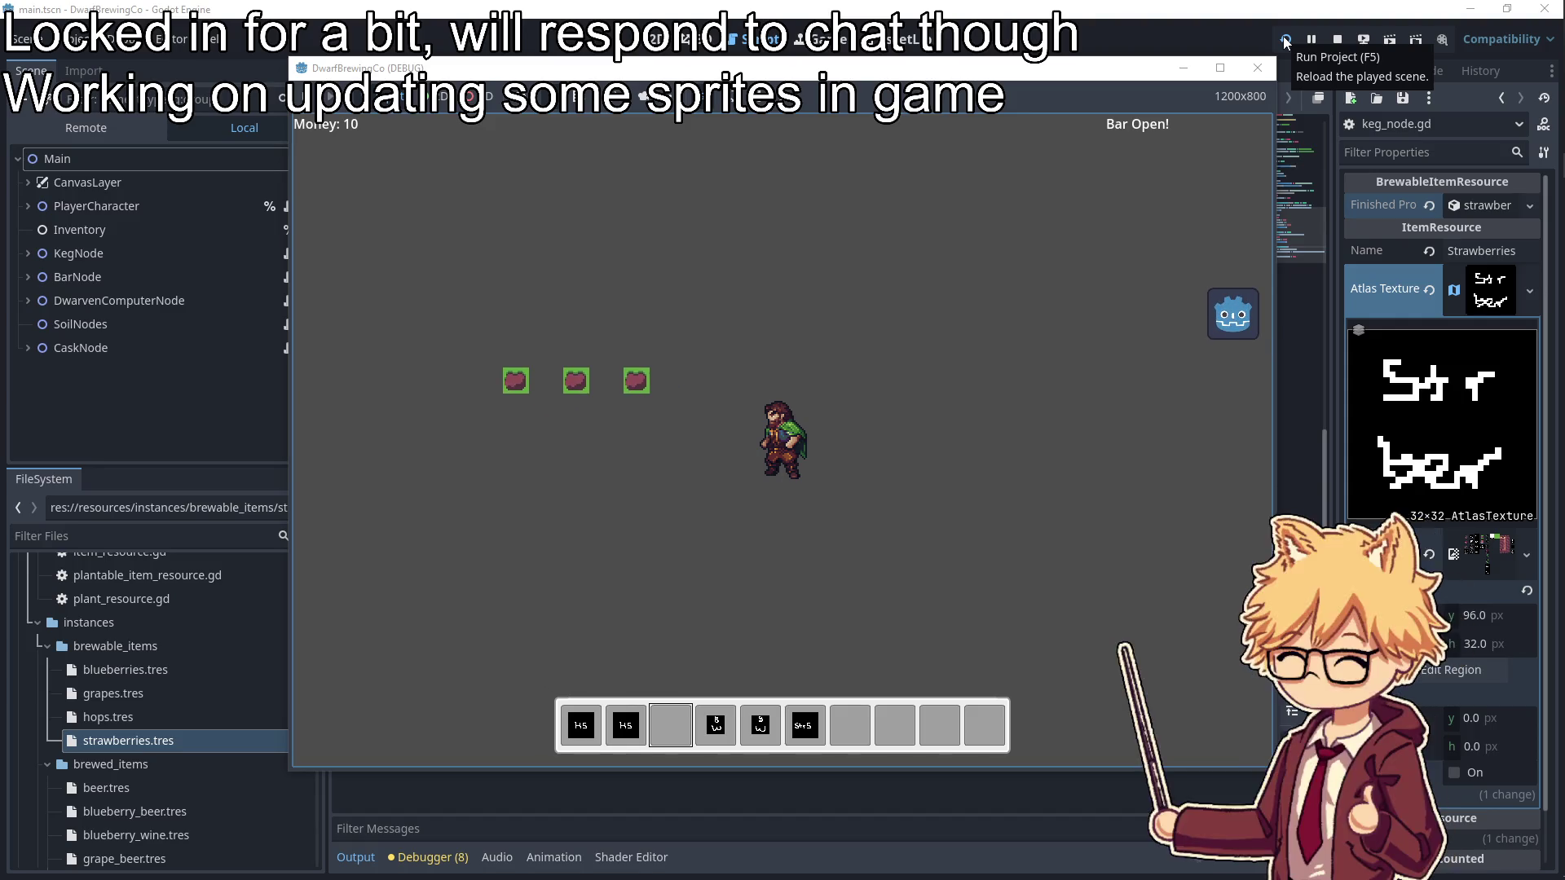
pyautogui.press('2')
pyautogui.press('w')
pyautogui.press('a')
pyautogui.press('e')
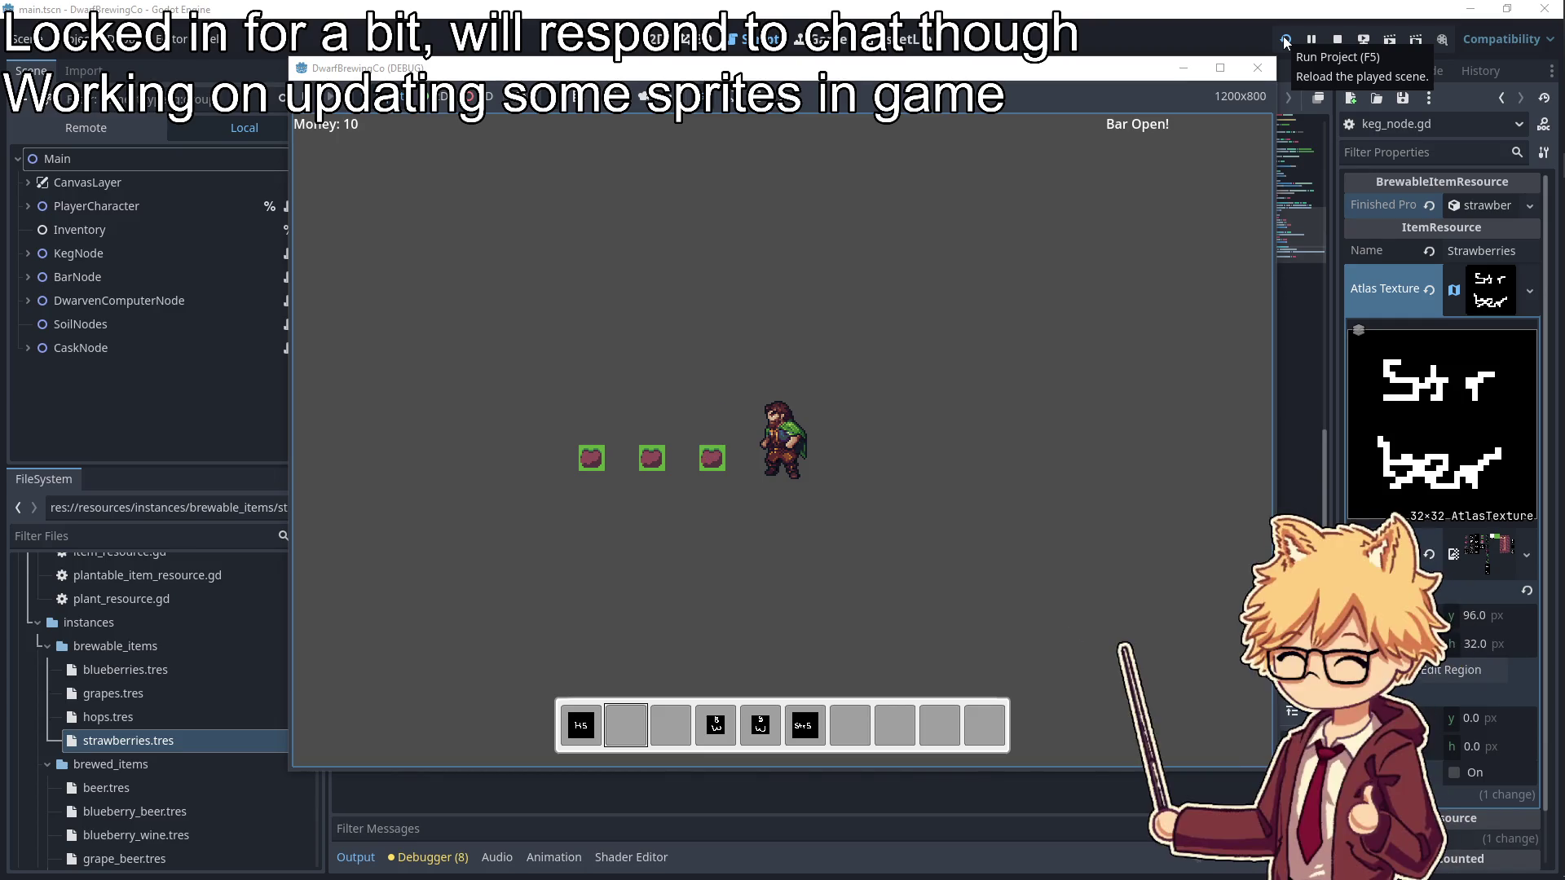
pyautogui.click(1257, 68)
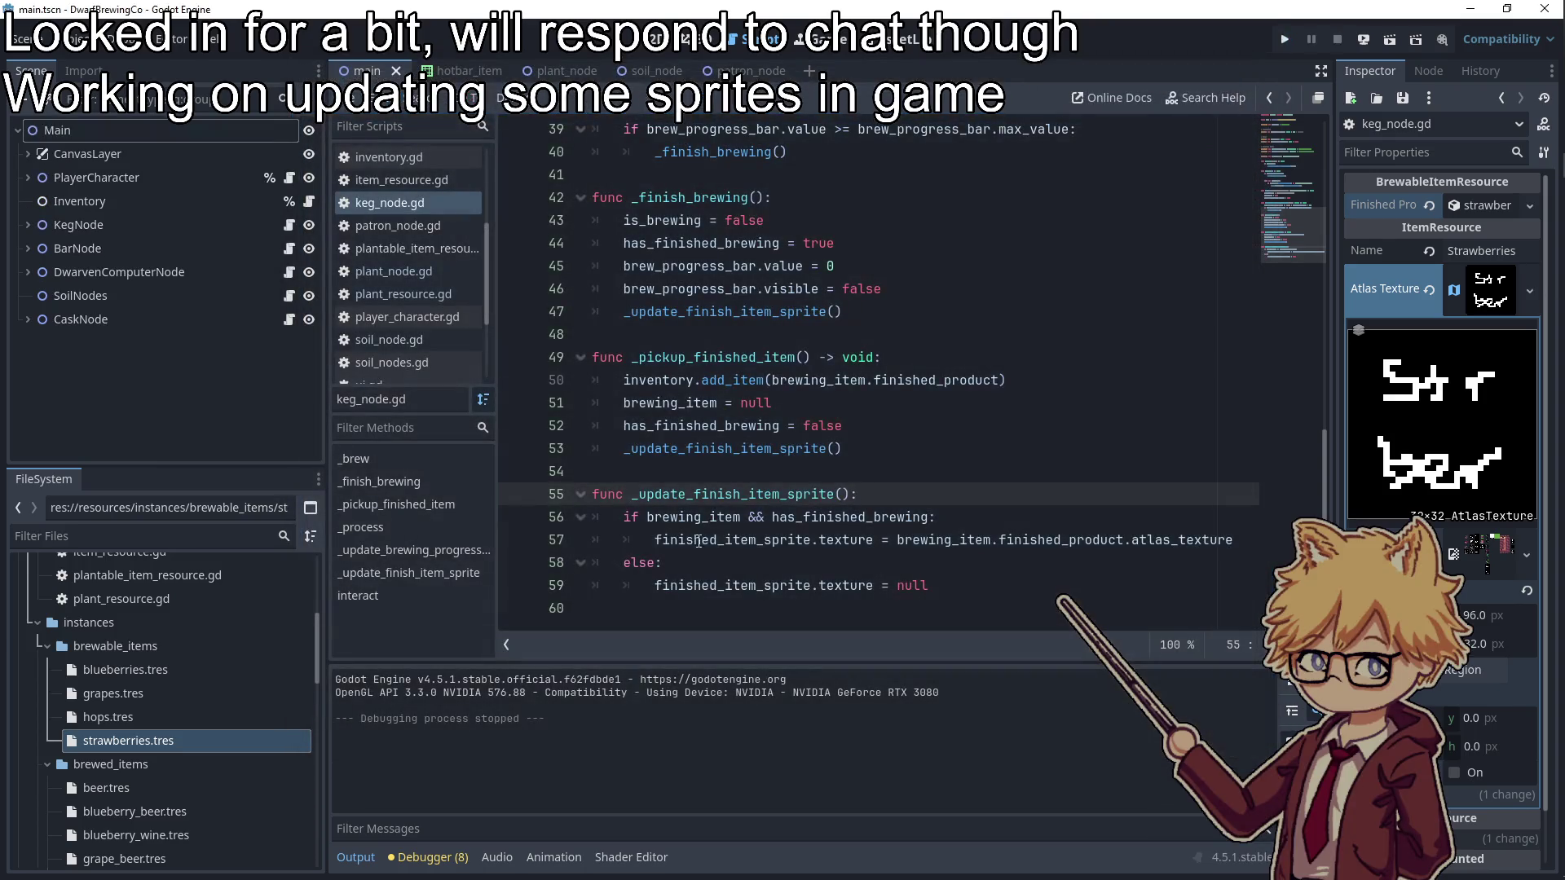
# Set the Hops resource's finished product to beer.tres.
pyautogui.click(714, 538)
pyautogui.scroll(-2, 165, 735)
pyautogui.click(130, 677)
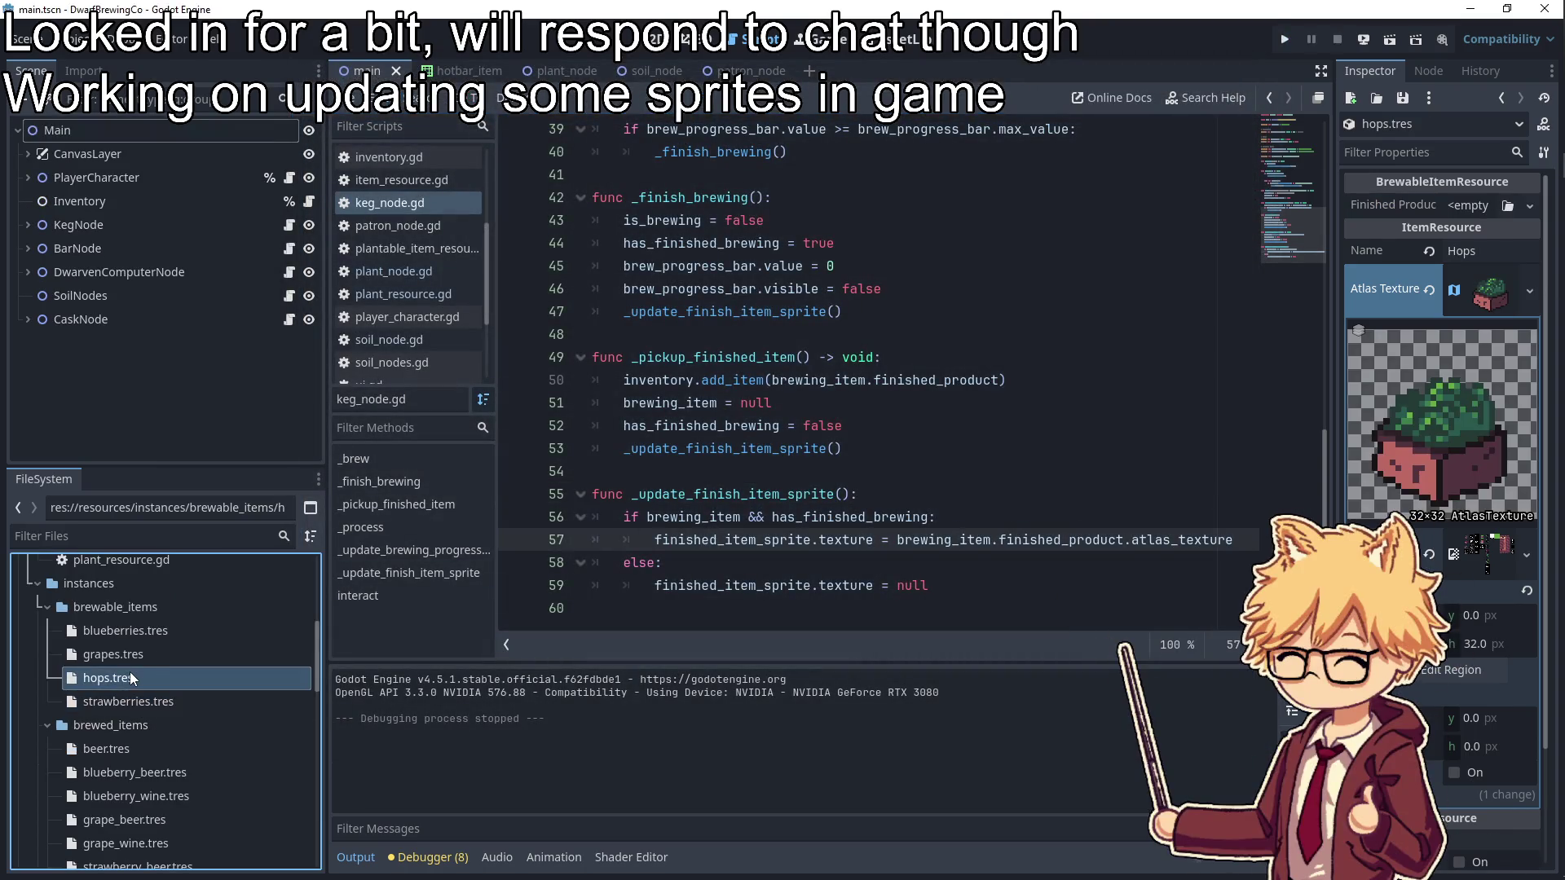
pyautogui.click(1510, 206)
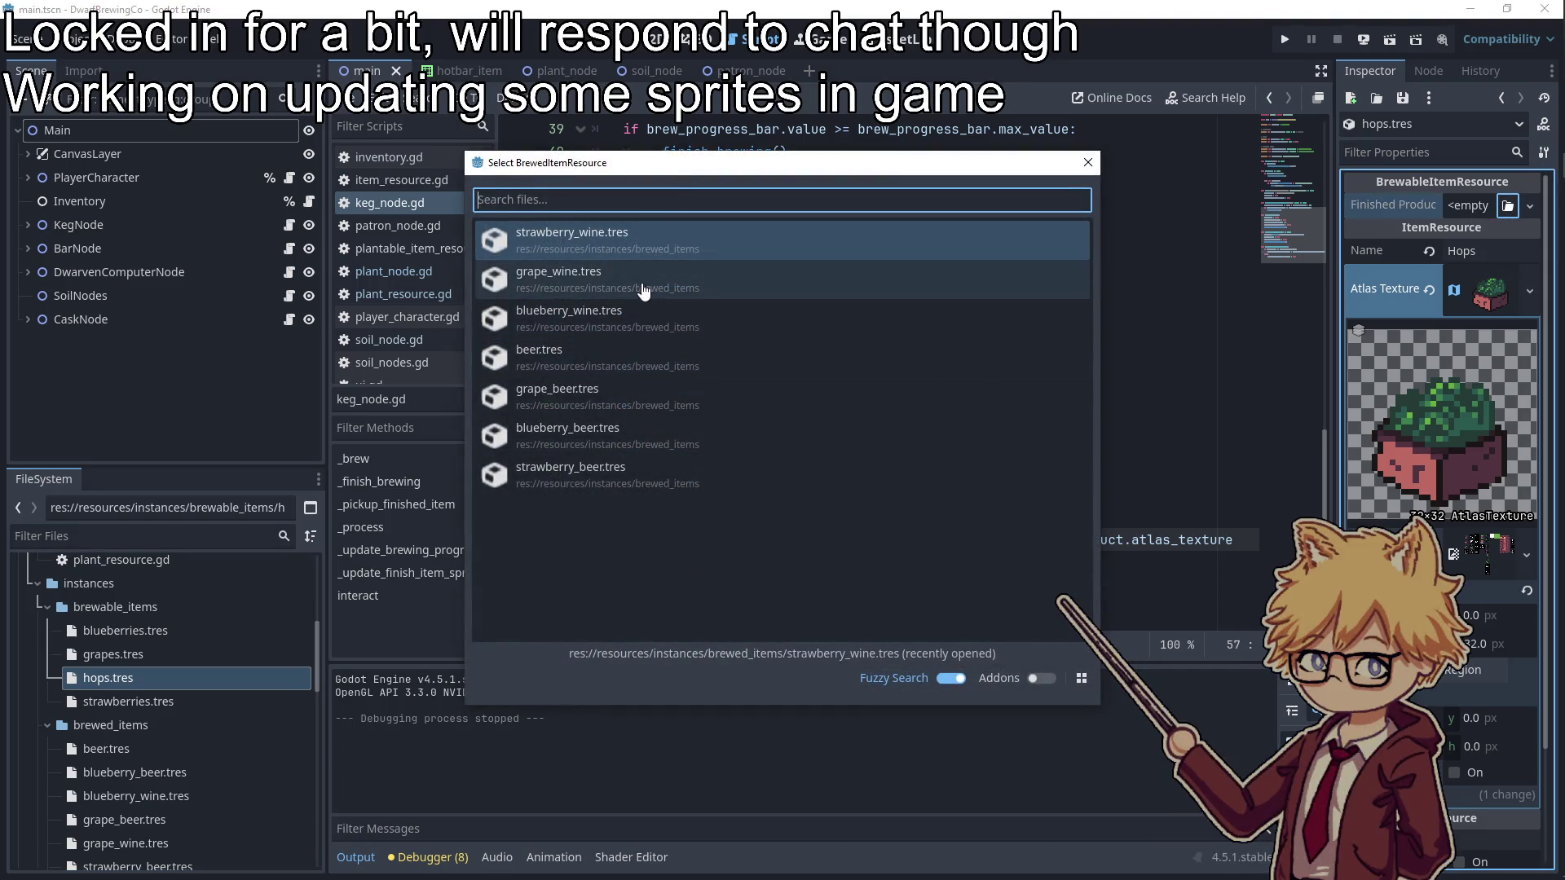
pyautogui.doubleClick(596, 370)
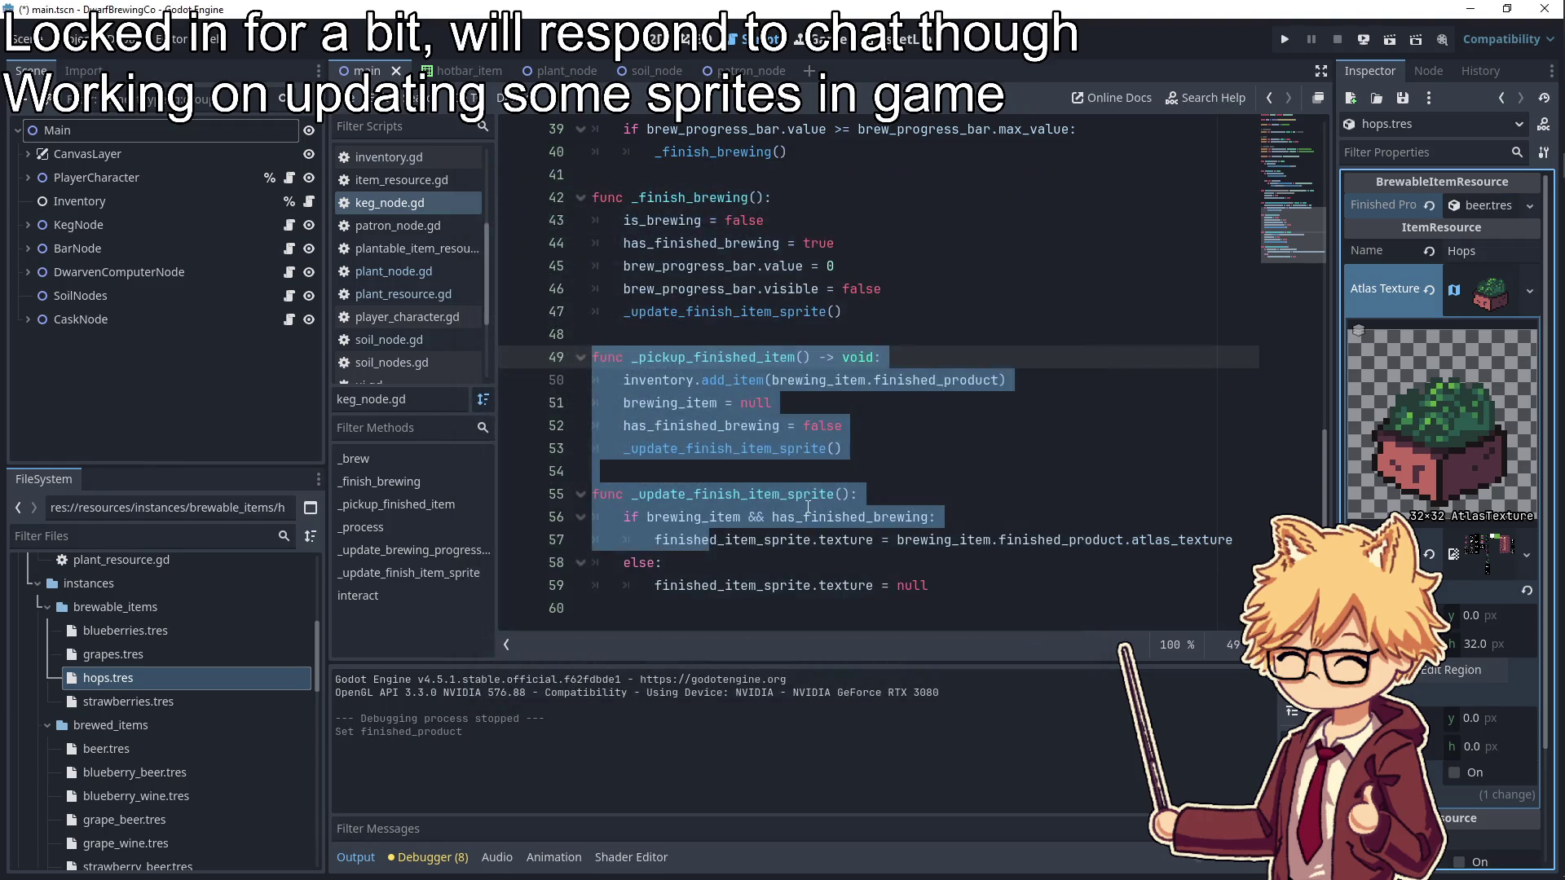
# Open the hops seeds resource and collapse its atlas texture details.
pyautogui.scroll(-4, 204, 652)
pyautogui.scroll(-1, 163, 701)
pyautogui.click(126, 751)
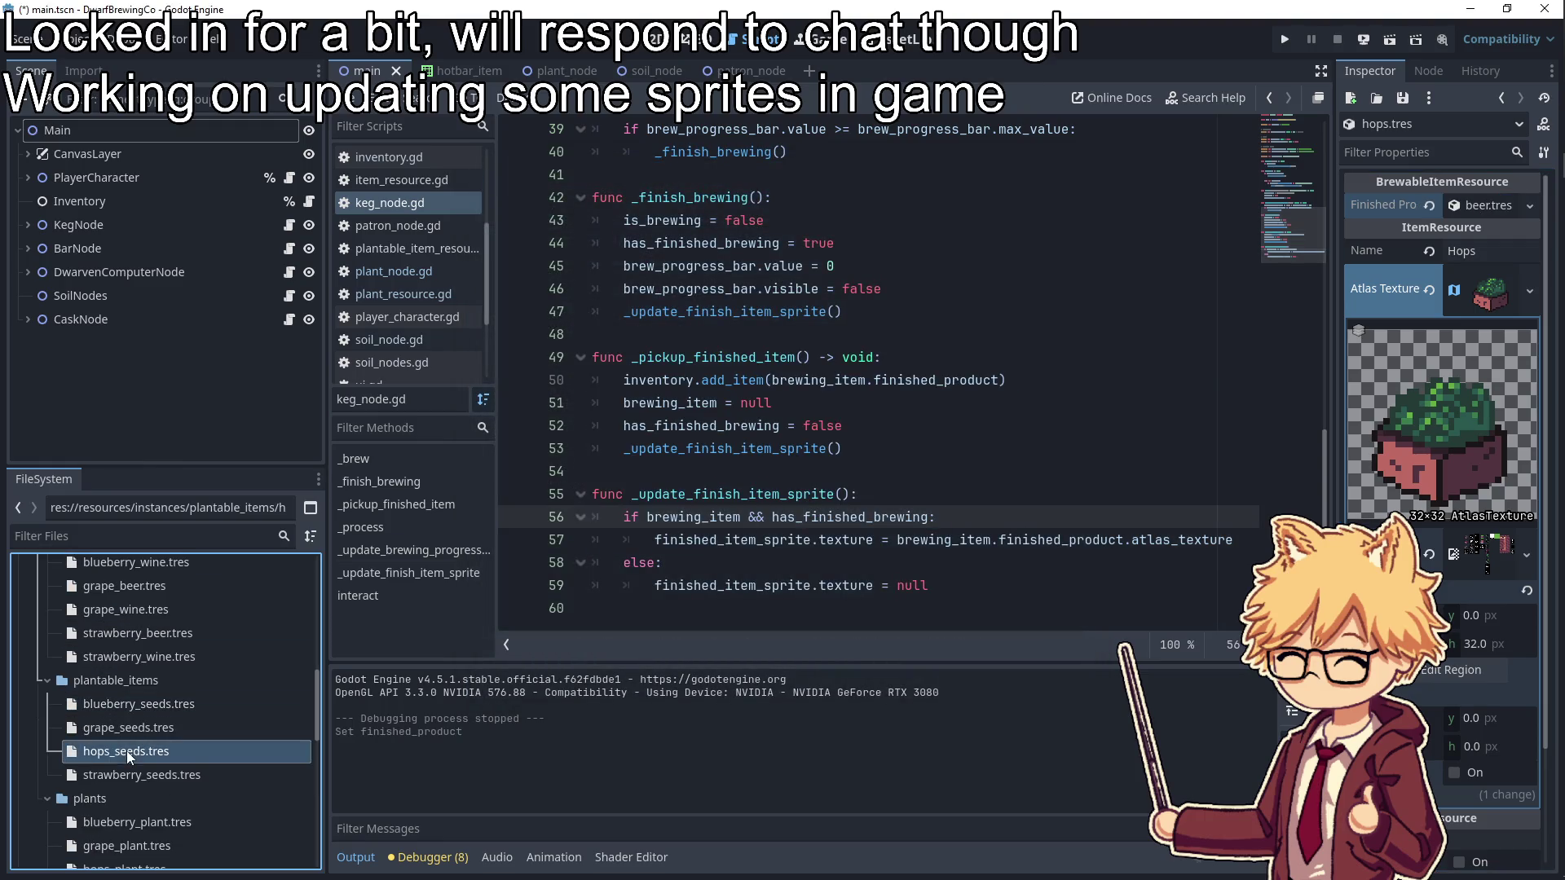
pyautogui.doubleClick(163, 750)
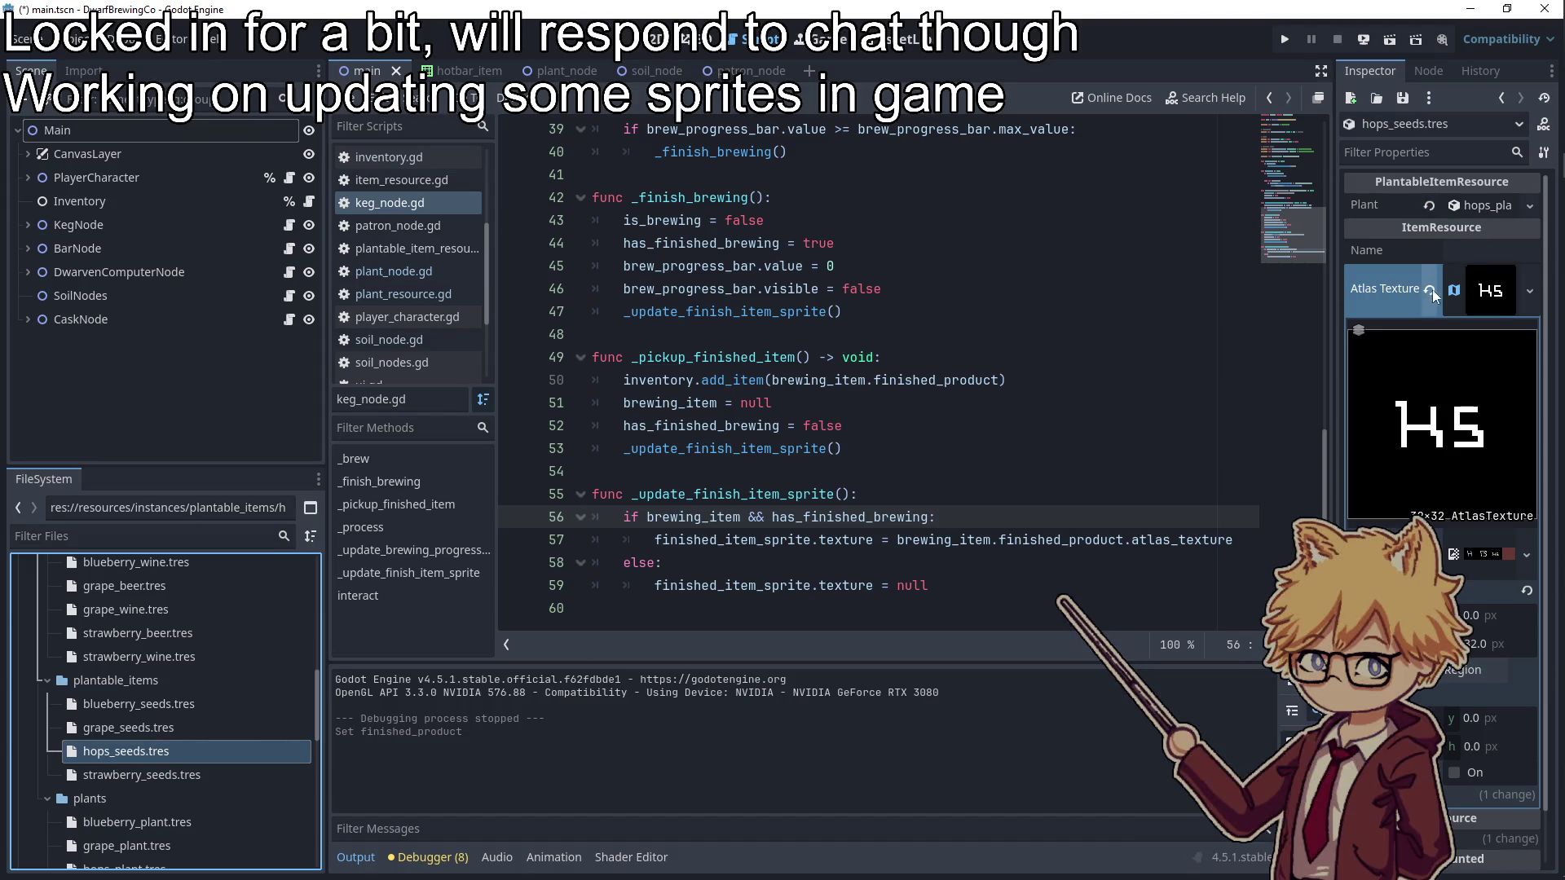
pyautogui.click(1456, 308)
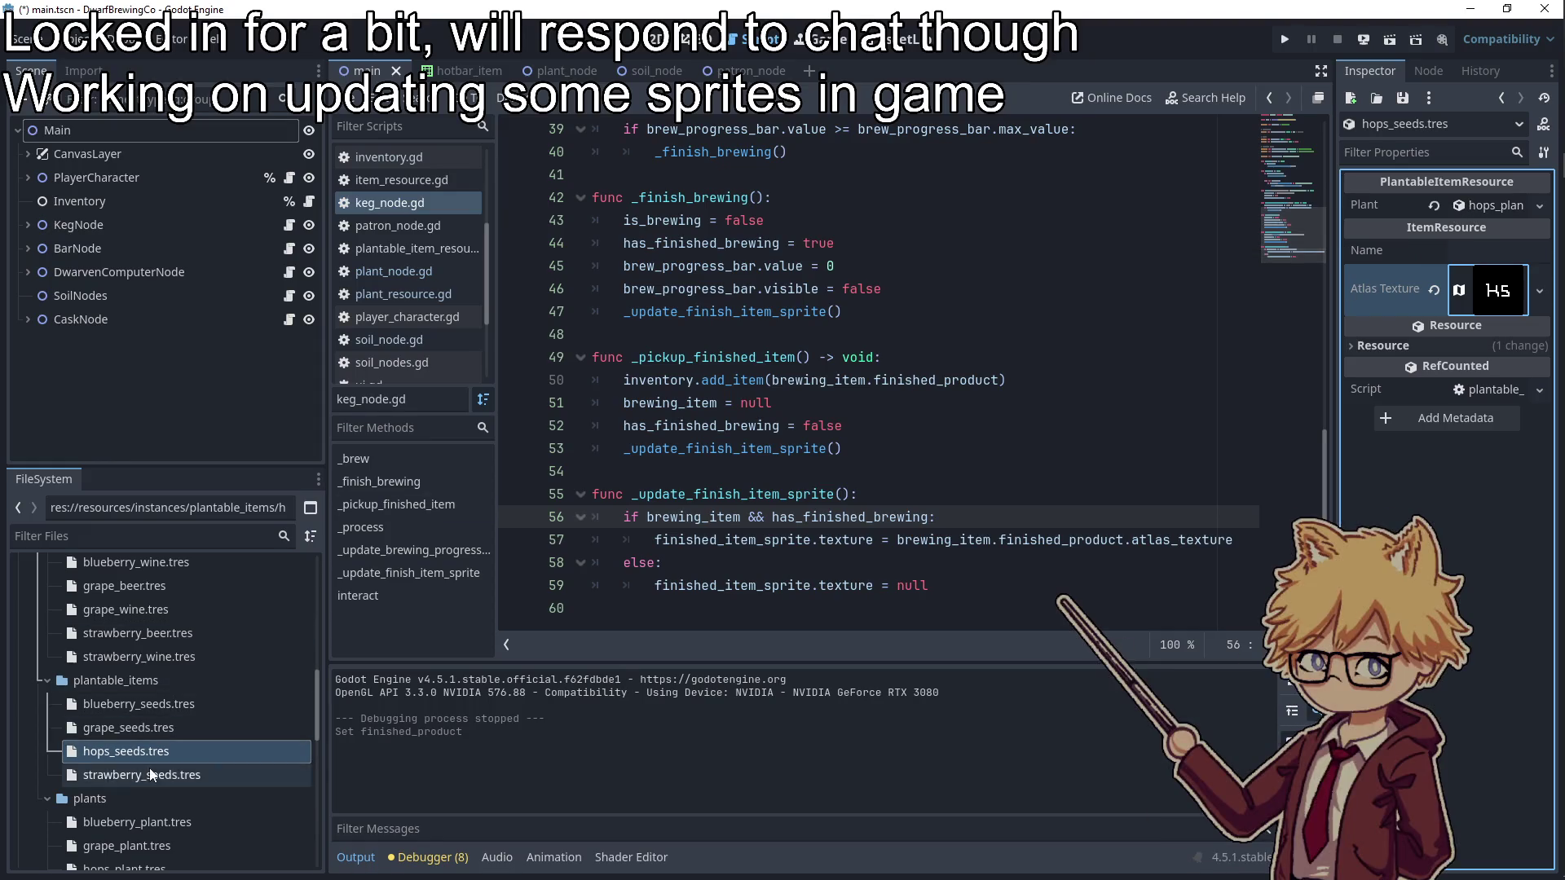
# Set hops_plant.tres's Finished Product to hops.tres and run the game.
pyautogui.scroll(-2, 152, 774)
pyautogui.click(135, 793)
pyautogui.click(1490, 269)
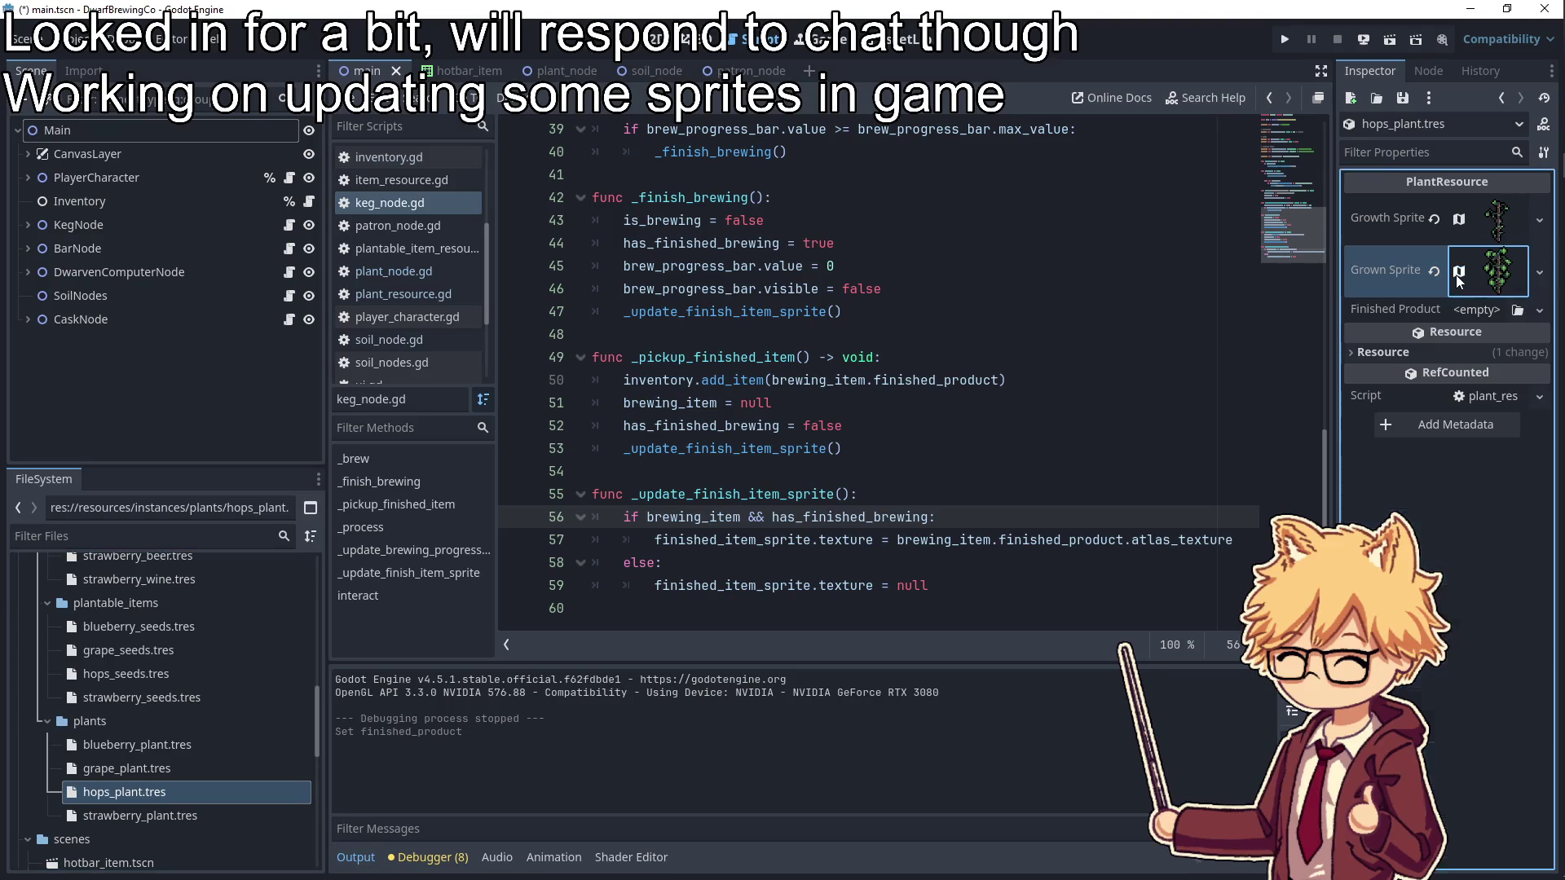
pyautogui.click(1517, 310)
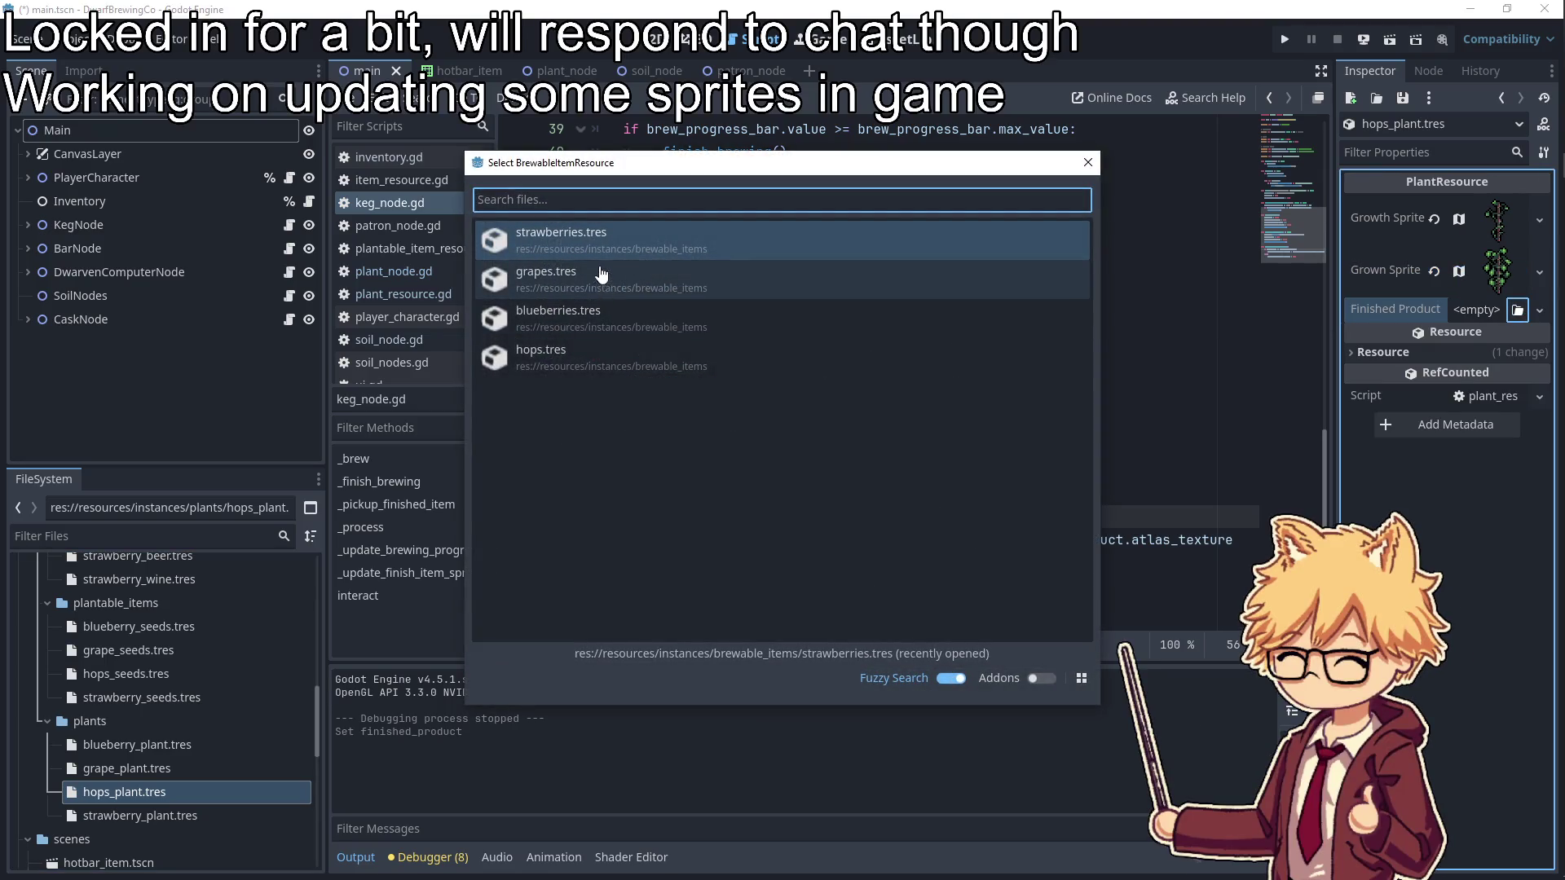
pyautogui.click(577, 351)
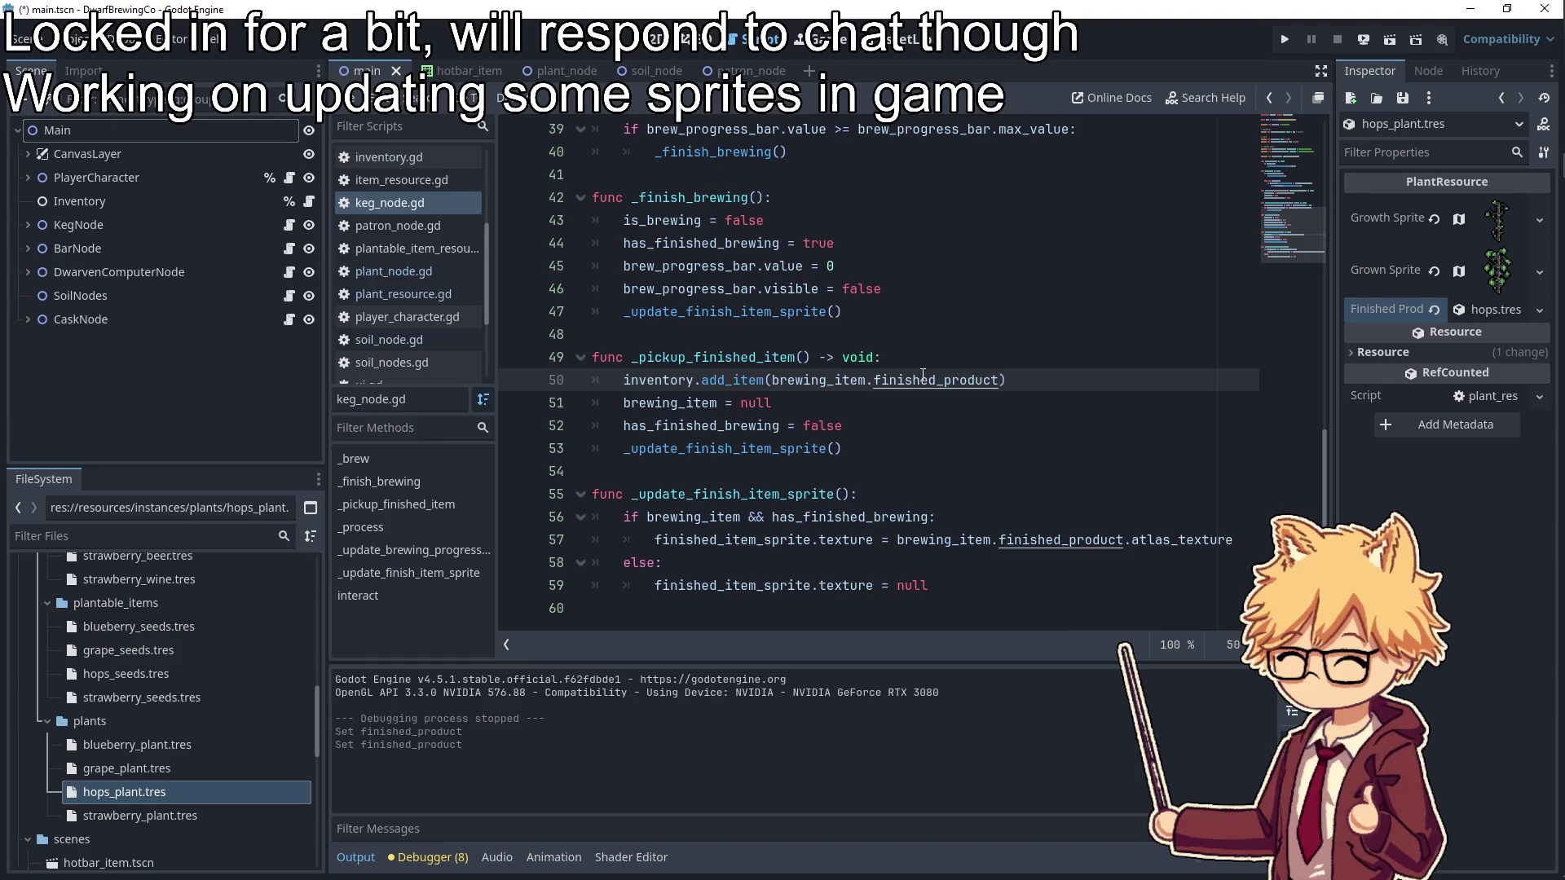
pyautogui.click(1284, 39)
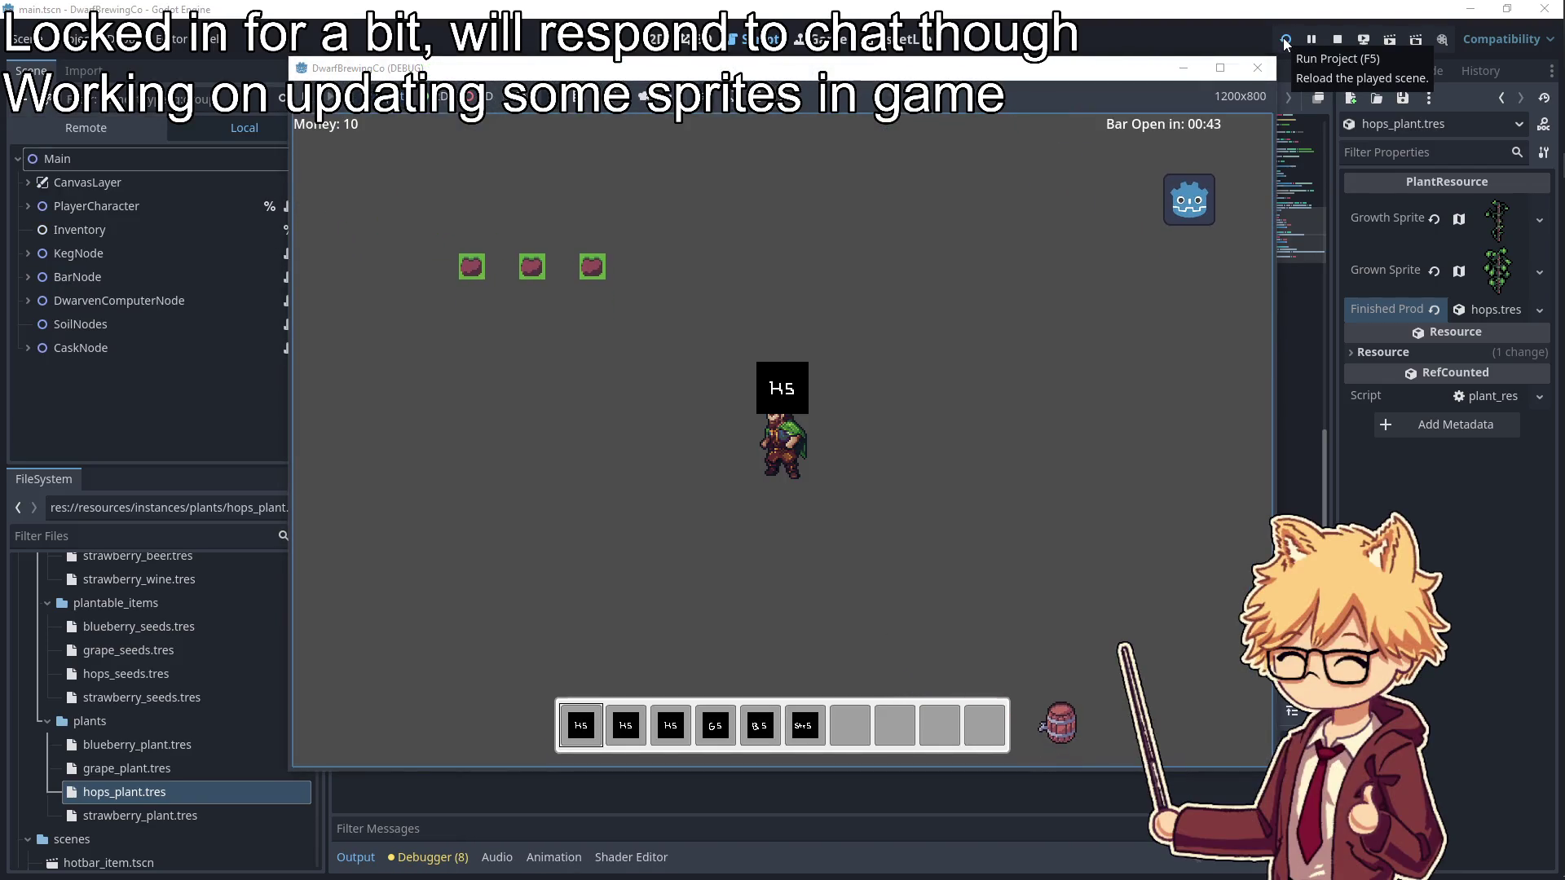
# In the running game, plant hops, grape and blueberry seeds on the plots.
pyautogui.press('a')
pyautogui.press('3')
pyautogui.press('e')
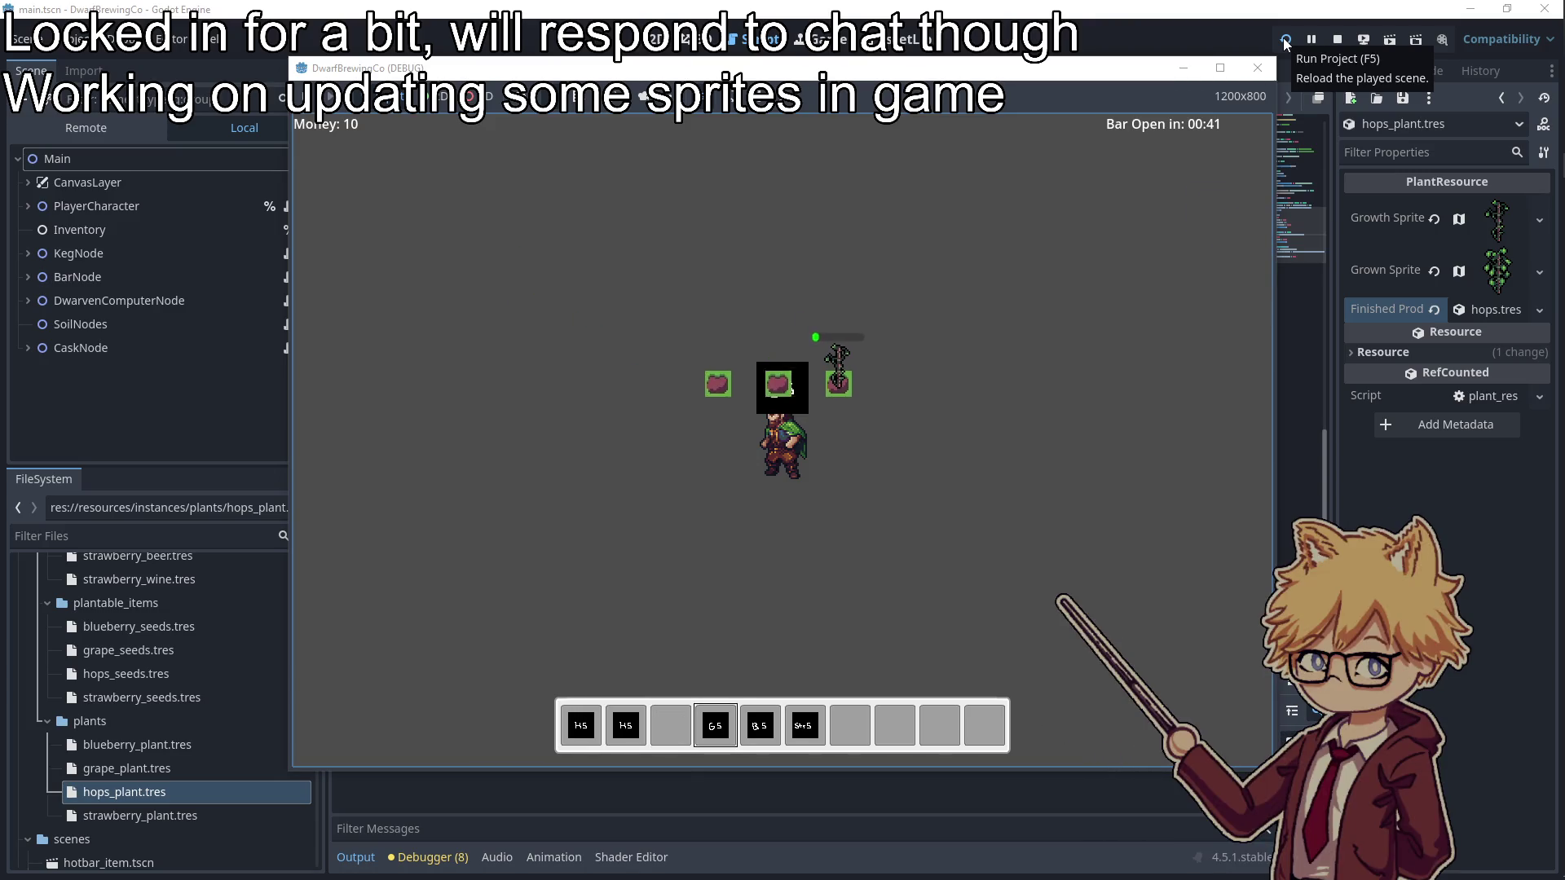
pyautogui.press('a')
pyautogui.press('e')
pyautogui.press('5')
pyautogui.press('e')
pyautogui.press('d')
pyautogui.press('w')
# Harvest the grown hops plant into the hotbar.
pyautogui.press('a')
pyautogui.press('e')
pyautogui.press('w')
pyautogui.press('e')
pyautogui.press('s')
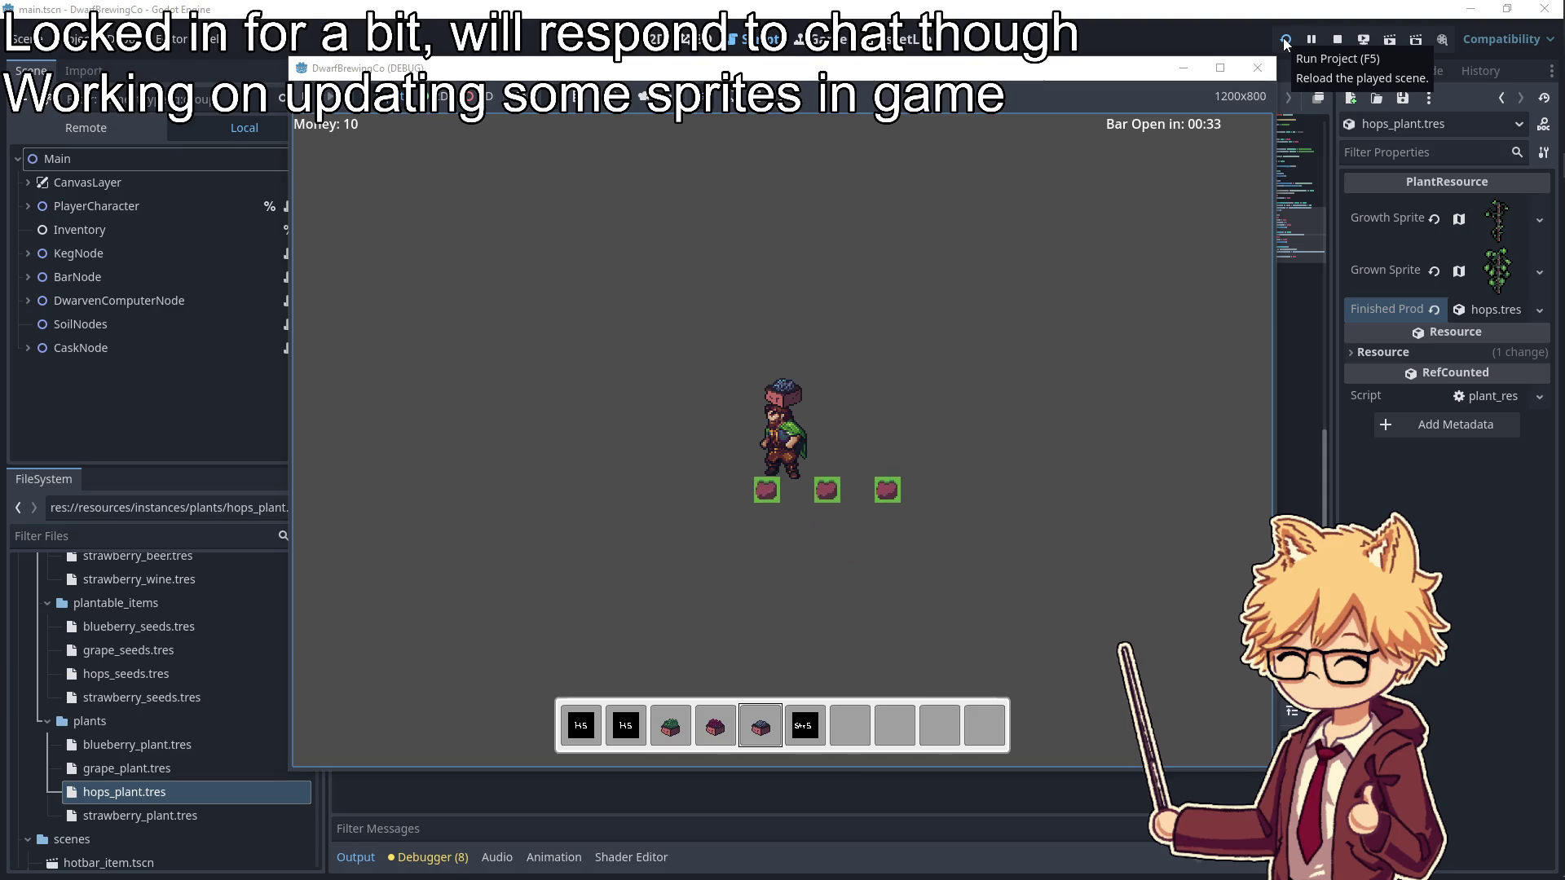
# Put the hops into the cask and wait beside it while they brew.
pyautogui.press('3')
pyautogui.press('s')
pyautogui.press('d')
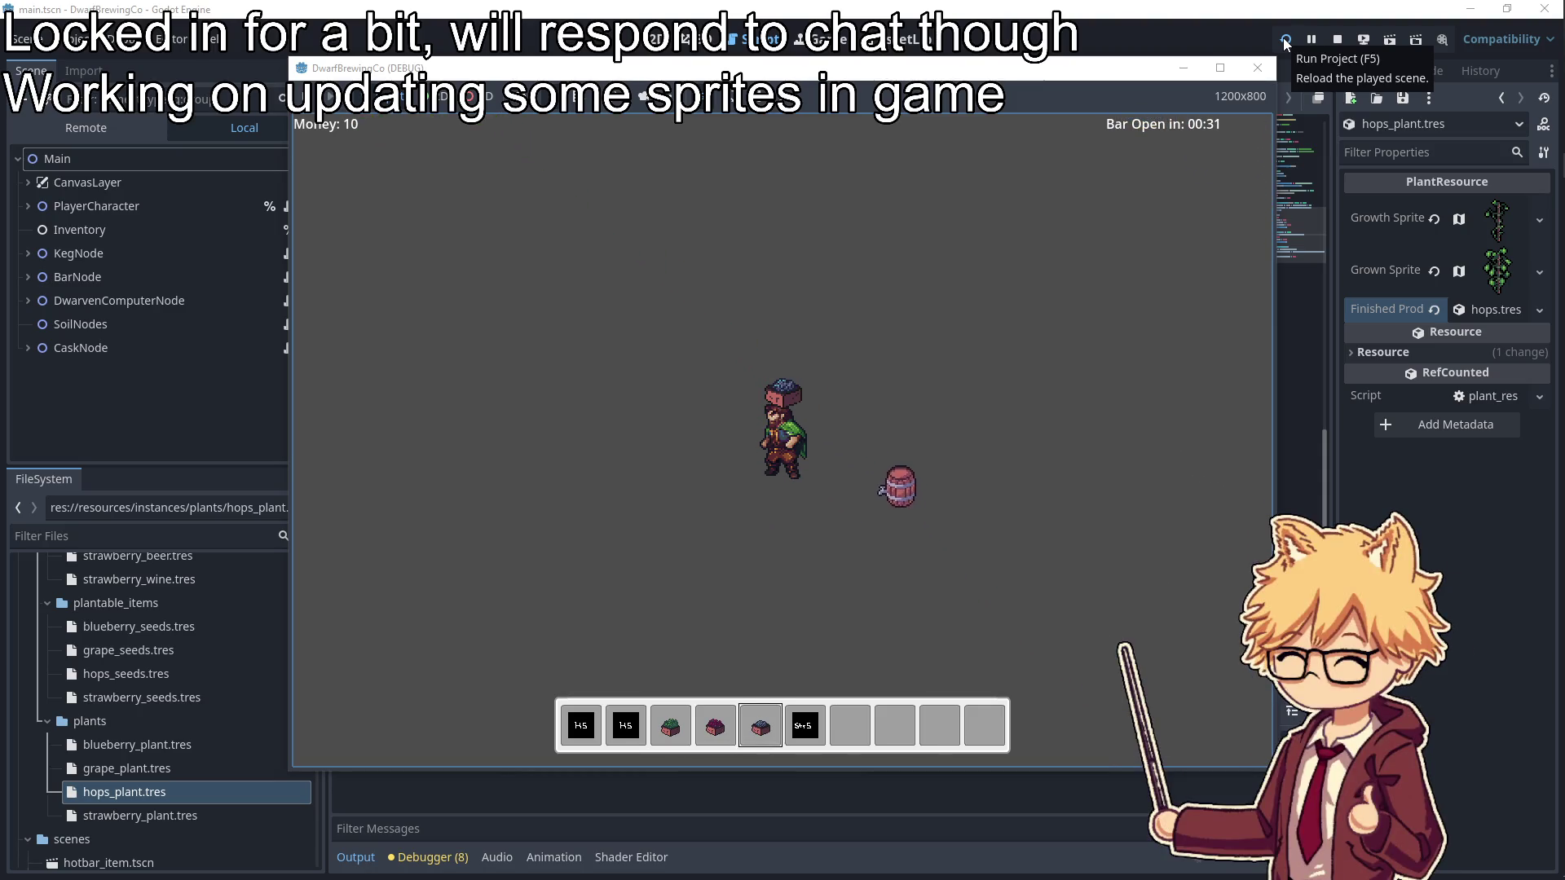
pyautogui.press('e')
pyautogui.press('d')
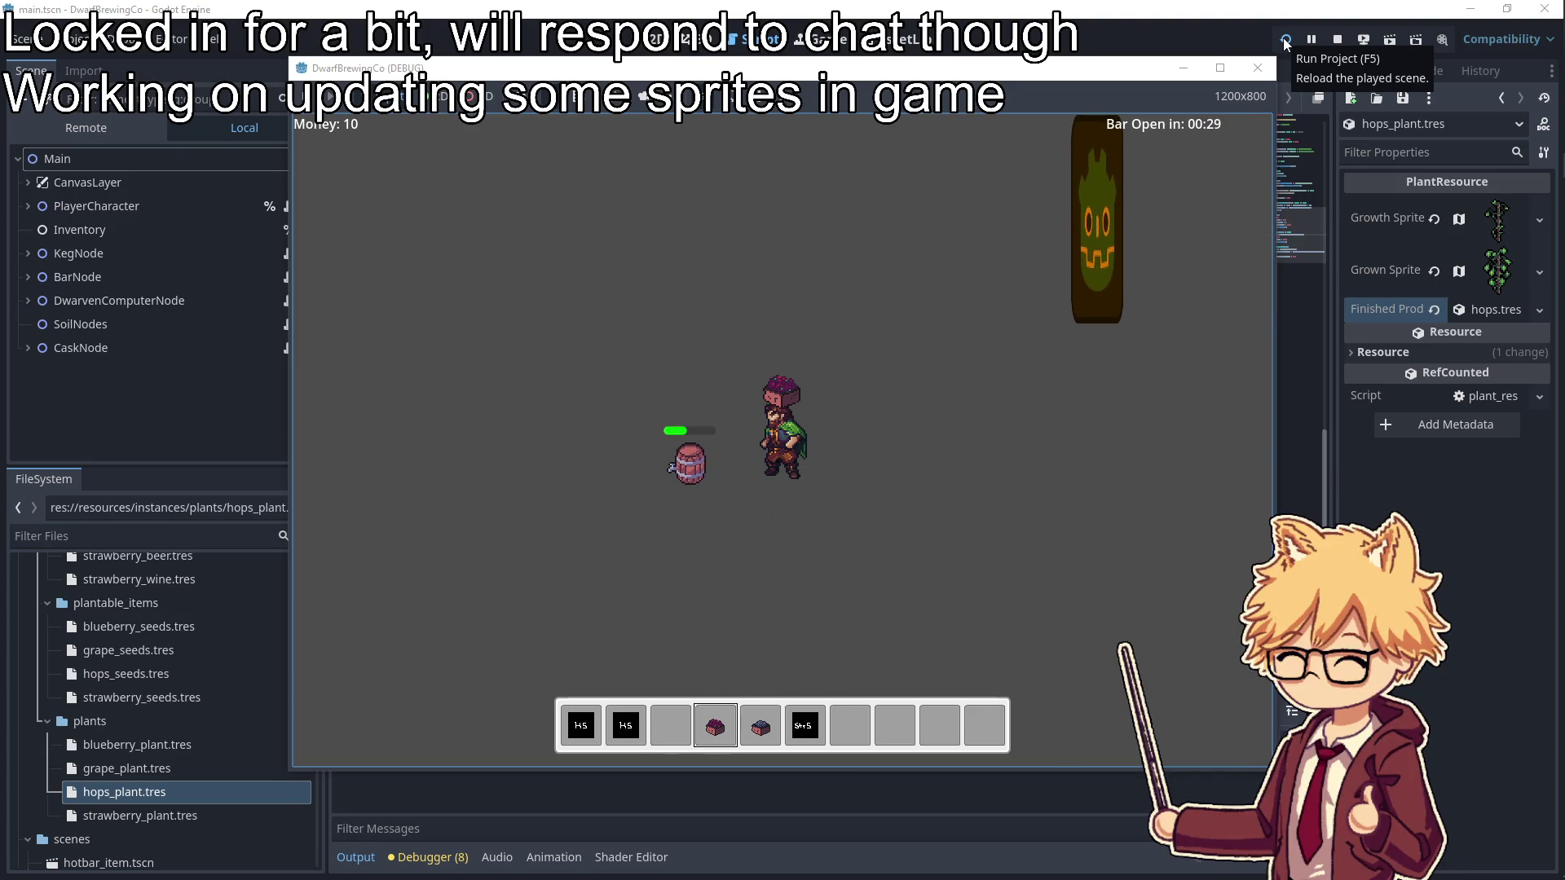
pyautogui.press('a')
pyautogui.press('d')
pyautogui.press('a')
pyautogui.press('e')
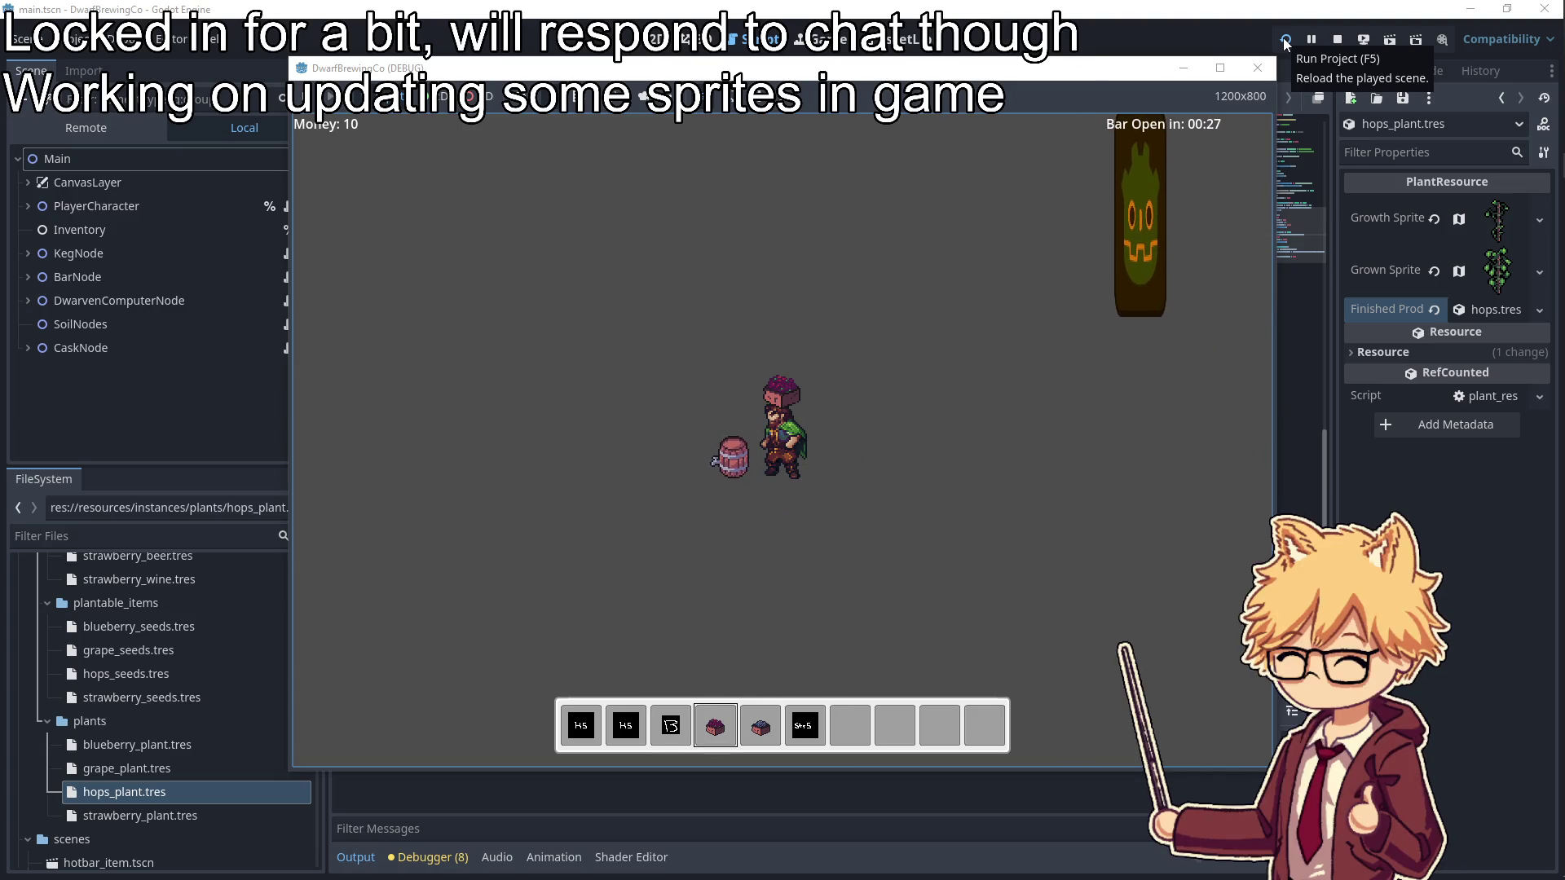
# Collect the brewed drink from the cask into the hotbar.
pyautogui.press('5')
pyautogui.press('d')
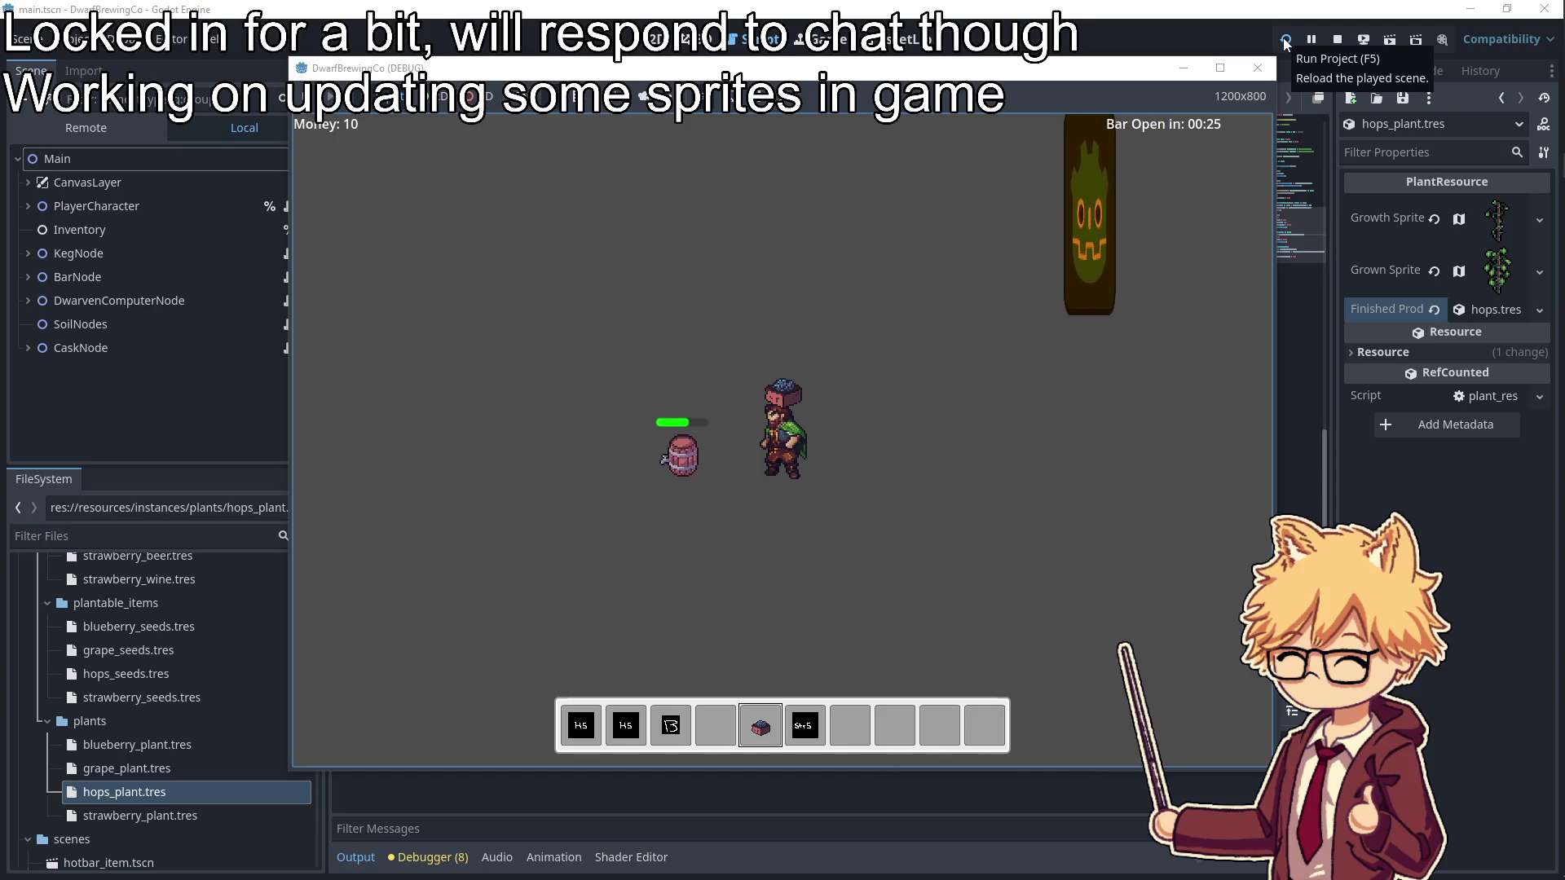
pyautogui.press('a')
pyautogui.press('e')
pyautogui.press('3')
pyautogui.press('d')
pyautogui.press('w')
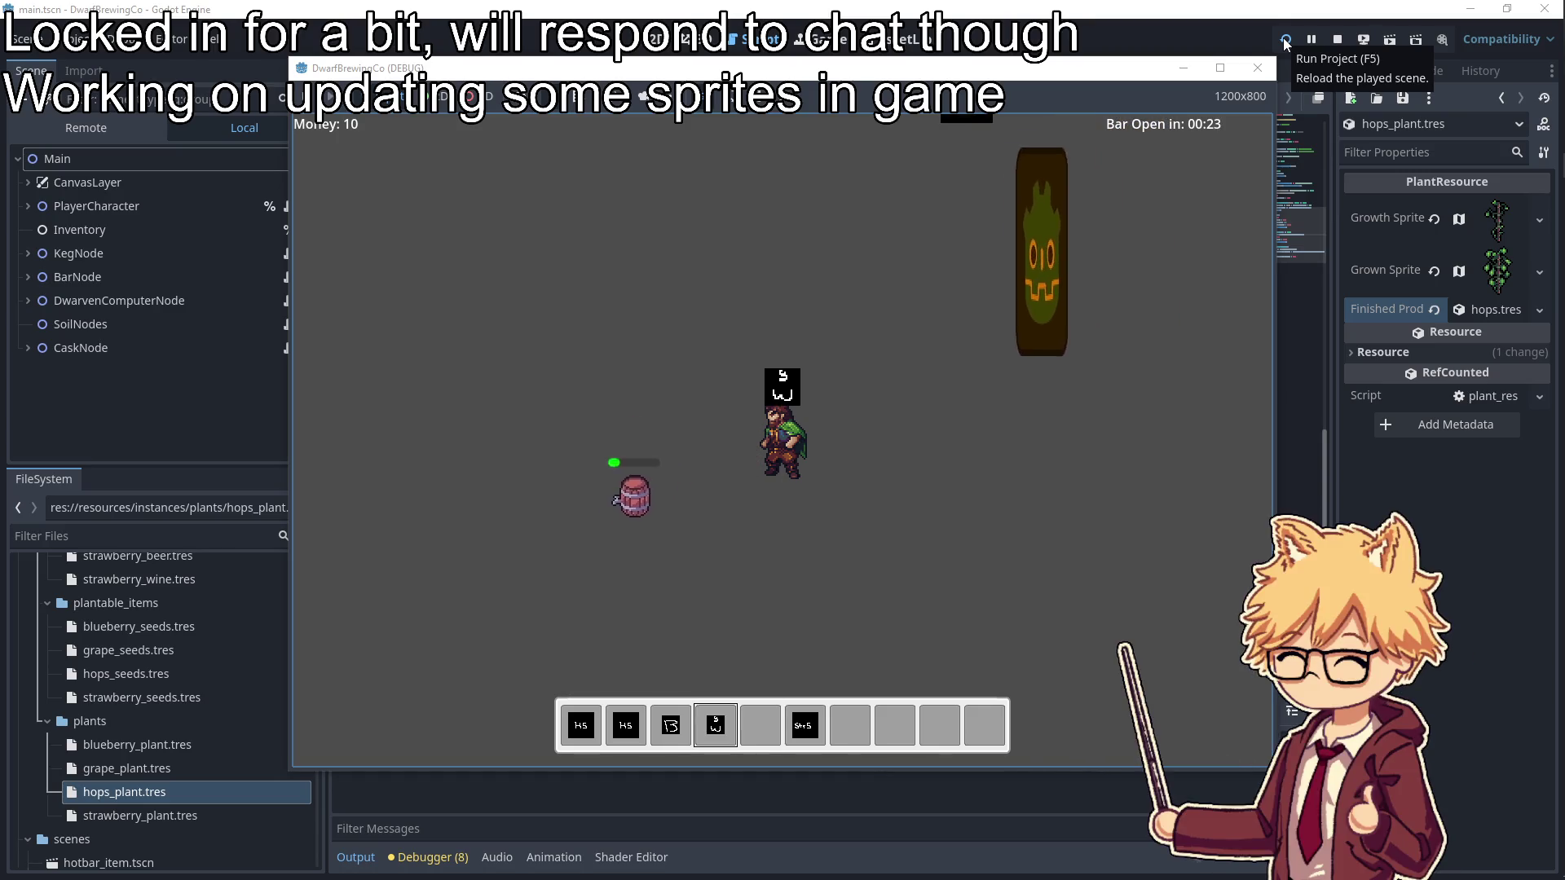
# Drop the item from hotbar slot 3 and pick it back up.
pyautogui.press('w')
pyautogui.press('d')
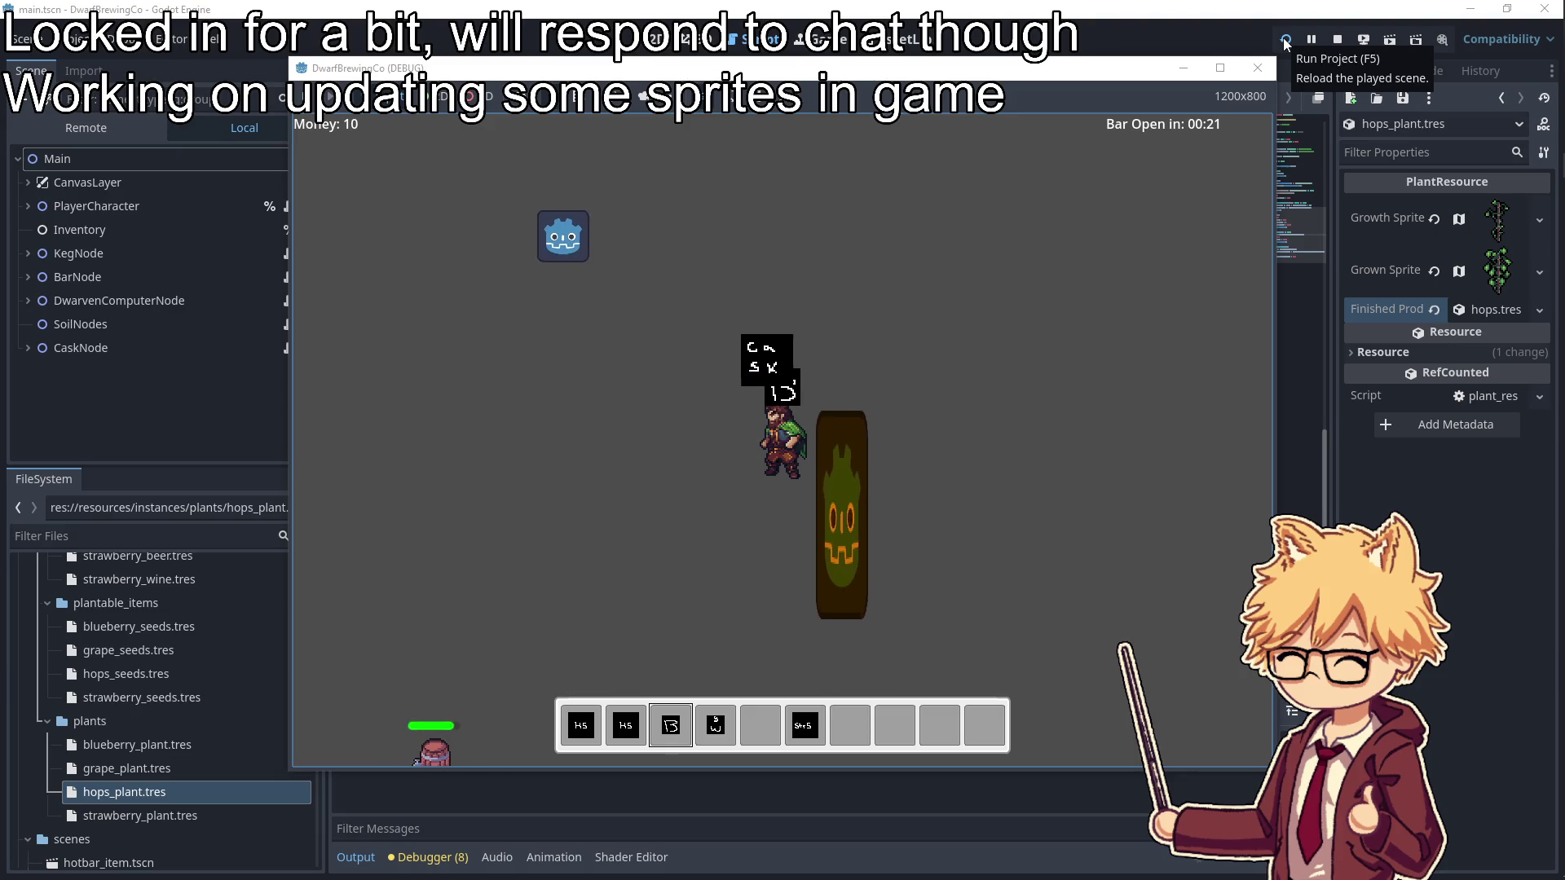
pyautogui.press('s')
pyautogui.press('d')
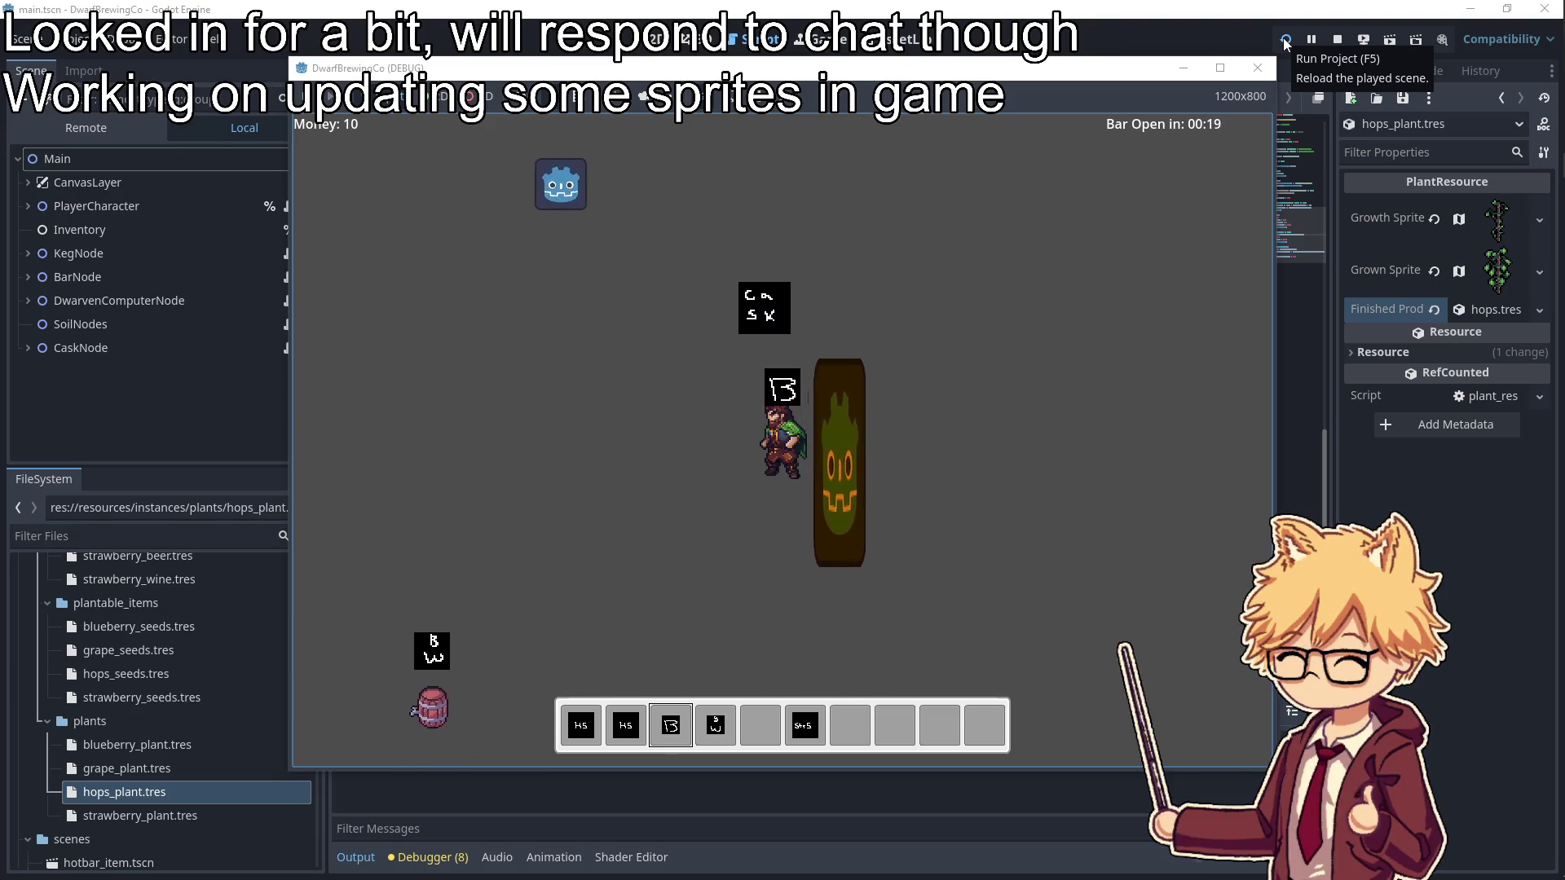
pyautogui.press('a')
pyautogui.press('e')
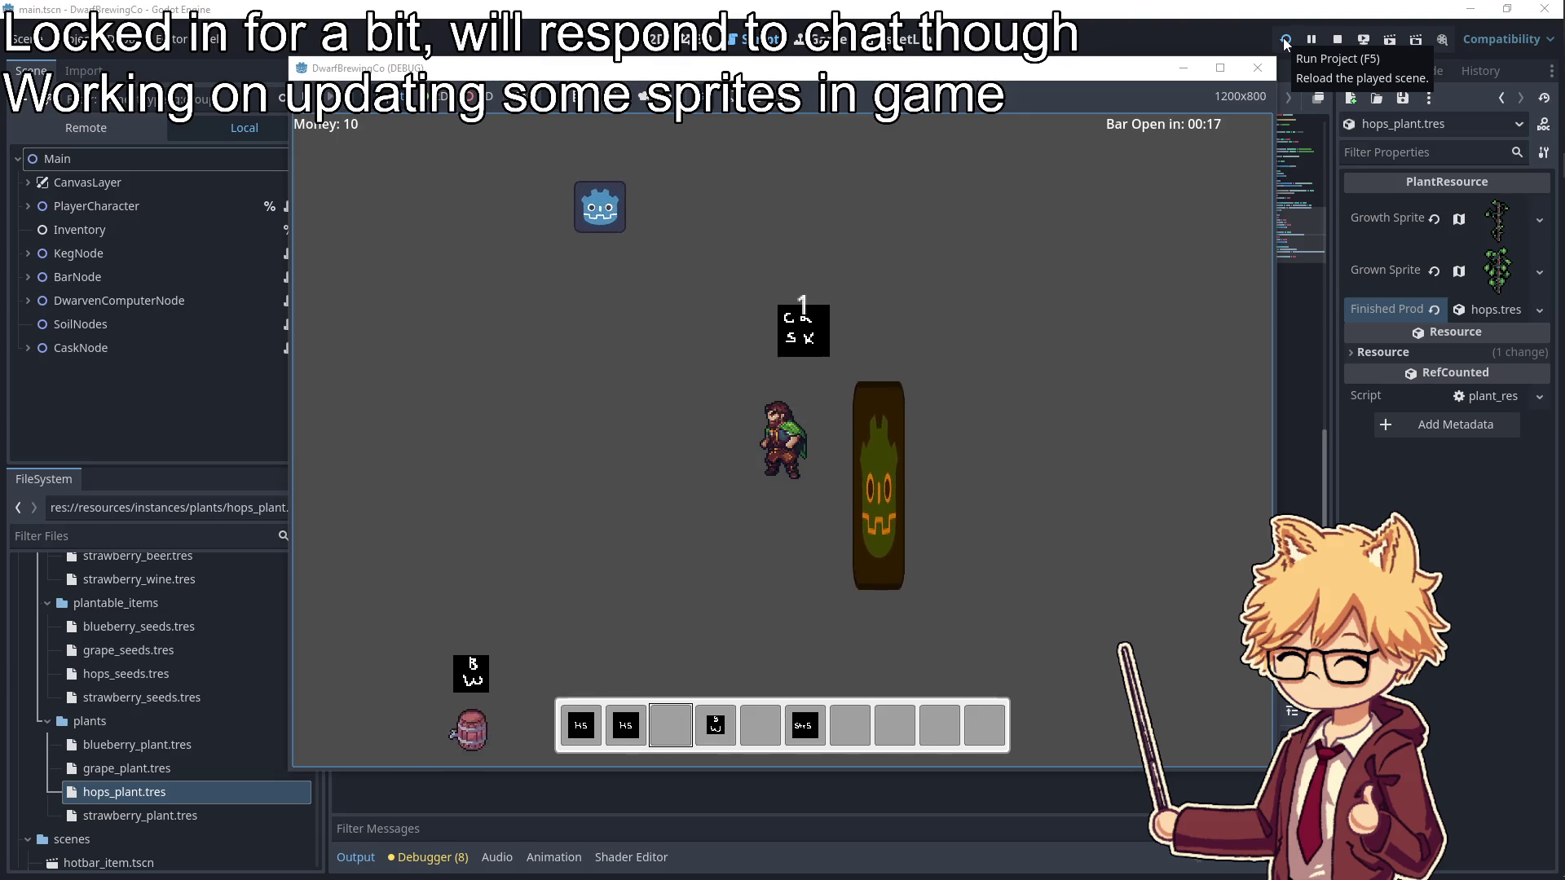
pyautogui.press('s')
pyautogui.press('s')
pyautogui.press('a')
pyautogui.press('w')
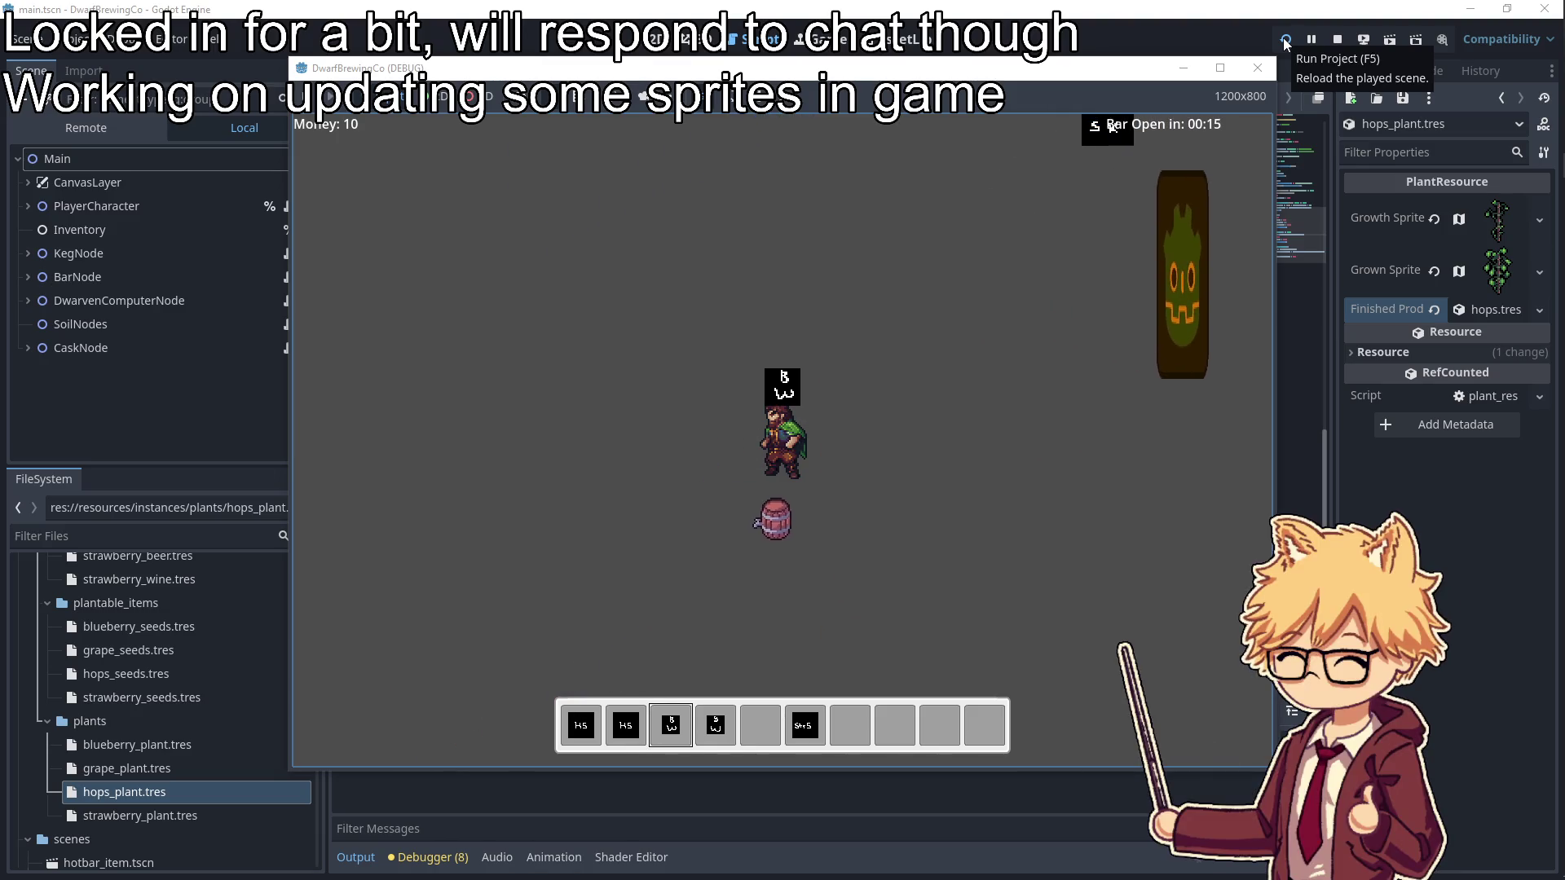
pyautogui.press('2')
# Gather more items into the hotbar and return to the plots with seeds.
pyautogui.press('d')
pyautogui.press('w')
pyautogui.press('a')
pyautogui.press('1')
pyautogui.press('a')
pyautogui.press('w')
pyautogui.press('7')
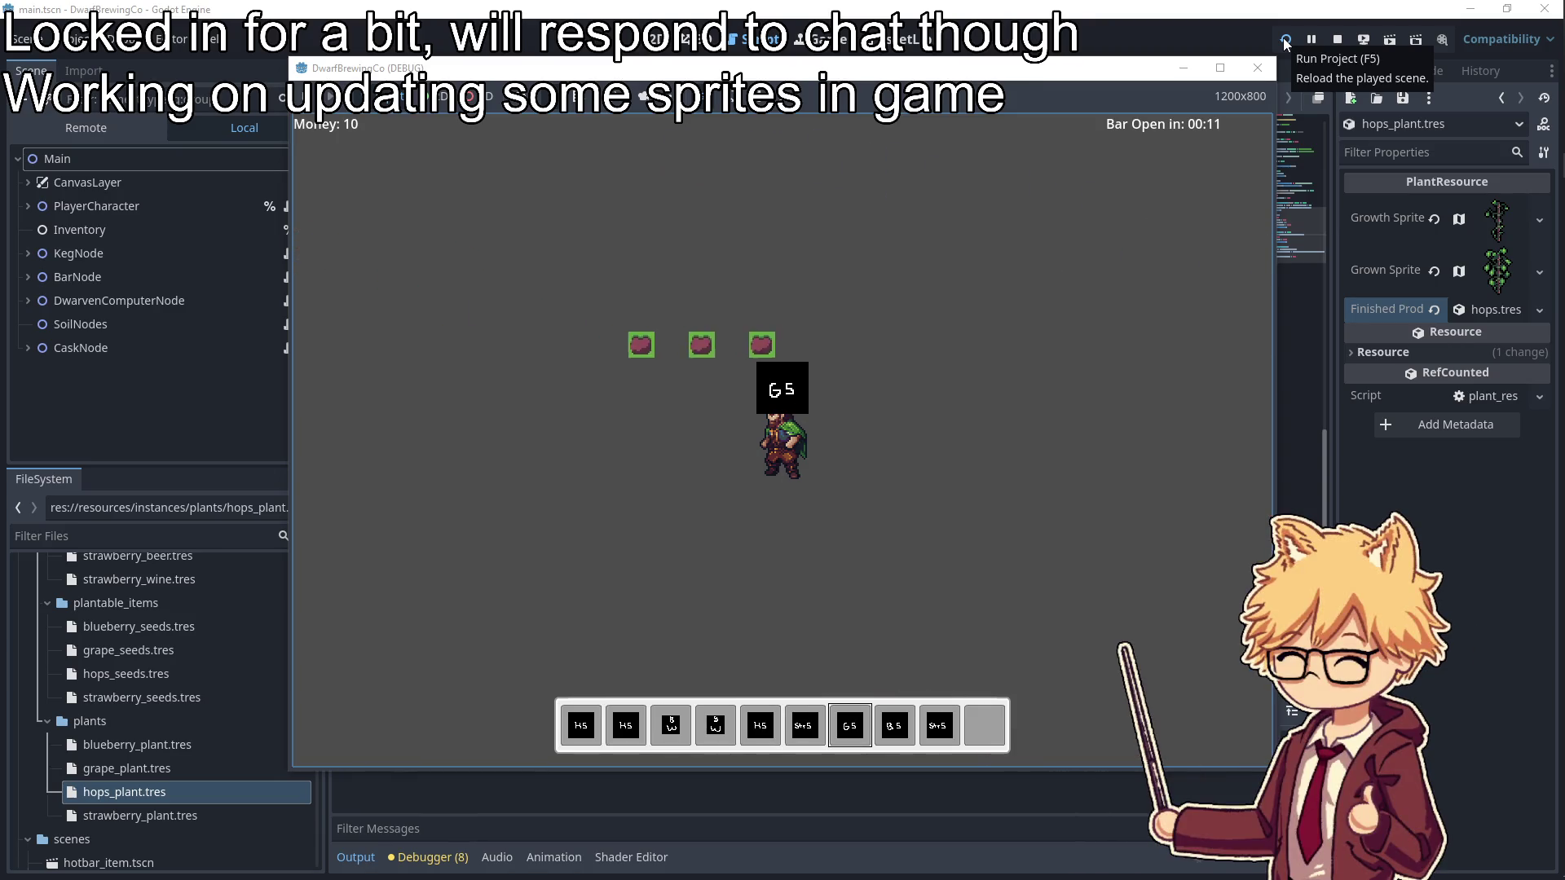
# Plant seeds on the two empty plots.
pyautogui.press('e')
pyautogui.press('9')
pyautogui.press('e')
pyautogui.press('d')
pyautogui.press('d')
pyautogui.press('a')
pyautogui.press('s')
# Harvest the grown hops and another plant, then head toward the cask area.
pyautogui.press('a')
pyautogui.press('w')
pyautogui.press('e')
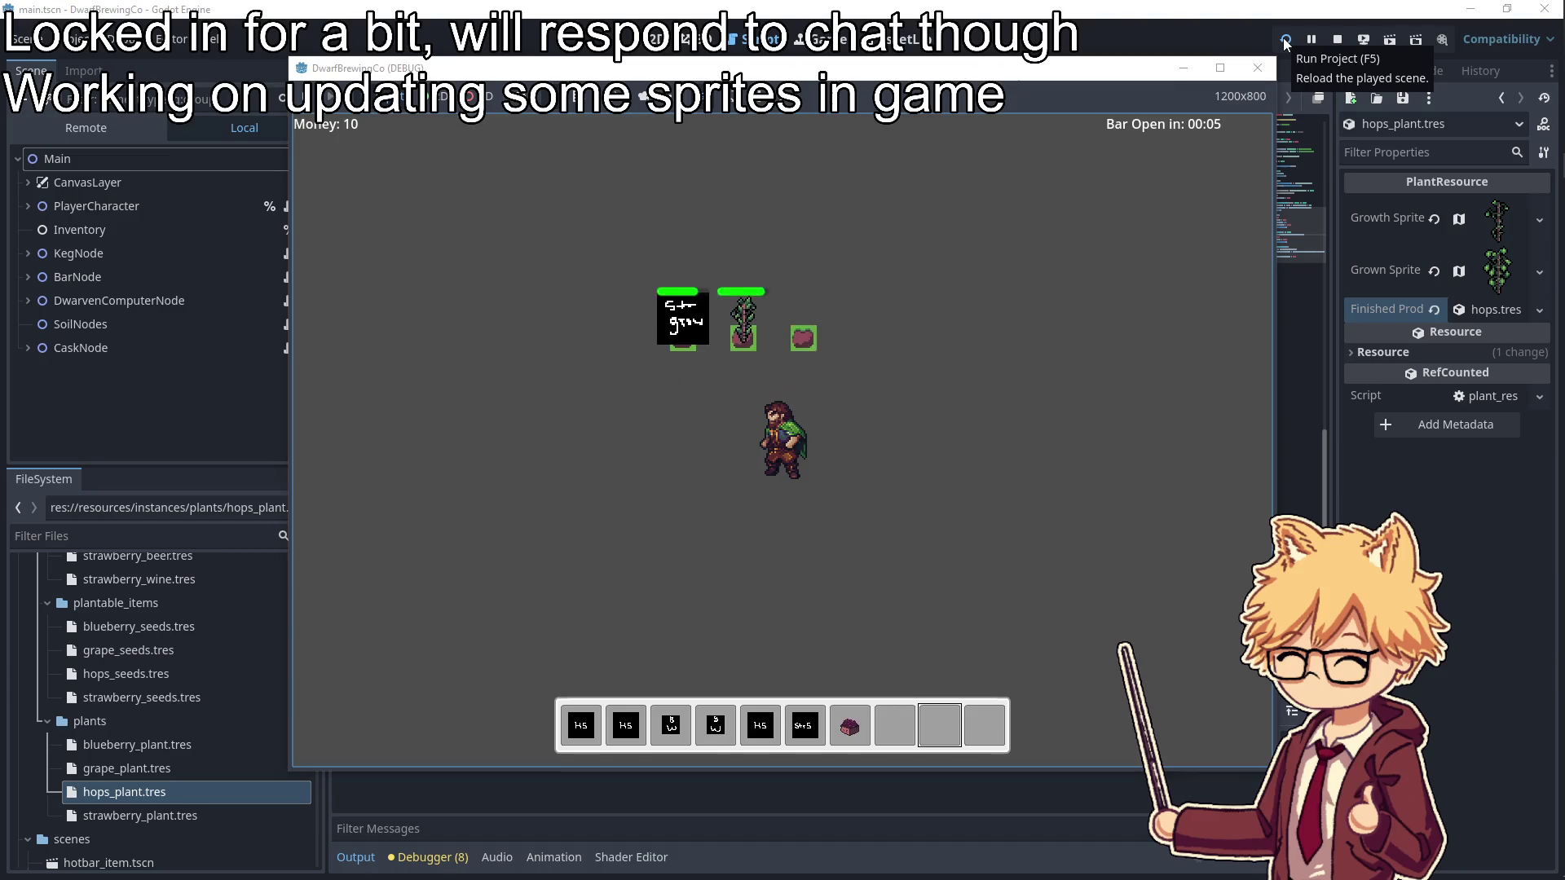
pyautogui.press('a')
pyautogui.press('e')
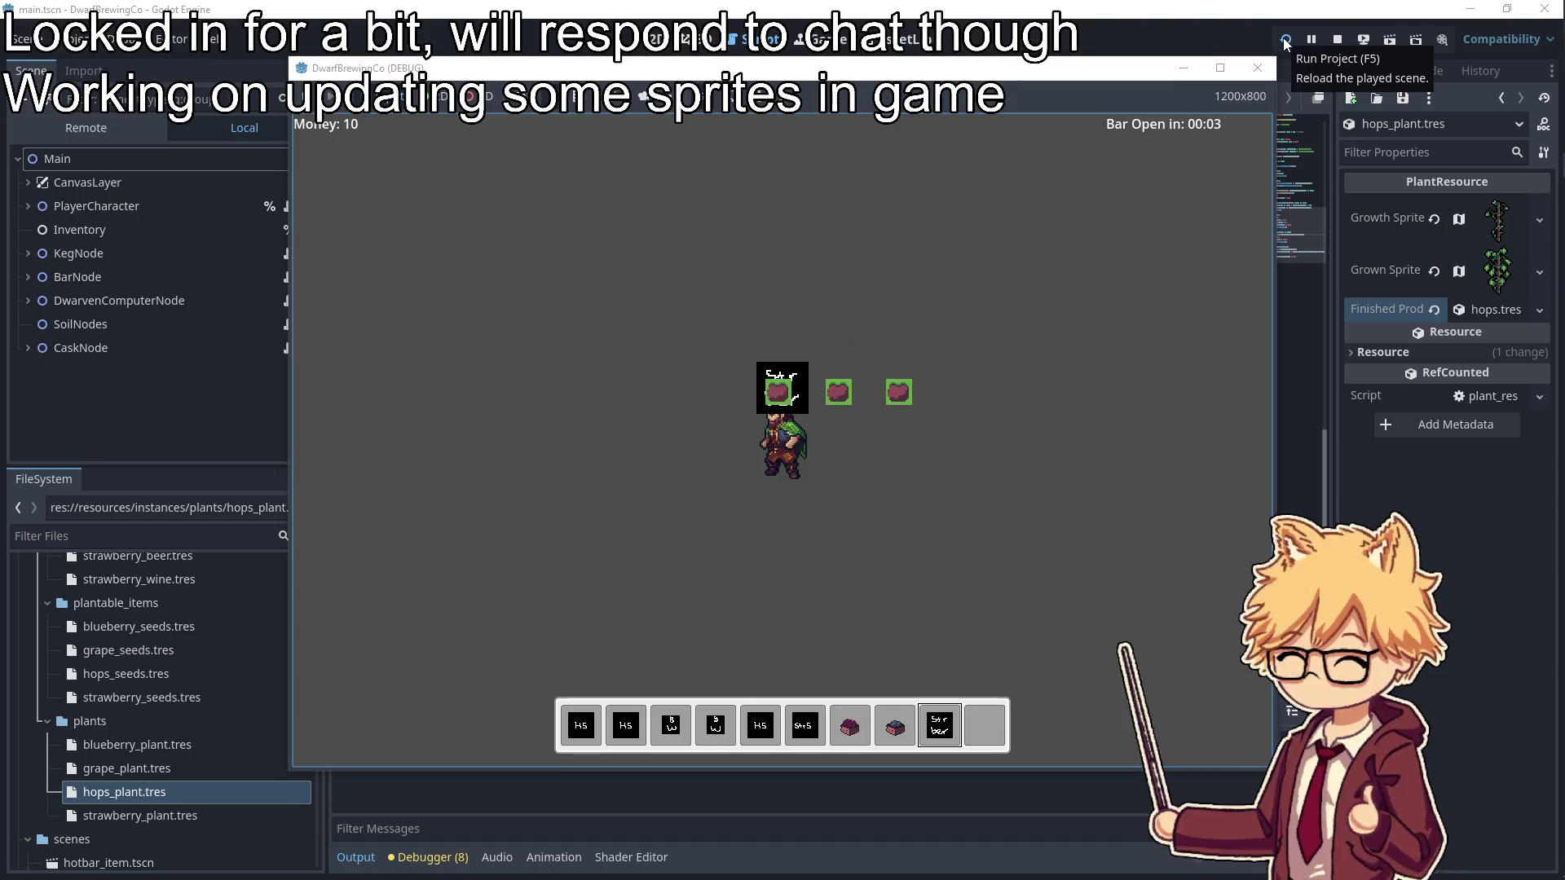
pyautogui.press('d')
pyautogui.press('s')
pyautogui.press('0')
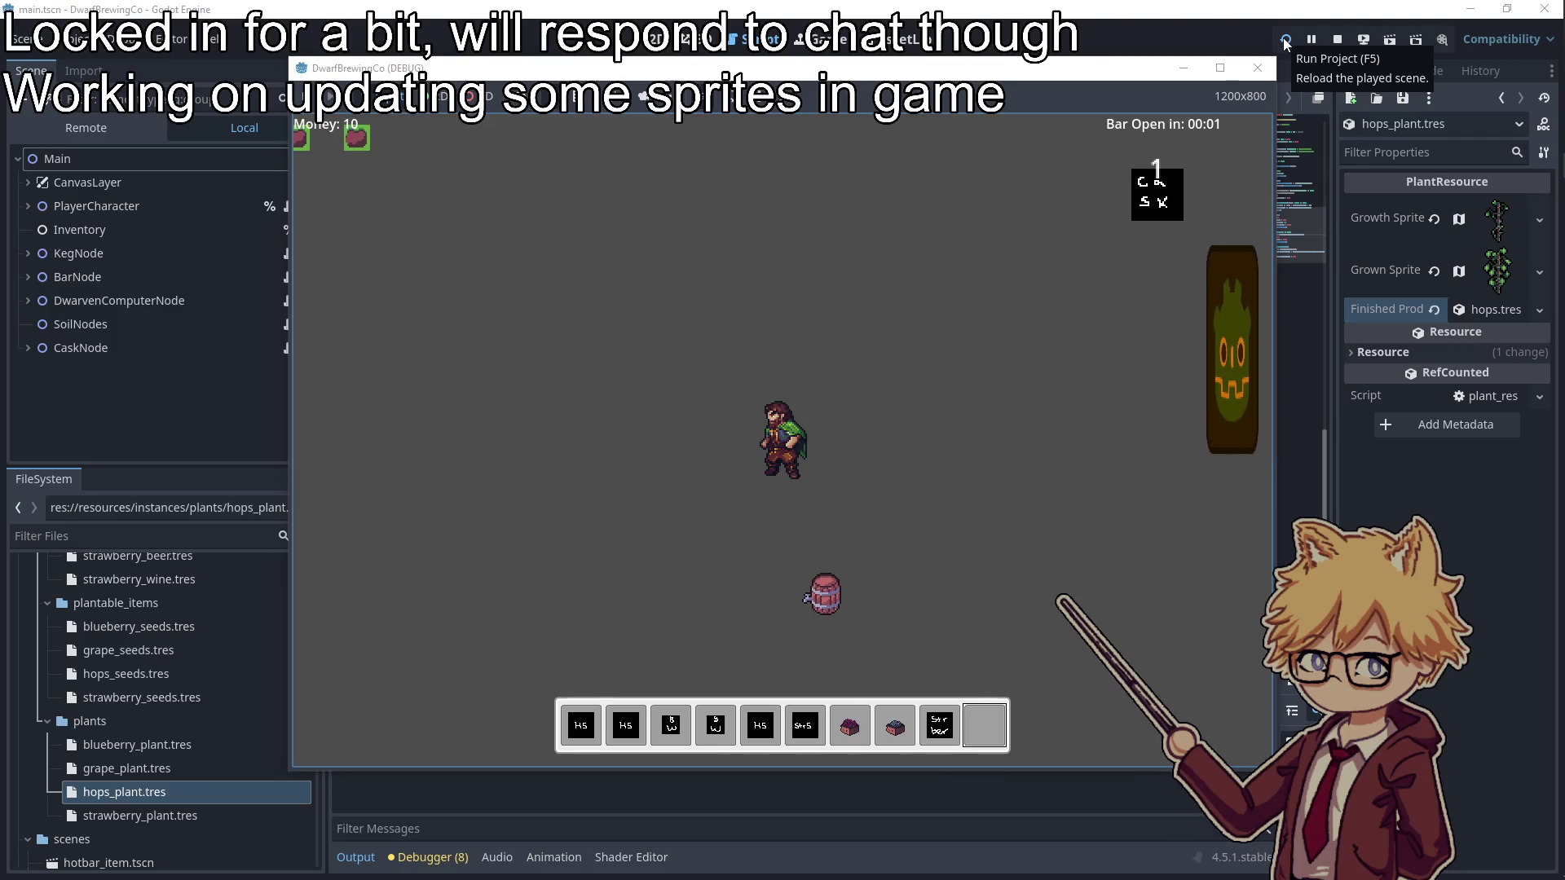
# Hold a drink and serve it to the waiting customer for money.
pyautogui.press('d')
pyautogui.press('w')
pyautogui.press('6')
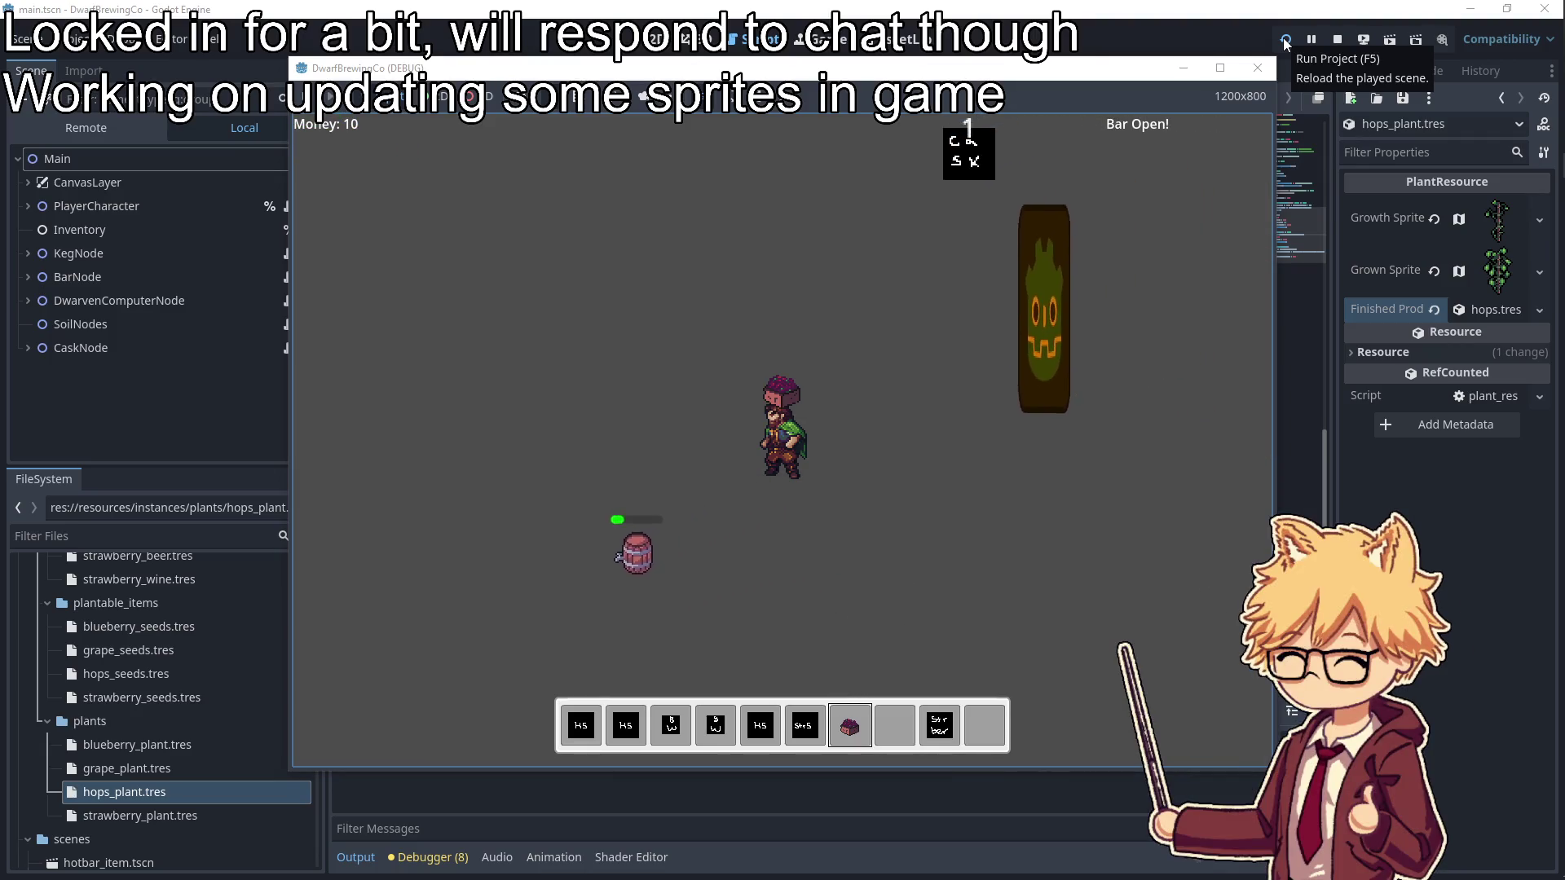
pyautogui.press('5')
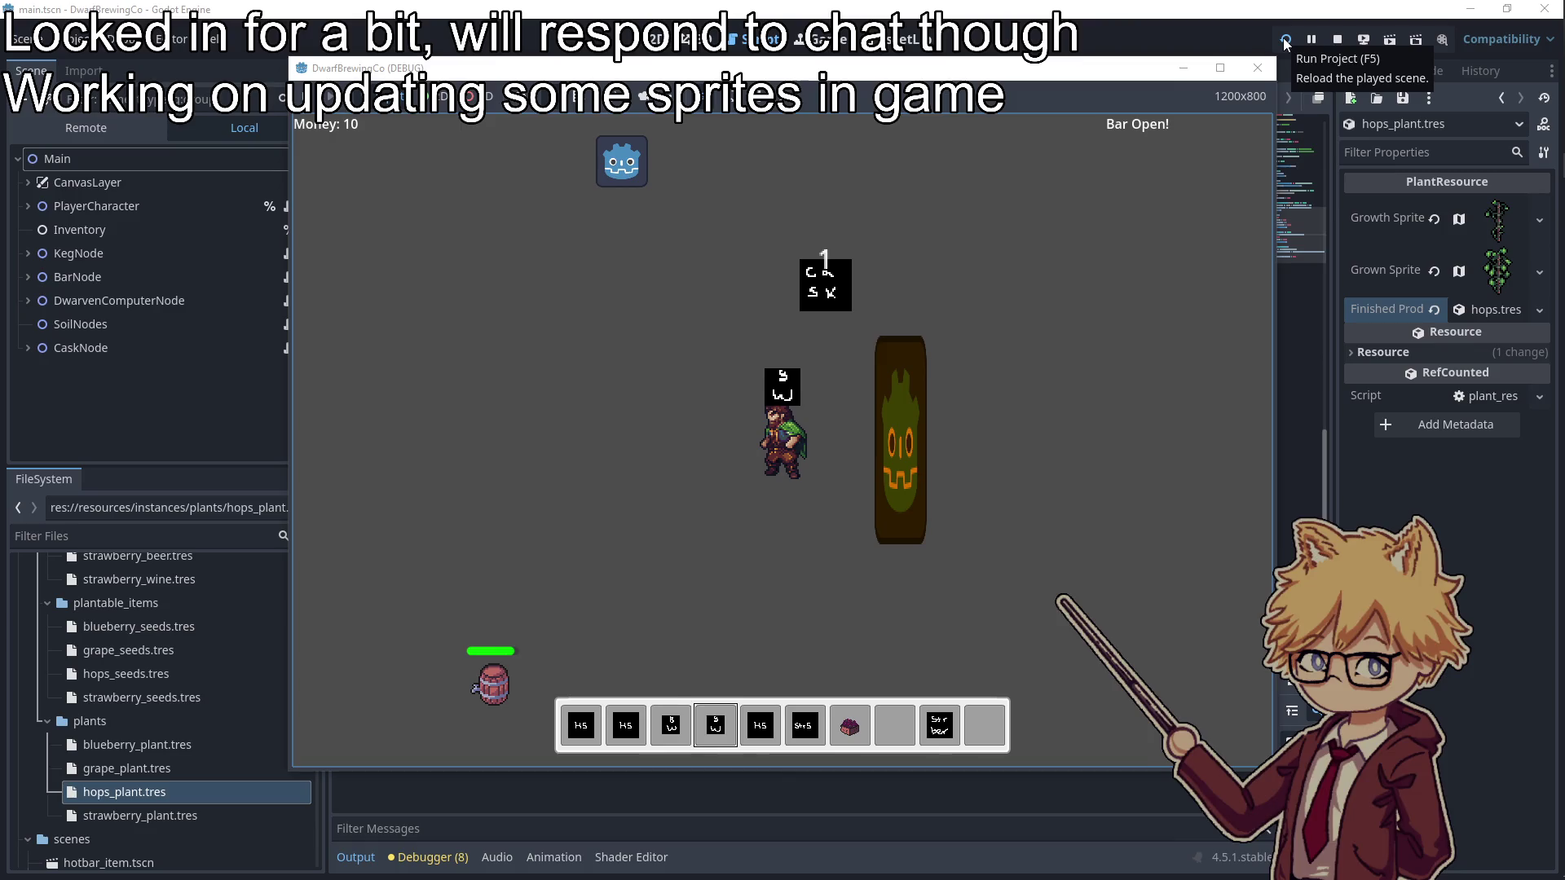
pyautogui.press('d')
pyautogui.press('w')
pyautogui.press('8')
pyautogui.press('d')
pyautogui.press('w')
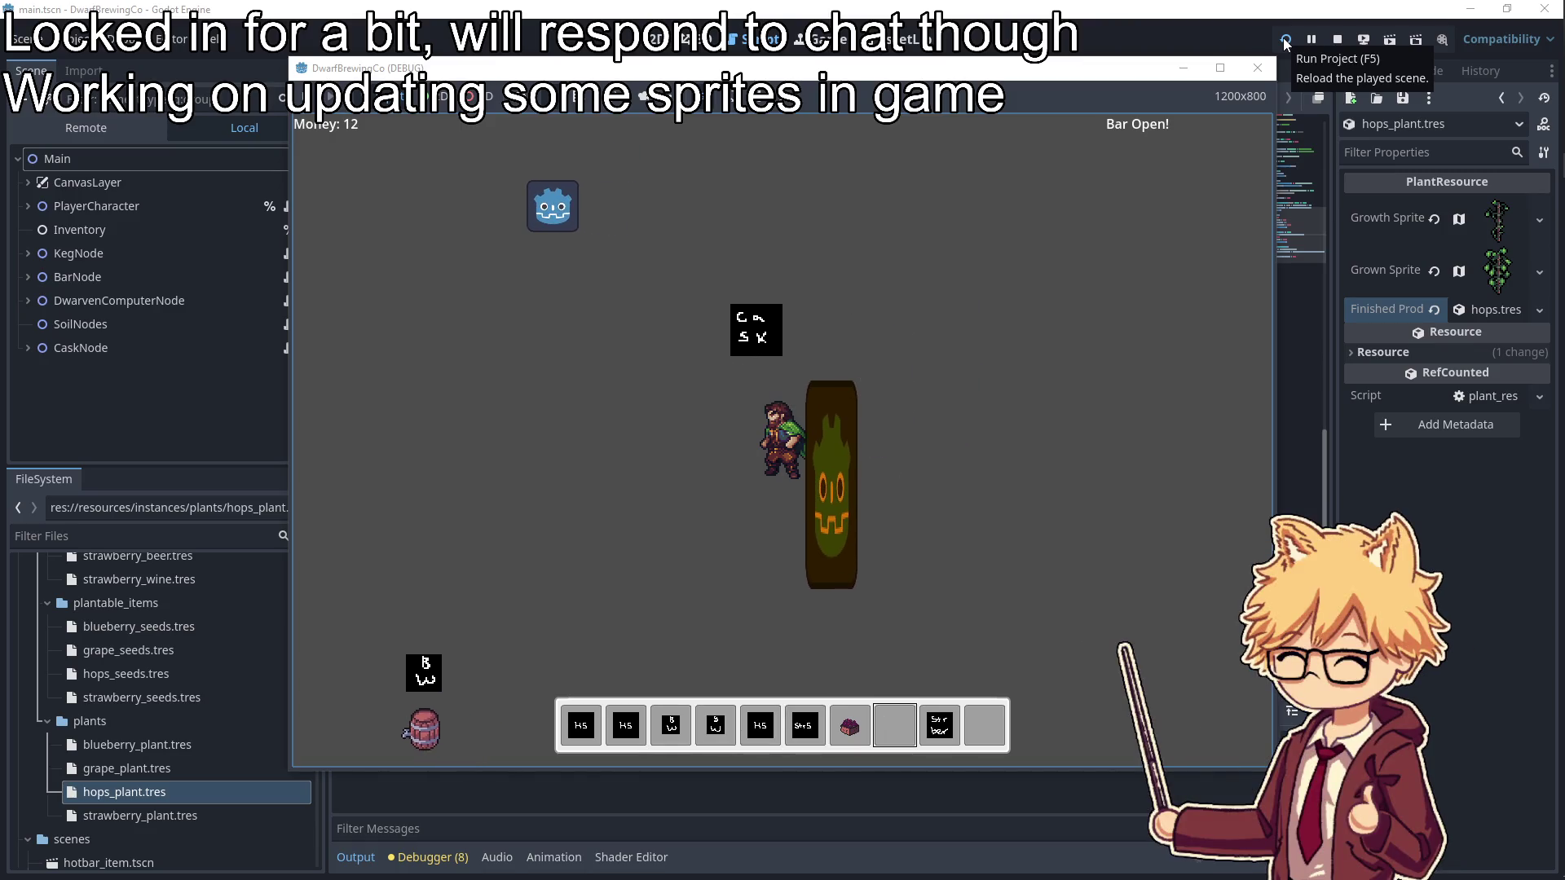
# Pick up the barrel into the hotbar, then stop the running game.
pyautogui.press('a')
pyautogui.press('s')
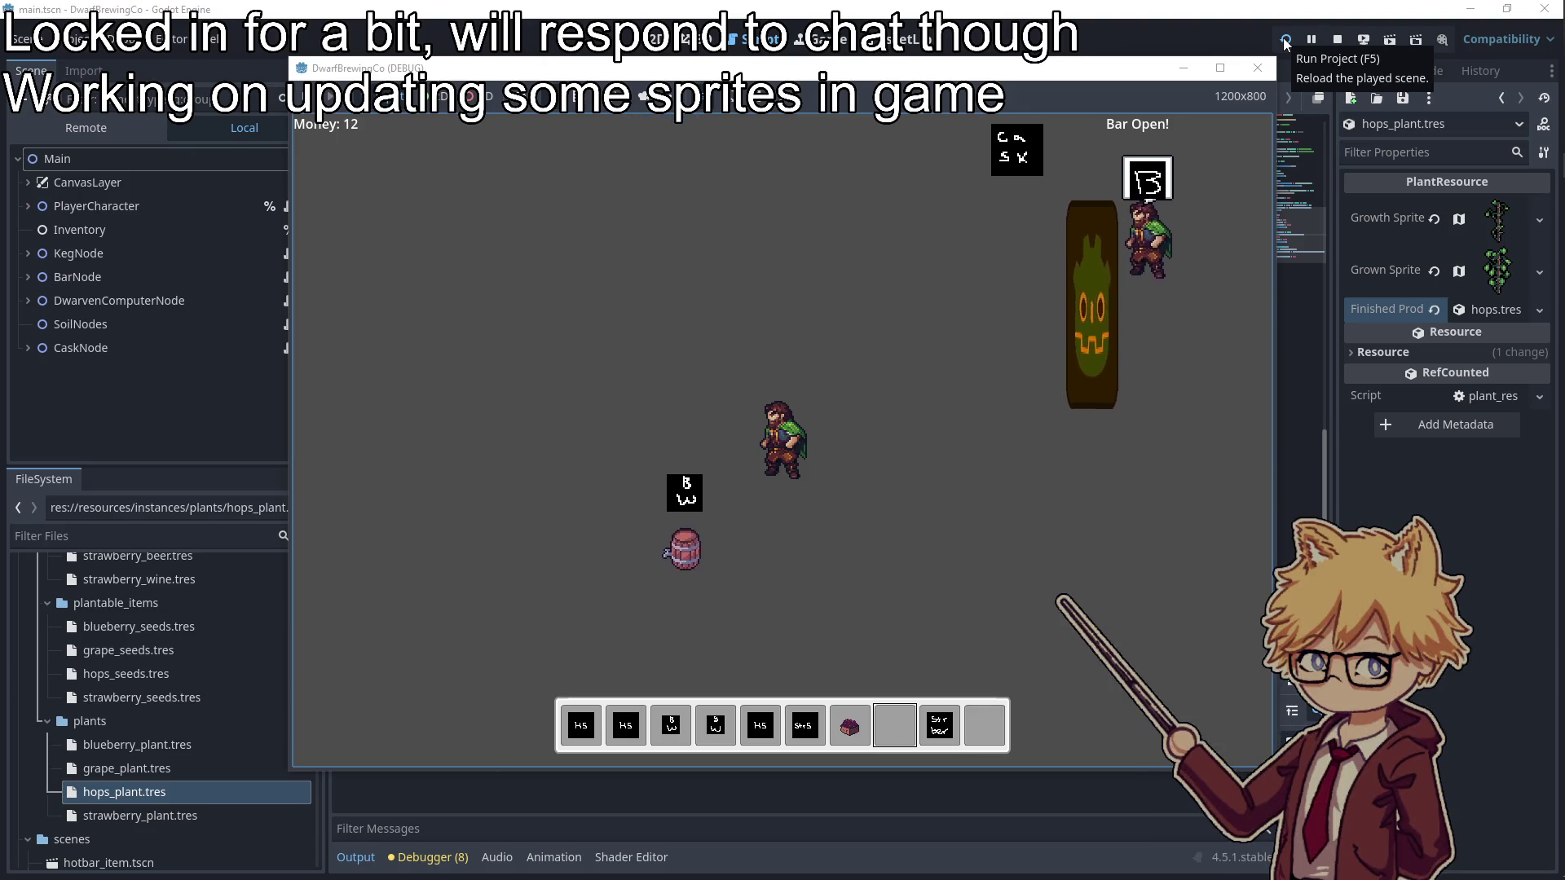
pyautogui.press('a')
pyautogui.press('s')
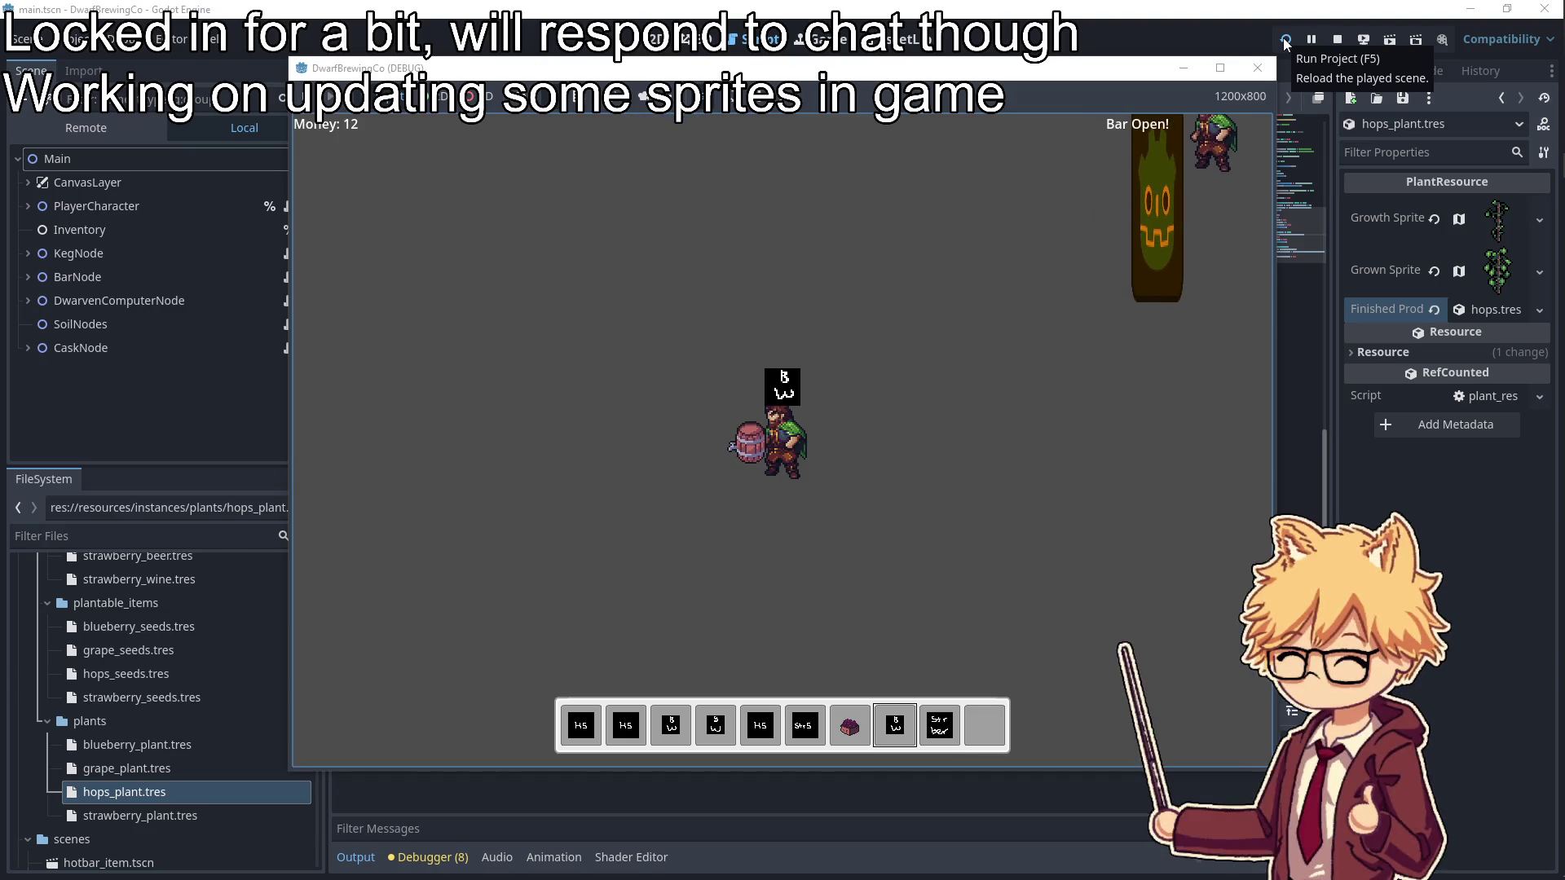
pyautogui.click(1255, 70)
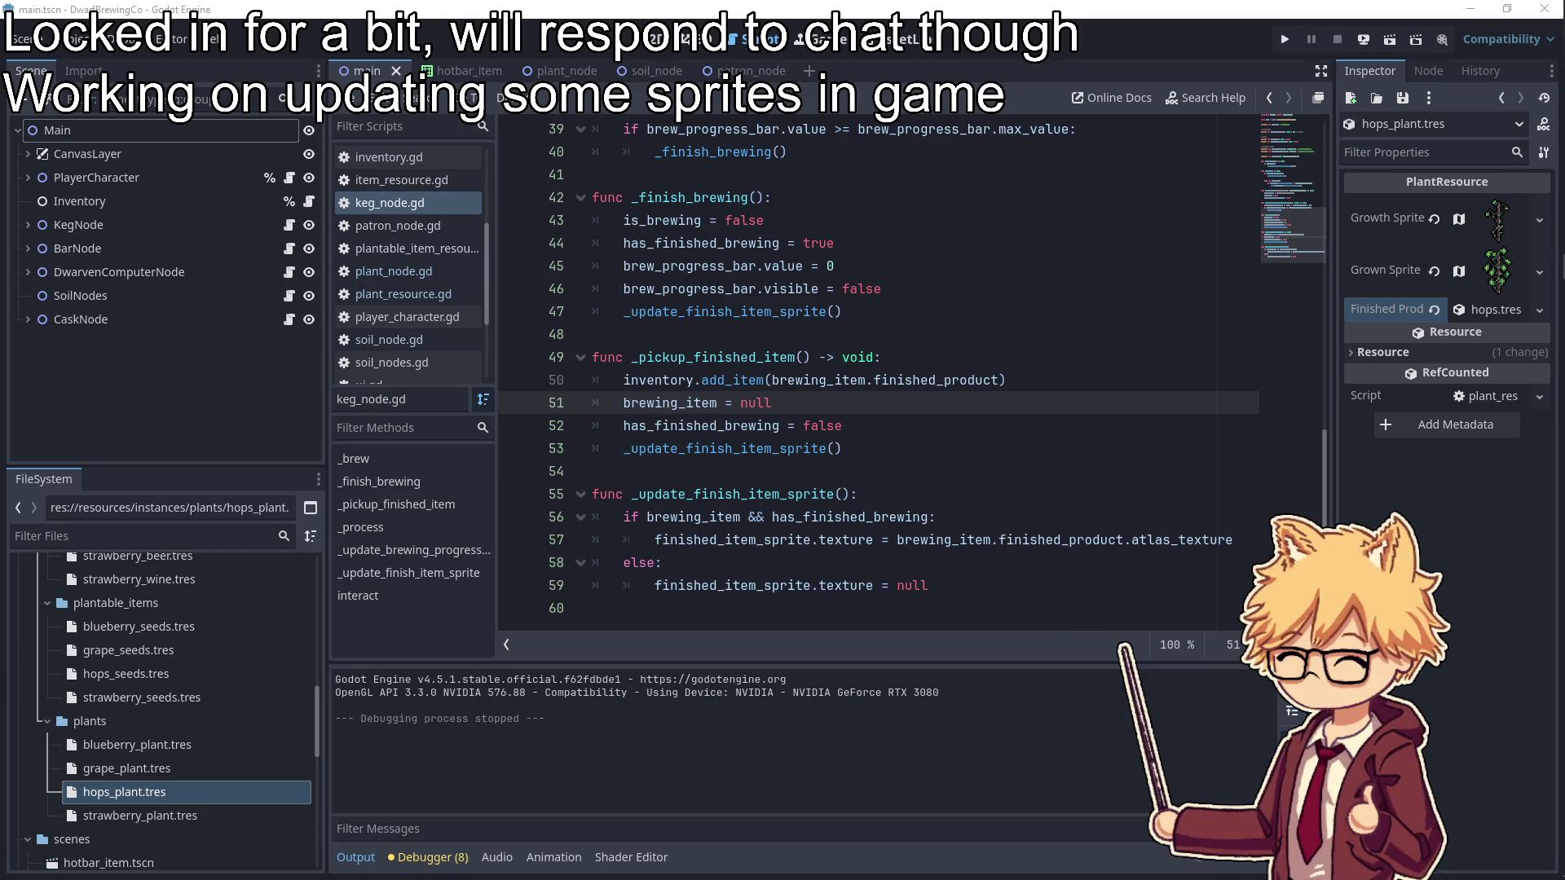
# Select PlayerSprite under PlayerCharacter and preview its 32×48 dwarf texture in the Inspector.
pyautogui.press('Up')
pyautogui.press('Up')
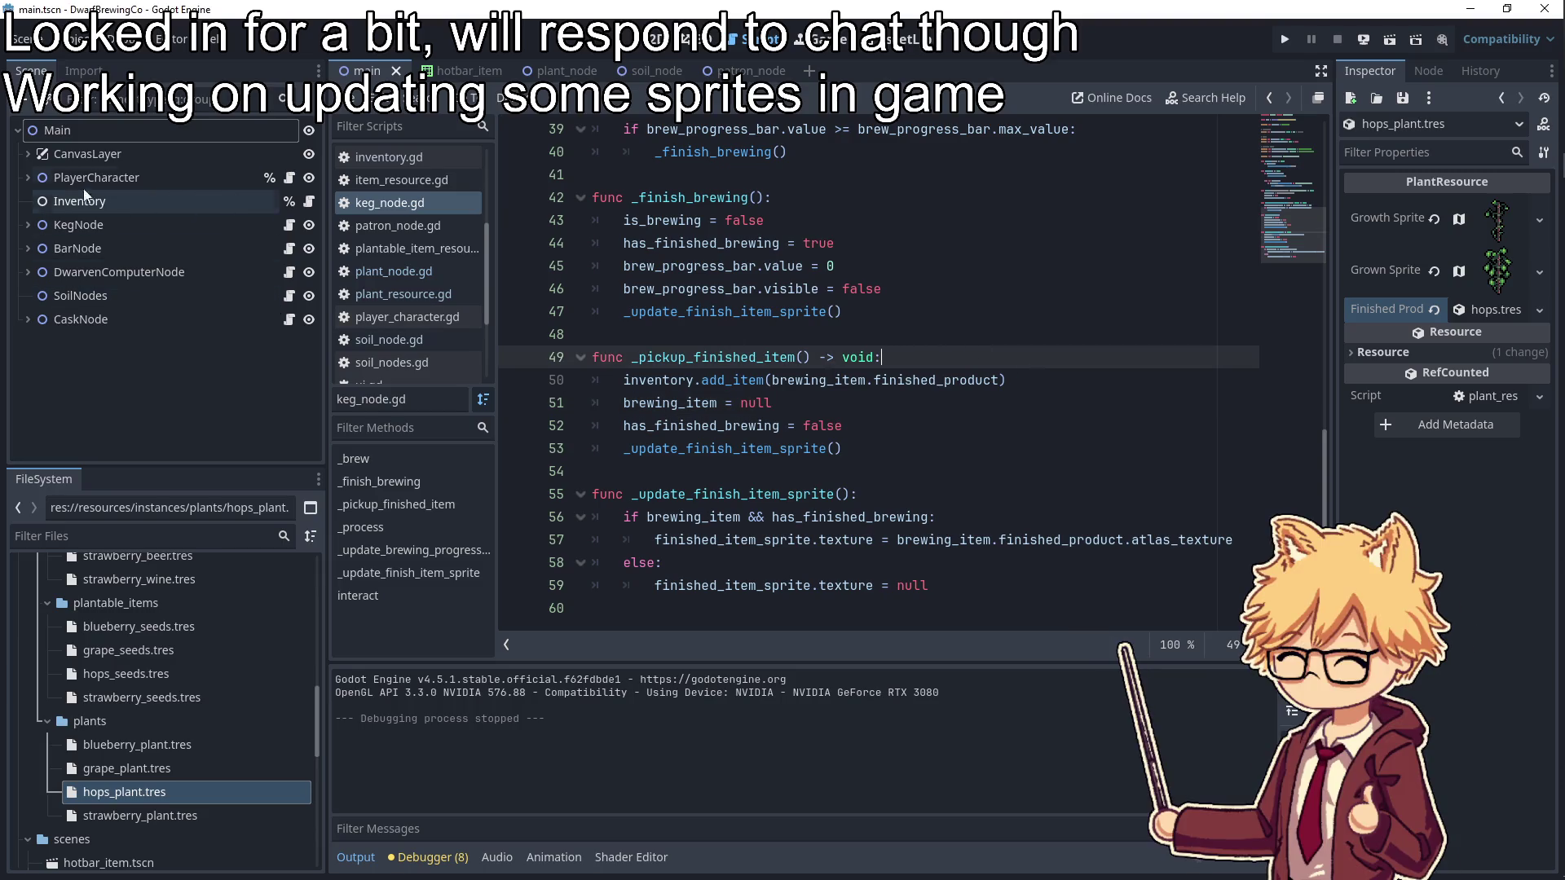
pyautogui.click(28, 178)
pyautogui.click(87, 220)
pyautogui.click(86, 220)
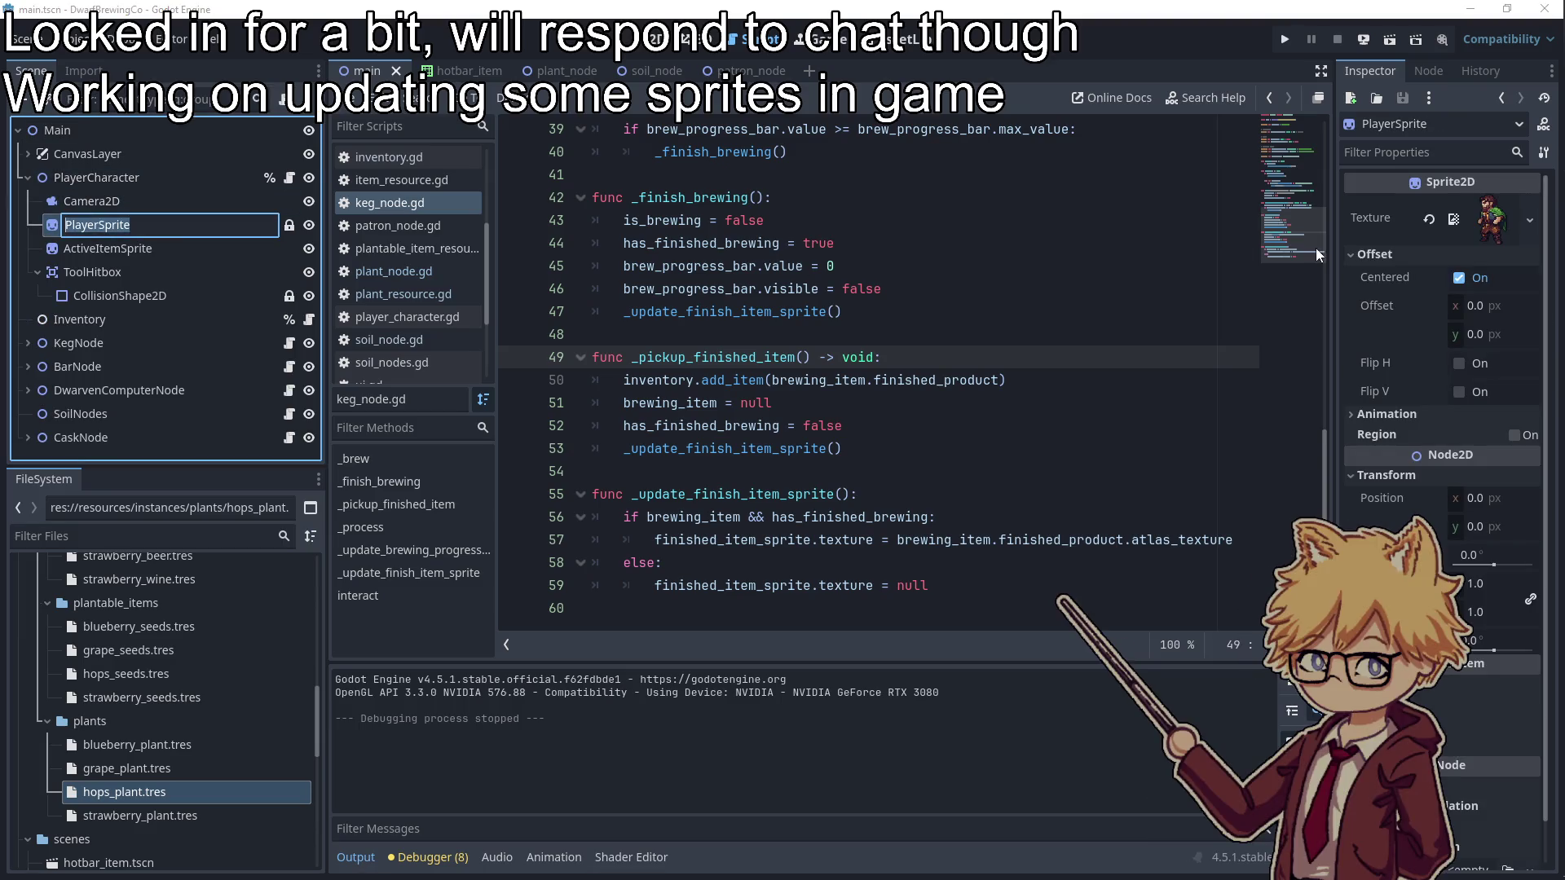
pyautogui.press('Escape')
pyautogui.click(1492, 220)
pyautogui.click(1490, 220)
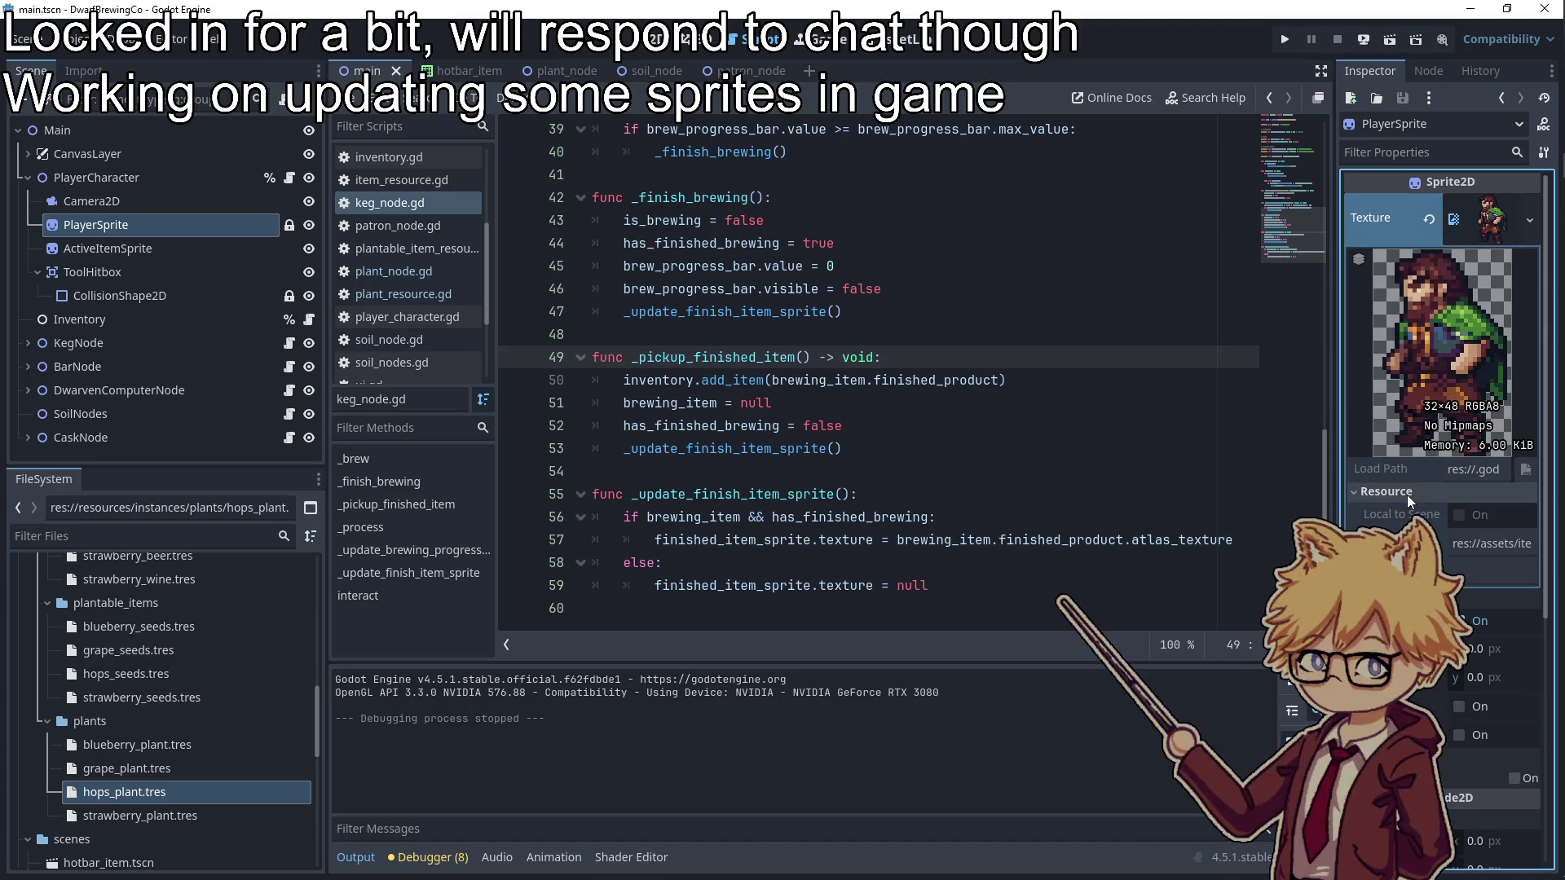
pyautogui.click(1540, 44)
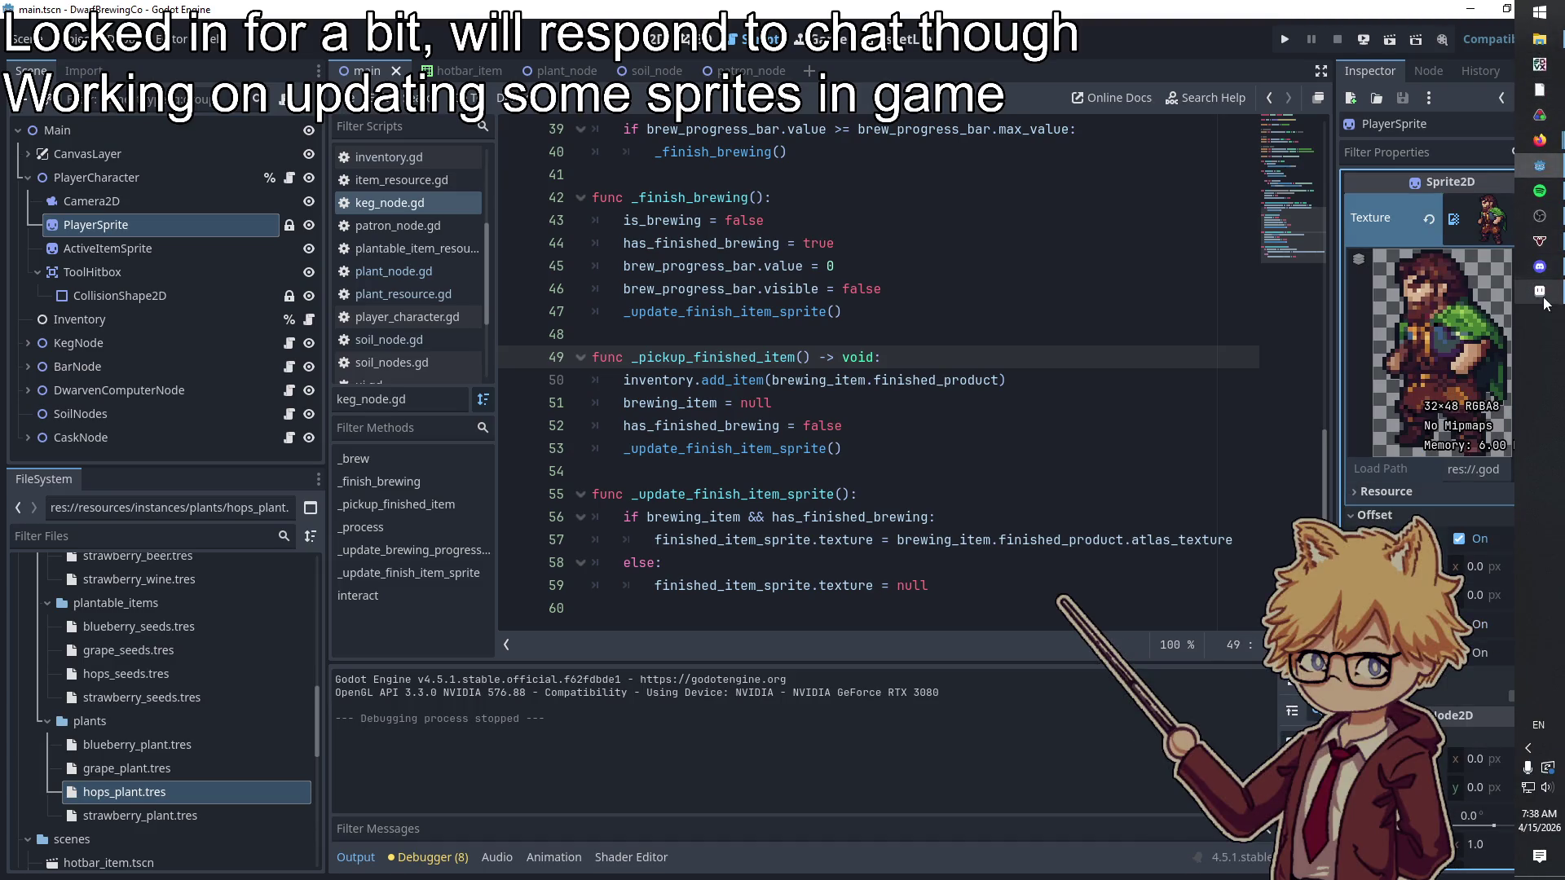
# Create a new 32×32 sprite and paste the character into it, centred in view.
pyautogui.click(82, 62)
pyautogui.click(95, 85)
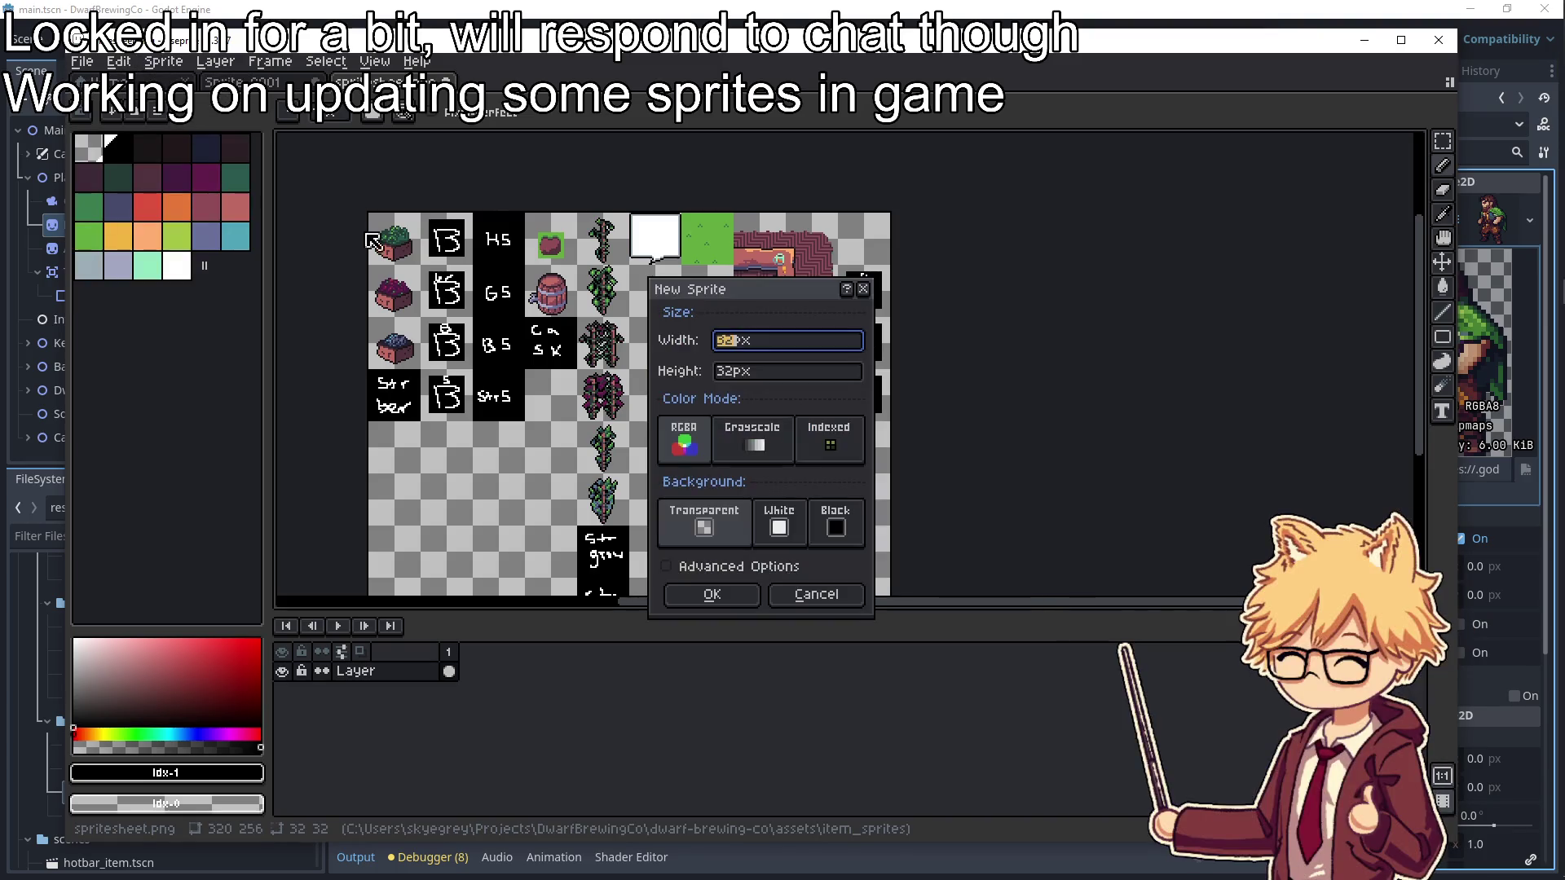
pyautogui.click(717, 594)
pyautogui.hotkey('ctrl', 'v')
pyautogui.scroll(1, 897, 370)
pyautogui.moveTo(935, 383); pyautogui.dragTo(919, 366)
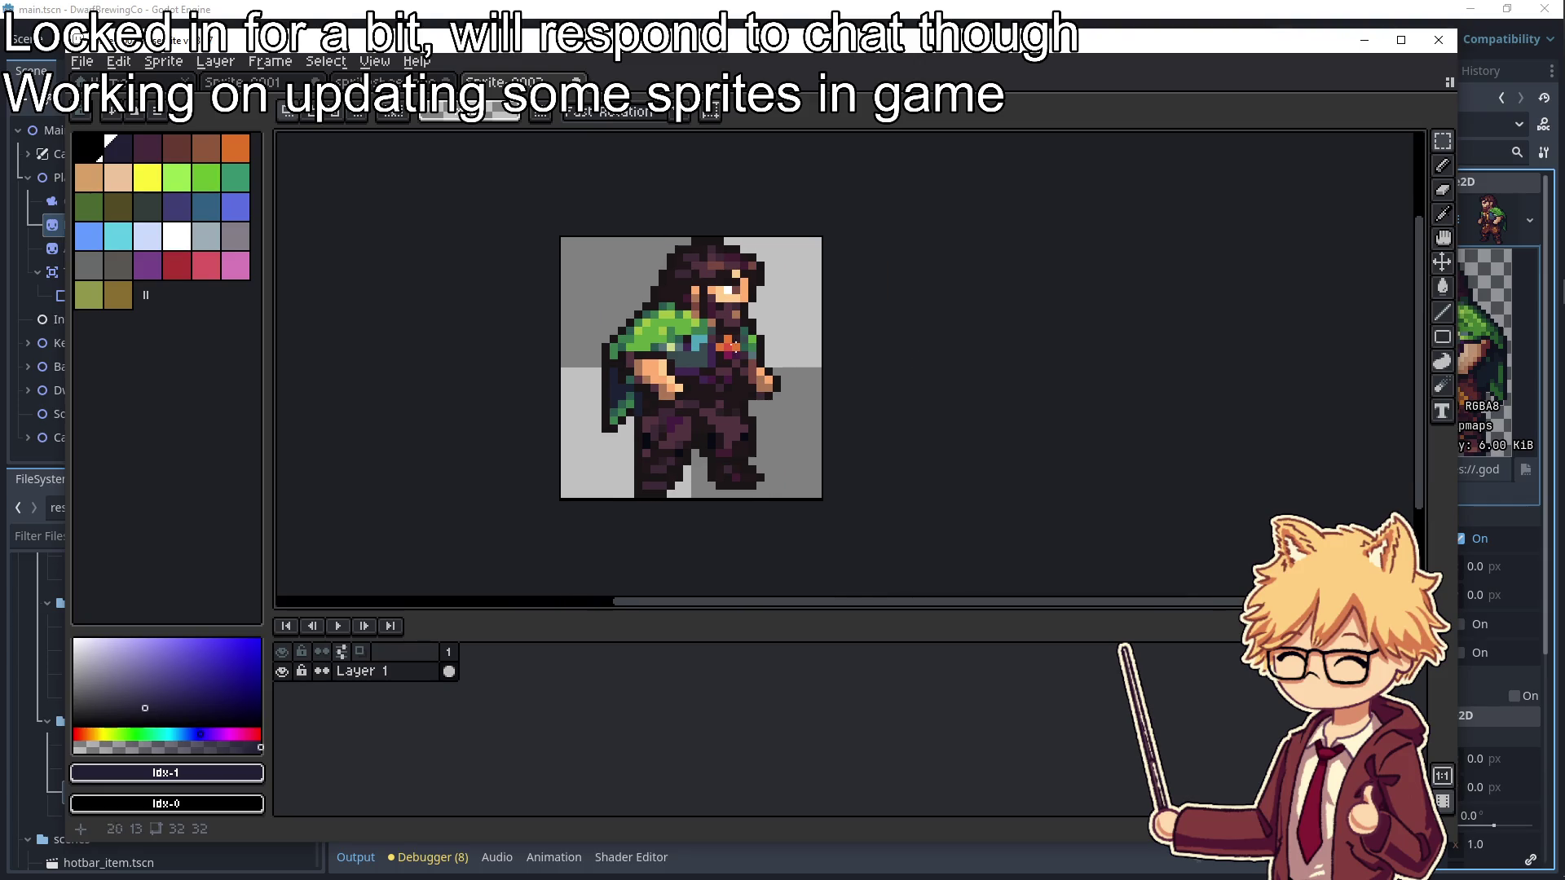
# Open Export As and browse the output location into the Projects folder.
pyautogui.click(81, 62)
pyautogui.moveTo(152, 233)
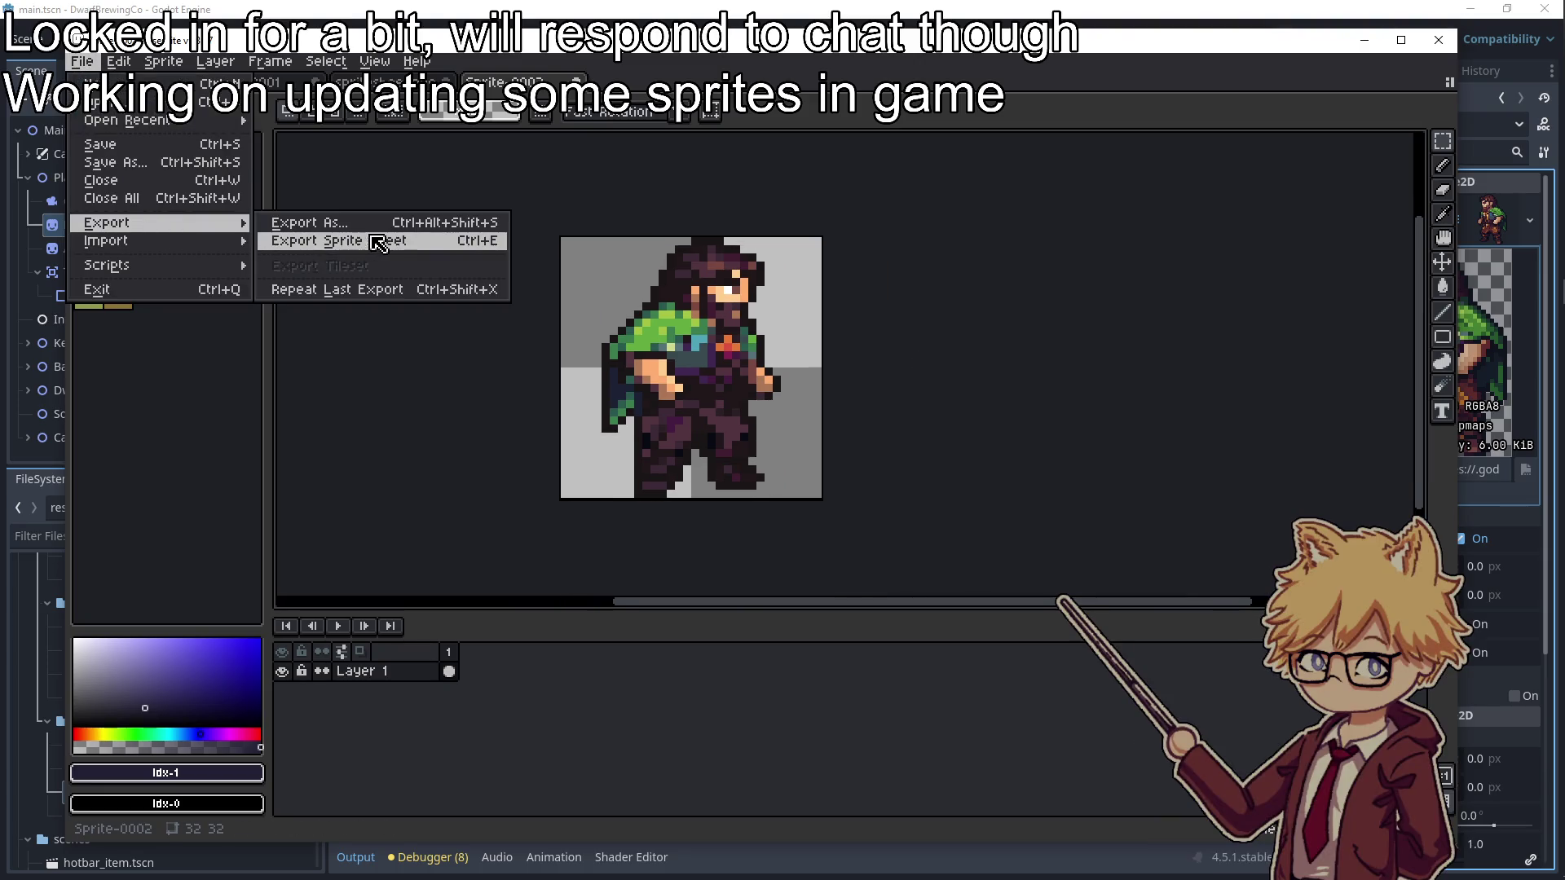
pyautogui.click(310, 222)
pyautogui.click(475, 128)
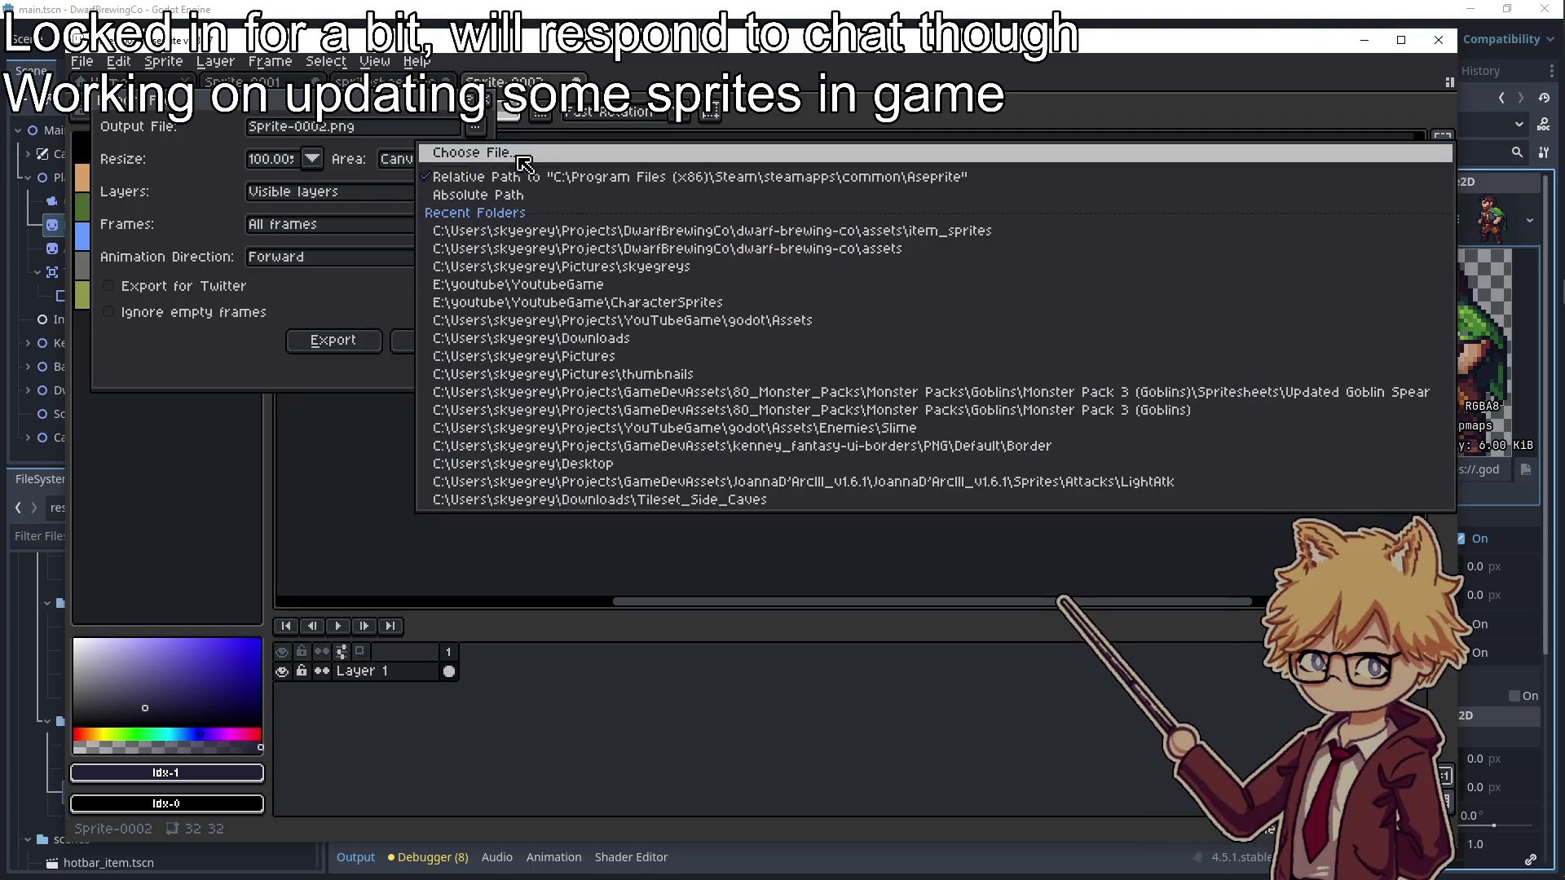
pyautogui.click(520, 157)
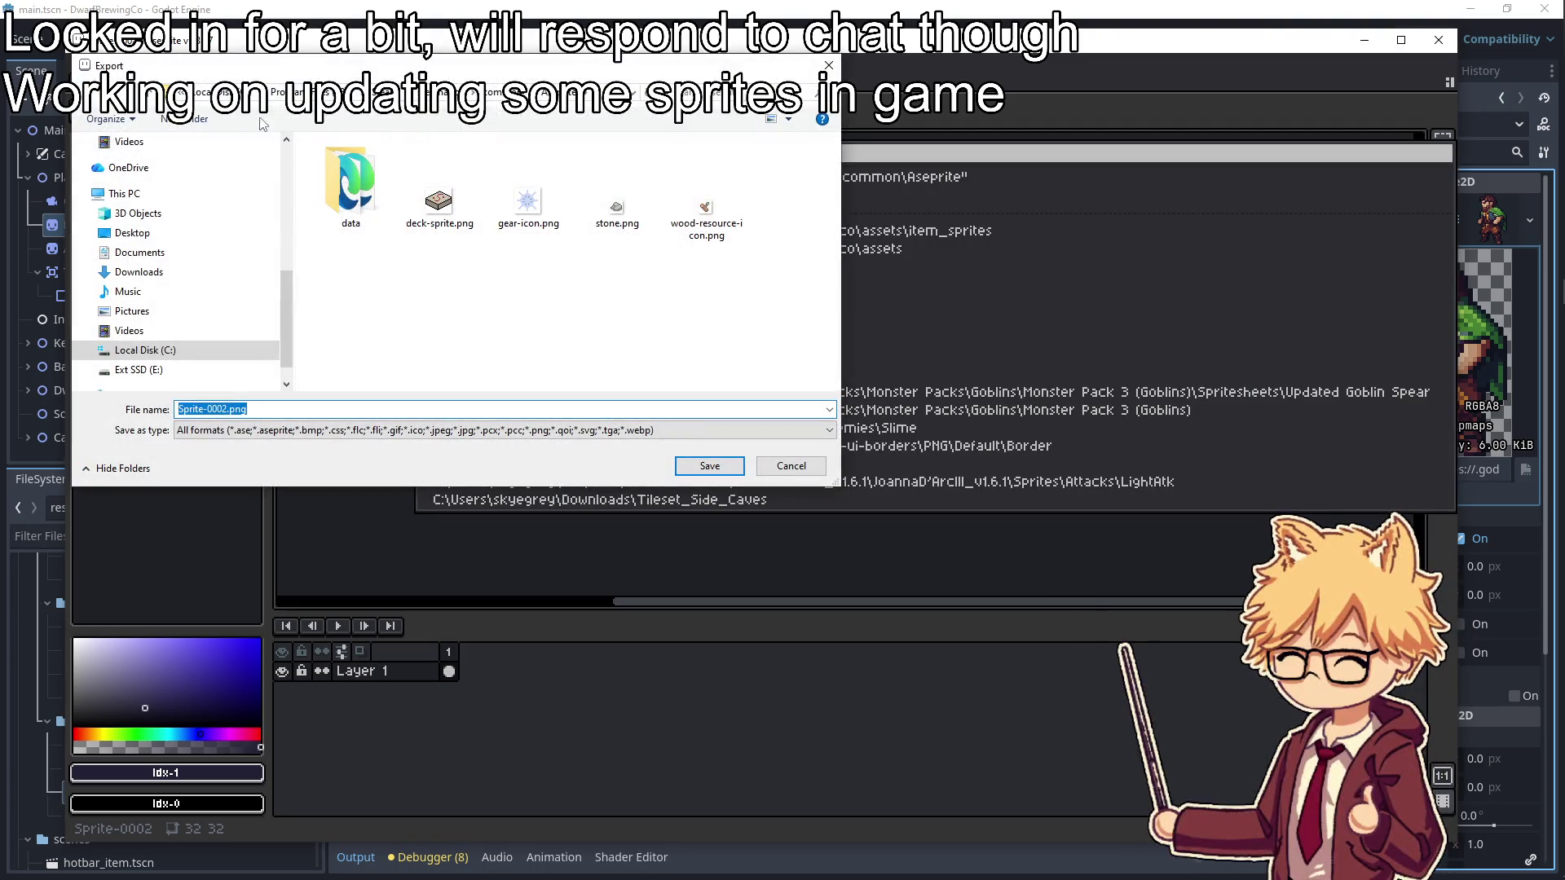
pyautogui.scroll(-1, 167, 310)
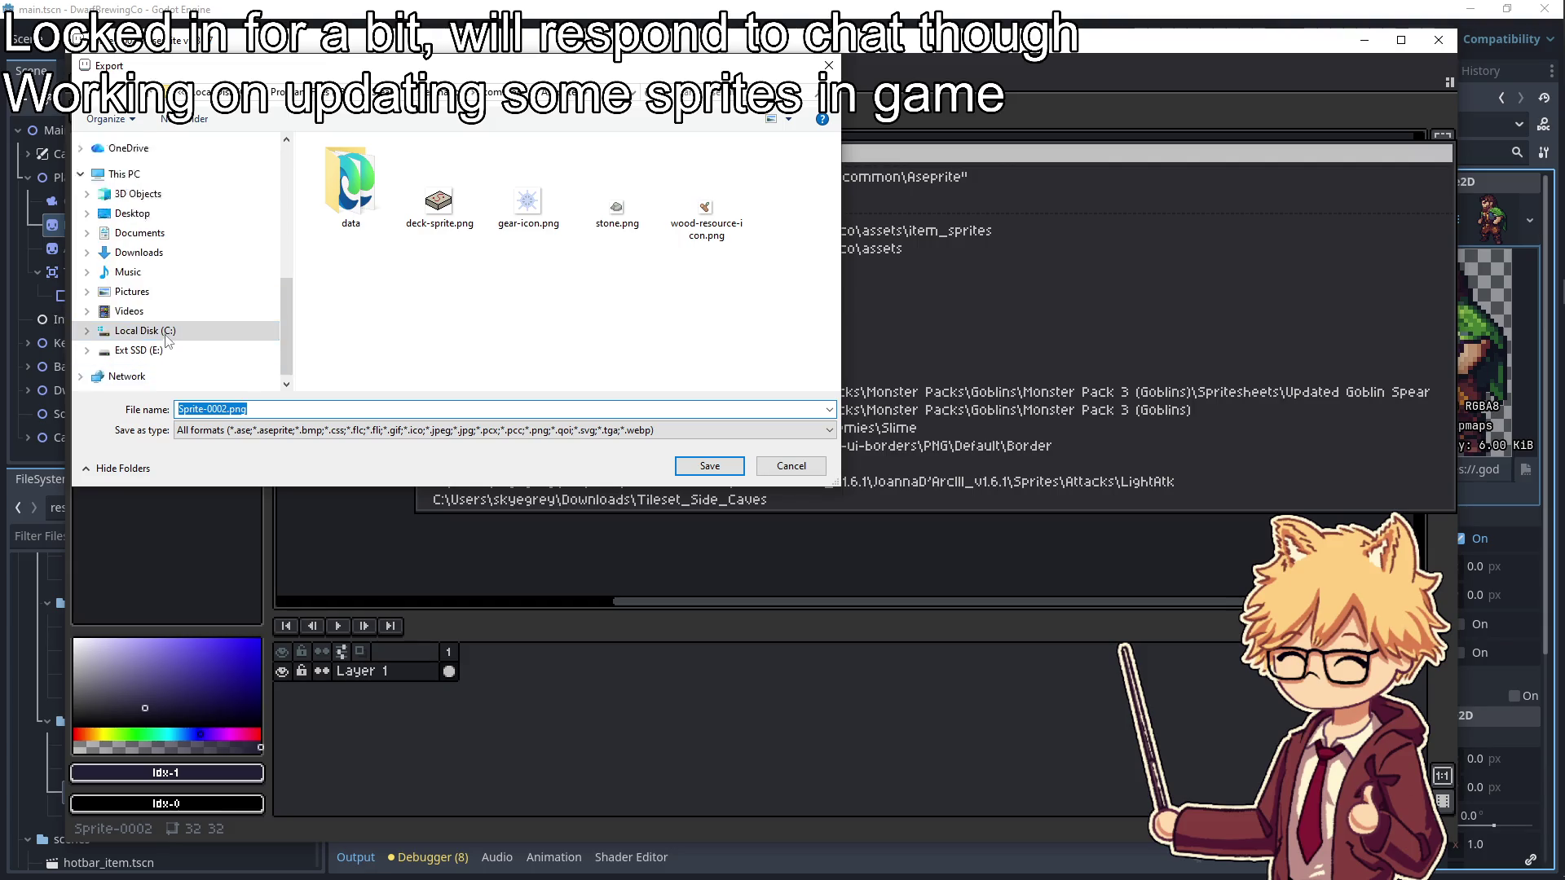
pyautogui.scroll(3, 170, 282)
pyautogui.scroll(3, 170, 282)
pyautogui.click(163, 219)
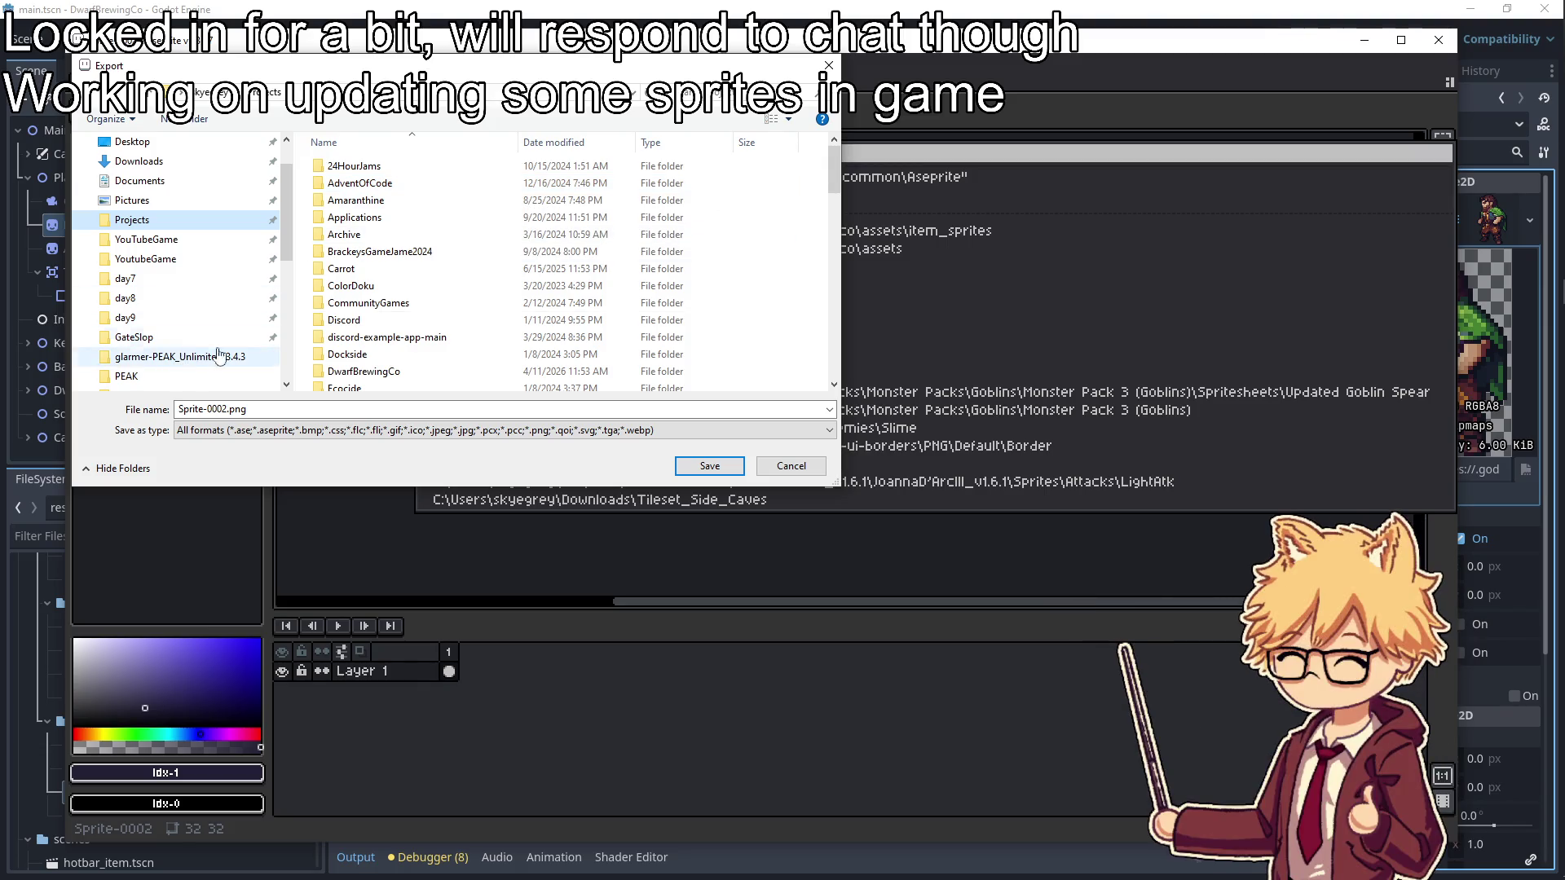
pyautogui.scroll(-1, 375, 248)
pyautogui.click(397, 298)
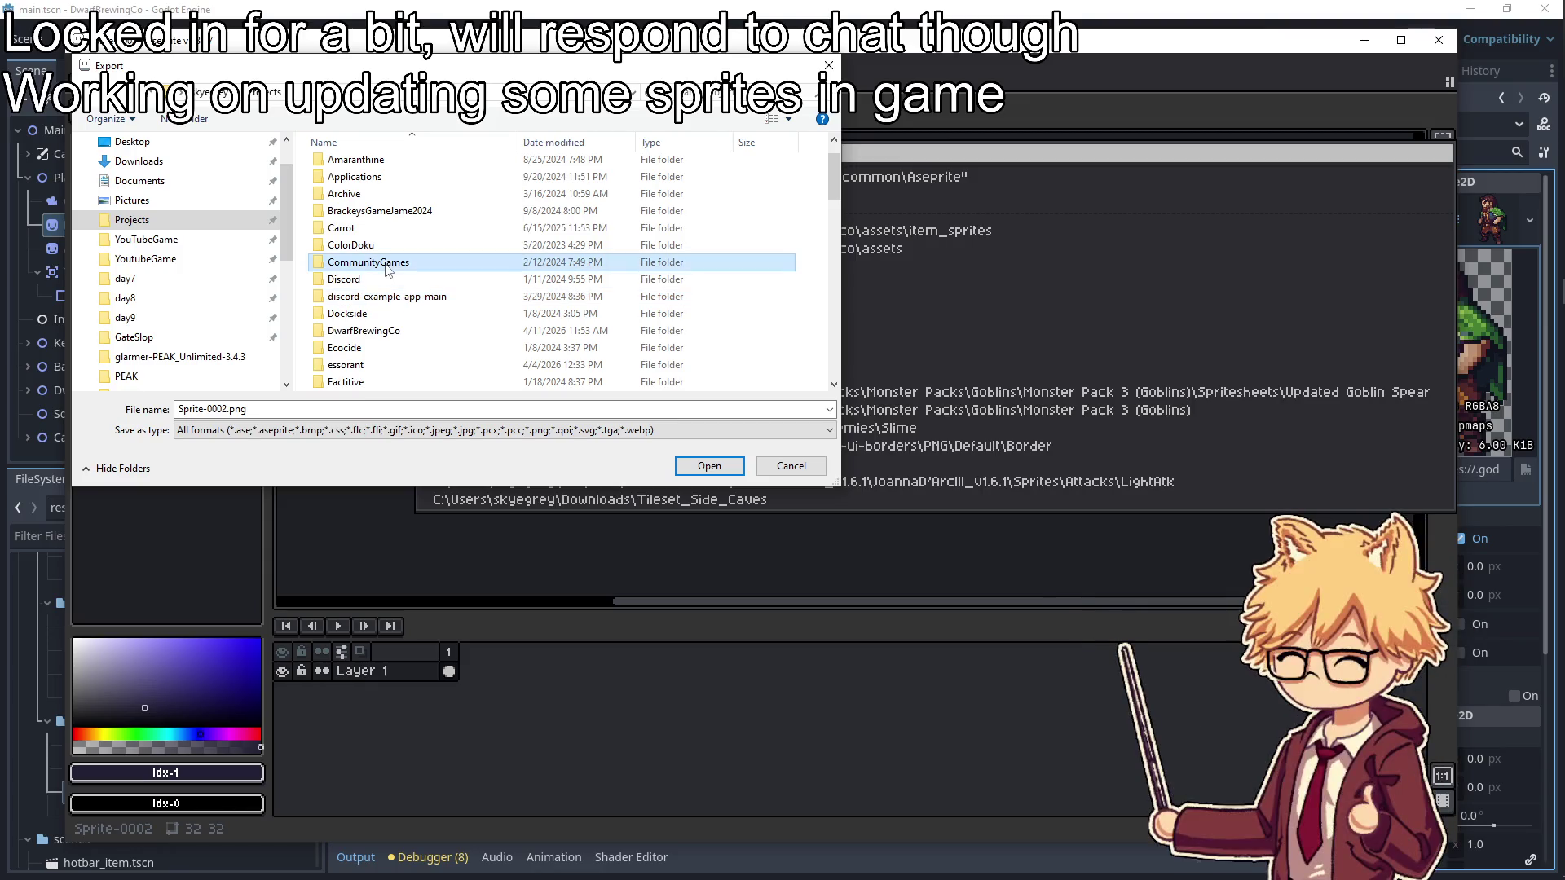
# Navigate to DwarfBrewingCo/dwarf-brewing-co/assets/item_sprites.
pyautogui.write('dw')
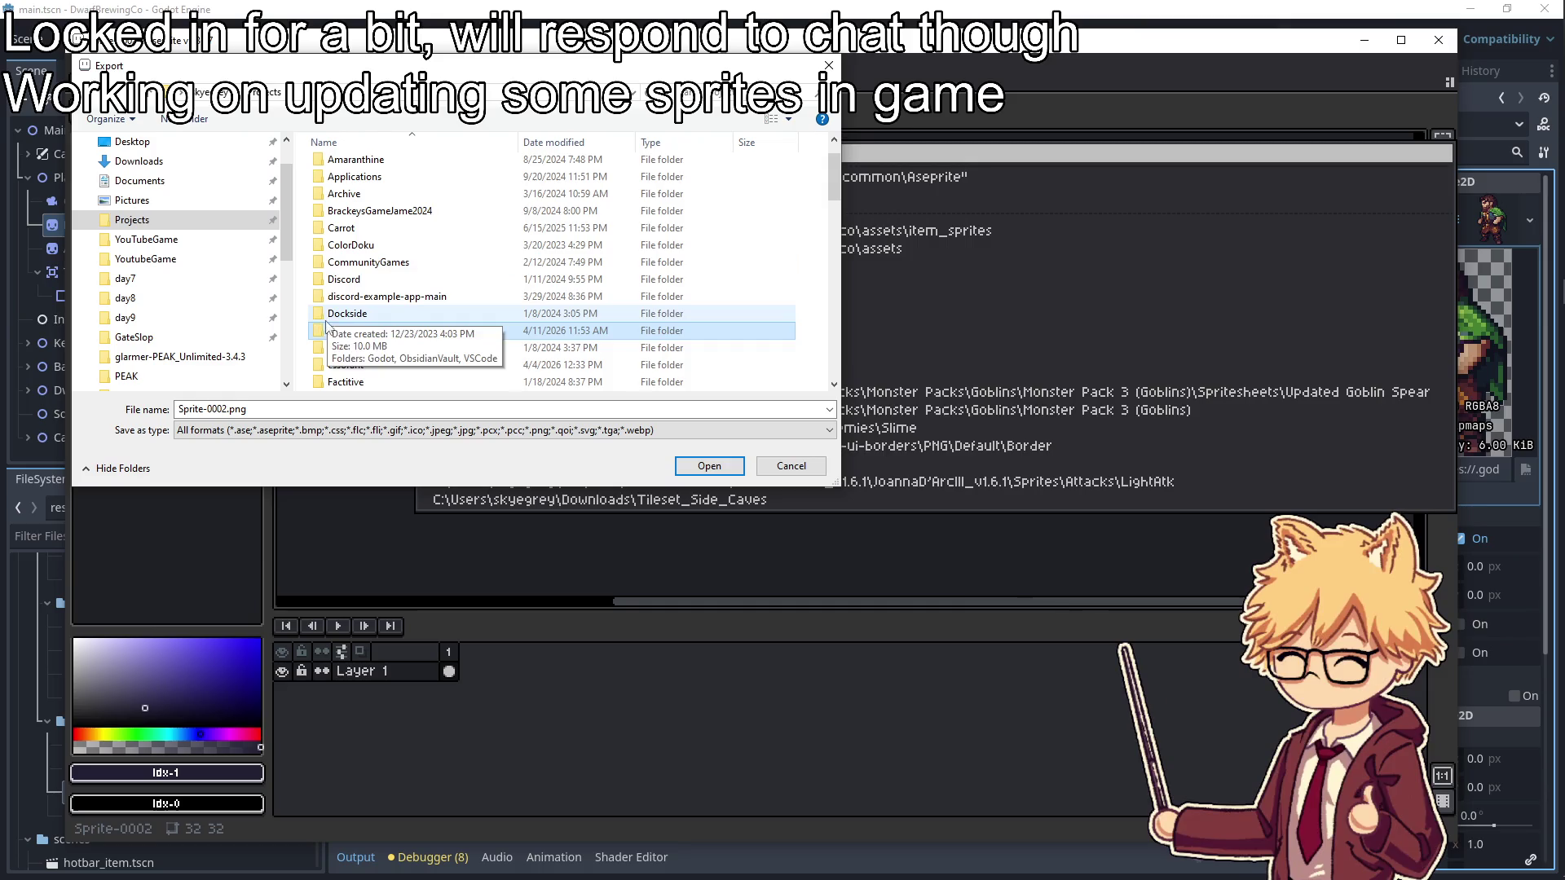
pyautogui.doubleClick(343, 332)
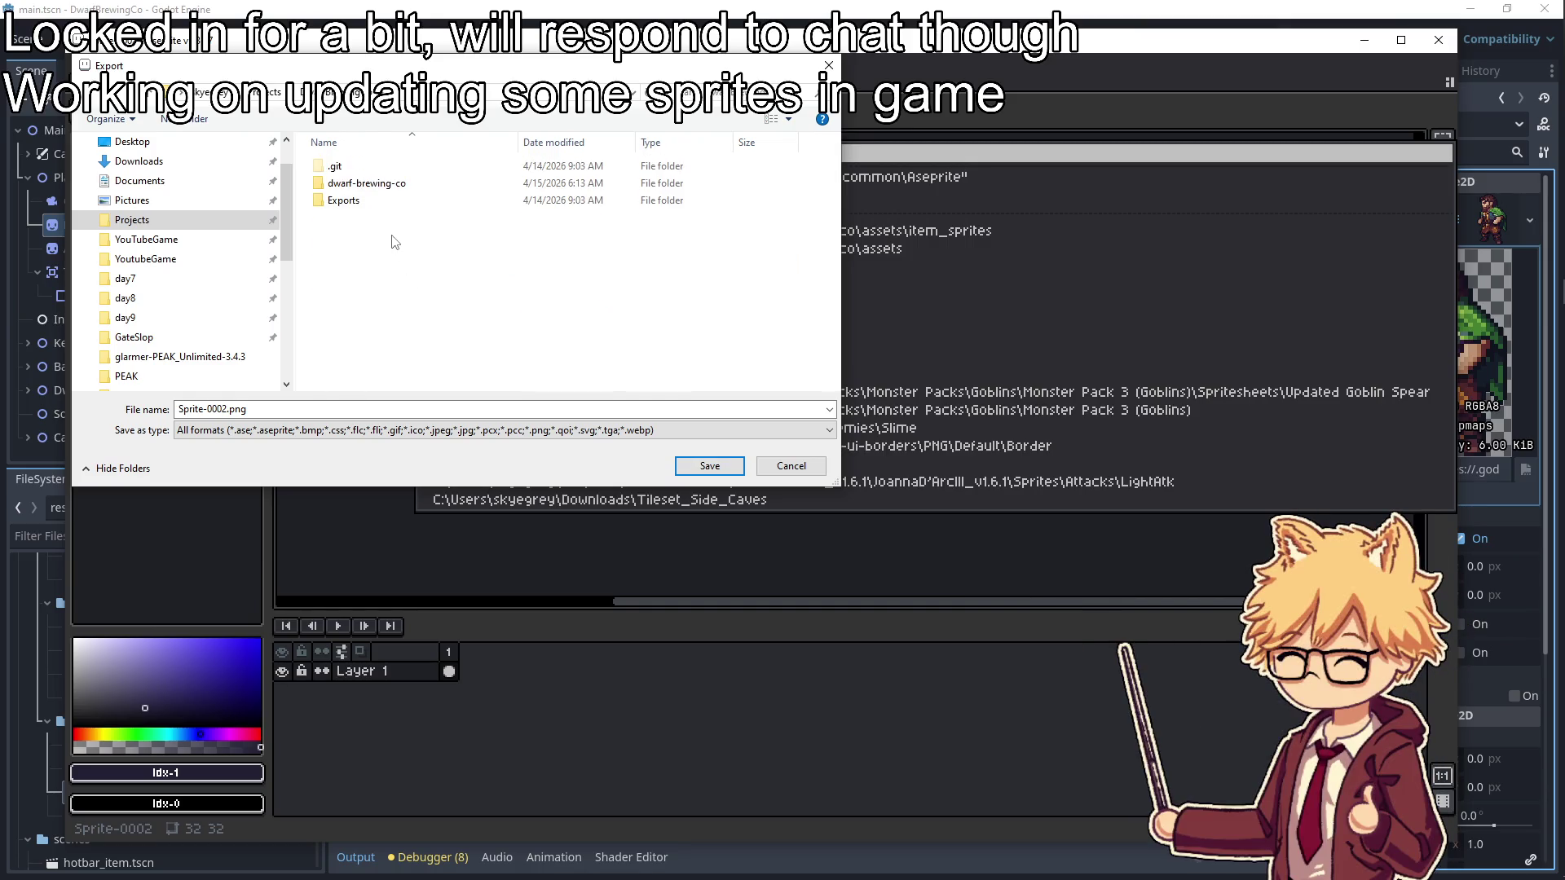
pyautogui.doubleClick(367, 183)
pyautogui.doubleClick(367, 184)
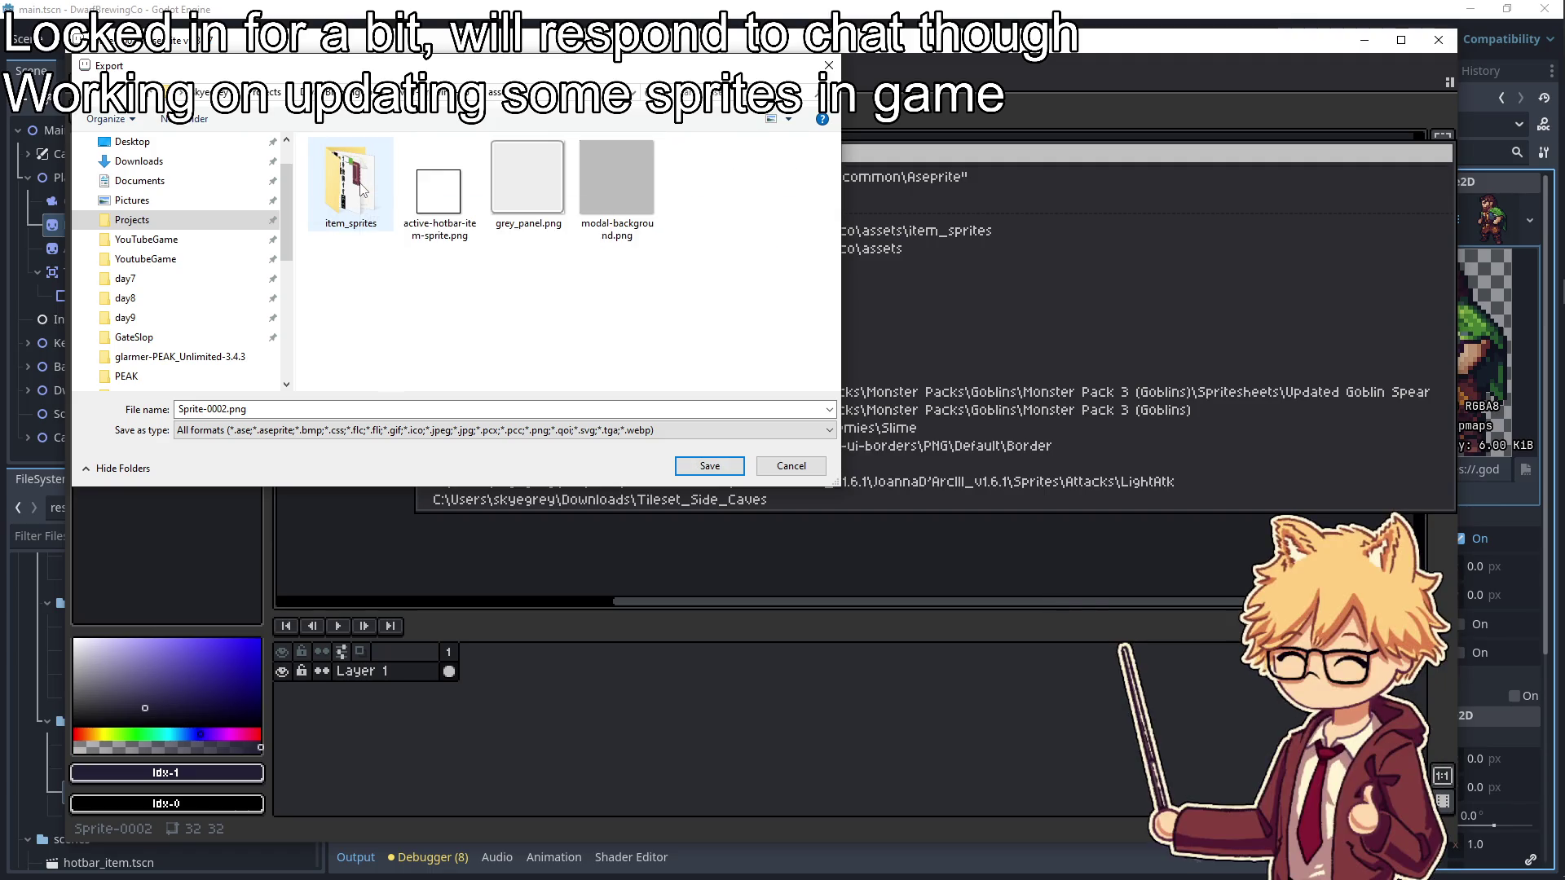
pyautogui.hotkey('alt', 'Left')
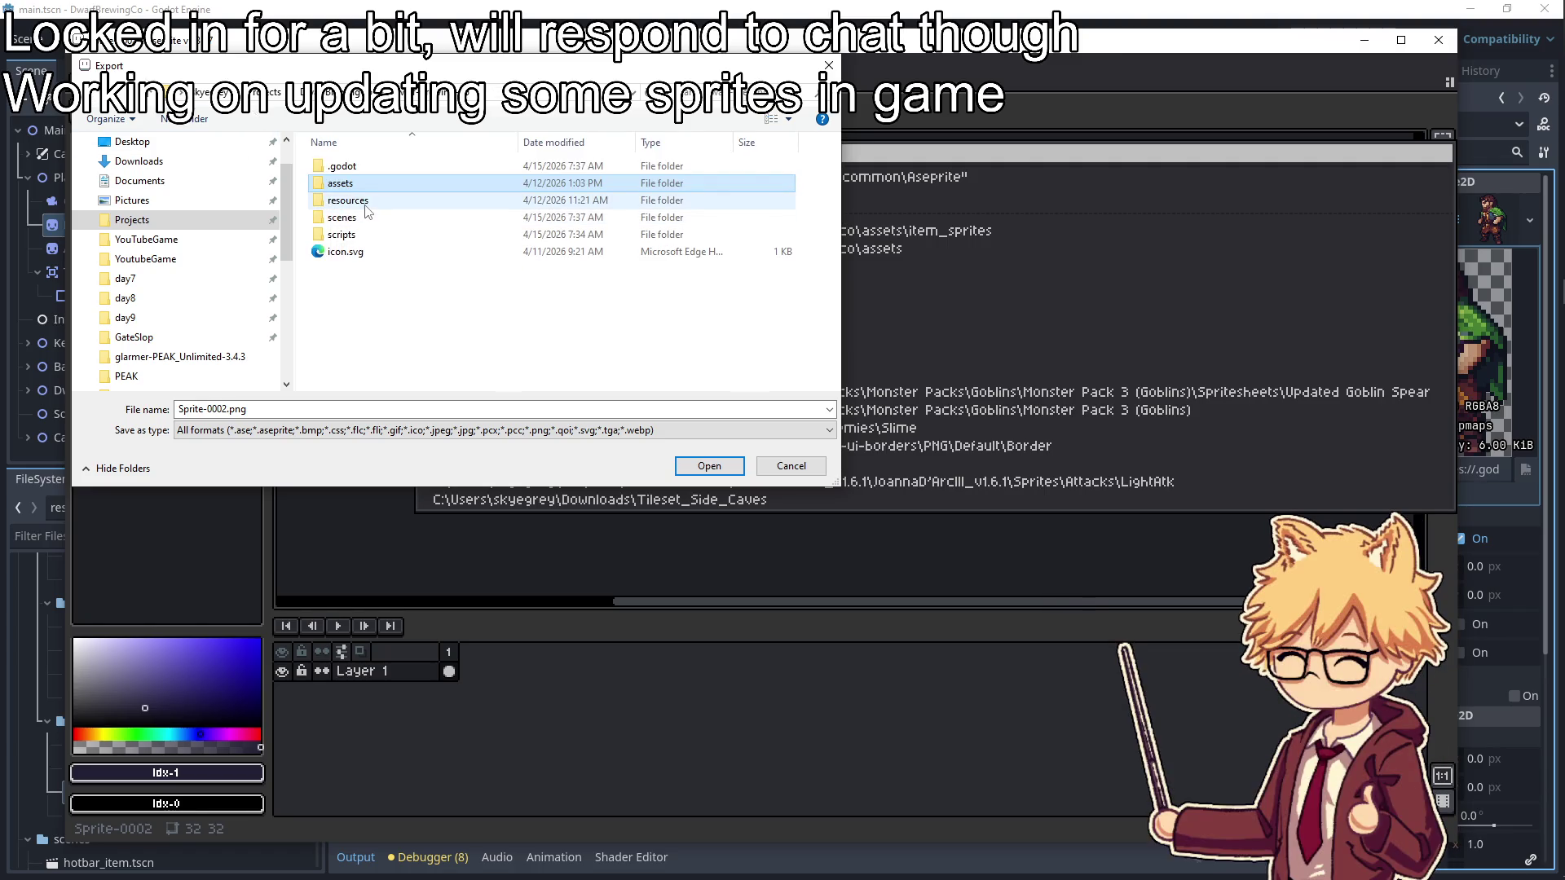
pyautogui.doubleClick(366, 201)
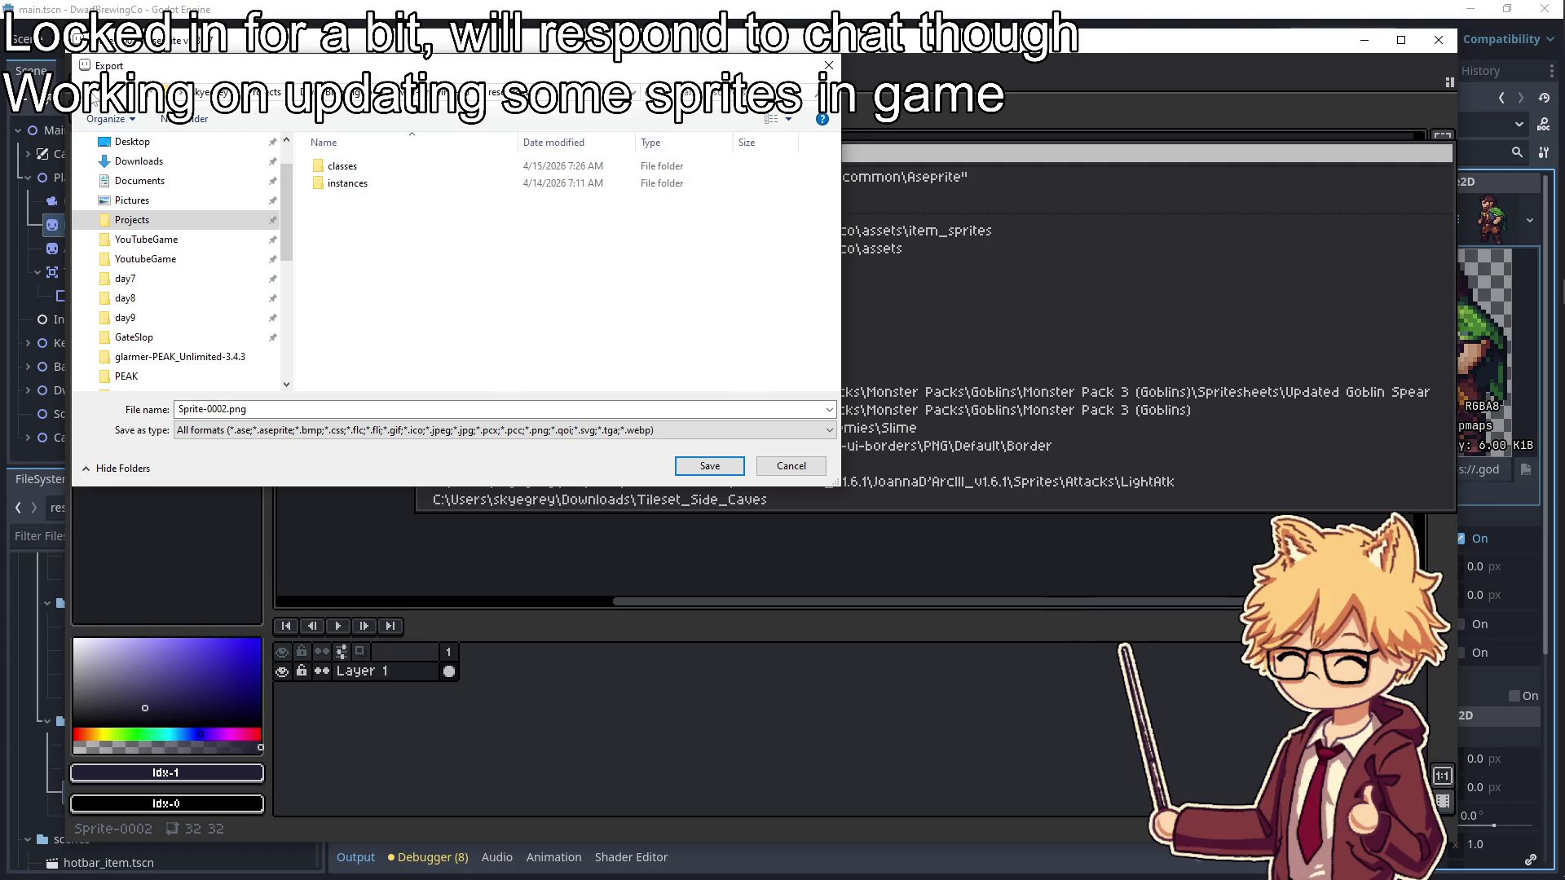
pyautogui.hotkey('alt', 'Left')
pyautogui.doubleClick(366, 184)
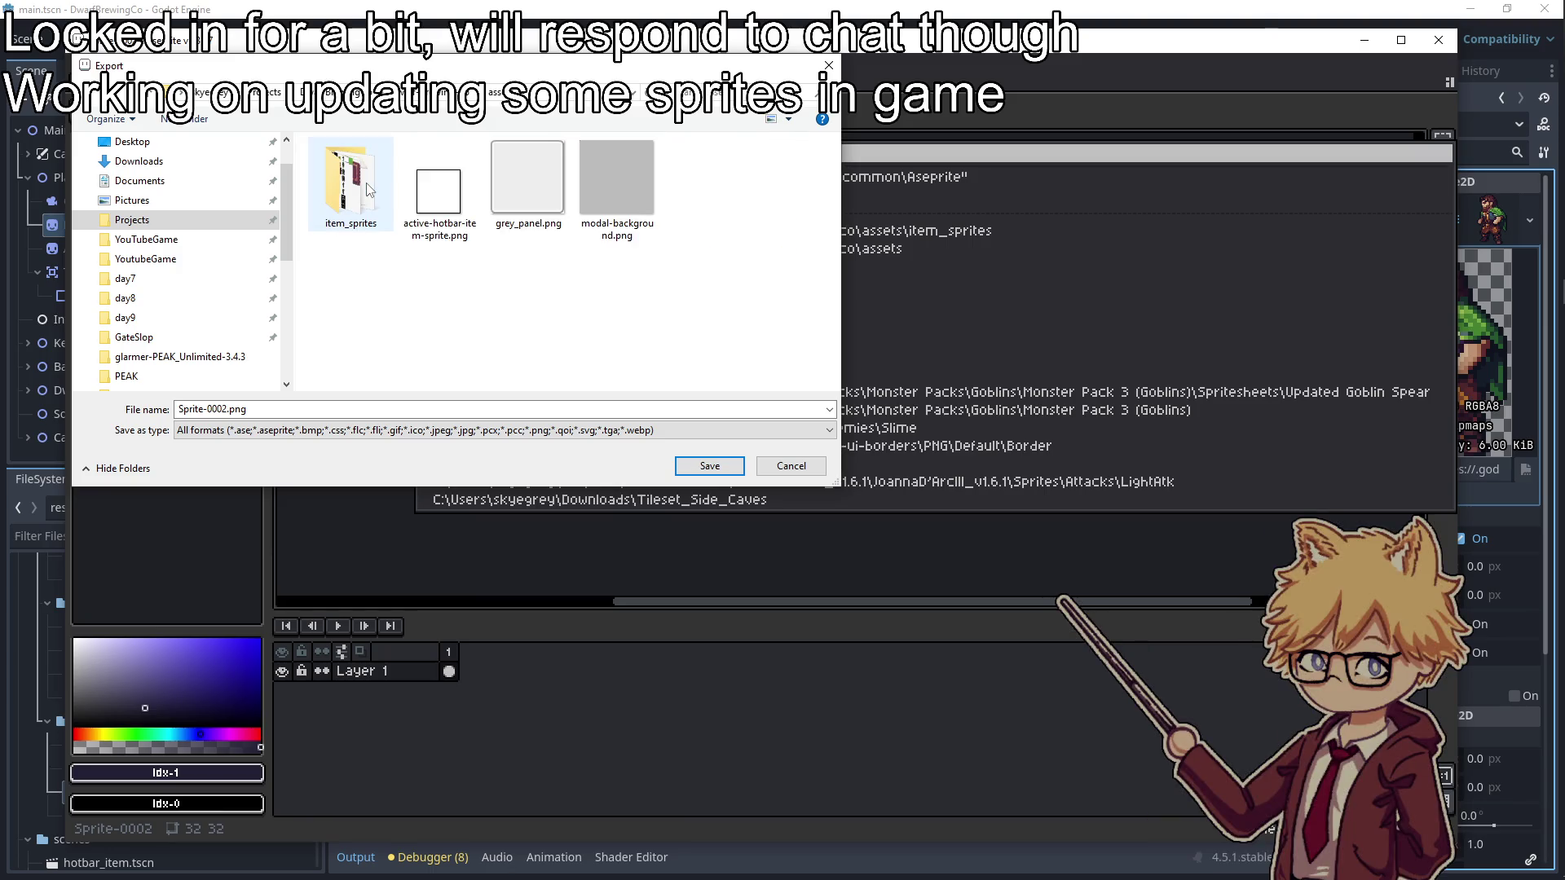
pyautogui.doubleClick(366, 190)
# Export the sprite over character-sprite.png, confirming the replacement.
pyautogui.click(439, 196)
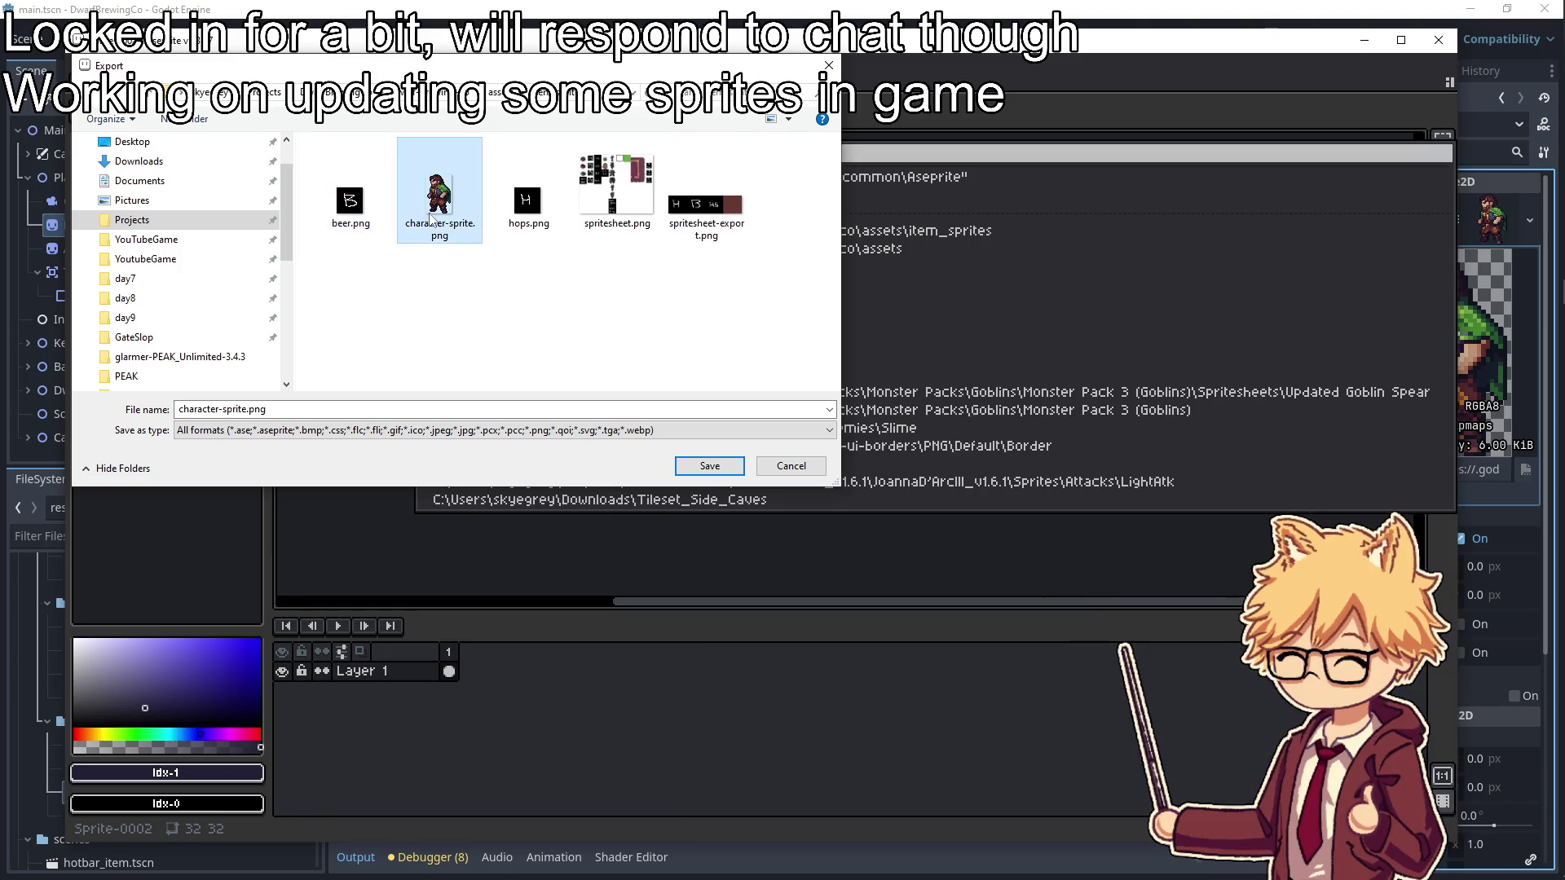
pyautogui.click(689, 470)
pyautogui.click(817, 453)
pyautogui.click(333, 340)
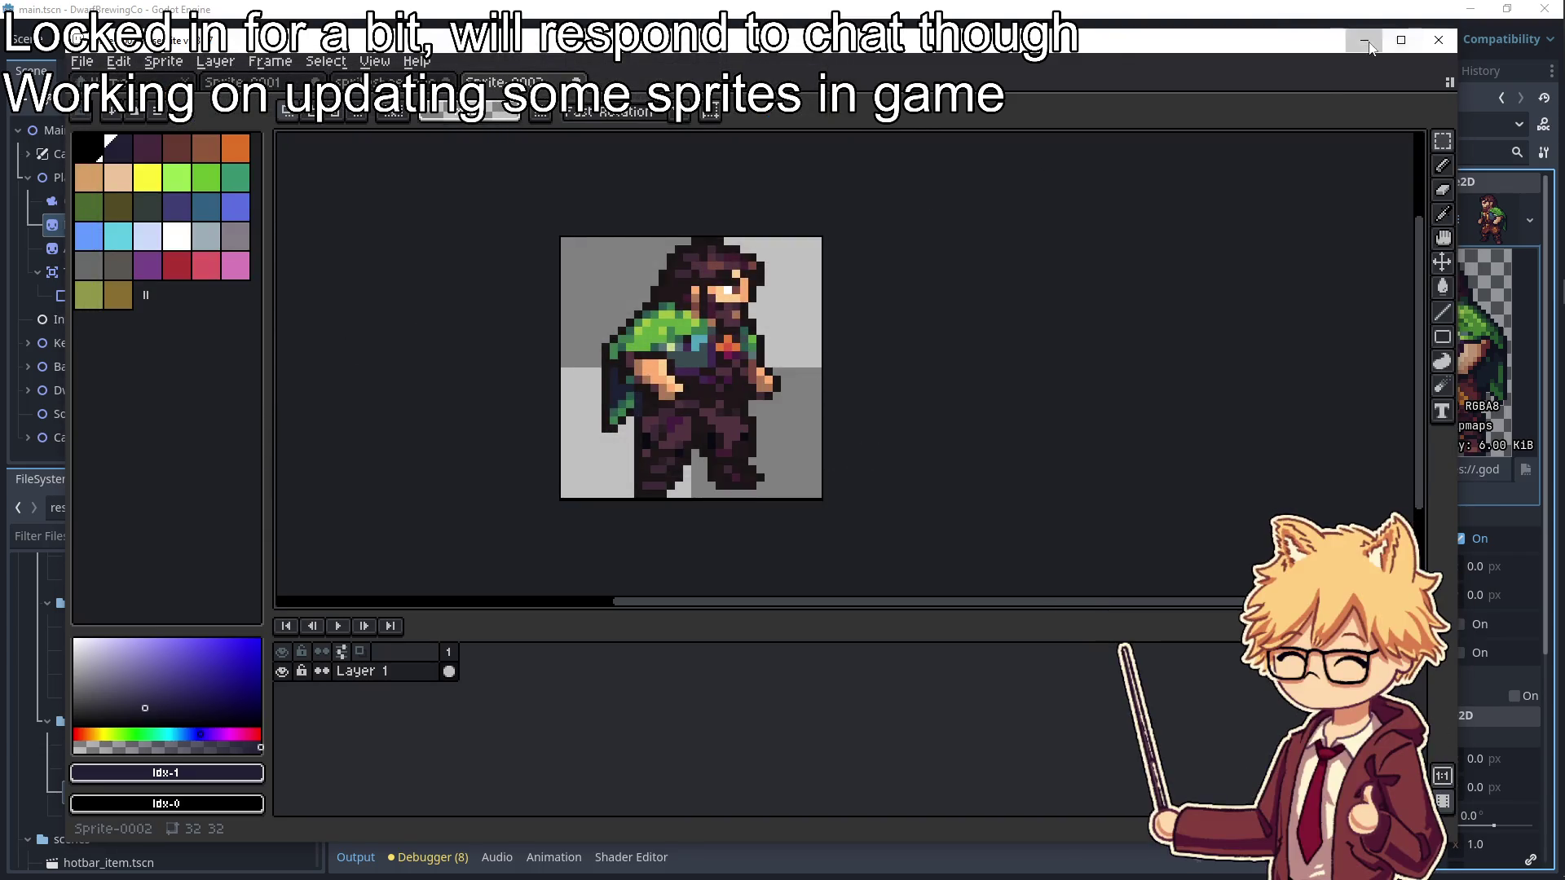
# Launch the game and plant three hops seeds in the soil with the new dwarf sprite.
pyautogui.click(1364, 40)
pyautogui.click(1294, 39)
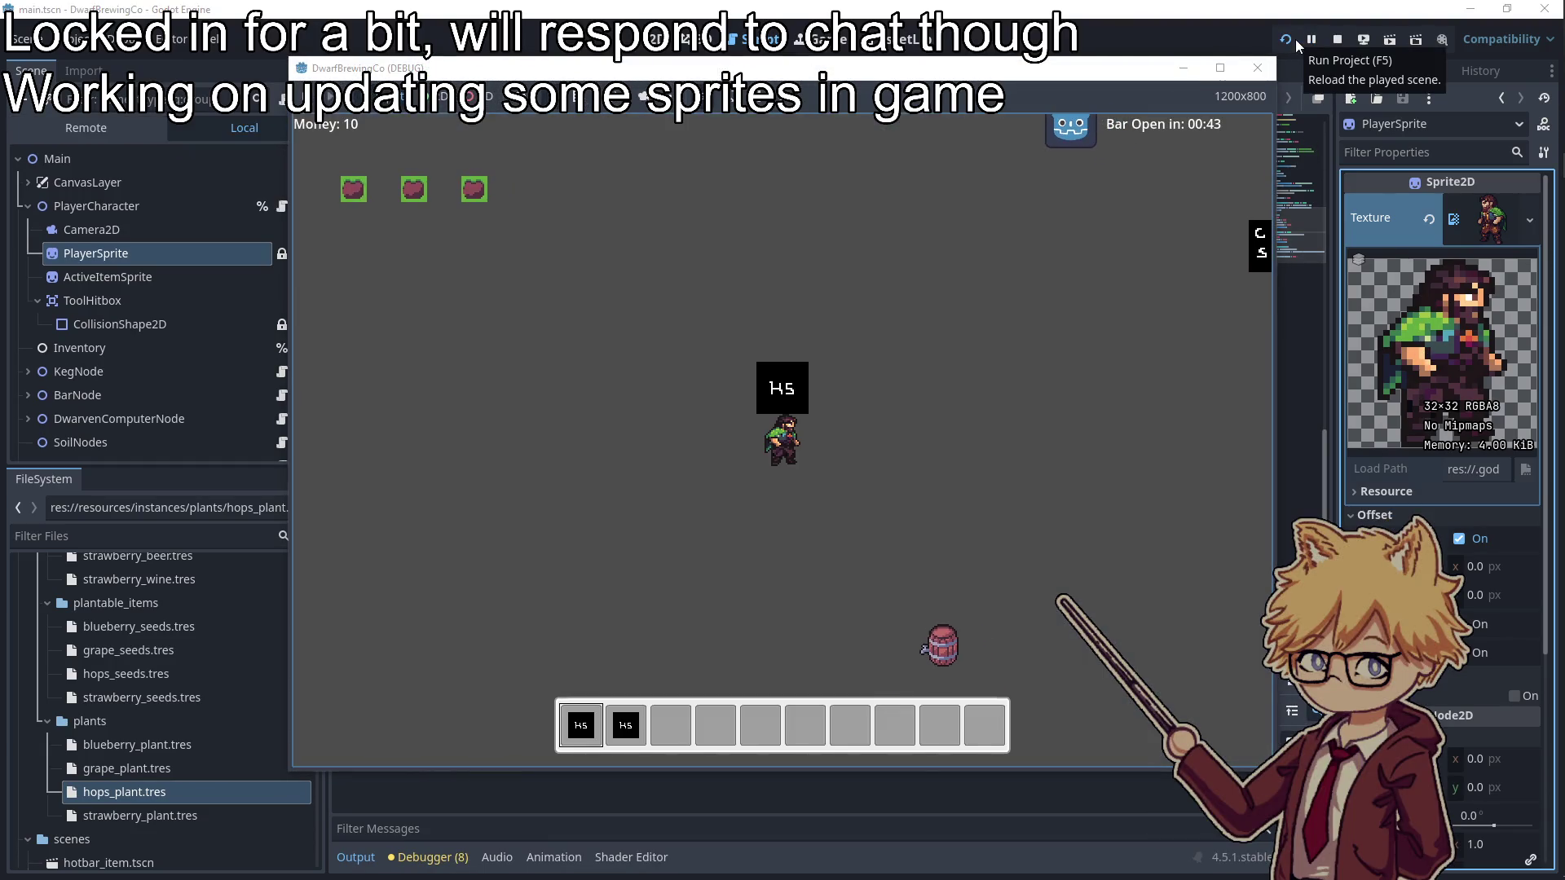
pyautogui.press('a')
pyautogui.press('w')
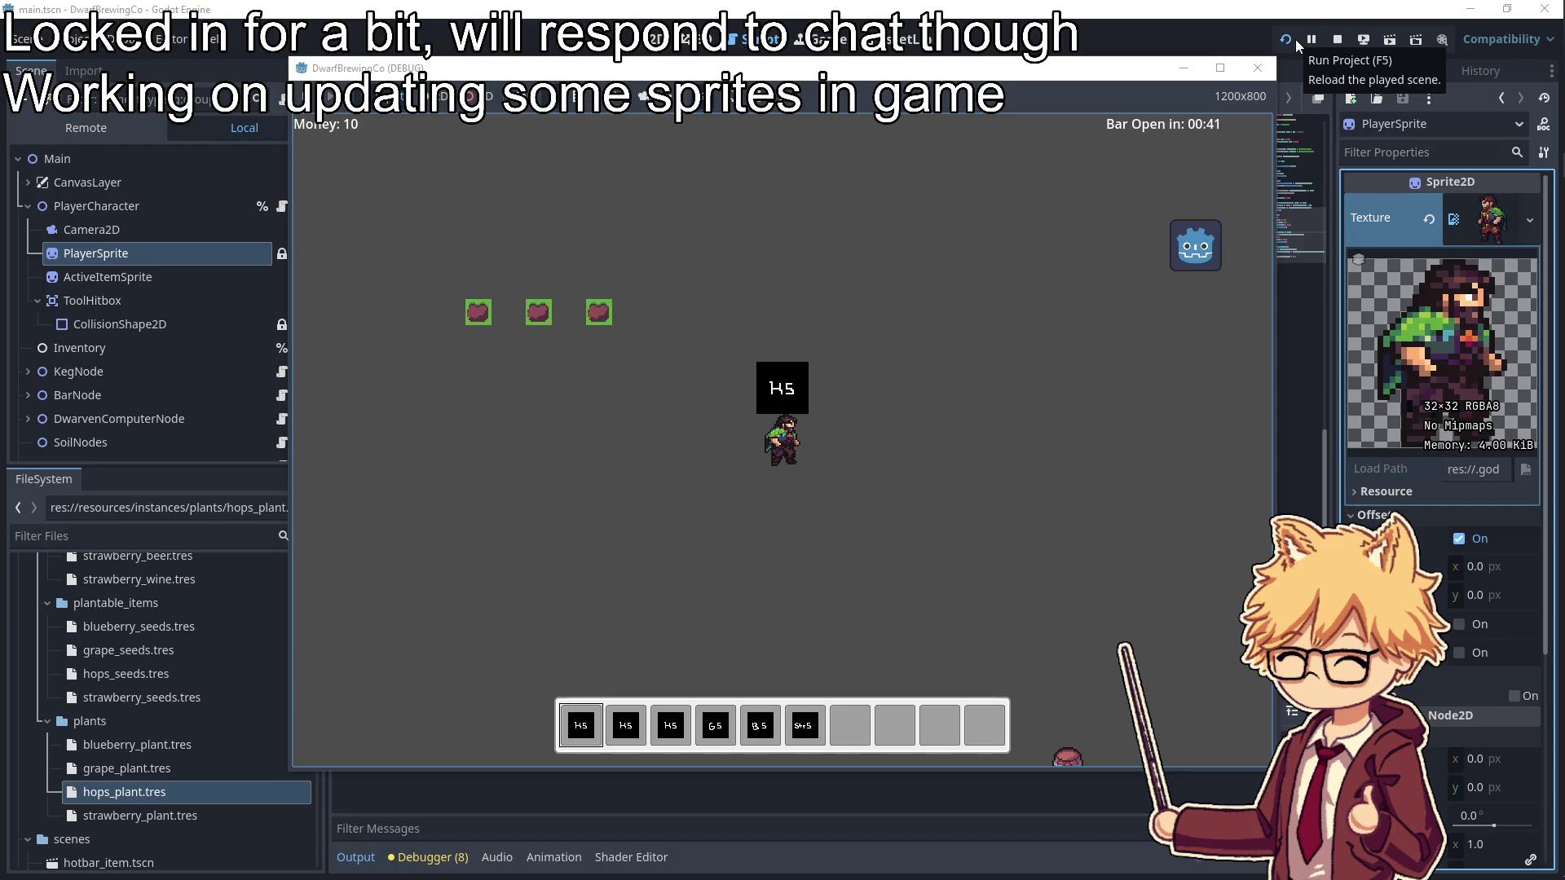
pyautogui.press('3')
pyautogui.press('a')
pyautogui.press('space')
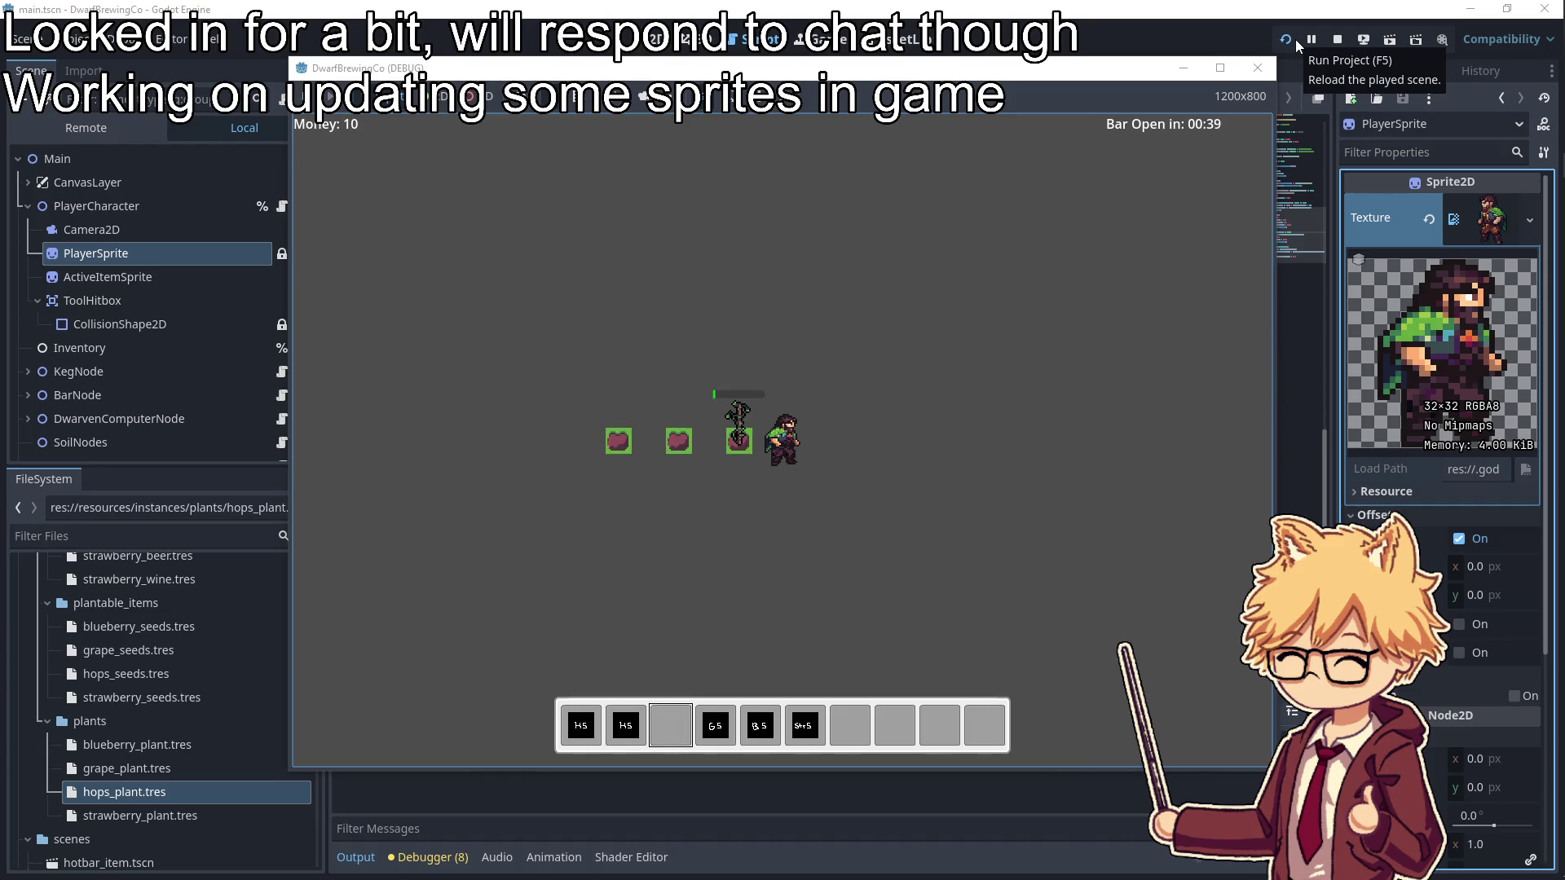
pyautogui.press('space')
pyautogui.press('5')
pyautogui.press('space')
pyautogui.press('d')
pyautogui.press('a')
# Walk over to the grown plants and harvest all three hops.
pyautogui.press('w')
pyautogui.press('a')
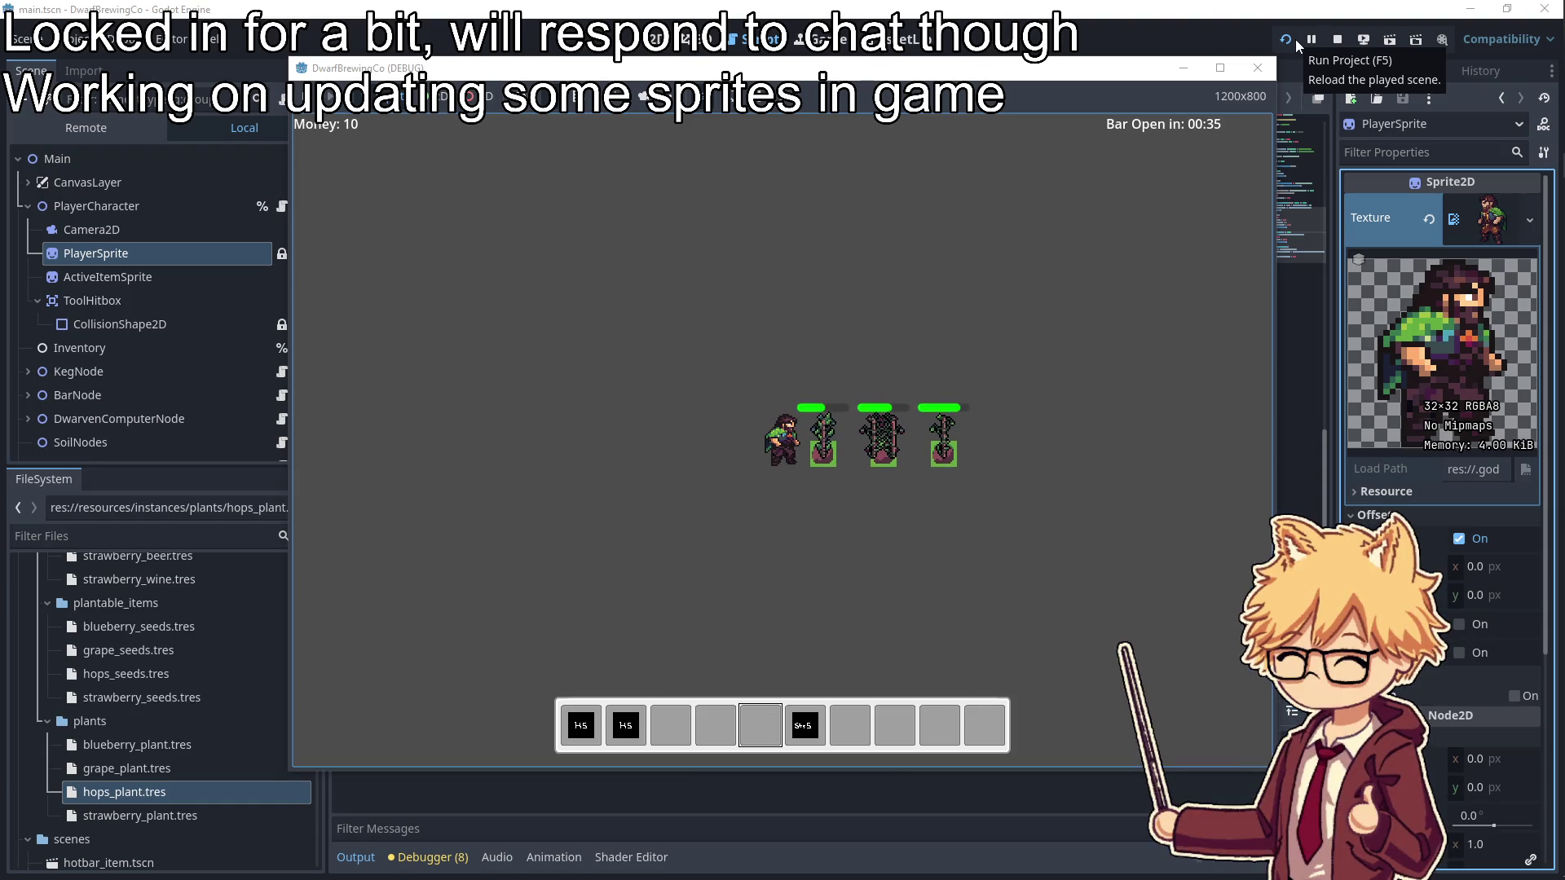
pyautogui.press('w')
pyautogui.press('d')
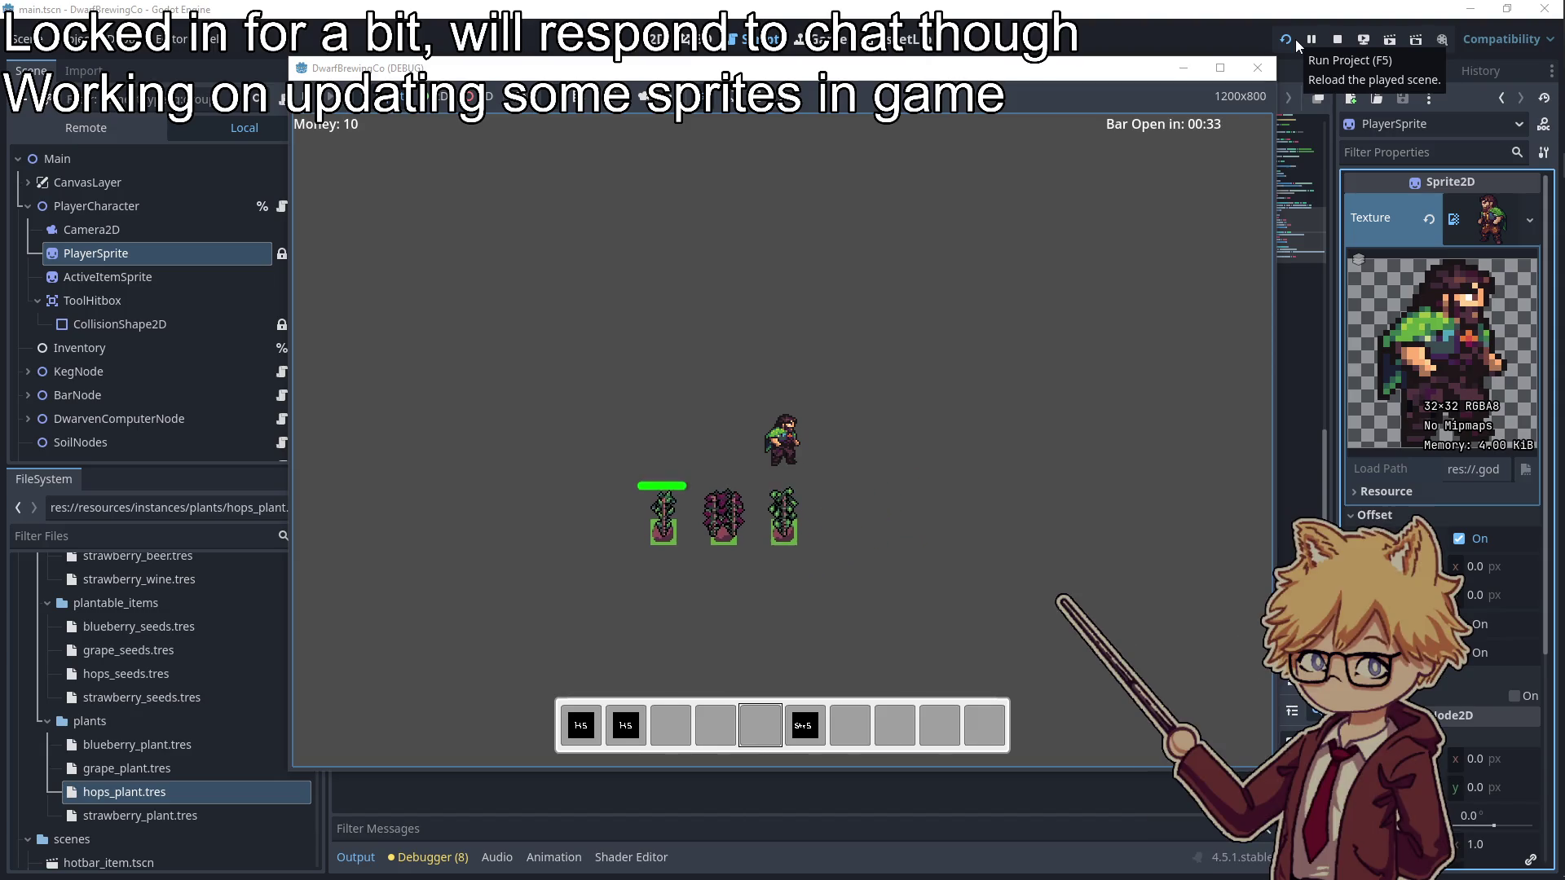
pyautogui.press('s')
pyautogui.press('space')
pyautogui.press('a')
pyautogui.press('w')
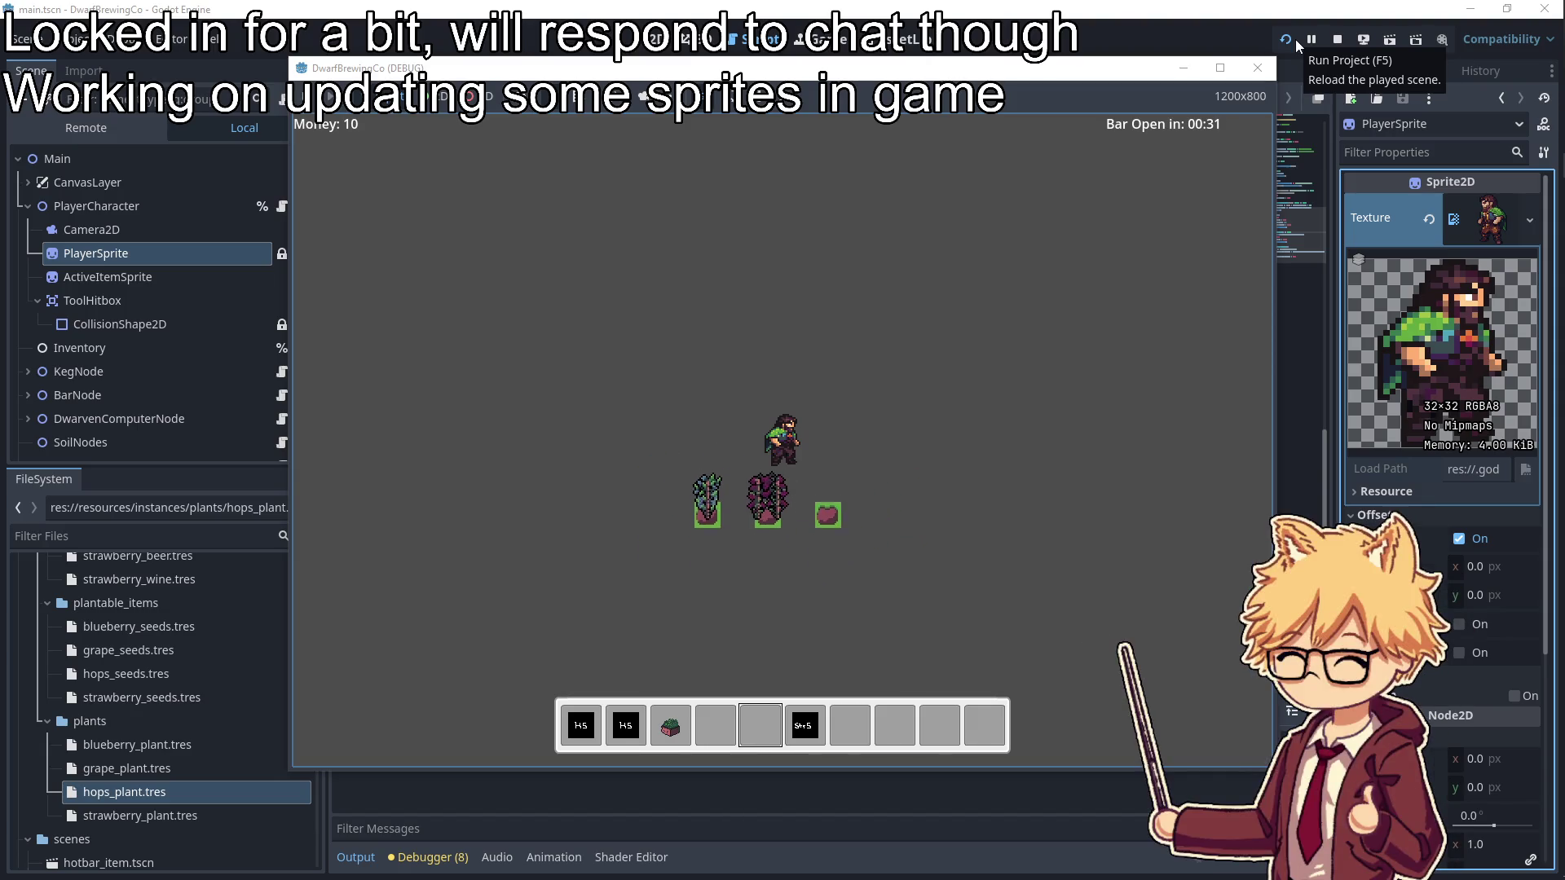
pyautogui.press('space')
pyautogui.press('a')
pyautogui.press('space')
pyautogui.press('s')
pyautogui.press('d')
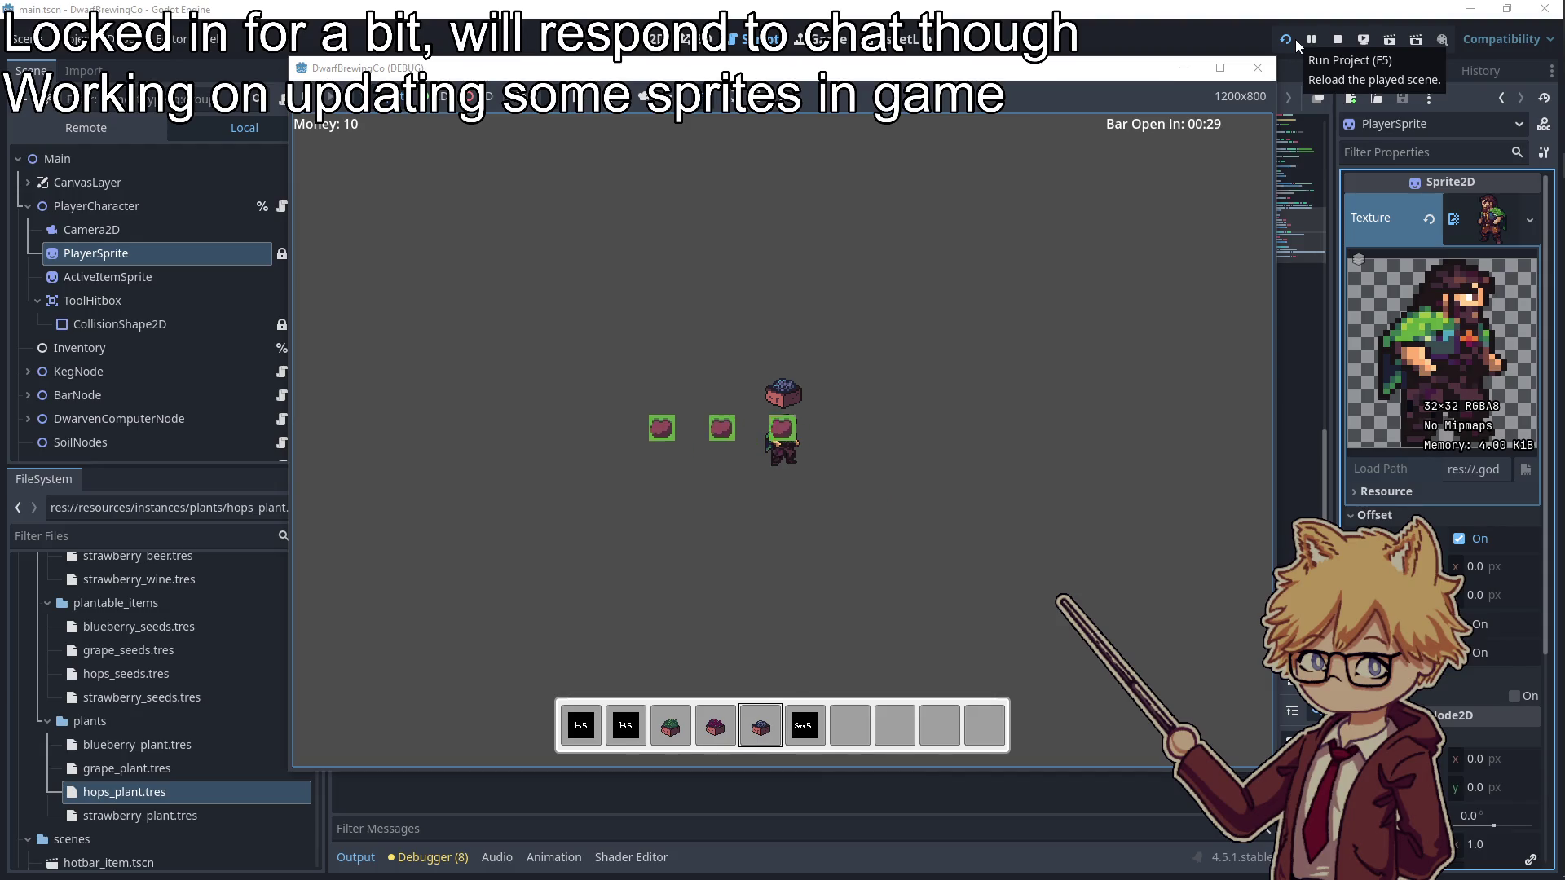
# Put the harvested hops into the barrel and collect the brewed item.
pyautogui.press('s')
pyautogui.press('d')
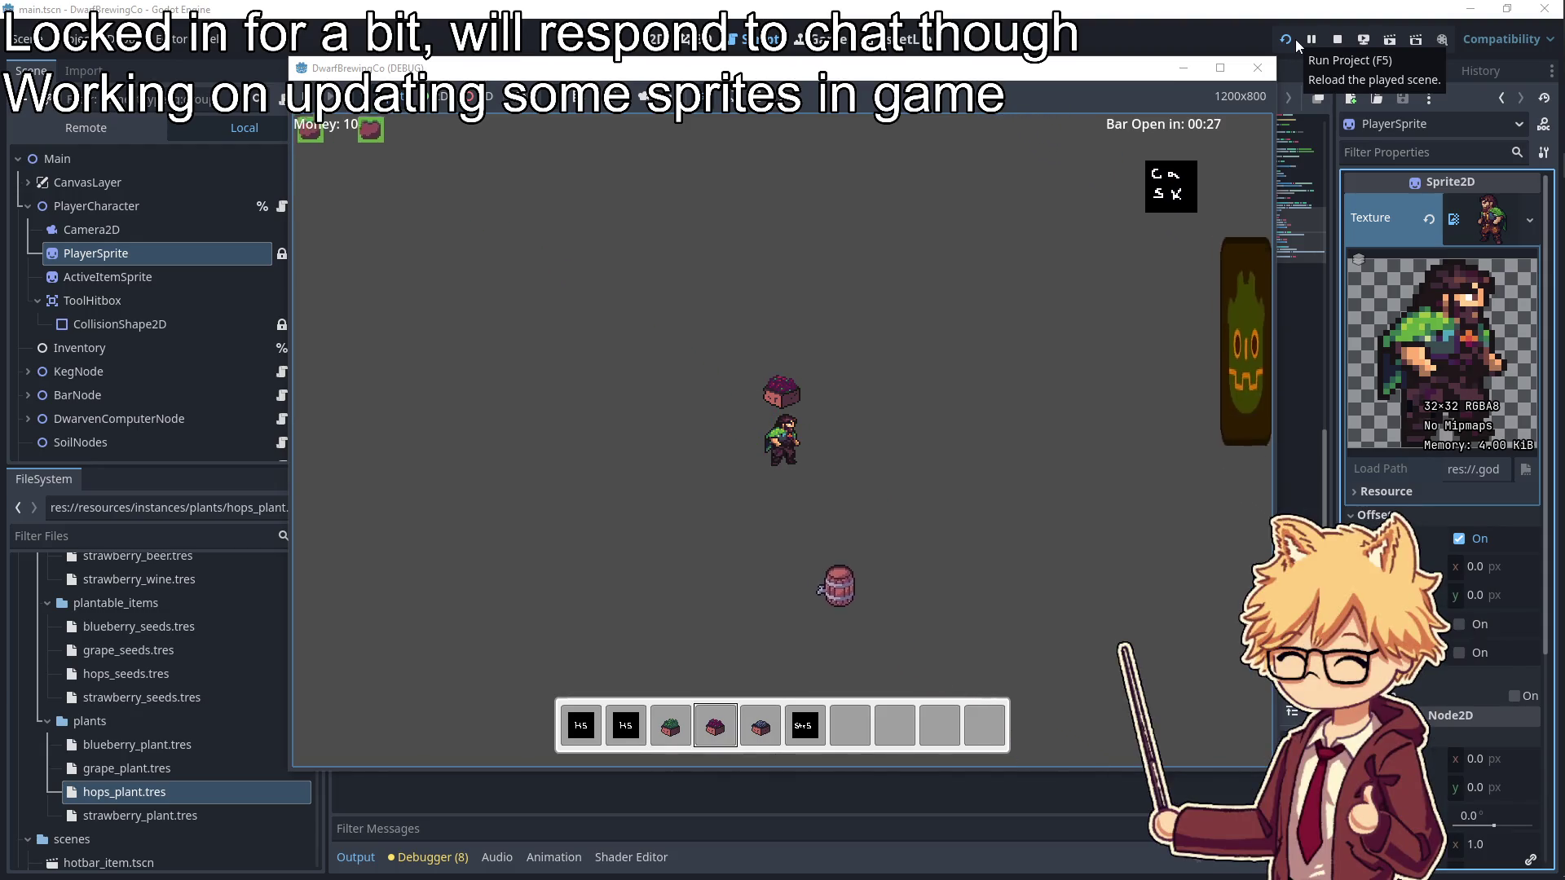
pyautogui.press('space')
pyautogui.press('d')
pyautogui.press('w')
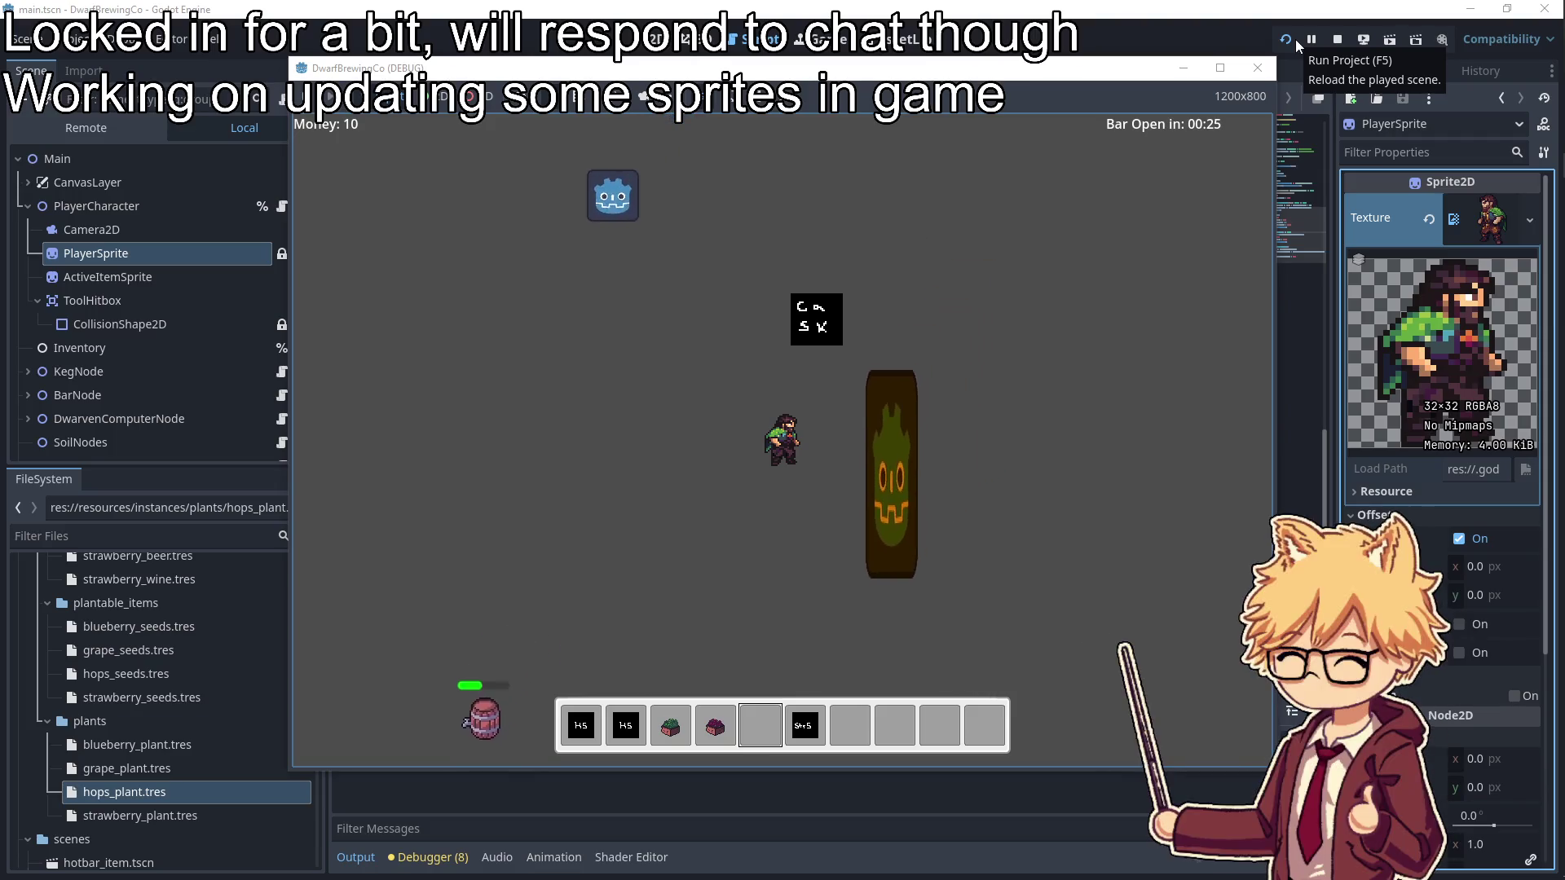
pyautogui.press('a')
pyautogui.press('s')
pyautogui.press('d')
pyautogui.press('s')
pyautogui.press('space')
pyautogui.press('a')
pyautogui.press('w')
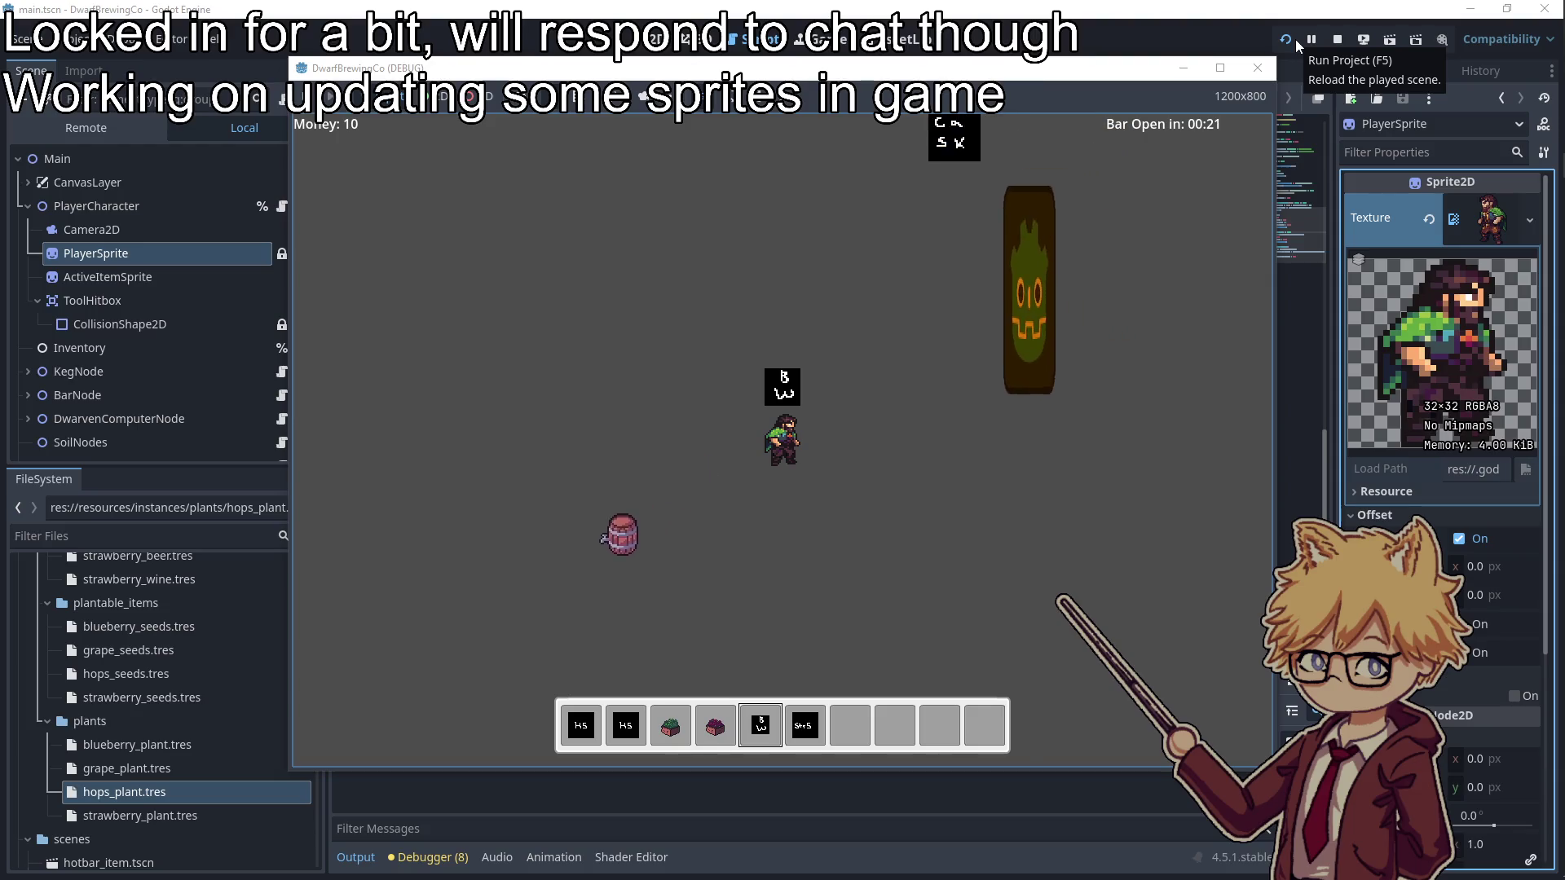
# Deliver the brewed item to the computer, then close the running game.
pyautogui.press('w')
pyautogui.press('d')
pyautogui.press('a')
pyautogui.press('s')
pyautogui.press('space')
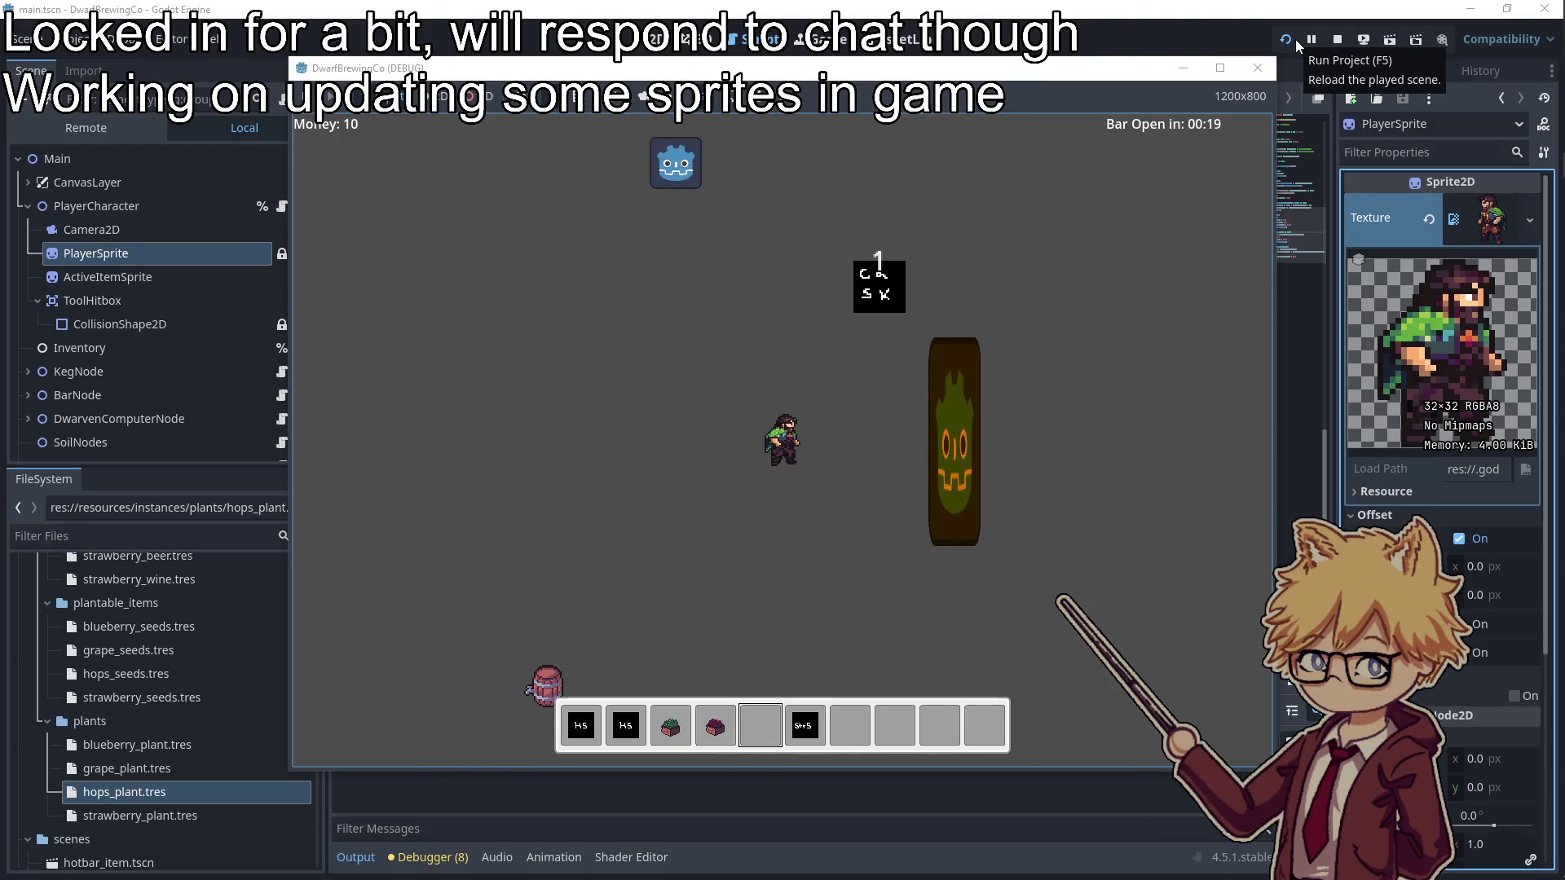
pyautogui.press('3')
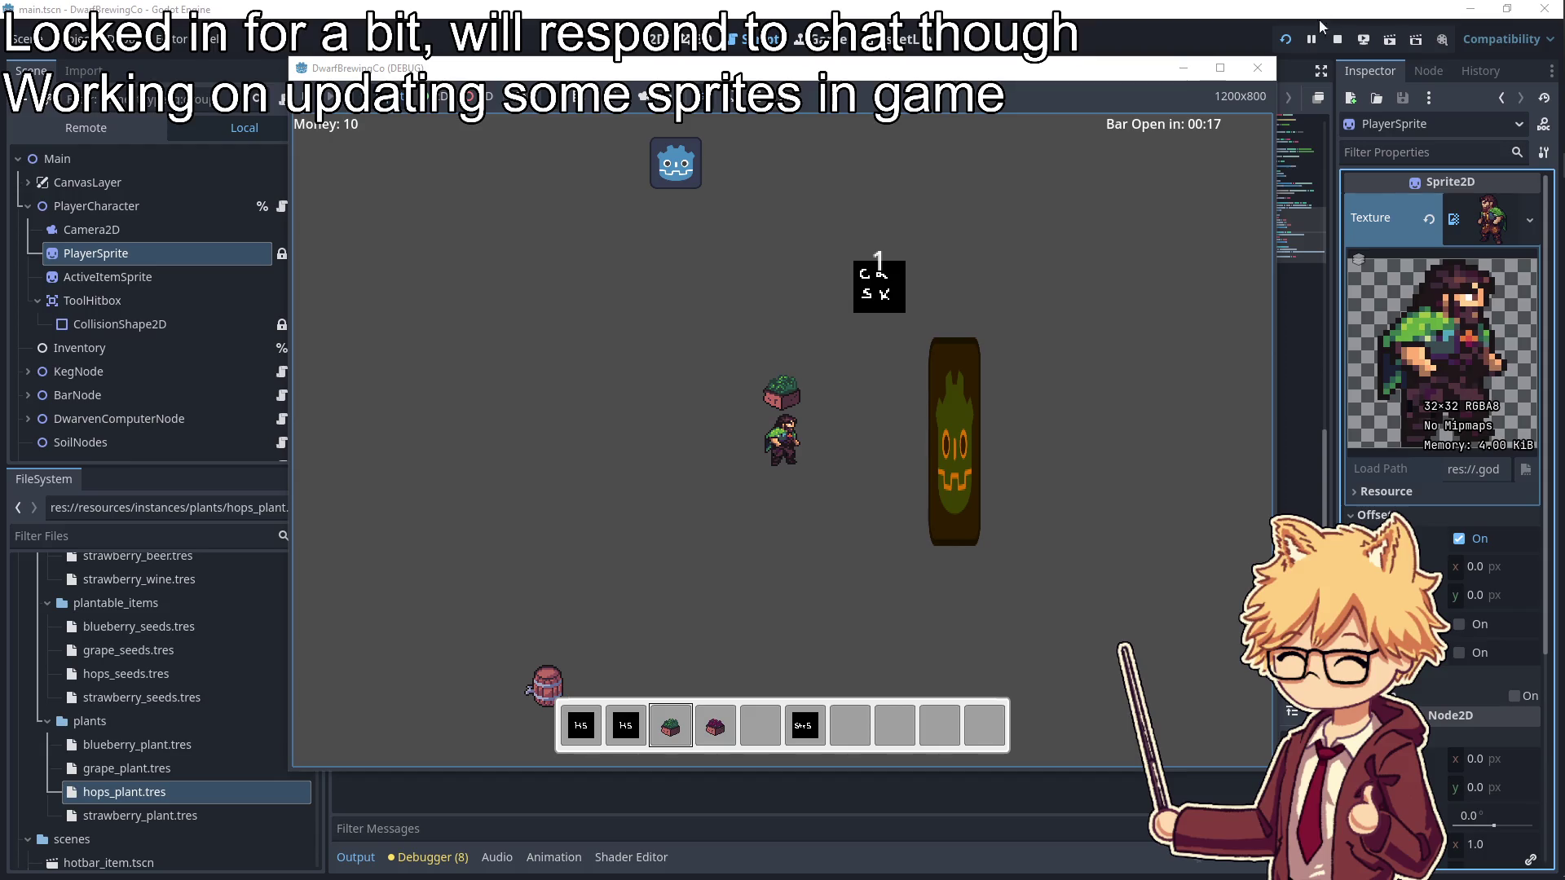
pyautogui.click(1245, 69)
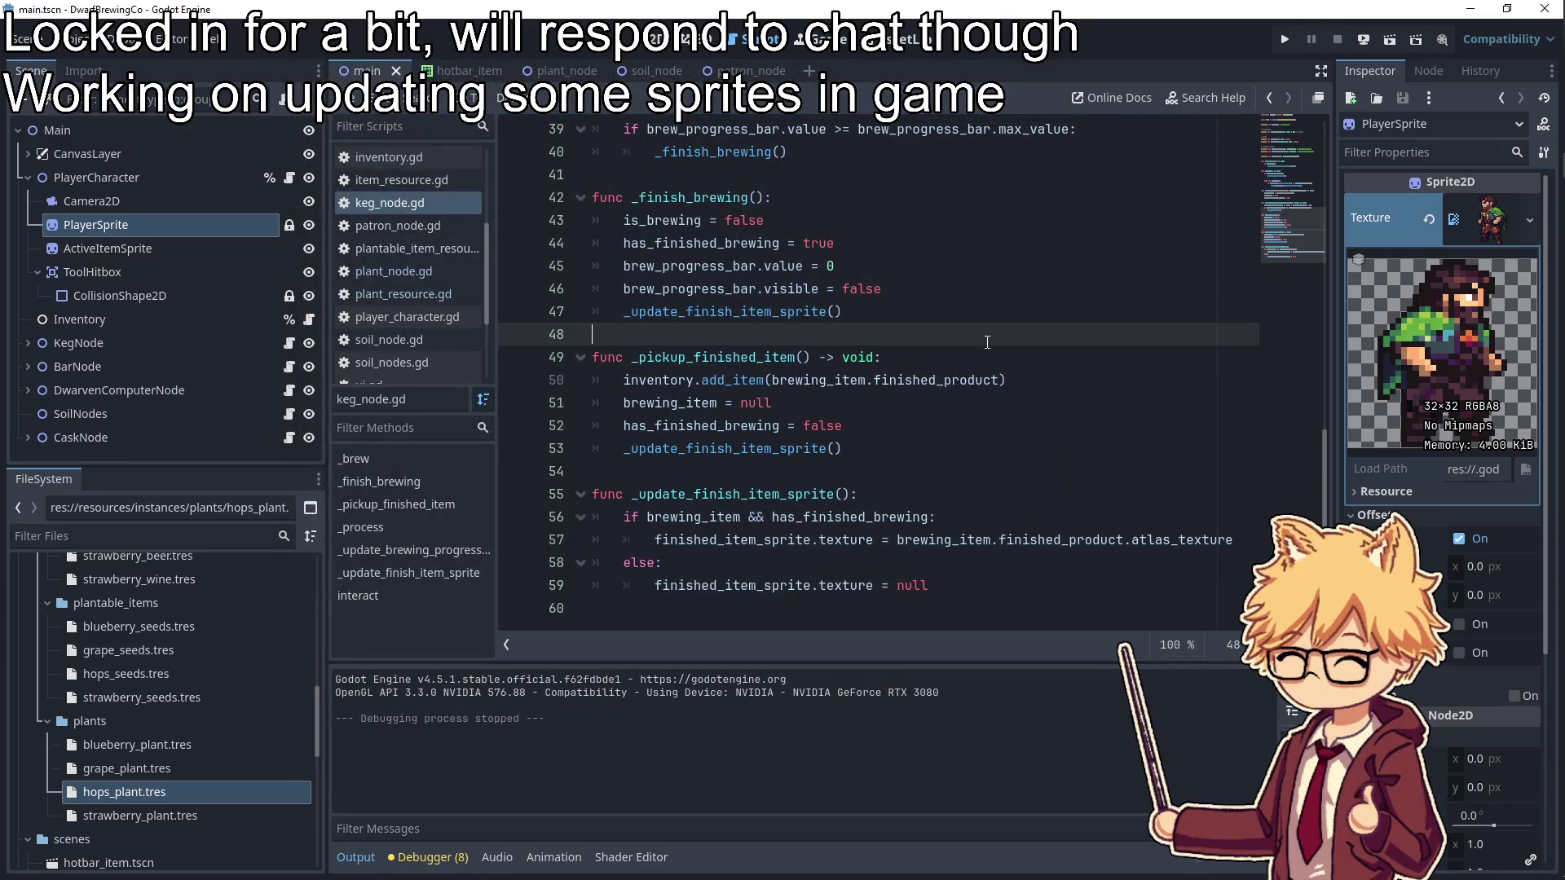
pyautogui.click(28, 178)
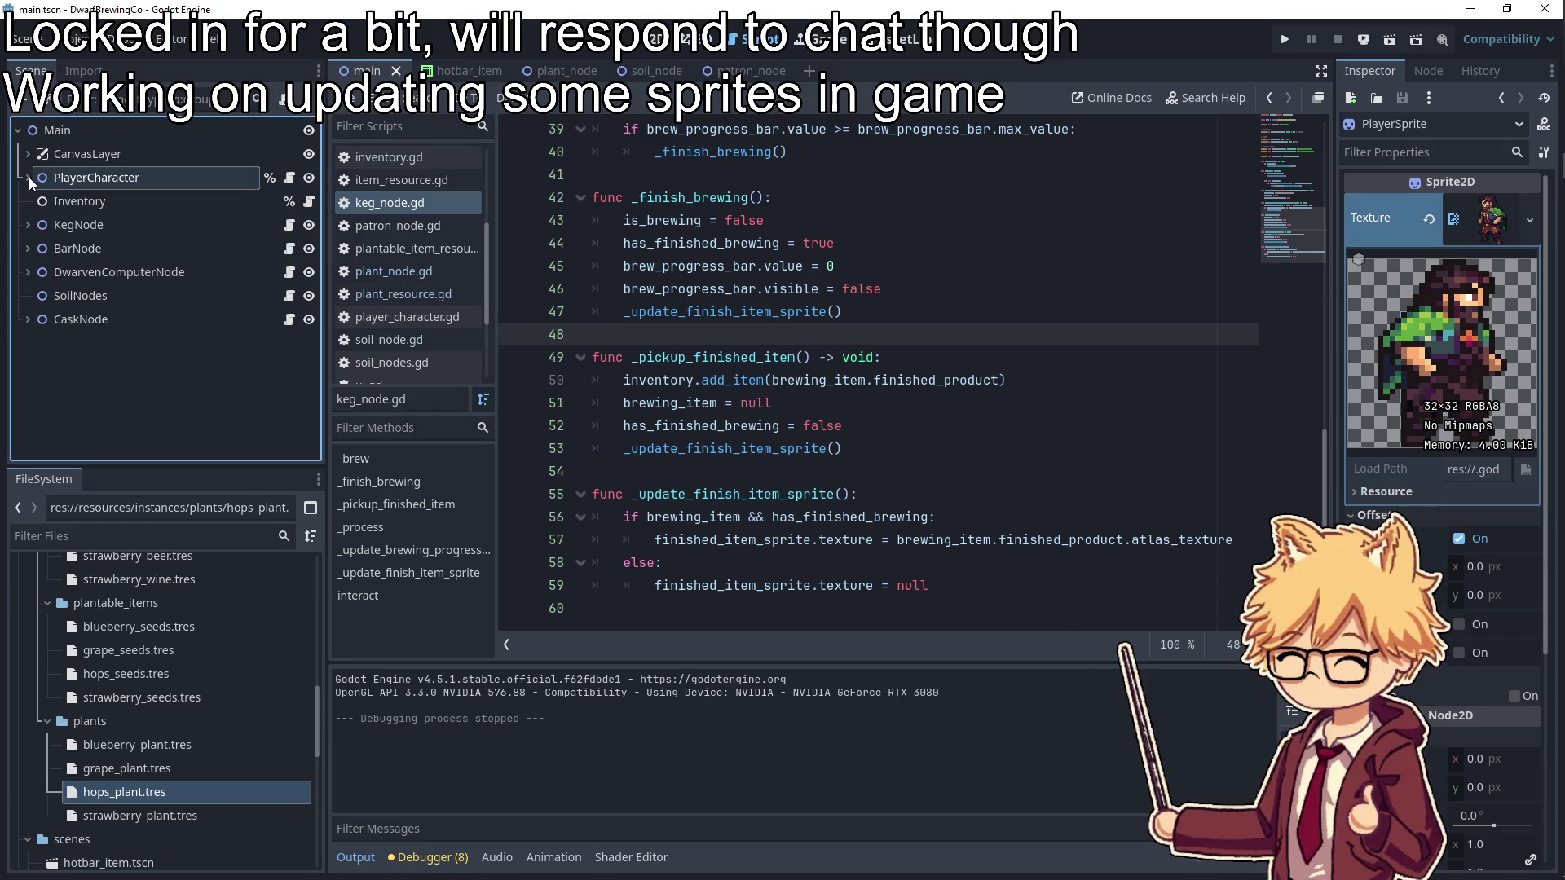
pyautogui.scroll(4, 214, 715)
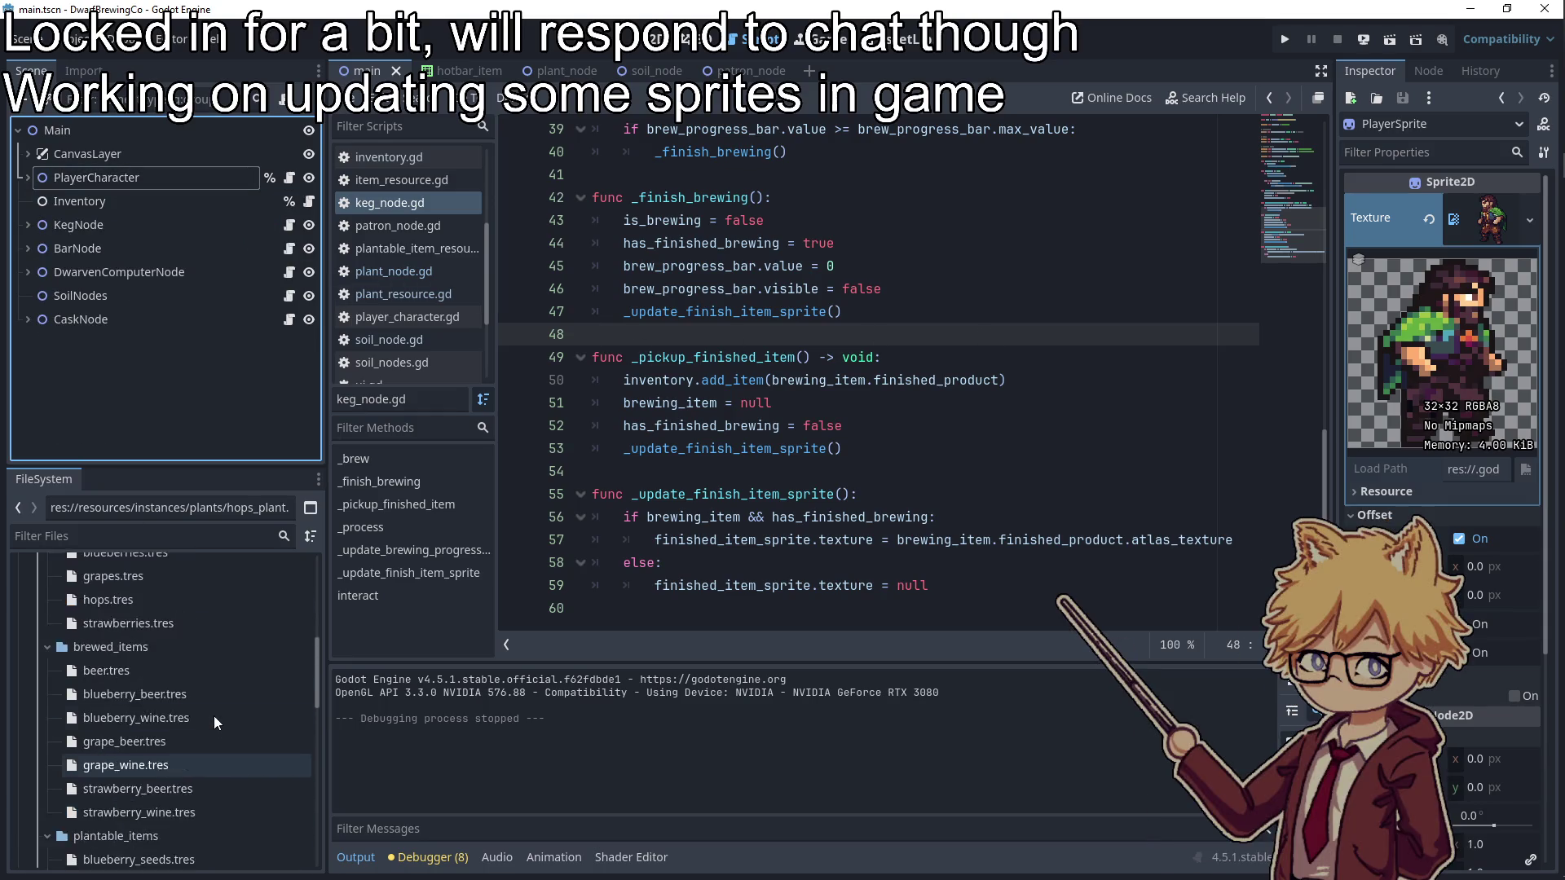
pyautogui.scroll(5, 212, 704)
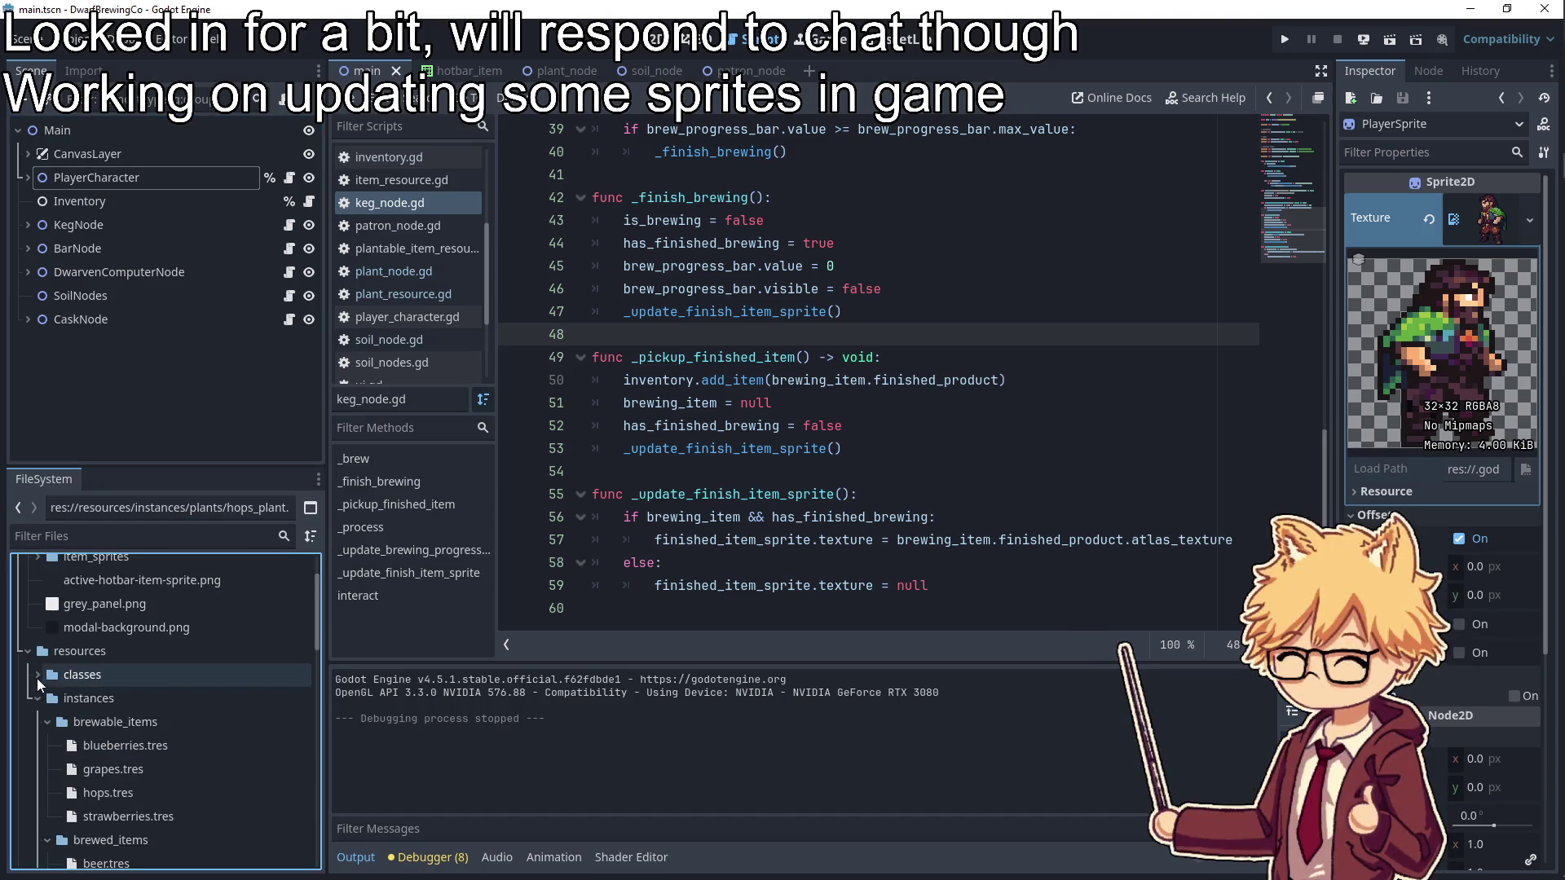
pyautogui.scroll(-5, 145, 727)
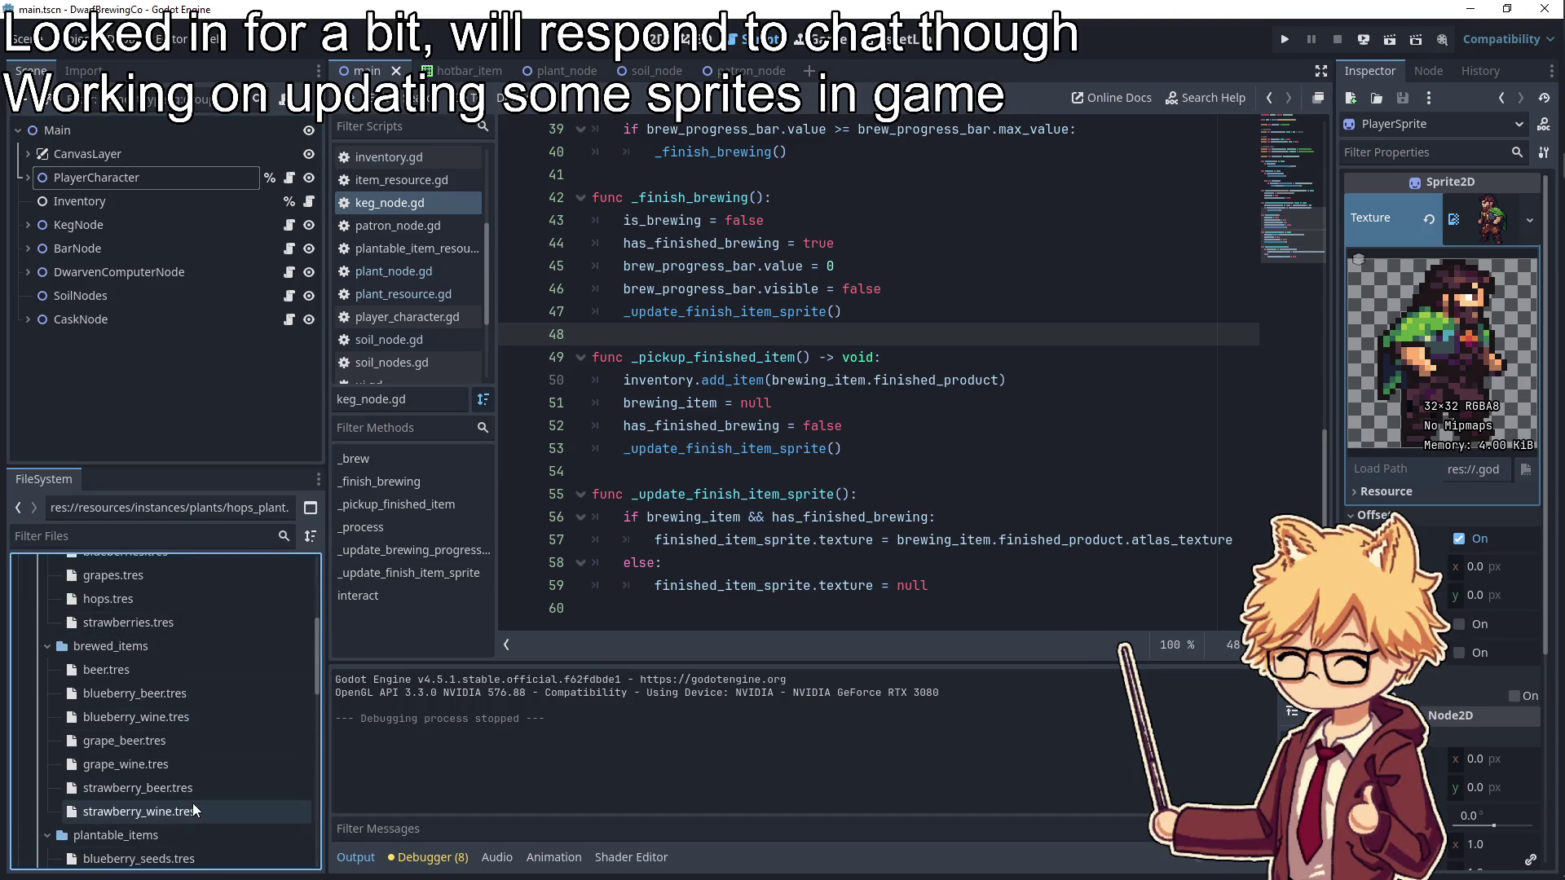
pyautogui.scroll(-1, 190, 737)
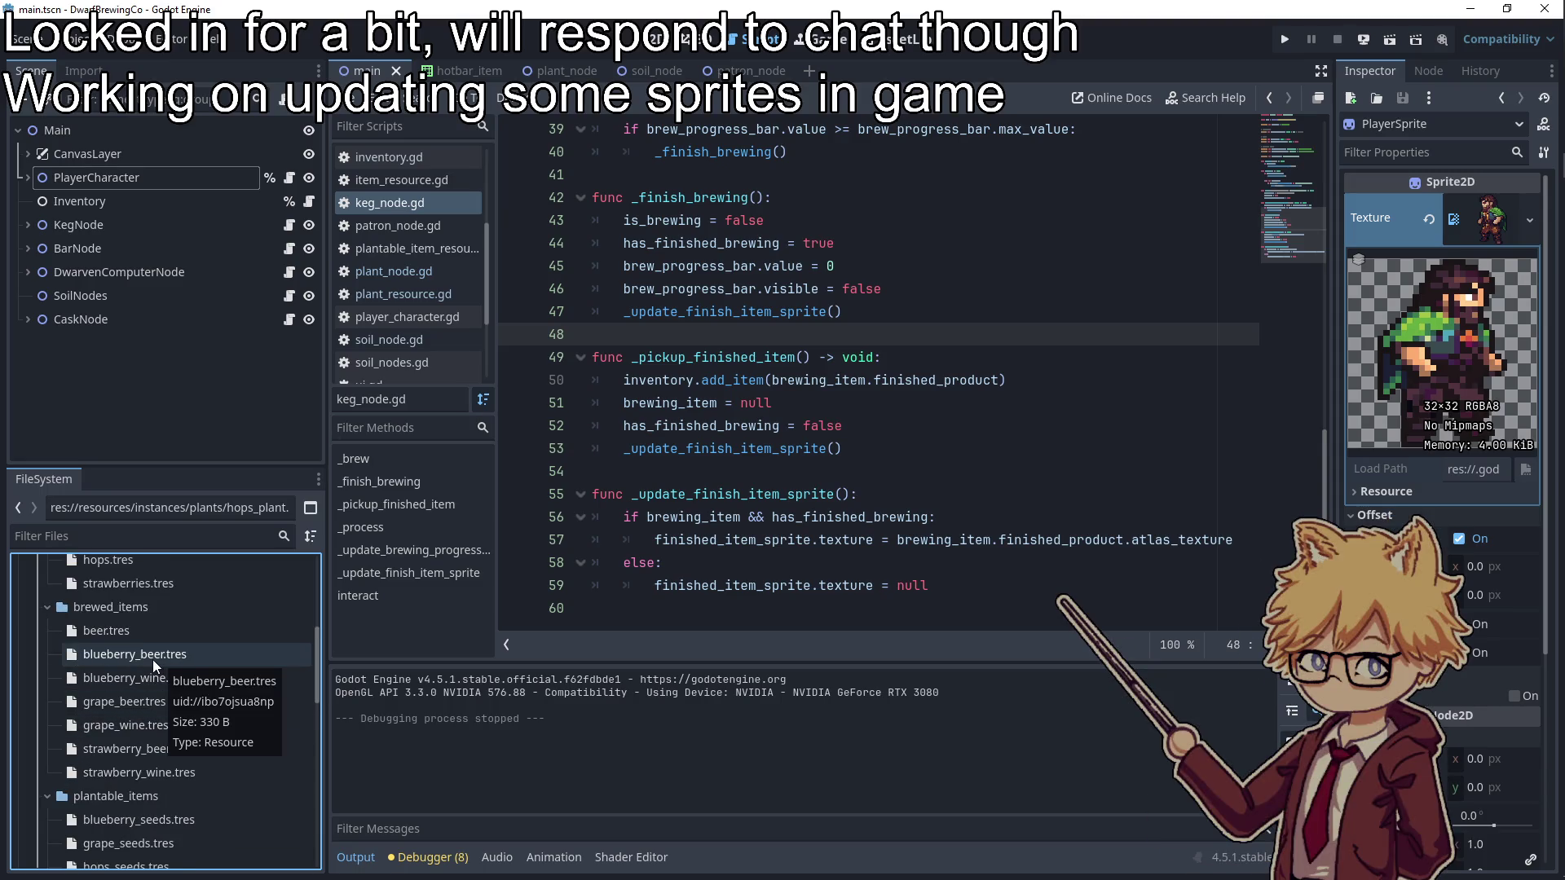
pyautogui.scroll(-1, 163, 693)
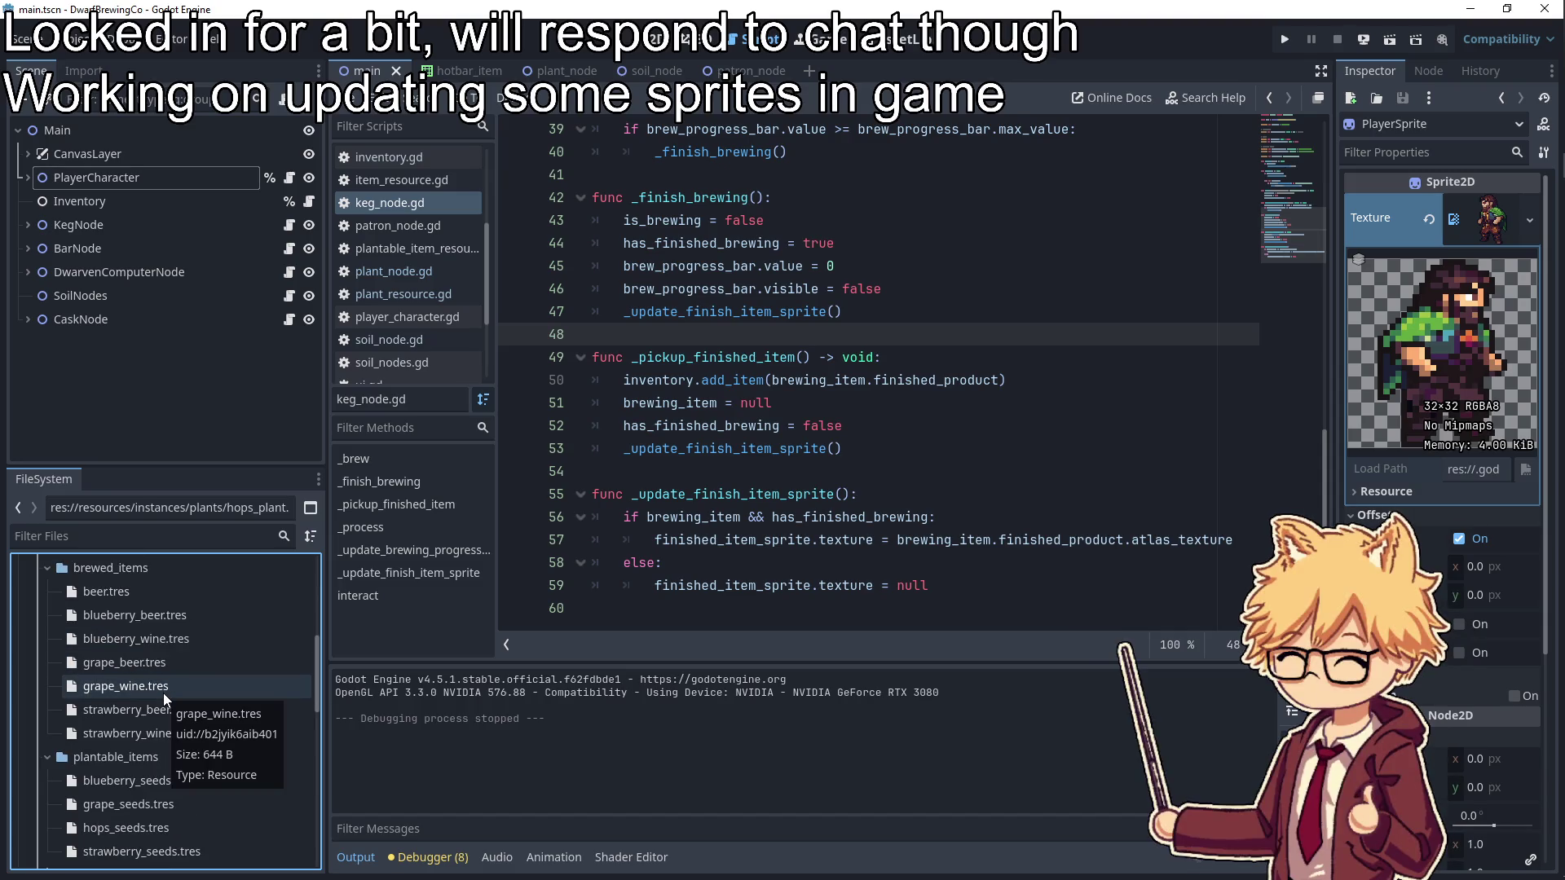
# Inspect blueberry_beer.tres, beer.tres and grapes.tres, then open resources/classes/brewed_item_resource.gd.
pyautogui.click(130, 614)
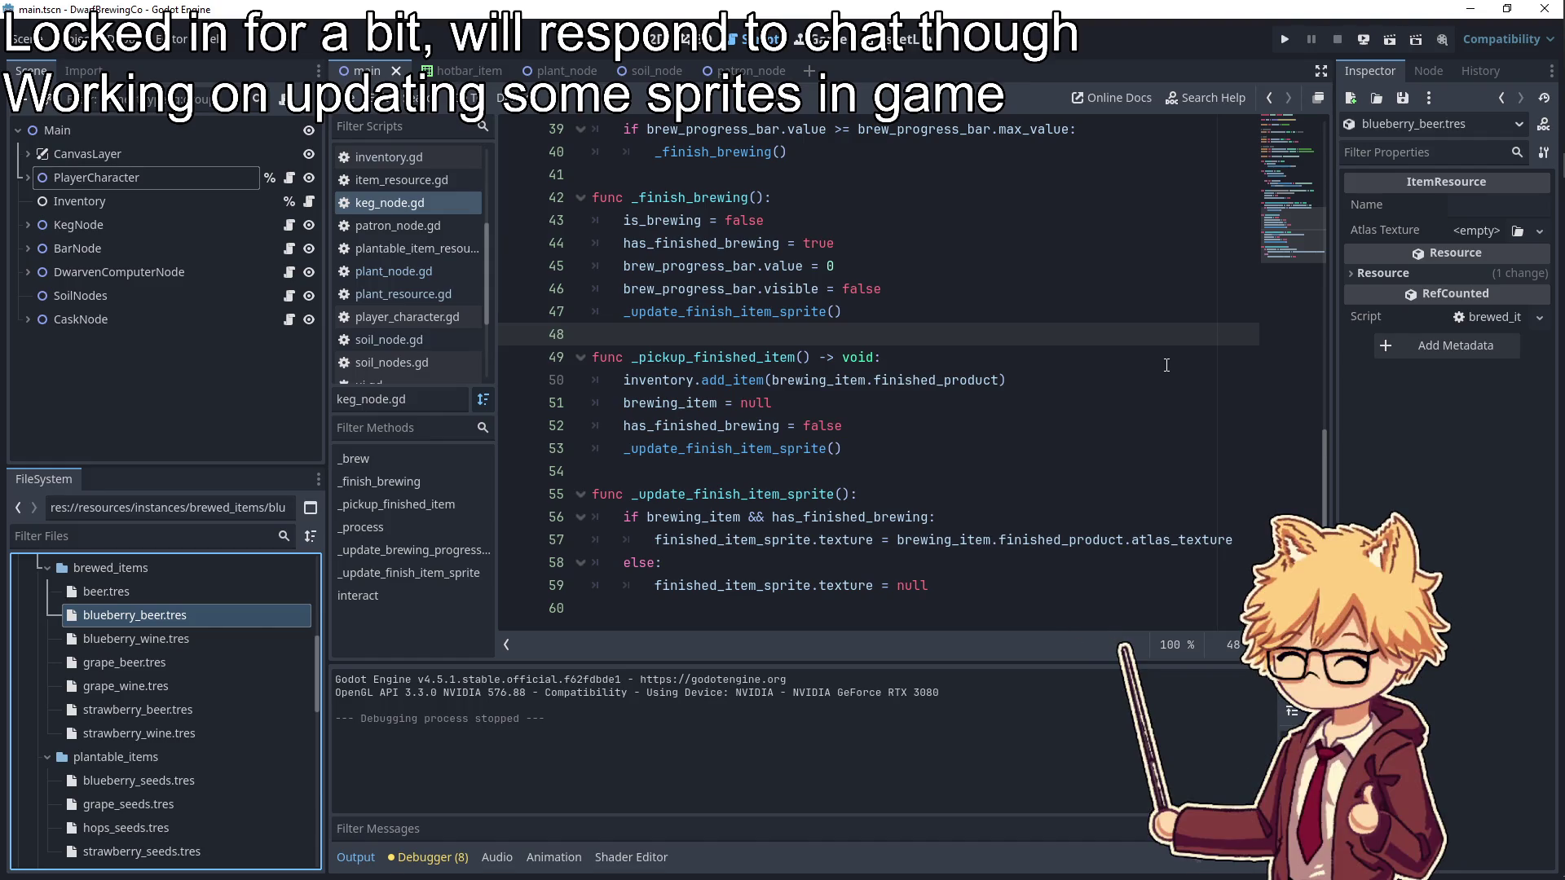
pyautogui.press('Up')
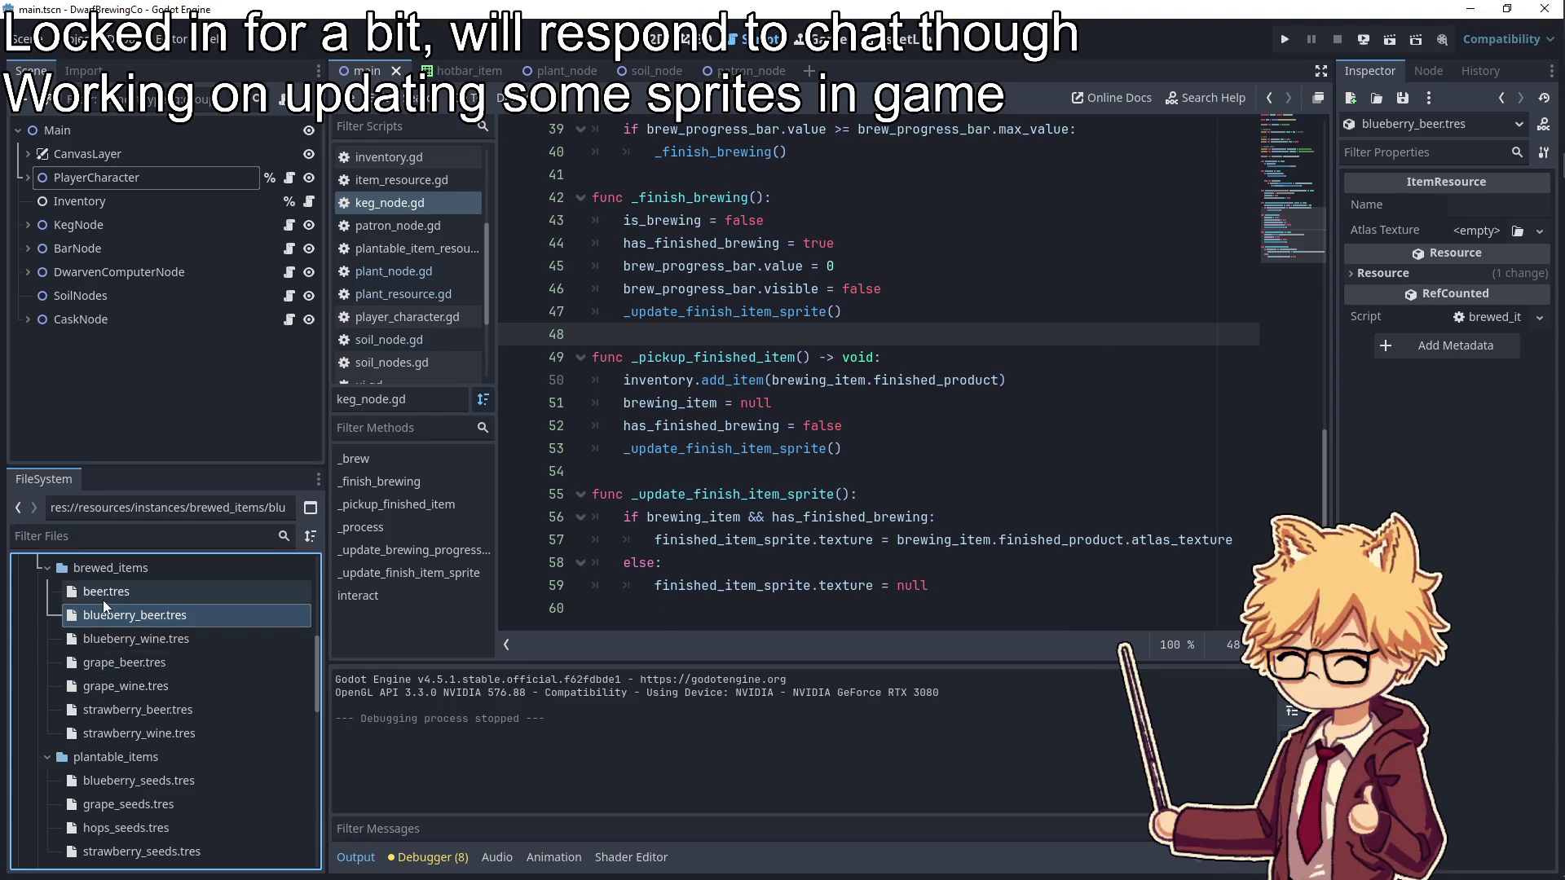
pyautogui.scroll(3, 176, 609)
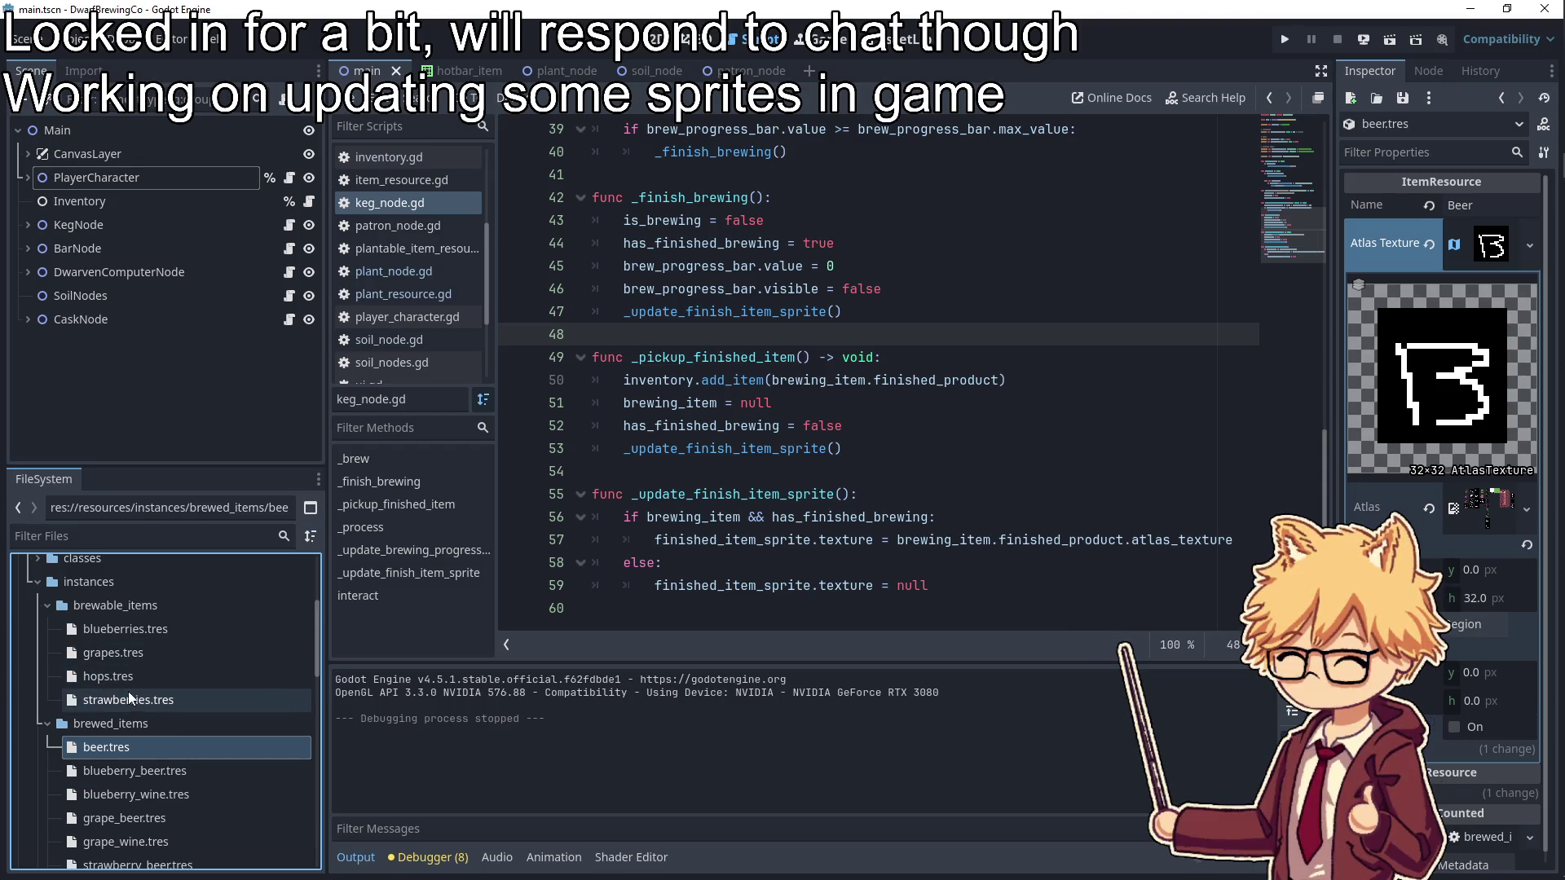
pyautogui.click(130, 659)
pyautogui.scroll(2, 97, 652)
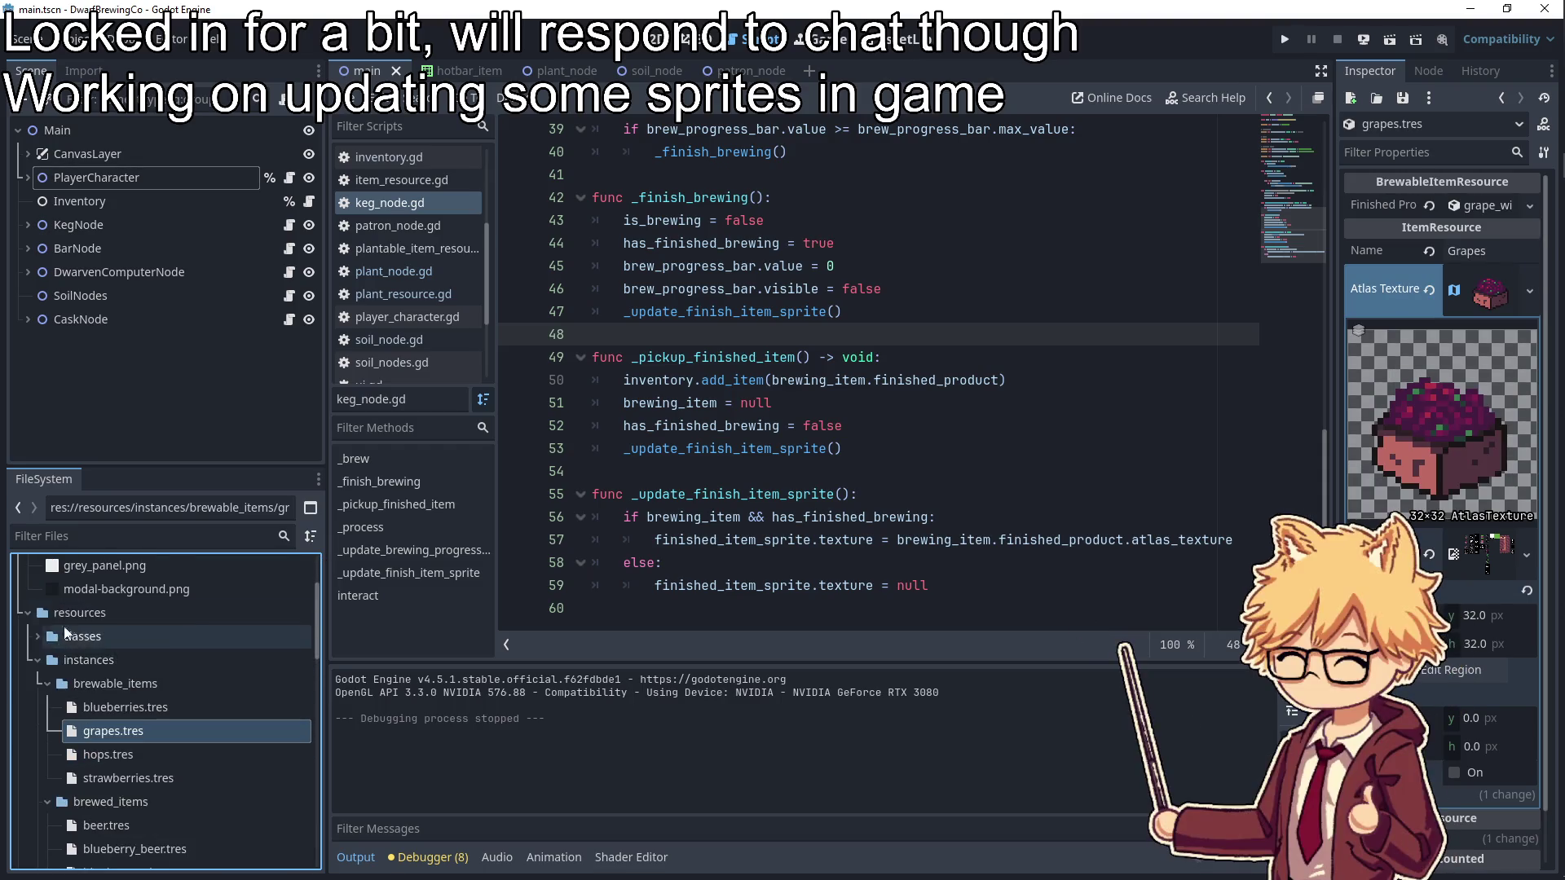
pyautogui.click(38, 636)
pyautogui.doubleClick(130, 685)
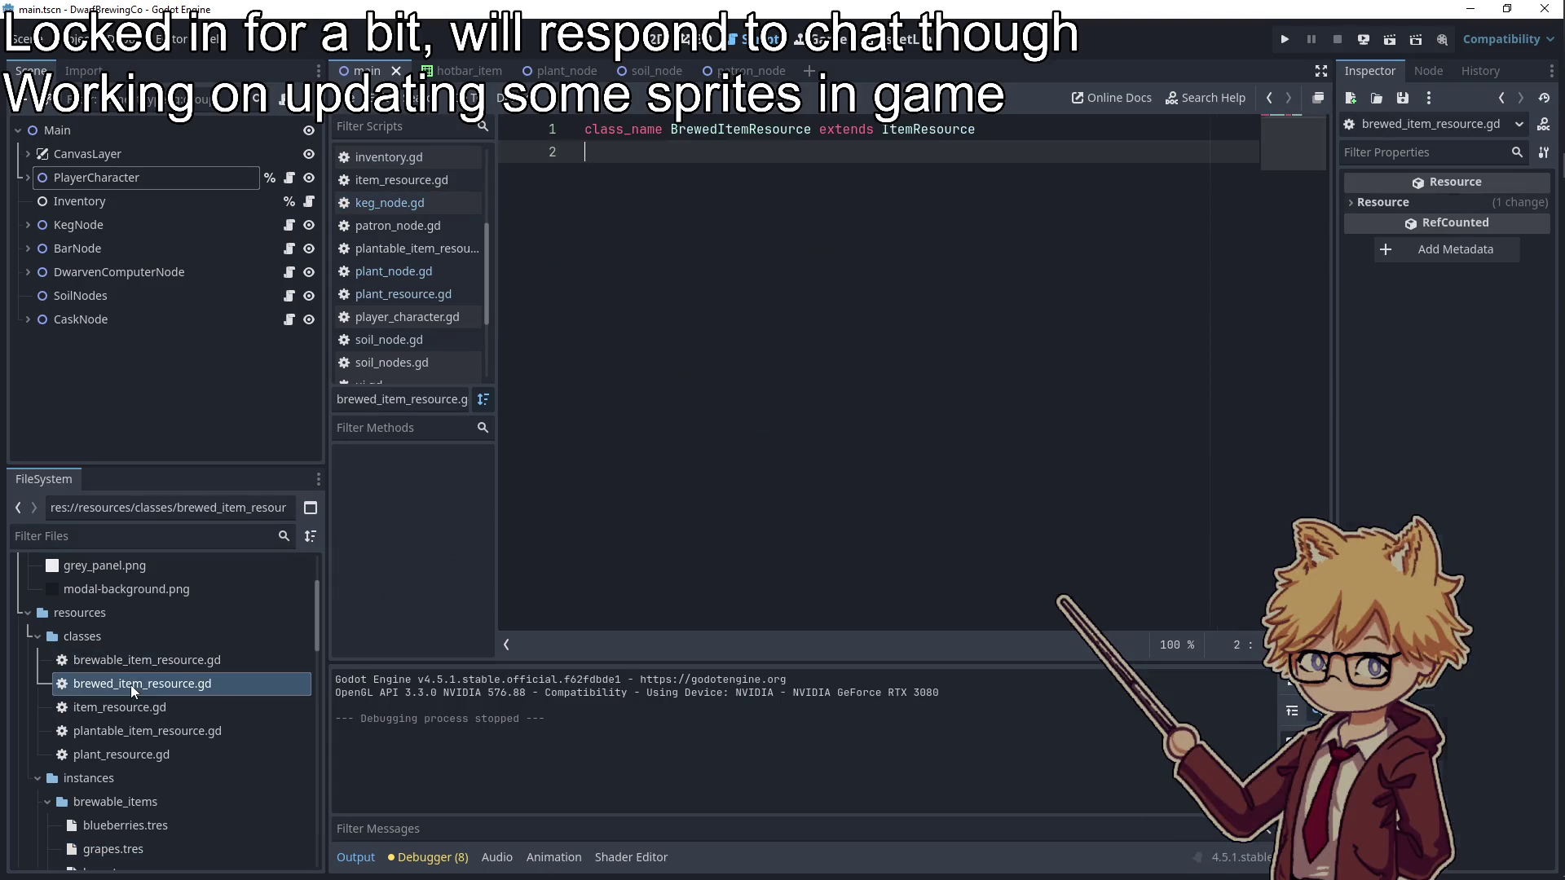
pyautogui.press('Return')
pyautogui.write('@expo')
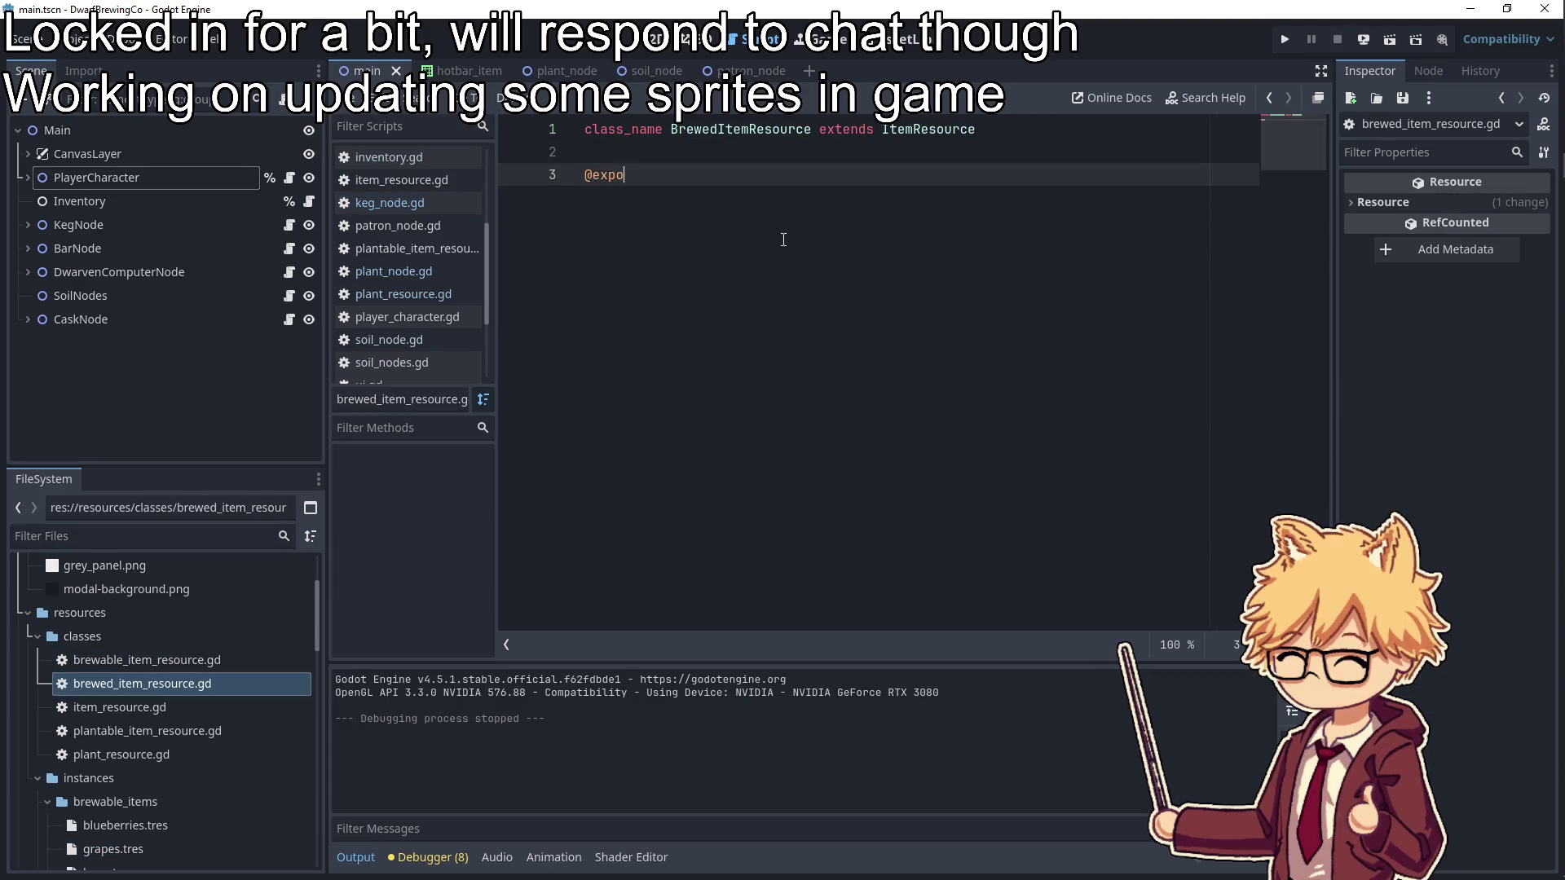
pyautogui.write('epie')
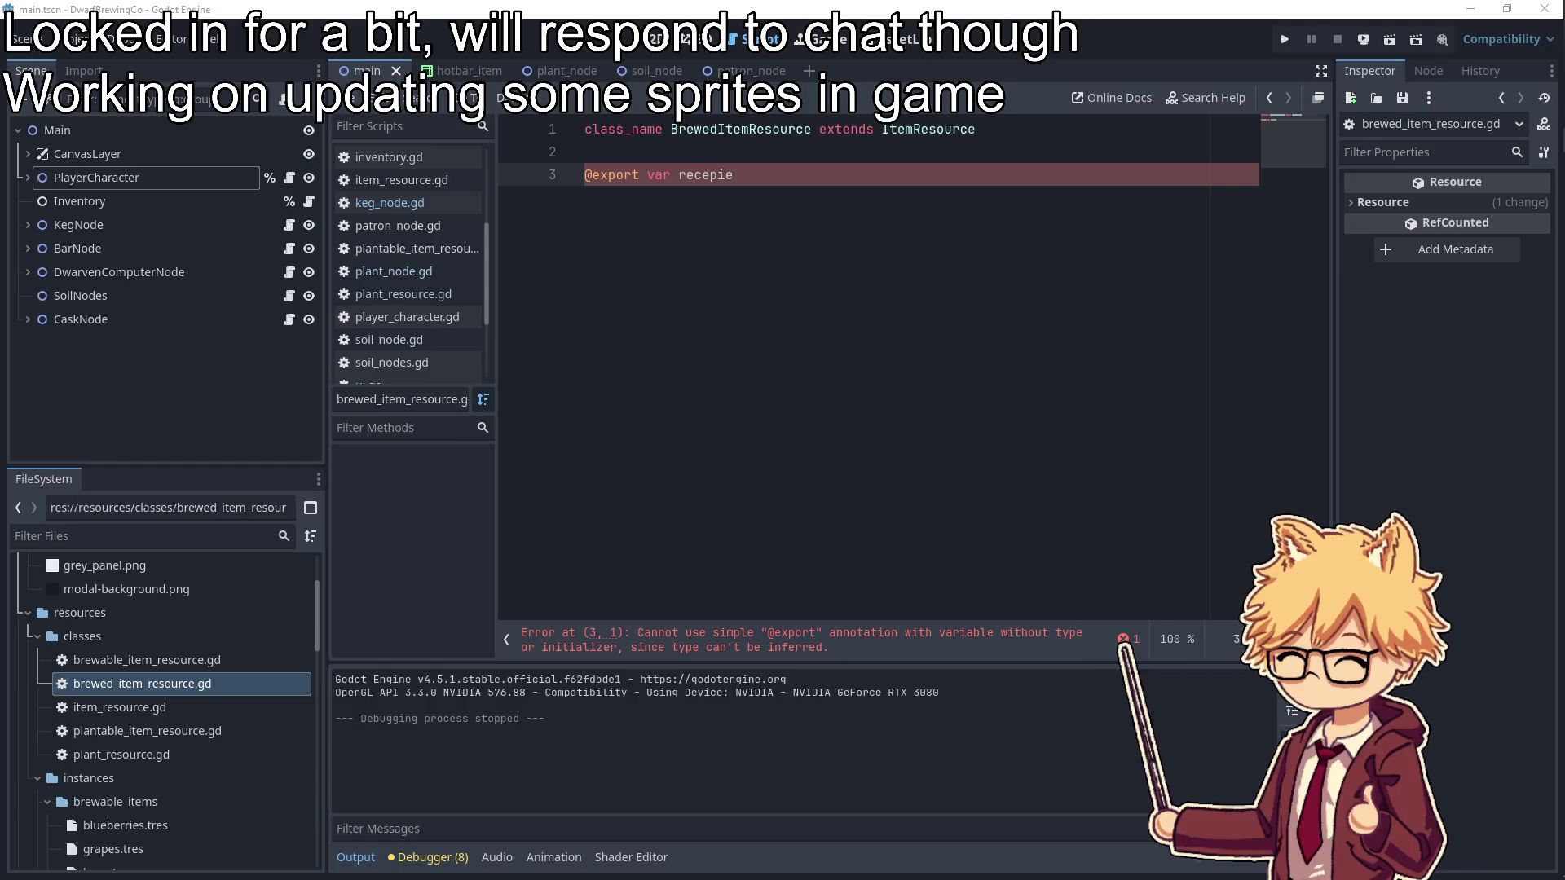
pyautogui.doubleClick(730, 176)
pyautogui.write('r')
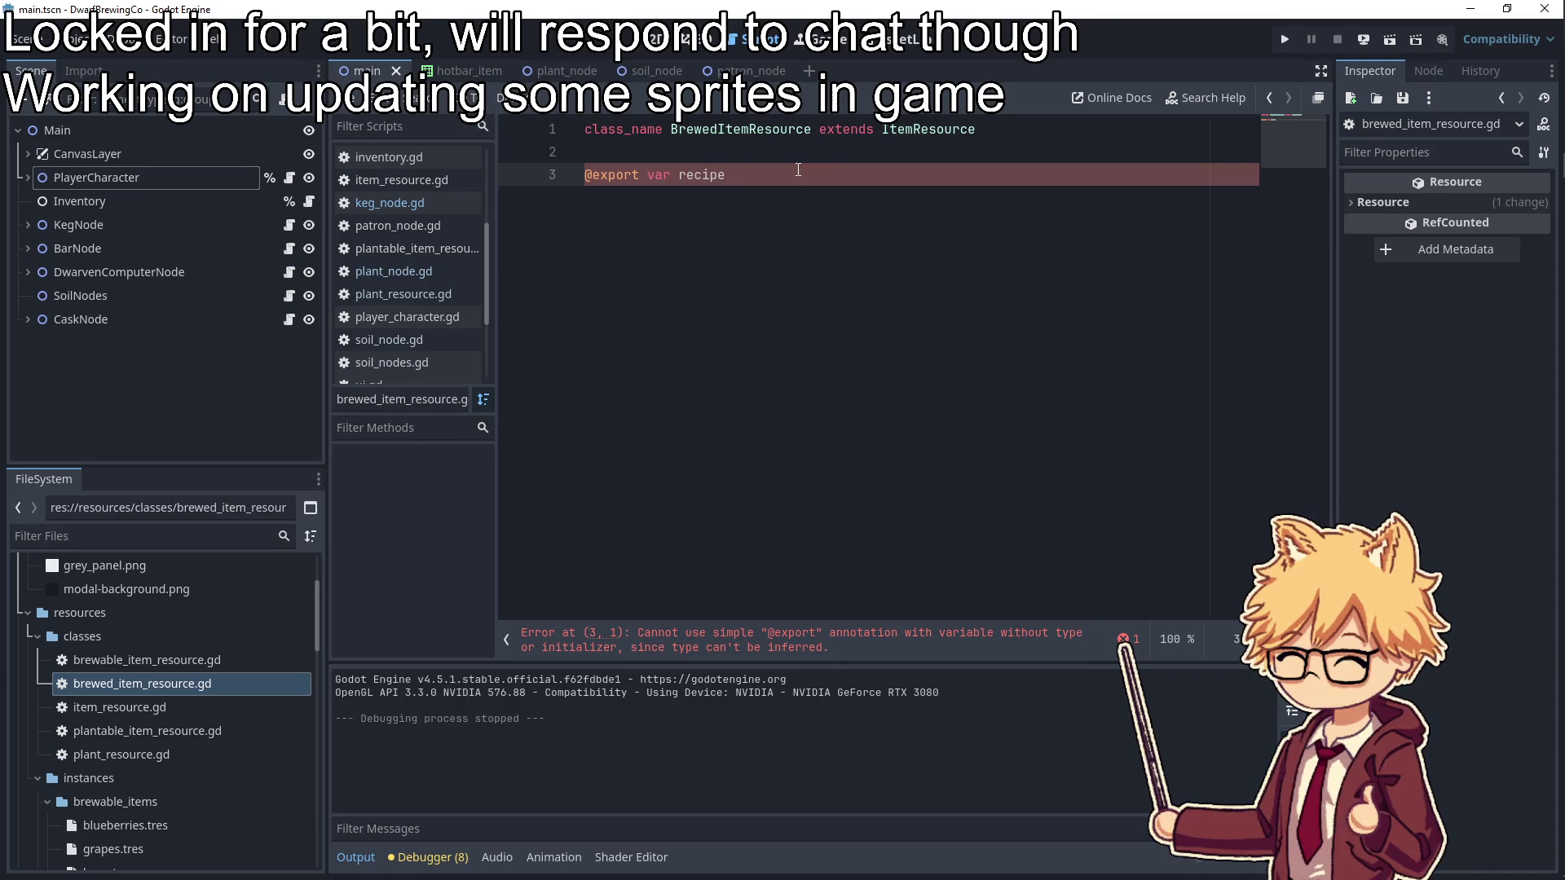
pyautogui.write('rray[]')
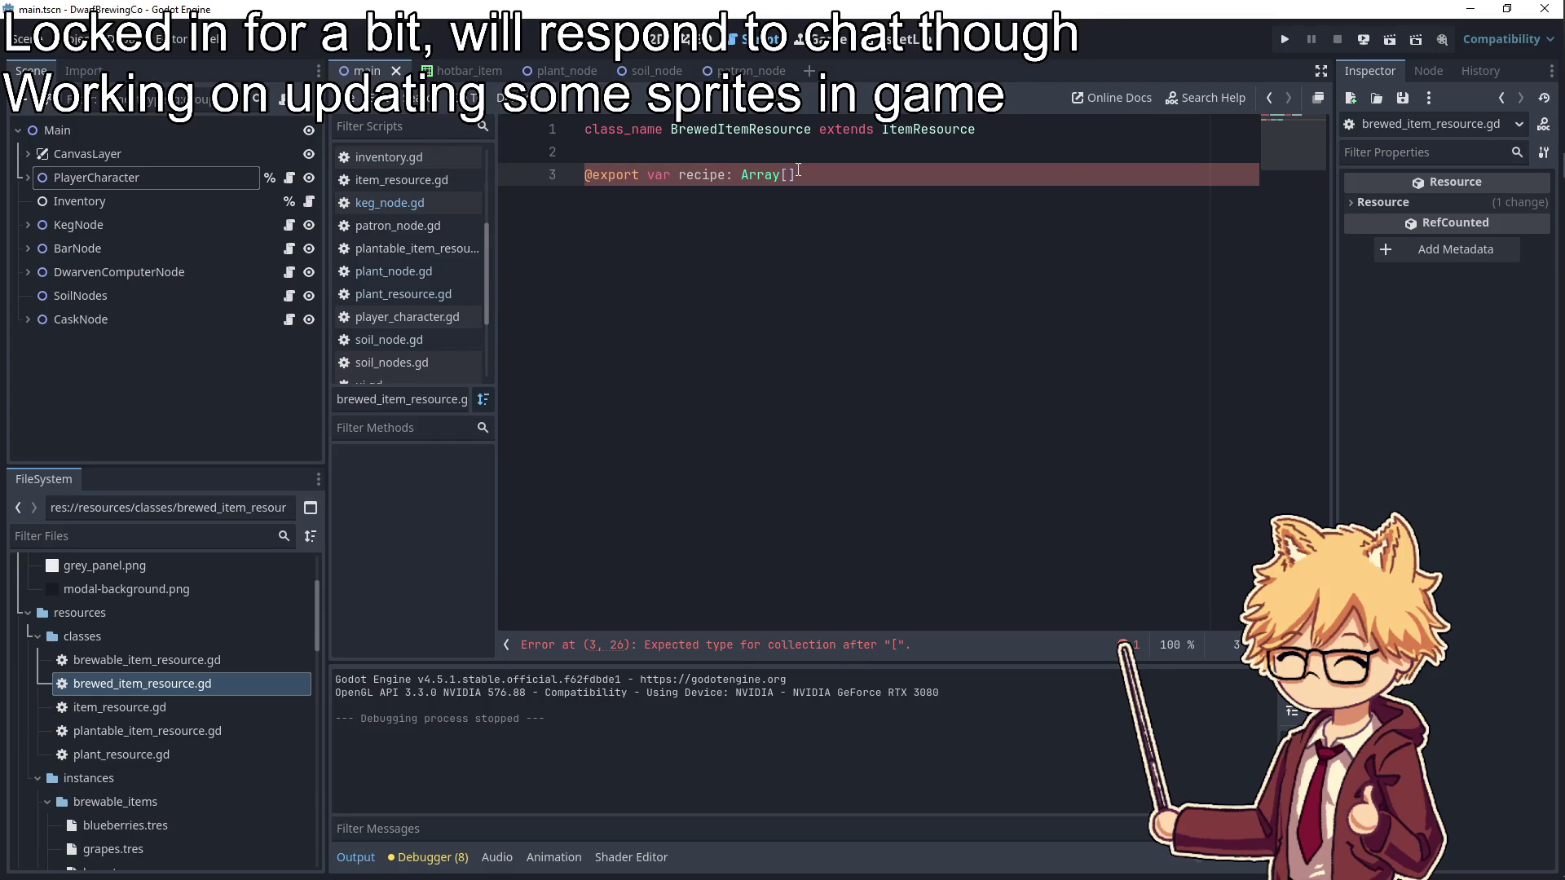
pyautogui.write('w')
pyautogui.press('Return')
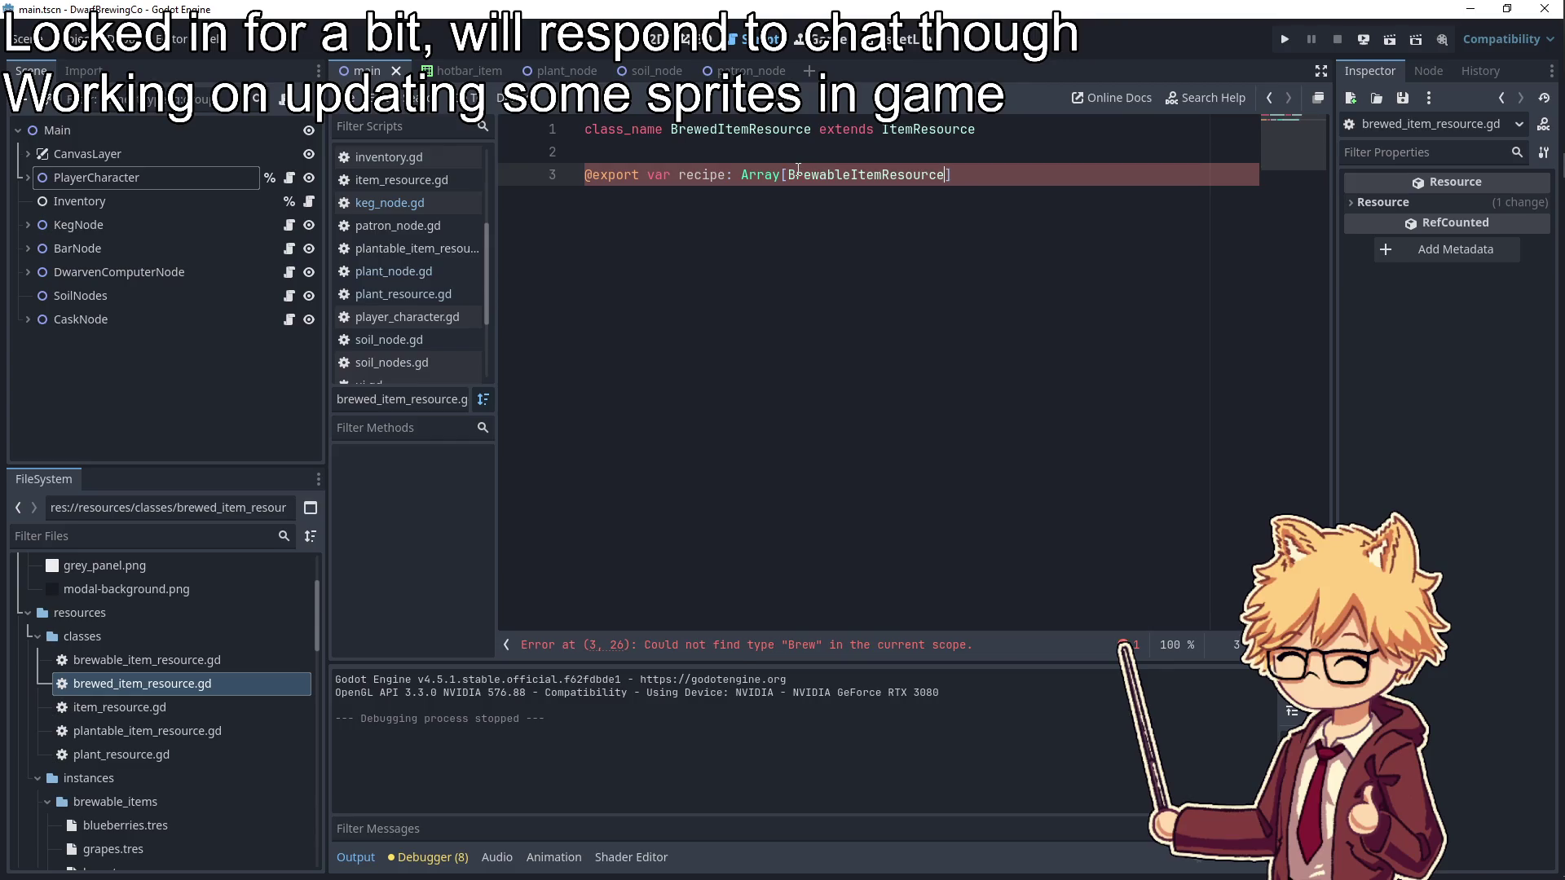
pyautogui.hotkey('ctrl', 's')
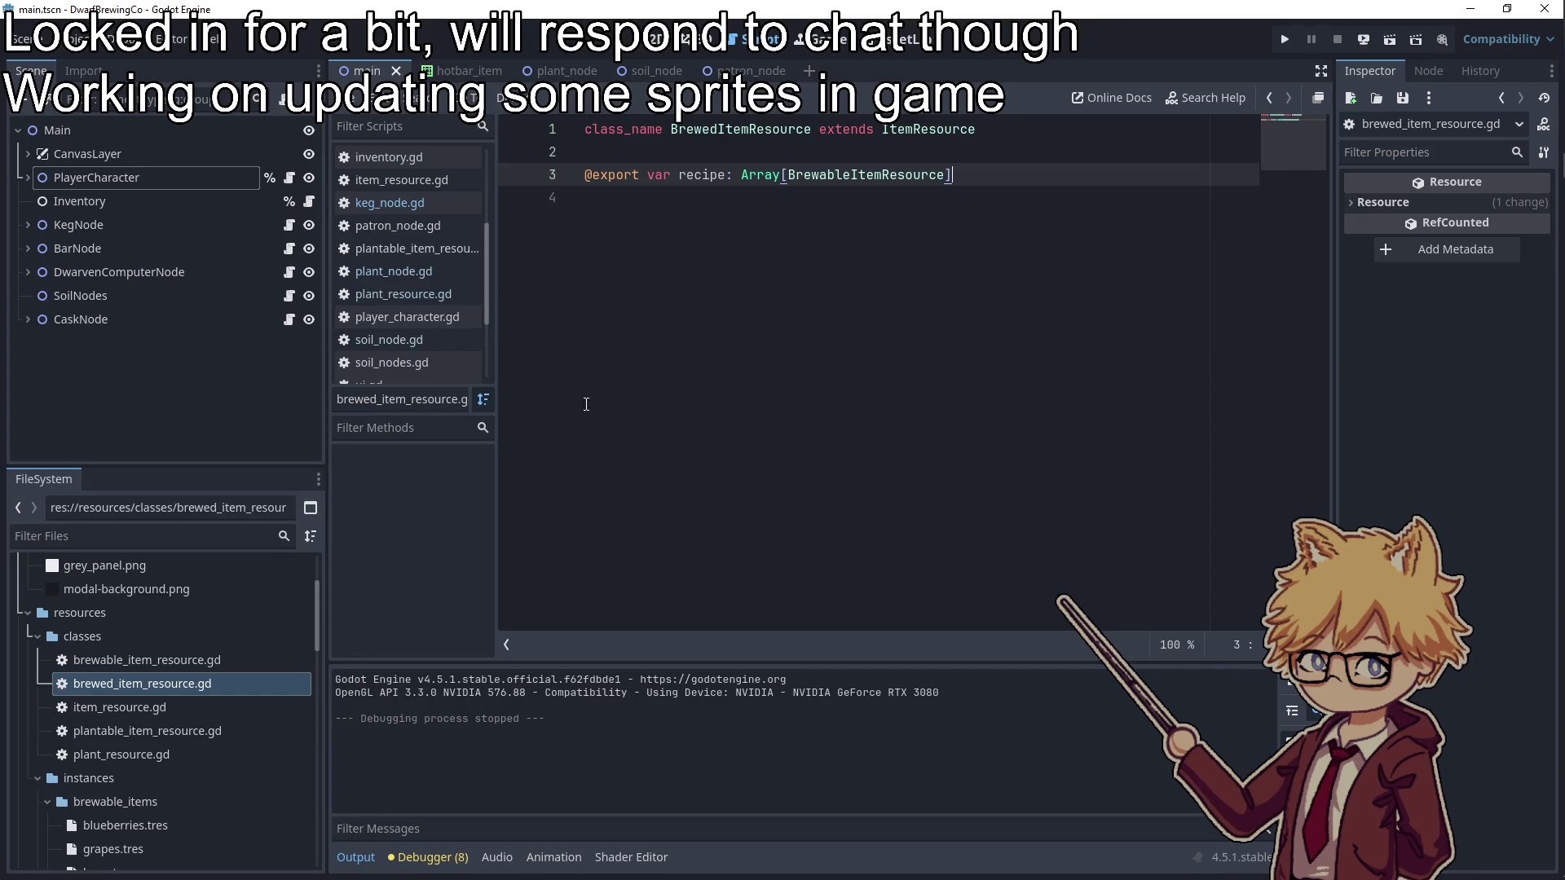
# Give beer.tres a one-element Recipe holding hops.tres and save it.
pyautogui.scroll(-3, 140, 688)
pyautogui.scroll(-1, 133, 716)
pyautogui.click(110, 748)
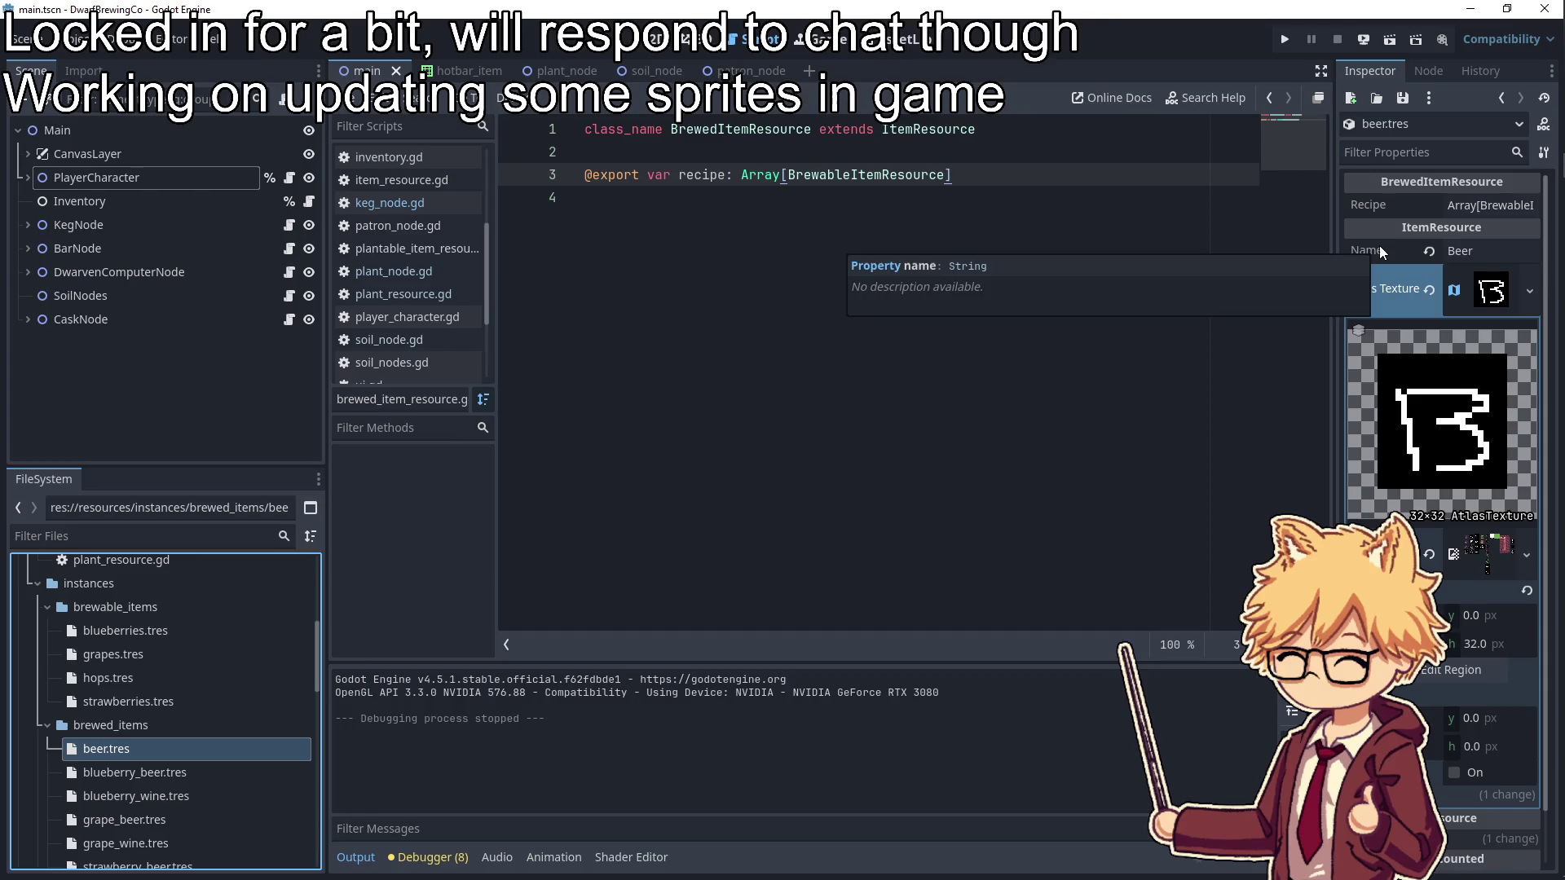
pyautogui.click(1456, 296)
pyautogui.click(1489, 203)
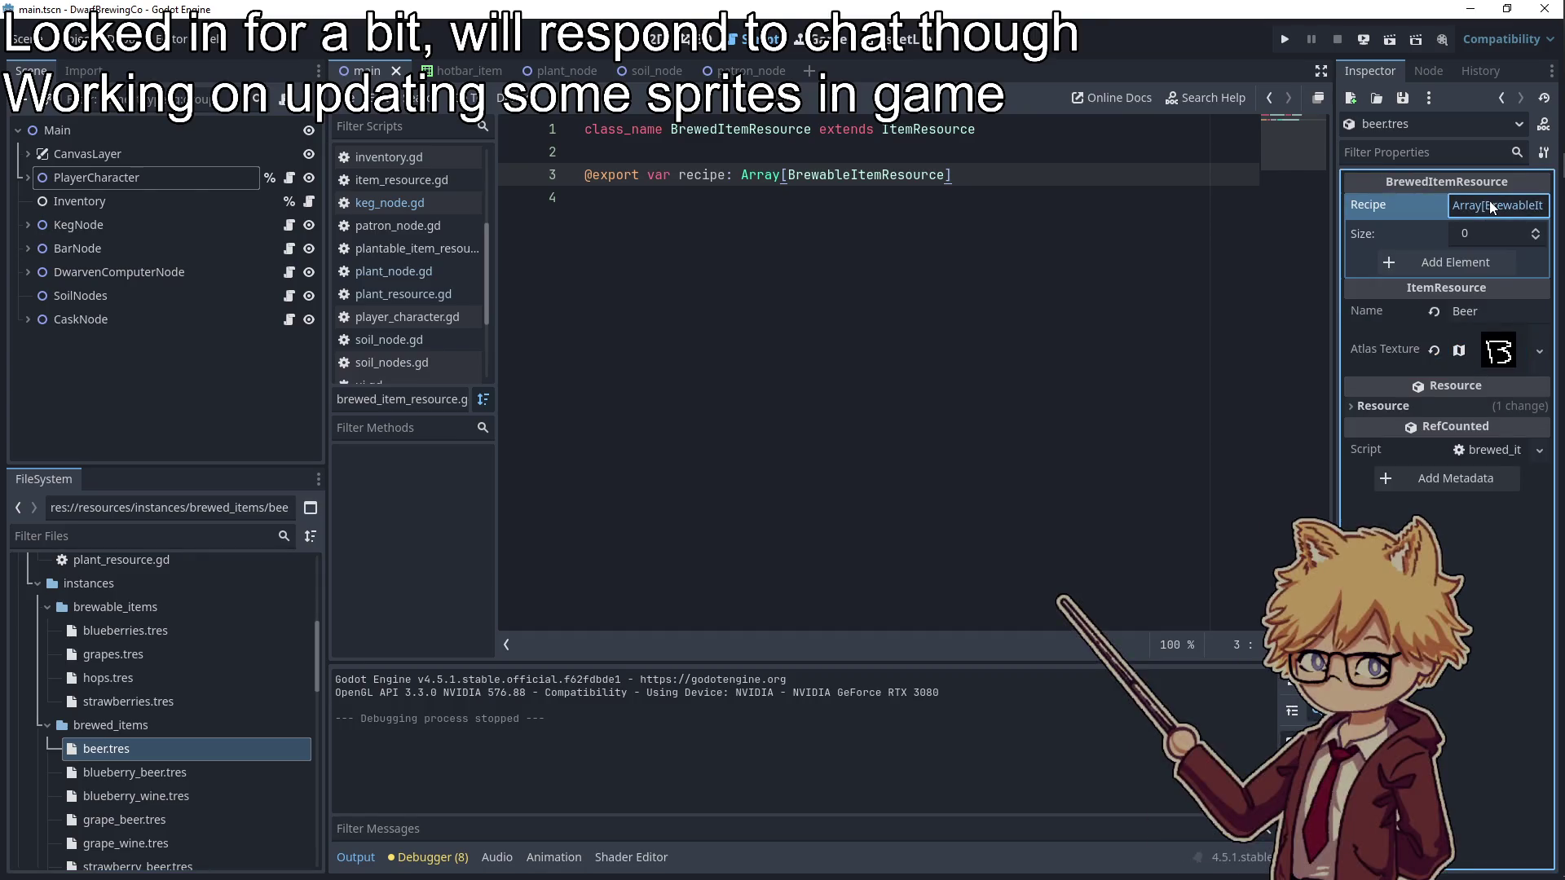
pyautogui.click(1450, 269)
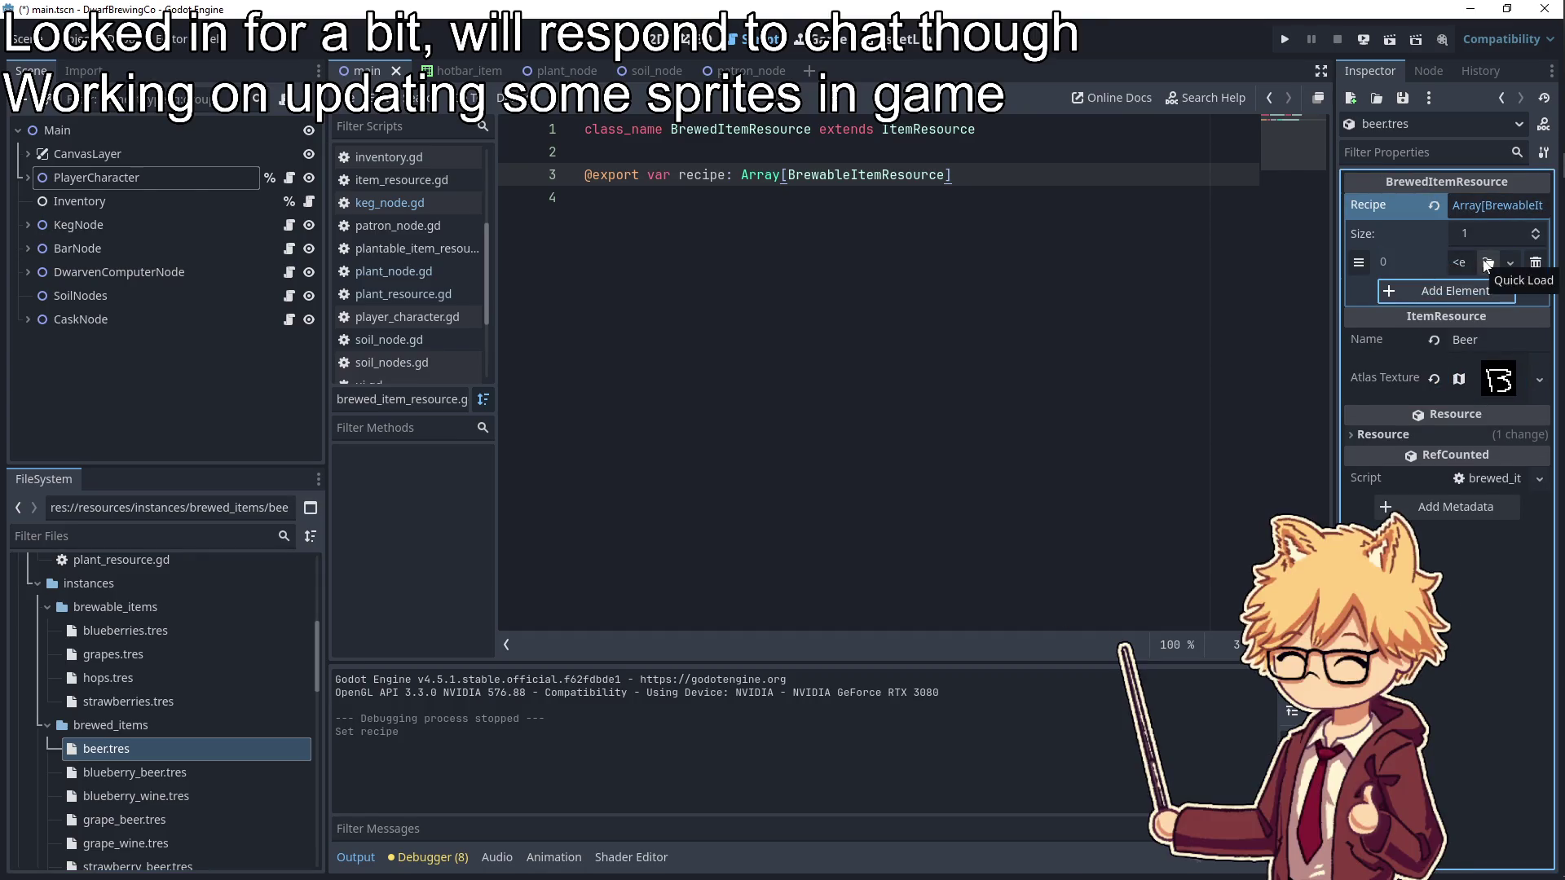
pyautogui.click(1487, 265)
pyautogui.doubleClick(601, 240)
pyautogui.hotkey('ctrl', 's')
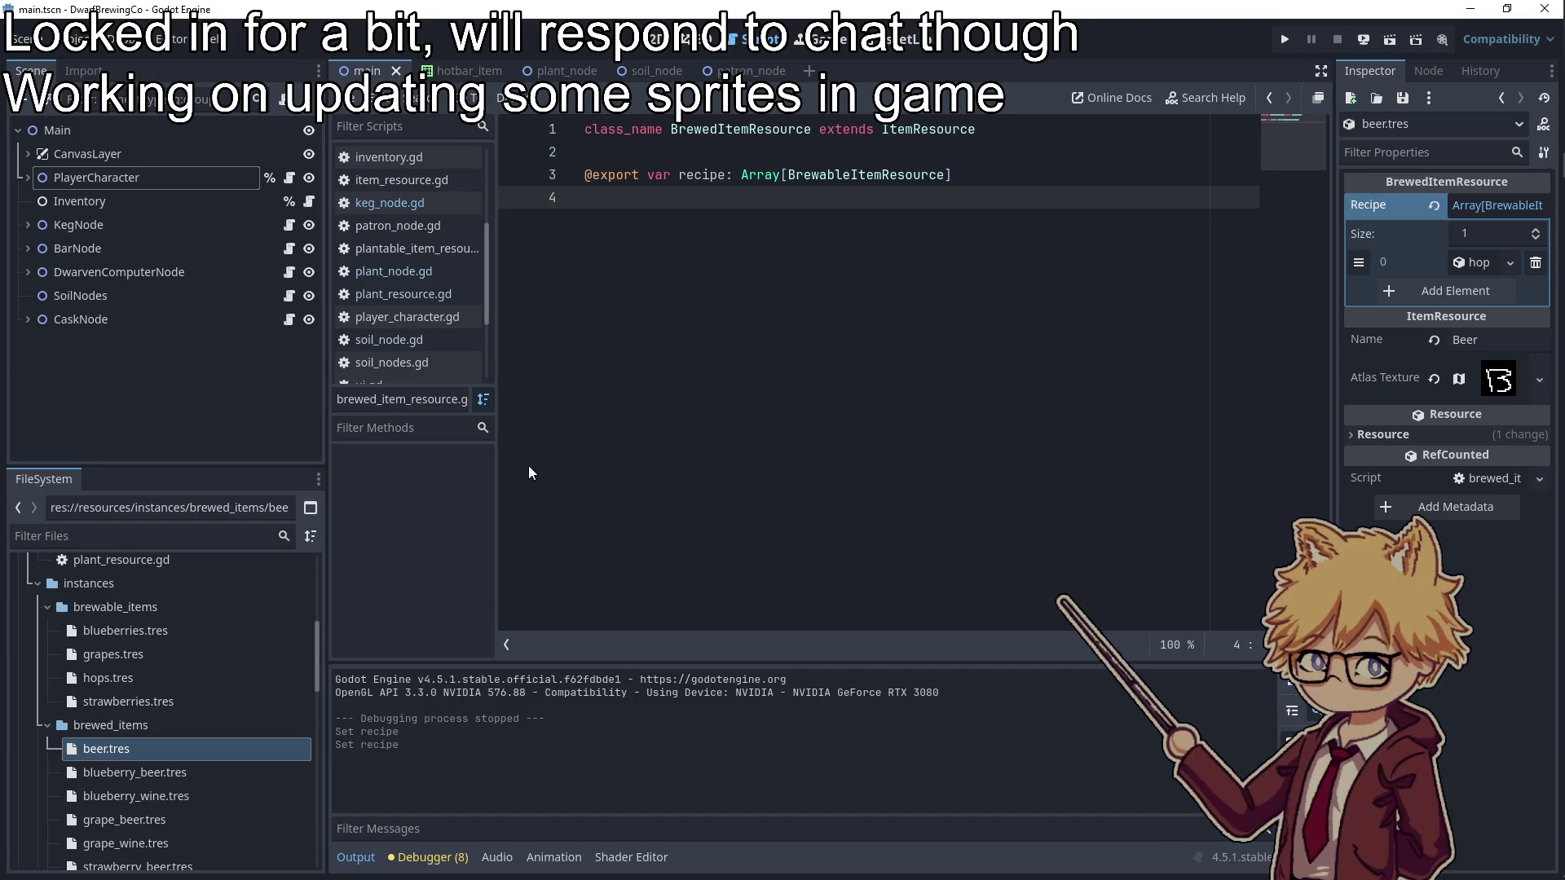
pyautogui.scroll(-2, 176, 703)
# Give blueberry_beer.tres a Recipe of hops and blueberries and save.
pyautogui.click(173, 694)
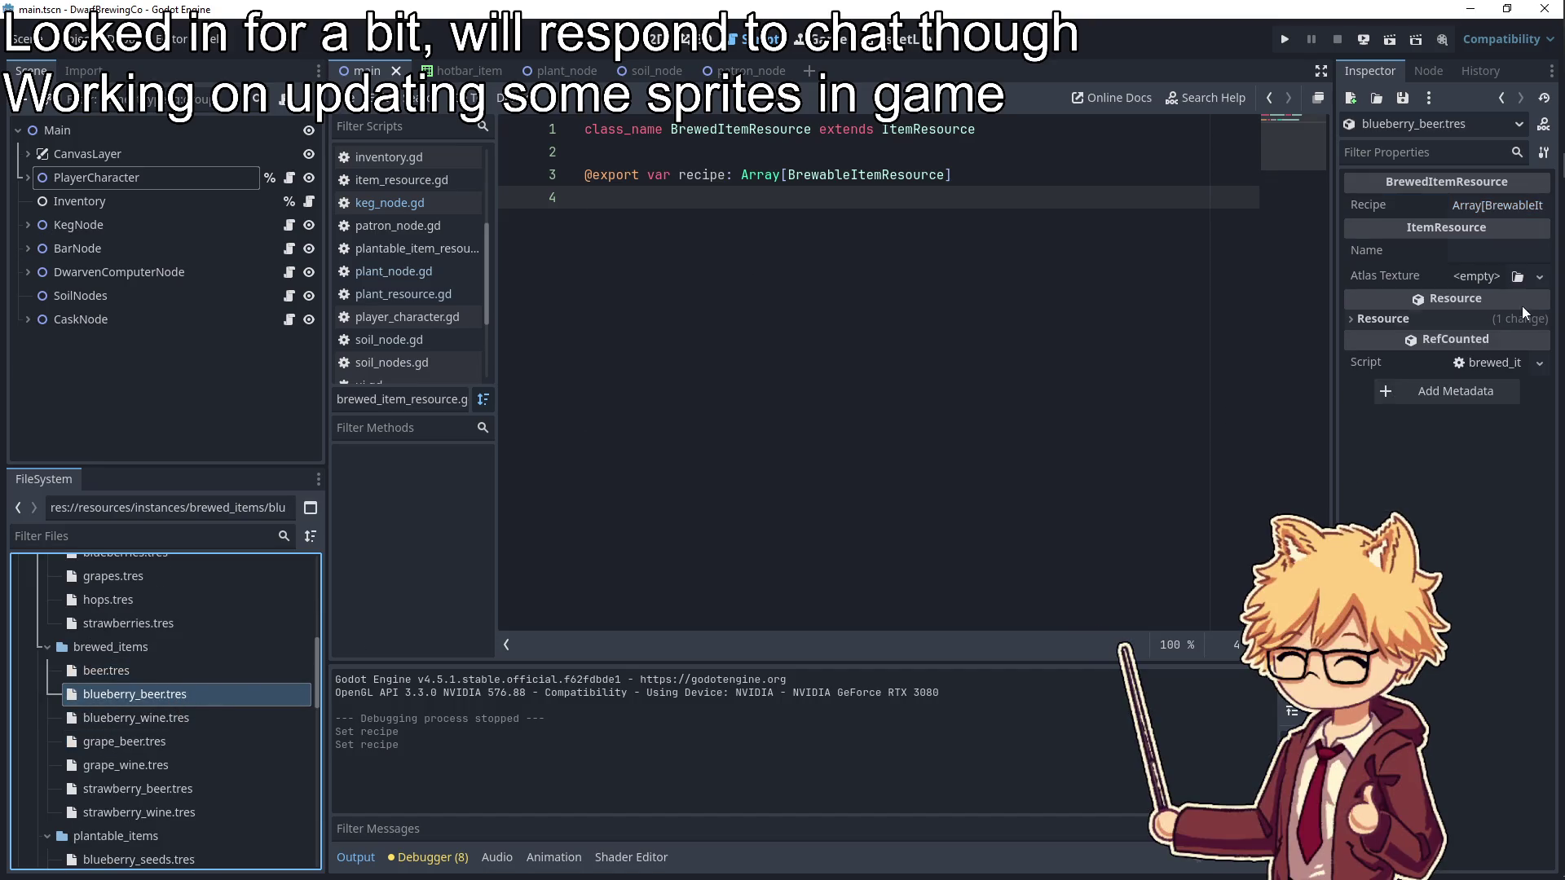
pyautogui.click(1463, 209)
pyautogui.click(1471, 242)
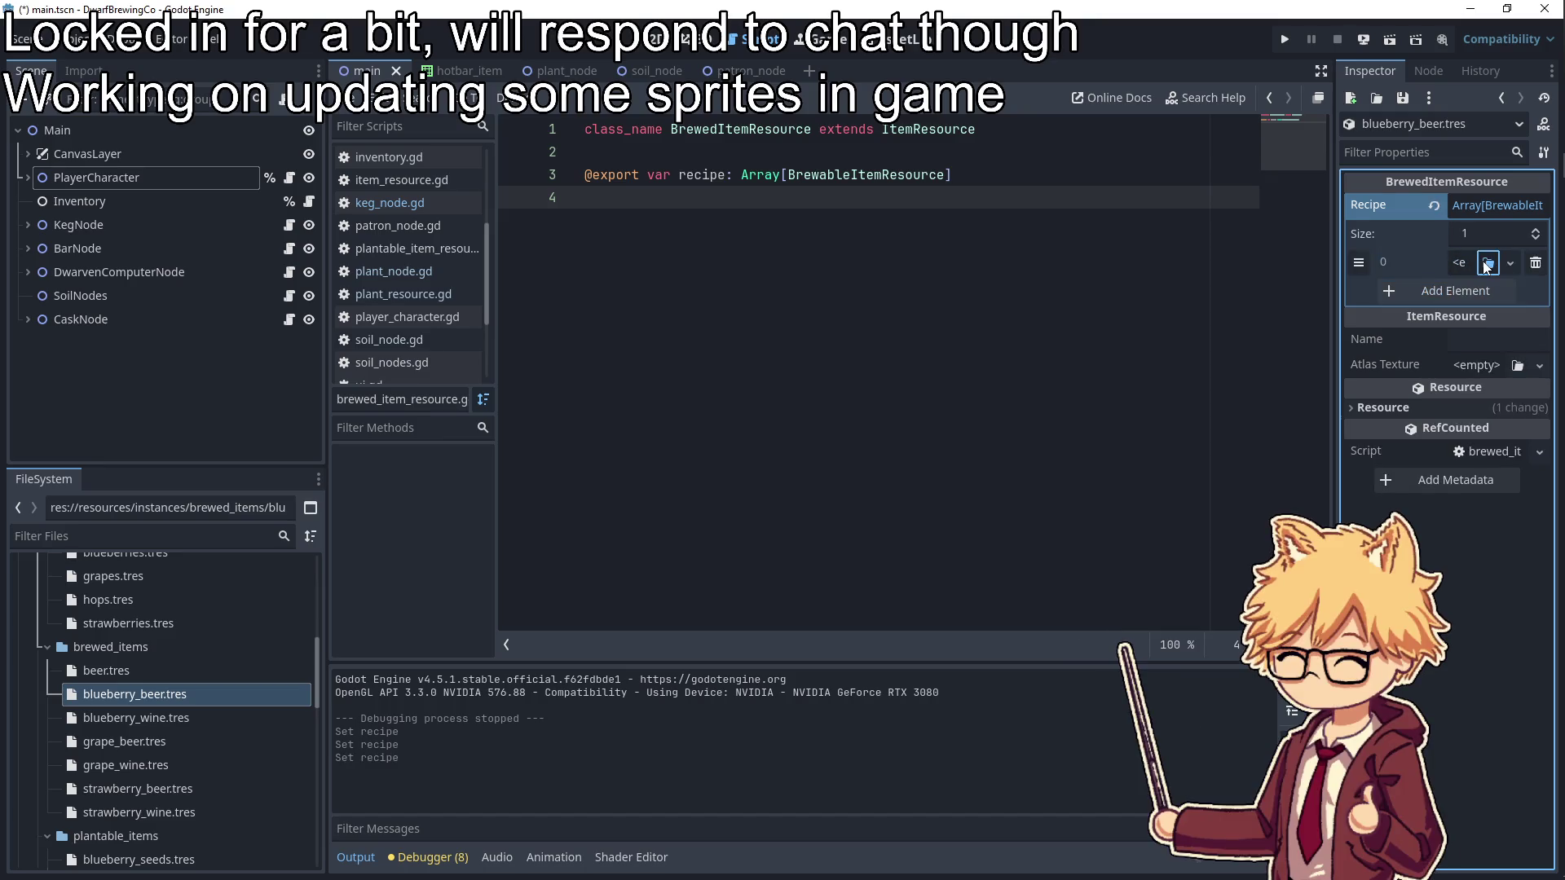
pyautogui.click(1487, 263)
pyautogui.doubleClick(625, 296)
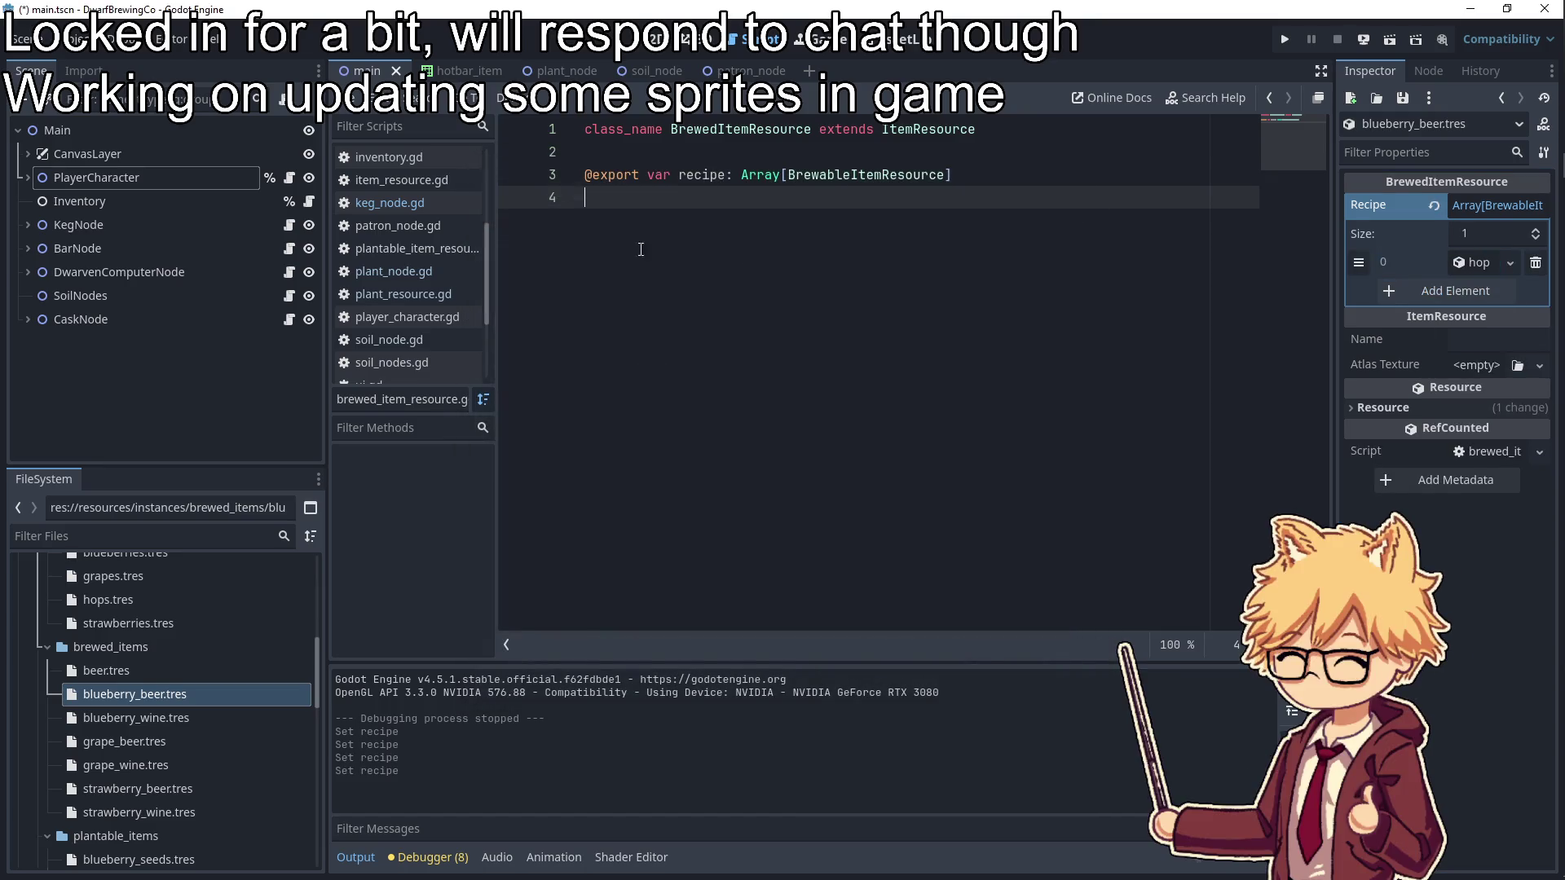
pyautogui.click(1475, 282)
pyautogui.click(1499, 290)
pyautogui.doubleClick(621, 362)
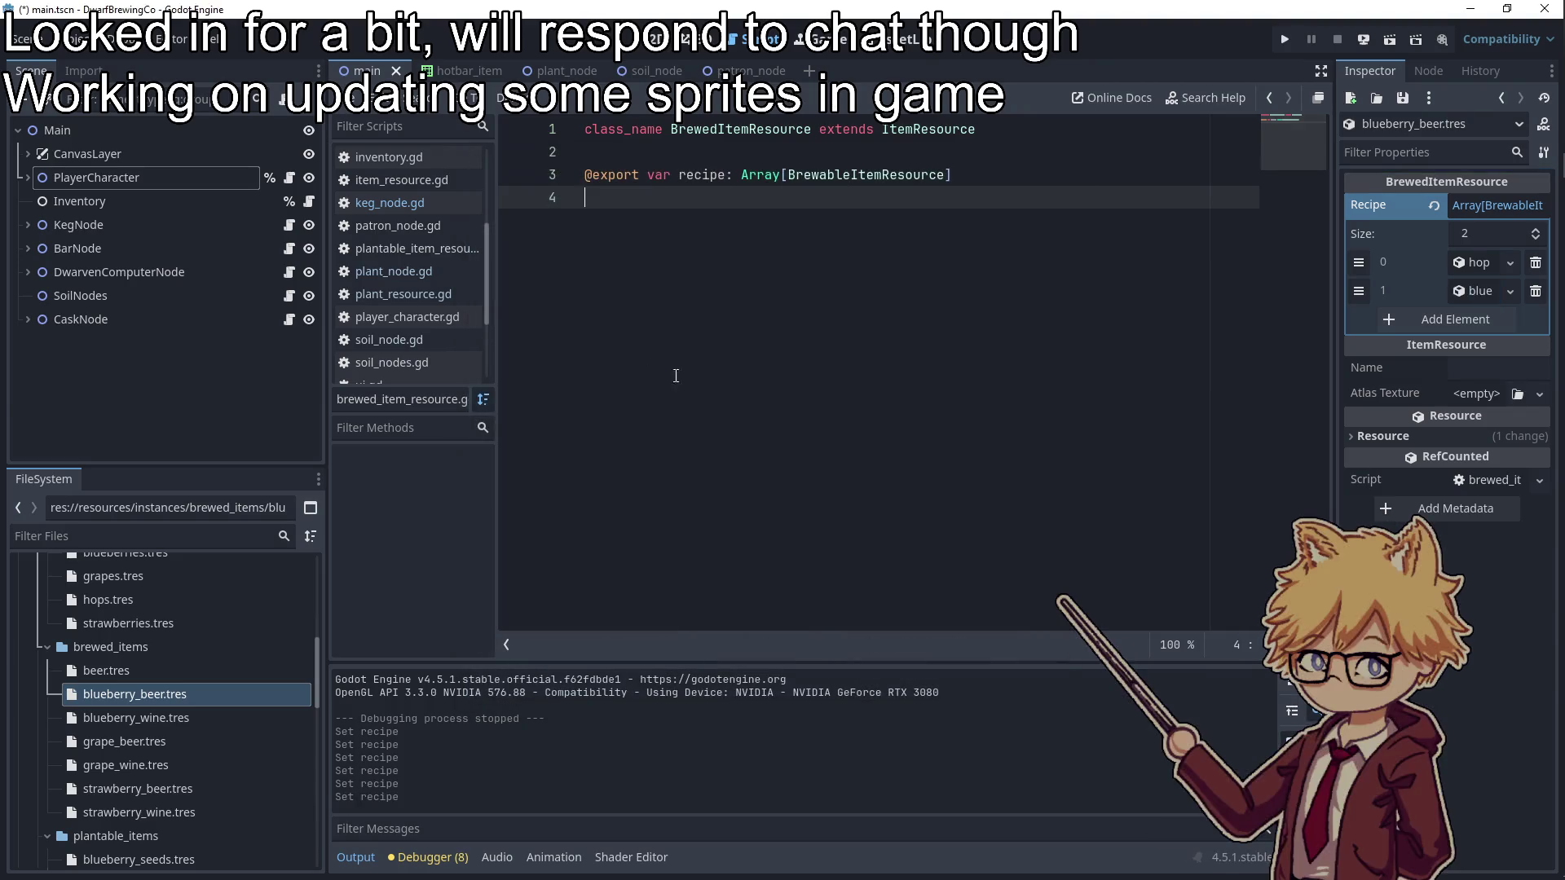
pyautogui.hotkey('ctrl', 's')
# Give blueberry_wine.tres a single-ingredient Recipe of blueberries and save.
pyautogui.click(136, 719)
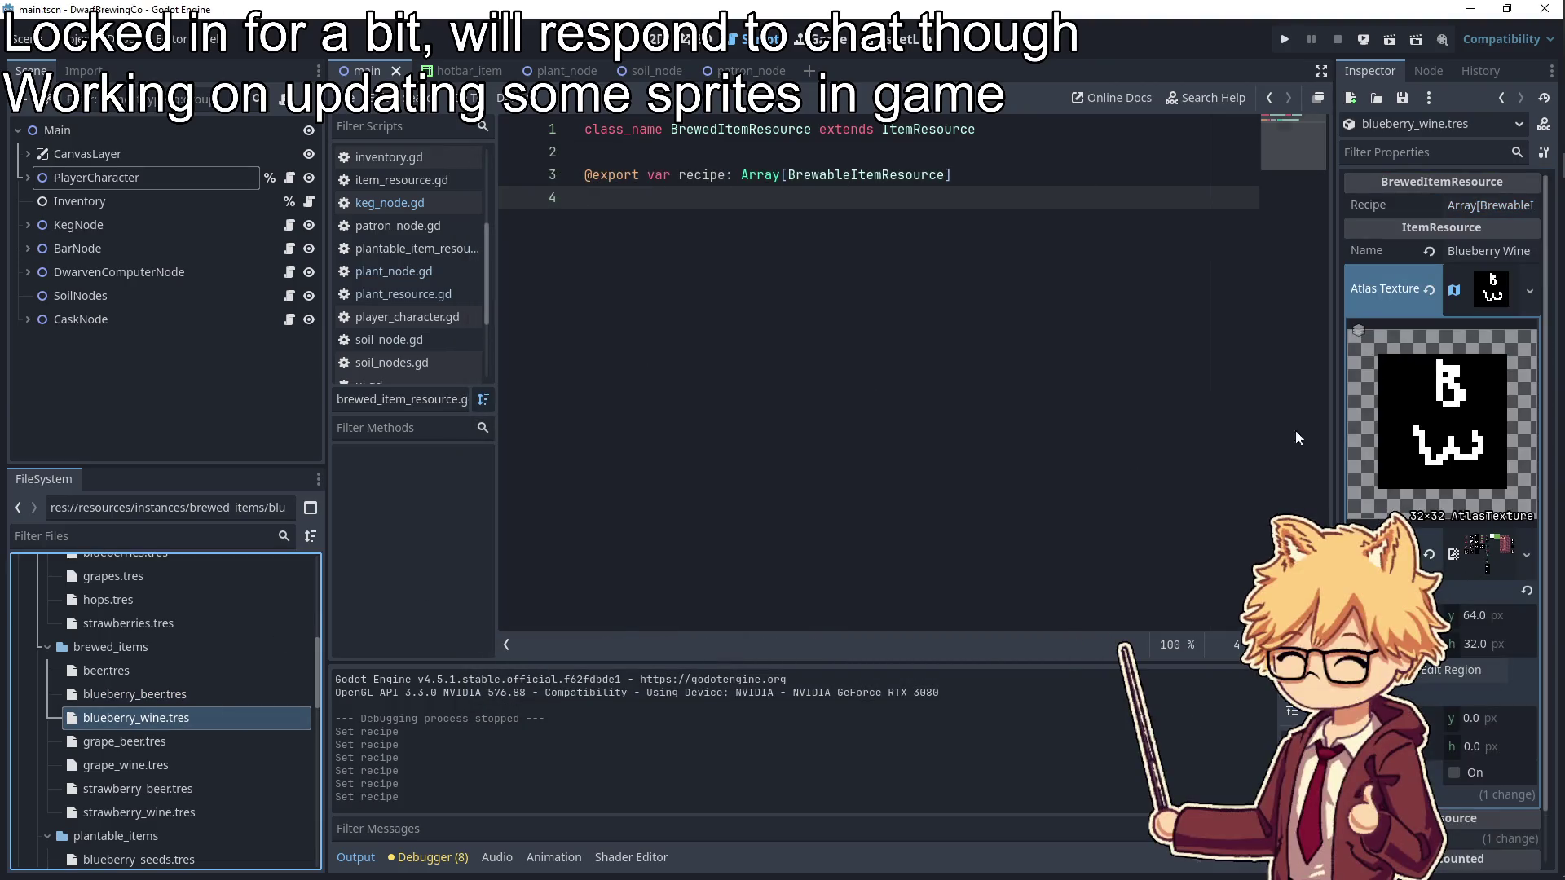
pyautogui.click(1451, 205)
pyautogui.click(1467, 258)
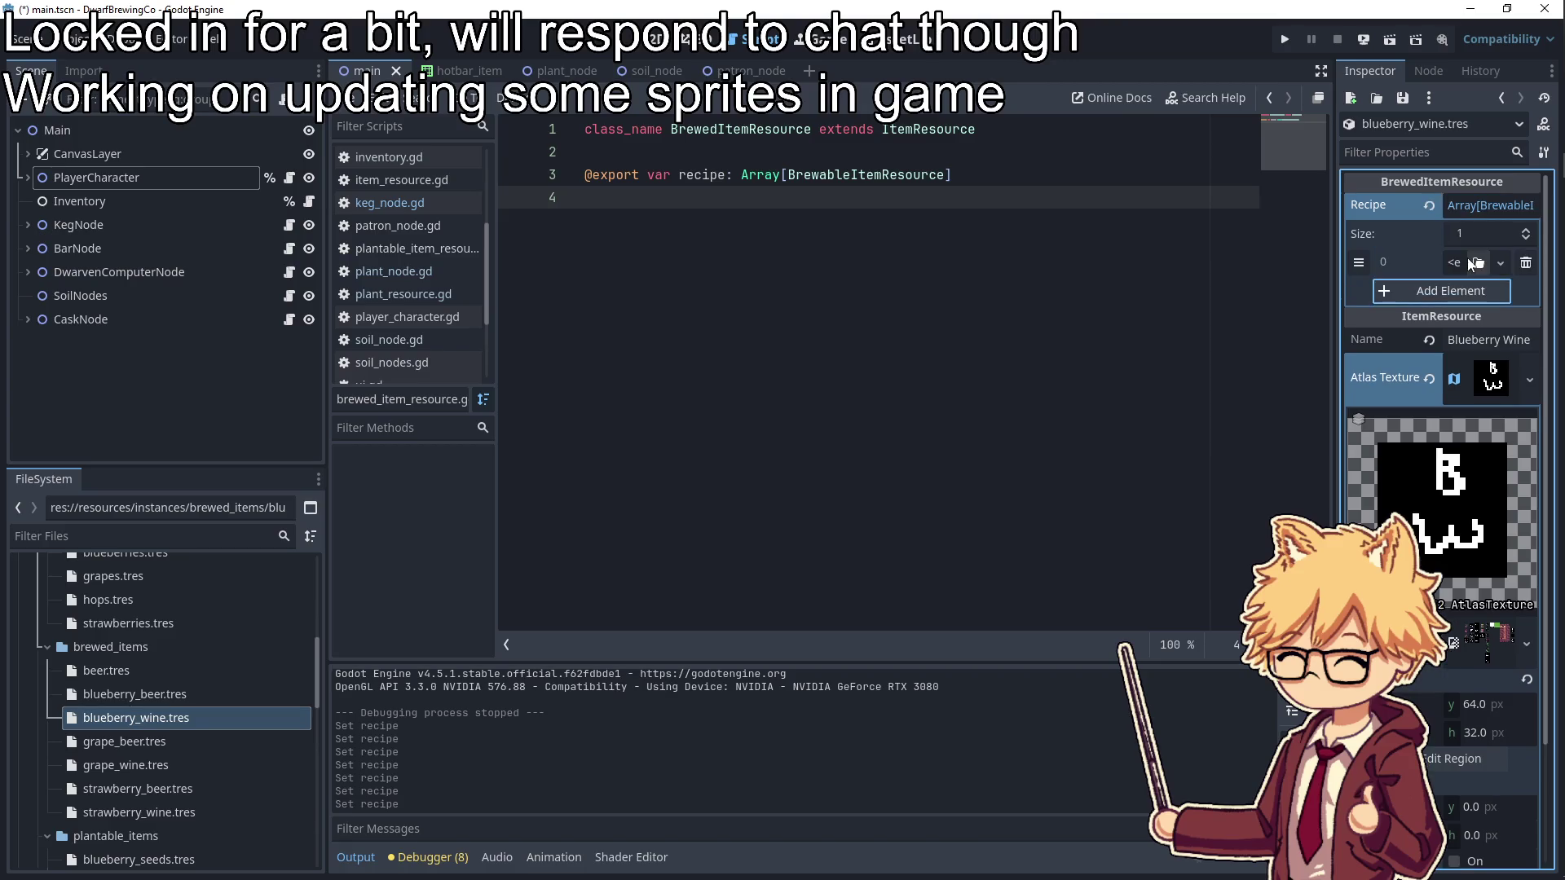
pyautogui.click(1477, 262)
pyautogui.doubleClick(633, 243)
pyautogui.hotkey('ctrl', 's')
# Give grape_beer.tres a Recipe of hops and grapes and save.
pyautogui.click(170, 744)
pyautogui.click(1496, 205)
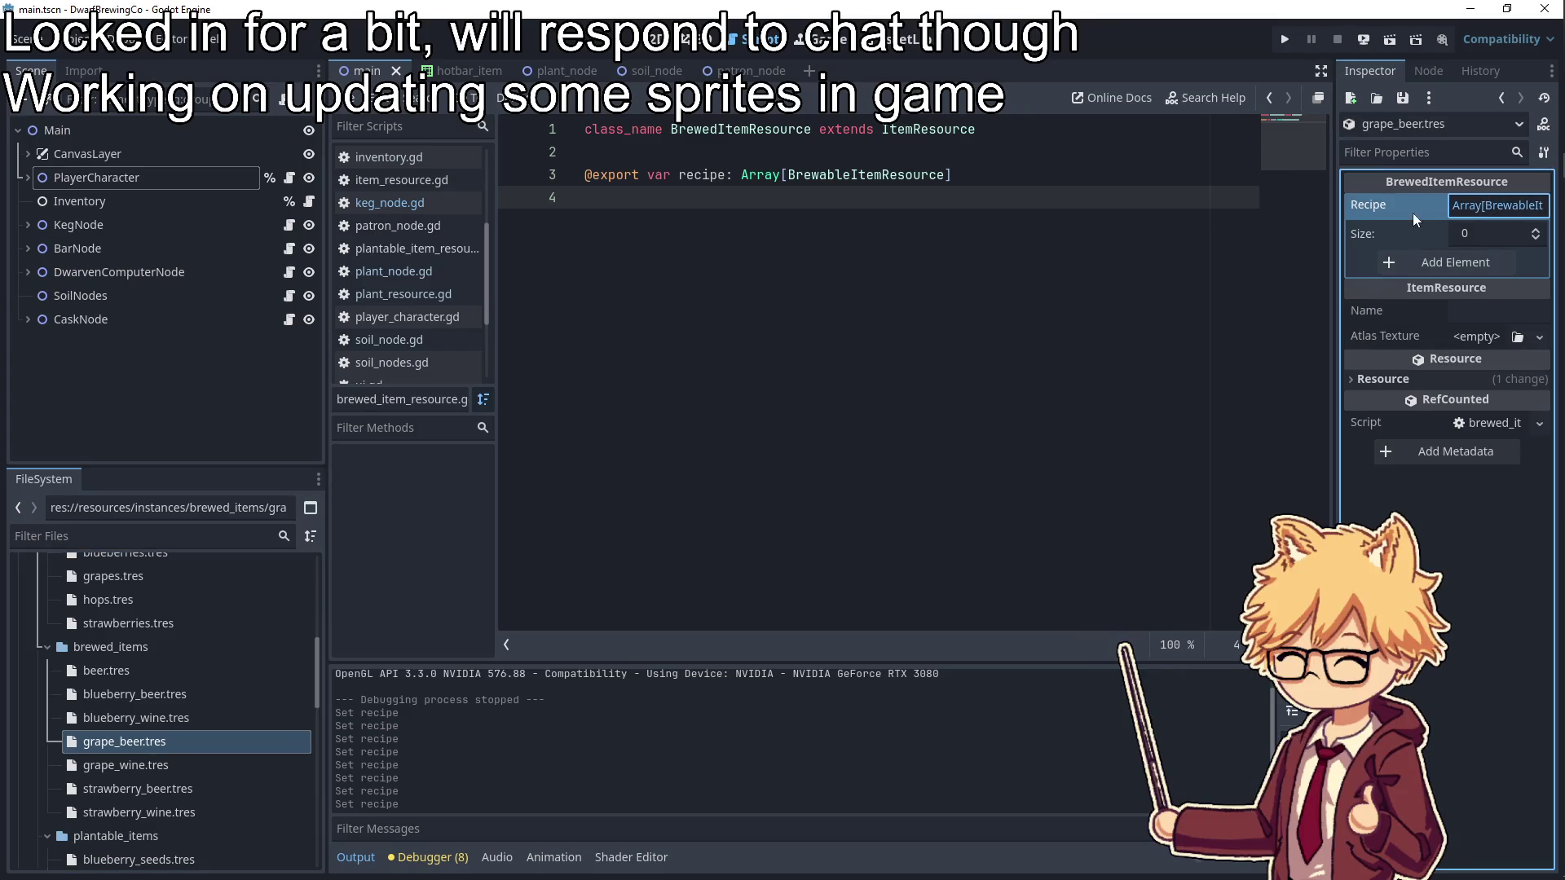
pyautogui.click(1475, 261)
pyautogui.click(1476, 259)
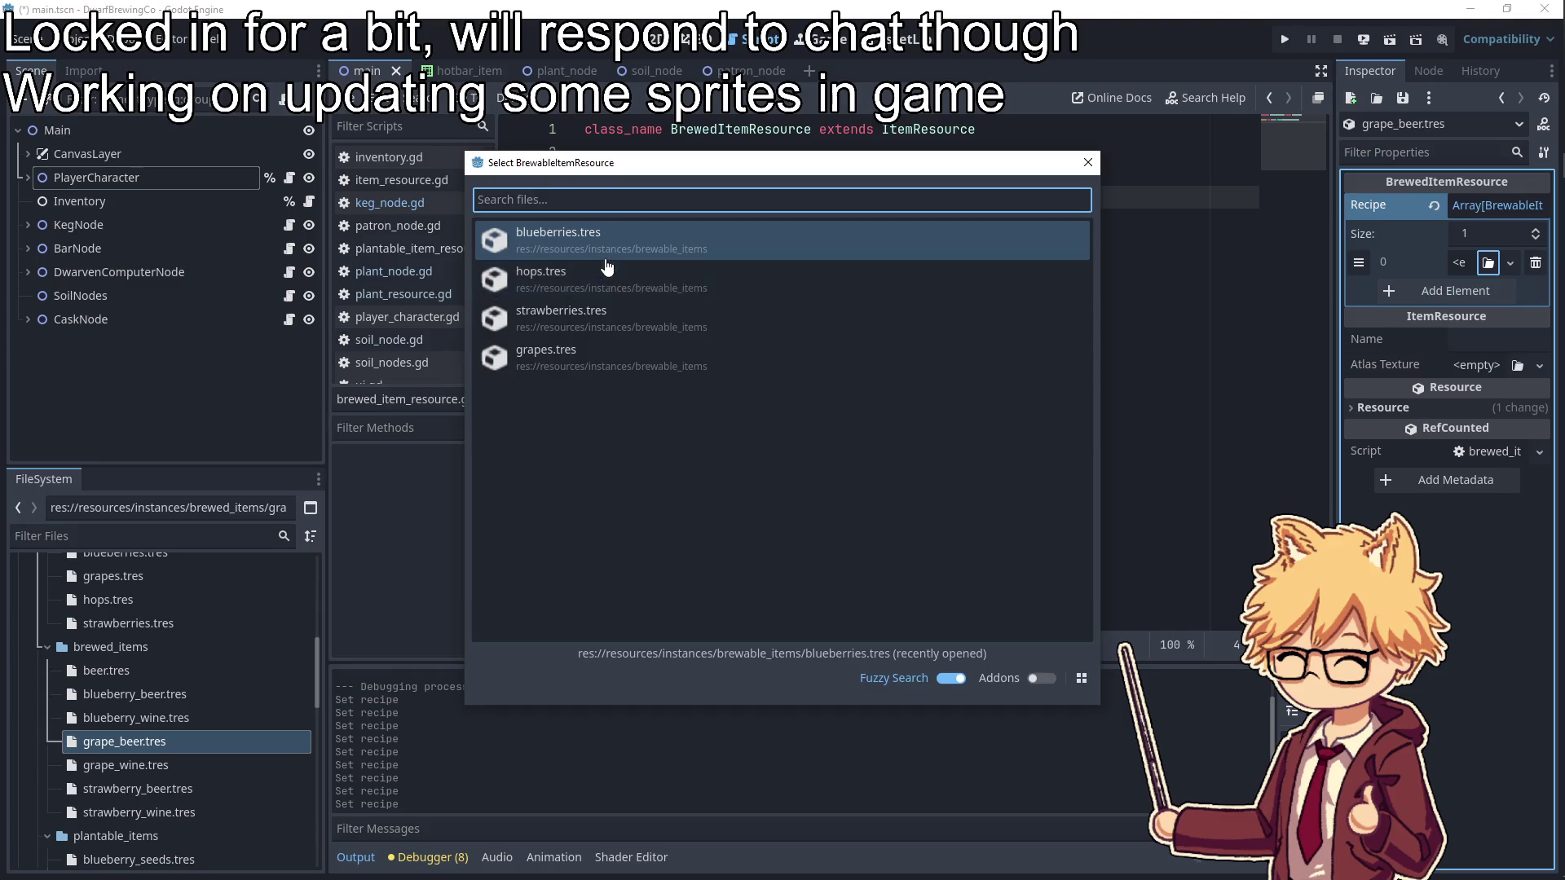
pyautogui.doubleClick(774, 269)
pyautogui.click(1475, 287)
pyautogui.click(1475, 287)
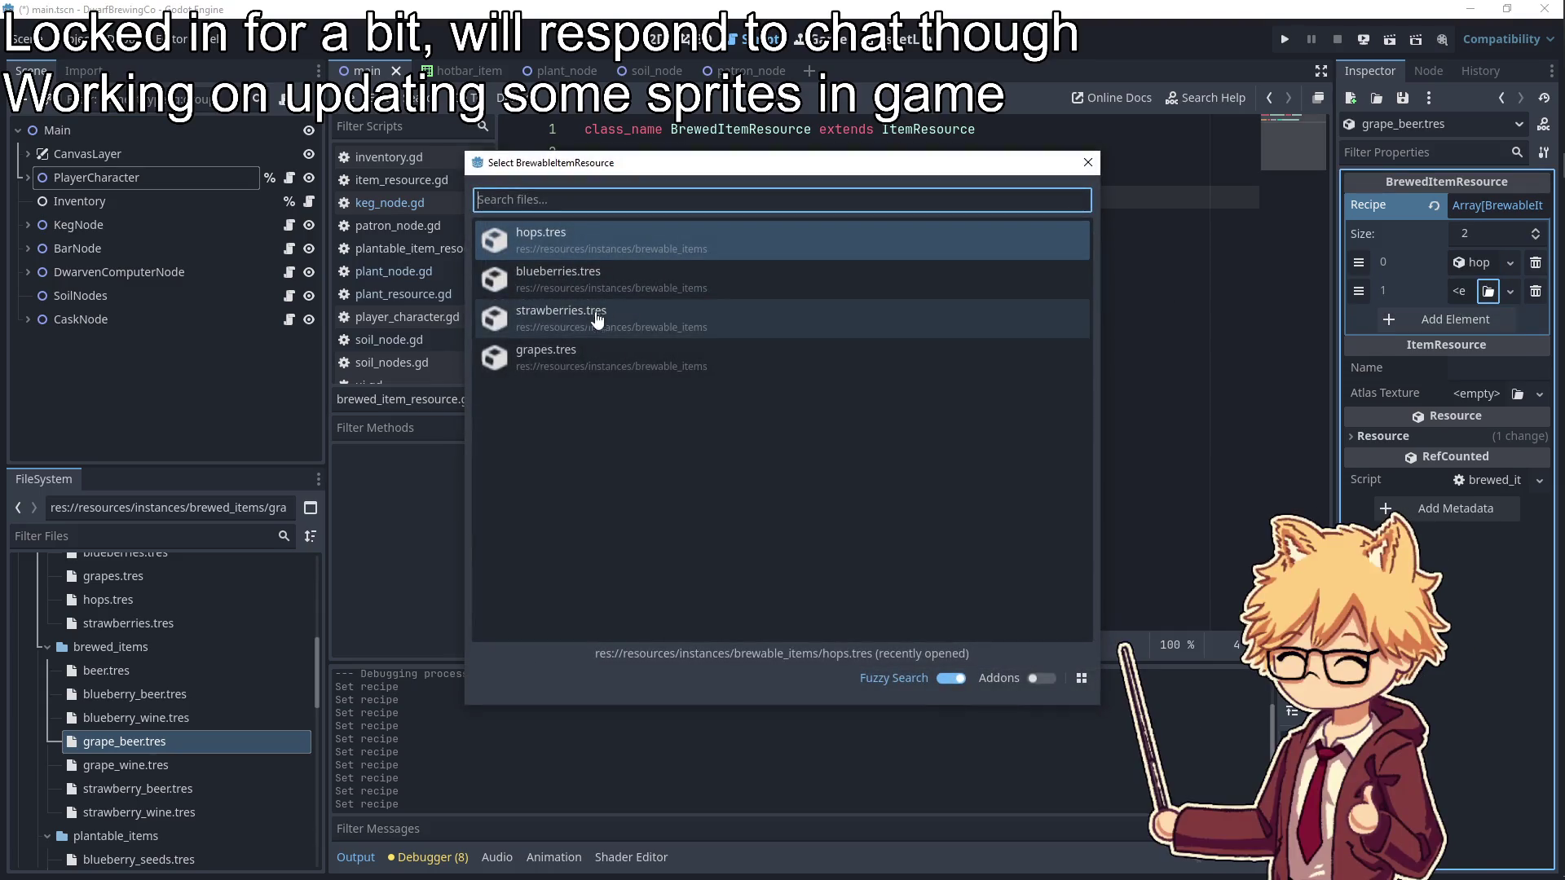
pyautogui.doubleClick(575, 344)
pyautogui.hotkey('ctrl', 's')
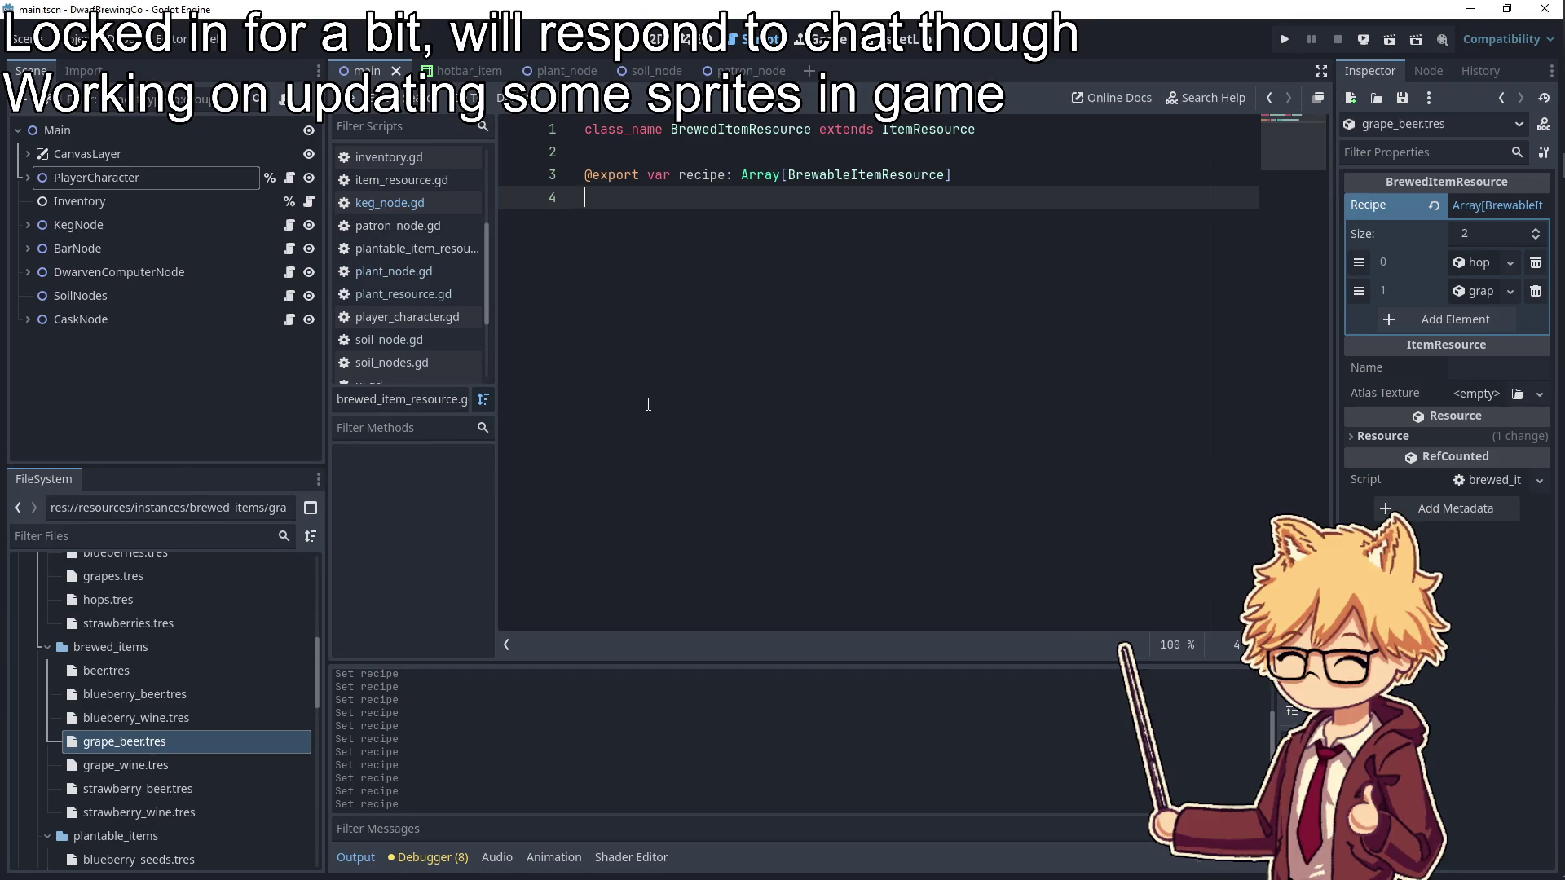
pyautogui.click(163, 764)
# Set grape_wine.tres's Recipe to a single grapes.tres ingredient and save.
pyautogui.click(1473, 206)
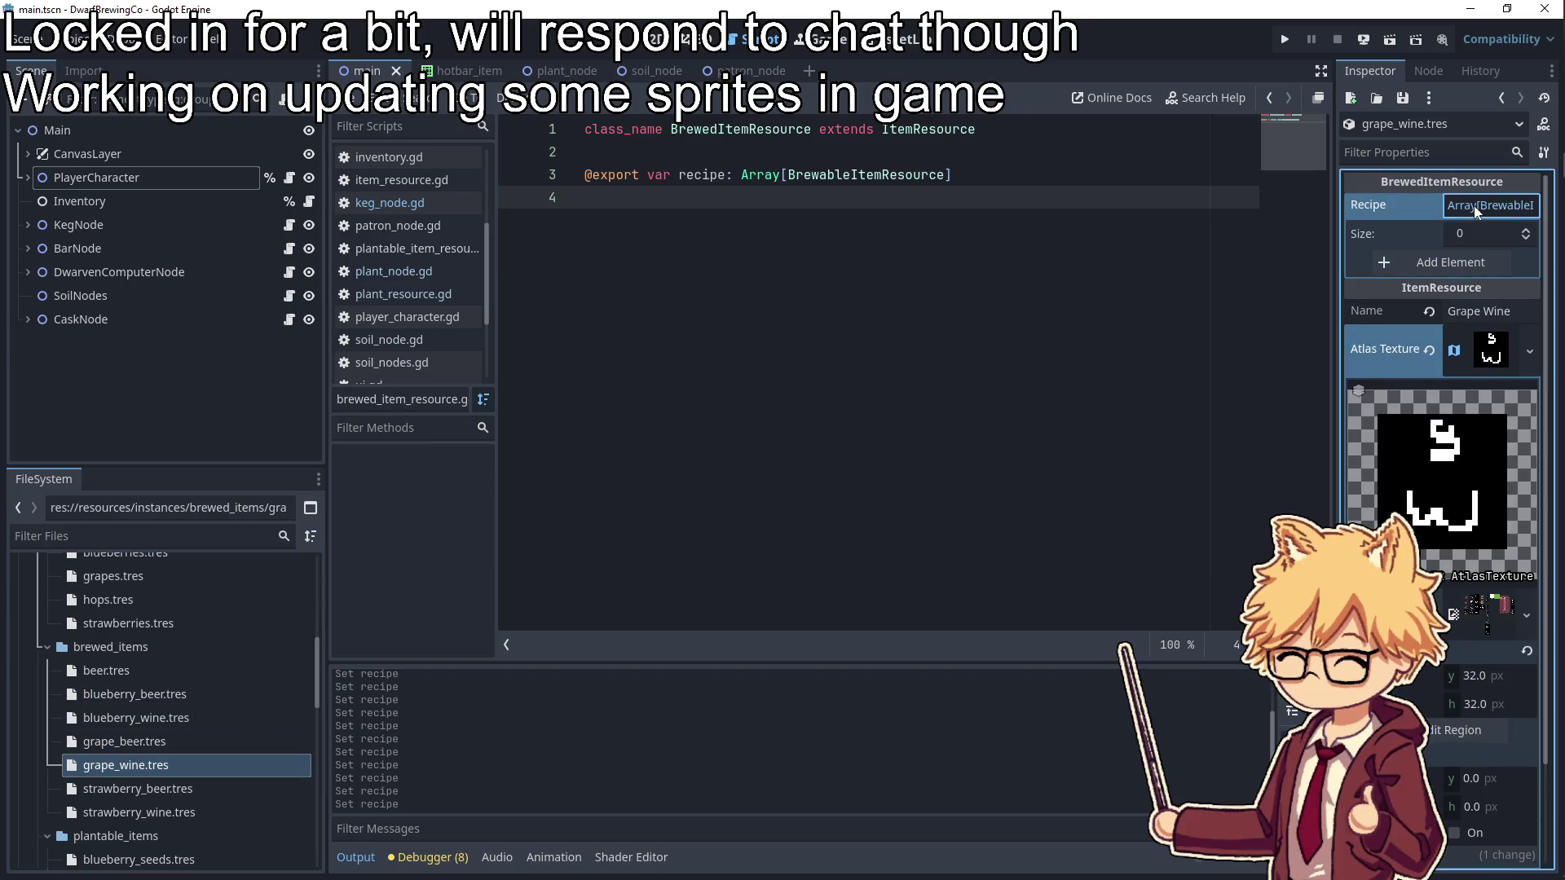
pyautogui.click(1460, 262)
pyautogui.click(1477, 261)
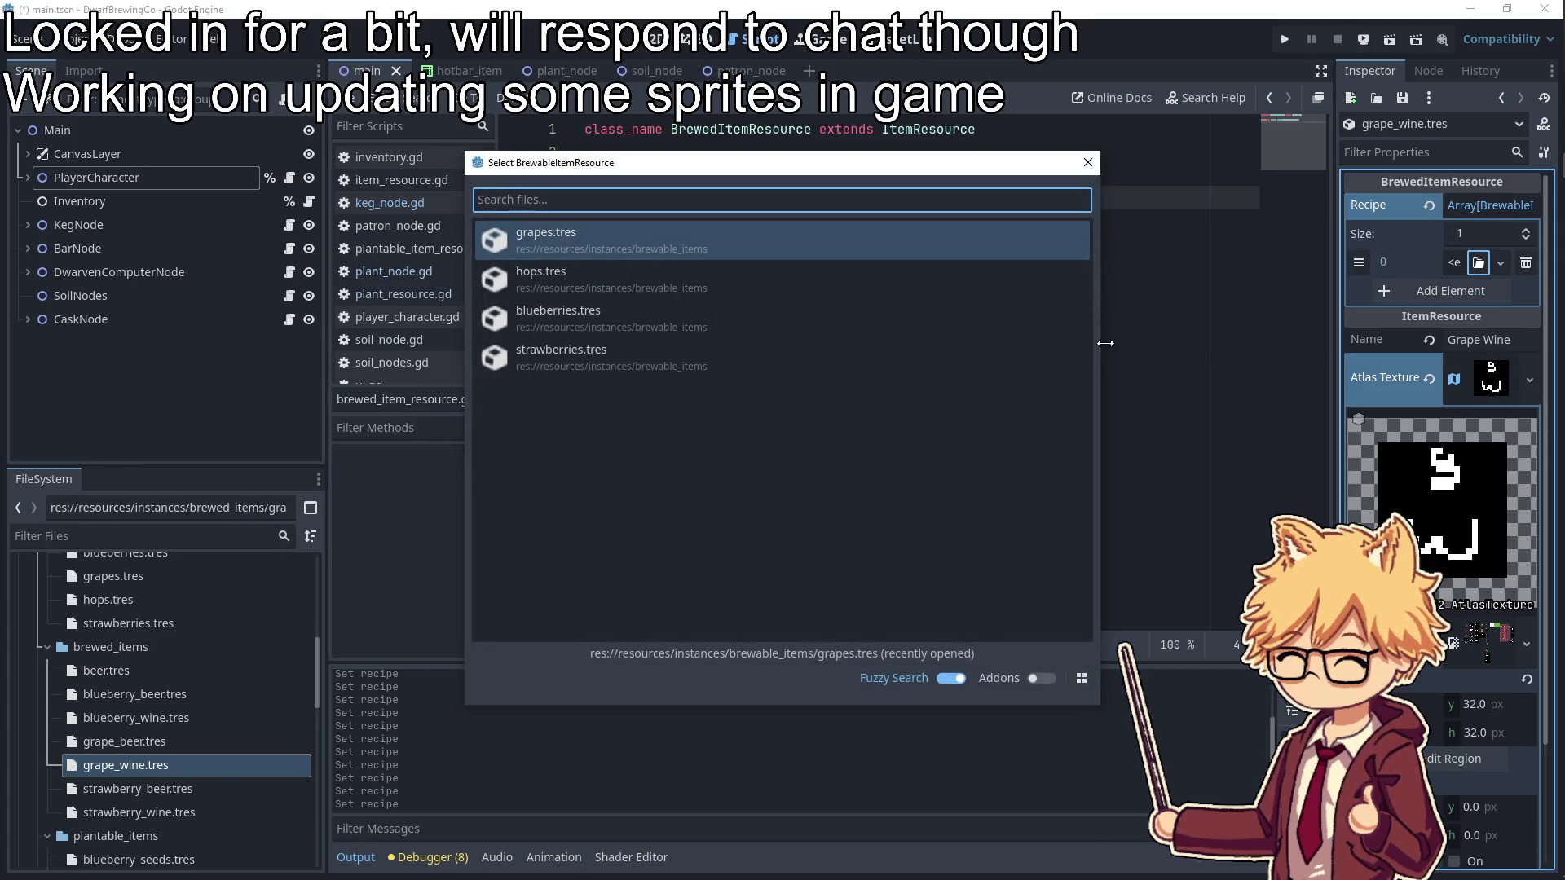
pyautogui.doubleClick(641, 249)
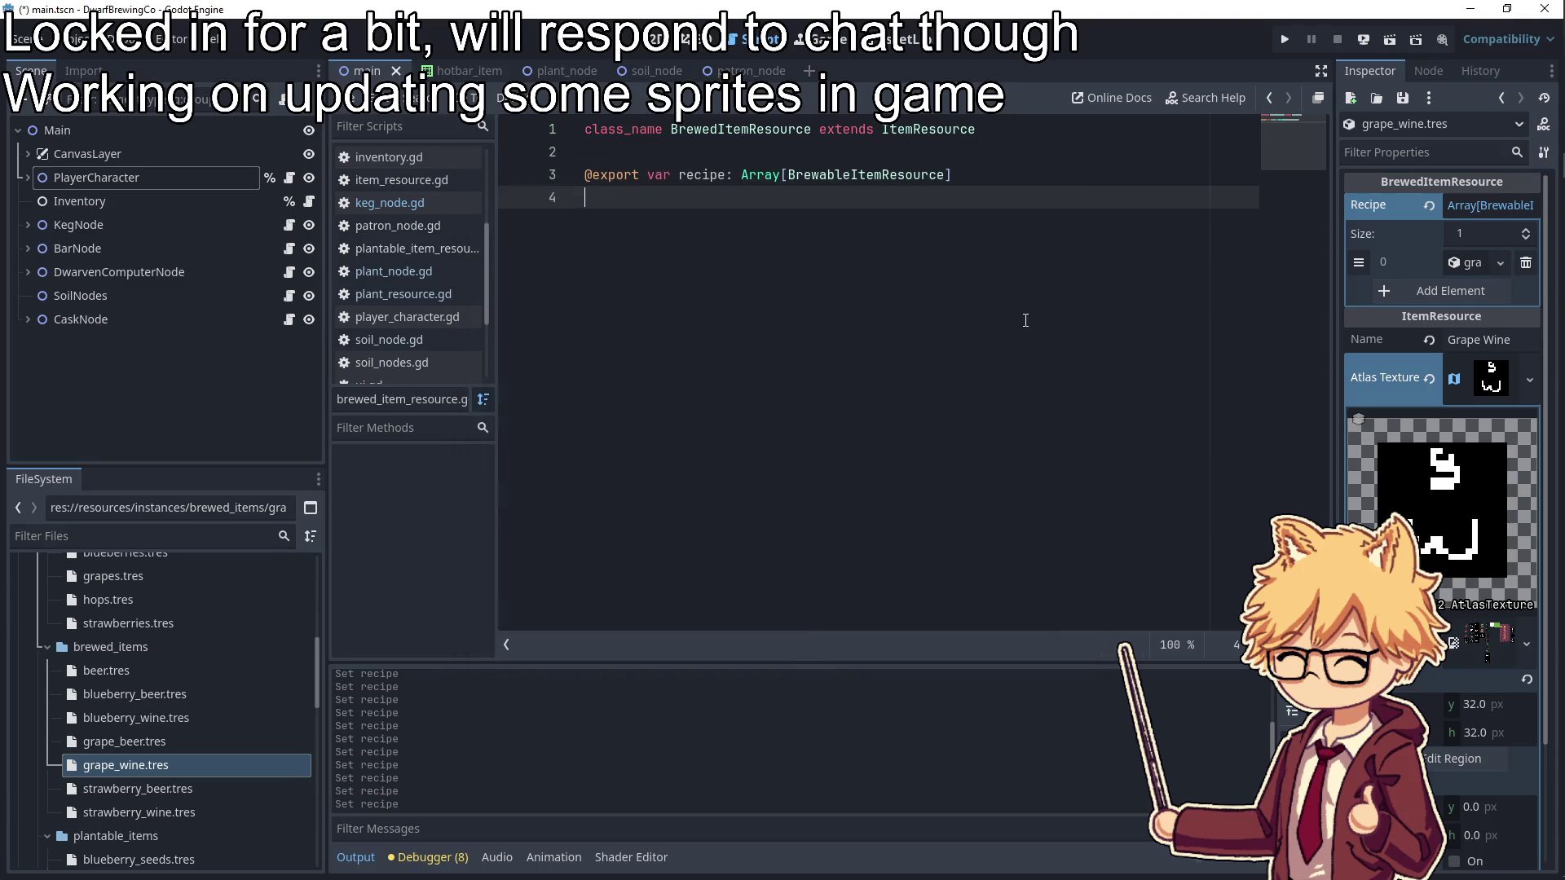
pyautogui.hotkey('ctrl', 's')
# Give strawberry_beer.tres a Recipe of hops.tres and strawberries.tres and save.
pyautogui.click(163, 789)
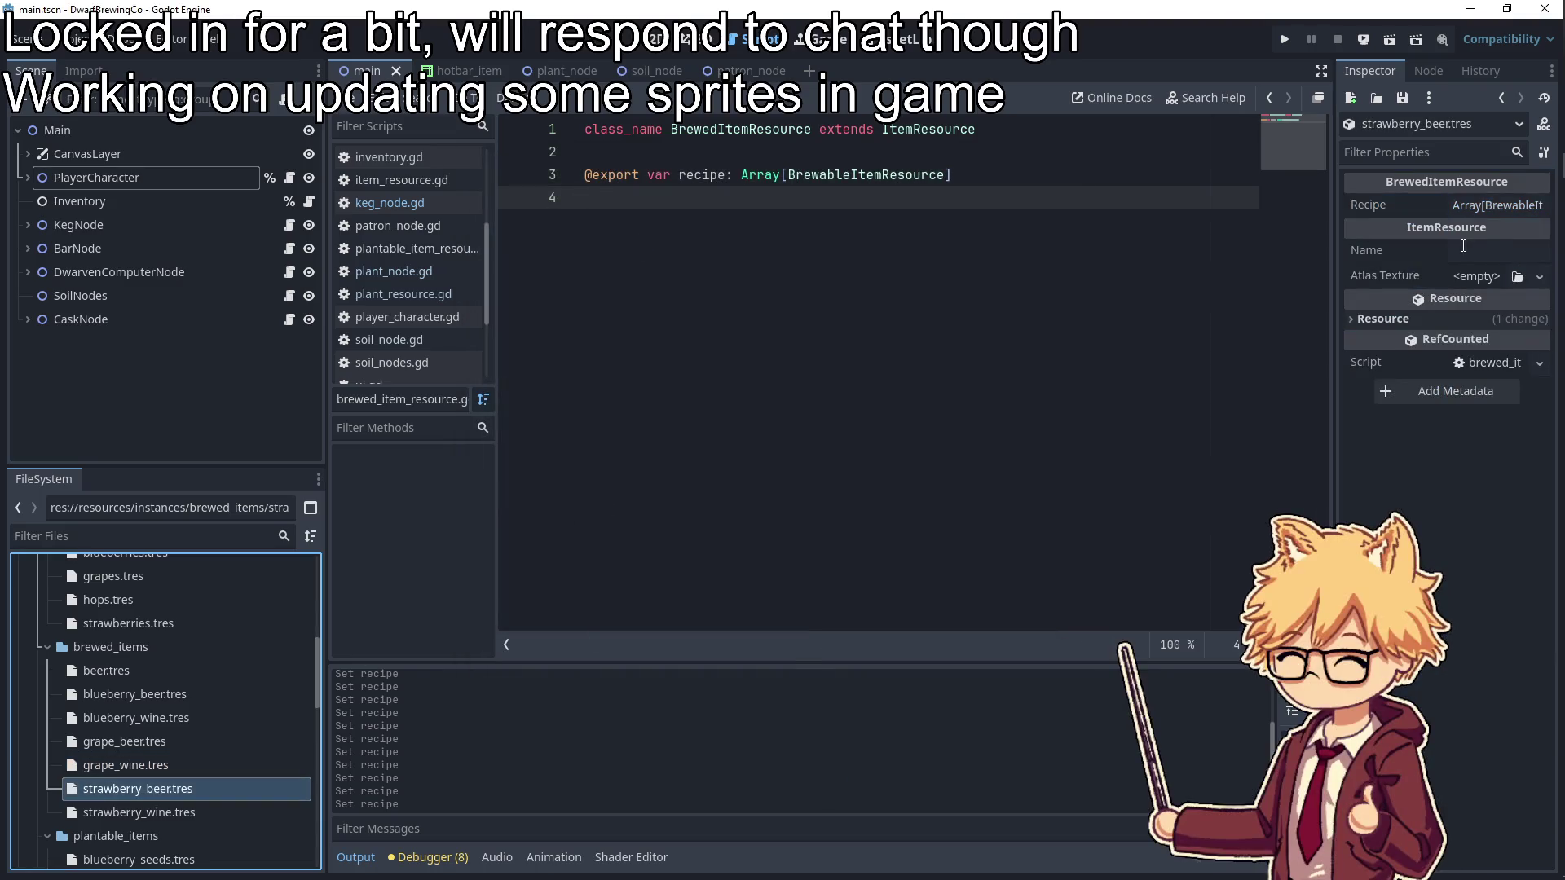
pyautogui.click(1504, 208)
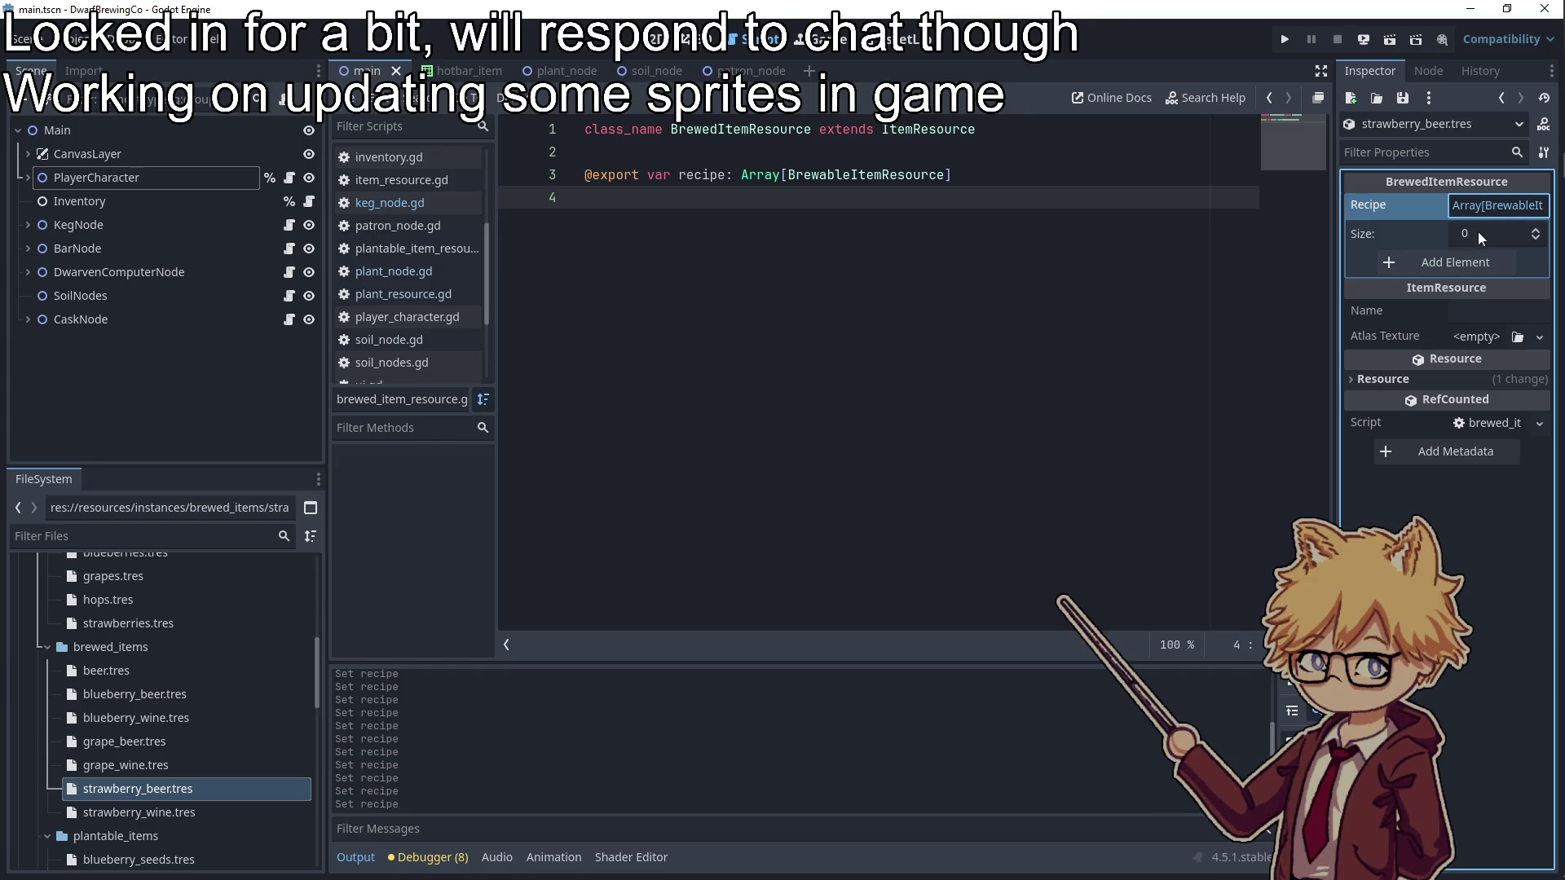
pyautogui.click(1455, 262)
pyautogui.click(1479, 262)
pyautogui.doubleClick(555, 287)
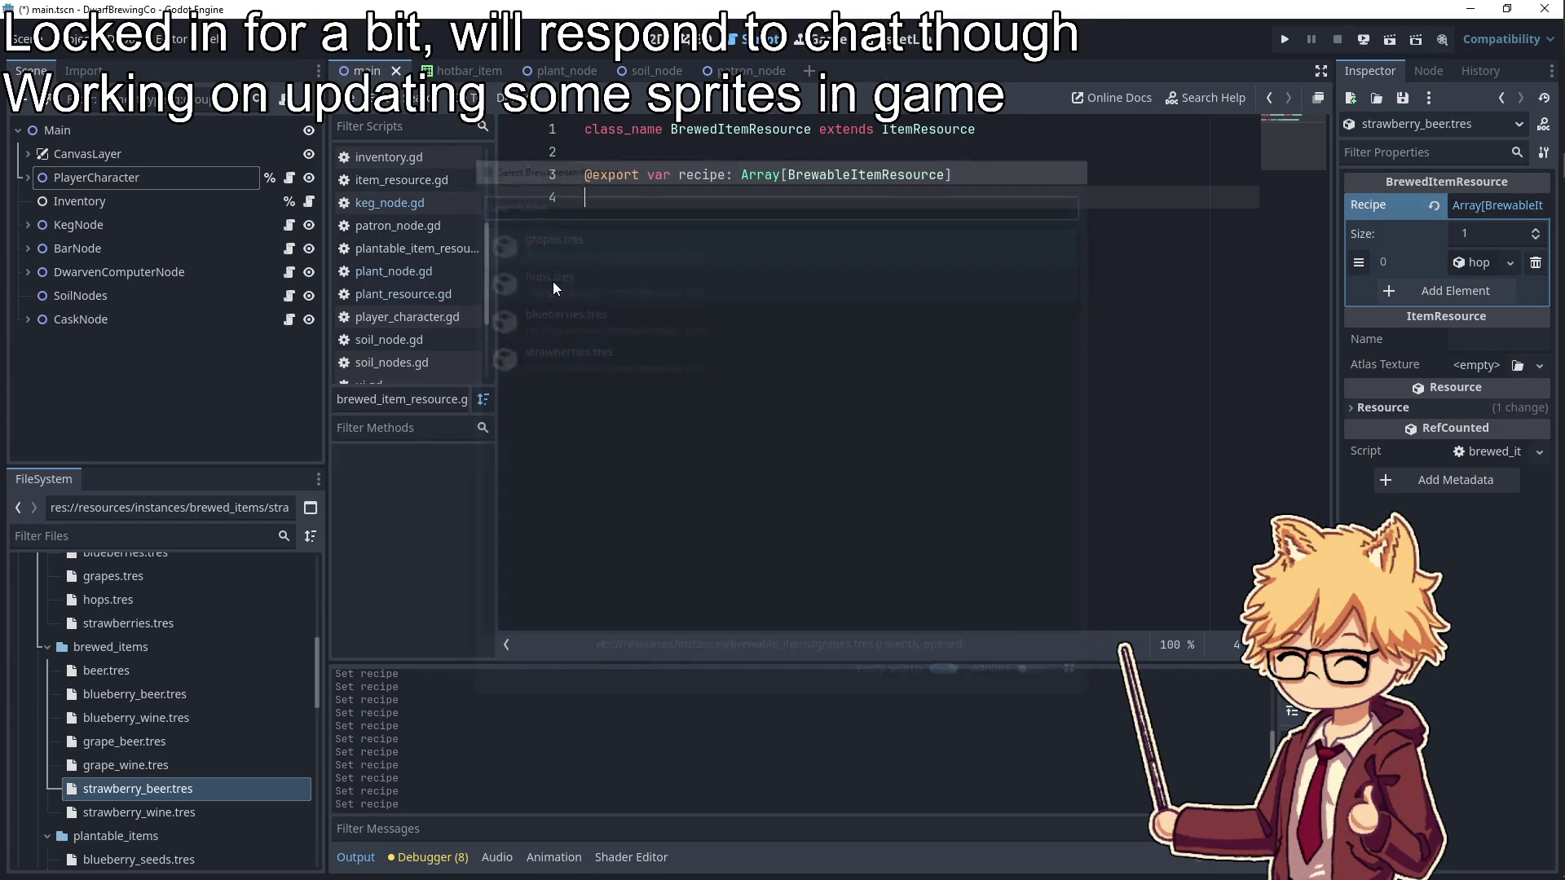
pyautogui.click(1450, 291)
pyautogui.click(1488, 291)
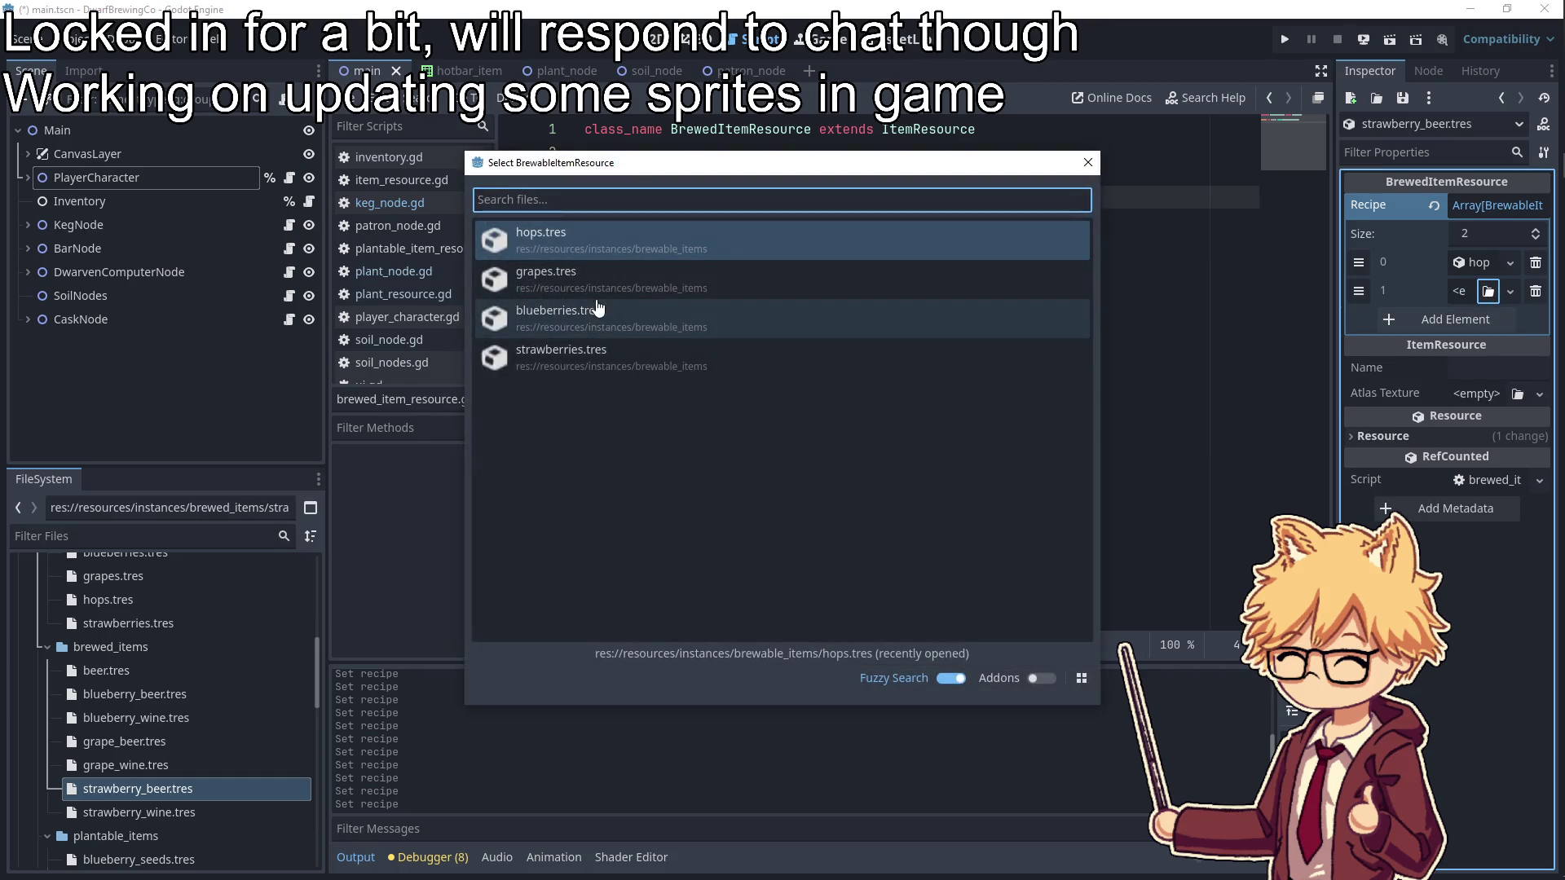
pyautogui.doubleClick(562, 354)
pyautogui.hotkey('ctrl', 's')
# Give strawberry_wine.tres a Recipe of strawberries.tres, then recheck strawberry_beer's recipe.
pyautogui.click(155, 819)
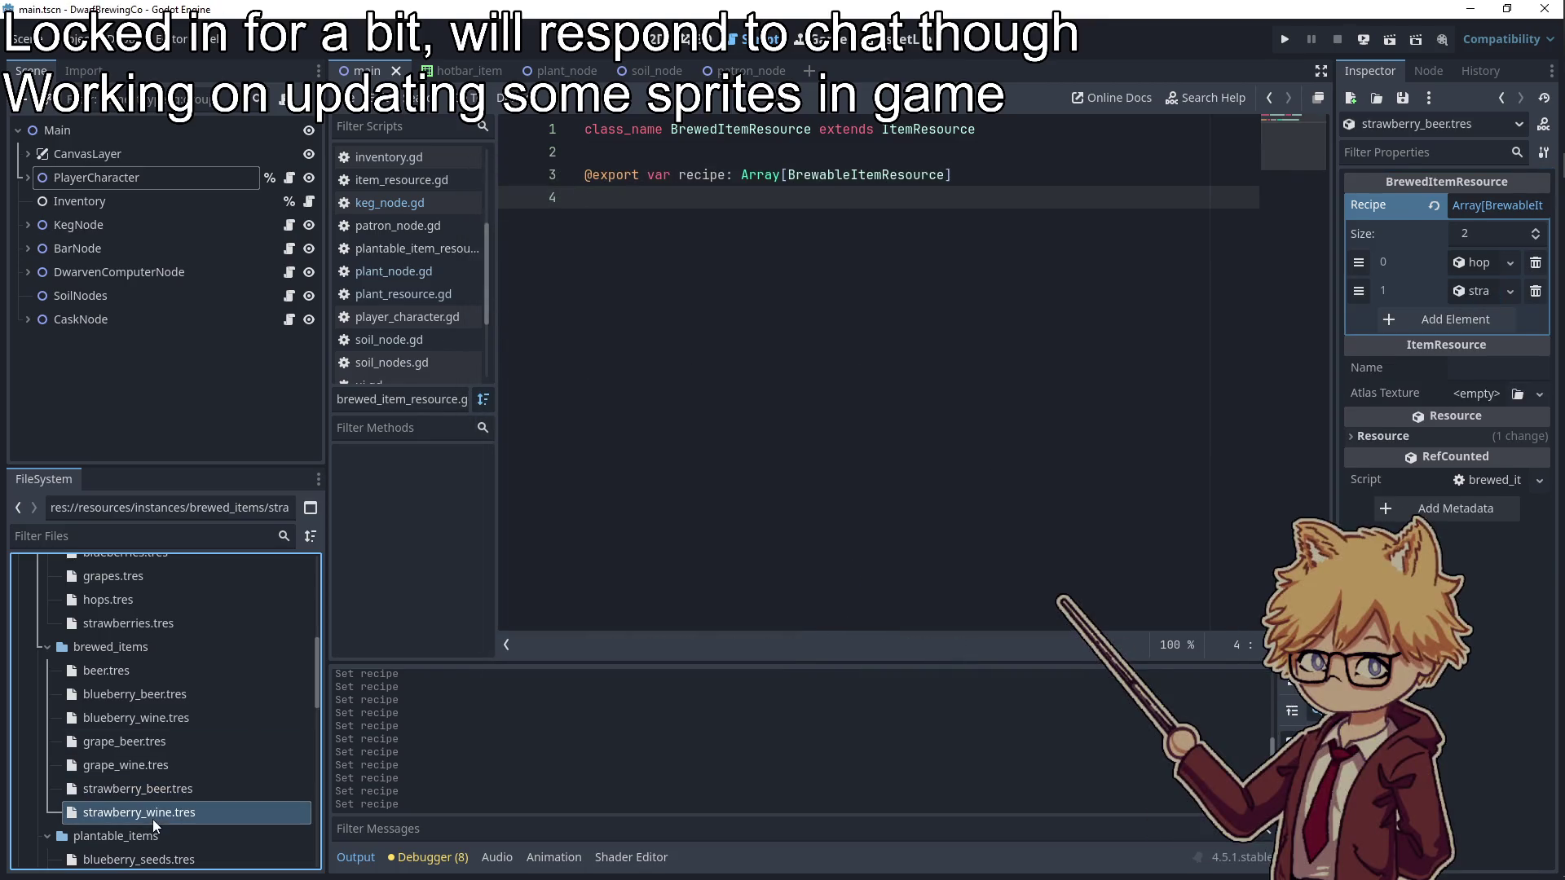
pyautogui.click(1470, 208)
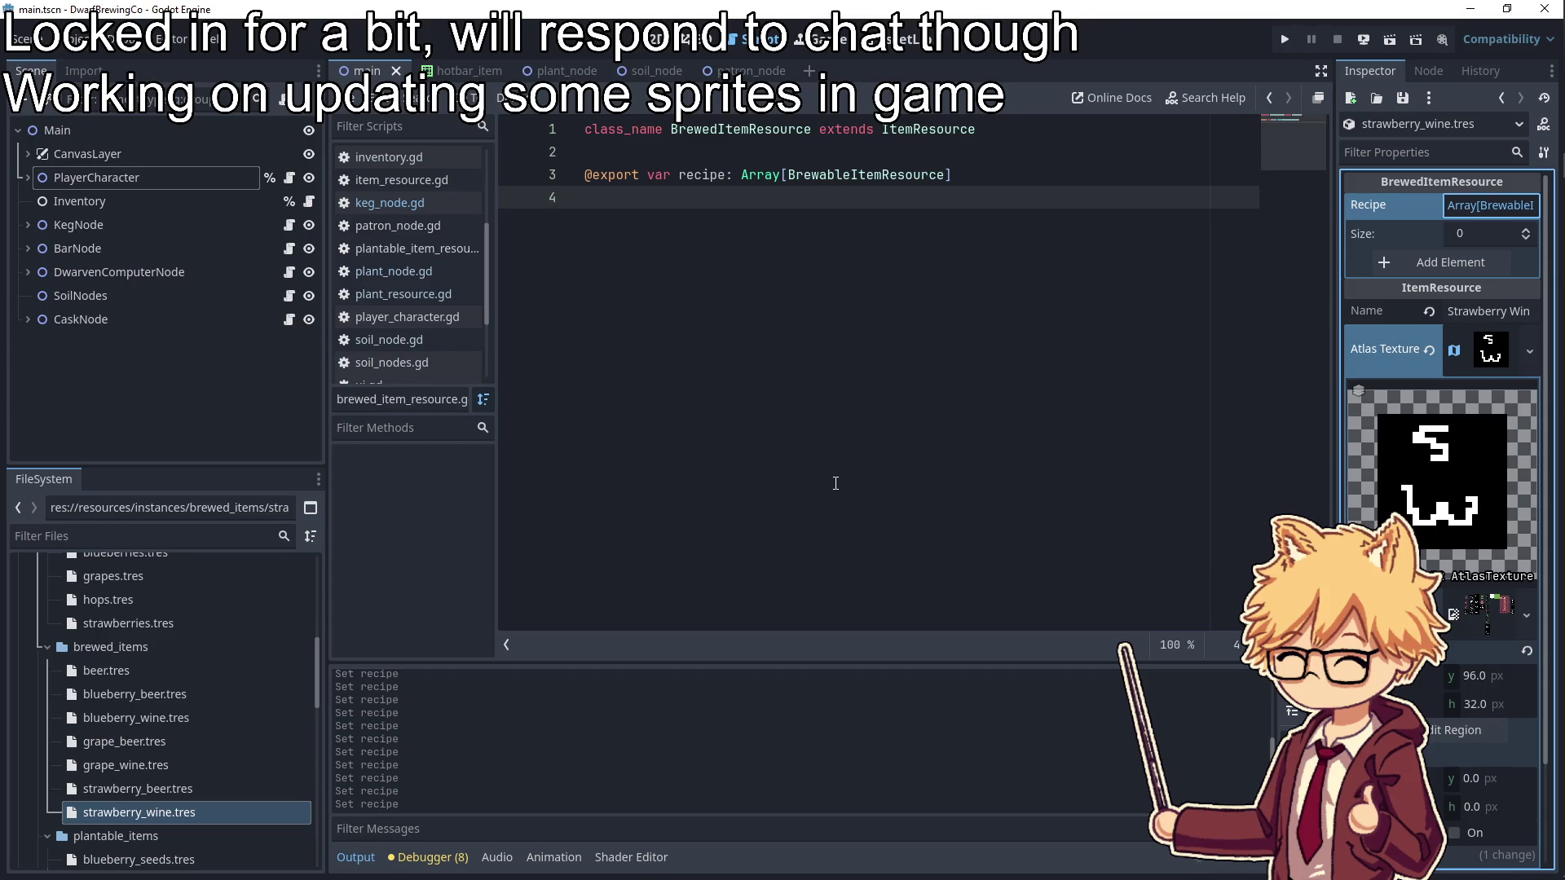
pyautogui.click(1410, 262)
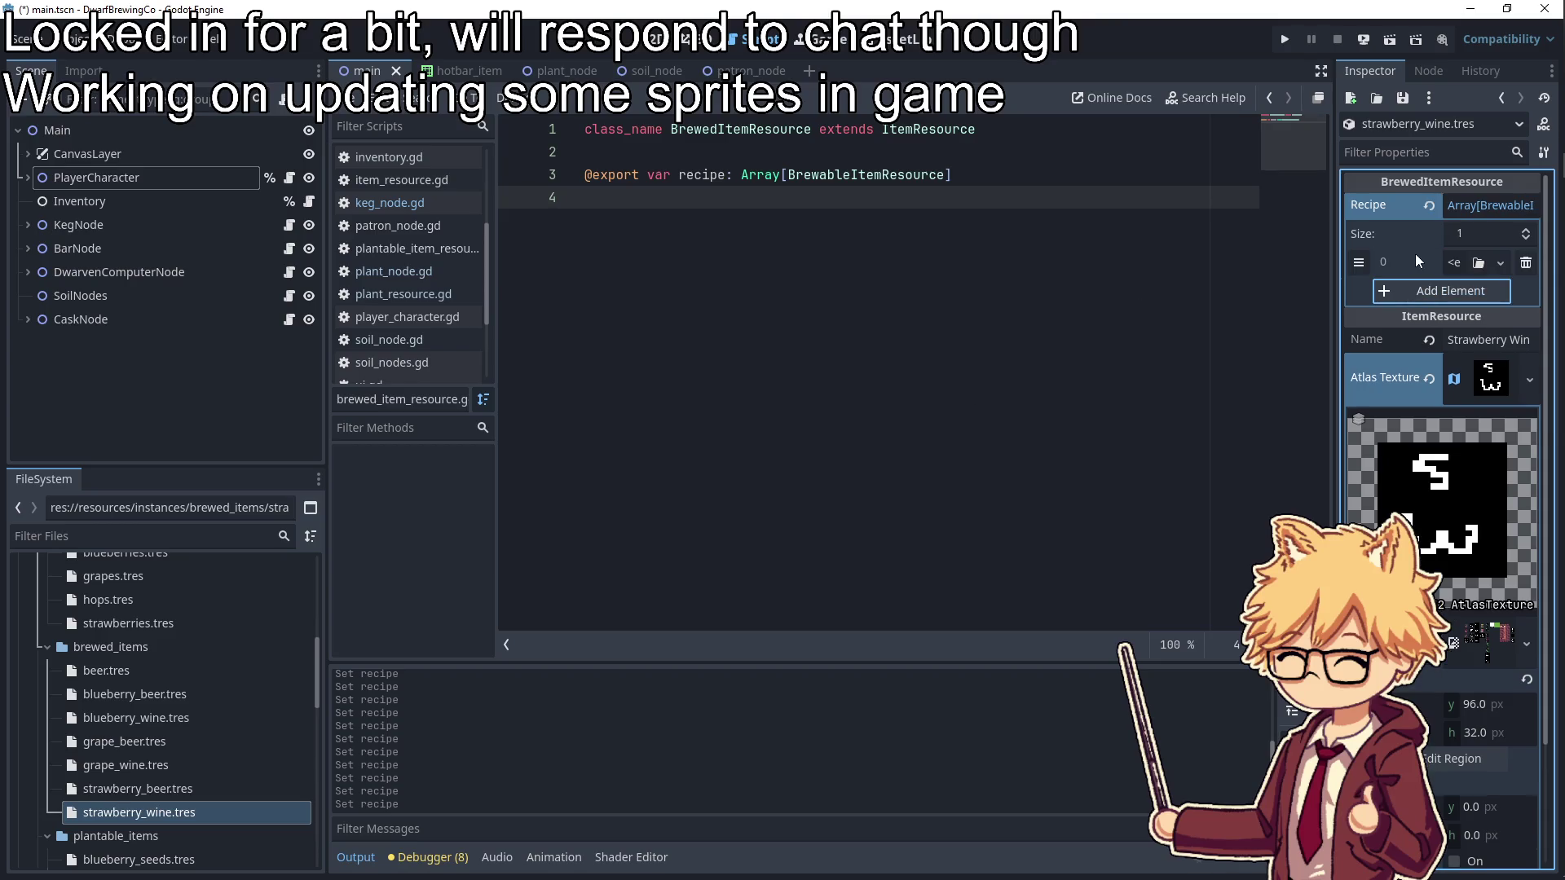
pyautogui.click(1477, 263)
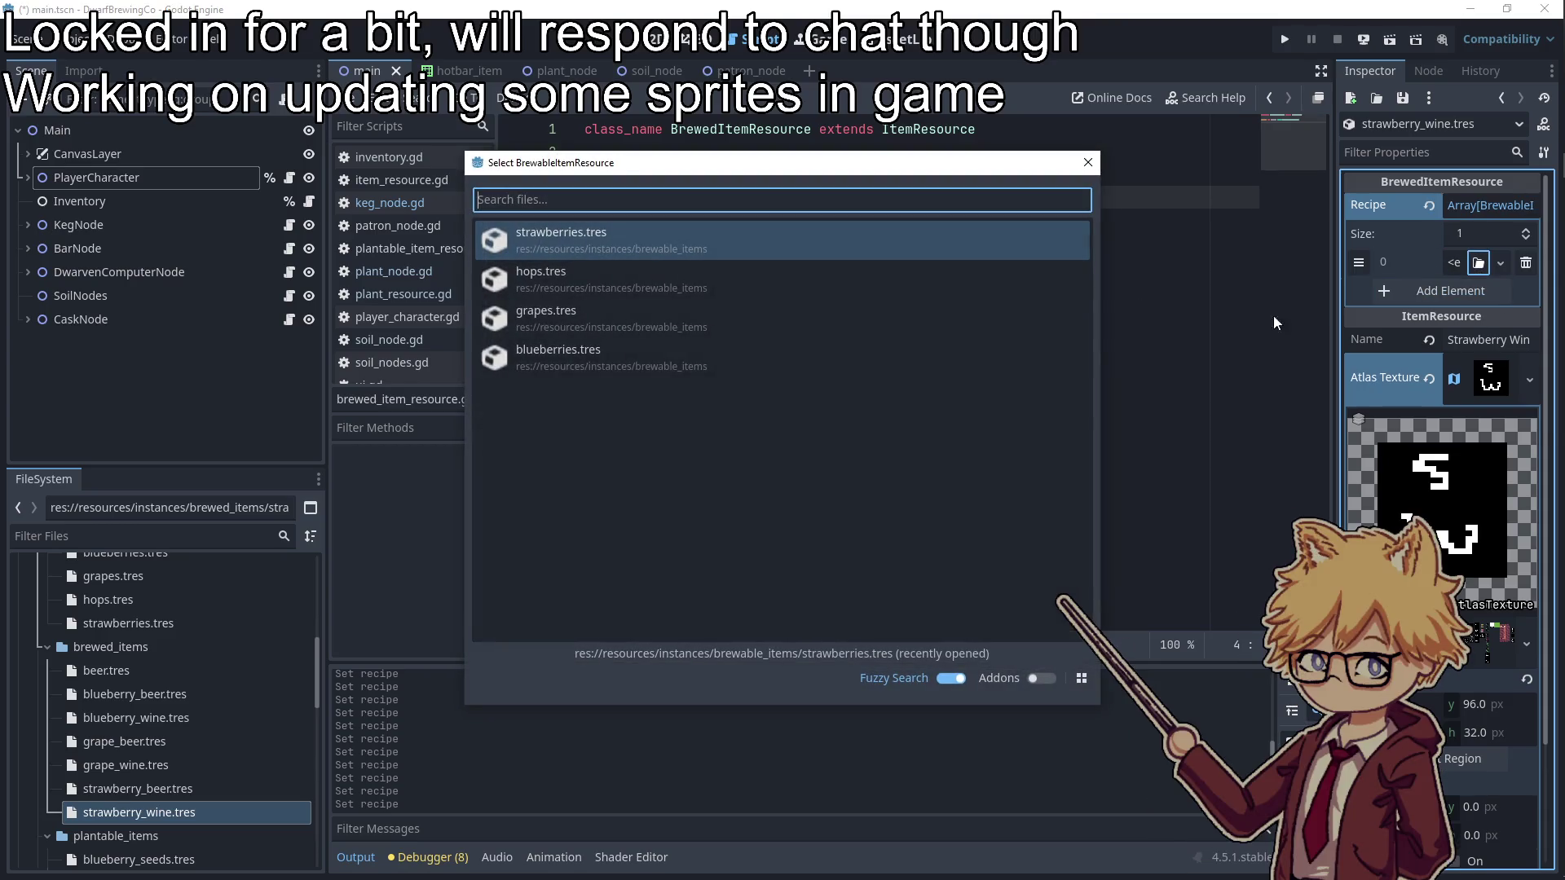
pyautogui.doubleClick(617, 245)
pyautogui.click(163, 789)
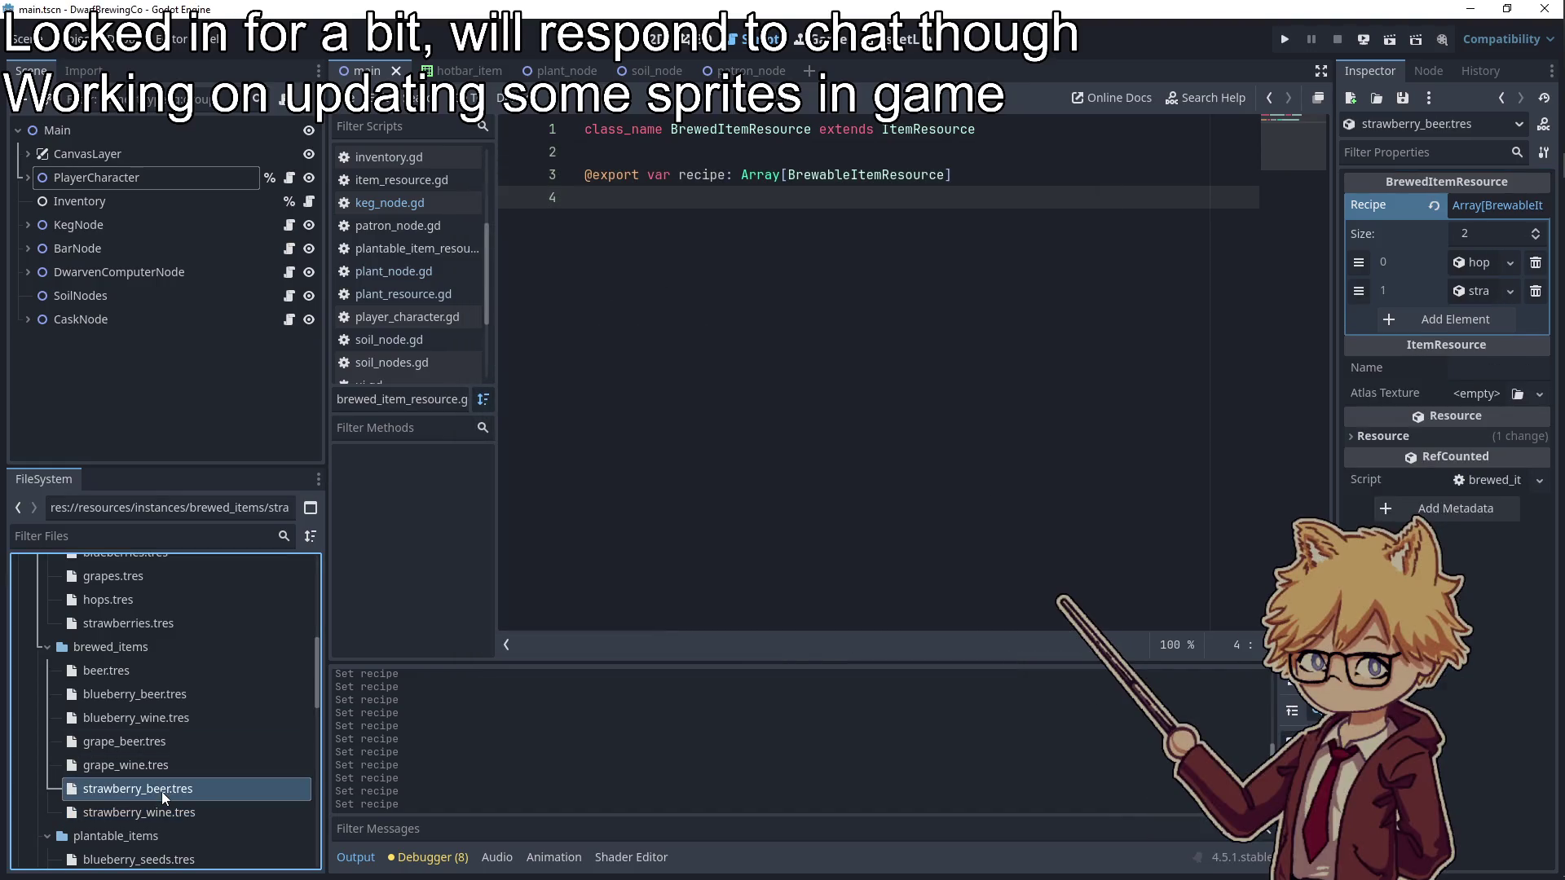
pyautogui.click(164, 766)
# Review the recipes of grape_beer, blueberry_wine, blueberry_beer and beer resources.
pyautogui.click(165, 743)
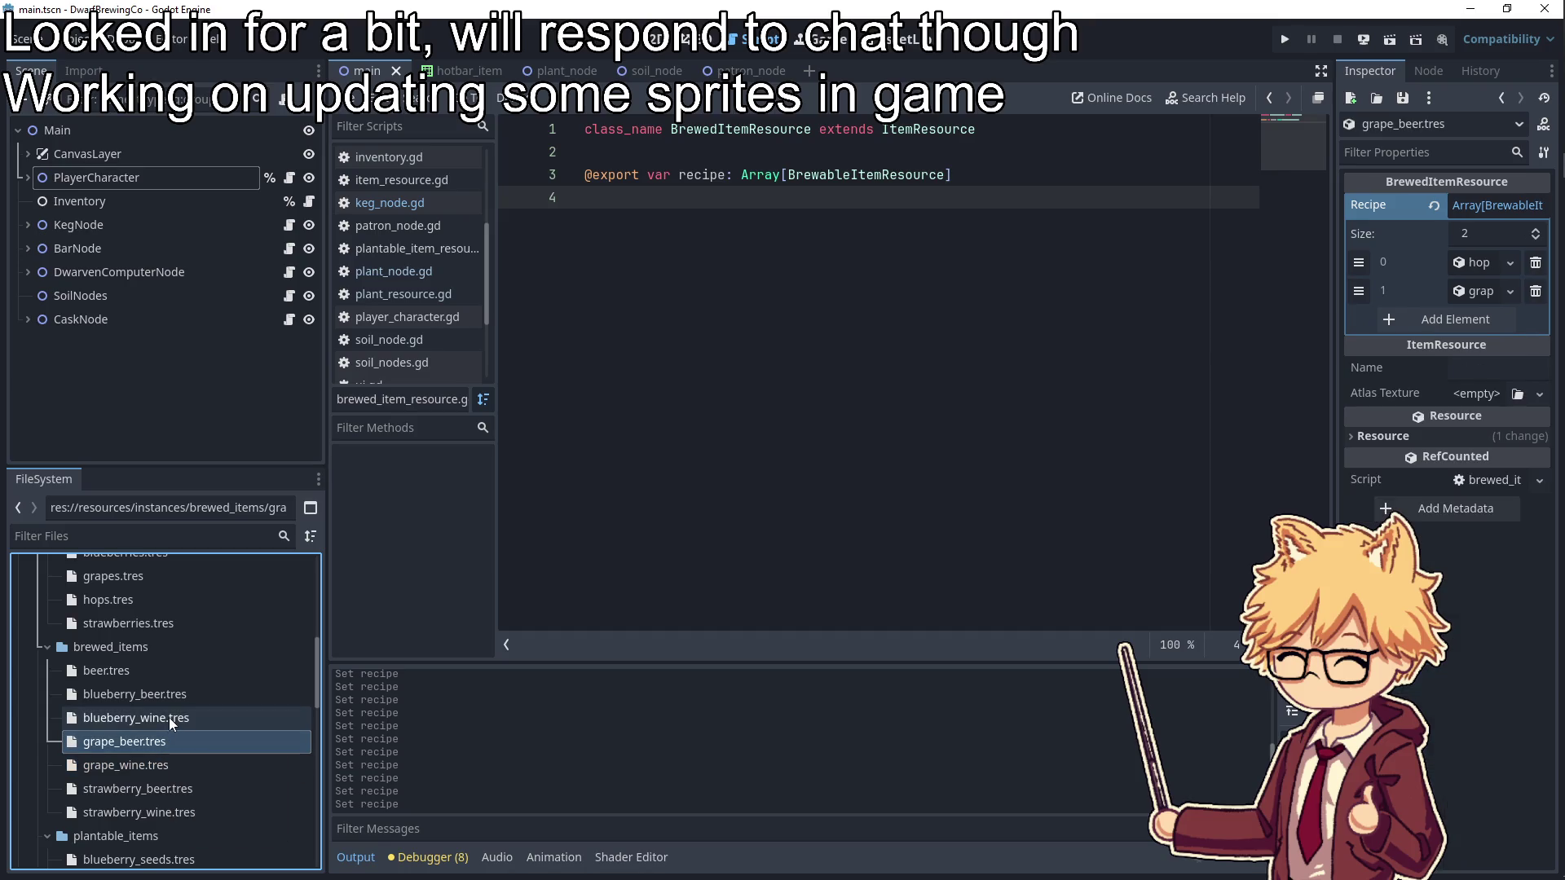
pyautogui.click(168, 717)
pyautogui.click(174, 702)
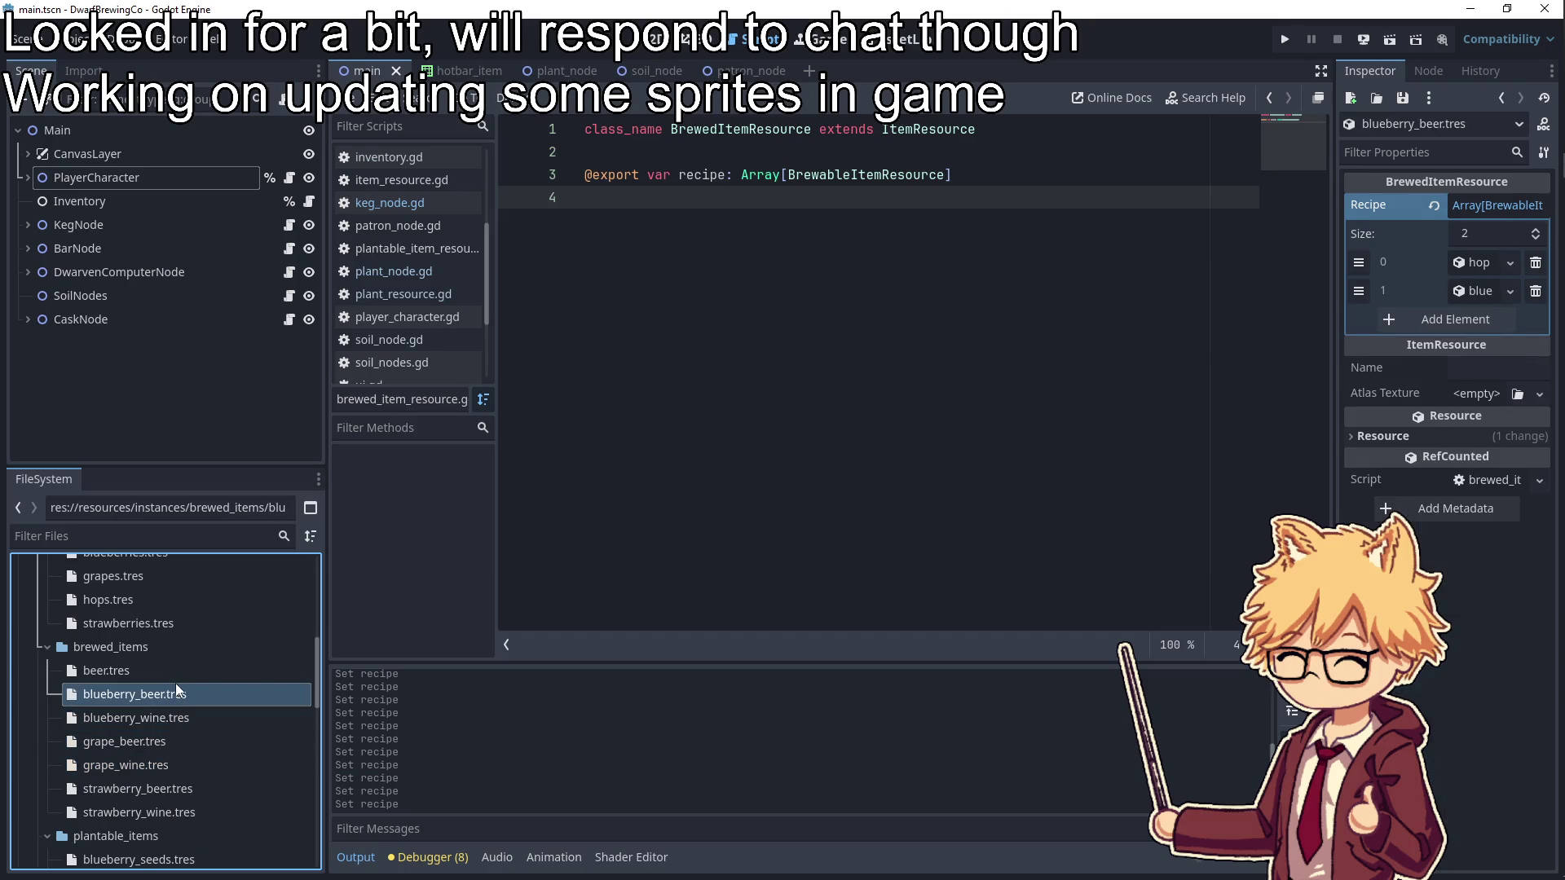
pyautogui.click(173, 675)
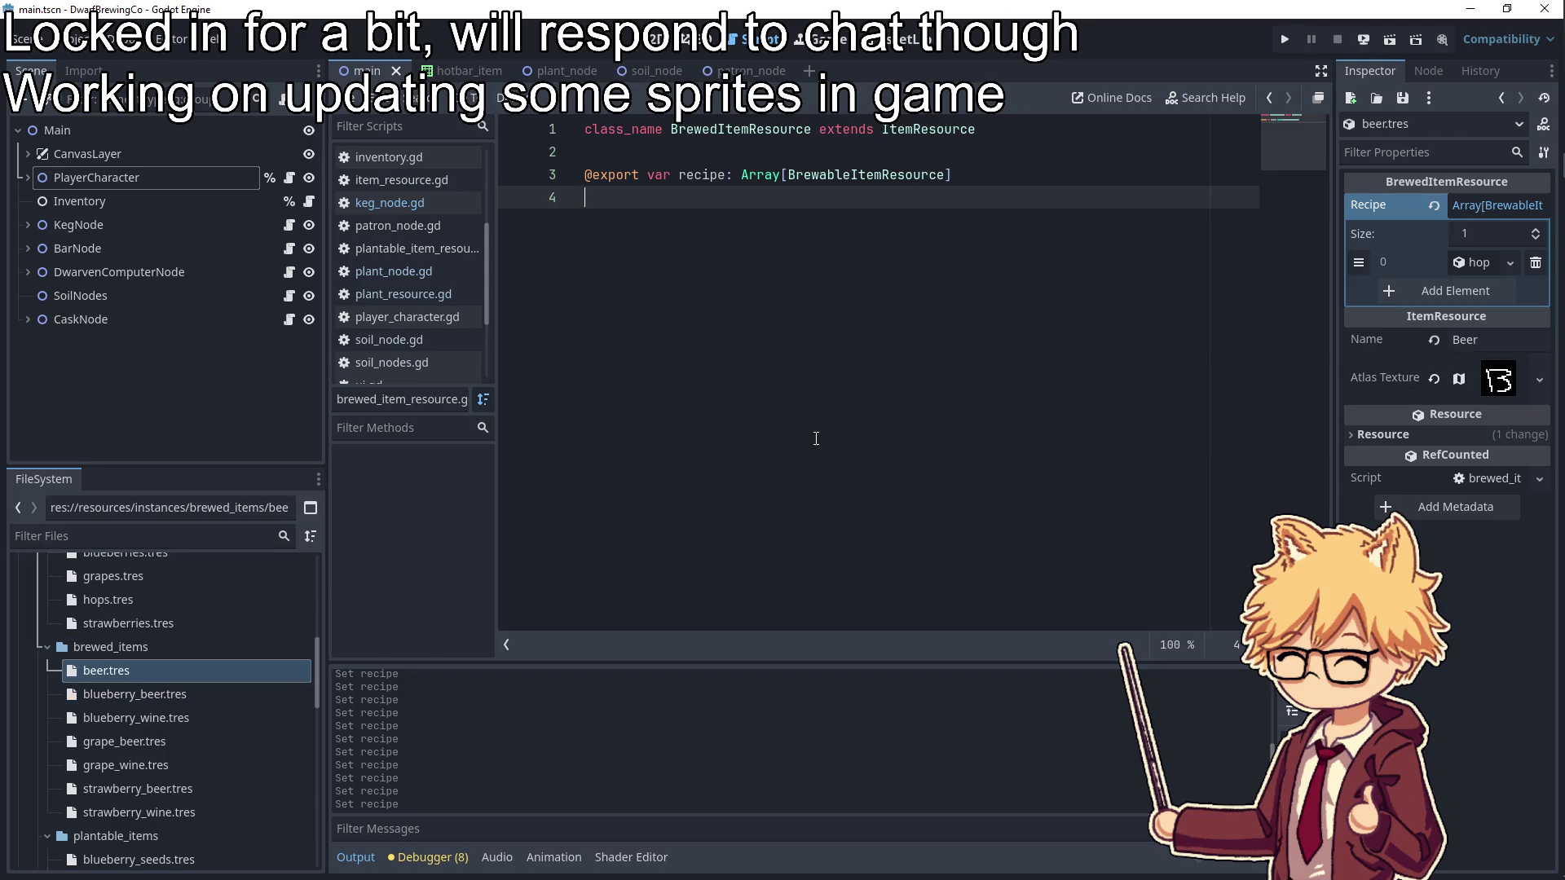
pyautogui.click(186, 695)
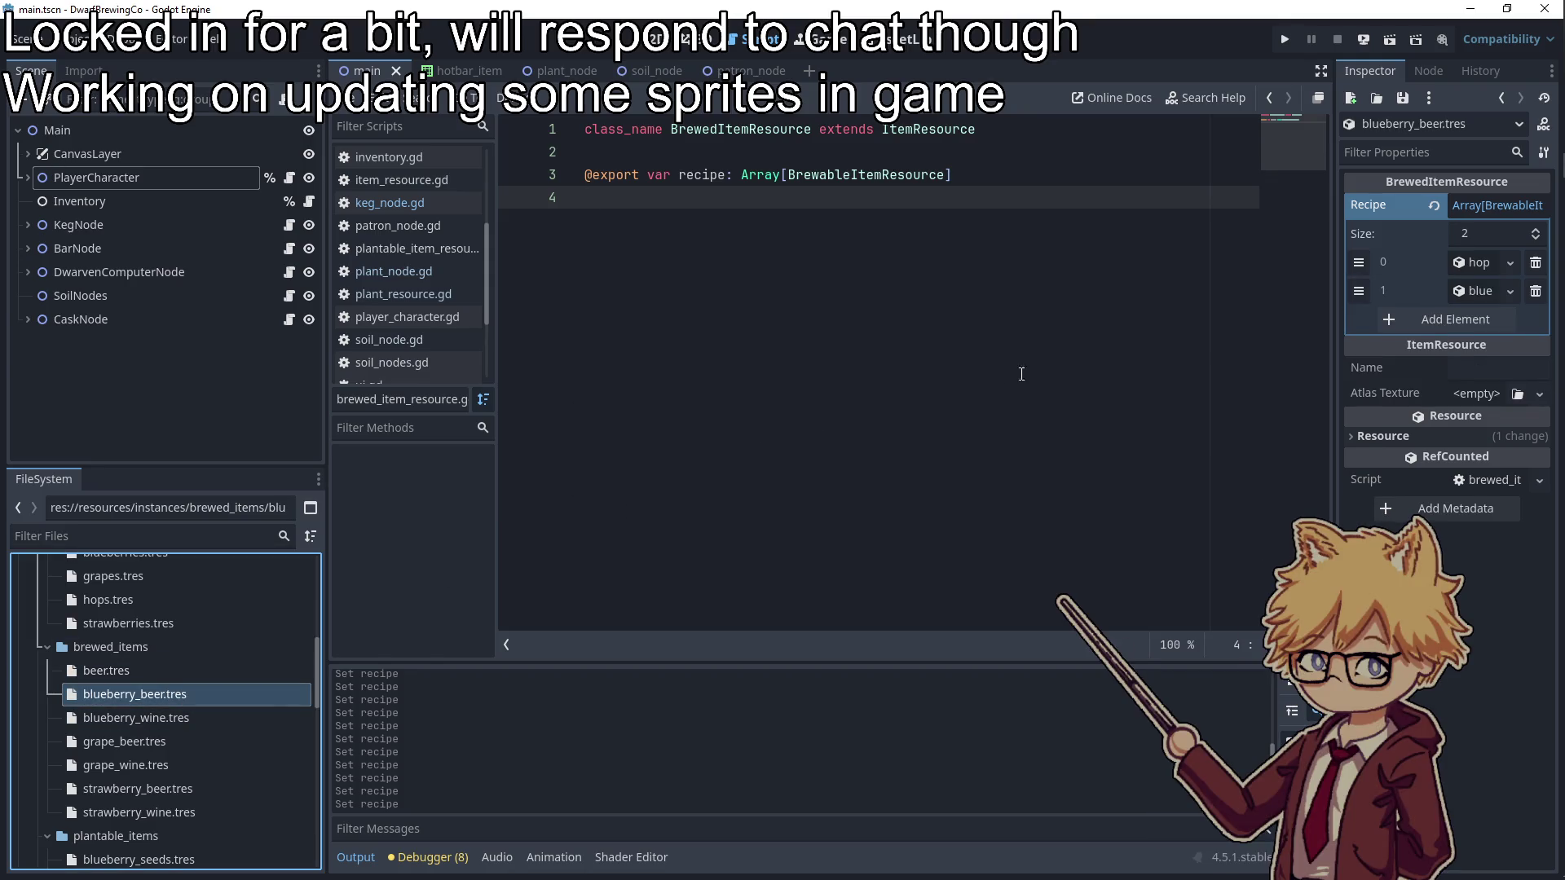
# Open blueberries.tres and revert its Finished Product to empty.
pyautogui.scroll(3, 179, 699)
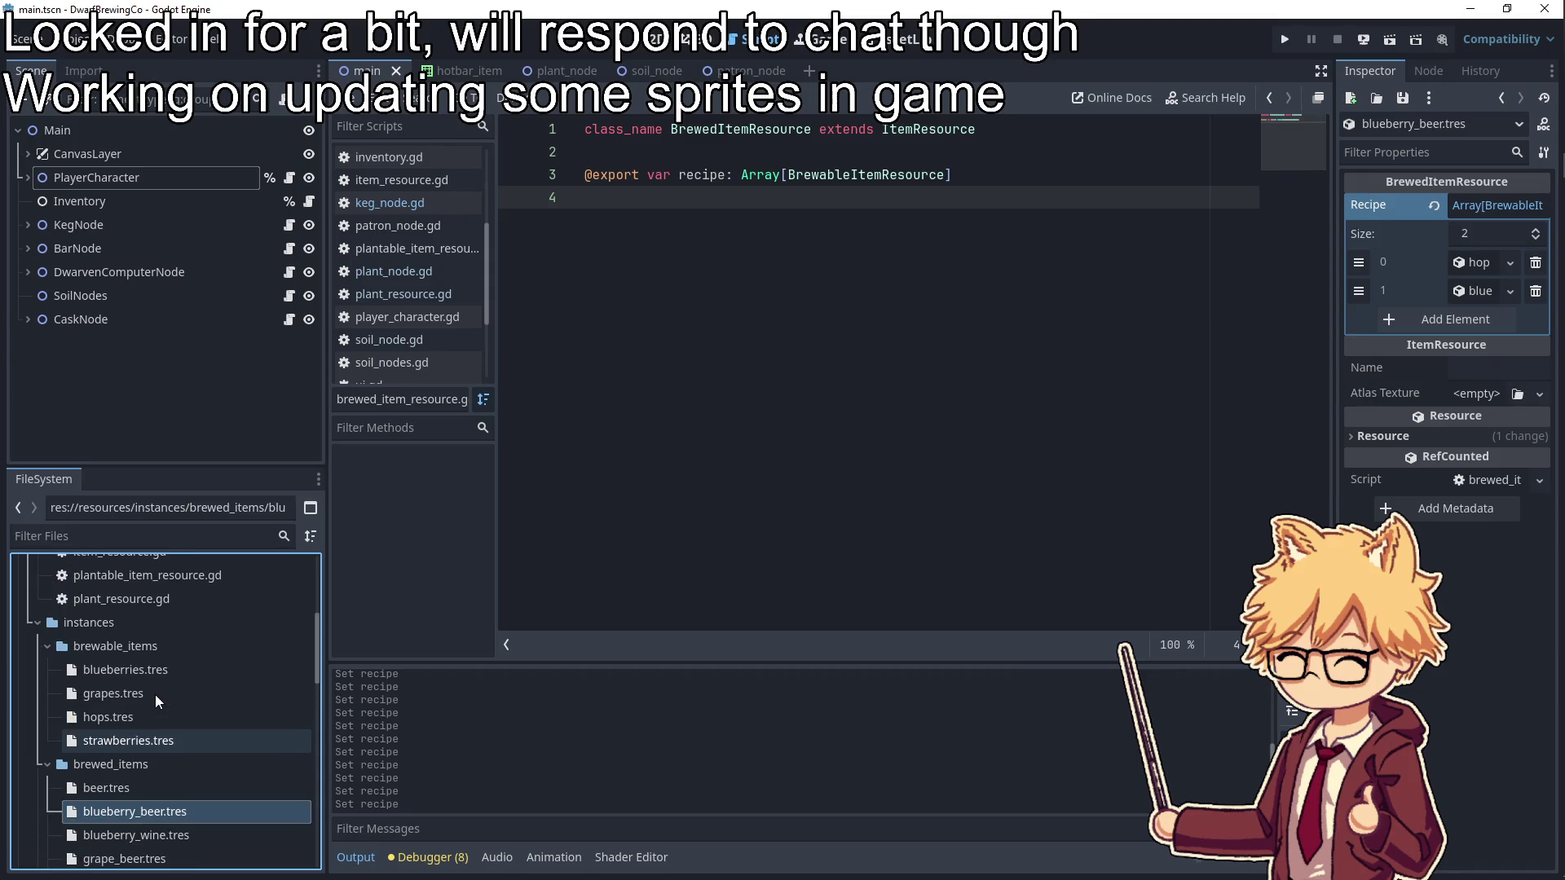
pyautogui.click(135, 672)
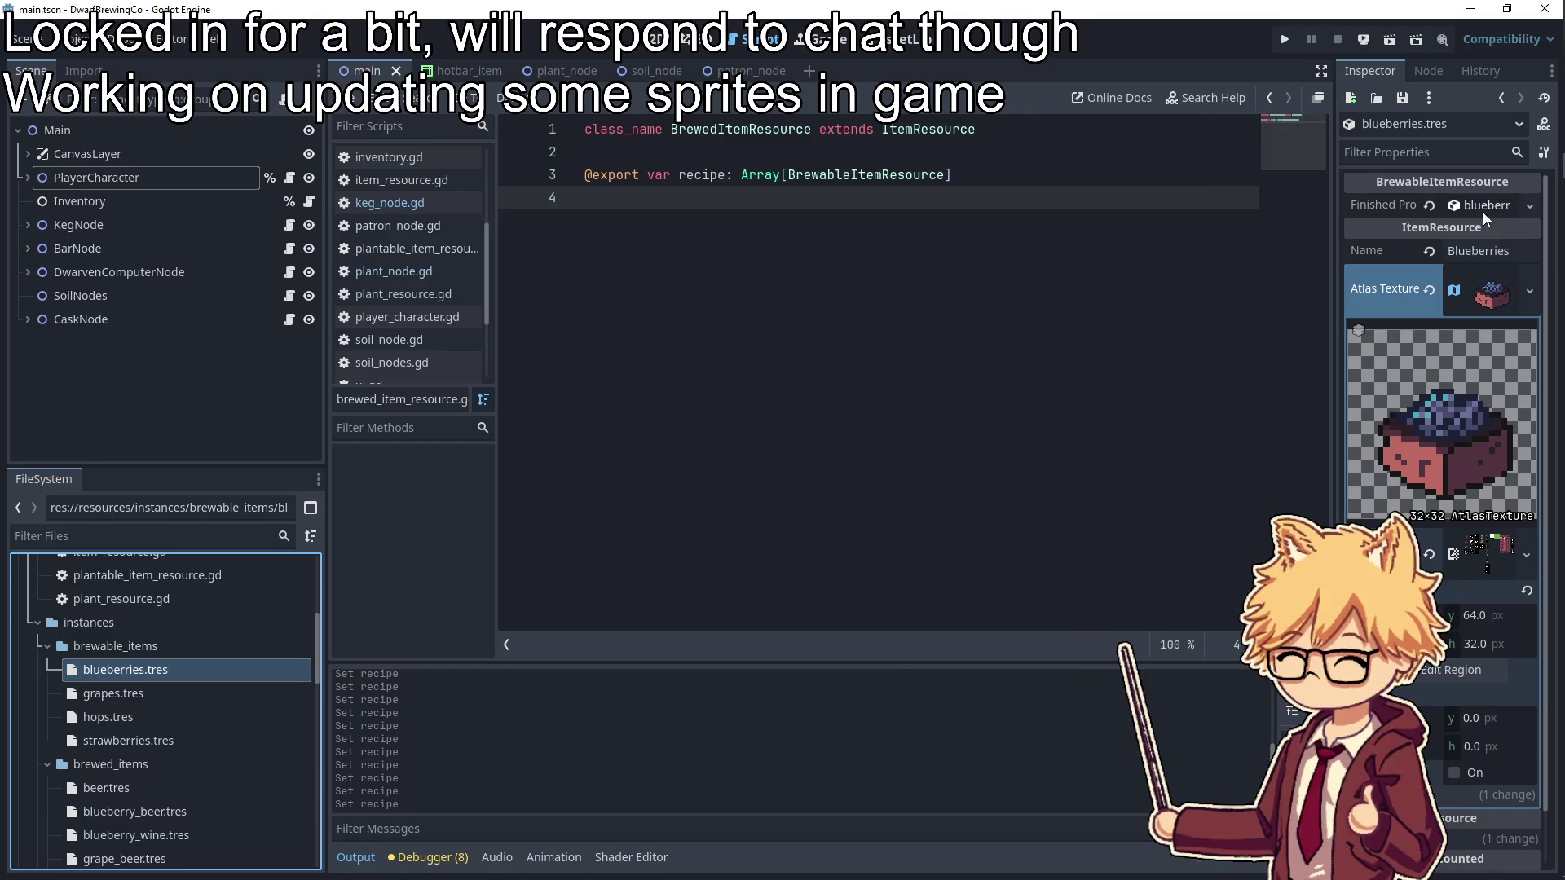
pyautogui.click(837, 341)
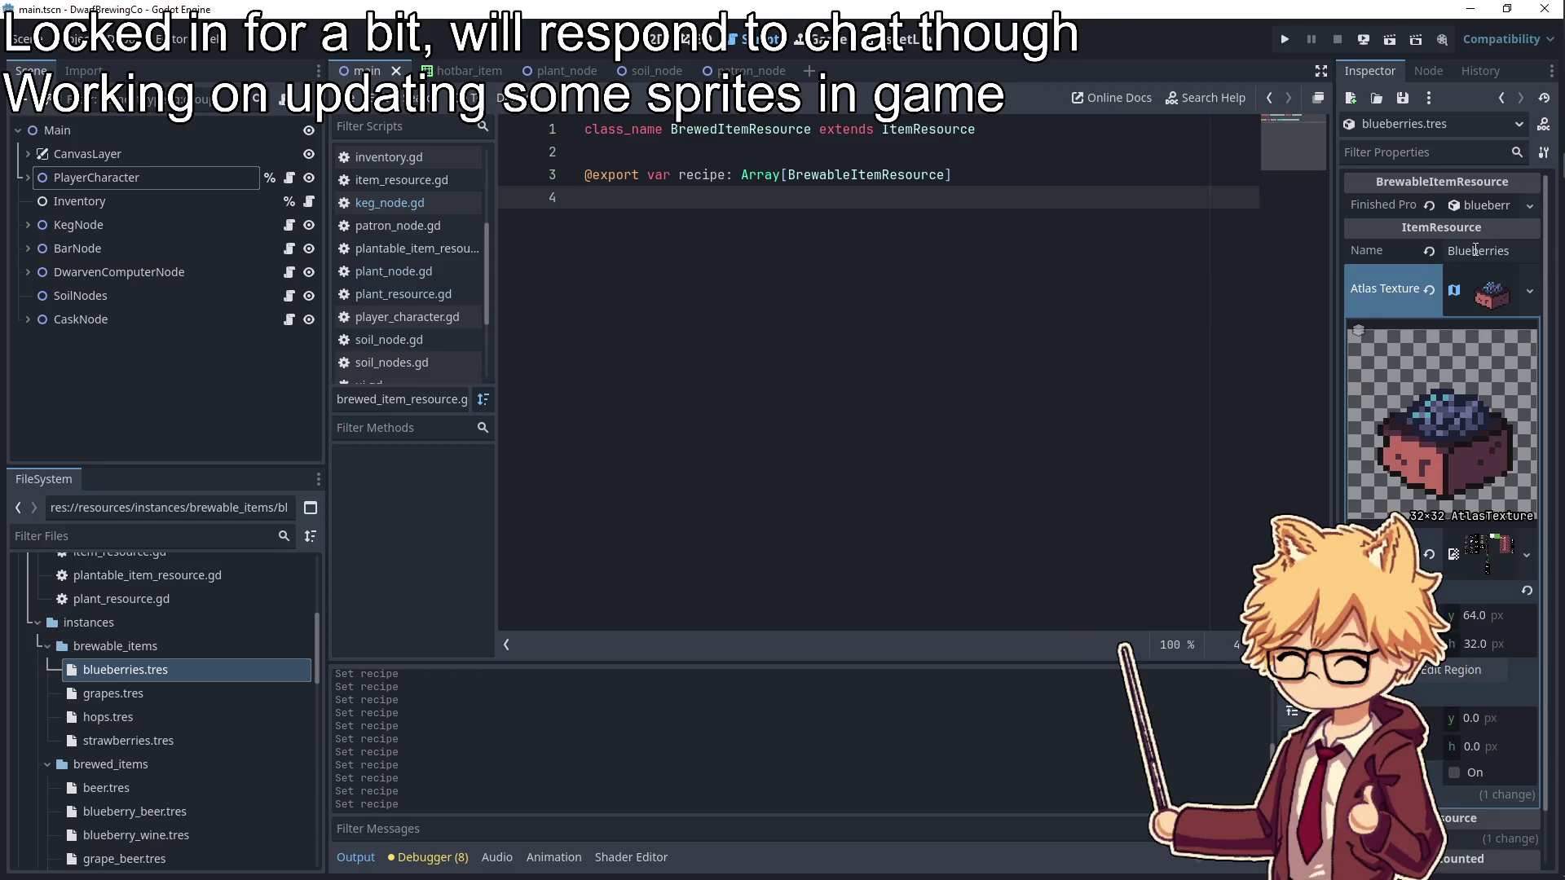
pyautogui.click(1428, 207)
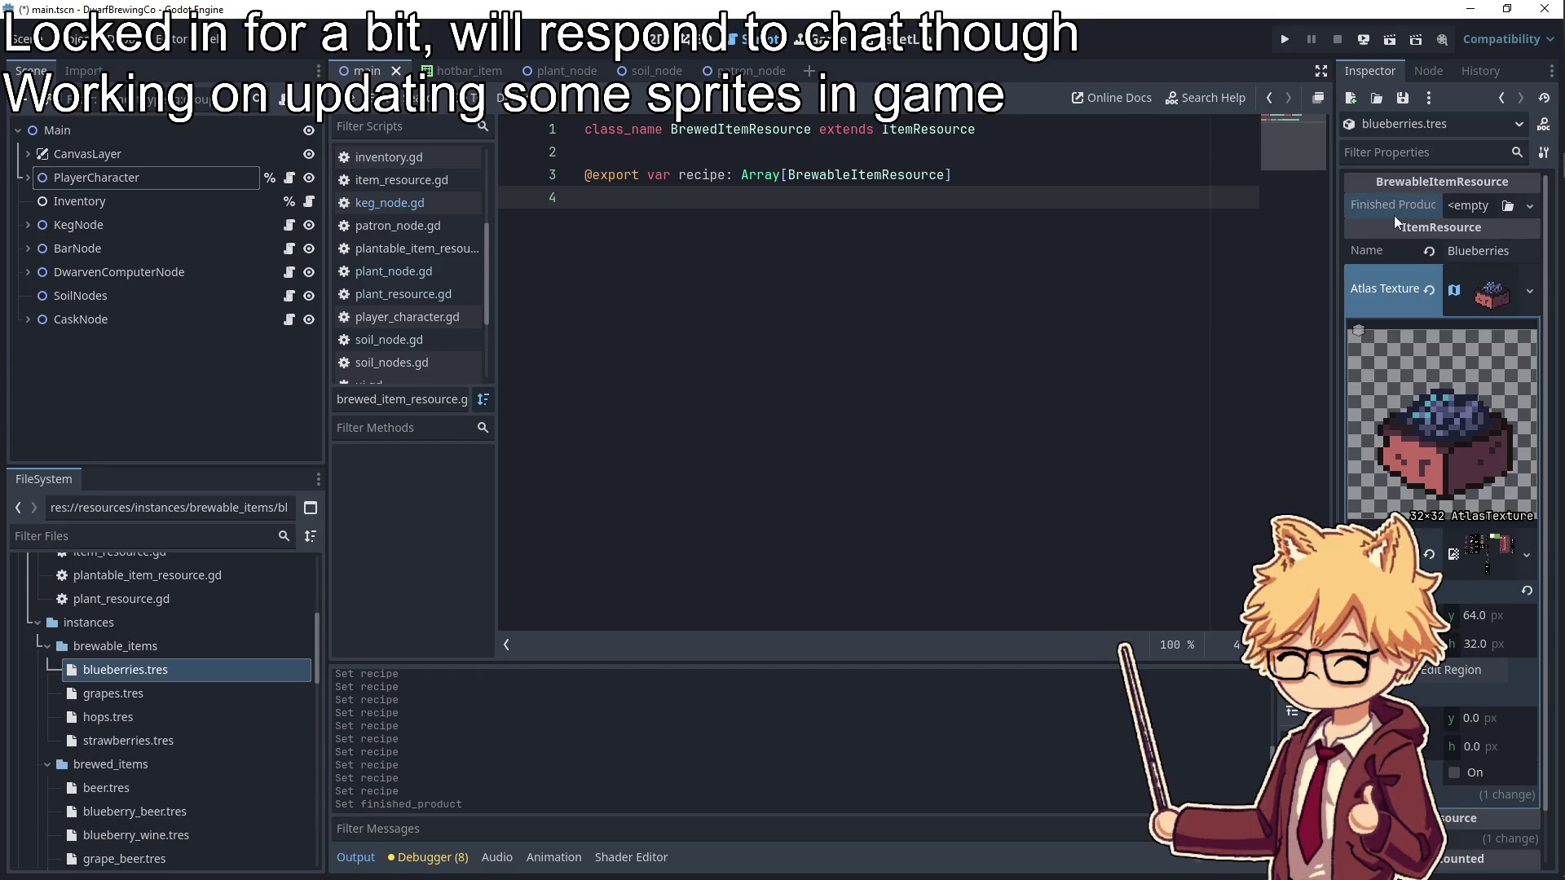
# Delete the finished_product export line from brewable_item_resource.gd and save.
pyautogui.scroll(2, 145, 643)
pyautogui.doubleClick(119, 591)
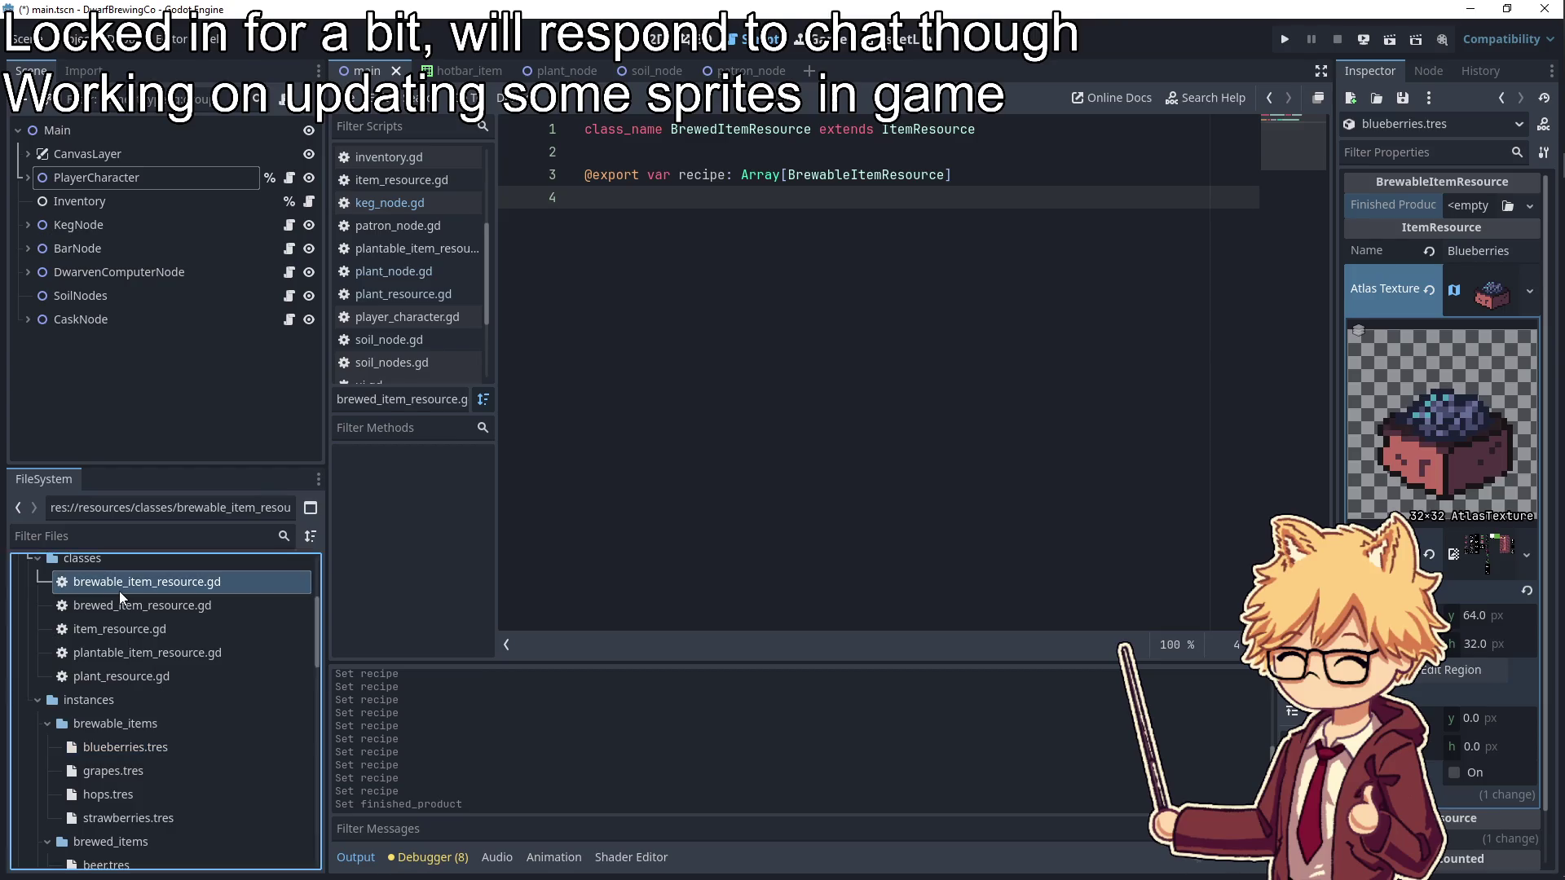
pyautogui.moveTo(961, 175); pyautogui.dragTo(571, 178)
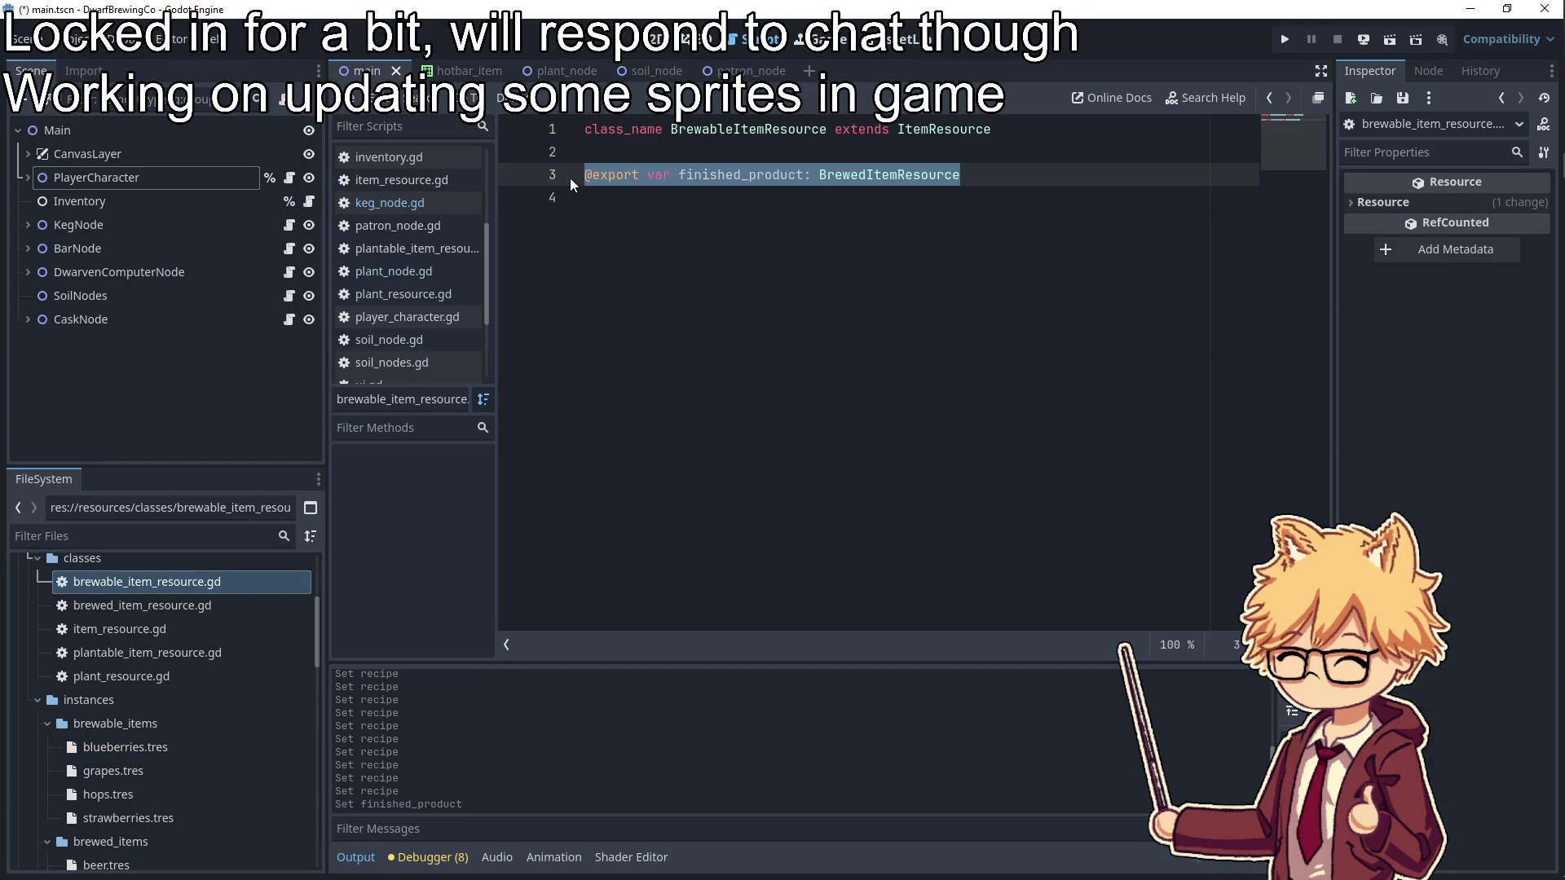
pyautogui.press('BackSpace')
pyautogui.press('BackSpace')
pyautogui.press('BackSpace')
pyautogui.hotkey('ctrl', 's')
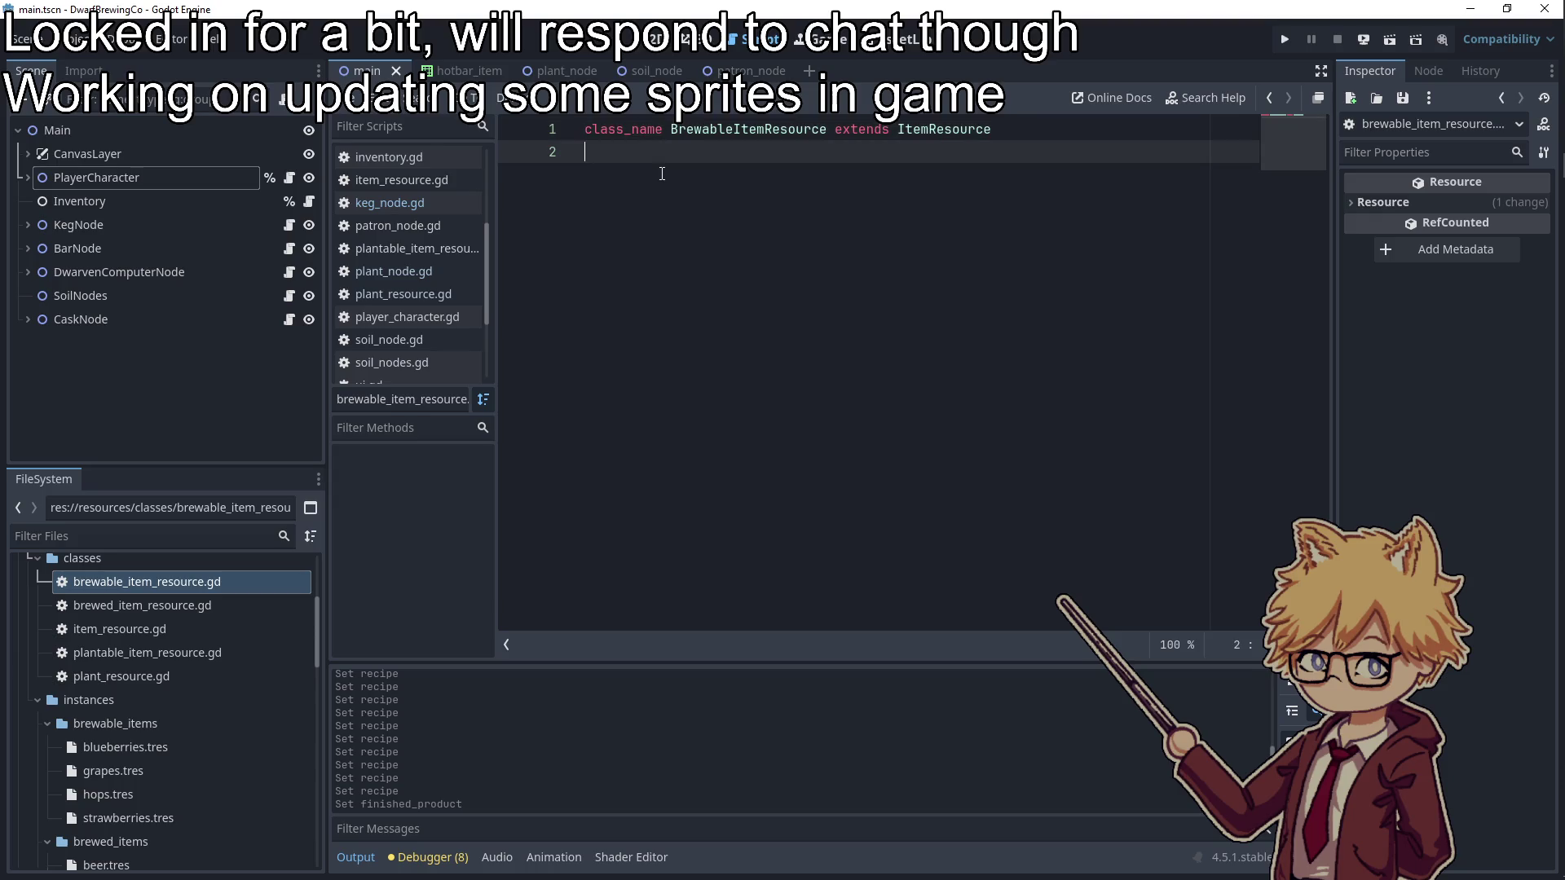
pyautogui.press('Return')
pyautogui.write('@export ')
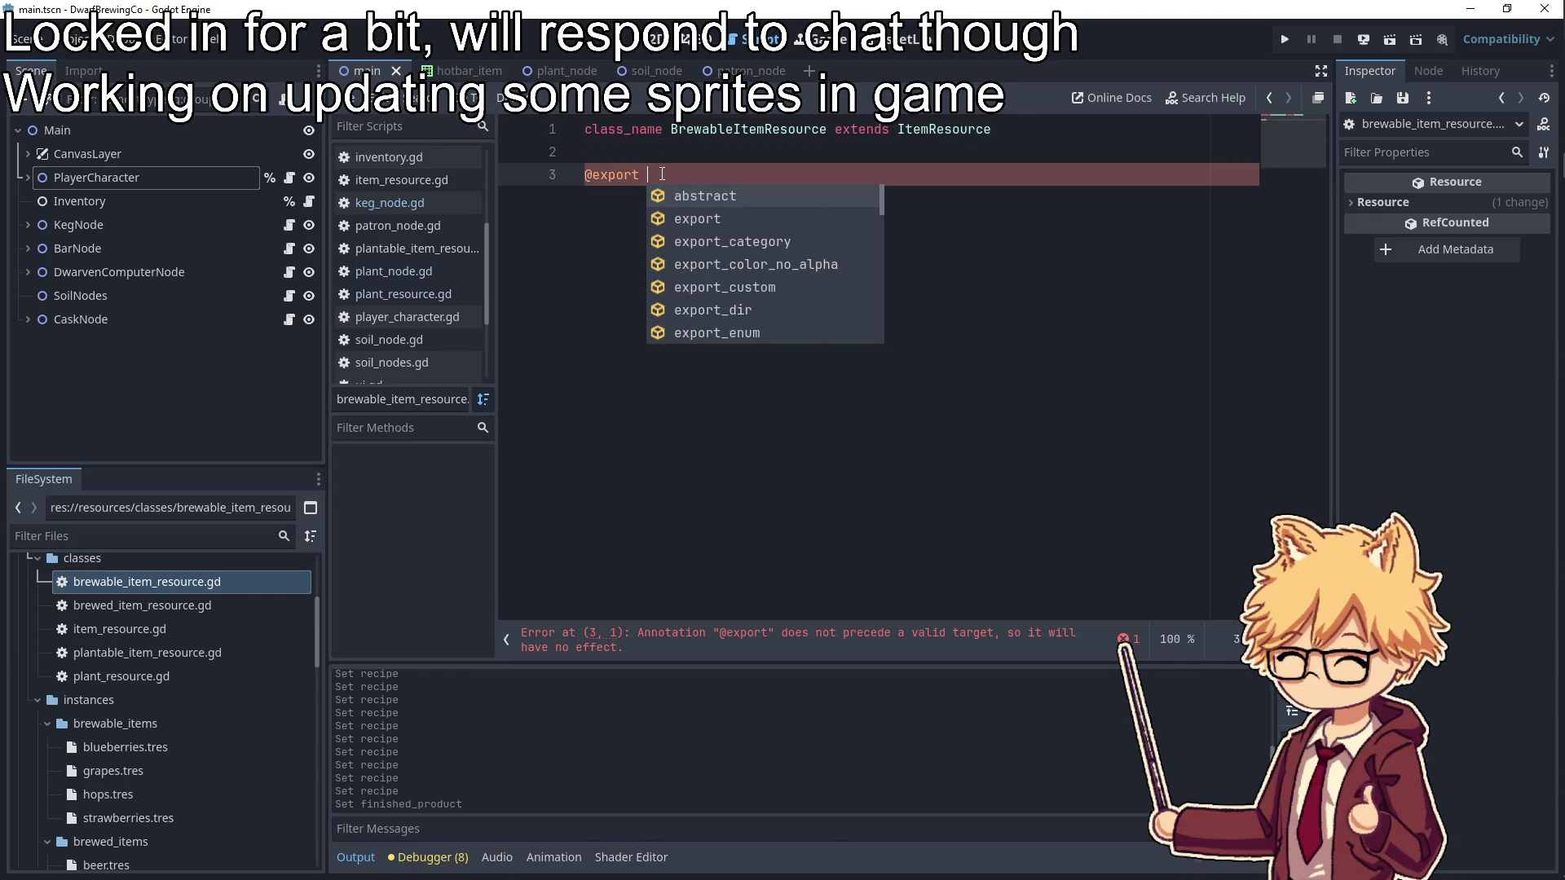
pyautogui.write('rec')
pyautogui.write('ipe:')
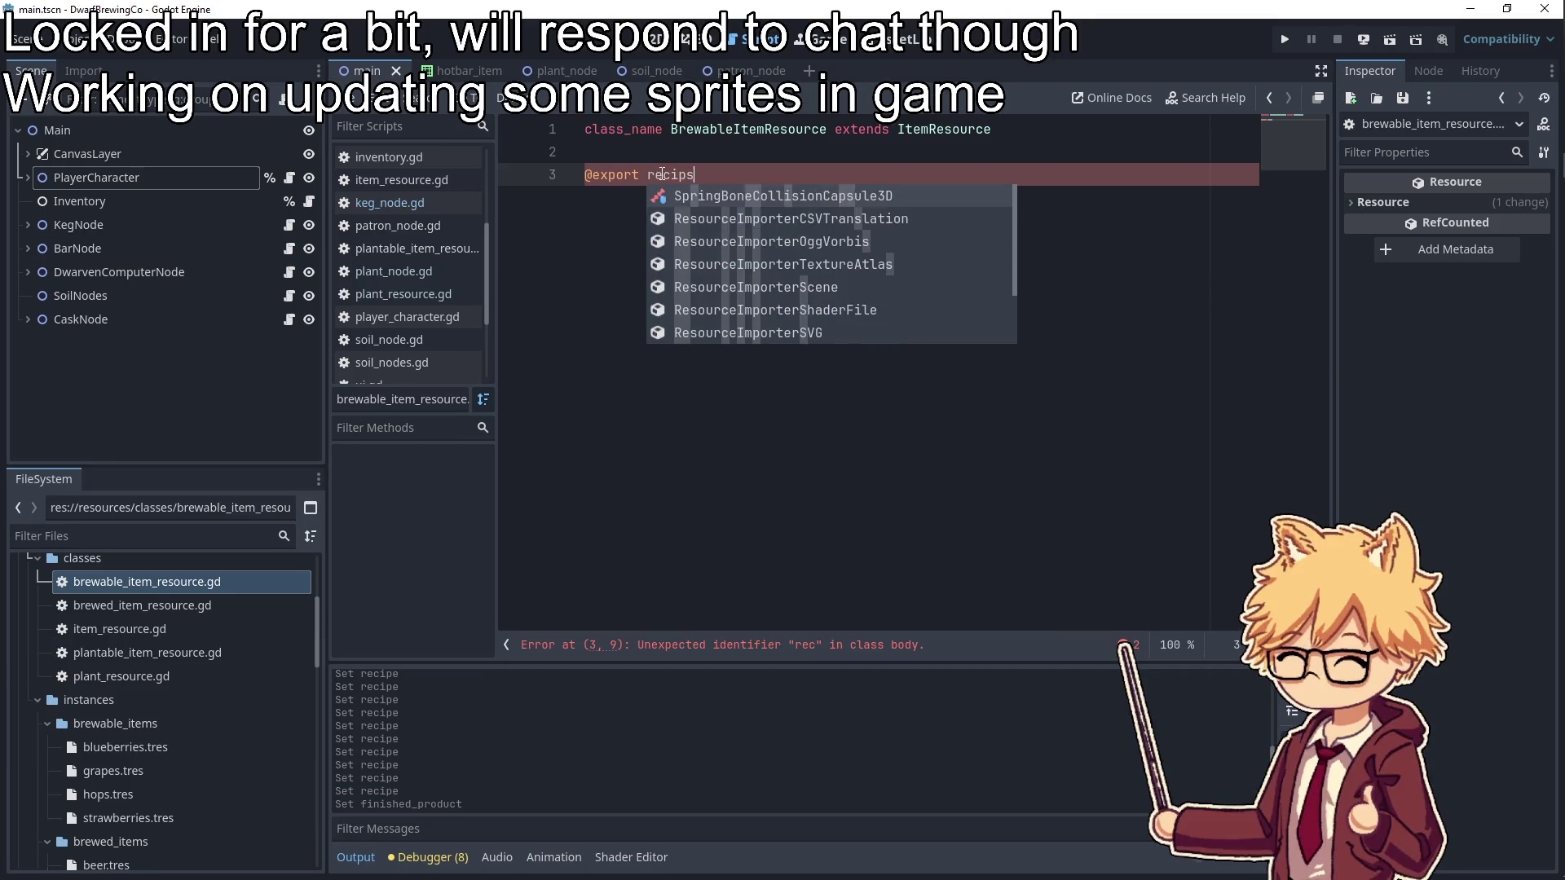
pyautogui.press('Return')
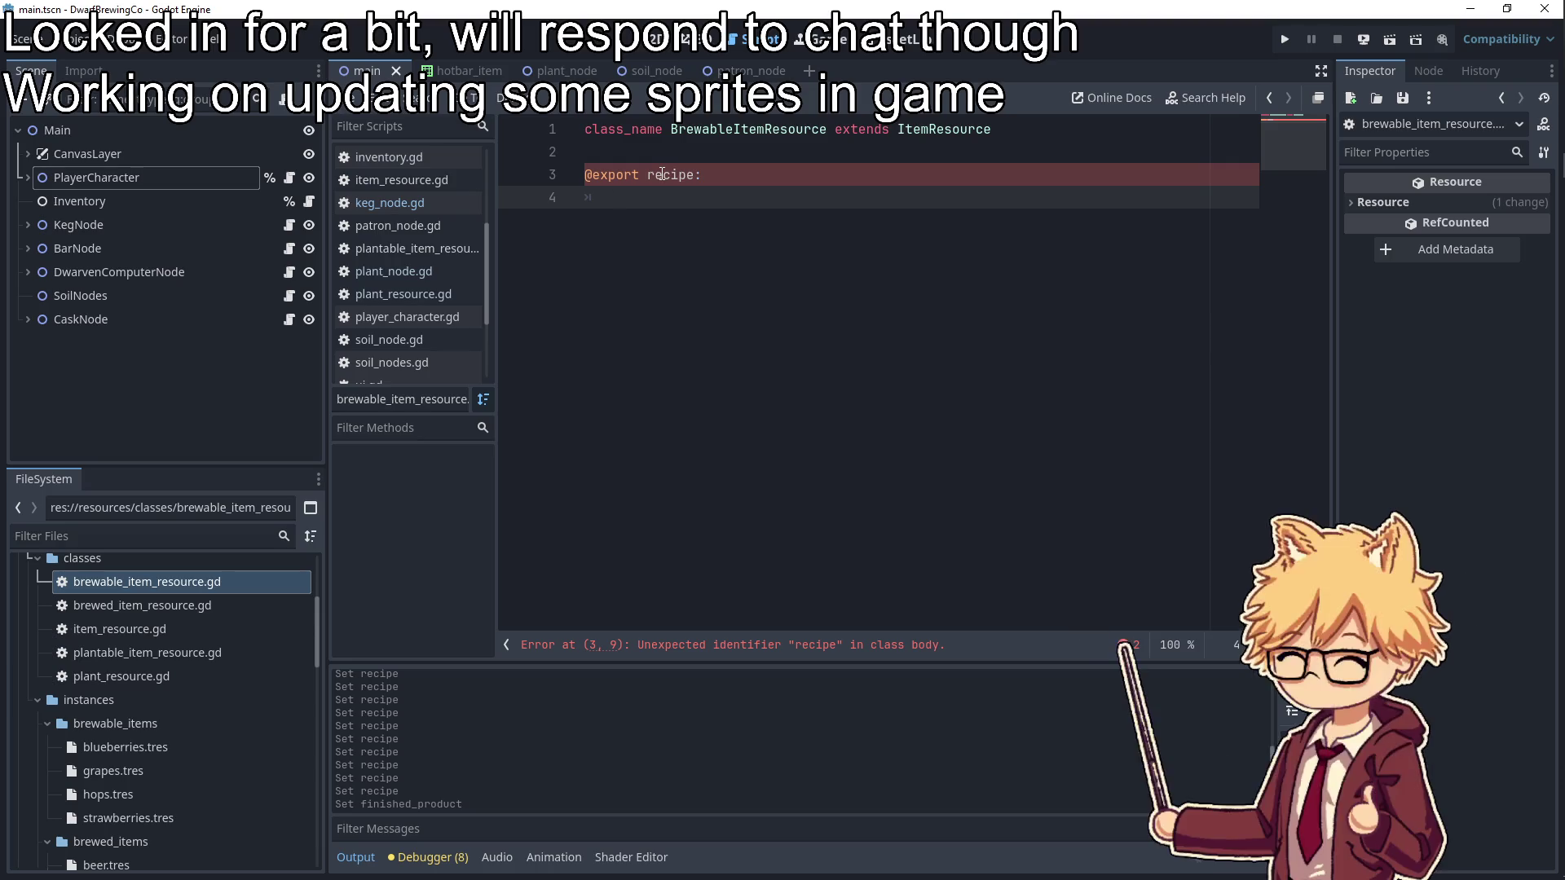
pyautogui.hotkey('ctrl', 'a')
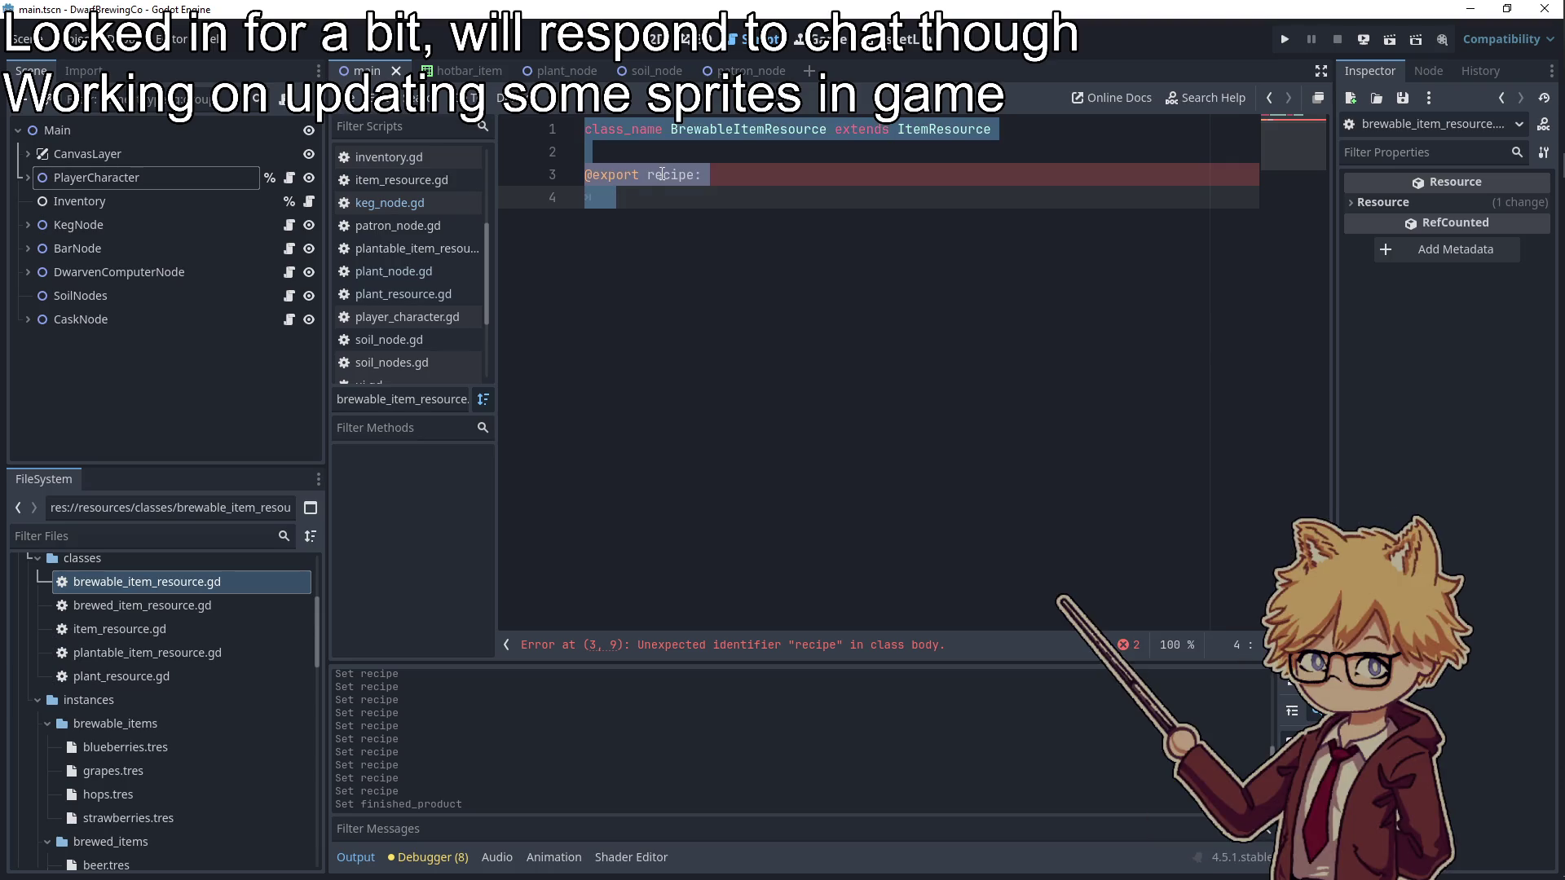
pyautogui.hotkey('ctrl', 'z')
pyautogui.hotkey('ctrl', 'z')
pyautogui.hotkey('ctrl', 'z')
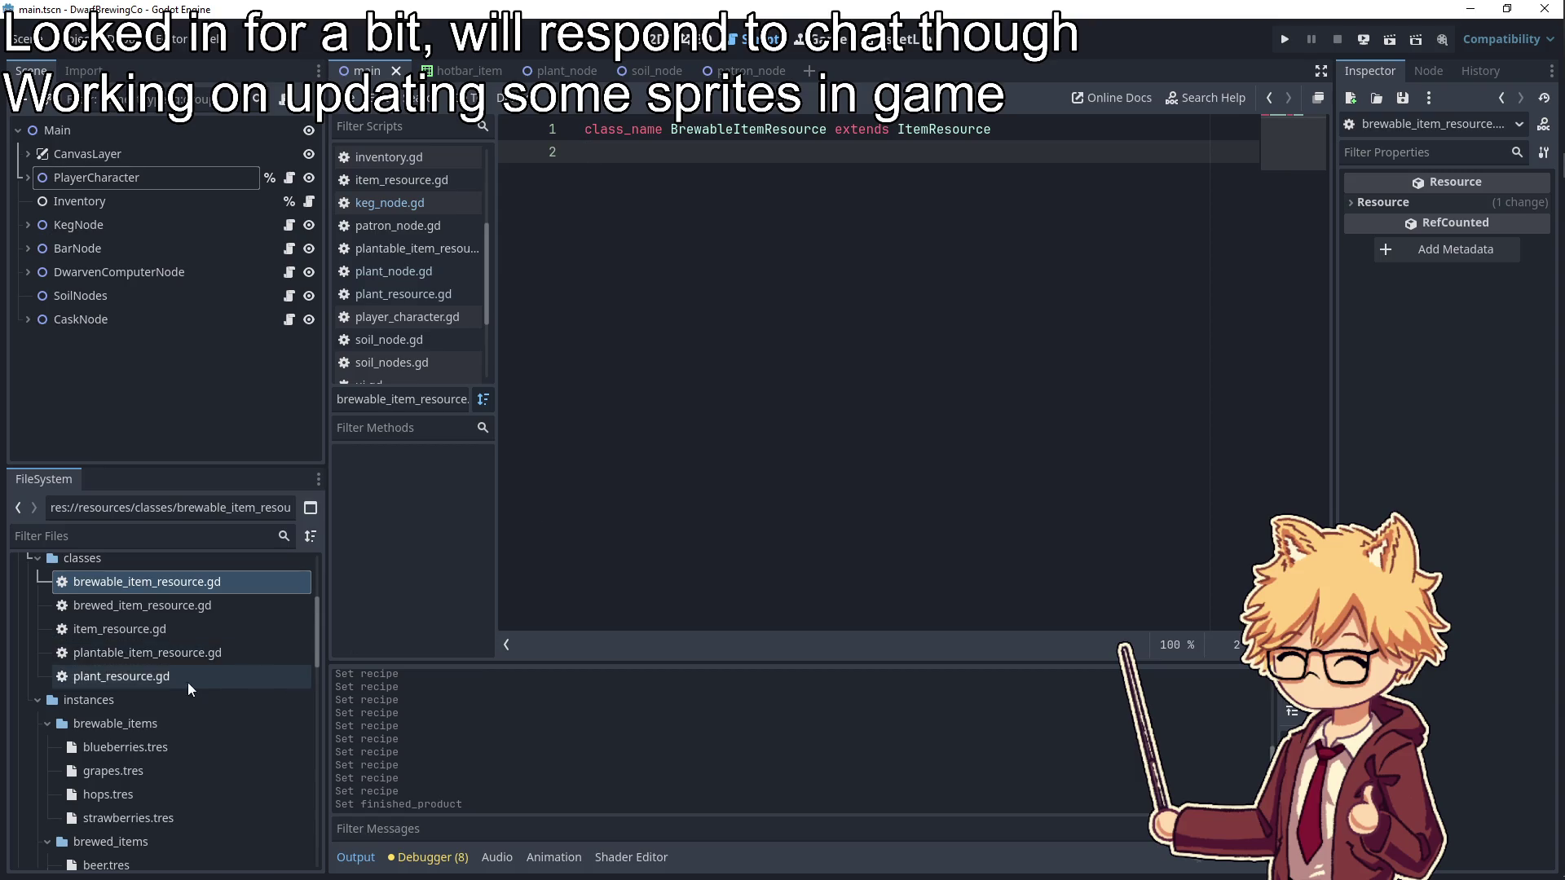
pyautogui.scroll(-3, 155, 721)
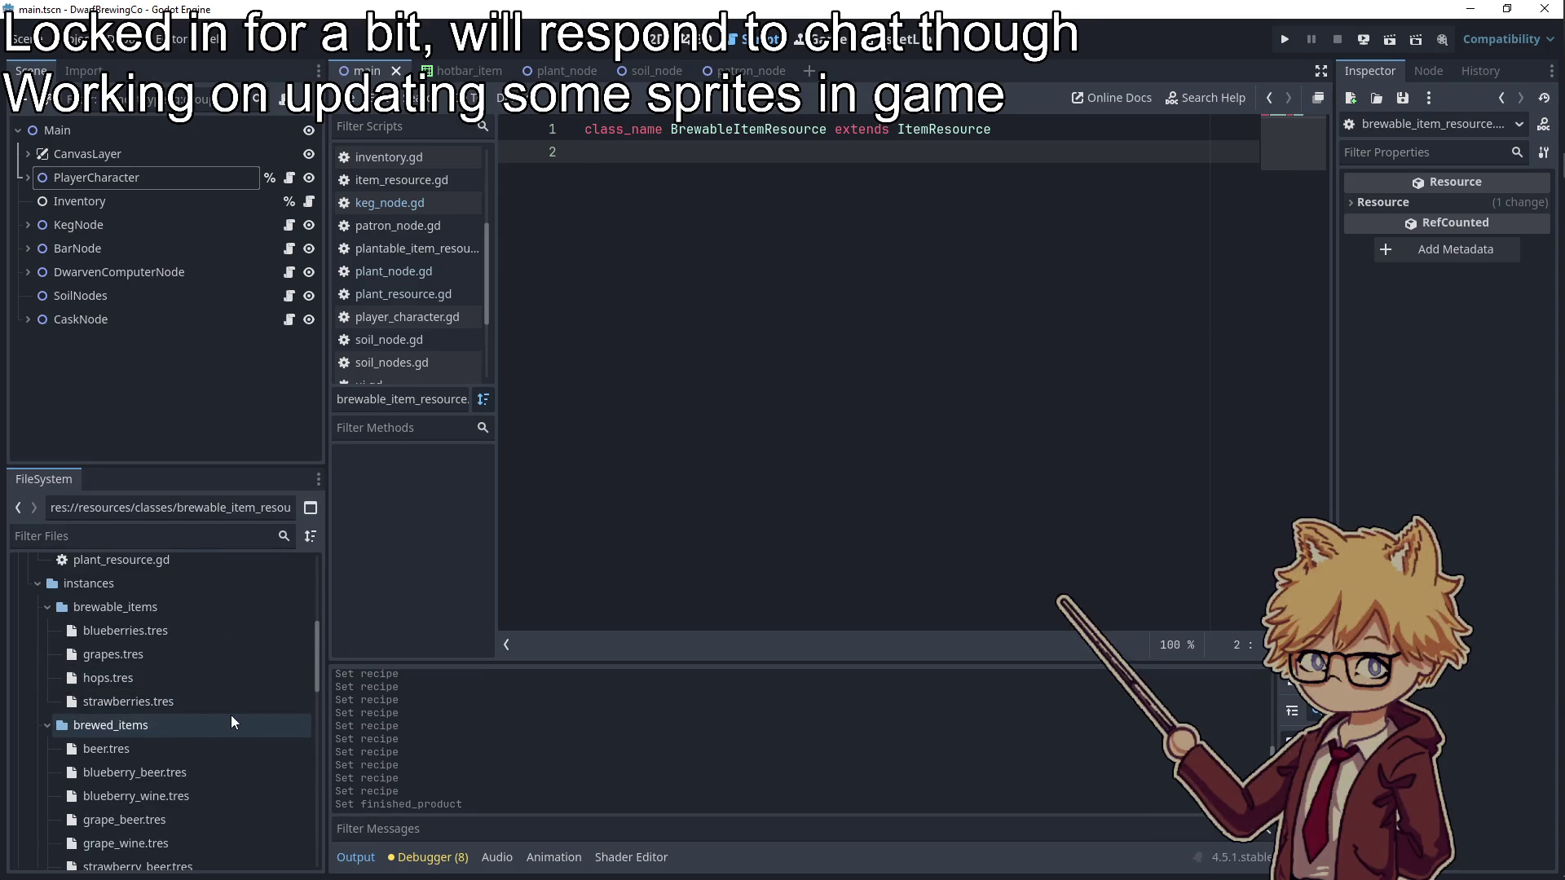
pyautogui.scroll(3, 205, 681)
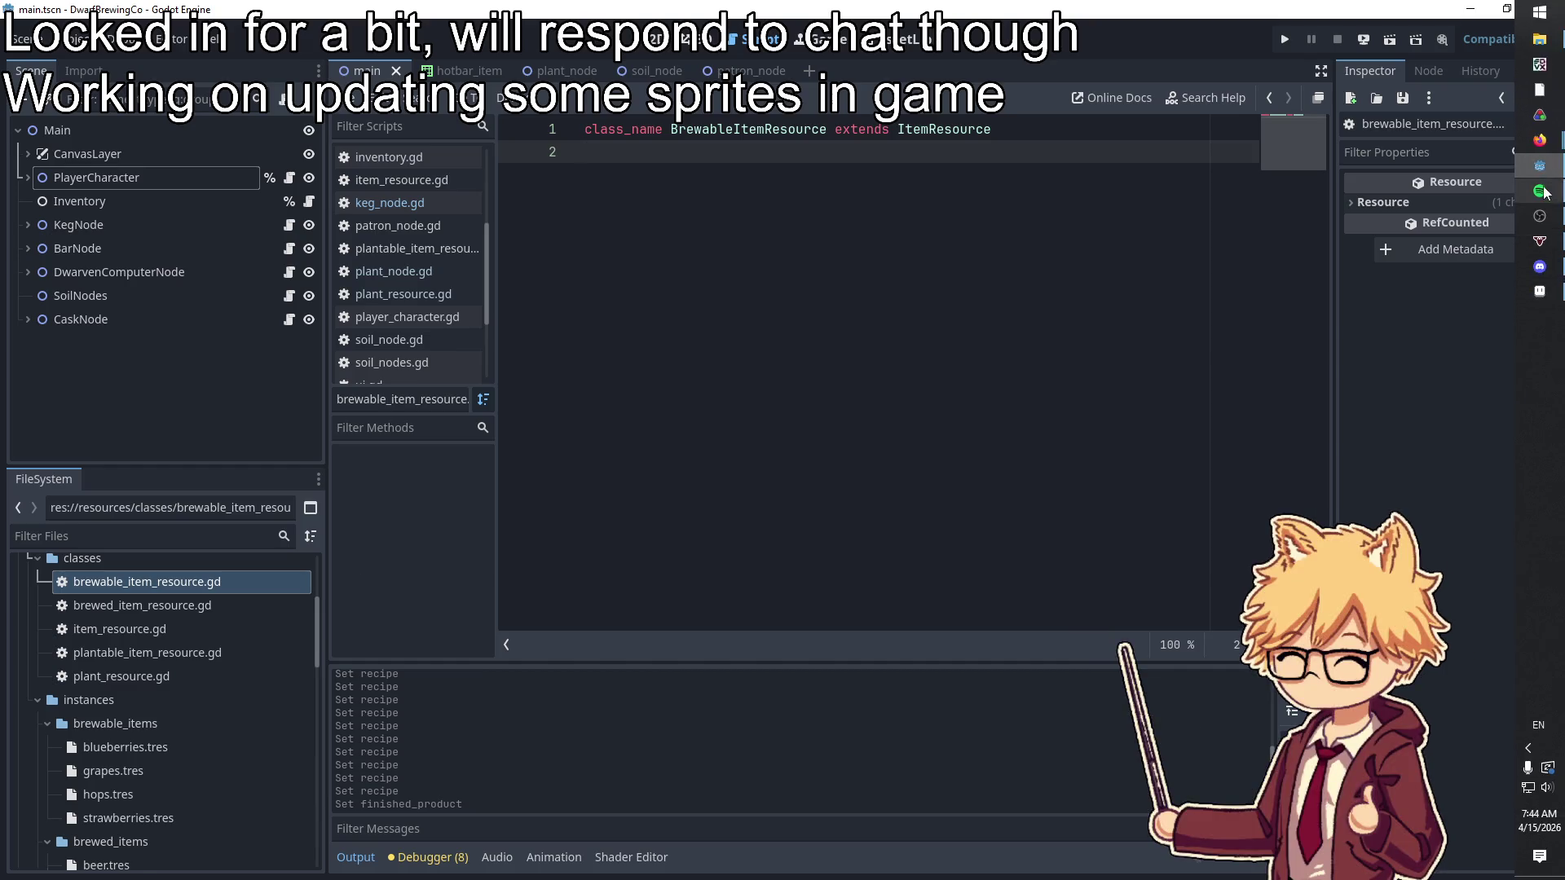
# Switch to Spotify, skip to the next track, and minimize the player.
pyautogui.hotkey('alt', 'Tab')
pyautogui.click(730, 635)
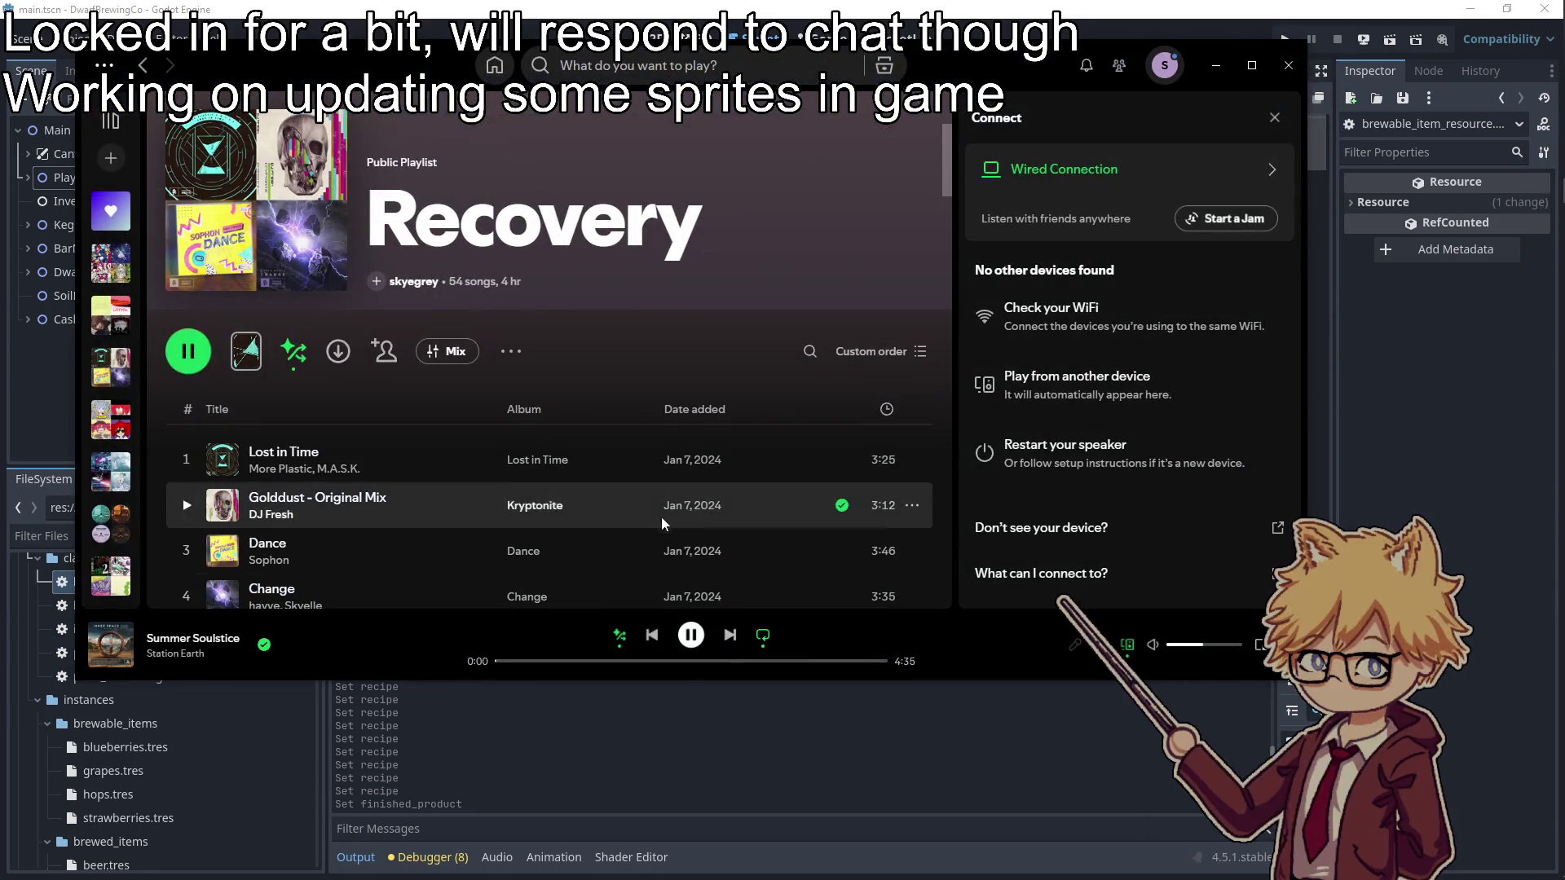
pyautogui.click(1216, 65)
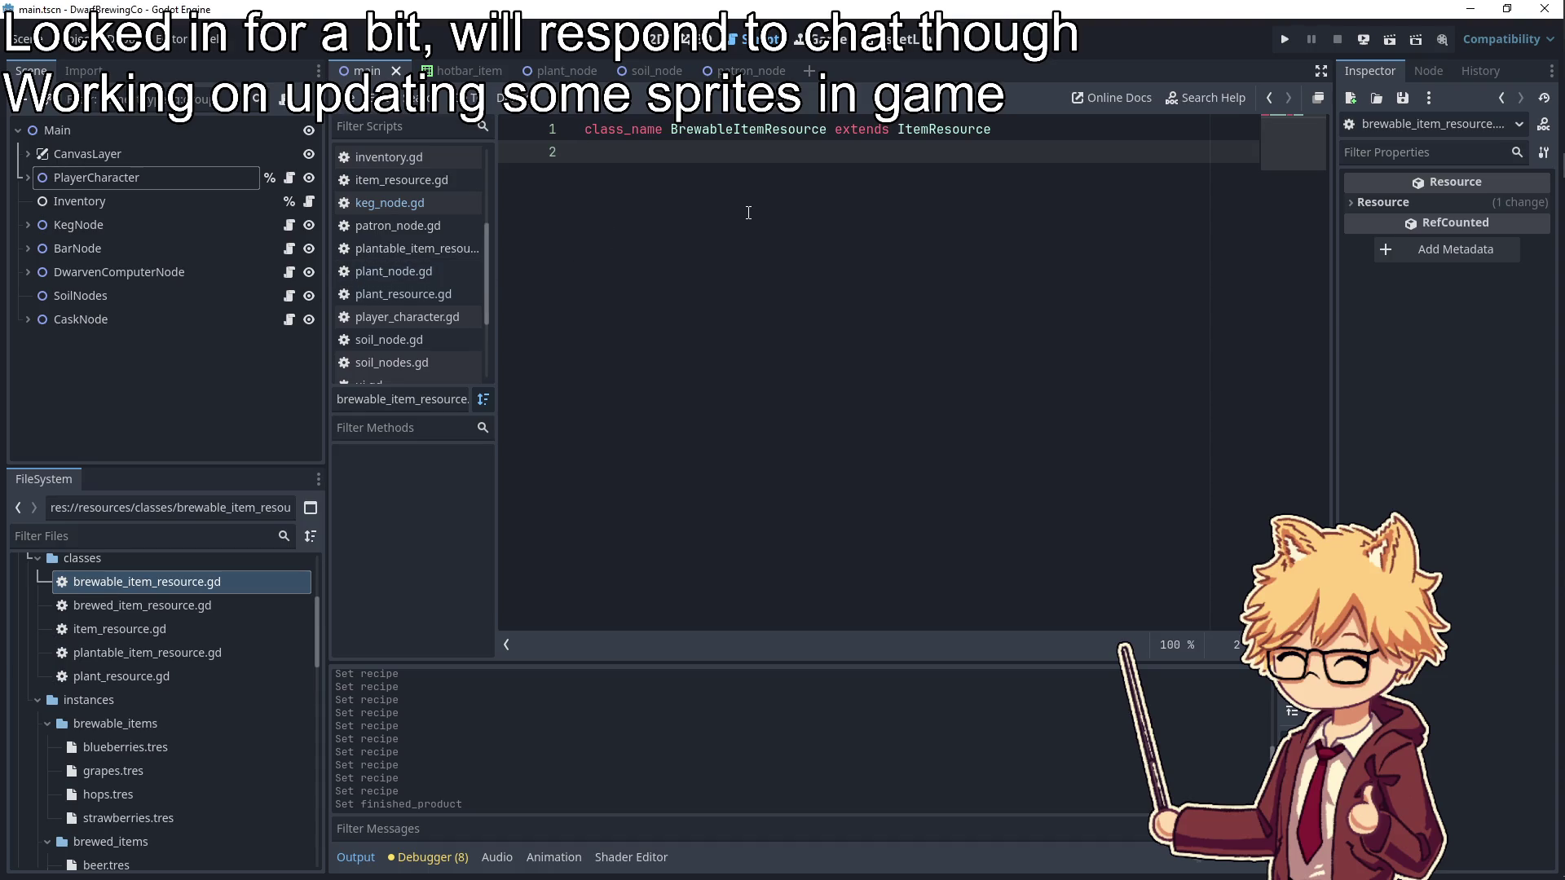
# Delete the const BEER preload line from keg_node.gd.
pyautogui.click(289, 225)
pyautogui.scroll(10, 729, 307)
pyautogui.scroll(3, 730, 307)
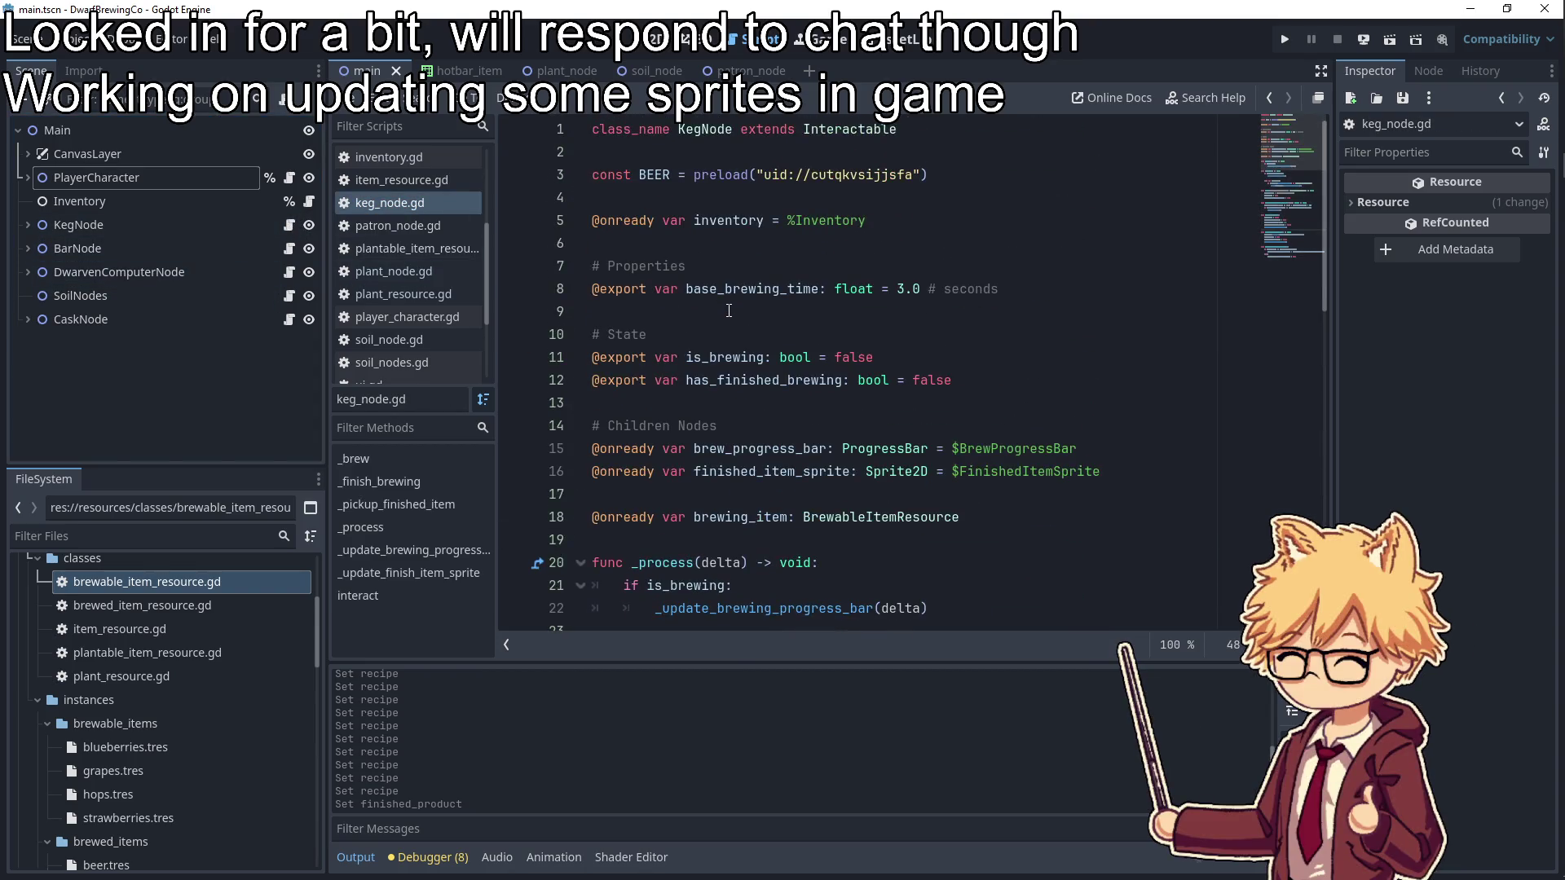
pyautogui.scroll(-3, 138, 728)
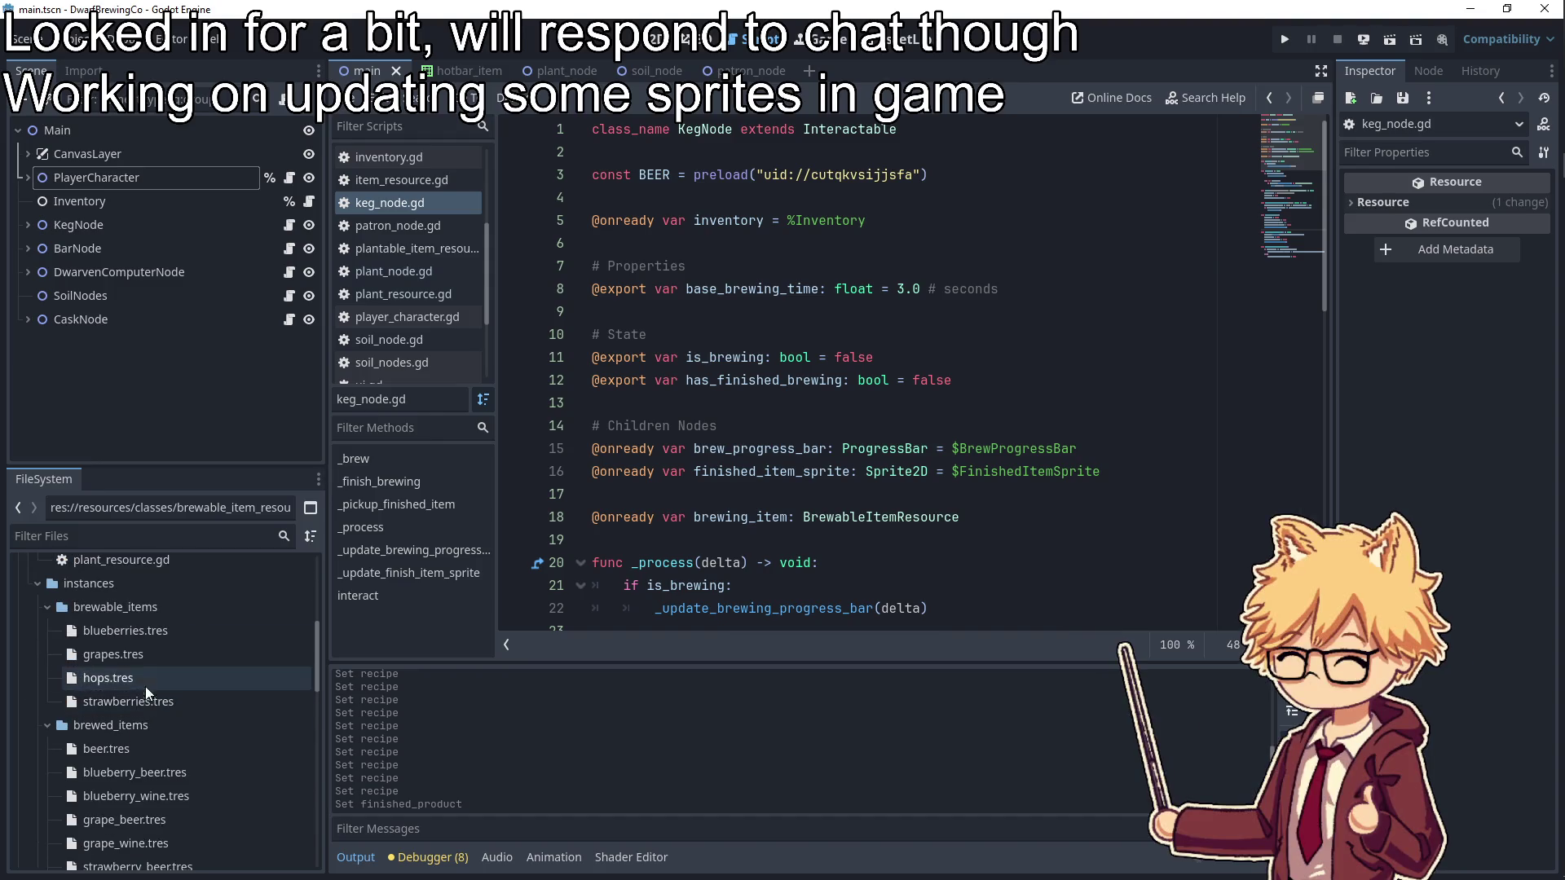
pyautogui.scroll(-1, 119, 717)
pyautogui.moveTo(929, 175); pyautogui.dragTo(576, 171)
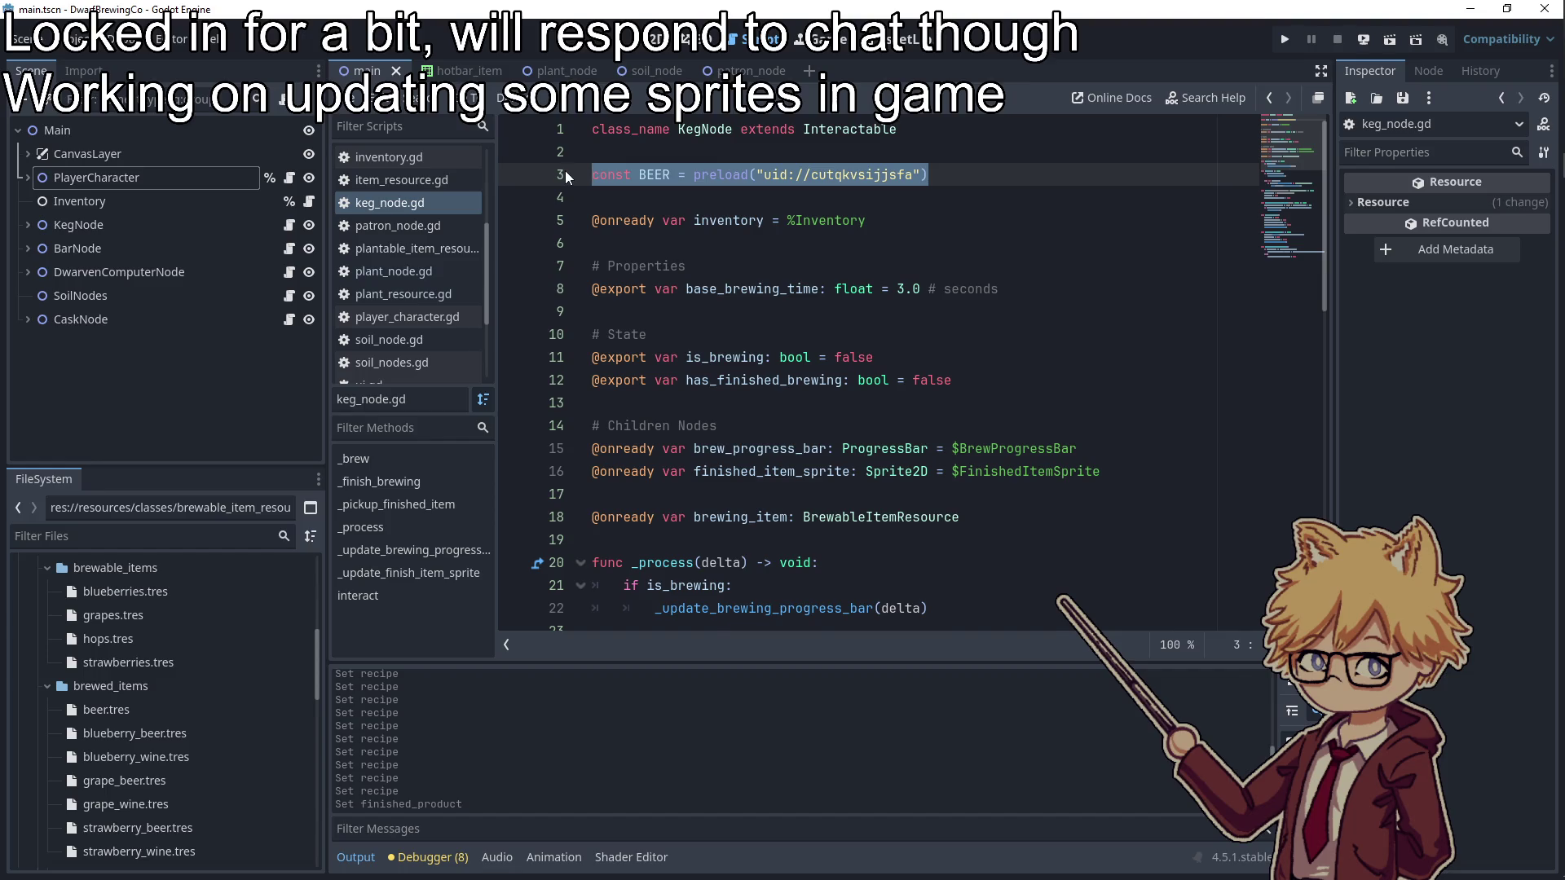
pyautogui.press('BackSpace')
pyautogui.press('BackSpace')
pyautogui.press('BackSpace')
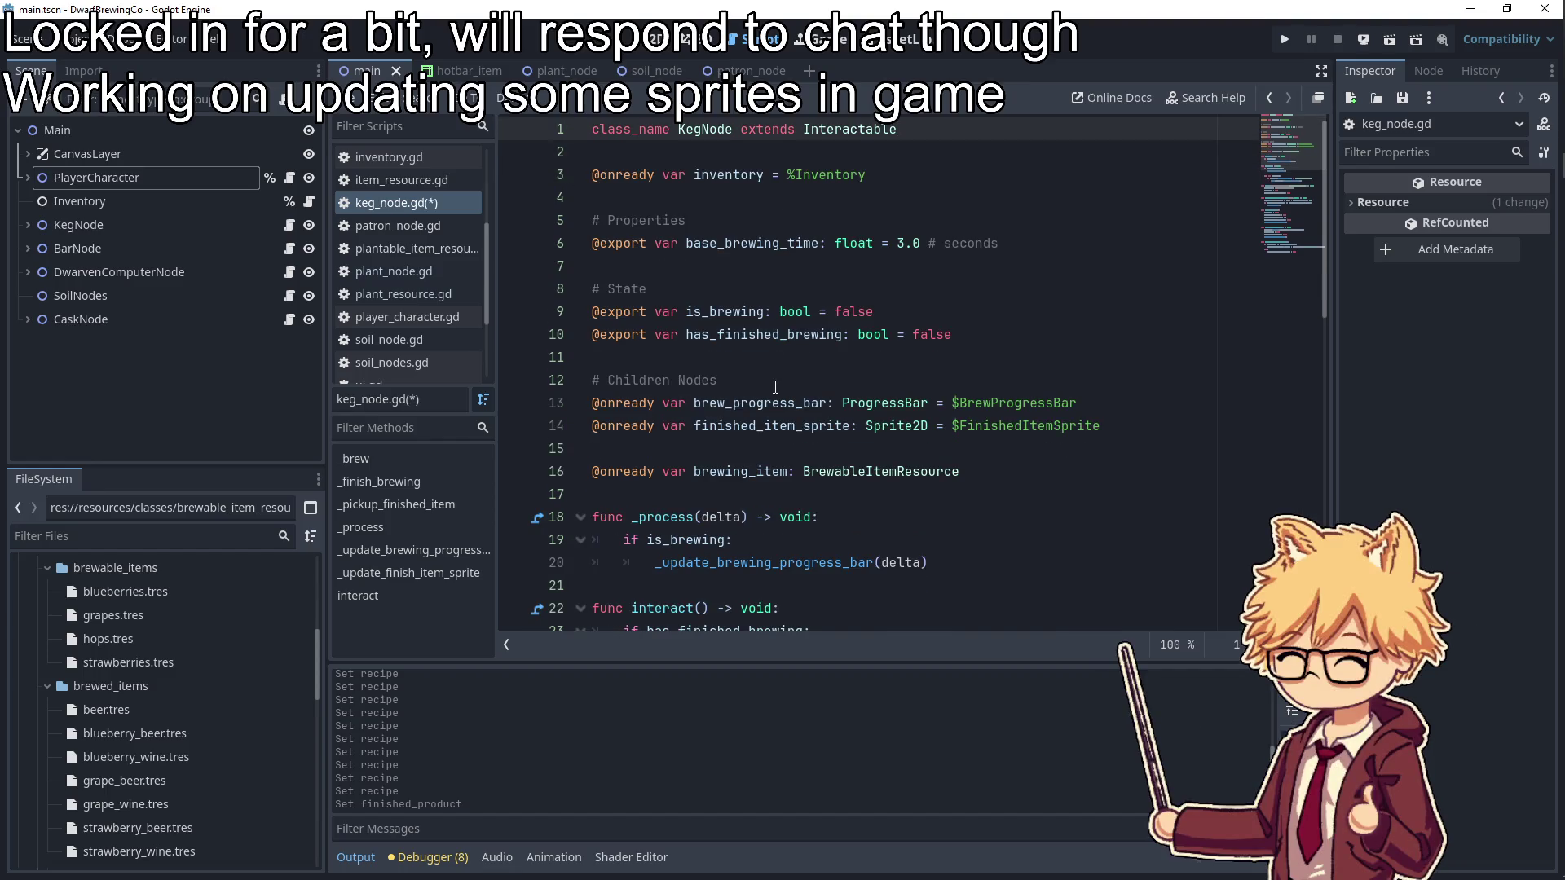
pyautogui.scroll(-2, 708, 255)
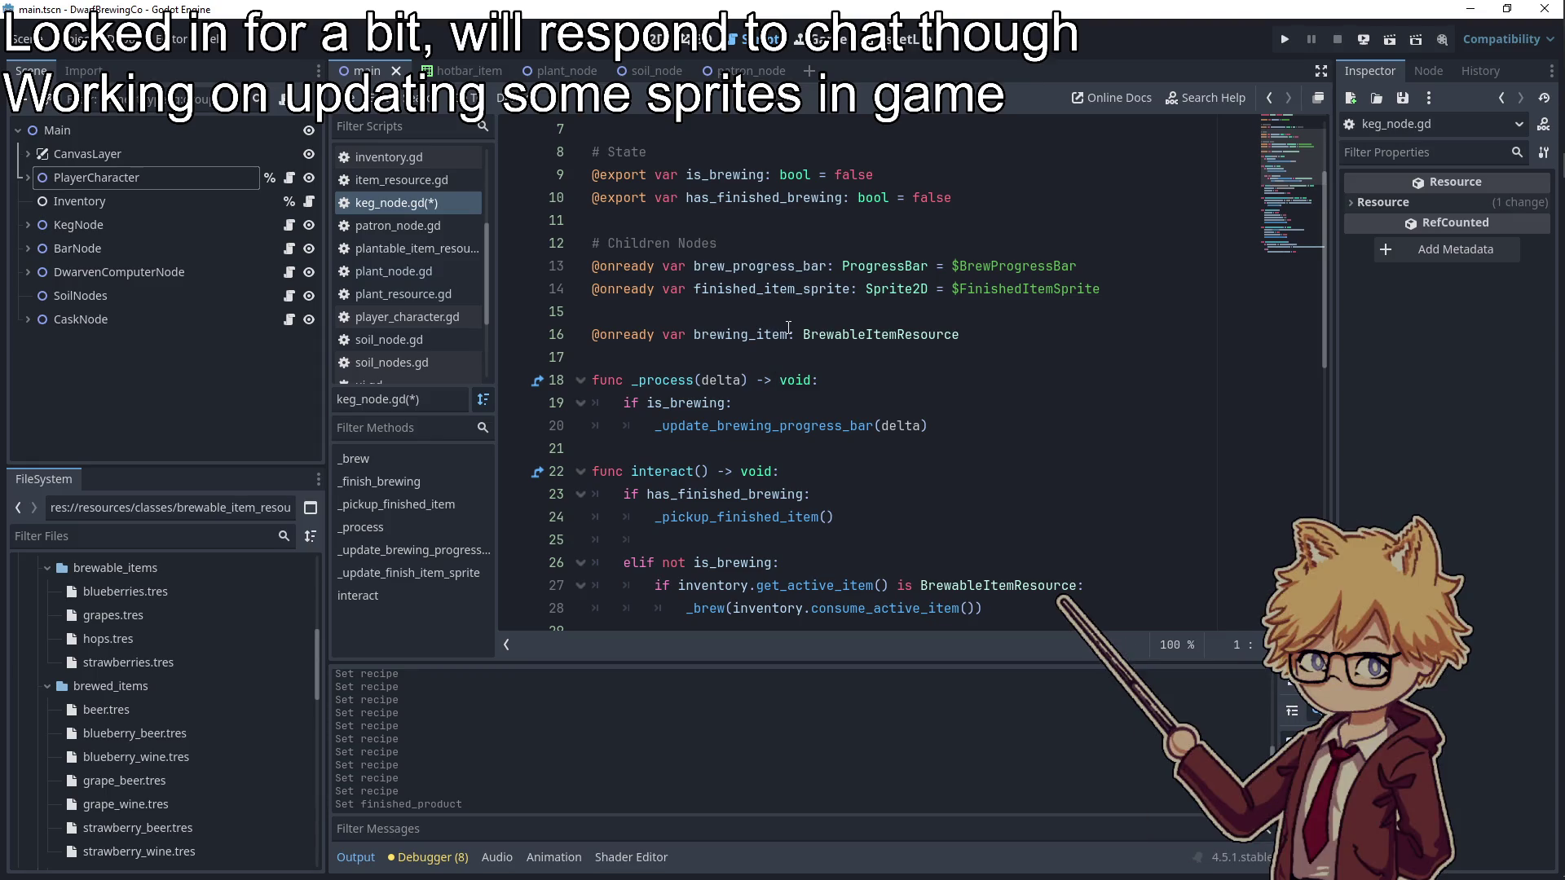
pyautogui.click(794, 360)
pyautogui.press('Return')
pyautogui.press('Return')
pyautogui.press('Up')
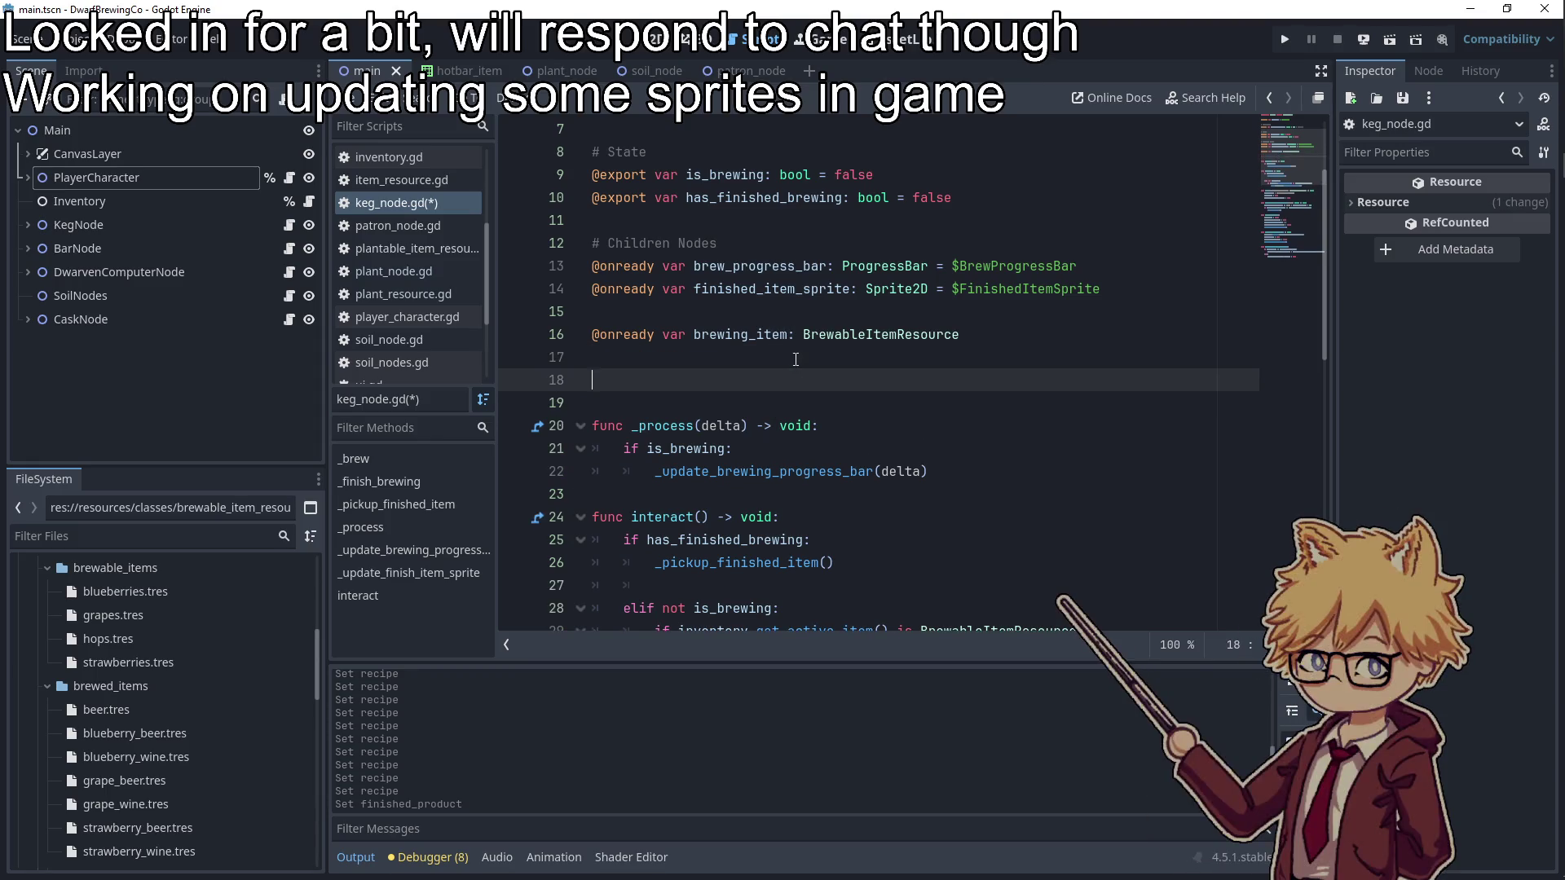
pyautogui.write('@onready var')
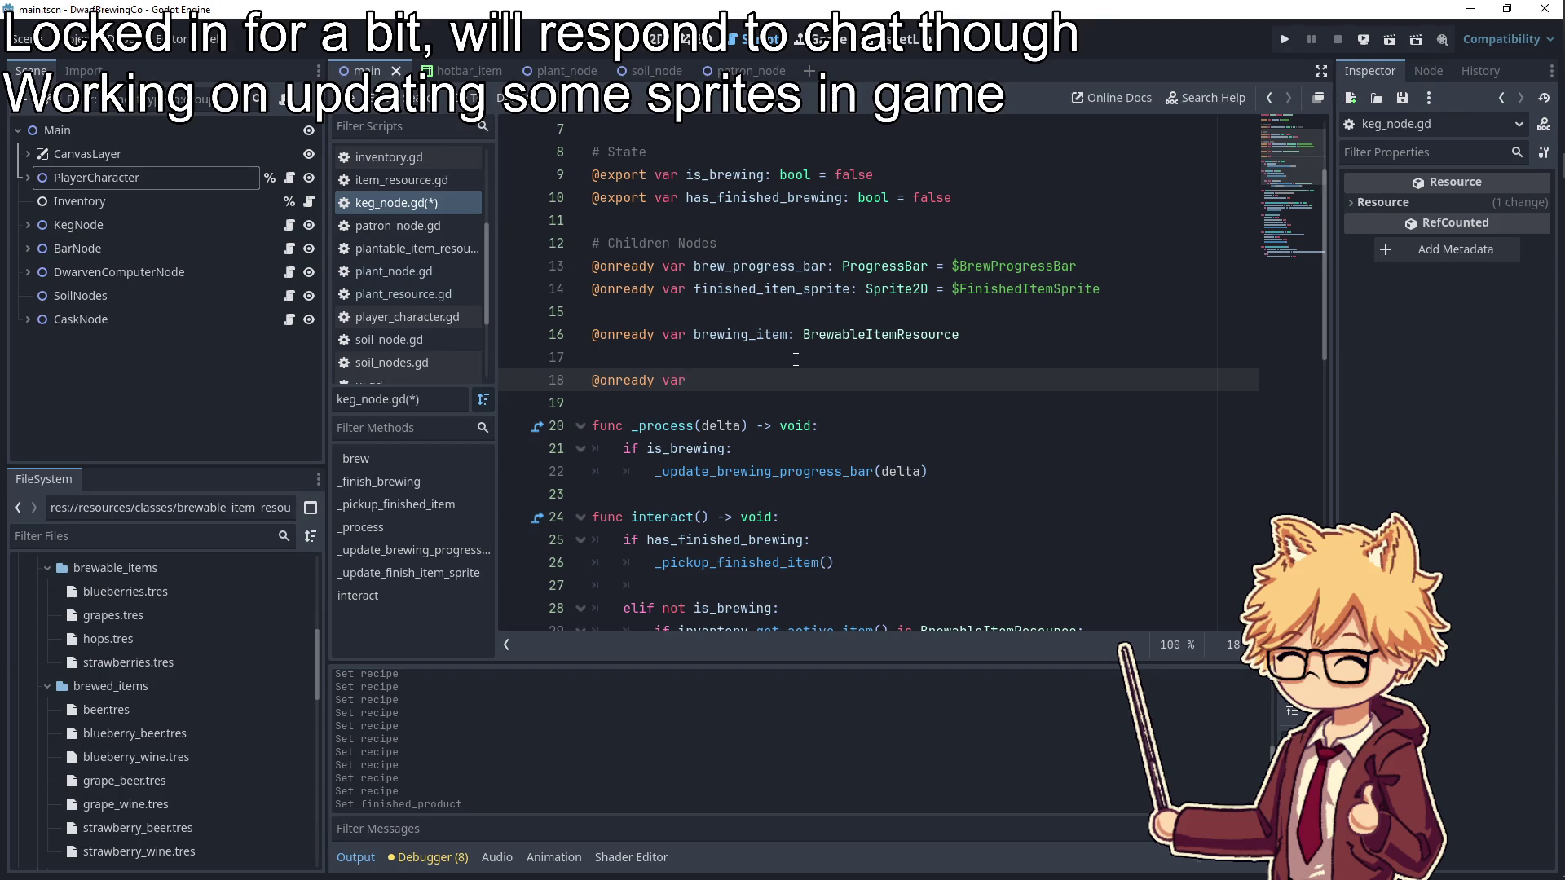
pyautogui.click(786, 334)
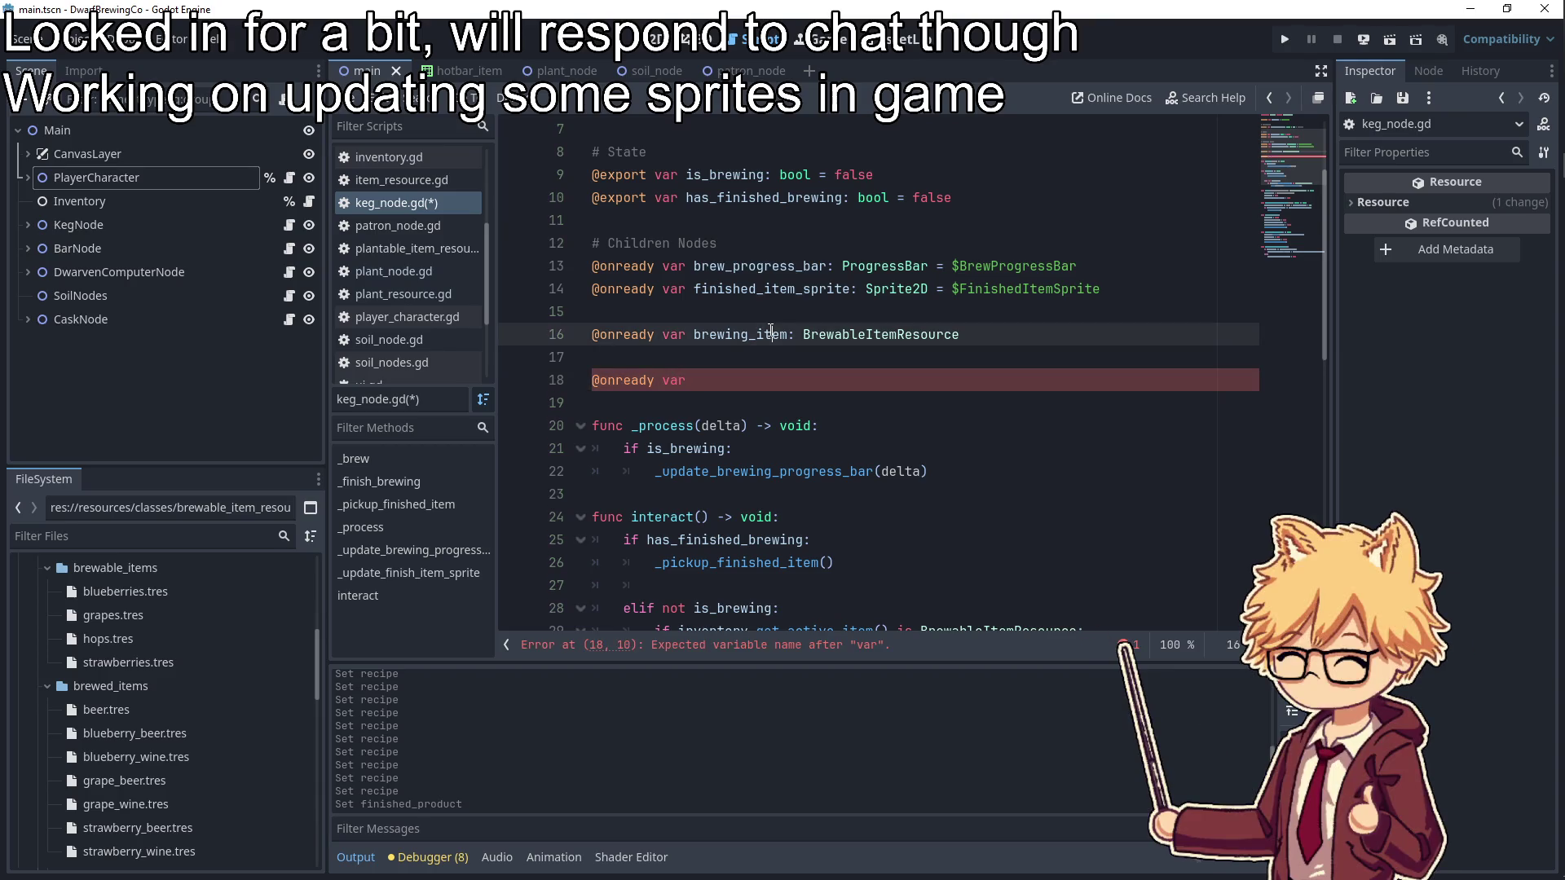
pyautogui.click(741, 371)
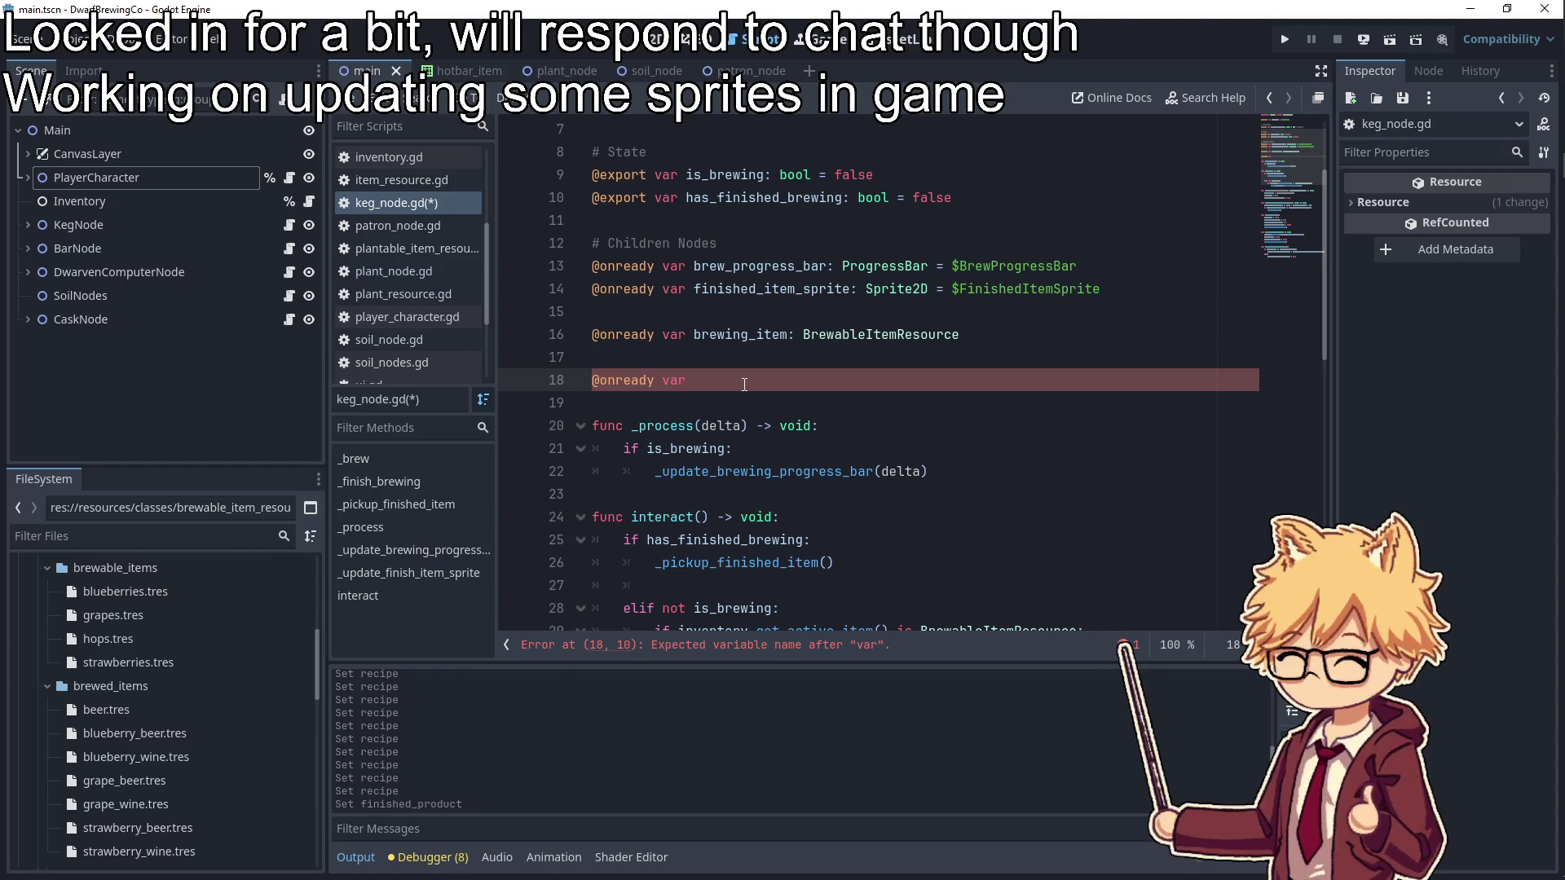
# Remove the blank line above the new declaration and discard the started current_r name.
pyautogui.press('Up')
pyautogui.press('BackSpace')
pyautogui.press('Down')
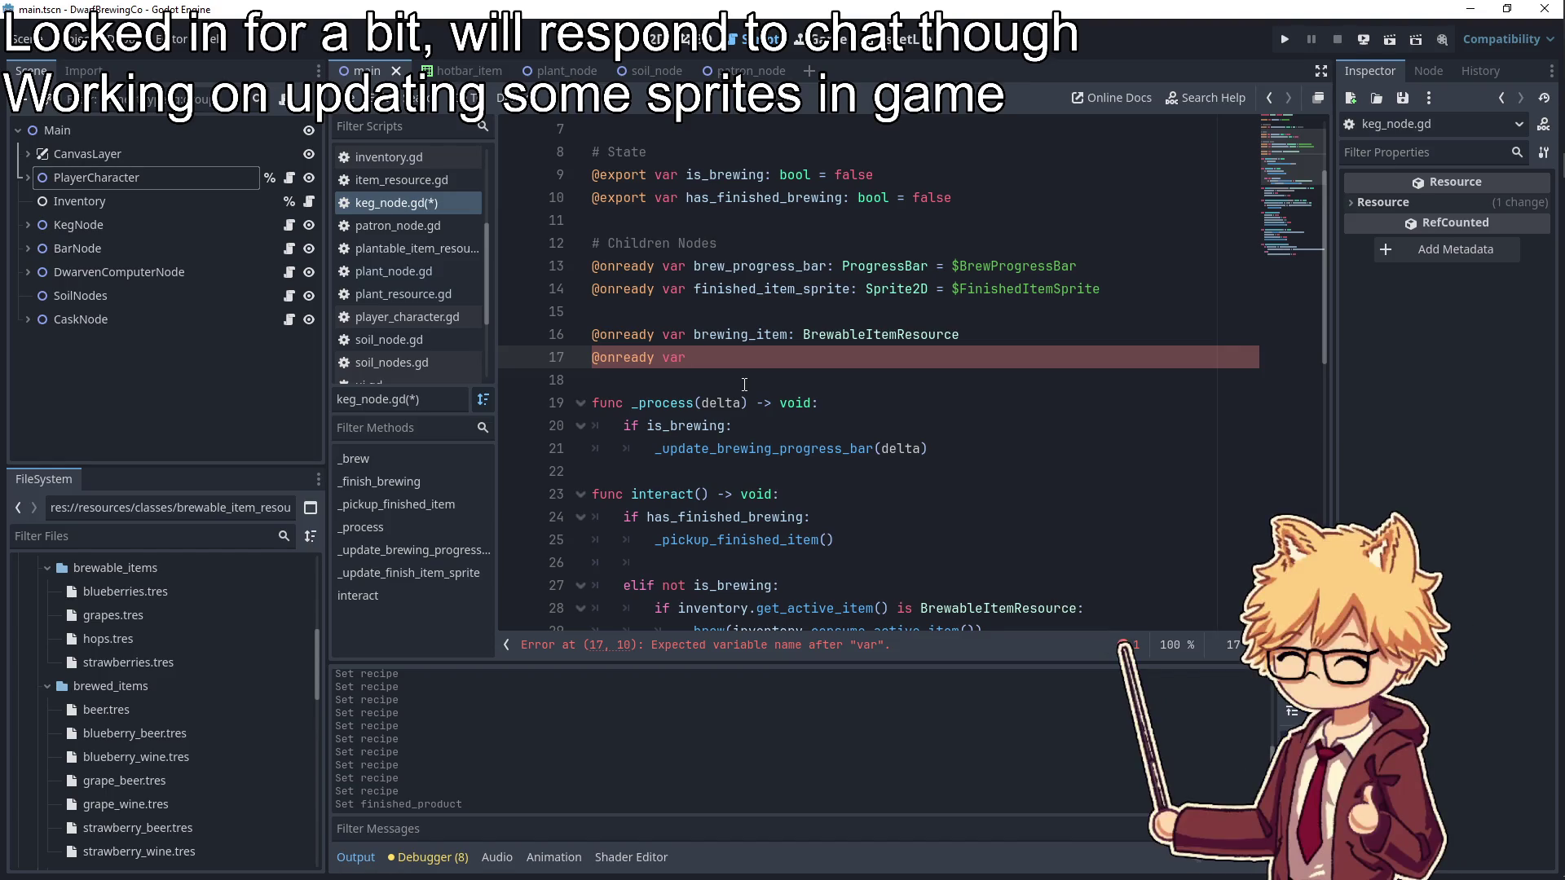
pyautogui.click(788, 337)
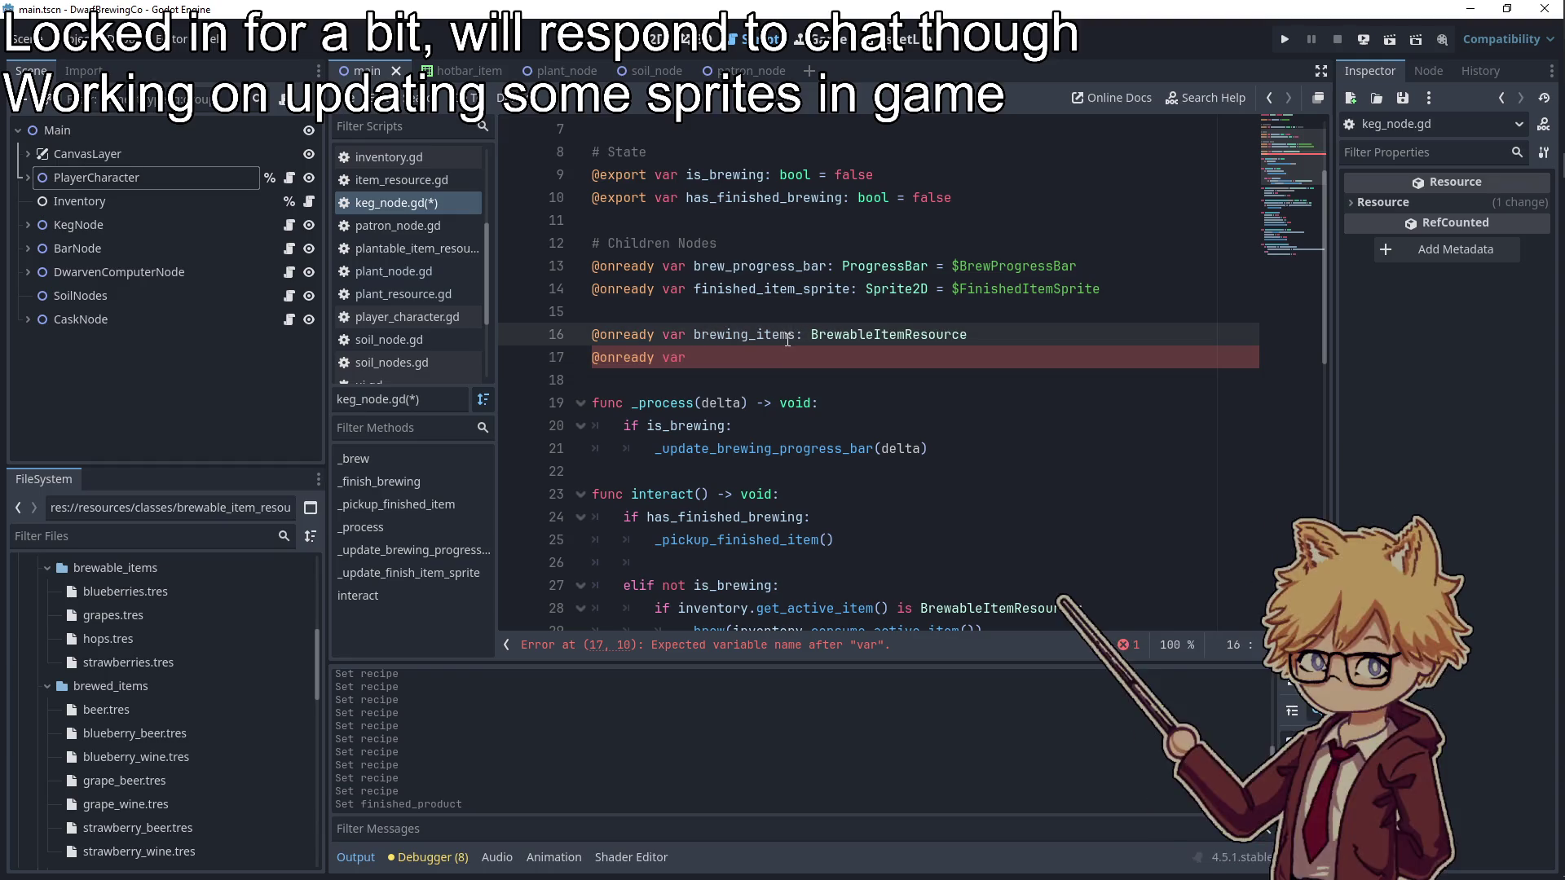
pyautogui.click(771, 357)
pyautogui.write('current_r')
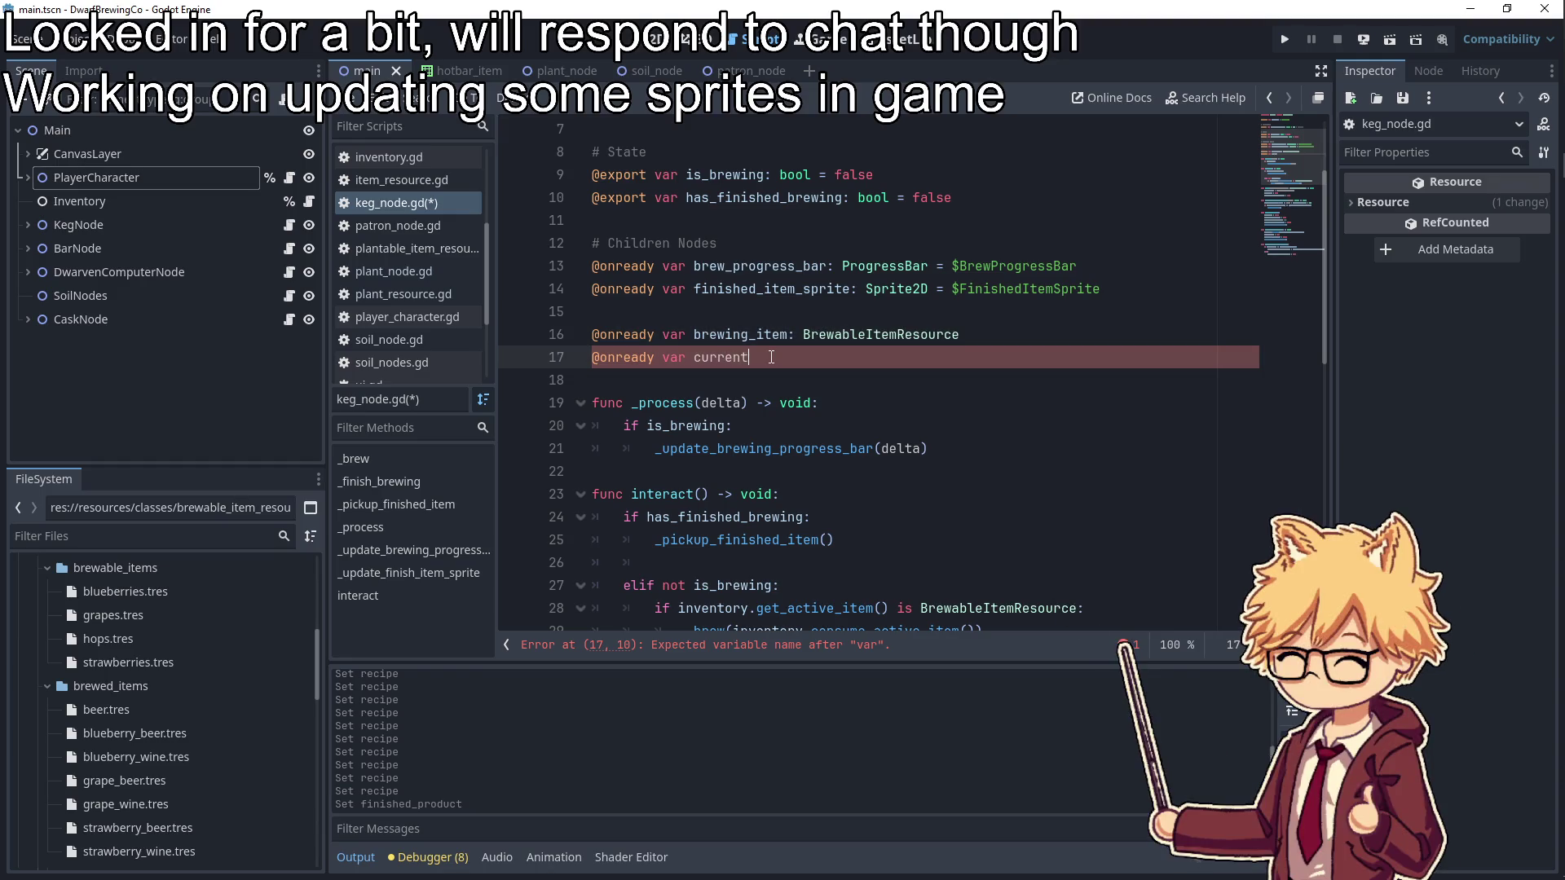
pyautogui.press('BackSpace')
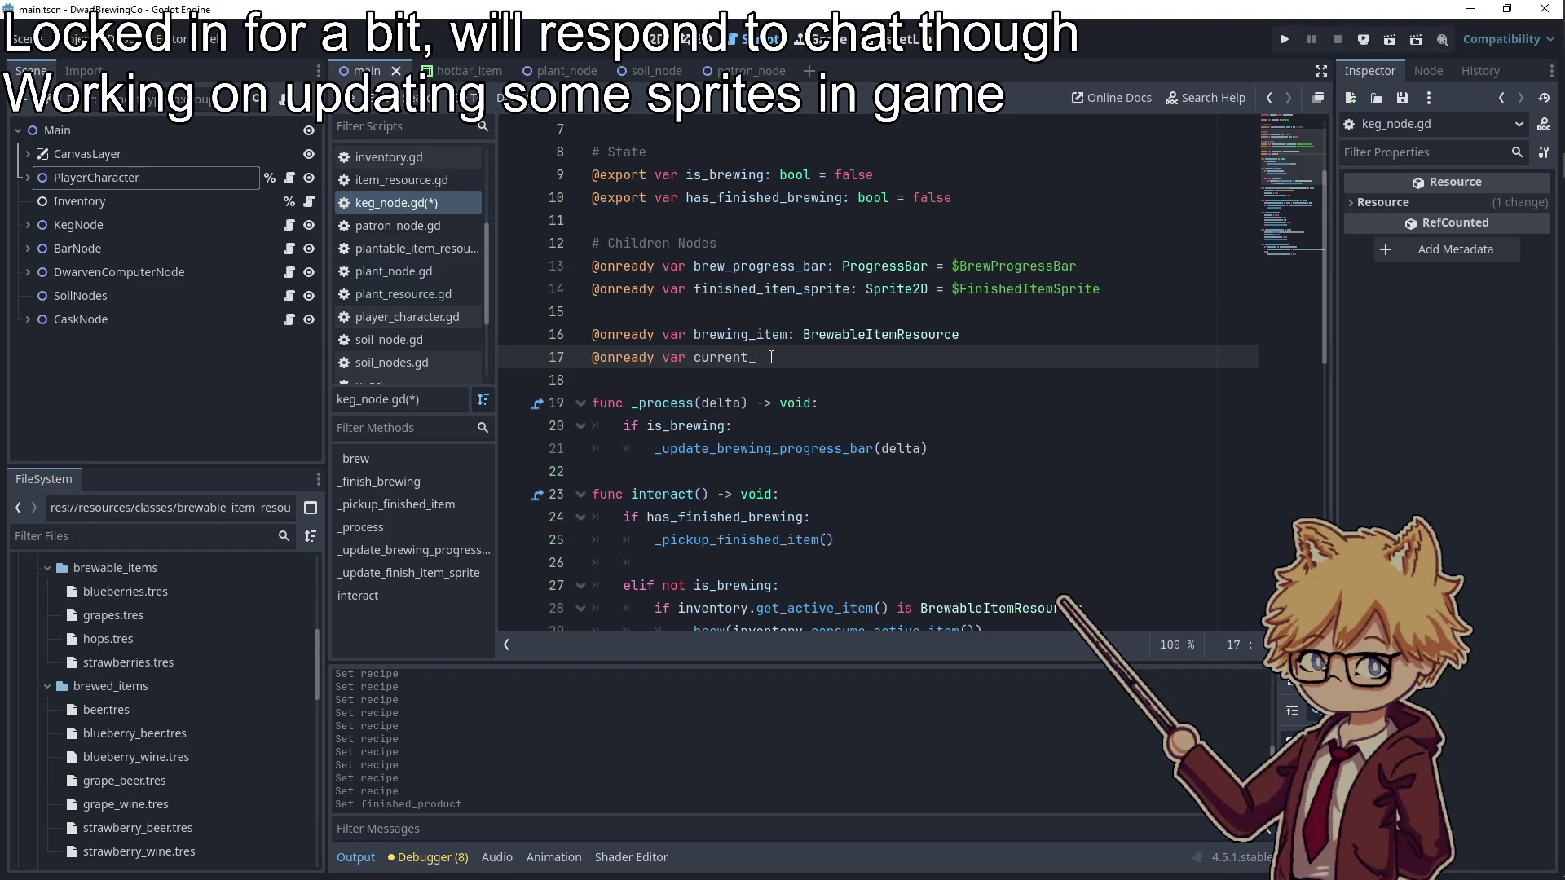
pyautogui.press('BackSpace')
pyautogui.press('BackSpace')
pyautogui.press('BackSpace')
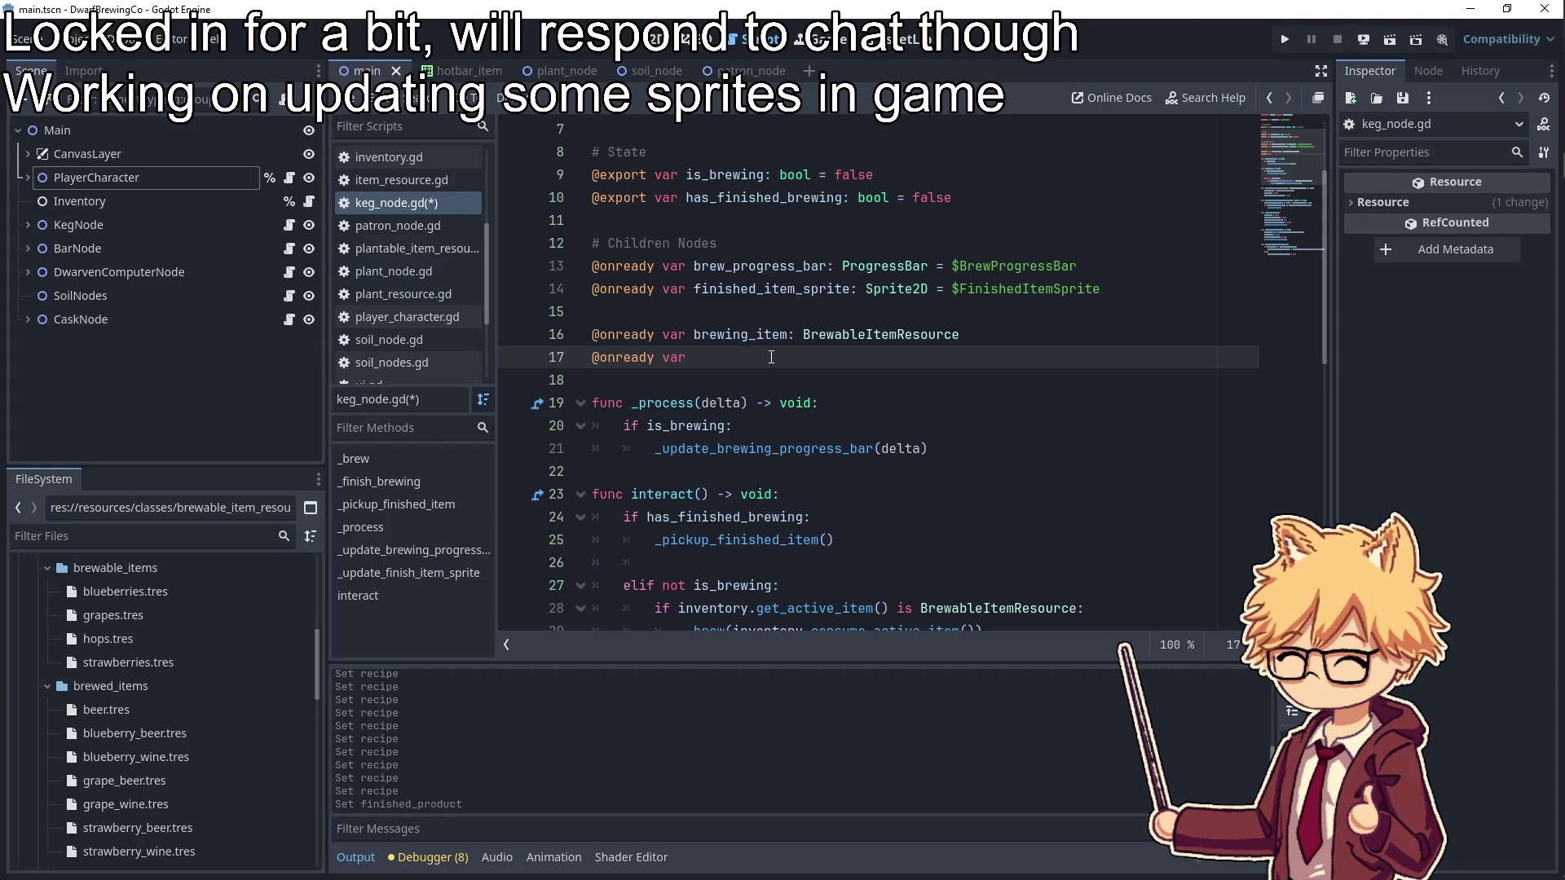
pyautogui.doubleClick(869, 330)
pyautogui.click(830, 358)
pyautogui.doubleClick(869, 329)
pyautogui.click(830, 359)
pyautogui.doubleClick(869, 335)
pyautogui.click(798, 362)
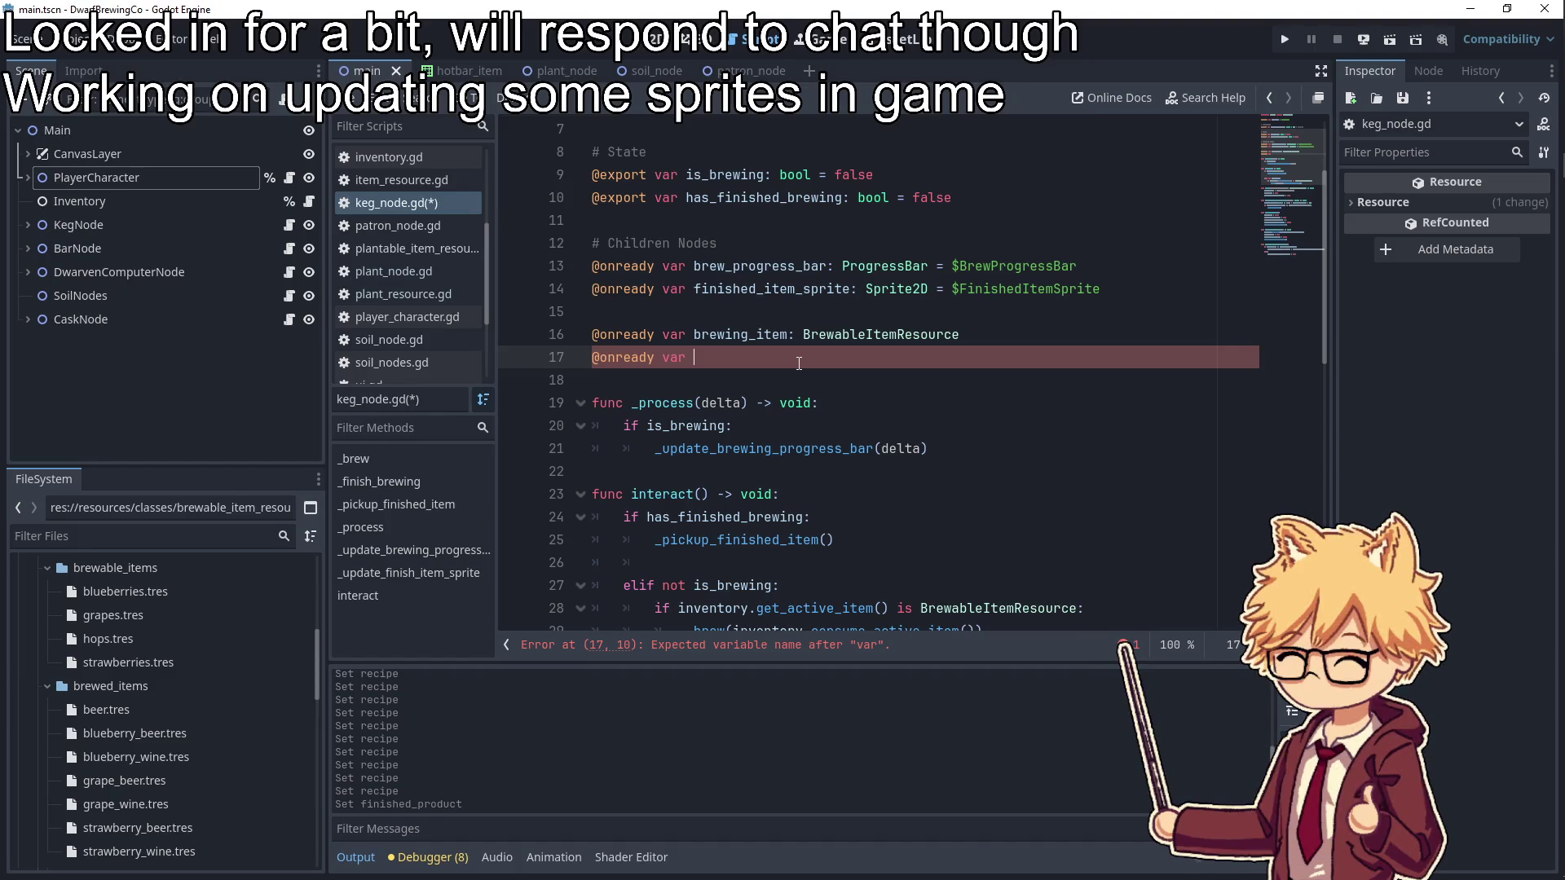
pyautogui.write('brewing_item:')
pyautogui.write(' Brew')
pyautogui.press('Down')
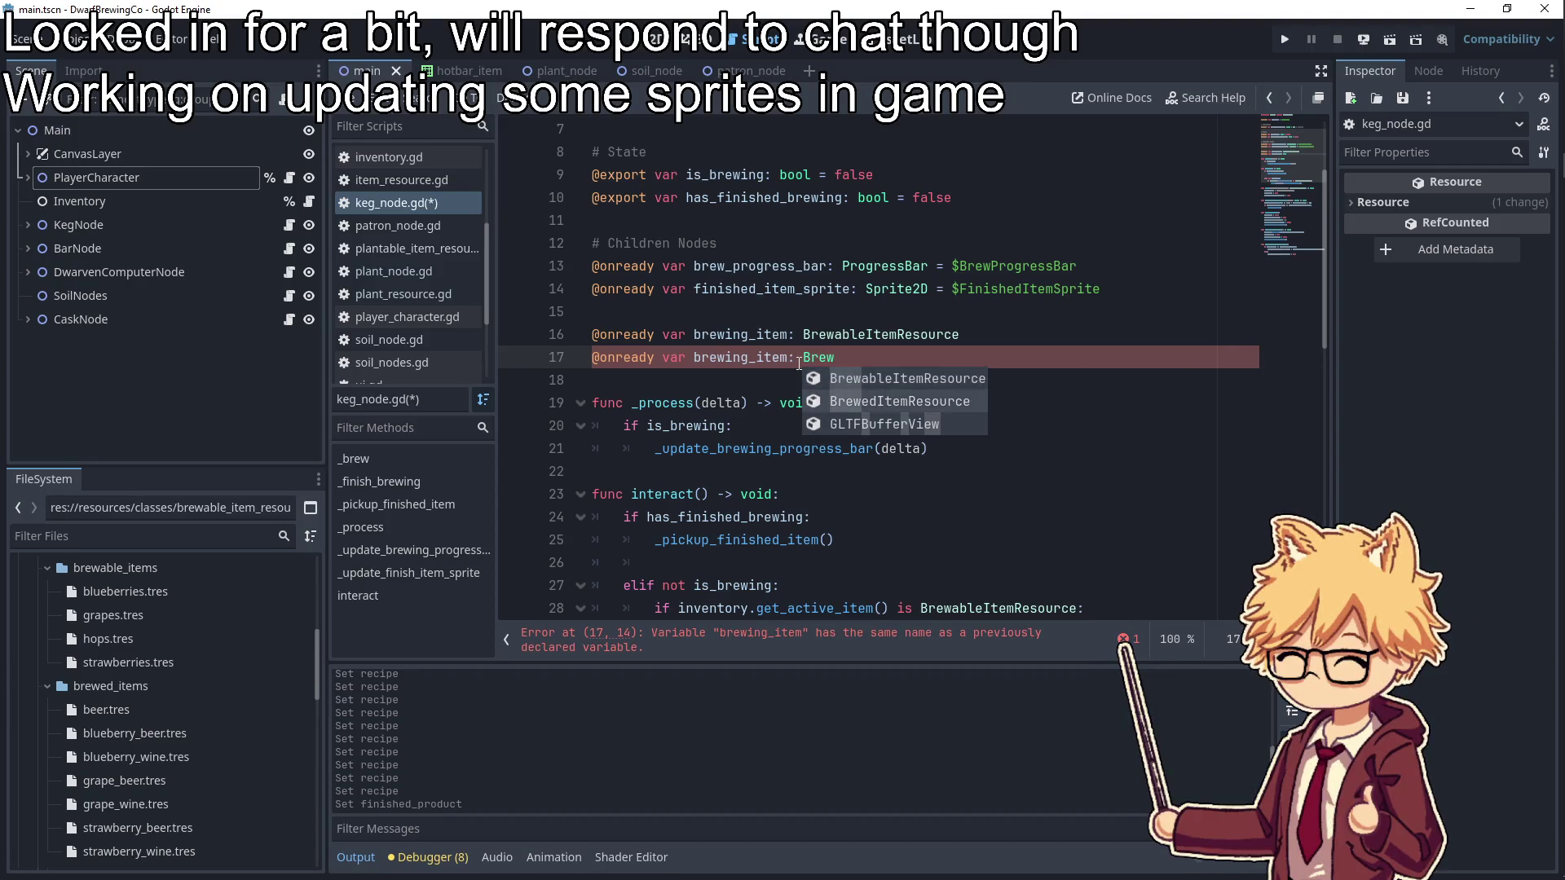
pyautogui.press('Return')
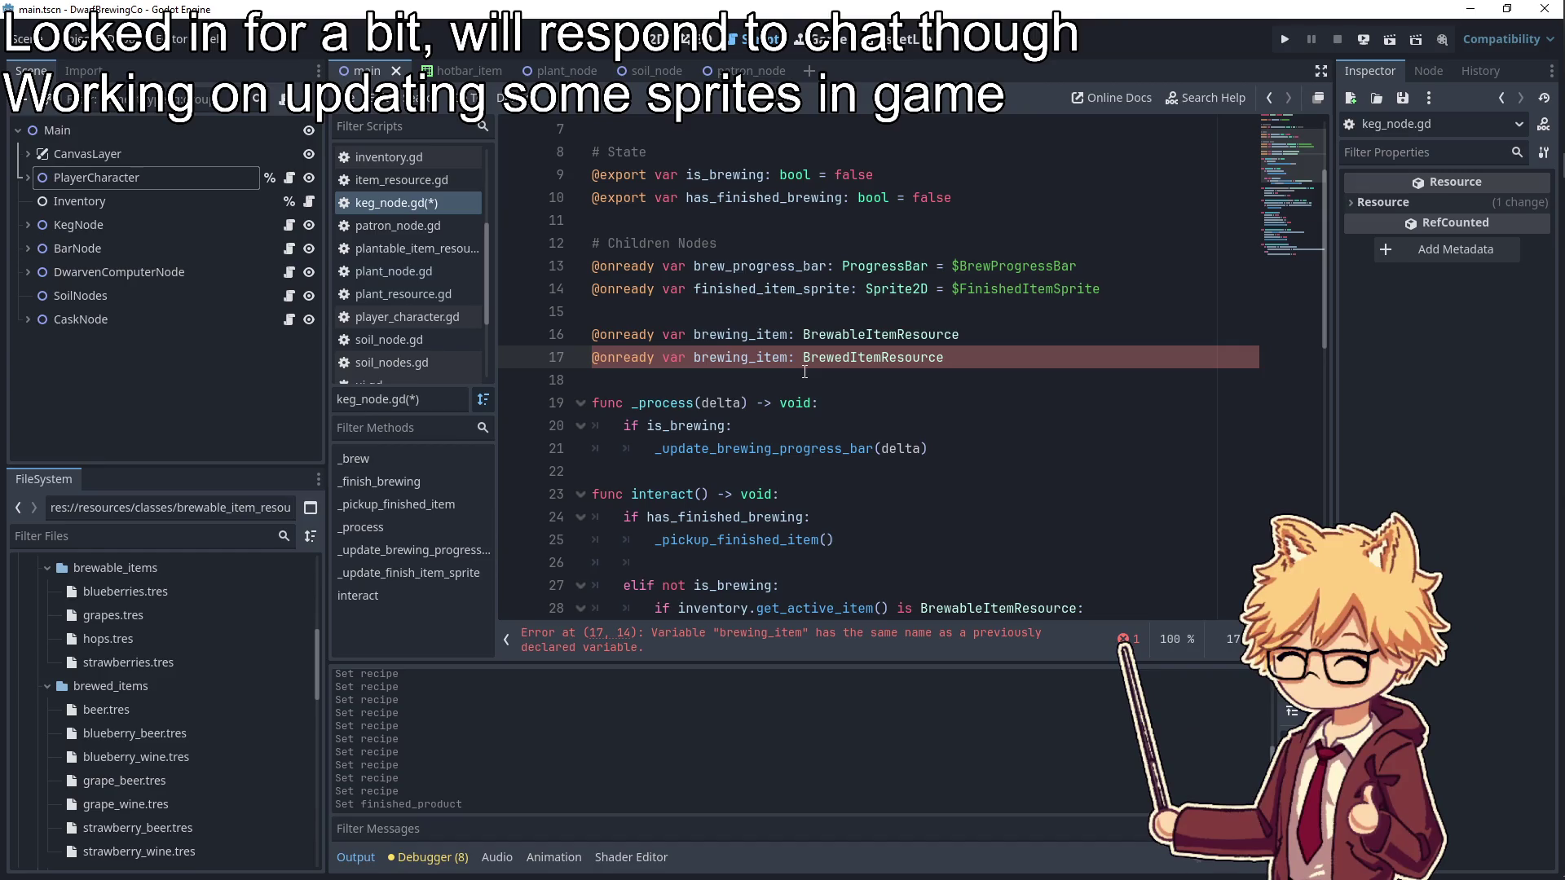
pyautogui.doubleClick(780, 352)
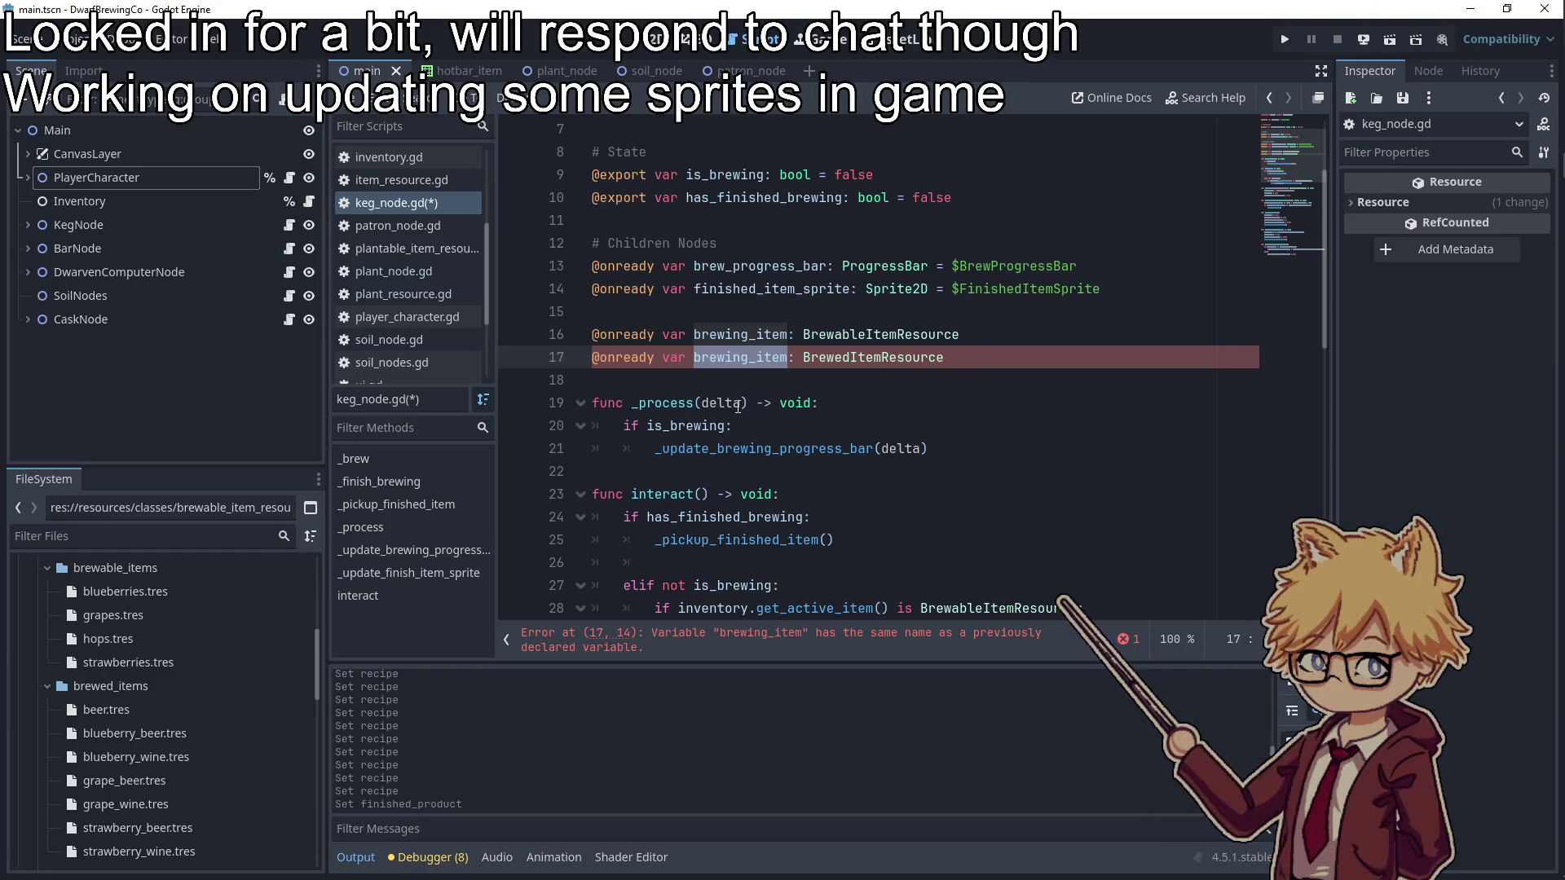
pyautogui.click(974, 353)
pyautogui.press('Return')
pyautogui.write('@onready var ingredients')
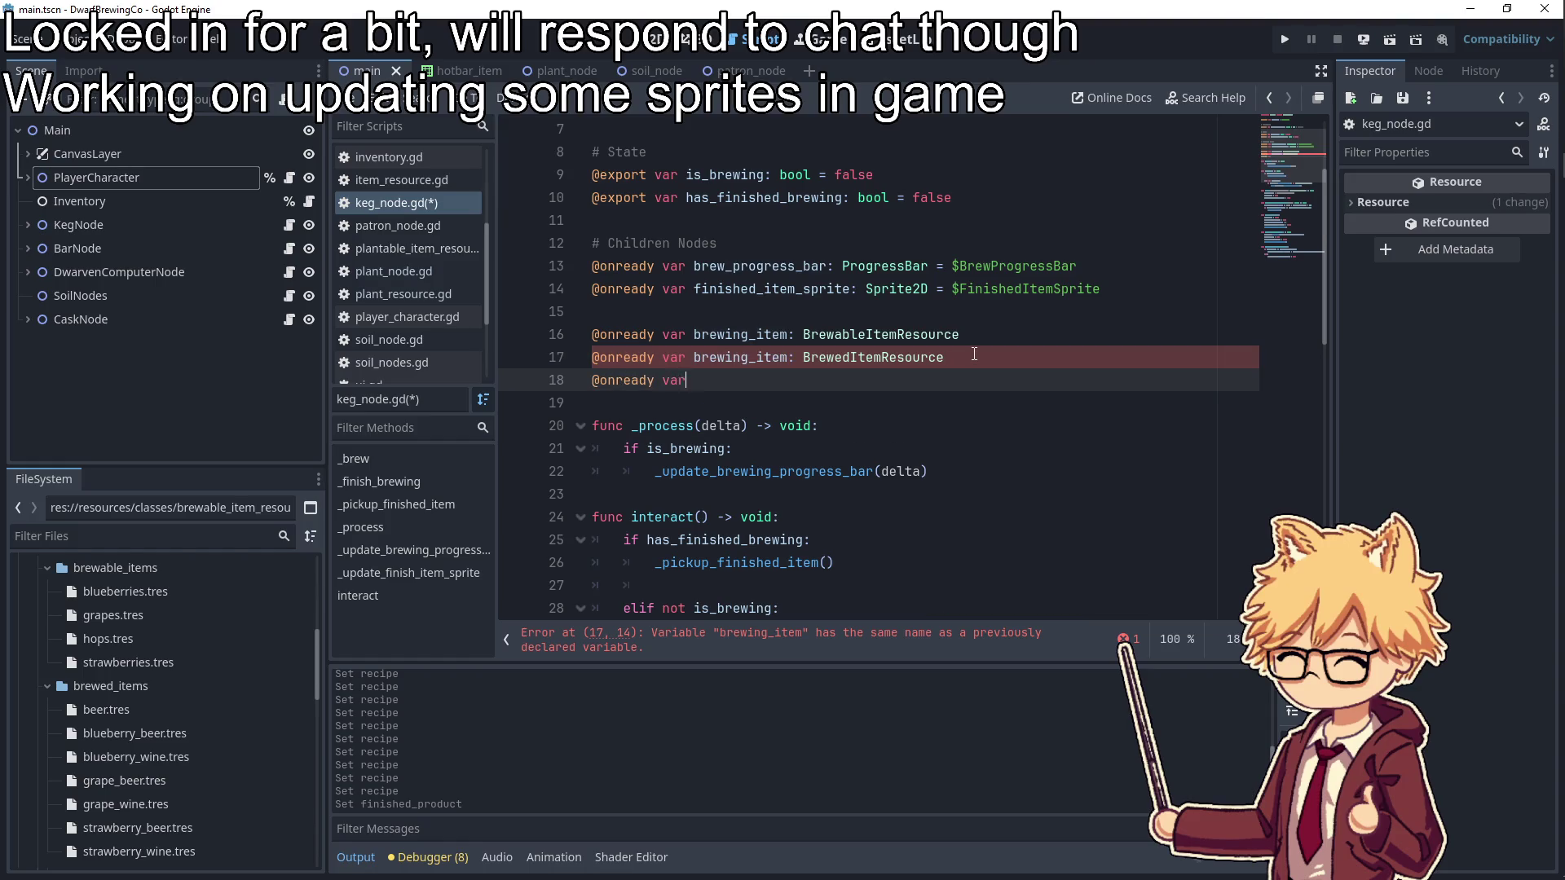
pyautogui.write(': Brew')
pyautogui.press('Return')
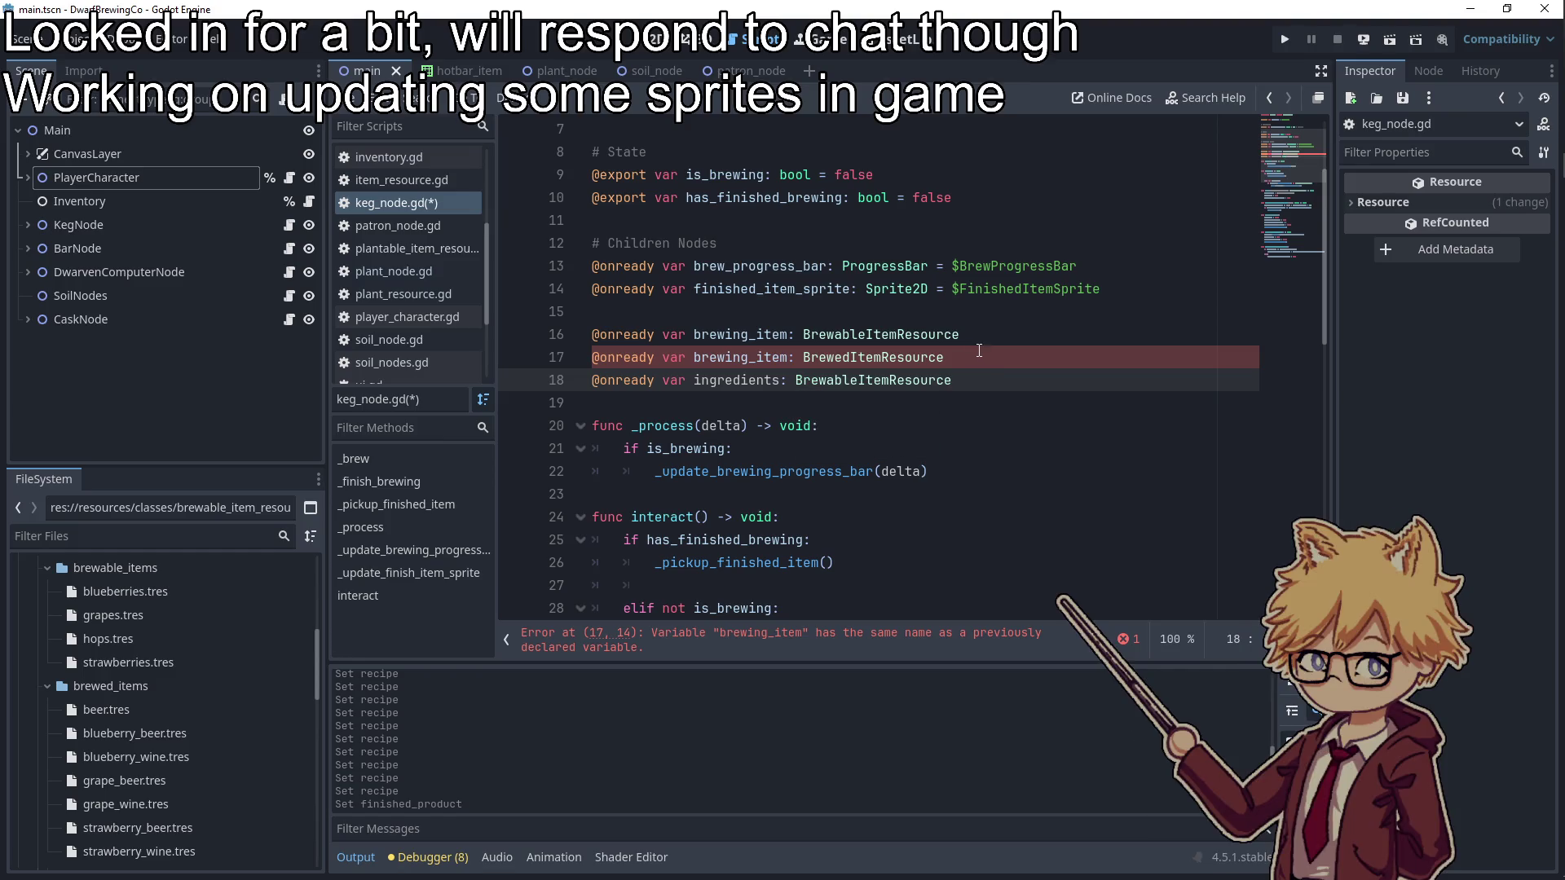
pyautogui.click(797, 382)
pyautogui.write('Array[')
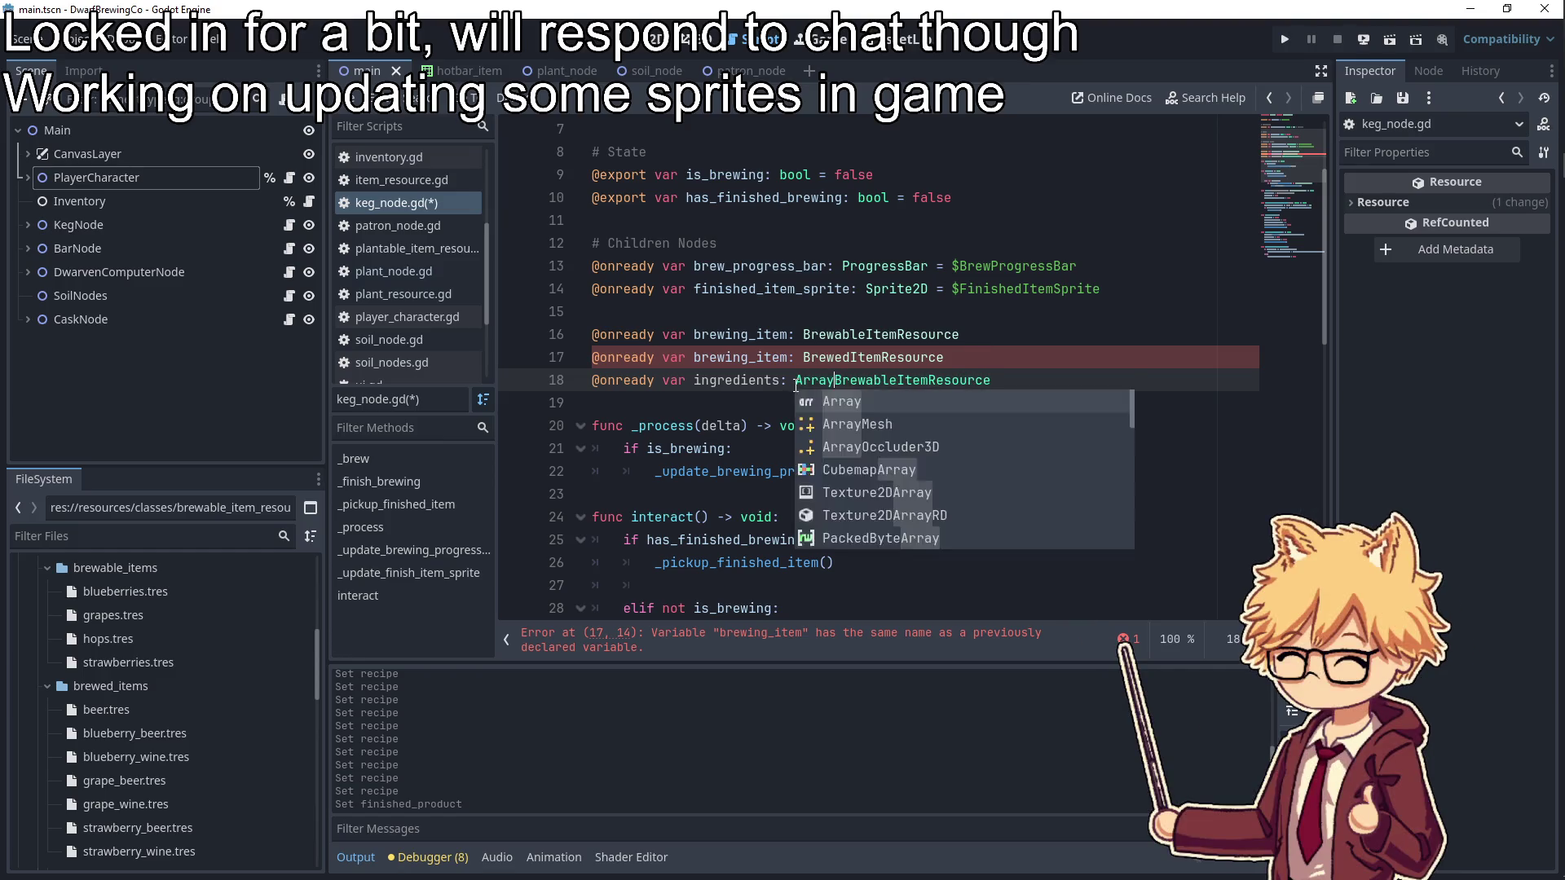
pyautogui.press('End')
pyautogui.write(']')
# Delete the old BrewableItemResource brewing_item declaration.
pyautogui.moveTo(959, 334); pyautogui.dragTo(585, 339)
pyautogui.press('BackSpace')
pyautogui.press('BackSpace')
pyautogui.press('Down')
pyautogui.press('Down')
pyautogui.press('Down')
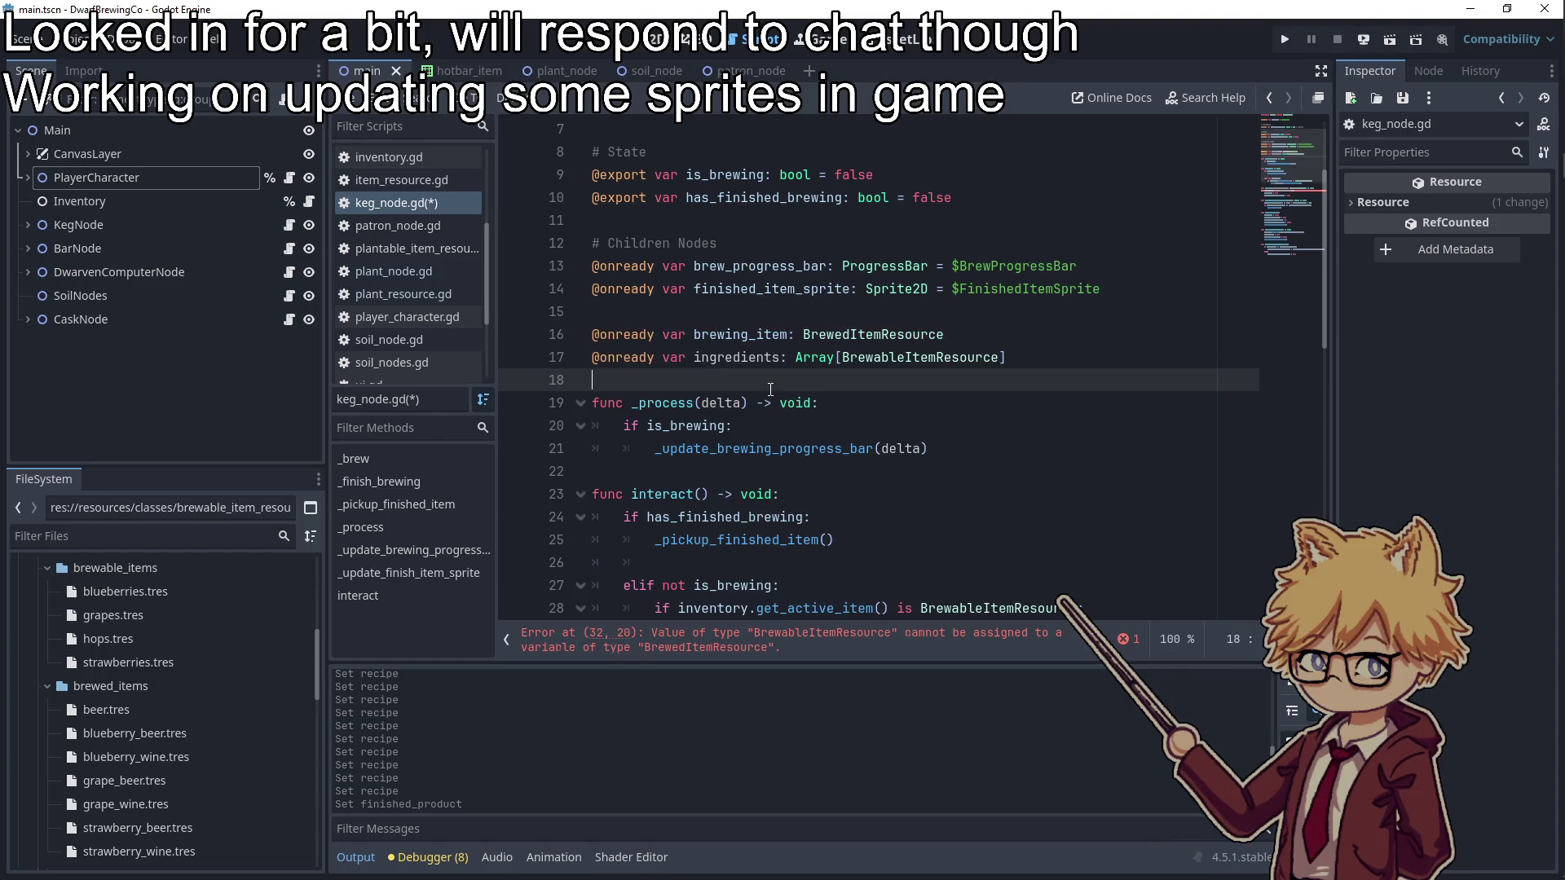
pyautogui.doubleClick(748, 336)
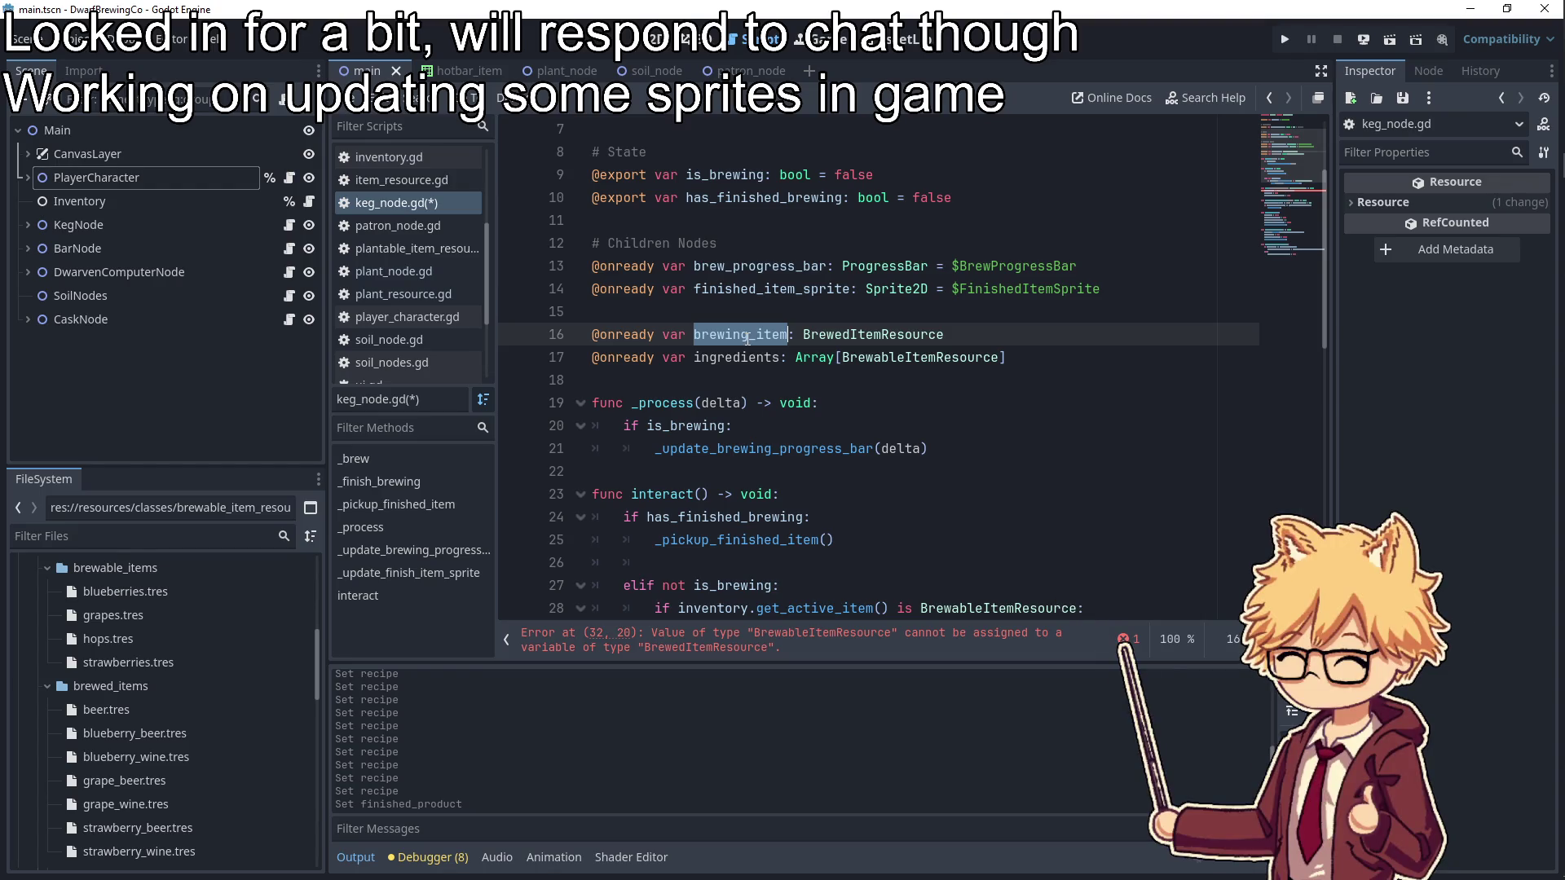
pyautogui.doubleClick(716, 355)
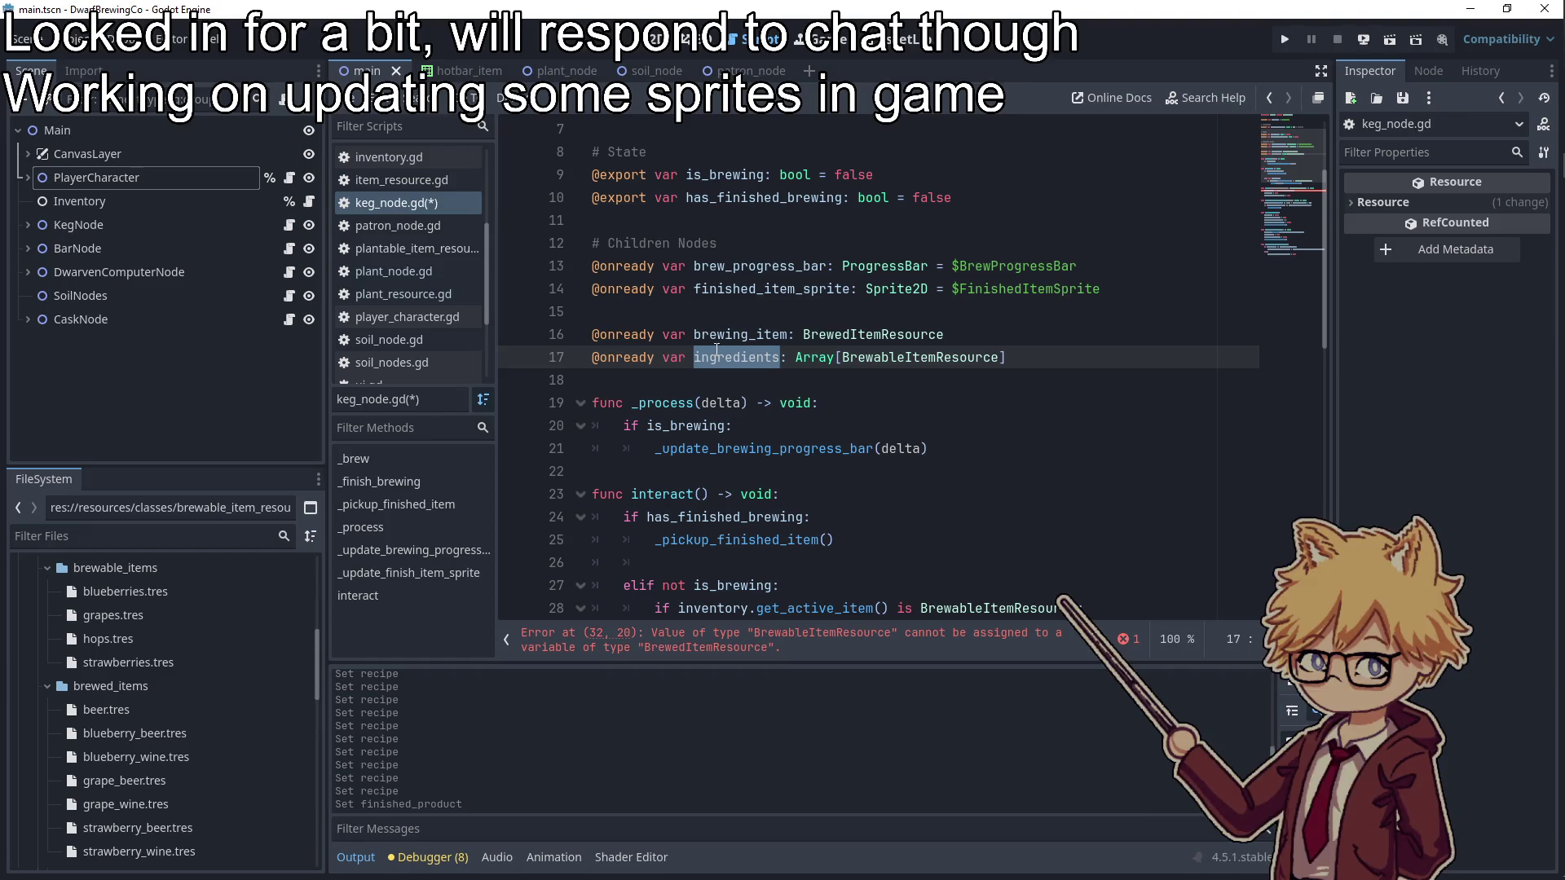
pyautogui.click(884, 426)
pyautogui.scroll(-3, 884, 408)
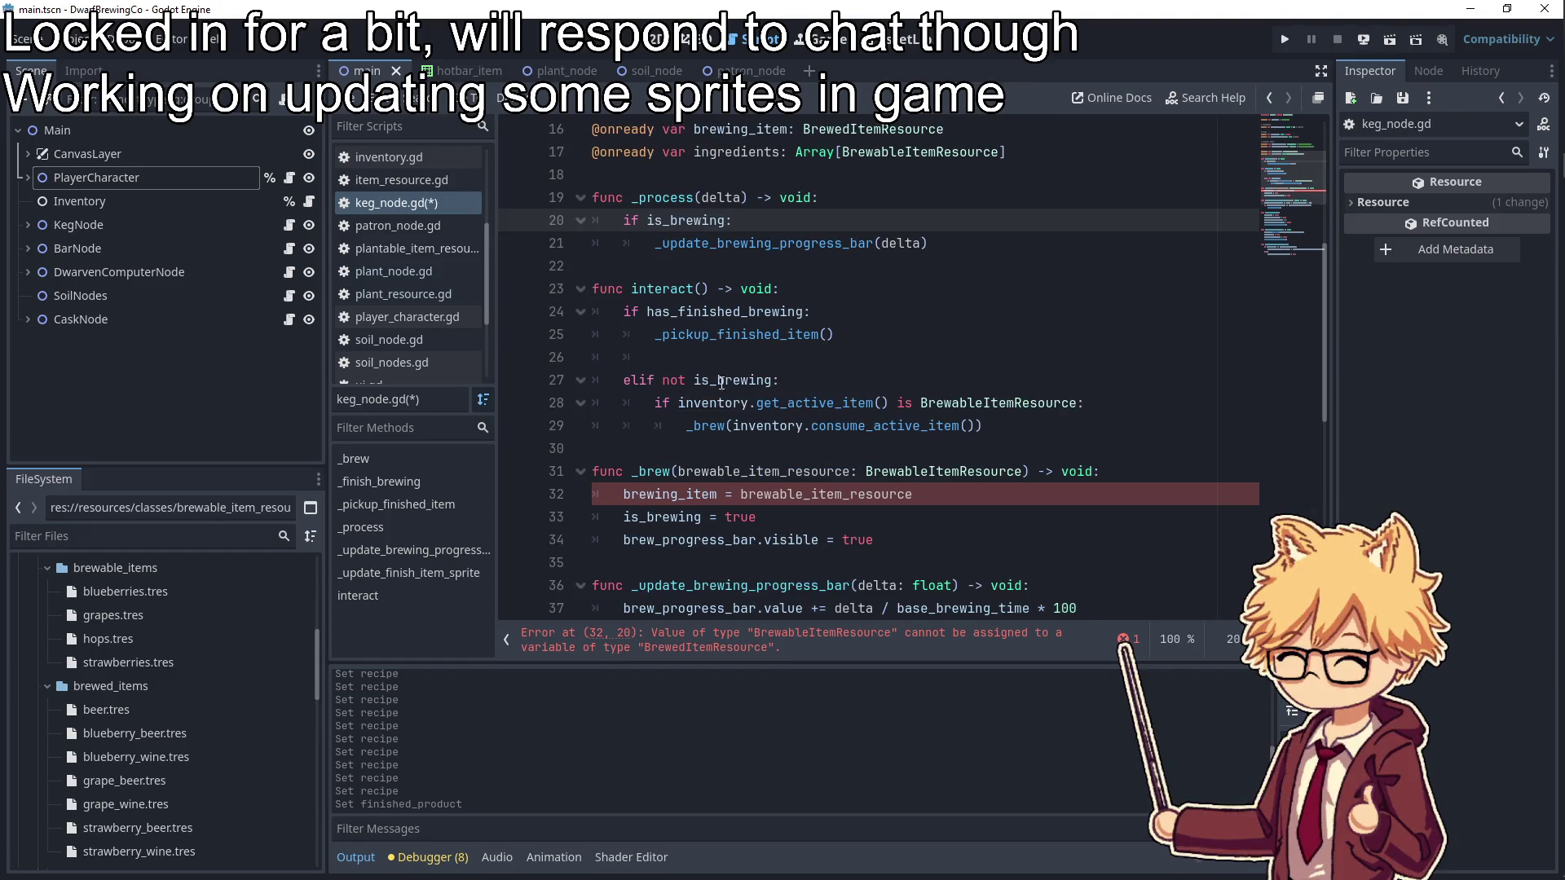
pyautogui.doubleClick(731, 380)
pyautogui.scroll(2, 773, 359)
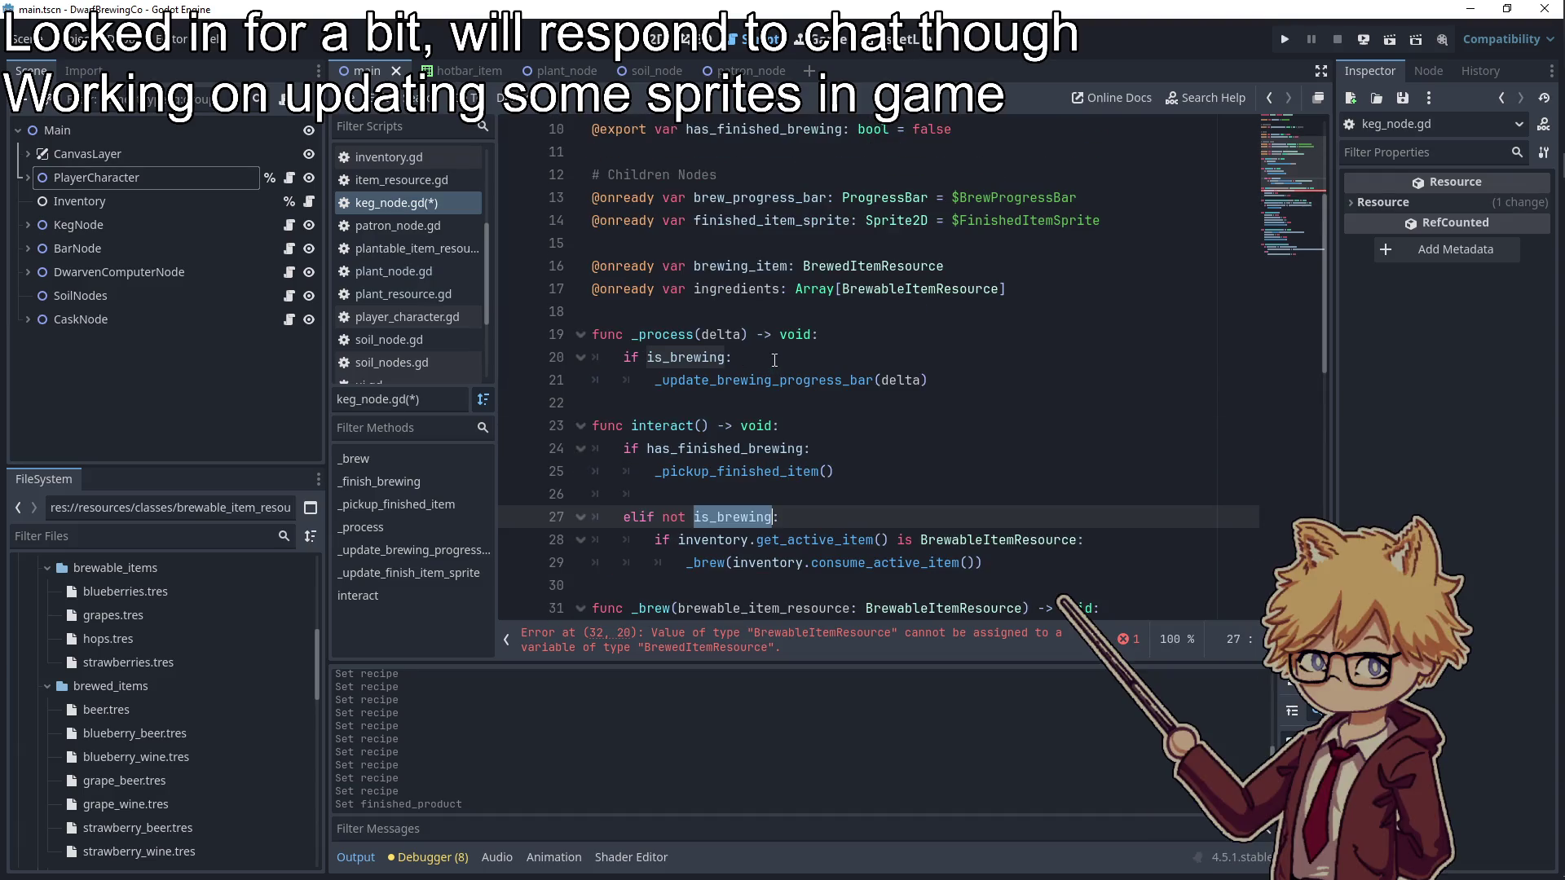
pyautogui.click(731, 495)
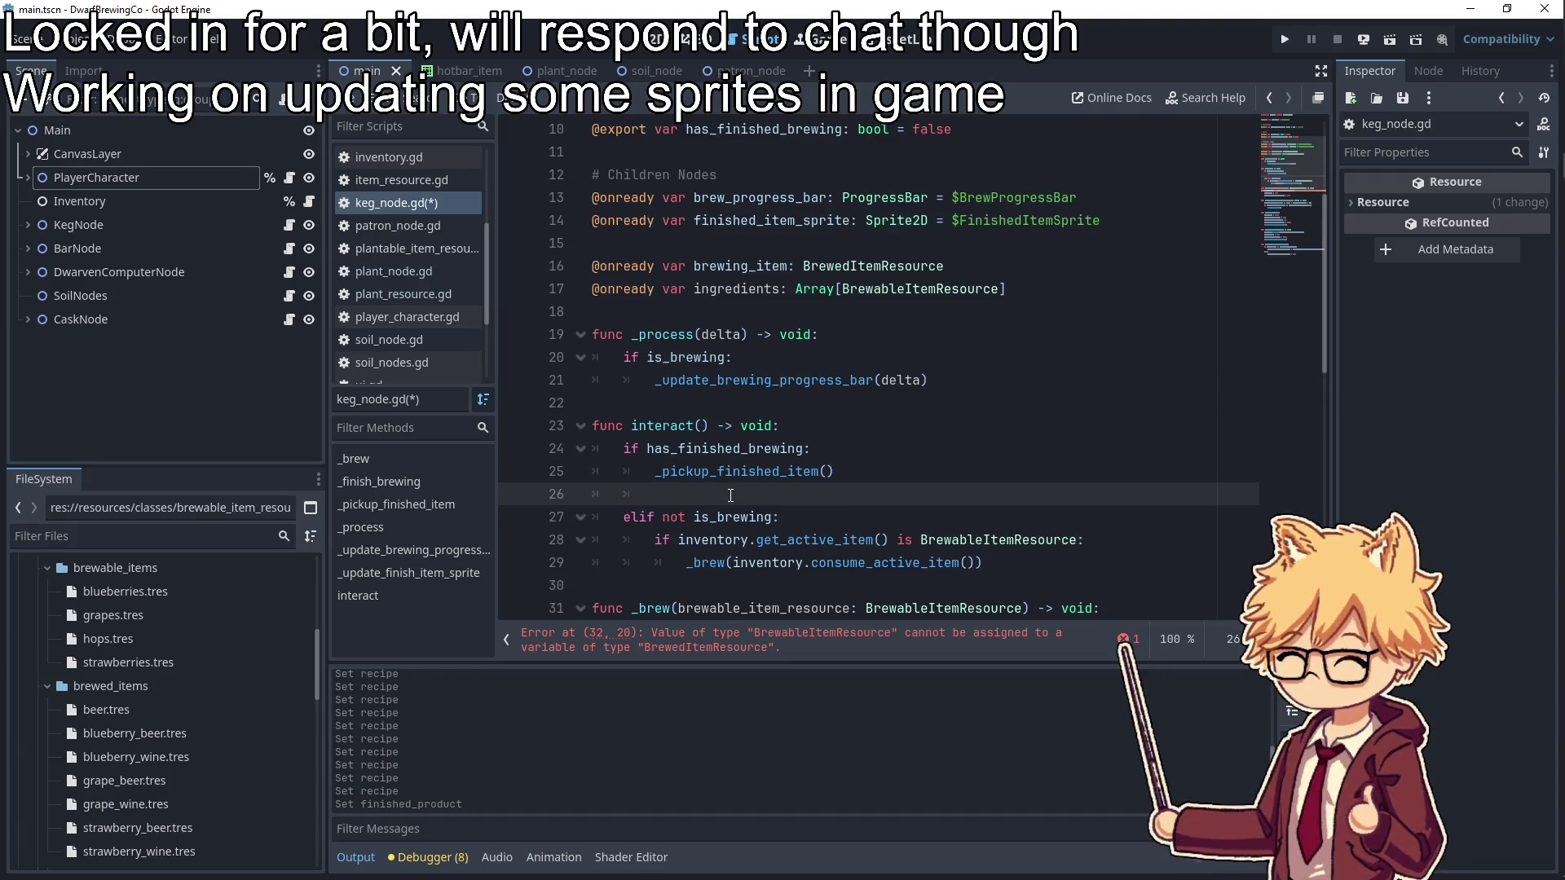
pyautogui.moveTo(700, 499); pyautogui.dragTo(571, 494)
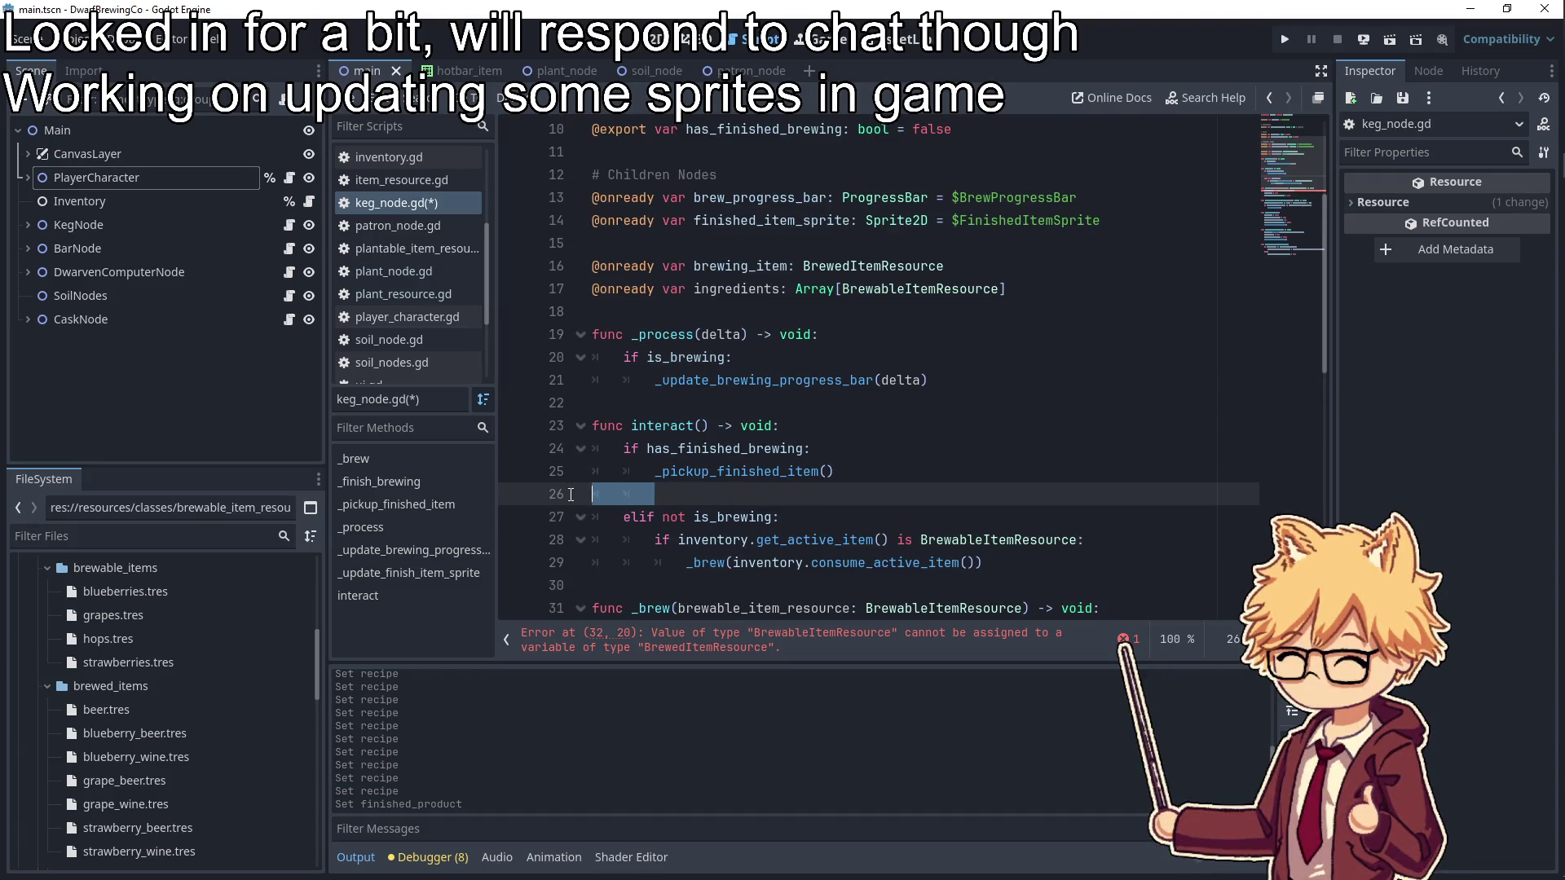
pyautogui.click(745, 487)
pyautogui.scroll(-2, 745, 487)
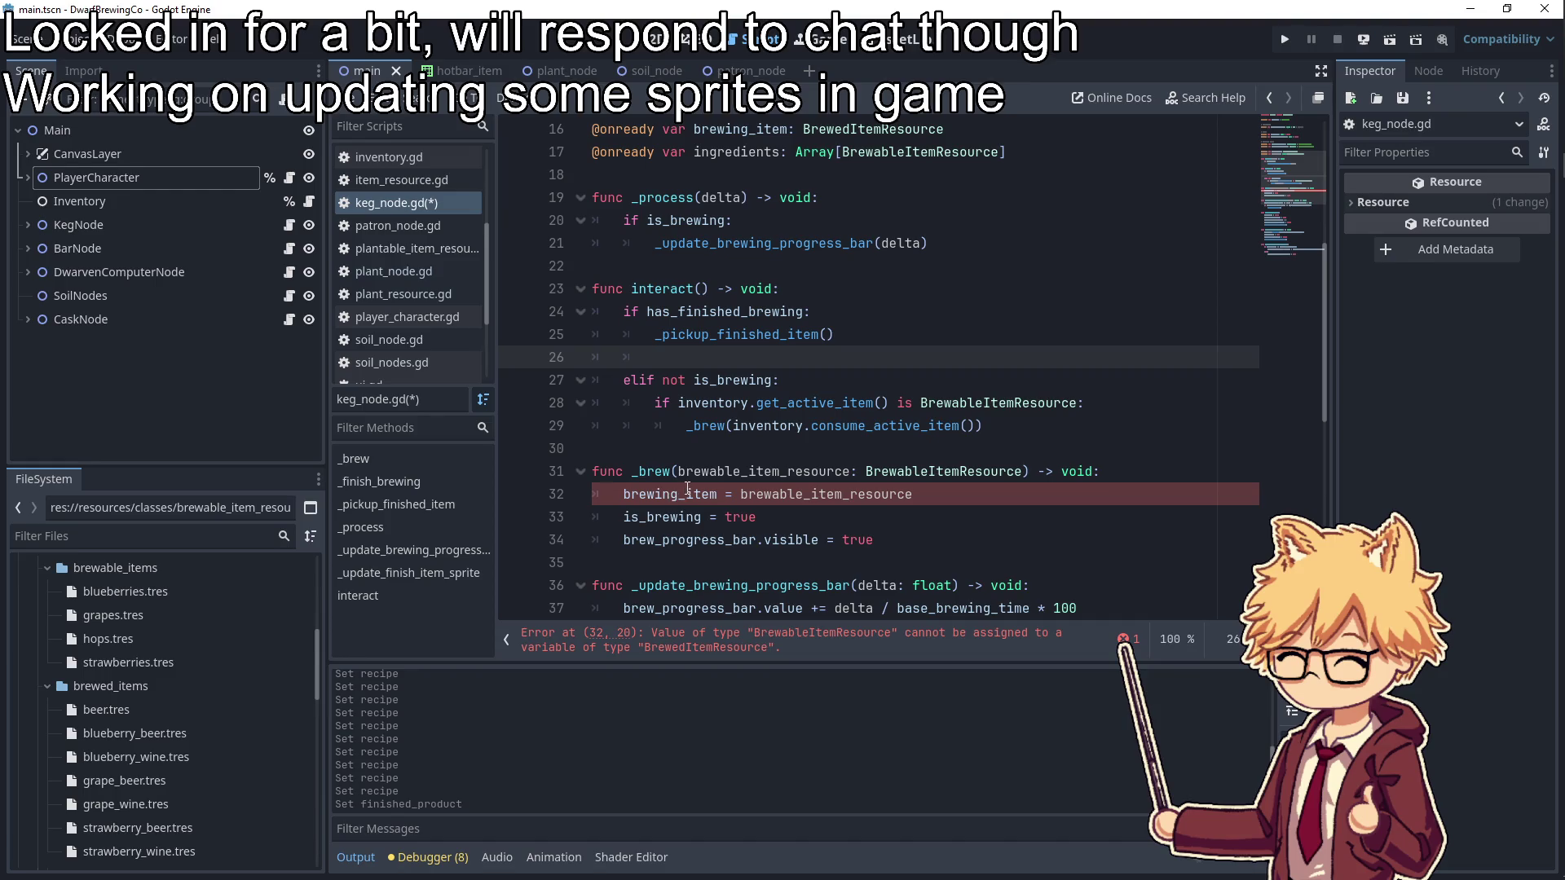
pyautogui.scroll(-1, 687, 486)
pyautogui.doubleClick(682, 425)
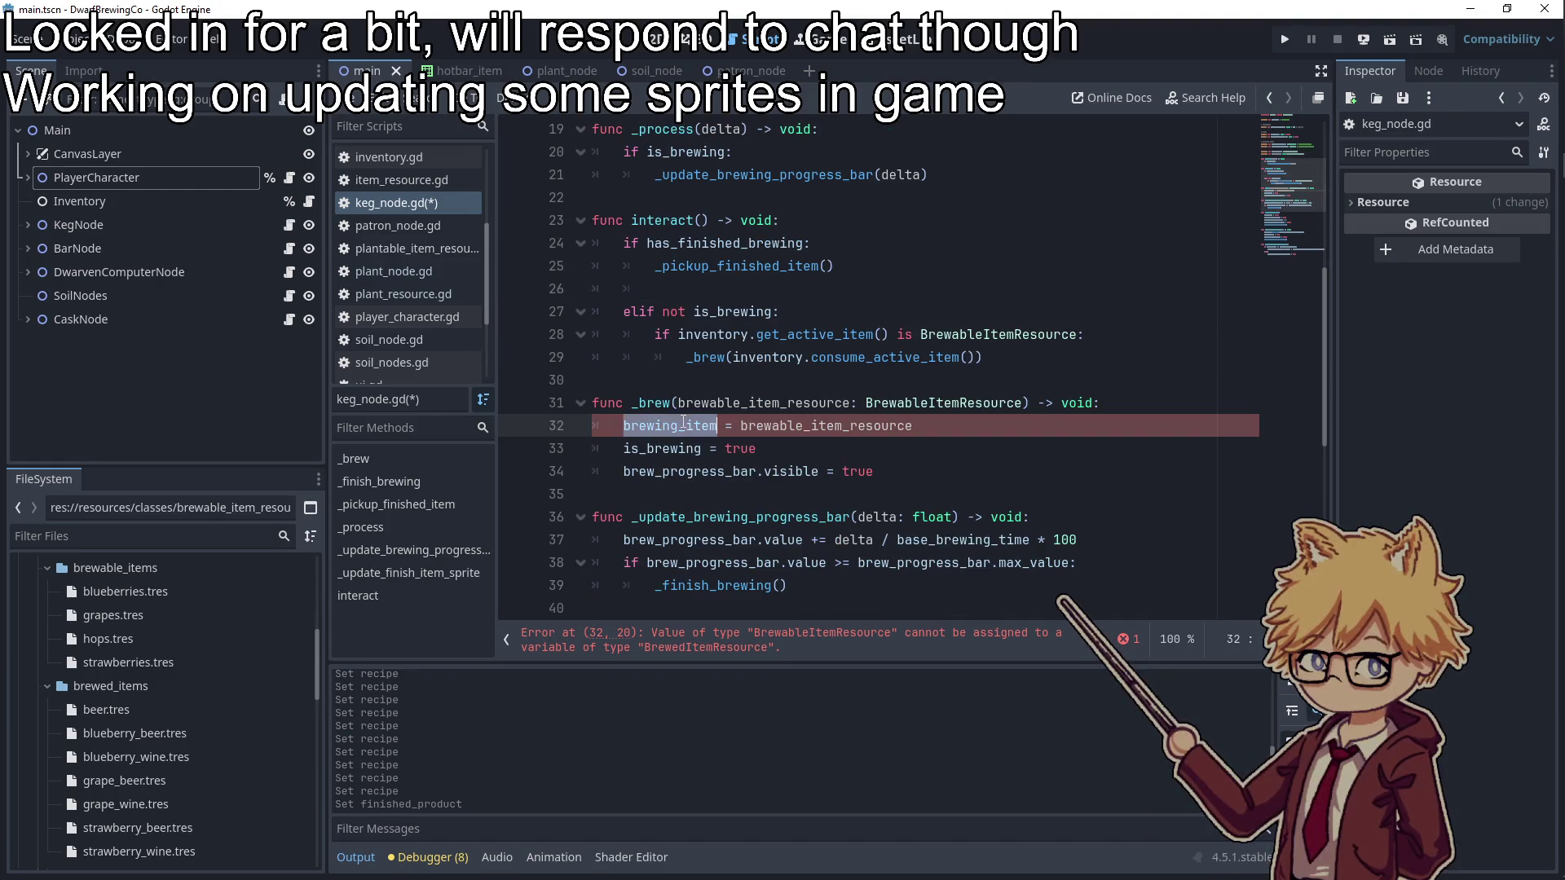
pyautogui.doubleClick(718, 403)
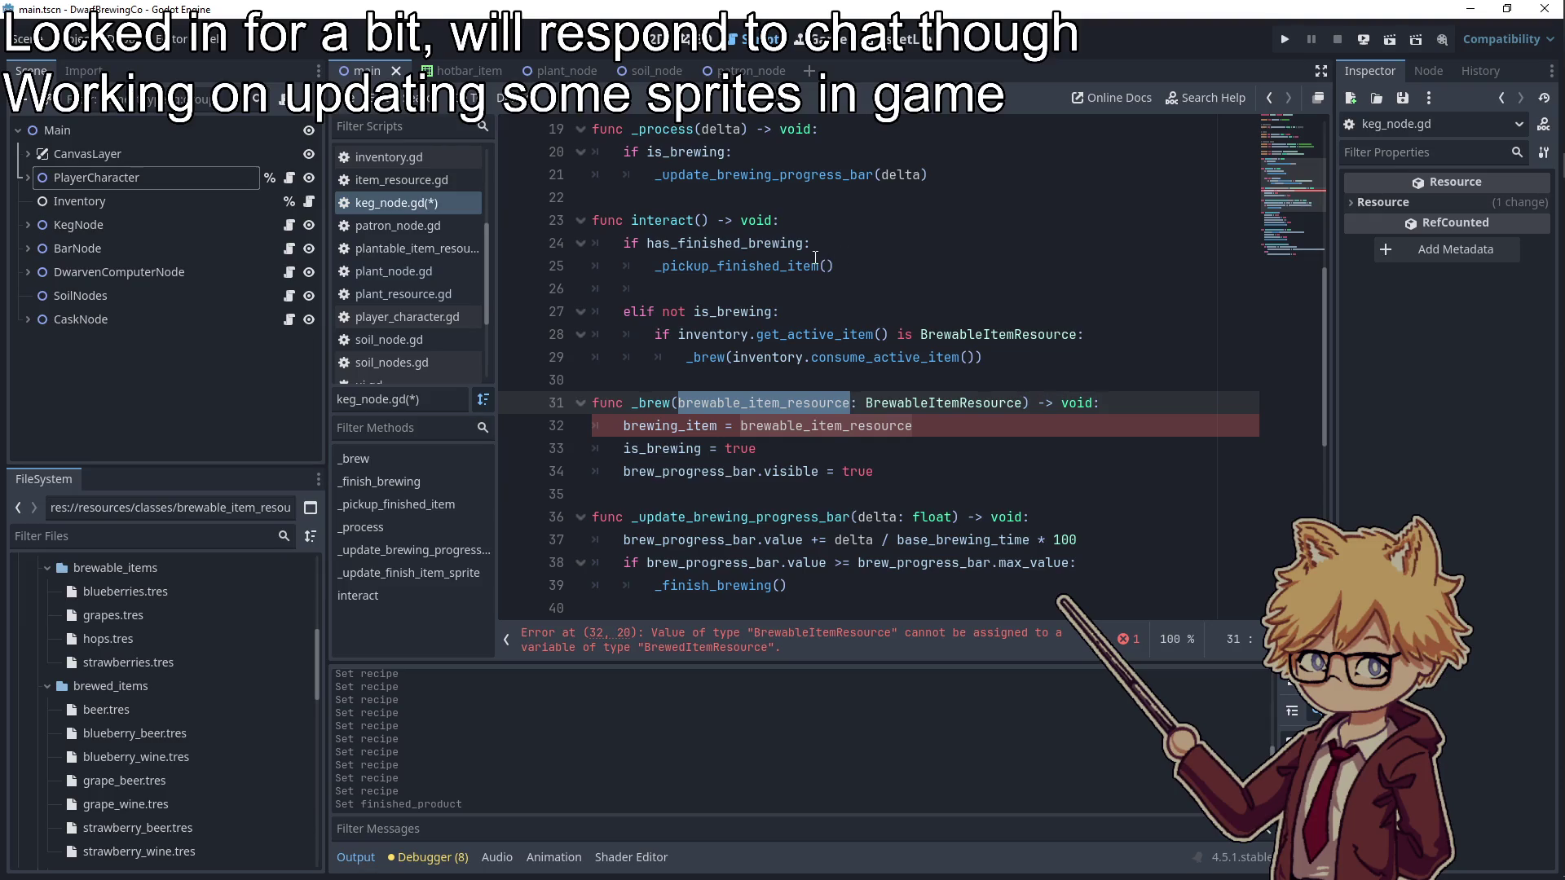
pyautogui.doubleClick(656, 403)
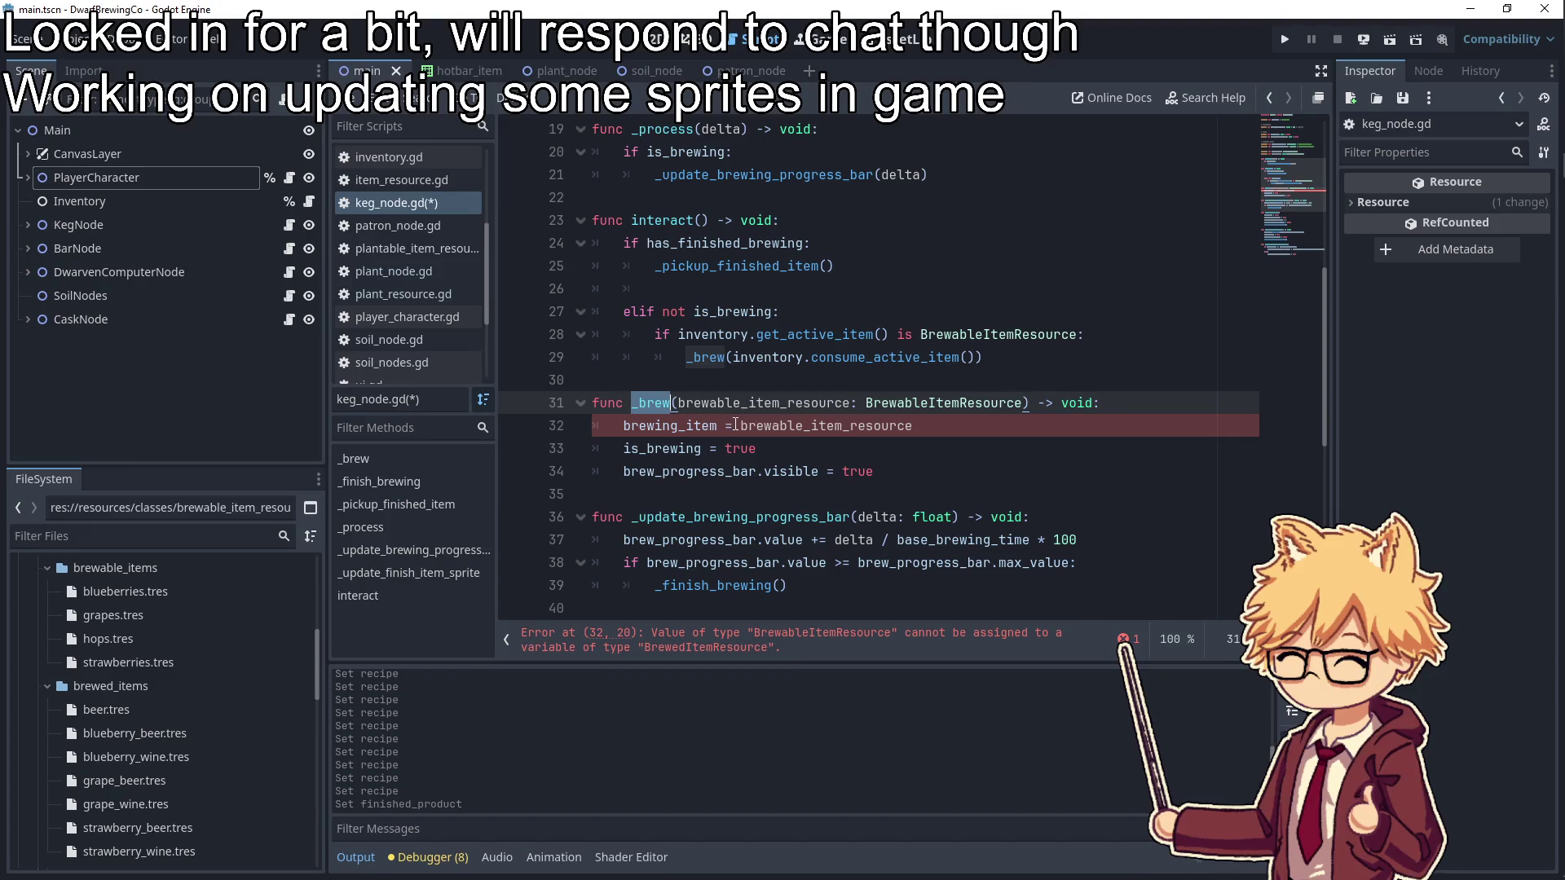
pyautogui.doubleClick(682, 403)
pyautogui.doubleClick(664, 401)
pyautogui.doubleClick(707, 357)
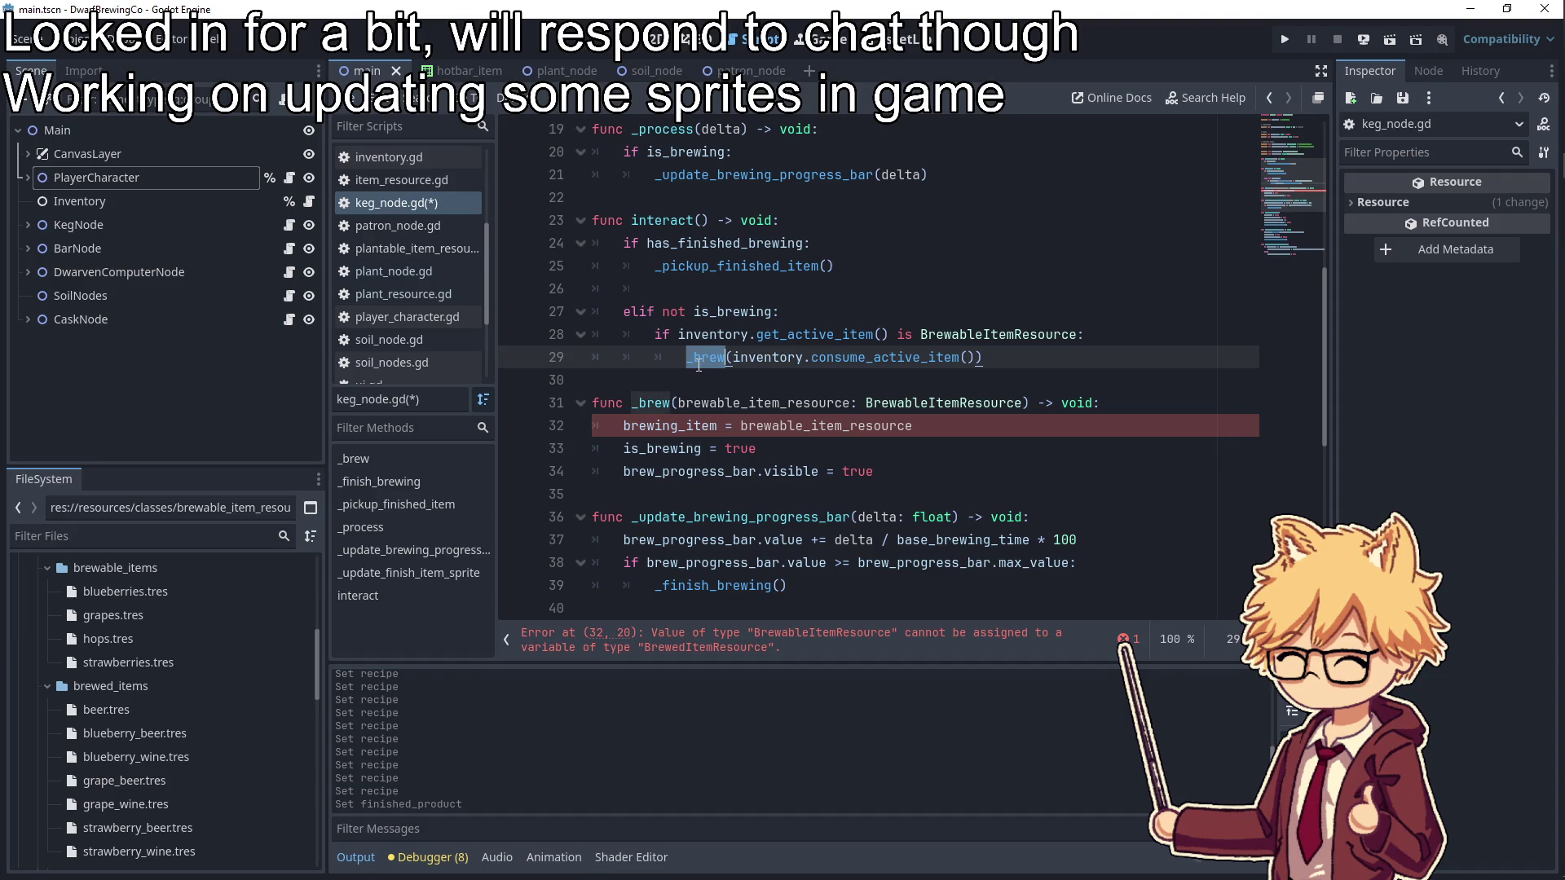
pyautogui.moveTo(698, 365)
pyautogui.click(755, 243)
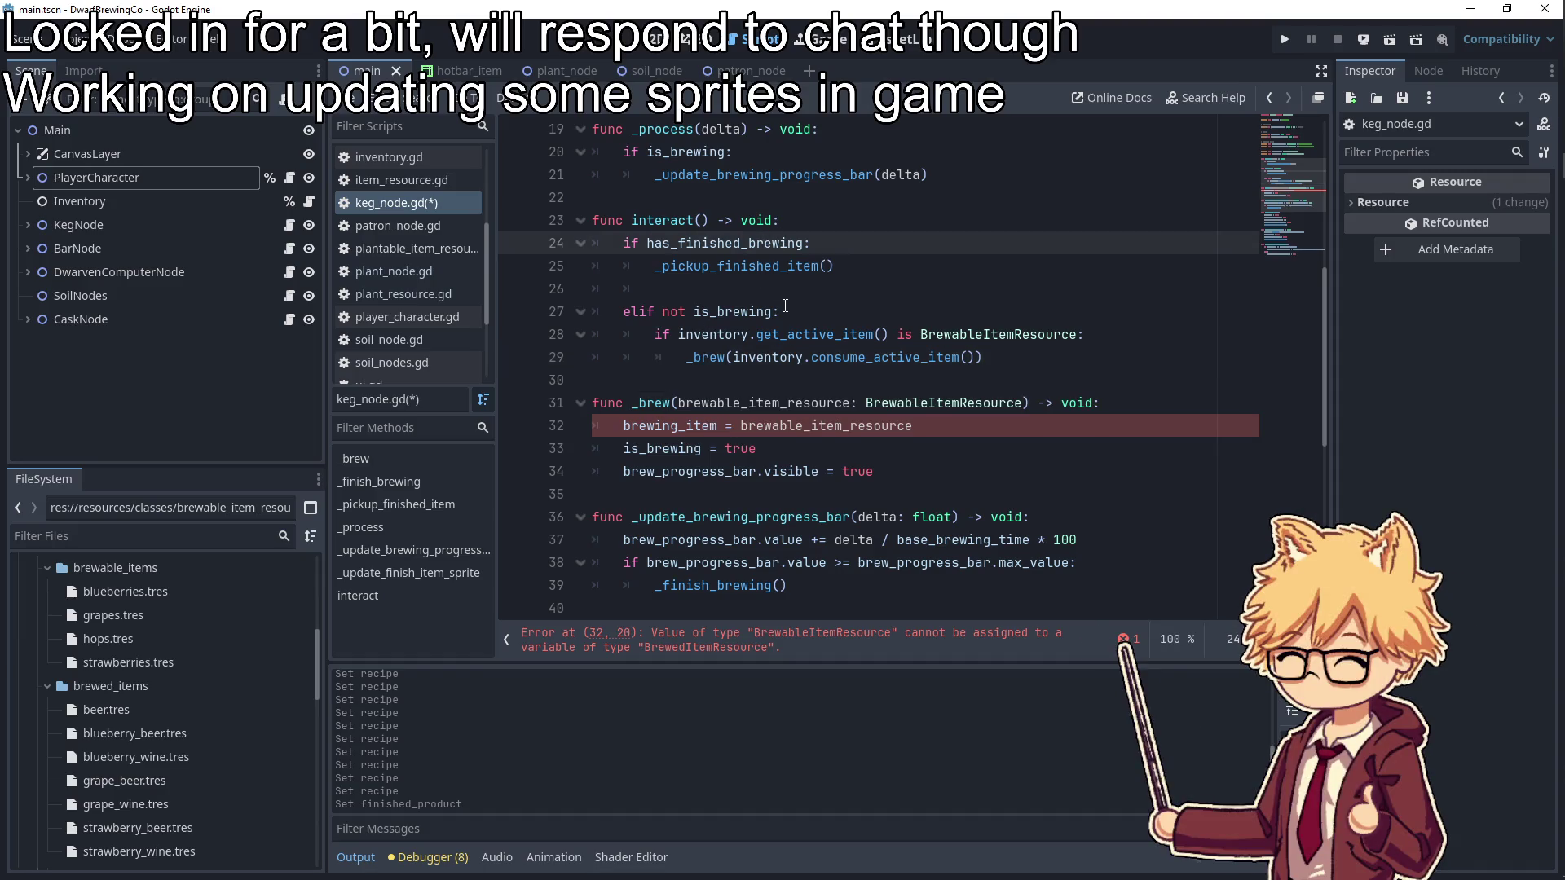
pyautogui.doubleClick(713, 310)
pyautogui.doubleClick(741, 357)
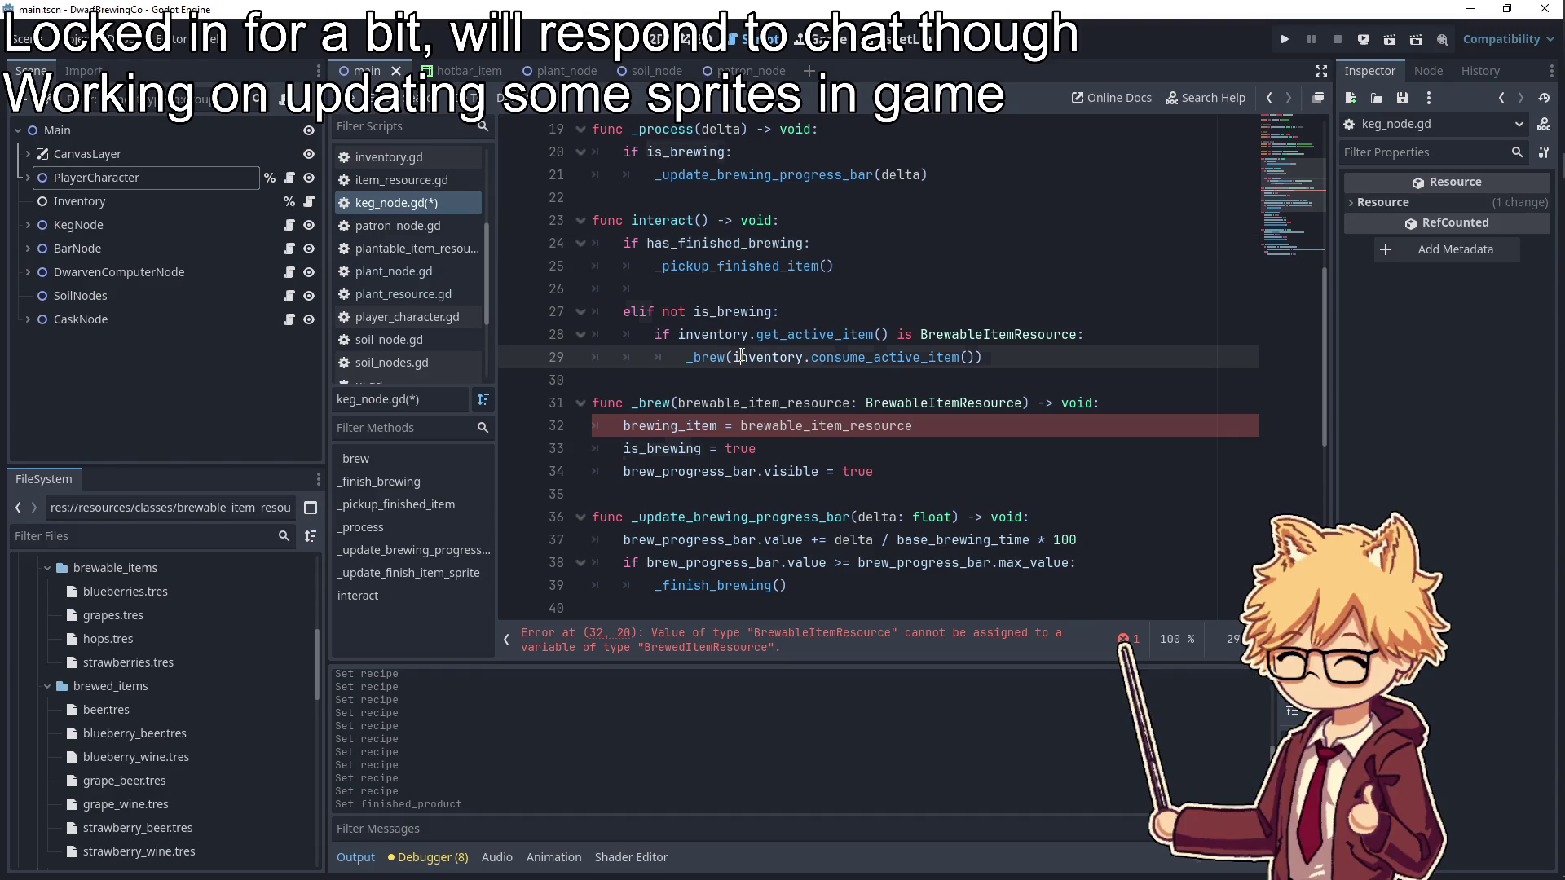
pyautogui.doubleClick(709, 425)
pyautogui.moveTo(715, 428)
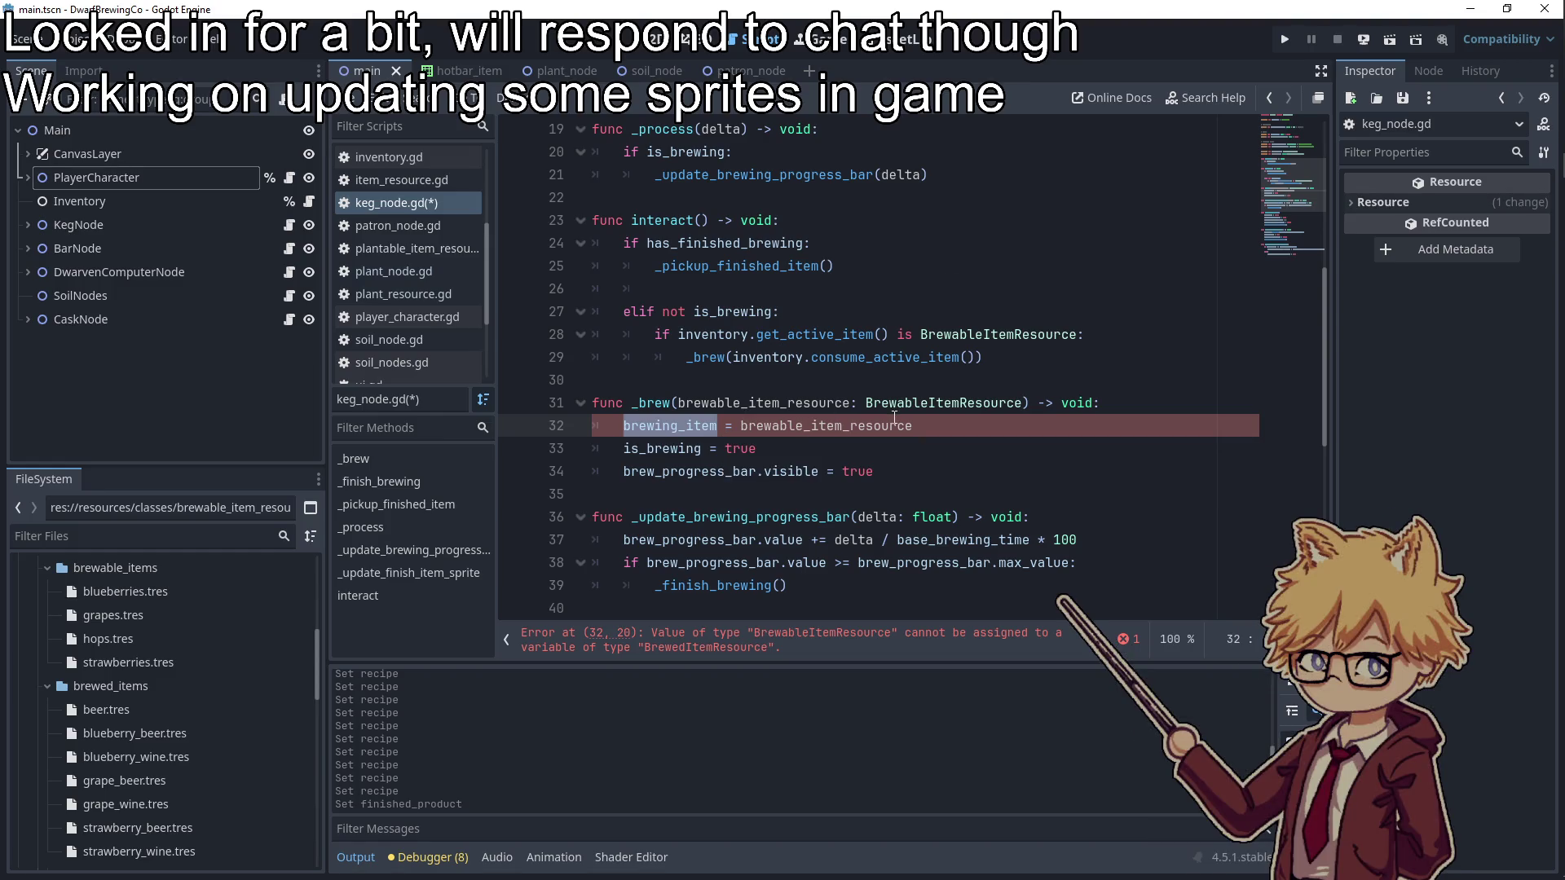
pyautogui.moveTo(897, 418)
pyautogui.scroll(6, 861, 464)
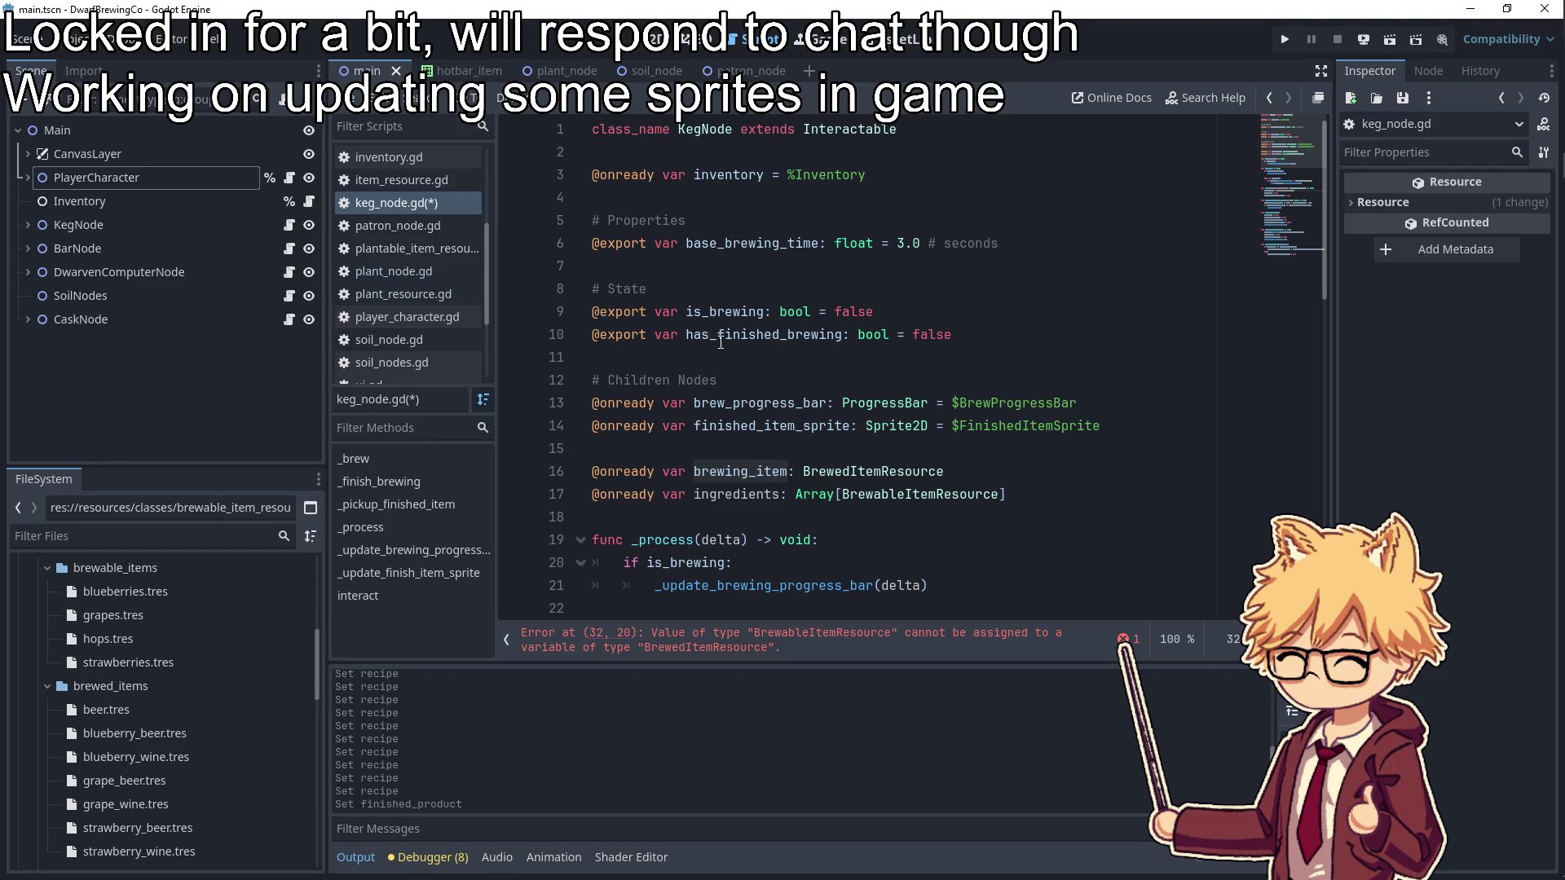
pyautogui.scroll(-1, 746, 308)
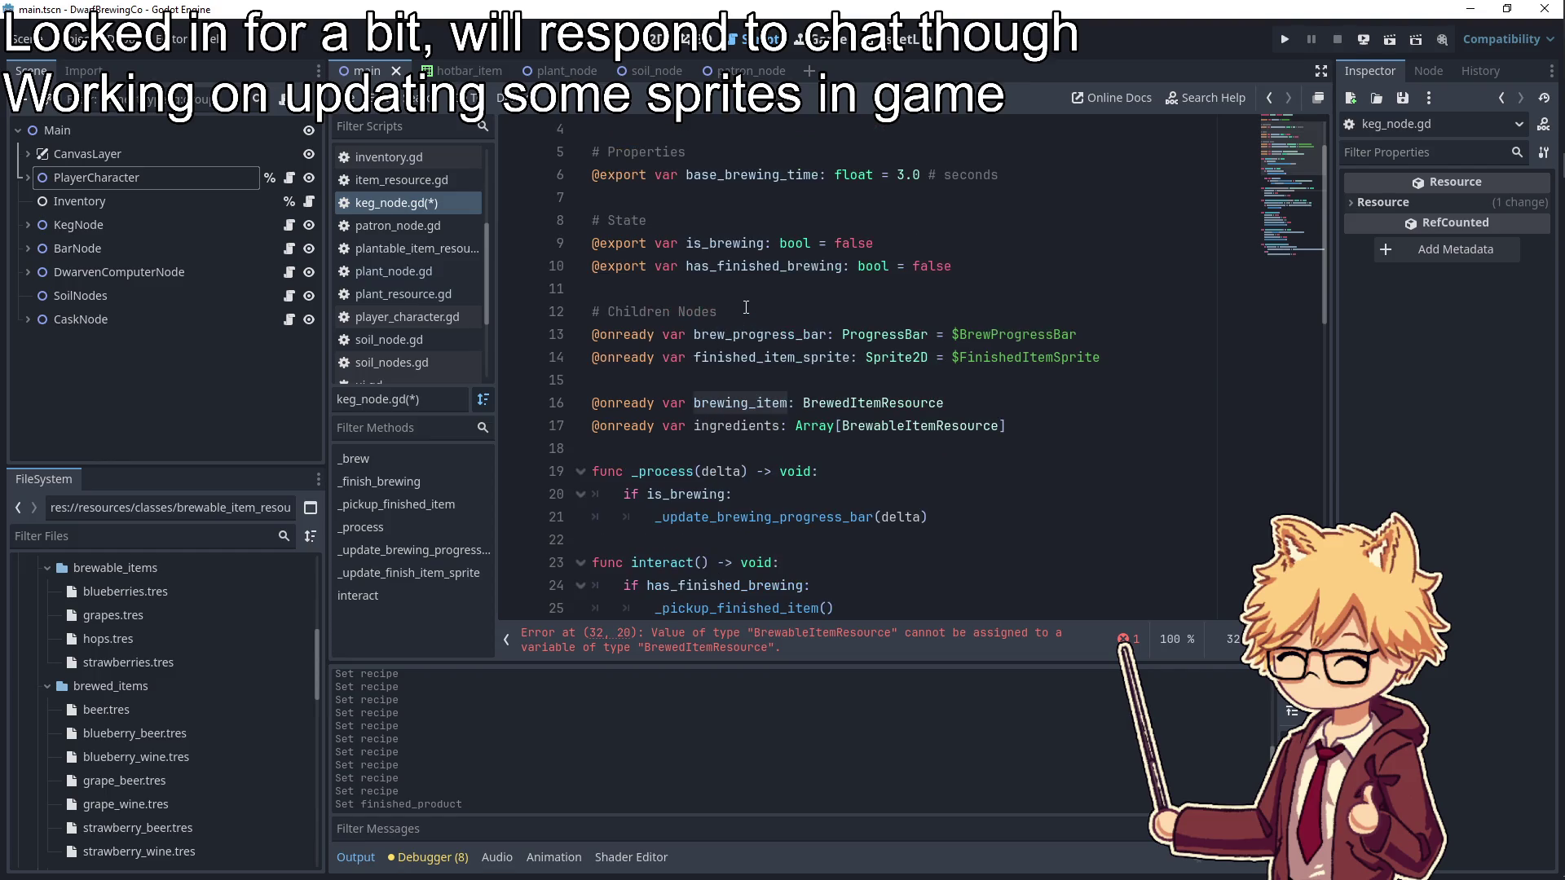
pyautogui.scroll(-1, 731, 326)
pyautogui.scroll(-2, 220, 619)
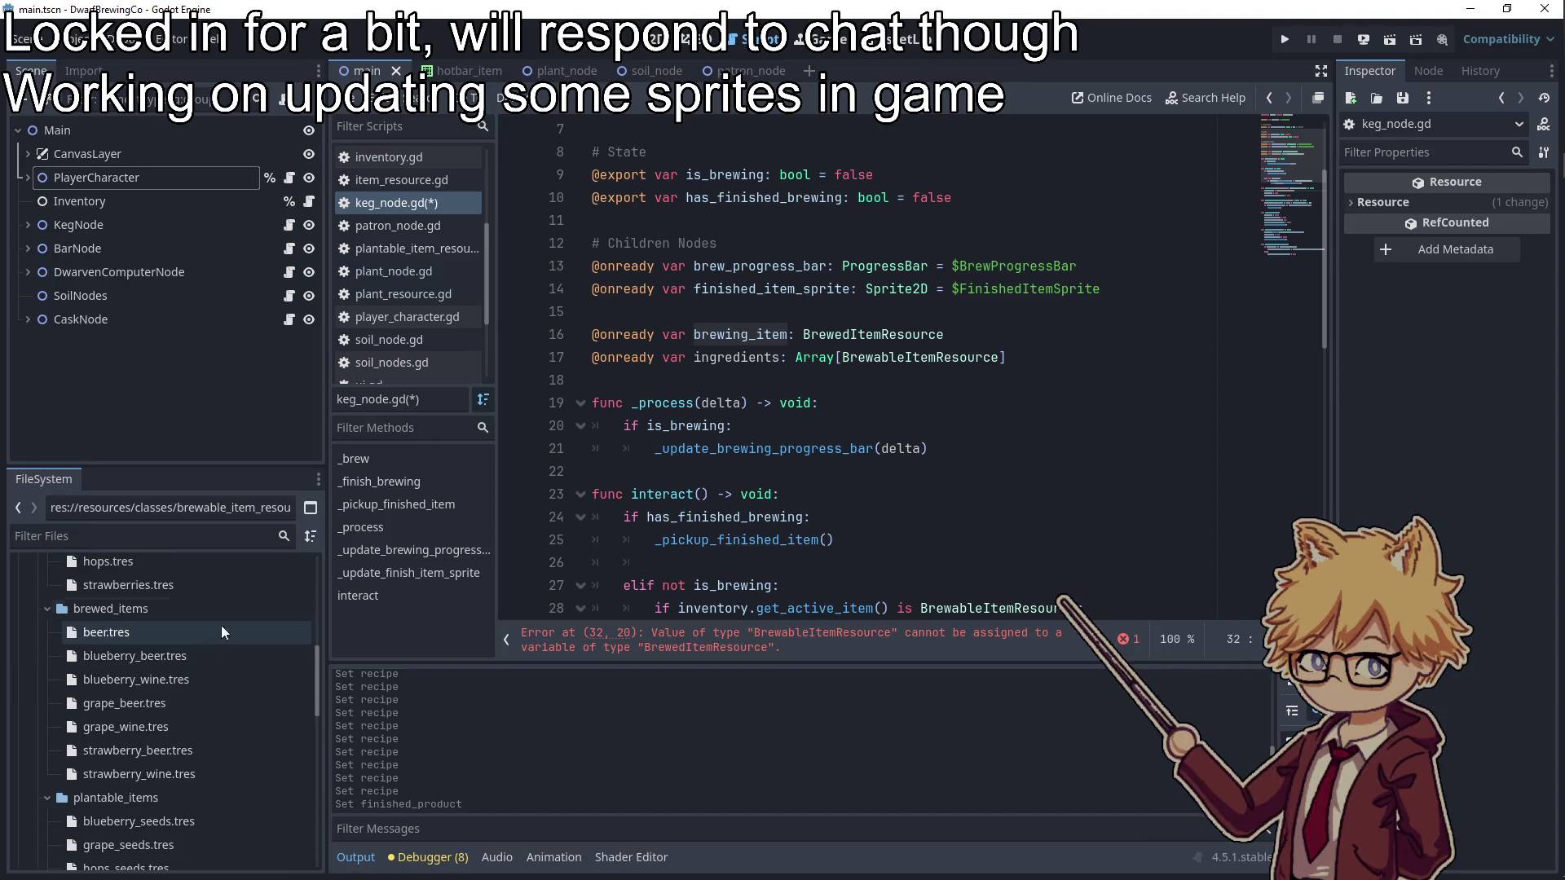
pyautogui.scroll(3, 720, 418)
pyautogui.scroll(-3, 207, 691)
pyautogui.scroll(3, 155, 697)
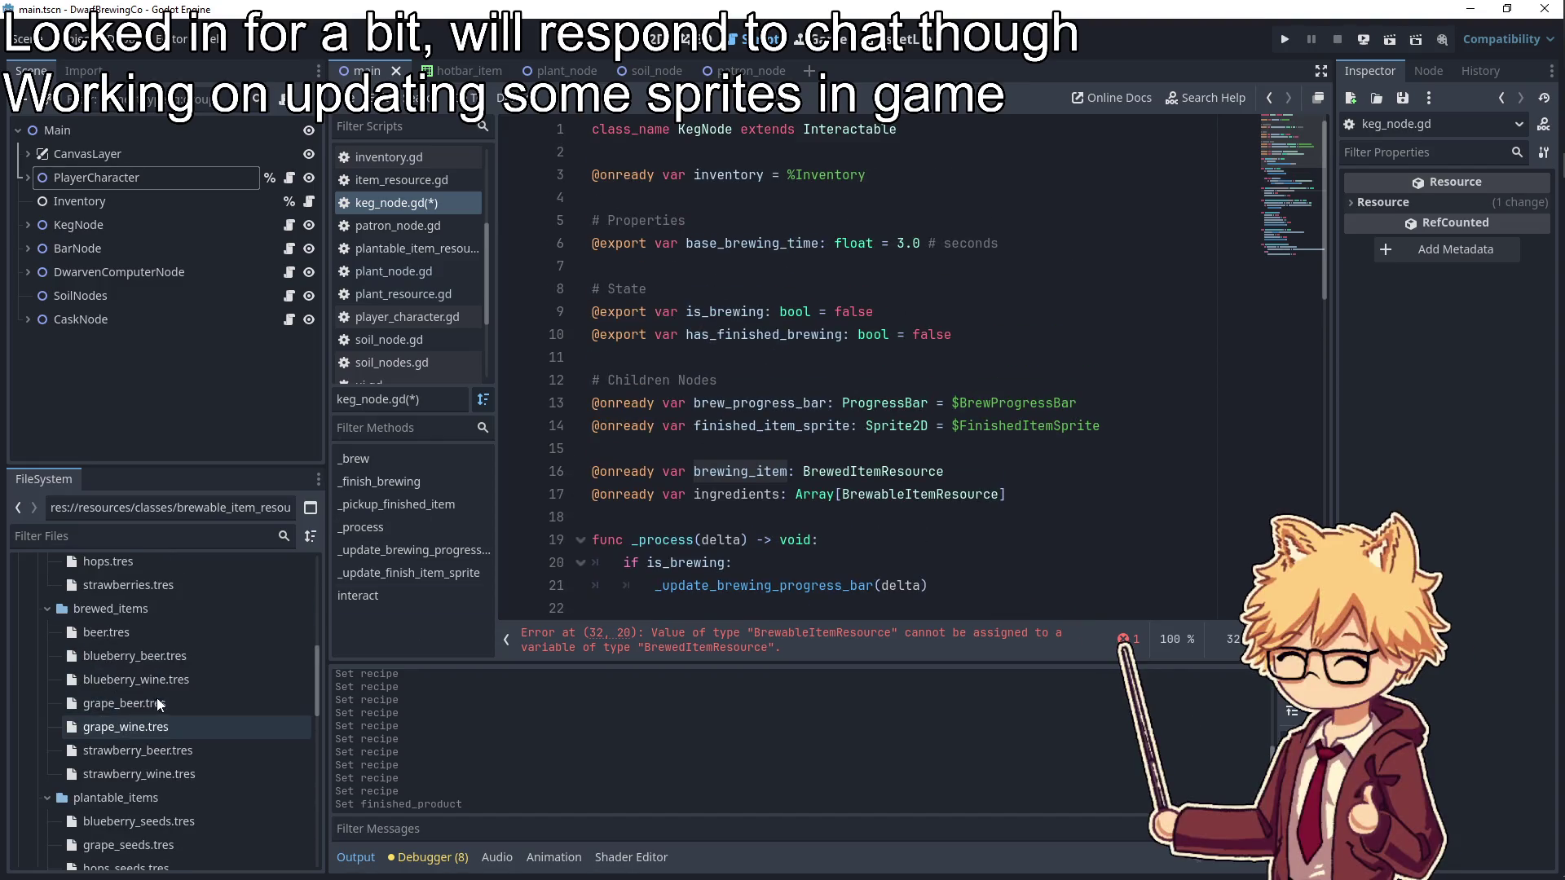
pyautogui.click(626, 194)
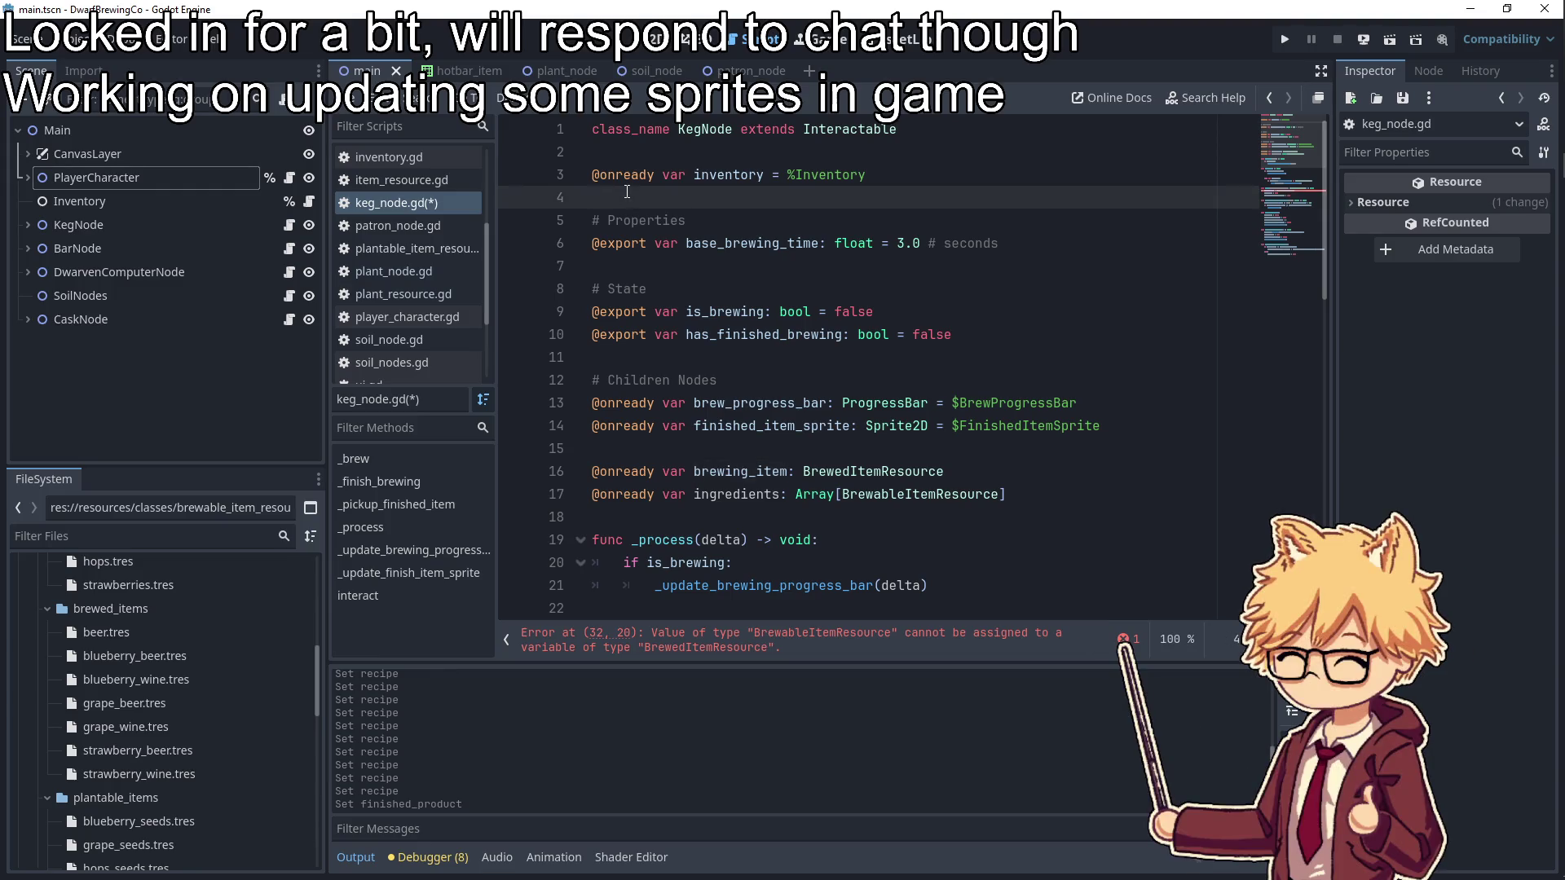
pyautogui.press('Return')
pyautogui.press('Return')
pyautogui.press('Up')
pyautogui.write('@expor')
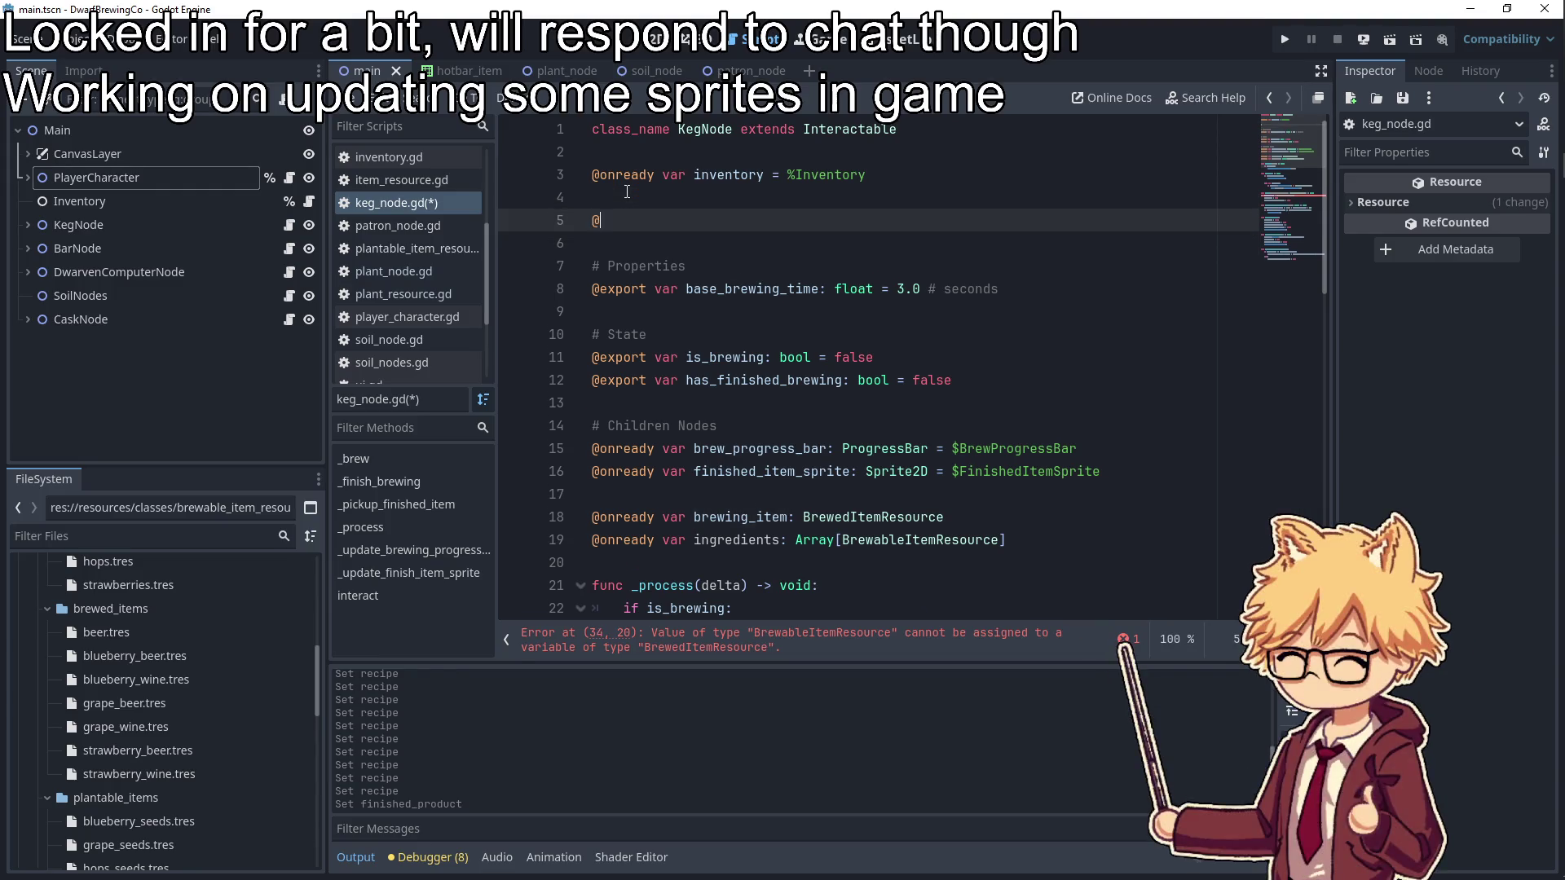
pyautogui.write('t var brewable')
pyautogui.write('_items')
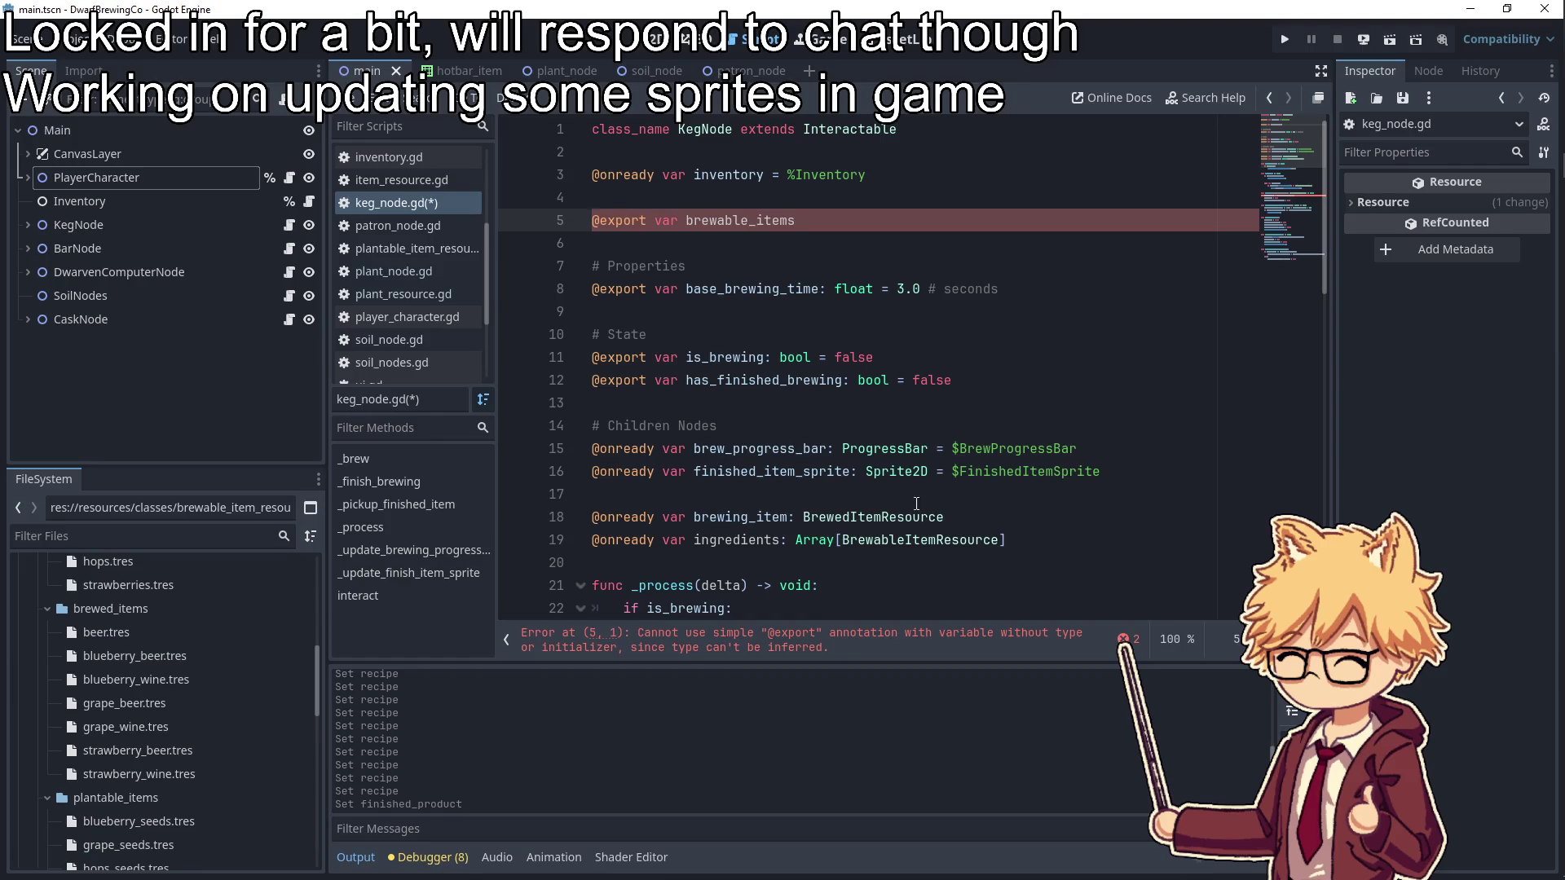
pyautogui.doubleClick(929, 539)
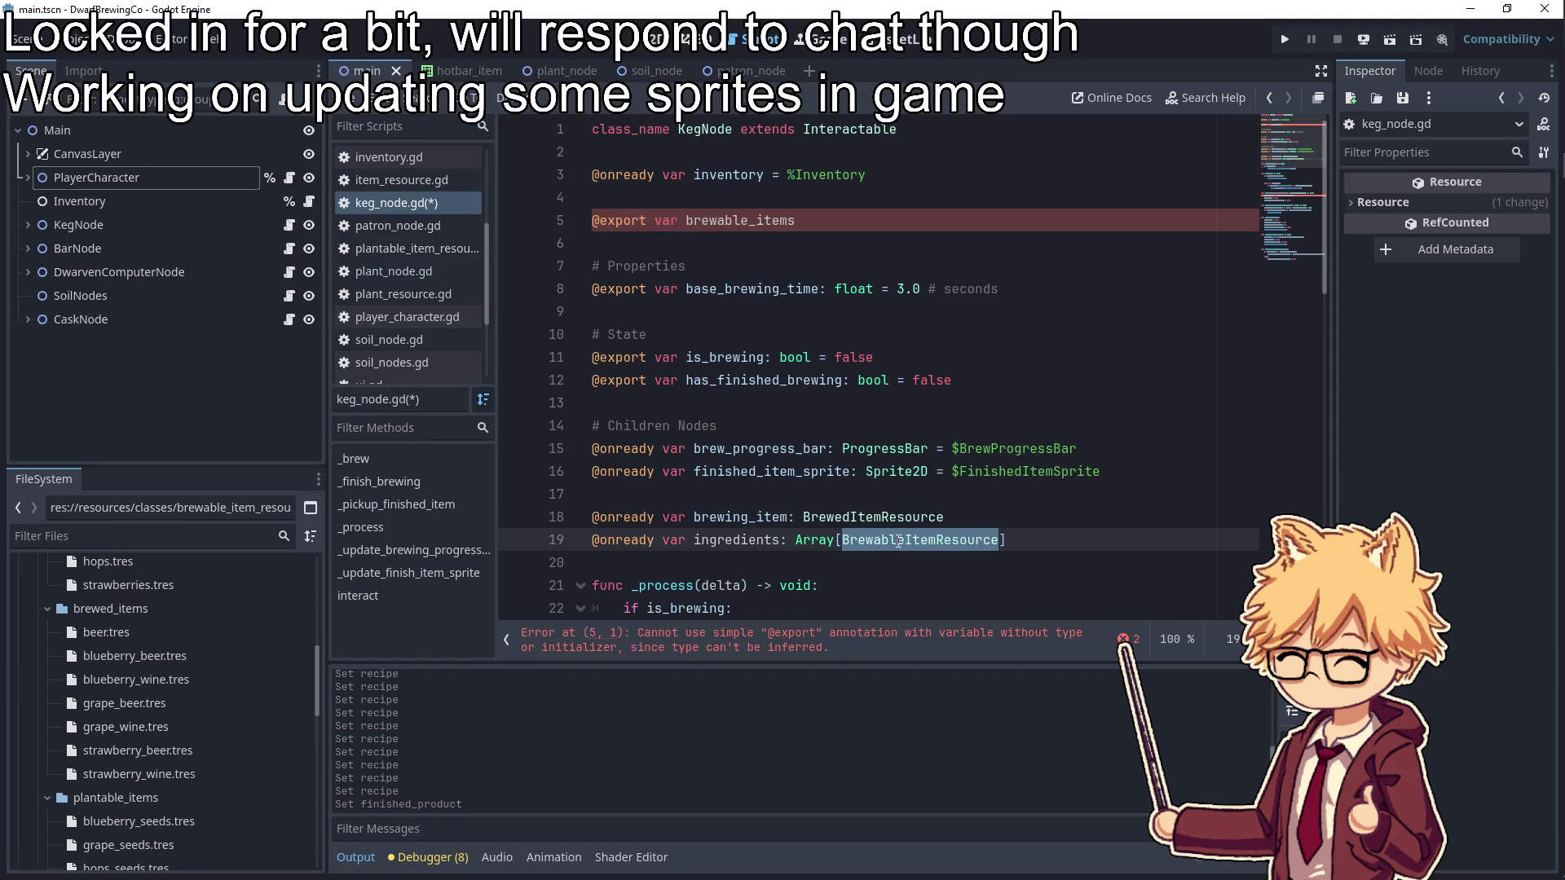
pyautogui.click(772, 219)
pyautogui.moveTo(757, 220); pyautogui.dragTo(819, 224)
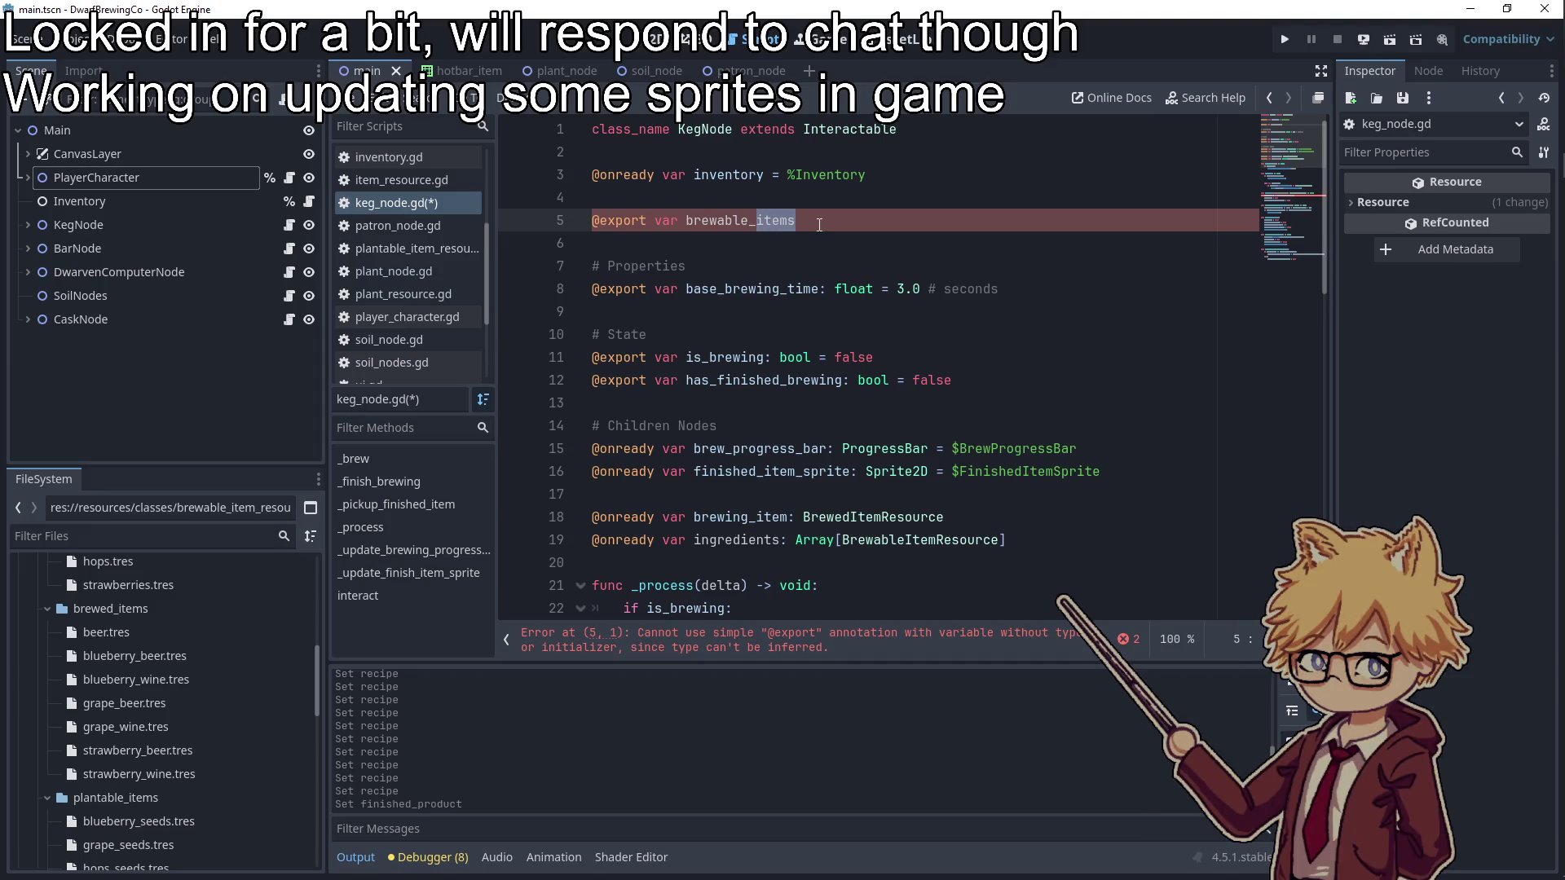
pyautogui.write('drinks = [')
pyautogui.press('Return')
# Drag the seven brewed_items .tres files, beer through strawberry_wine, into the array.
pyautogui.click(40, 634)
pyautogui.keyDown('shift'); pyautogui.click(125, 762); pyautogui.keyUp('shift')
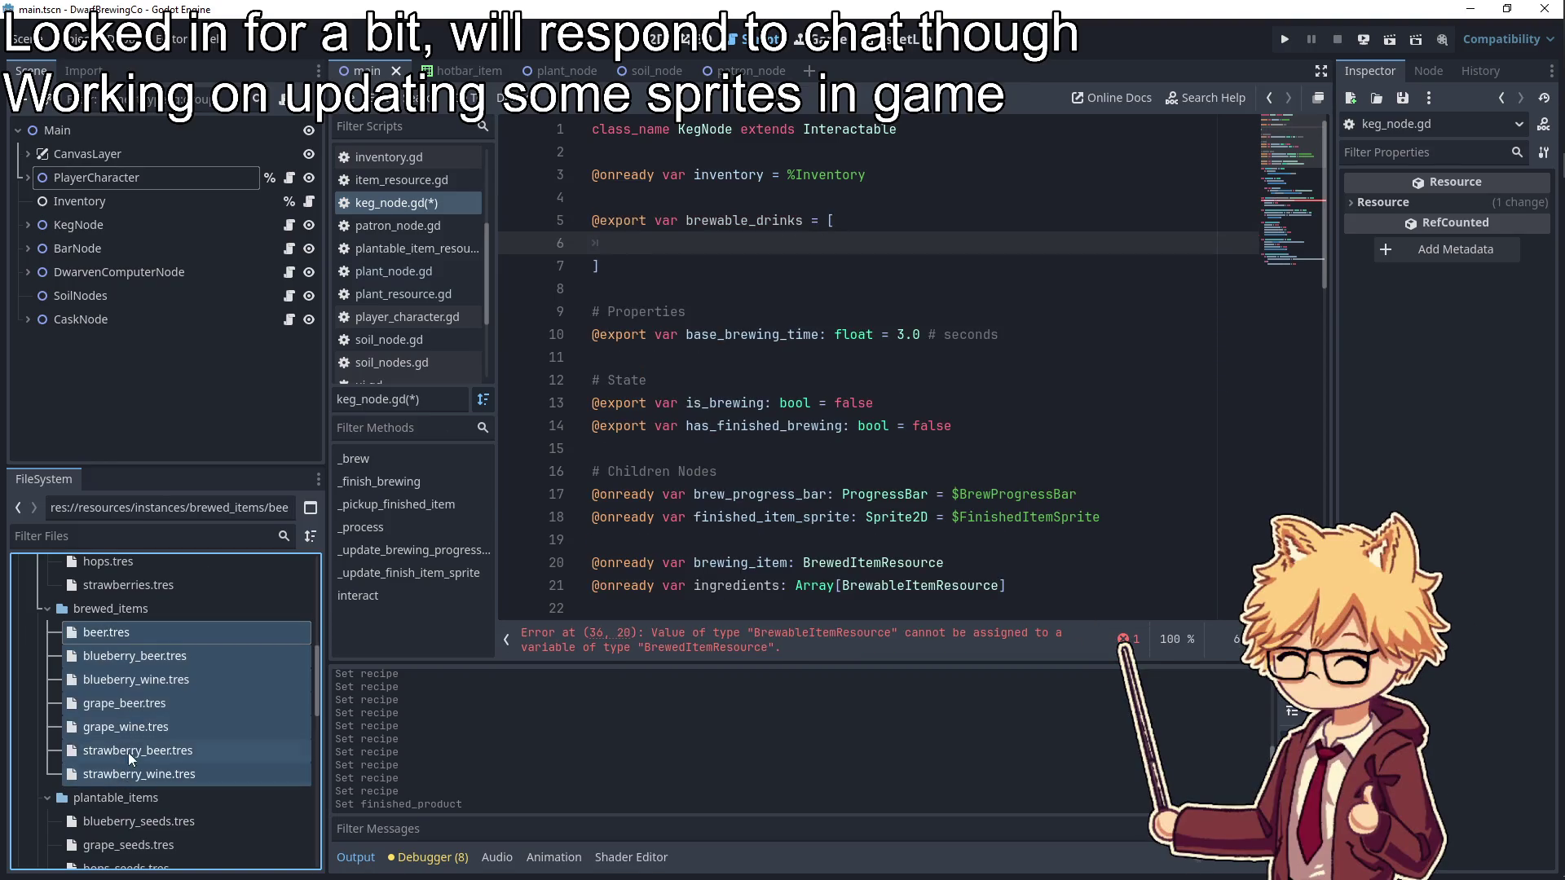
pyautogui.moveTo(160, 670); pyautogui.dragTo(652, 251)
pyautogui.click(670, 469)
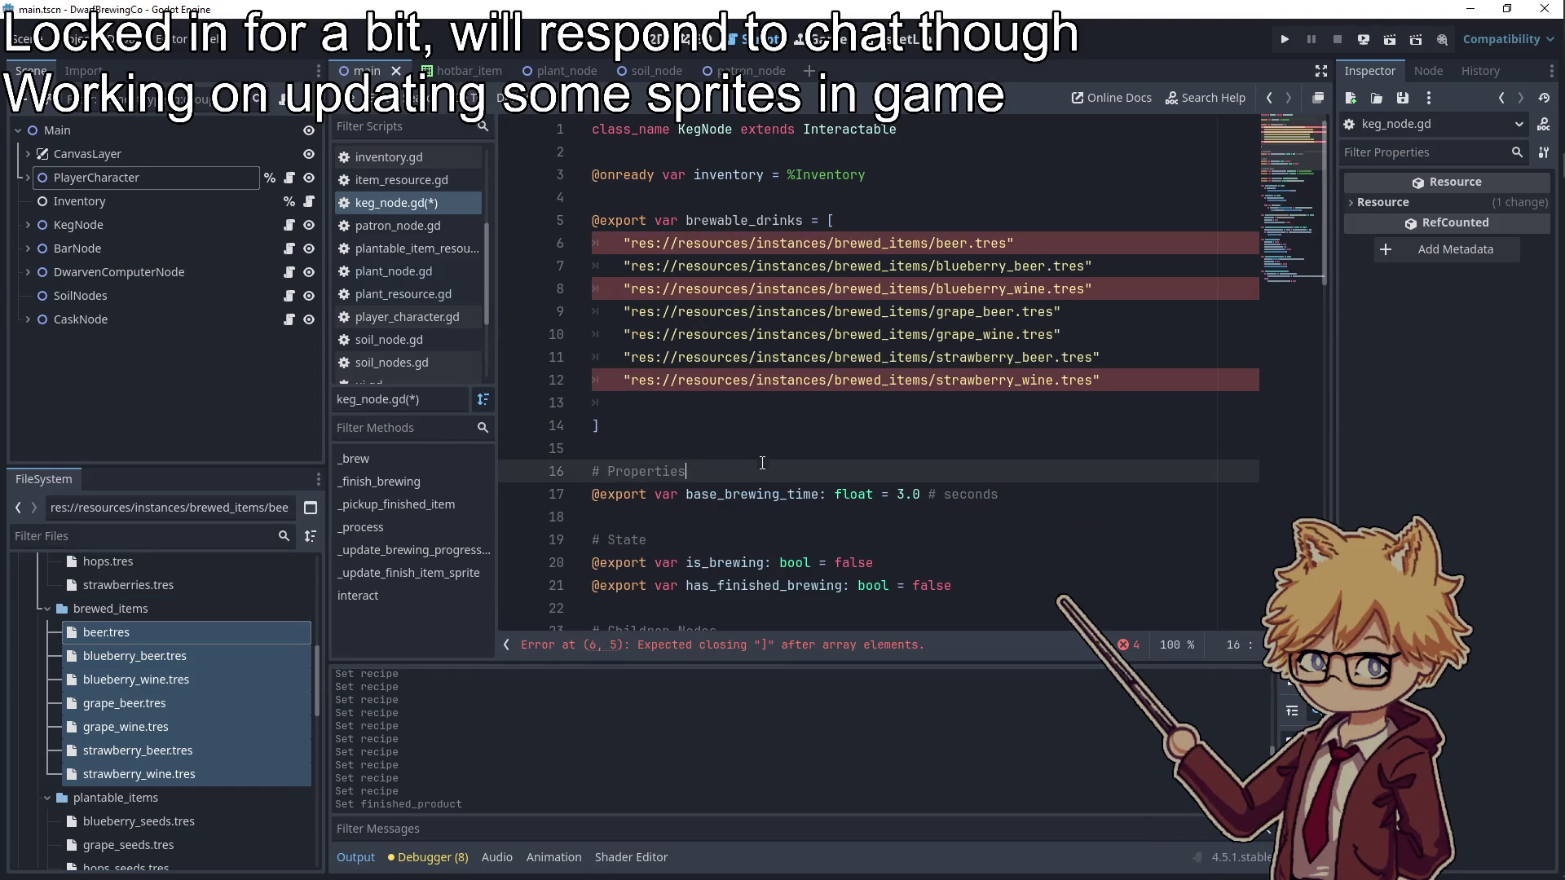
pyautogui.click(1062, 242)
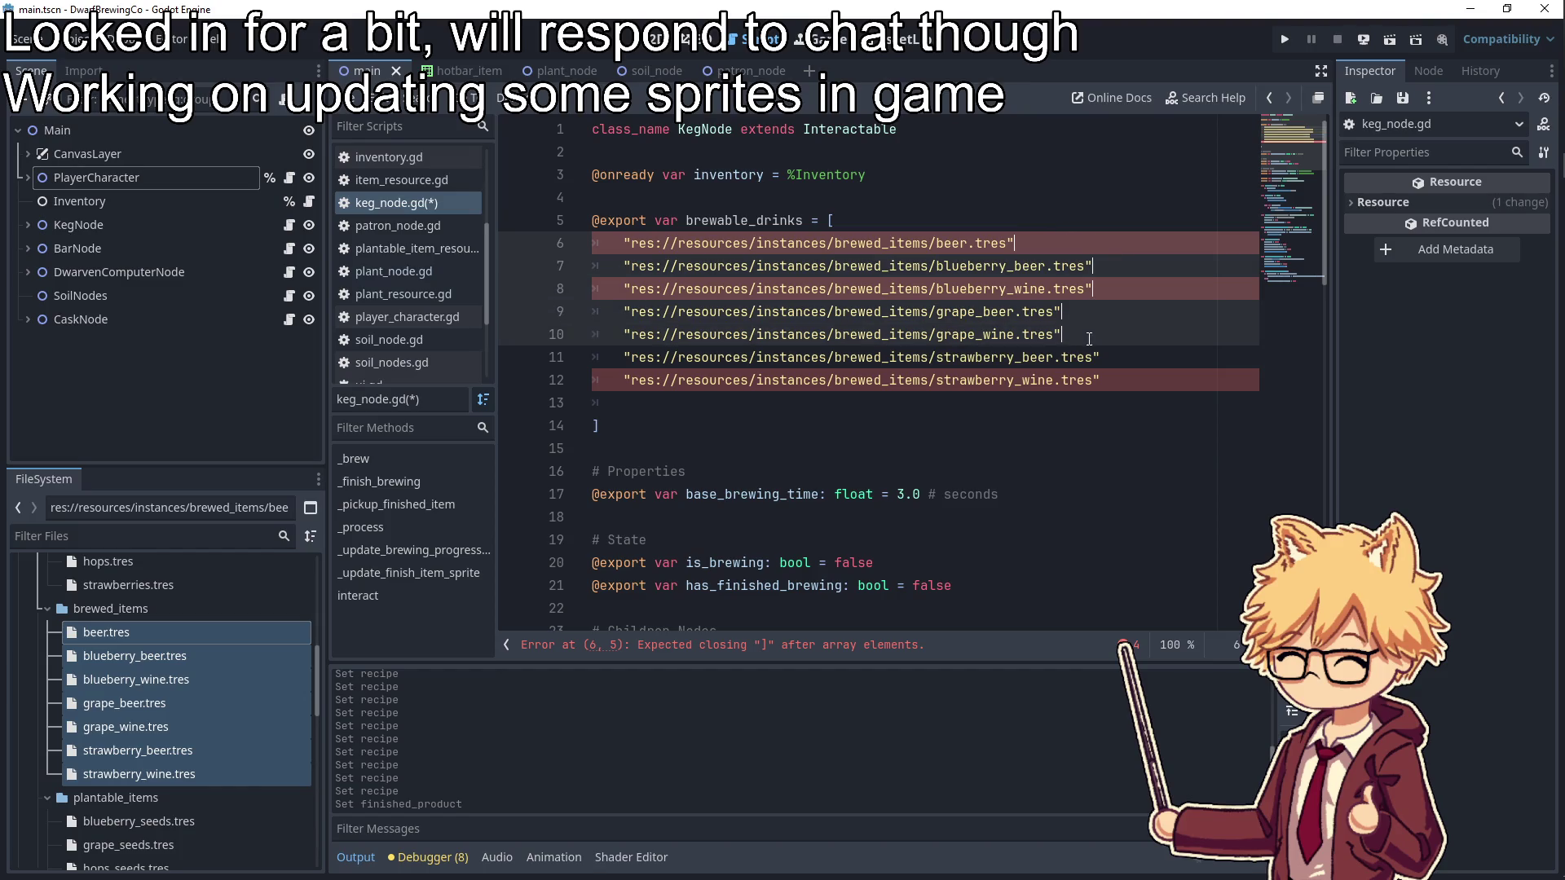
pyautogui.write(',')
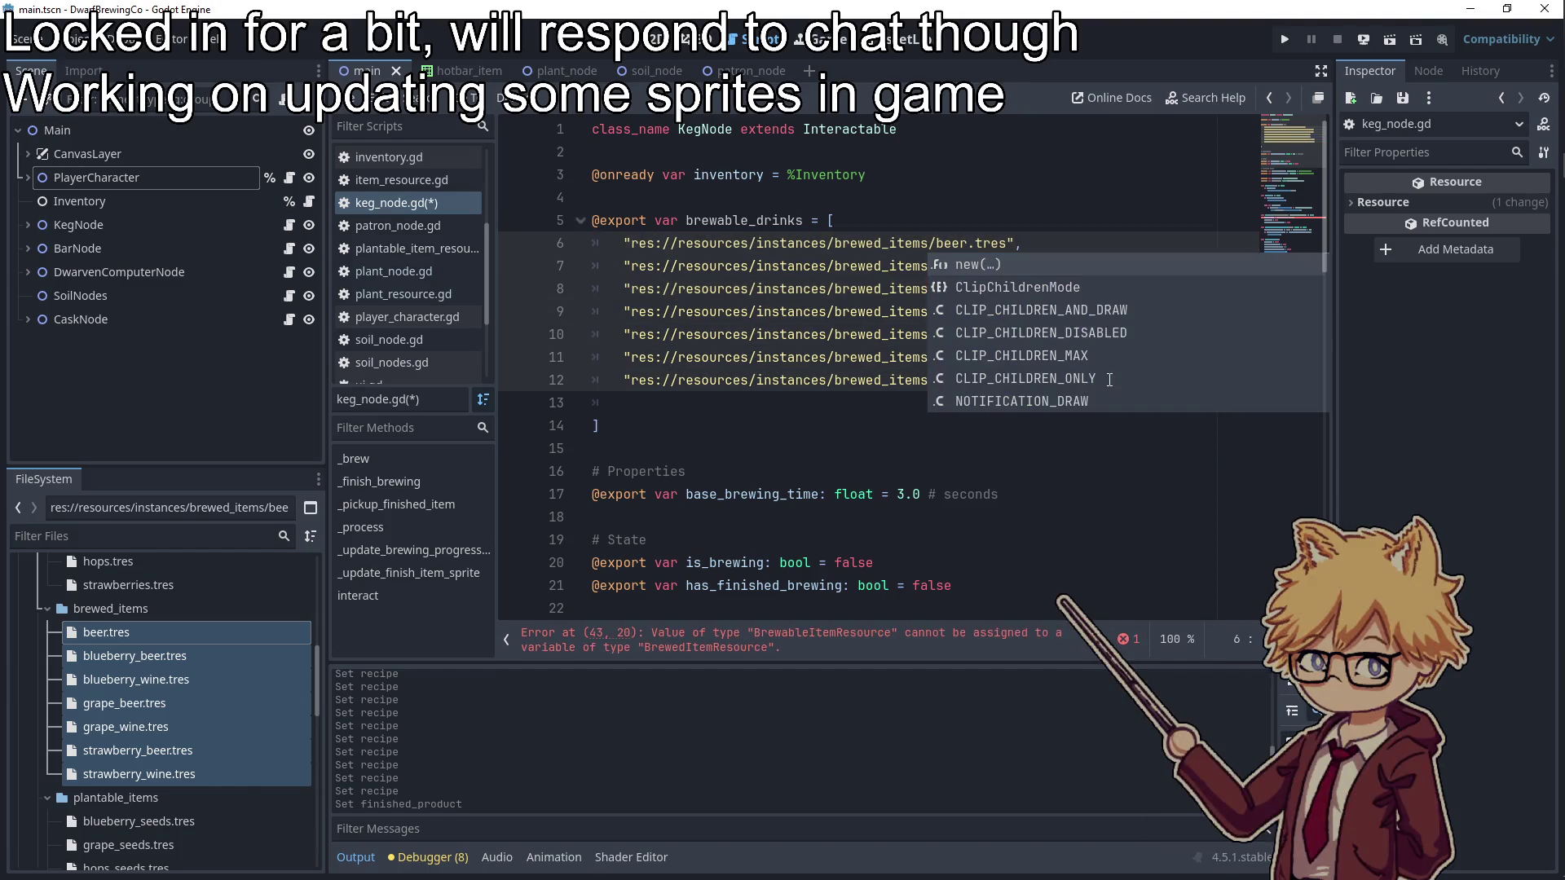
# Wrap each brewed item path in preload() and drop the trailing comma.
pyautogui.moveTo(624, 245); pyautogui.dragTo(622, 380)
pyautogui.write('preload(')
pyautogui.press('Delete')
pyautogui.press('Escape')
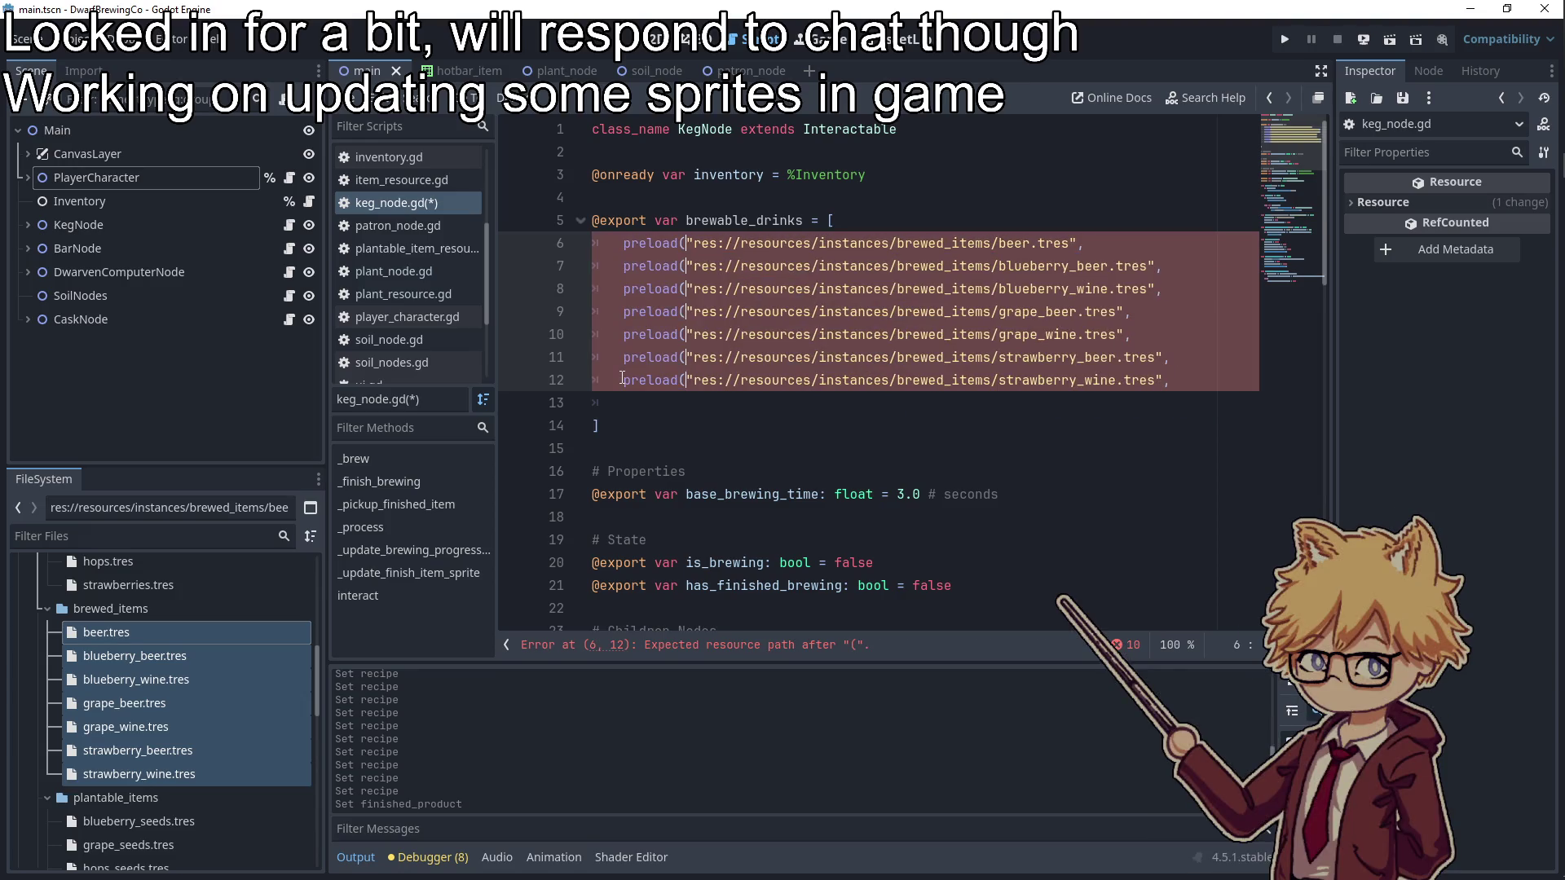
pyautogui.keyDown('alt'); pyautogui.click(1154, 267); pyautogui.keyUp('alt')
pyautogui.keyDown('alt'); pyautogui.click(1155, 289); pyautogui.keyUp('alt')
pyautogui.keyDown('alt'); pyautogui.click(1125, 312); pyautogui.keyUp('alt')
pyautogui.keyDown('alt'); pyautogui.click(1126, 335); pyautogui.keyUp('alt')
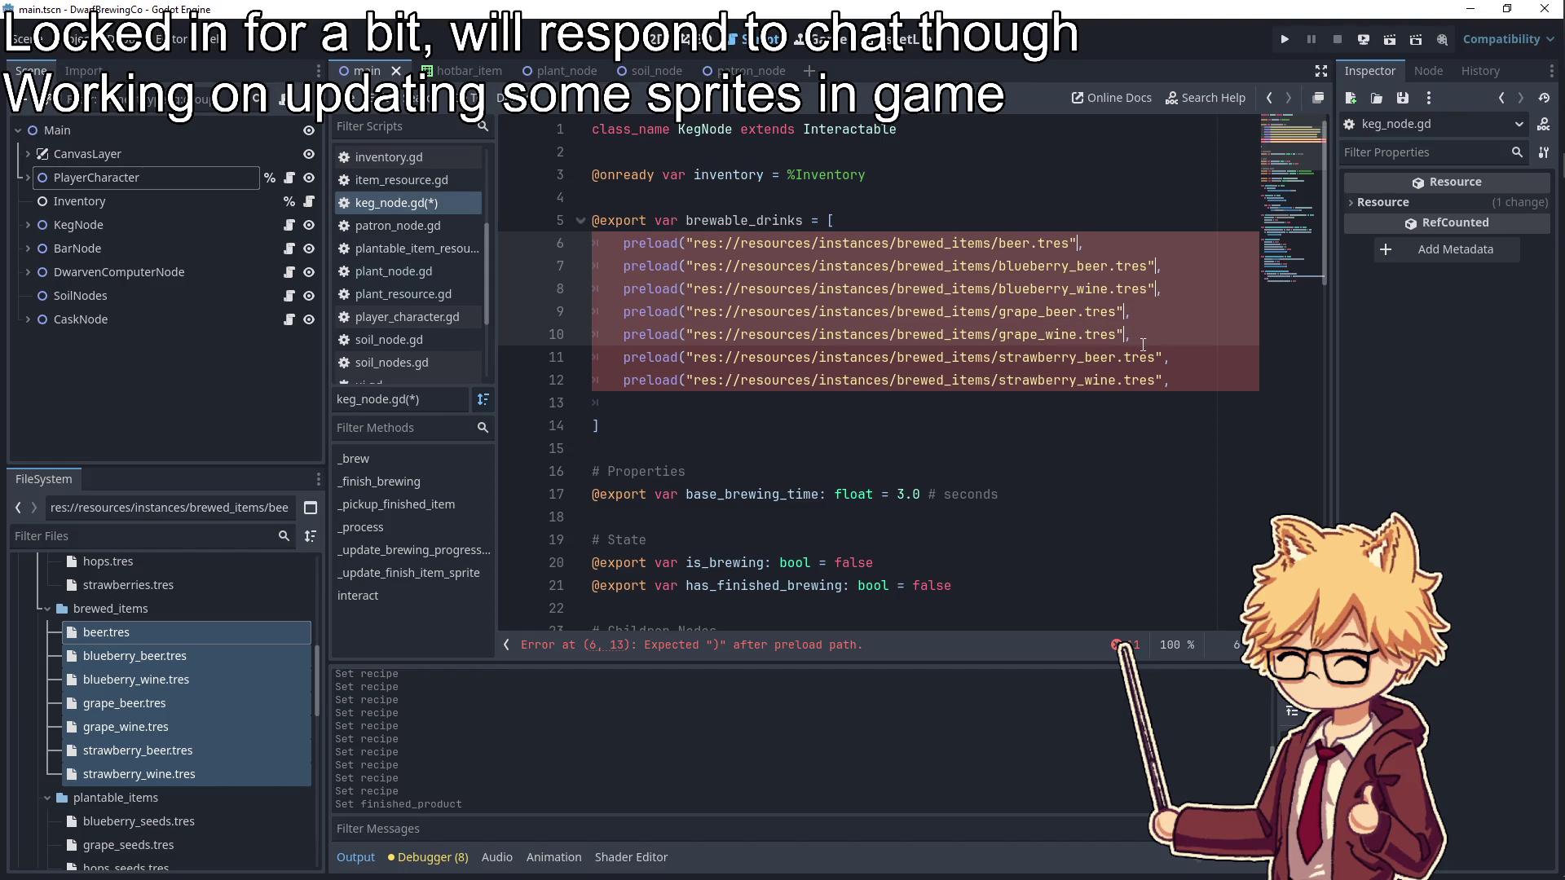
pyautogui.keyDown('alt'); pyautogui.click(1163, 357); pyautogui.keyUp('alt')
pyautogui.keyDown('alt'); pyautogui.click(1165, 380); pyautogui.keyUp('alt')
pyautogui.write(')')
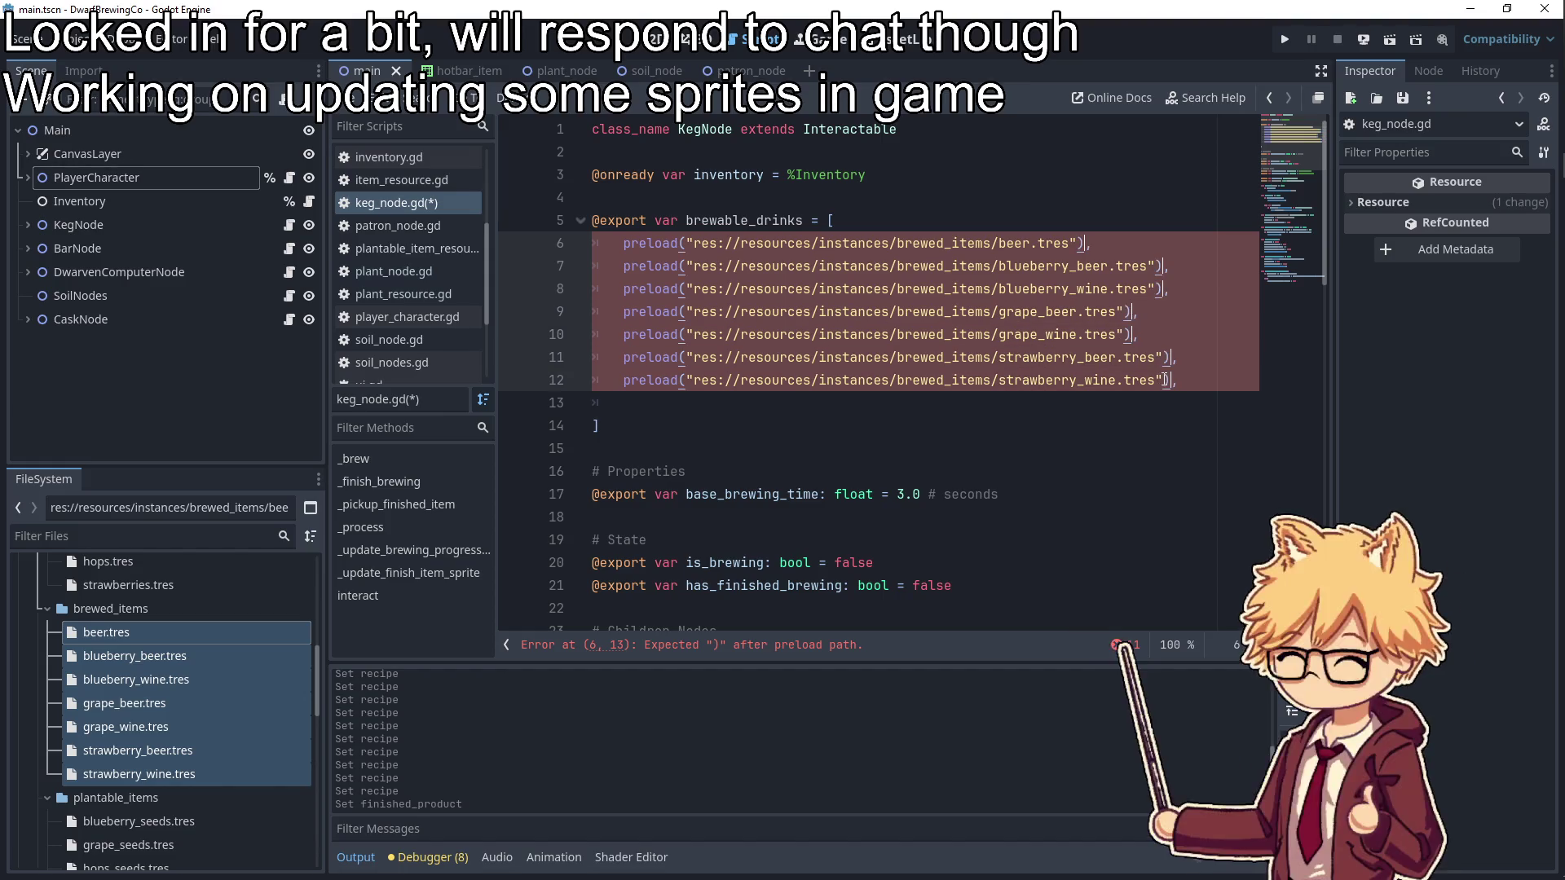
pyautogui.click(1164, 380)
pyautogui.press('Delete')
# Remove the empty line before the closing bracket and save keg_node.gd.
pyautogui.click(632, 405)
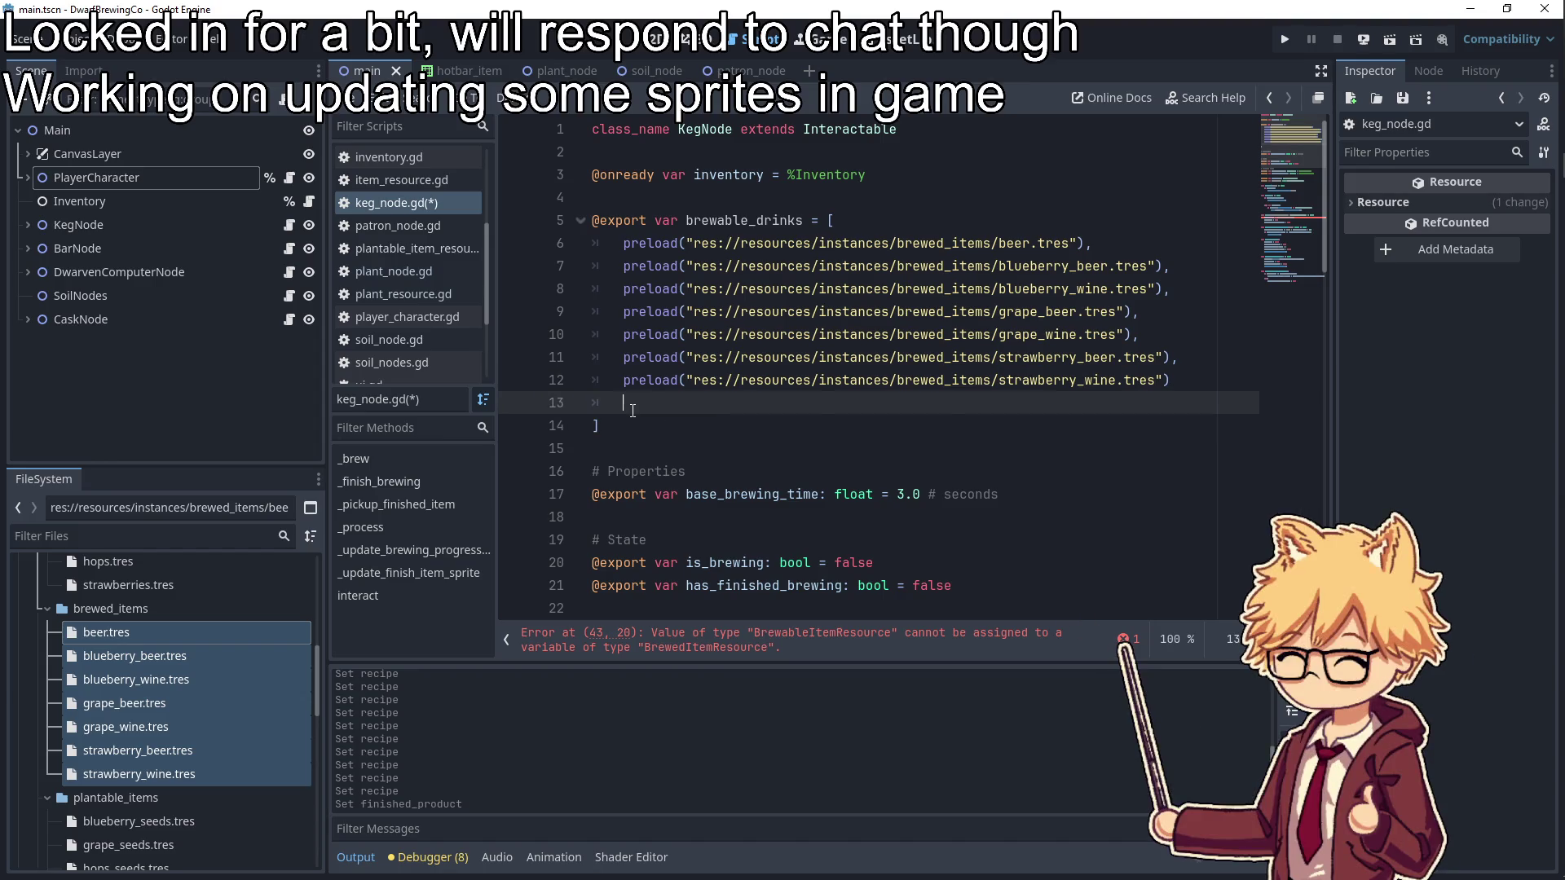
pyautogui.press('BackSpace')
pyautogui.press('BackSpace')
pyautogui.hotkey('ctrl', 's')
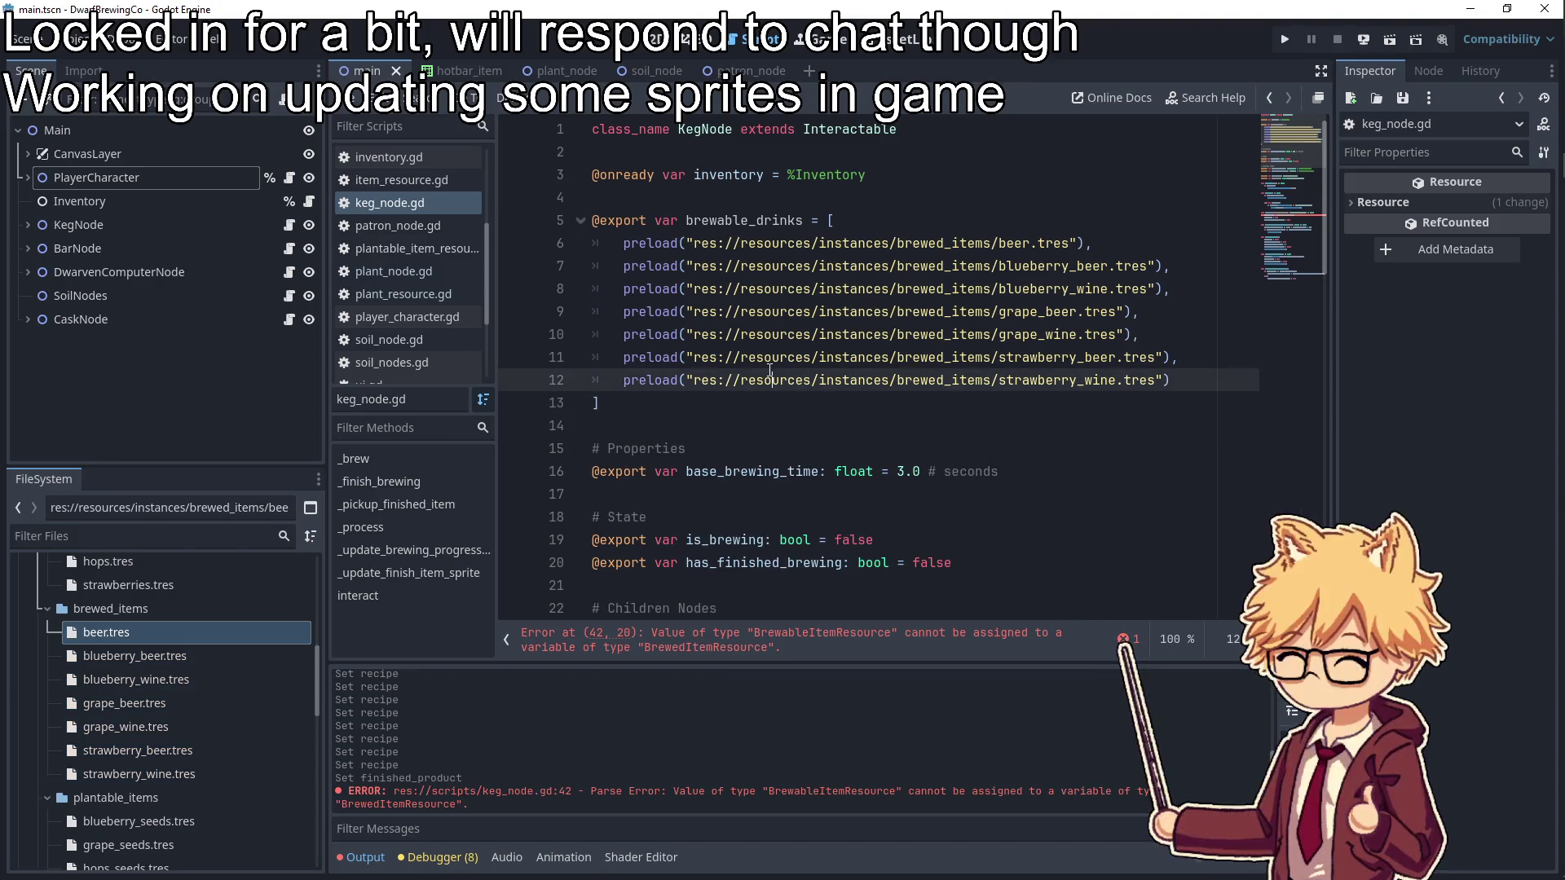
# Review the preloaded file paths in the brewable_drinks array.
pyautogui.doubleClick(1013, 242)
pyautogui.doubleClick(1016, 265)
pyautogui.doubleClick(1019, 289)
pyautogui.doubleClick(1020, 311)
pyautogui.doubleClick(1022, 334)
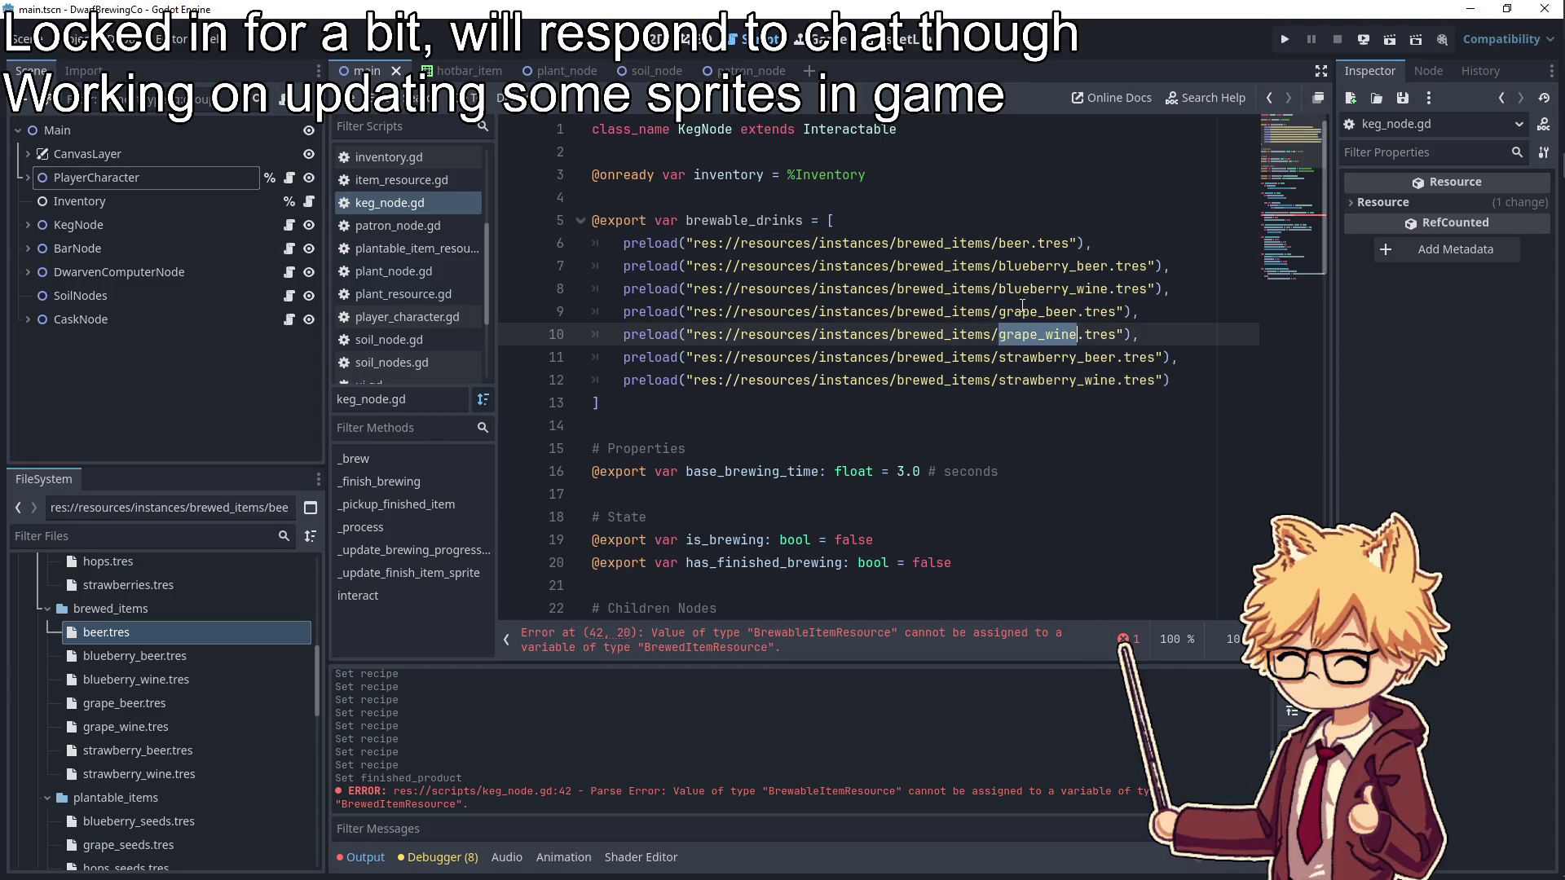
pyautogui.click(1023, 288)
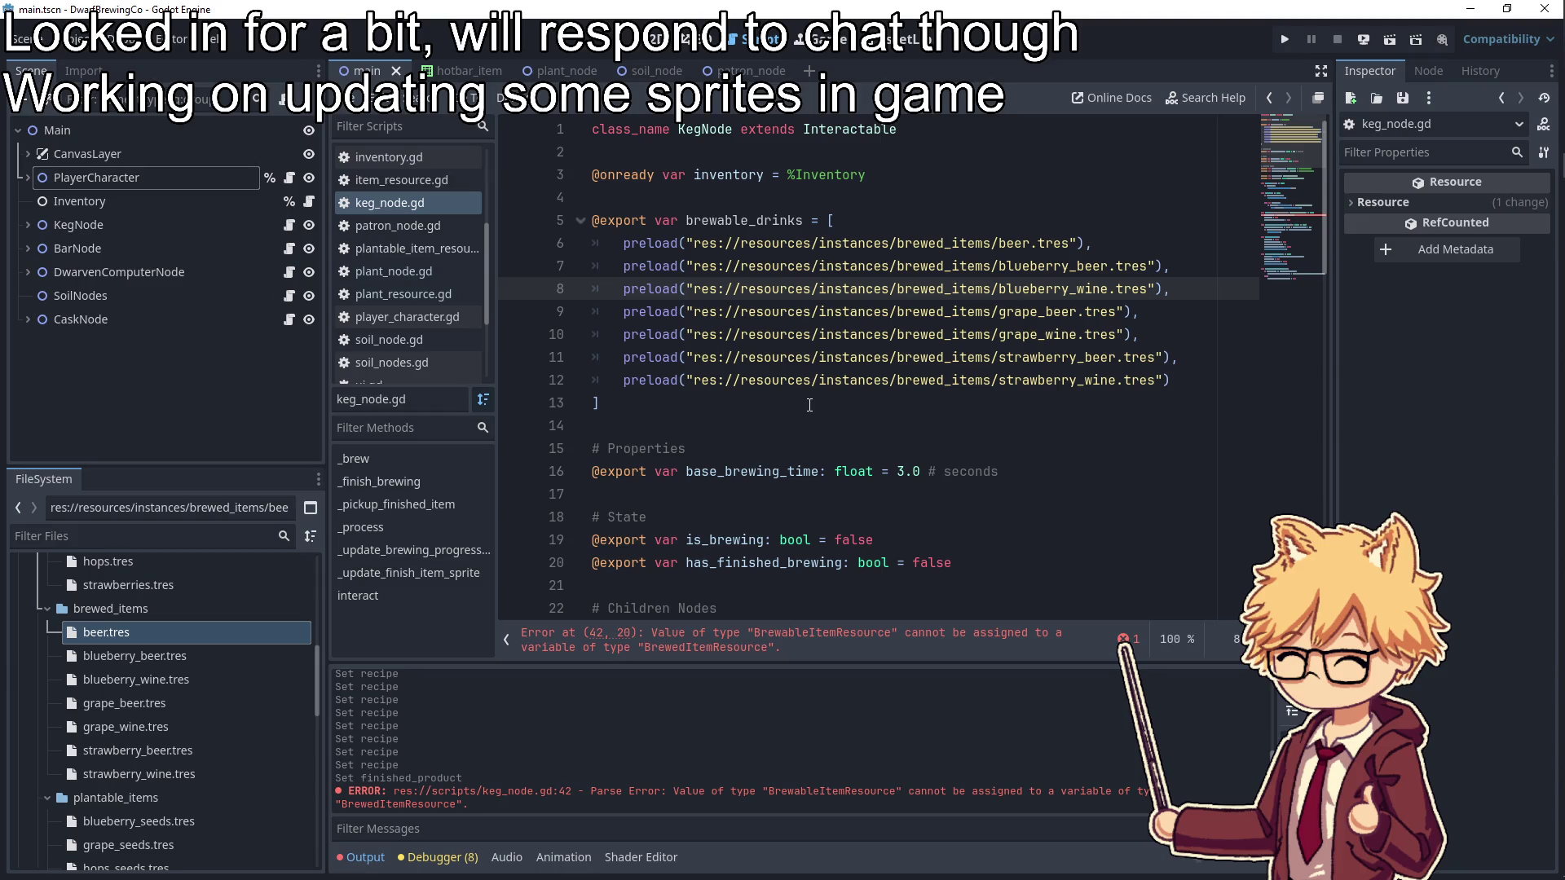
pyautogui.moveTo(1515, 388)
pyautogui.moveTo(855, 402)
pyautogui.mouseDown()
pyautogui.moveTo(816, 402)
pyautogui.moveTo(619, 174)
pyautogui.moveTo(595, 243)
pyautogui.mouseUp()
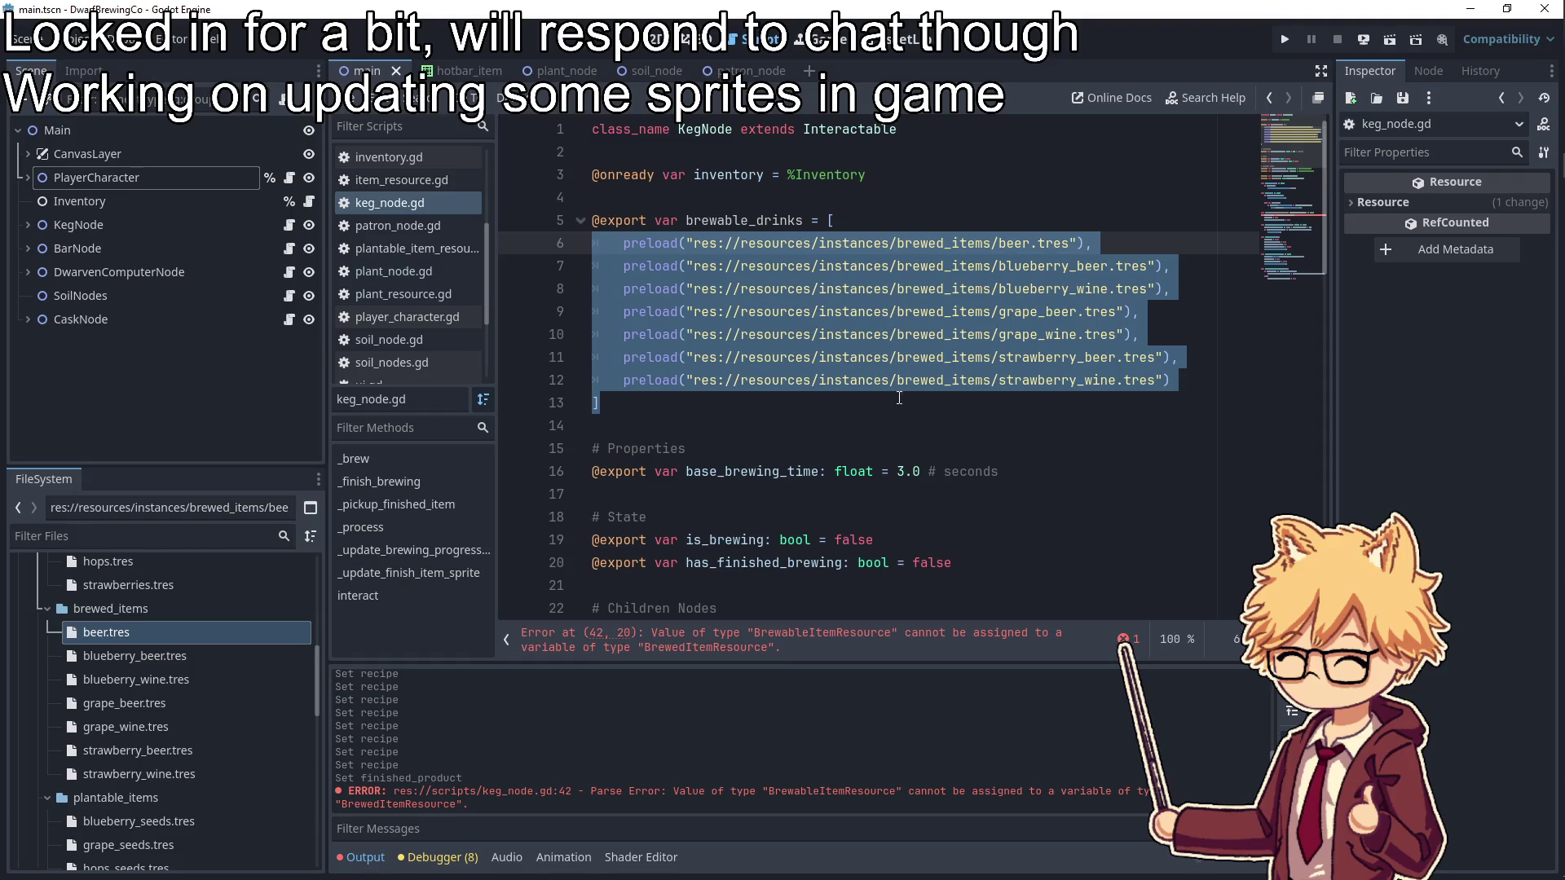
pyautogui.click(942, 403)
pyautogui.scroll(-1, 906, 404)
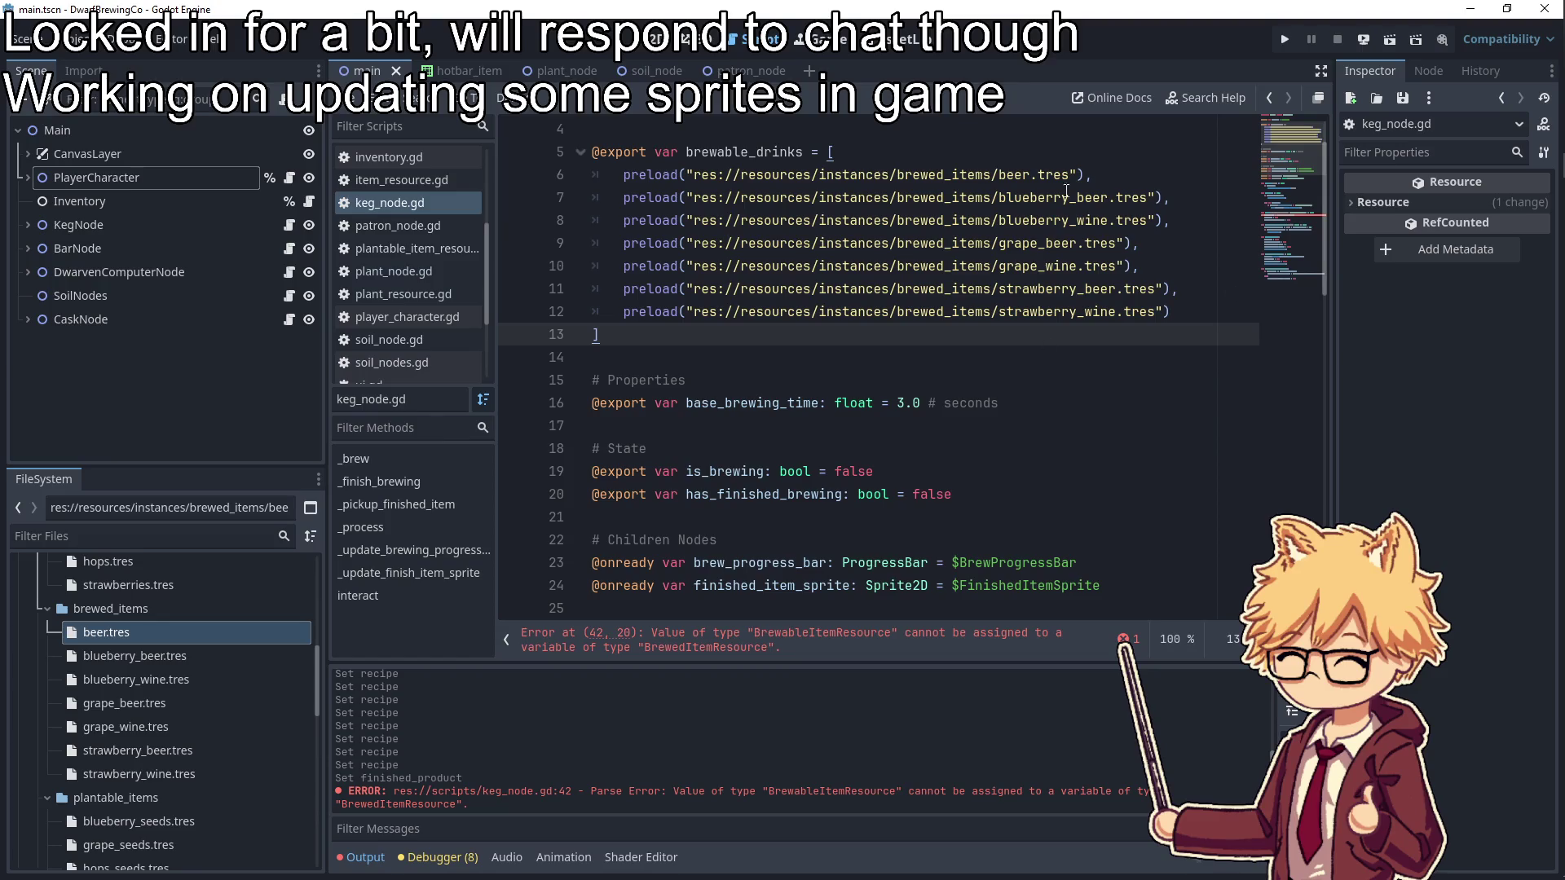
pyautogui.tripleClick(1016, 174)
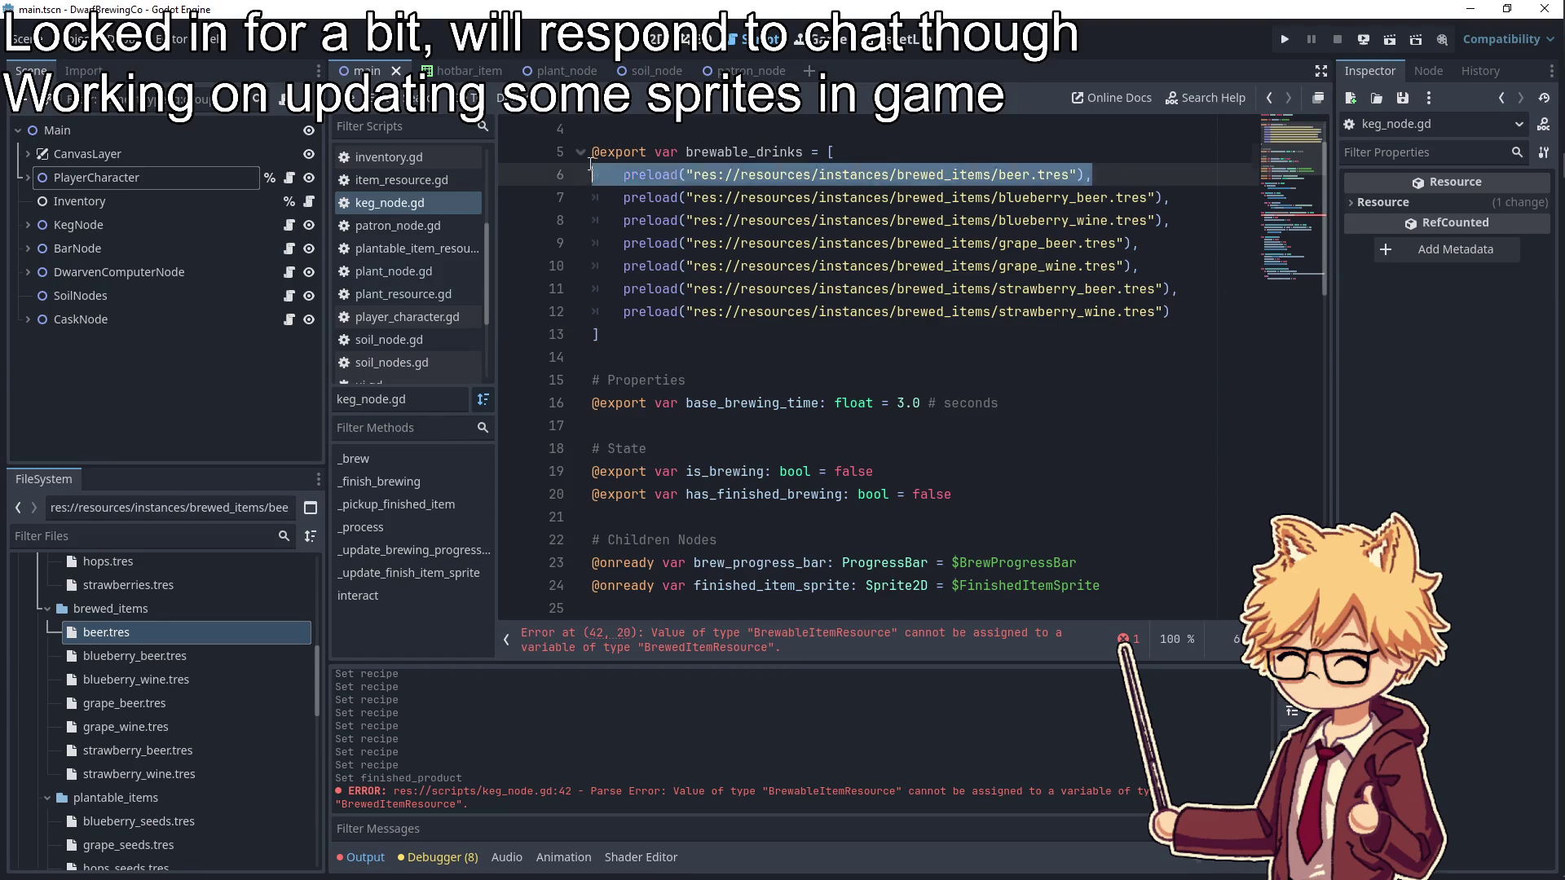
pyautogui.click(956, 174)
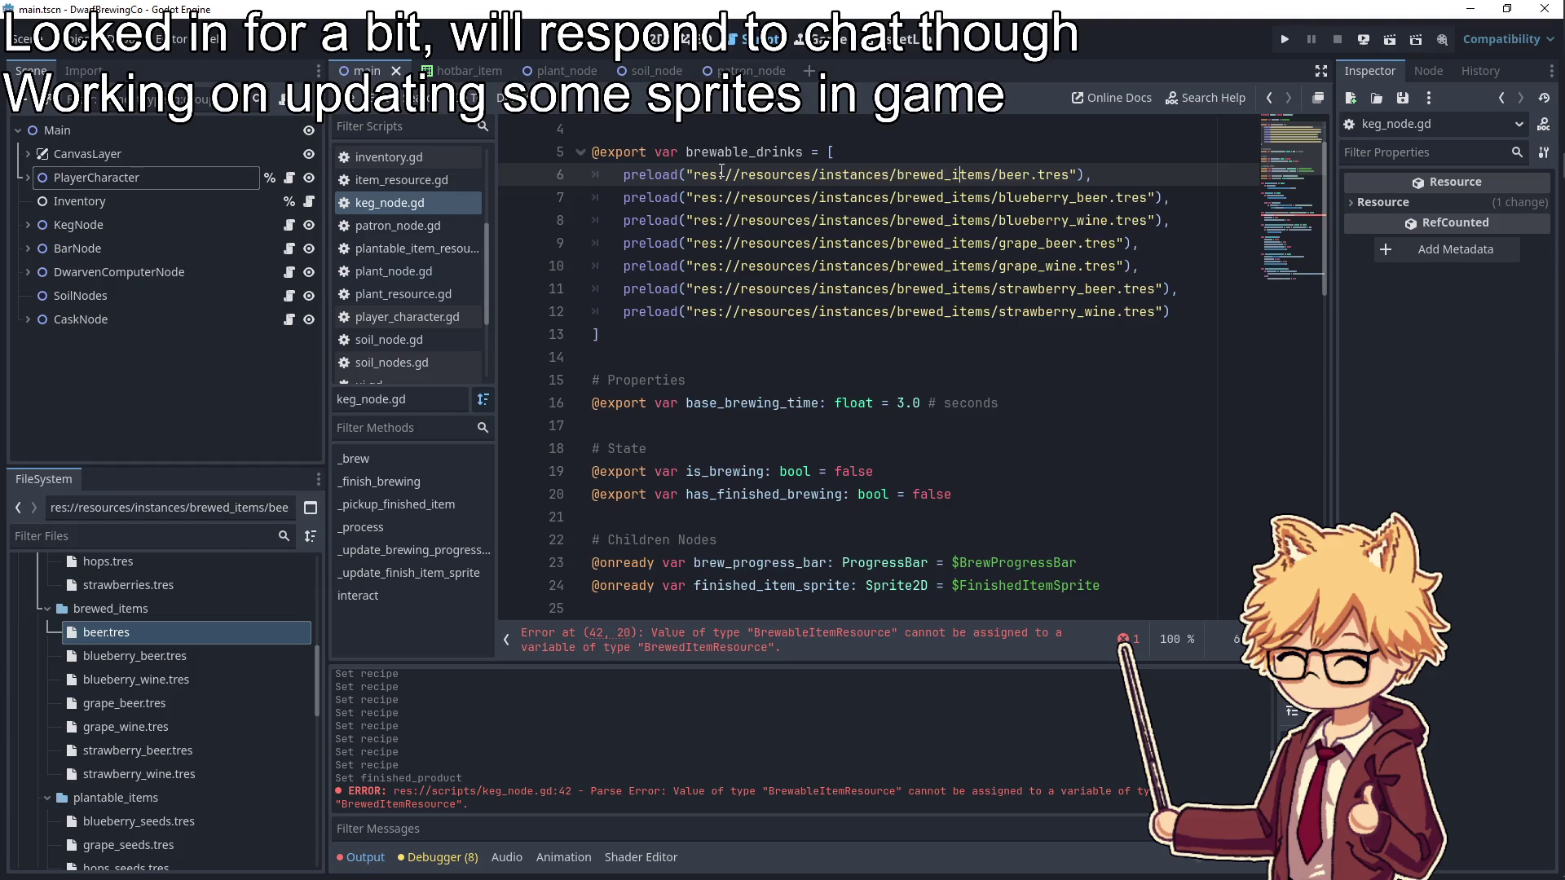
# Insert a blank line at the top of the _brew function body.
pyautogui.click(766, 351)
pyautogui.scroll(-6, 765, 351)
pyautogui.scroll(-3, 765, 352)
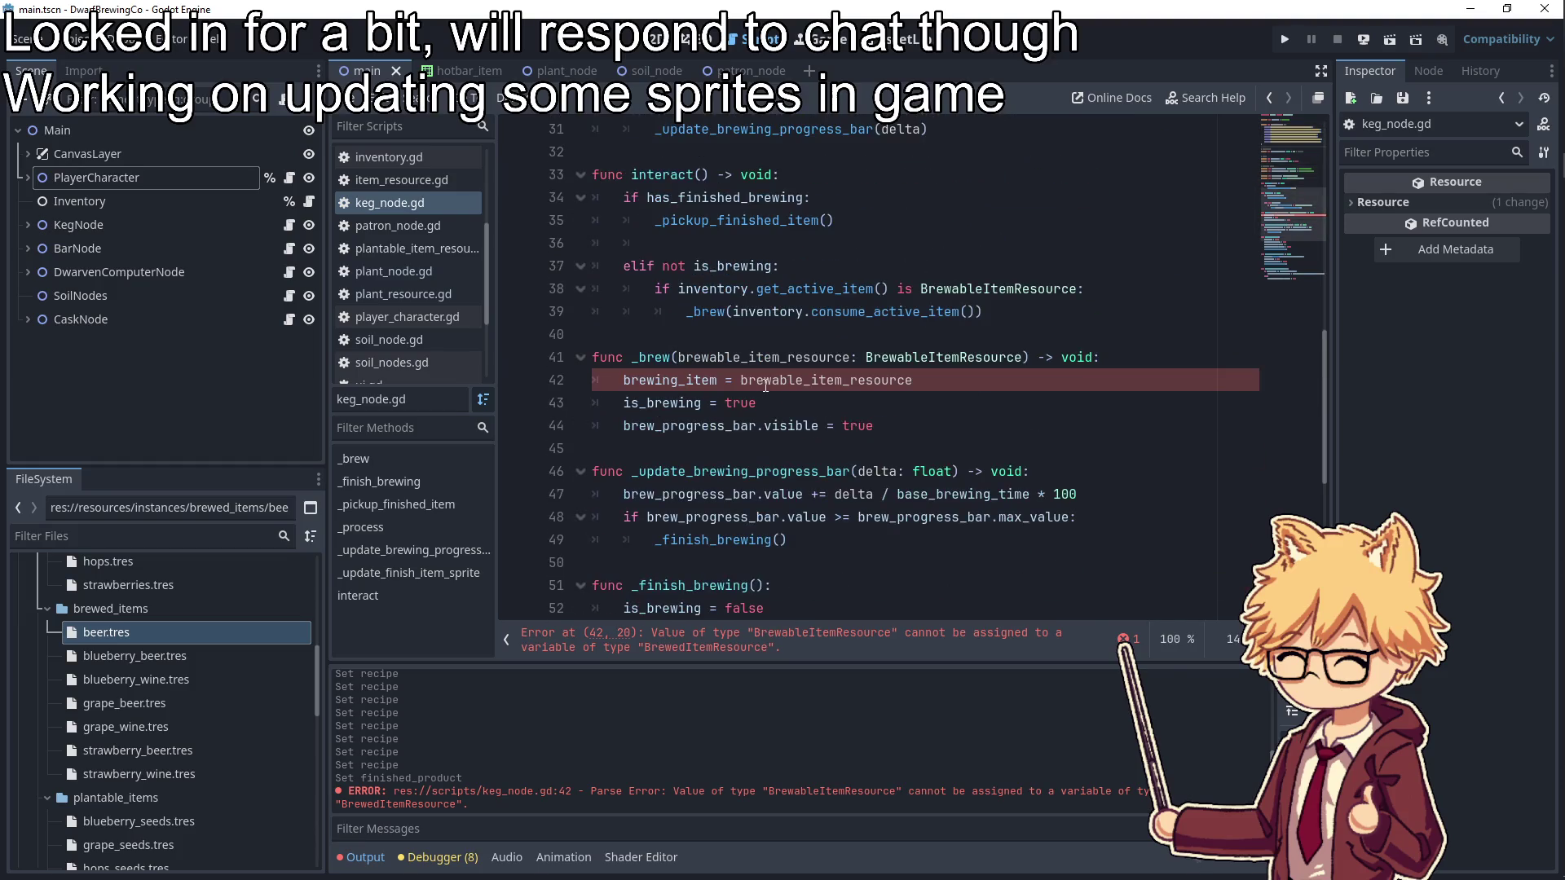
pyautogui.doubleClick(717, 357)
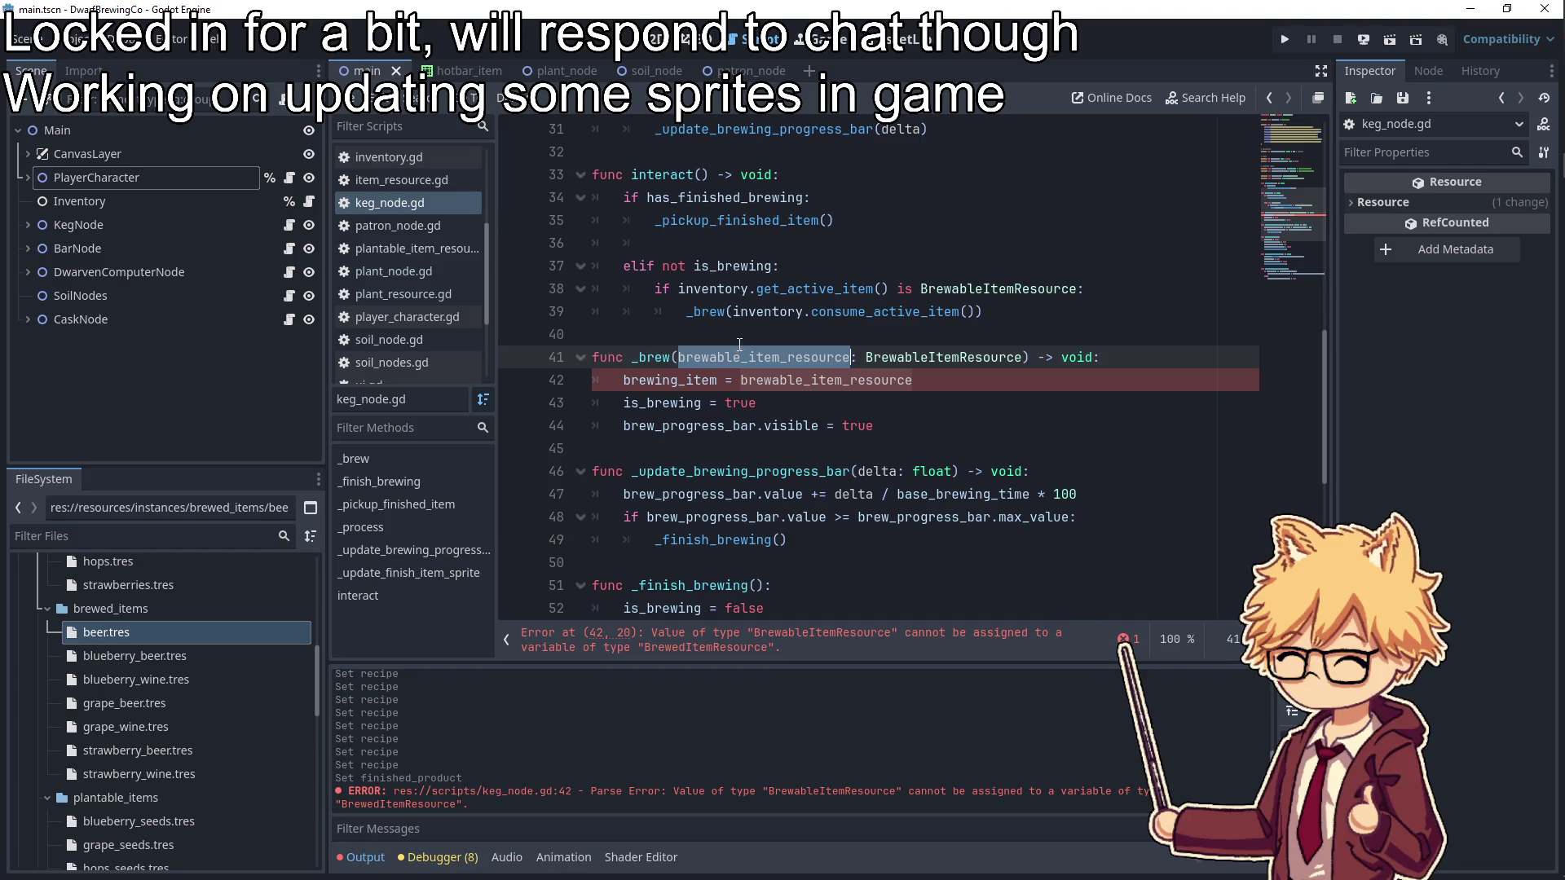
pyautogui.press('Up')
pyautogui.press('Up')
pyautogui.press('Up')
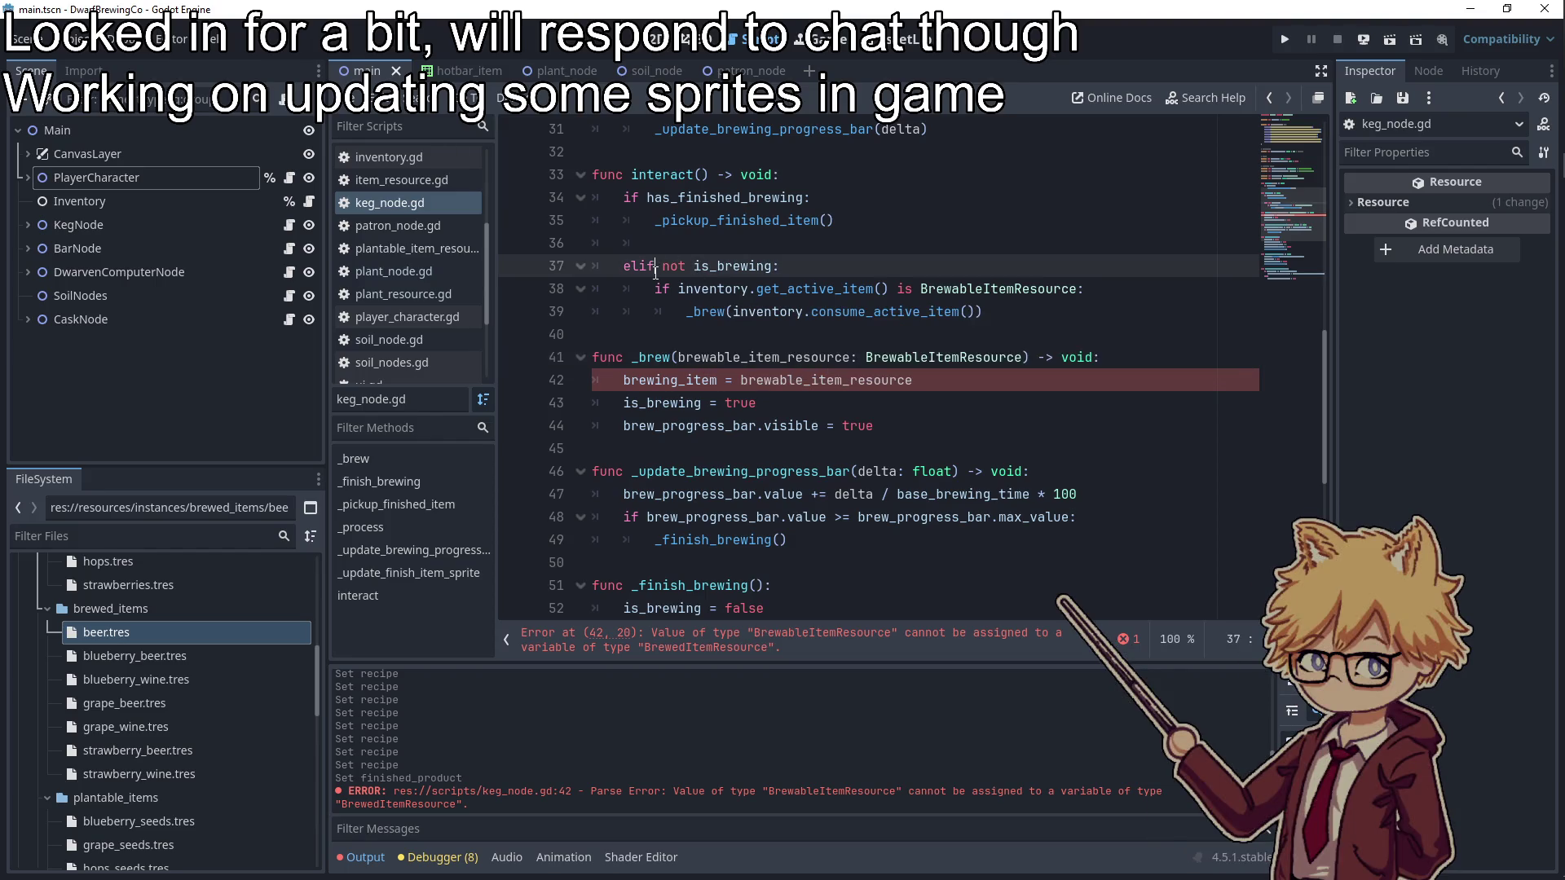
pyautogui.click(818, 380)
pyautogui.moveTo(935, 380); pyautogui.dragTo(740, 382)
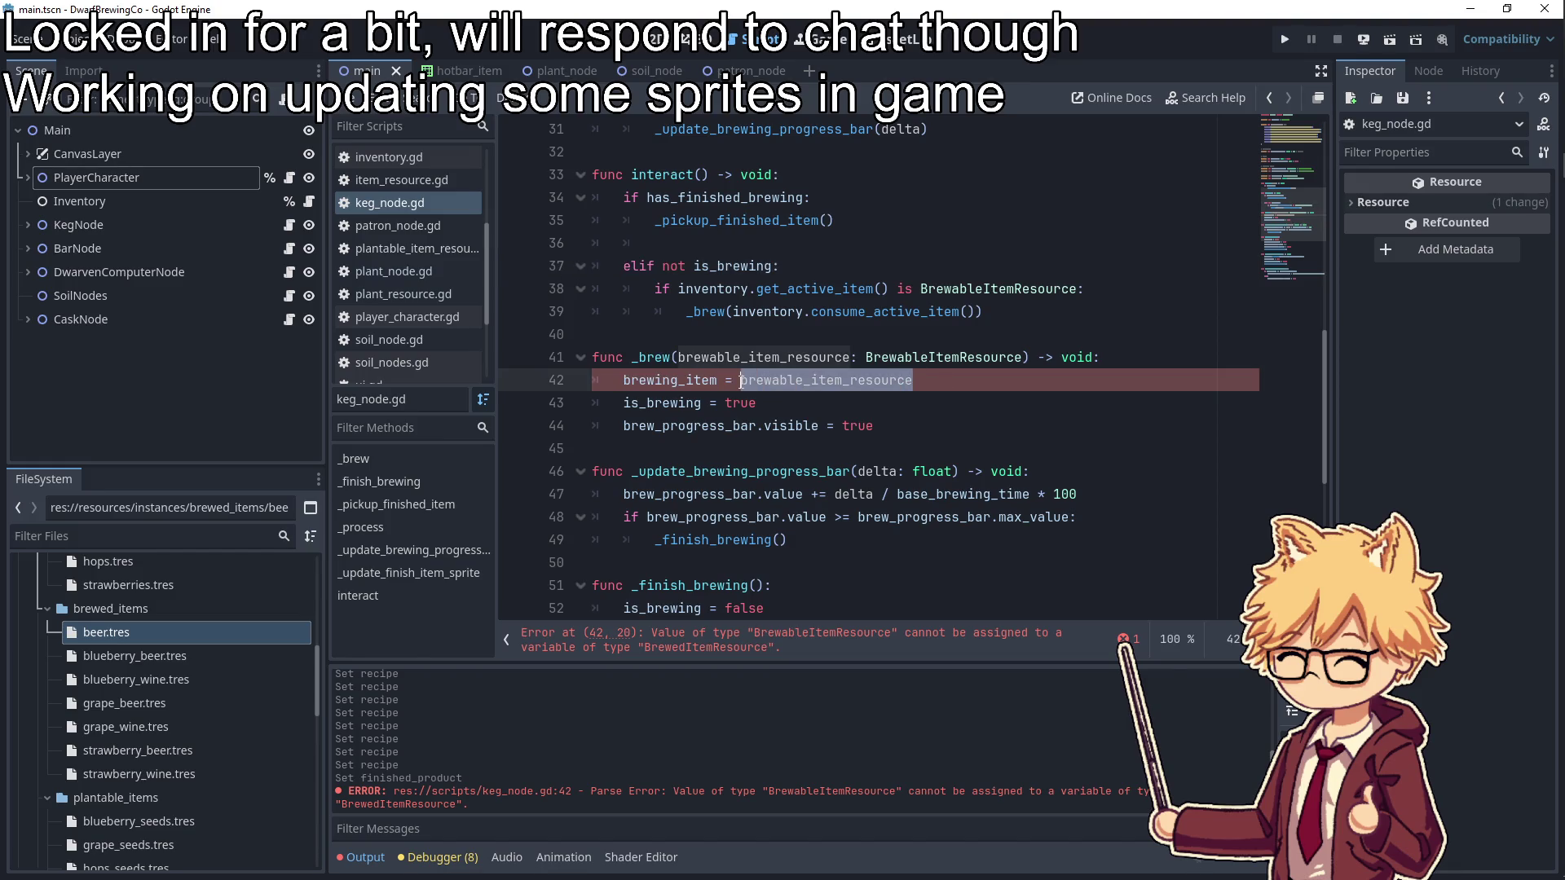
pyautogui.click(1141, 353)
pyautogui.press('Return')
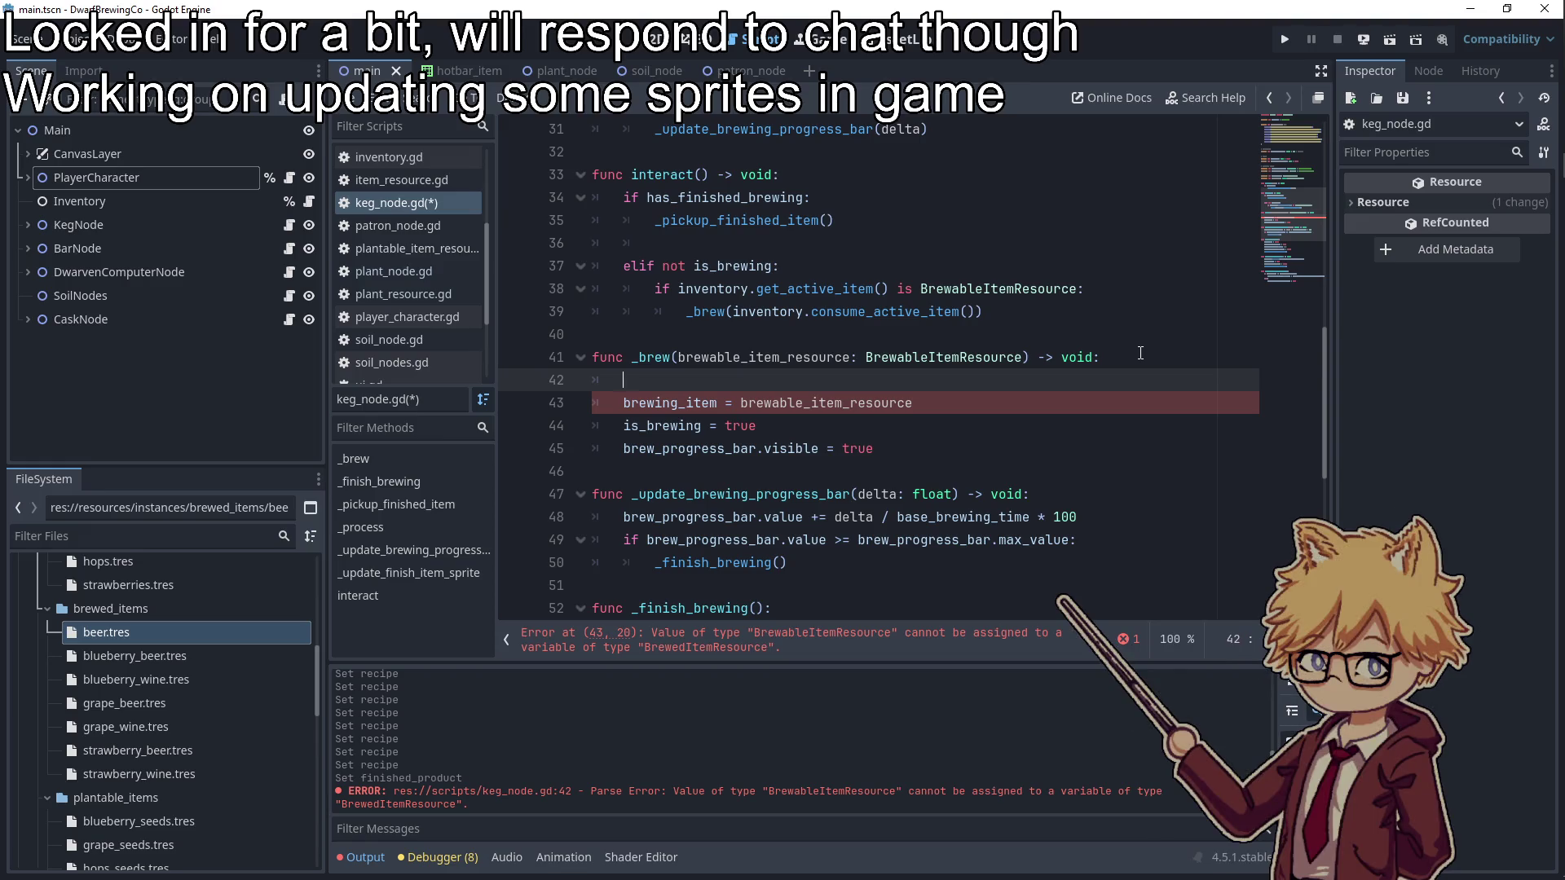
# Write ingredients.append(brewable_item_resource) as _brew's first line, then select the brewable_drinks list.
pyautogui.write('ingredients.')
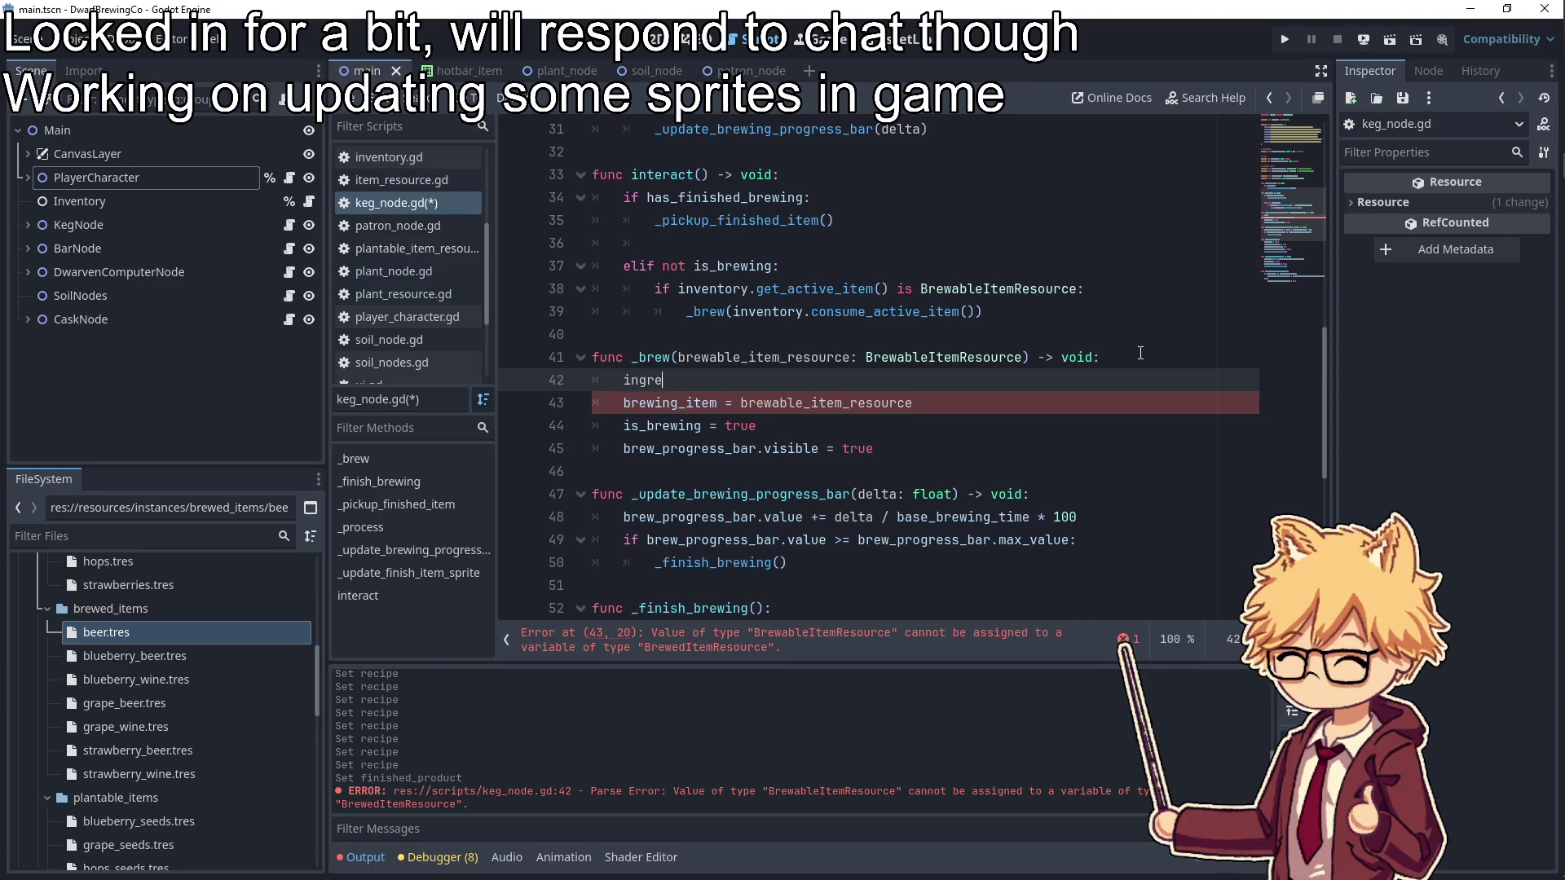
pyautogui.write('add')
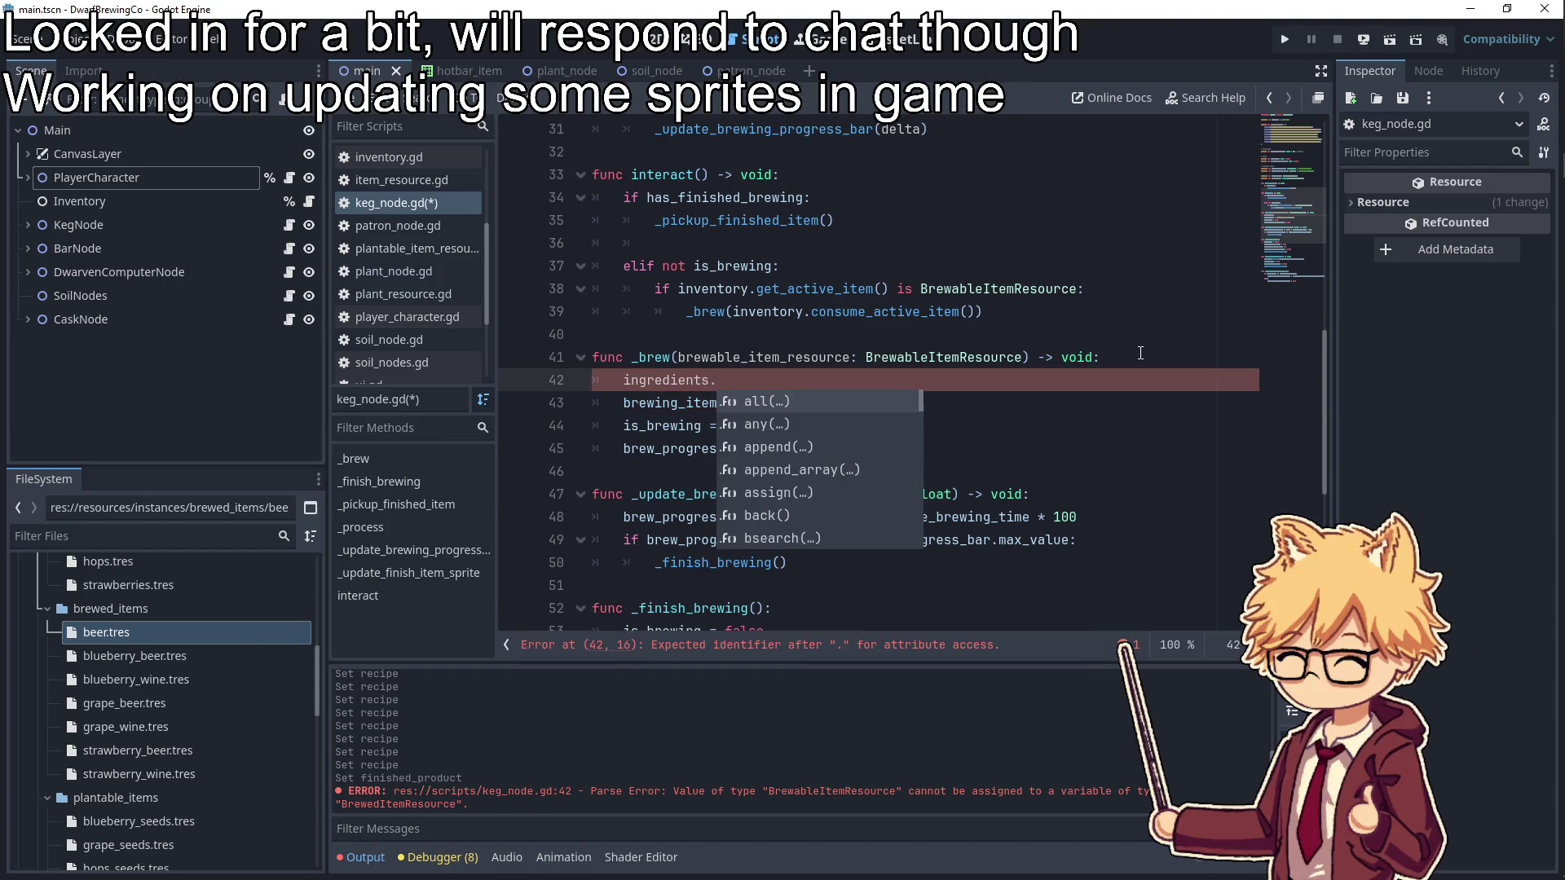
pyautogui.press('BackSpace')
pyautogui.press('BackSpace')
pyautogui.press('BackSpace')
pyautogui.write('appen')
pyautogui.press('Return')
pyautogui.write('brew')
pyautogui.press('Down')
pyautogui.press('Return')
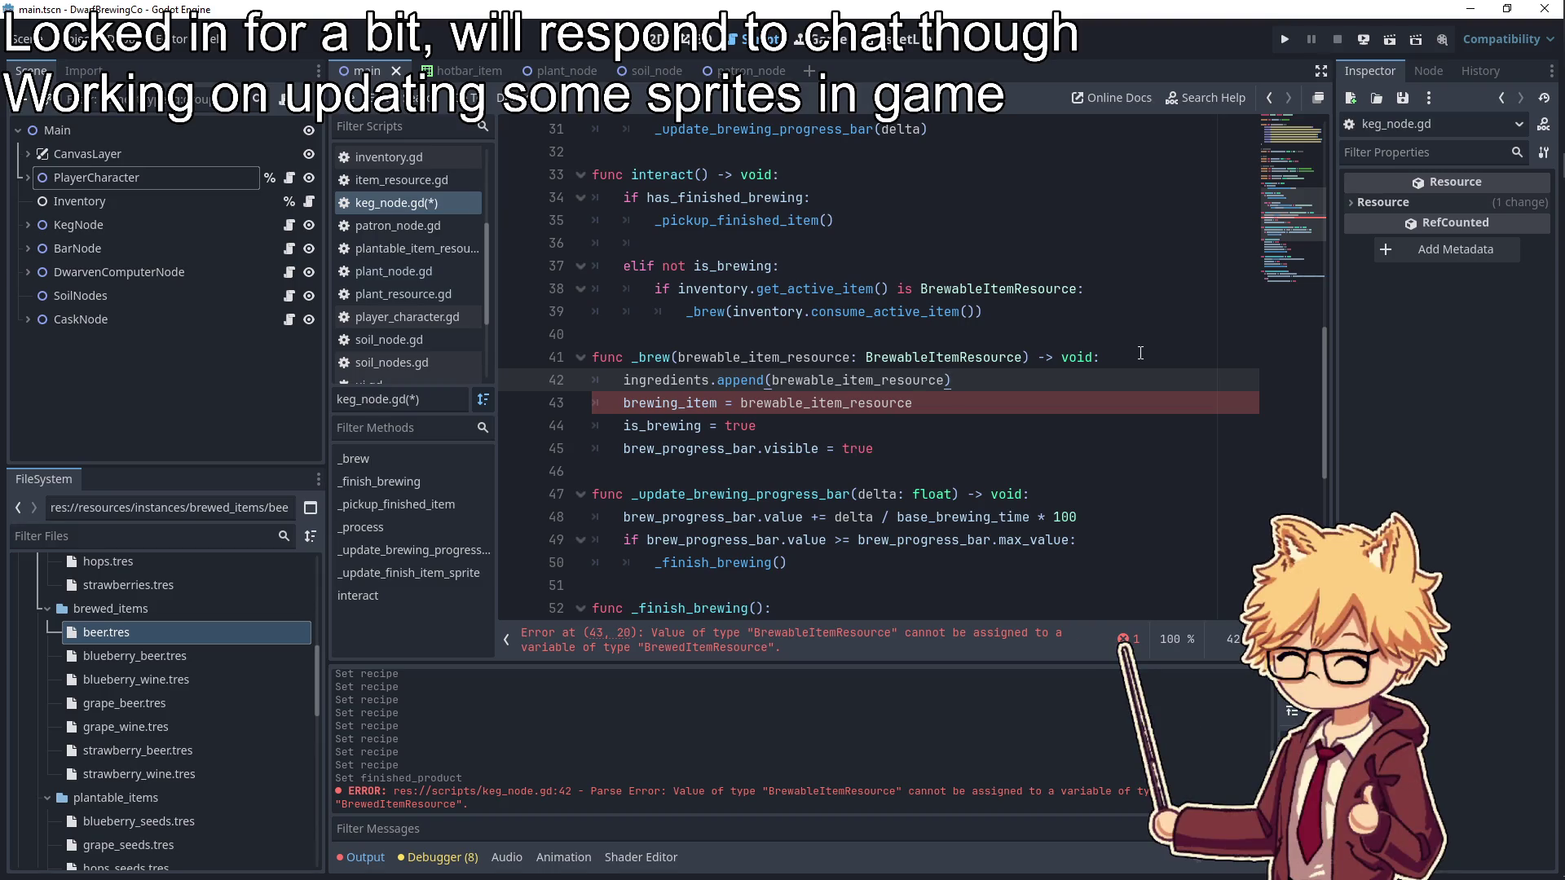
pyautogui.scroll(10, 1140, 353)
pyautogui.moveTo(603, 402); pyautogui.dragTo(524, 238)
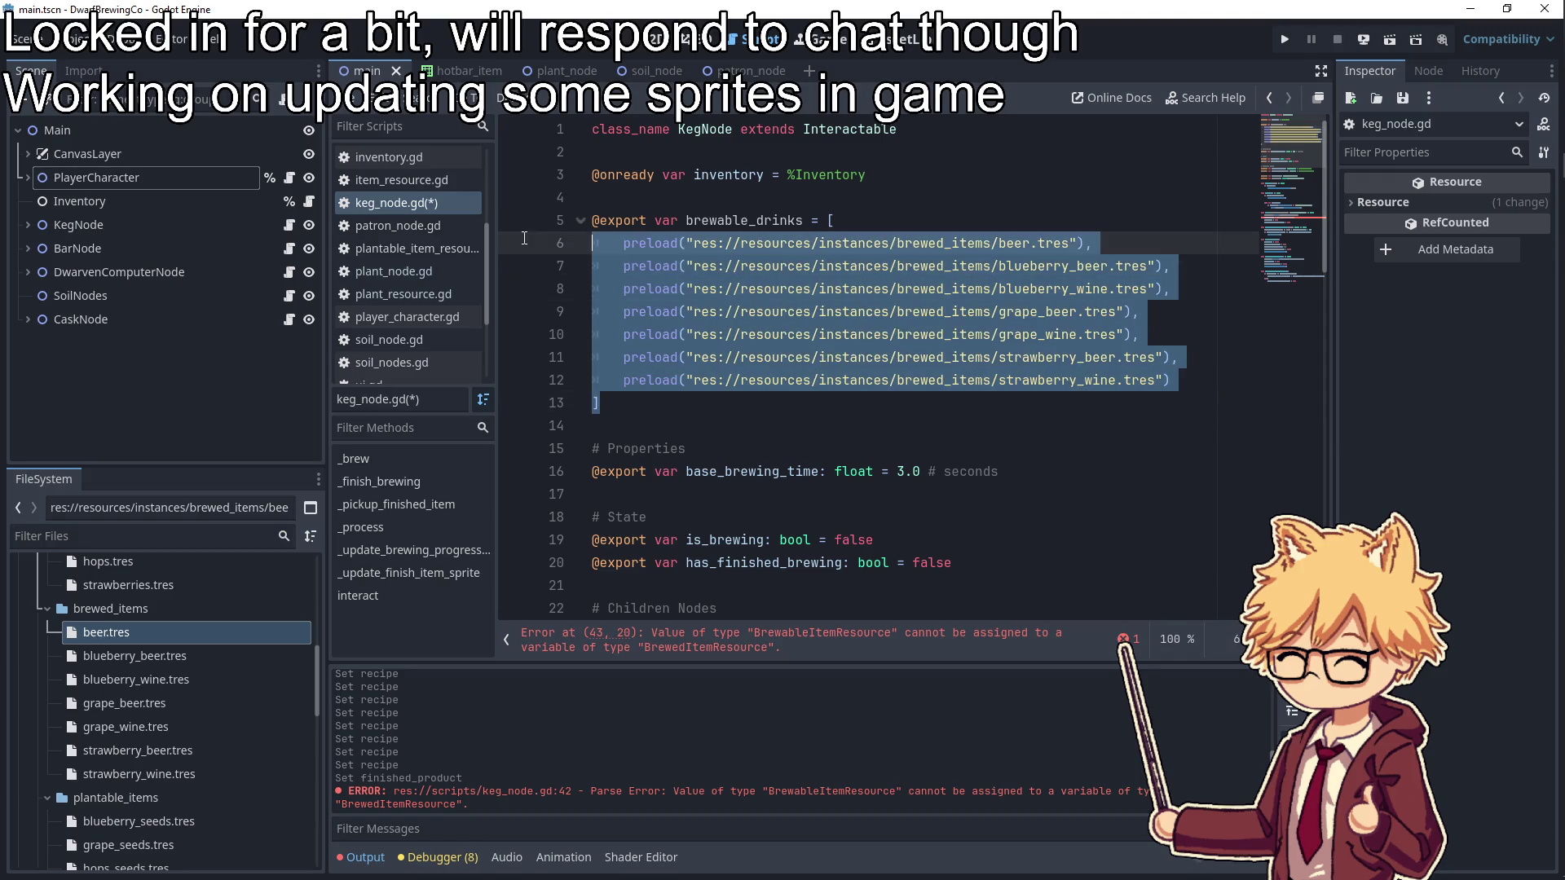
# Delete the brewable_drinks preload list and the ingredients declaration.
pyautogui.press('BackSpace')
pyautogui.scroll(-3, 902, 231)
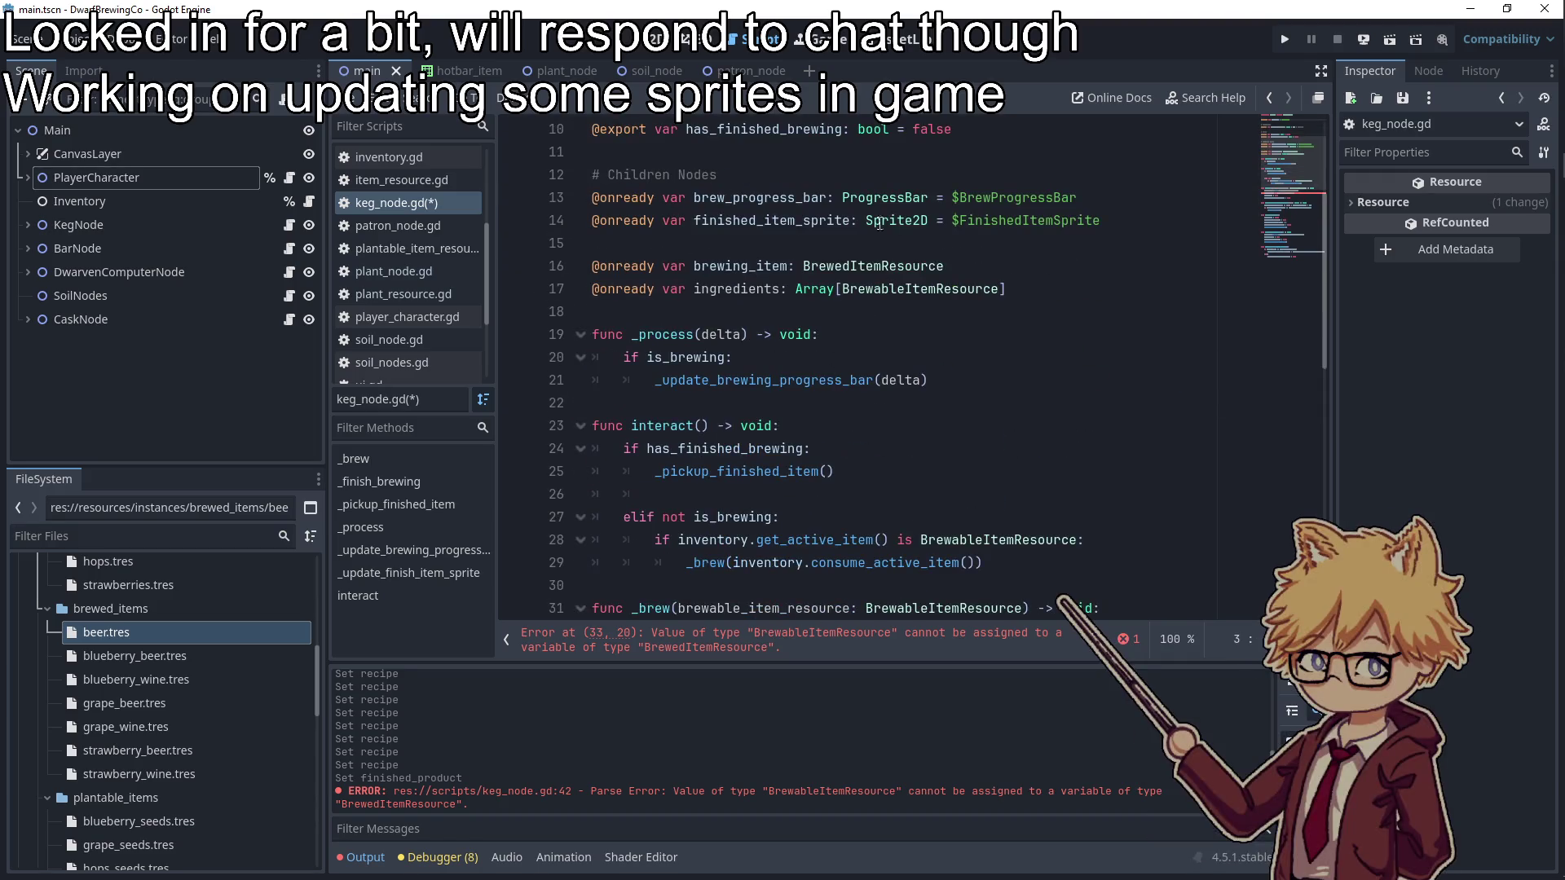
pyautogui.doubleClick(750, 287)
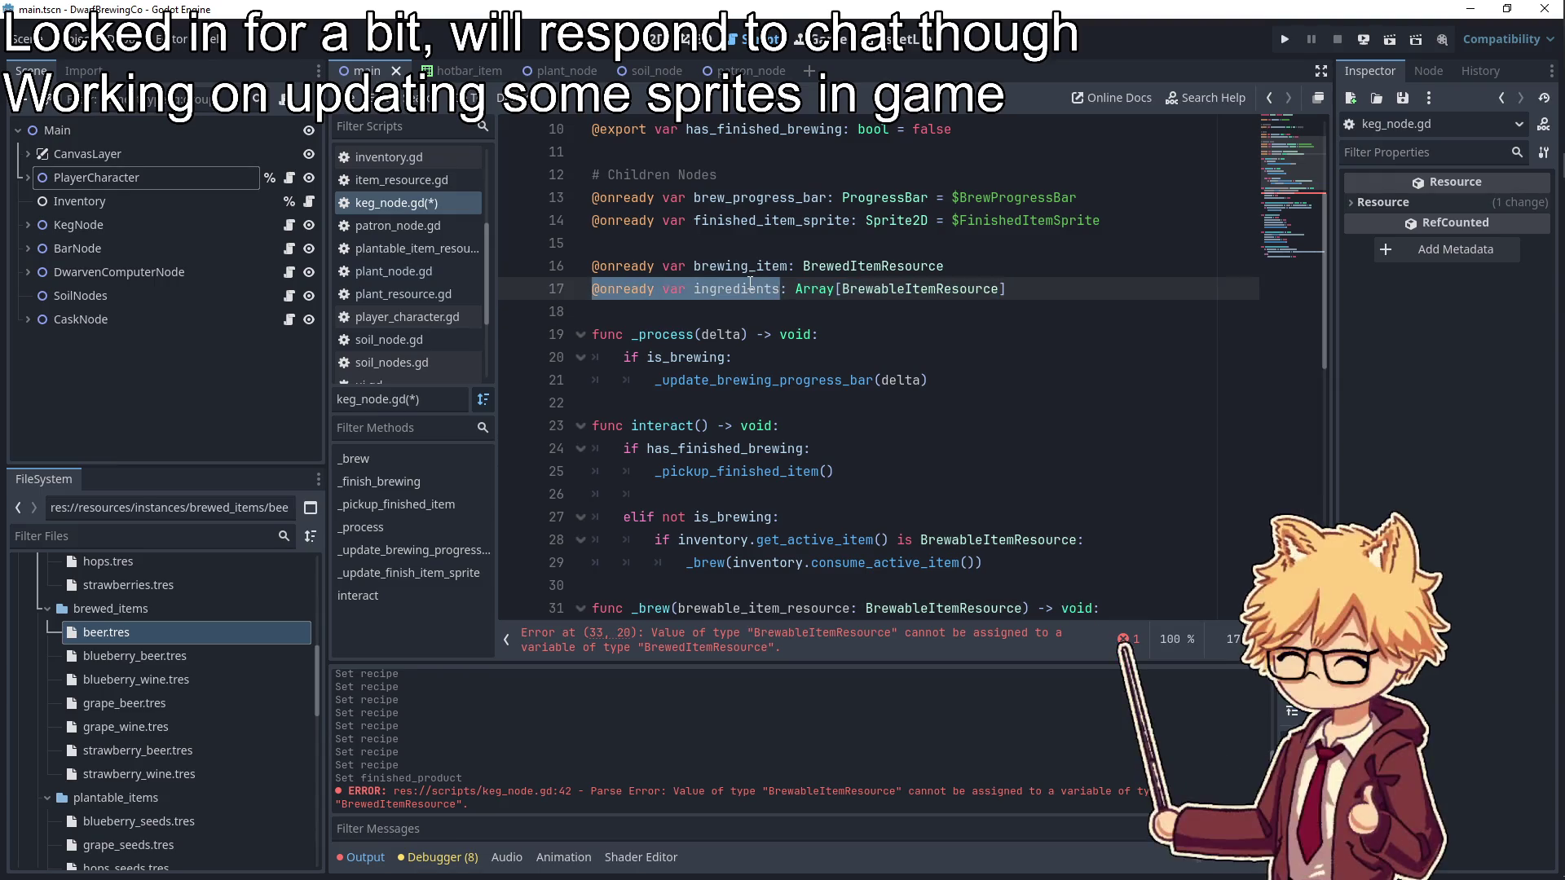
pyautogui.moveTo(1009, 289); pyautogui.dragTo(560, 295)
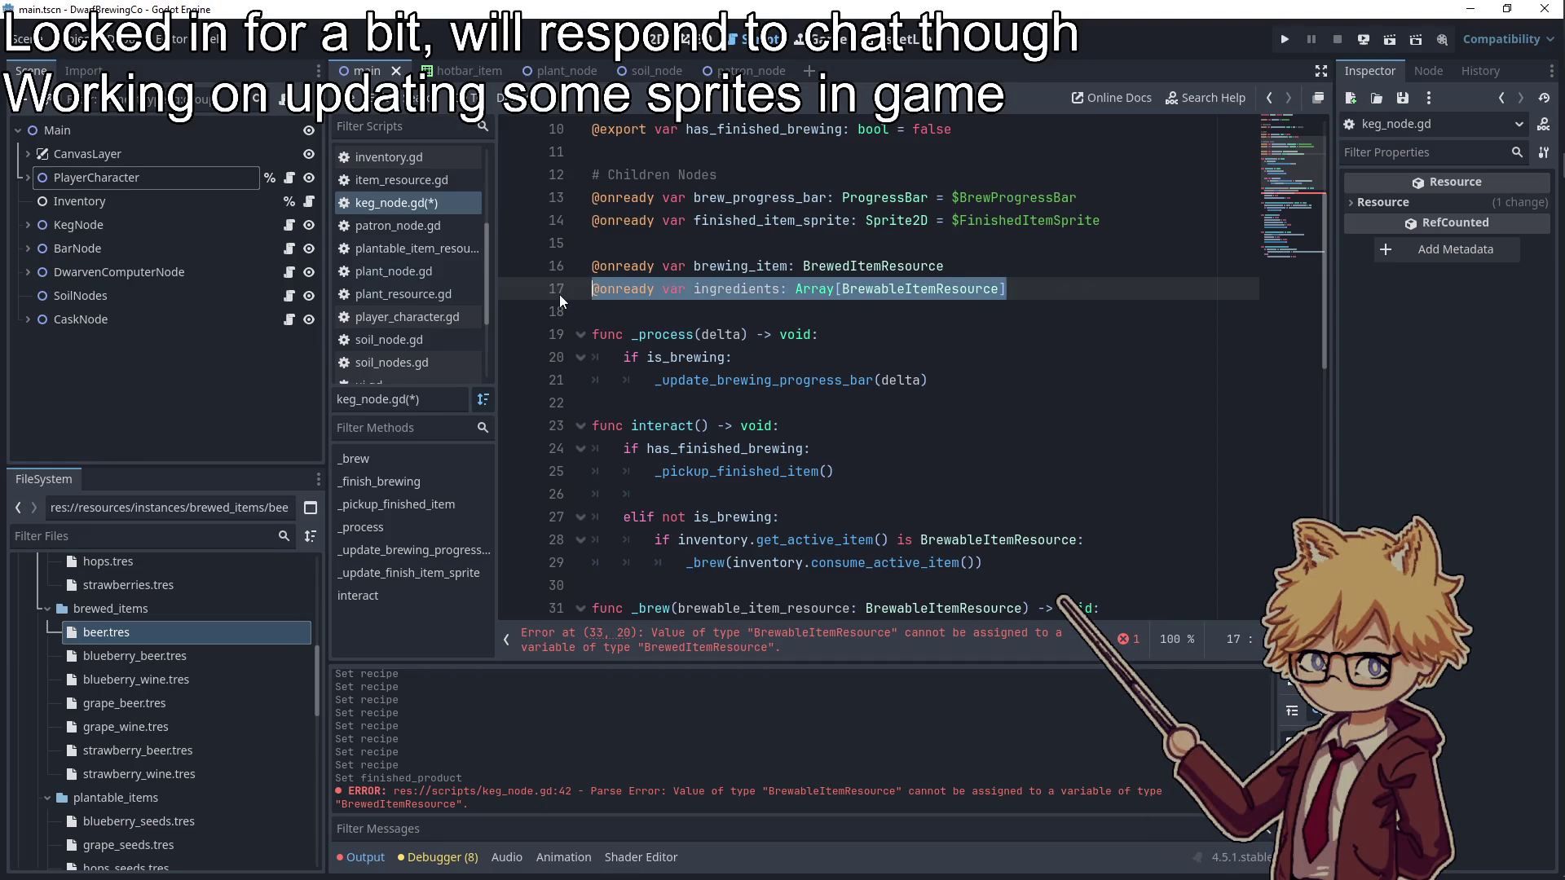
pyautogui.hotkey('ctrl', 'x')
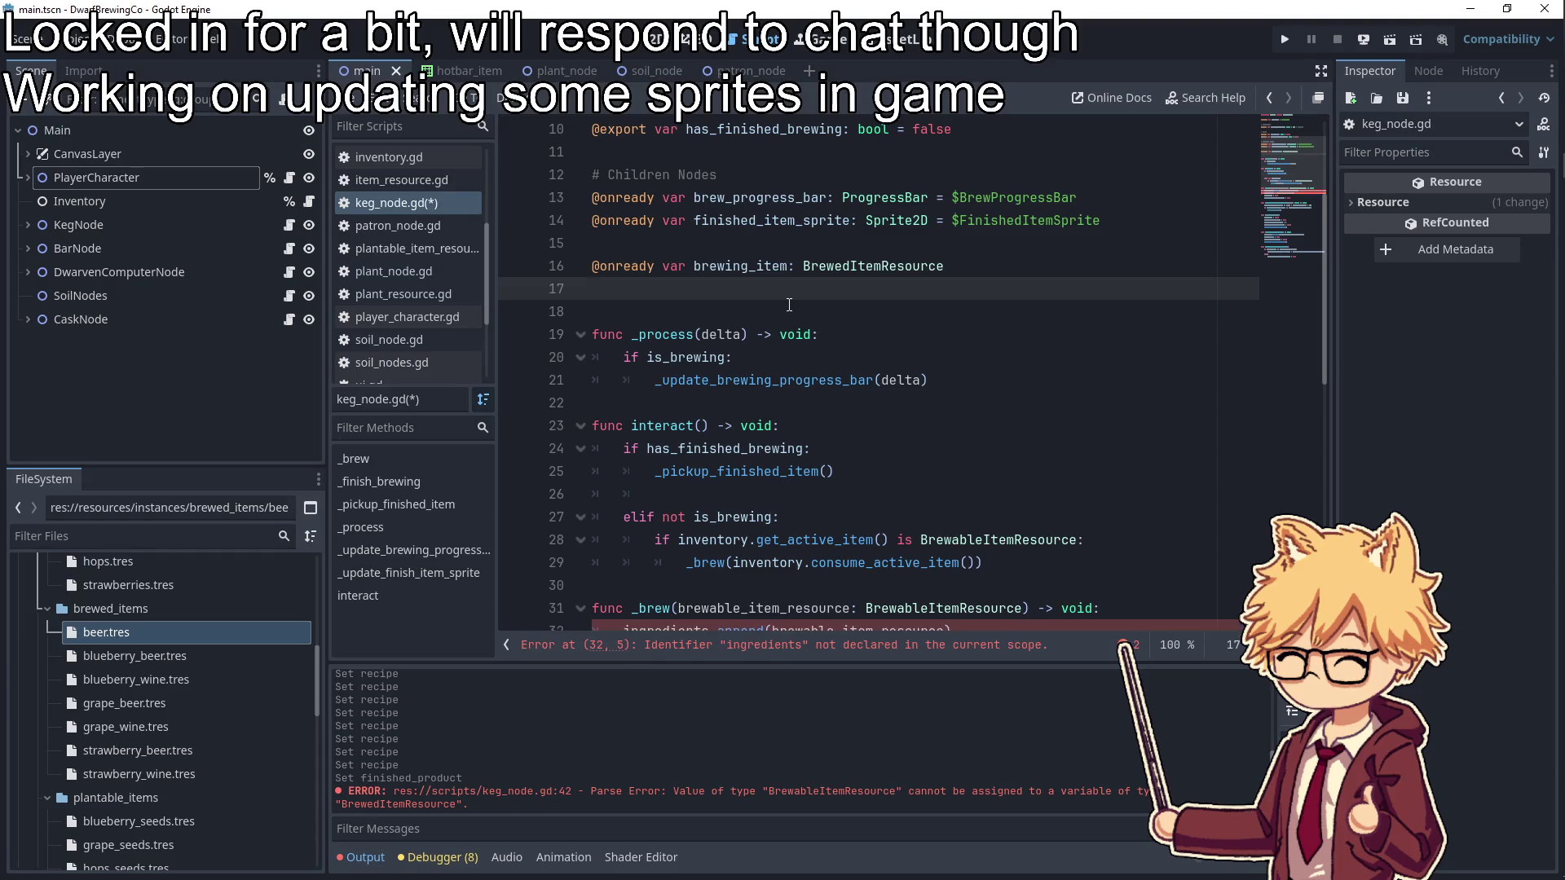
pyautogui.hotkey('ctrl', 'z')
# Undo back through the array, ingredients and brewing_item edits to the BEER constant.
pyautogui.scroll(-2, 853, 364)
pyautogui.hotkey('ctrl', 'z')
pyautogui.press('BackSpace')
pyautogui.press('BackSpace')
pyautogui.press('BackSpace')
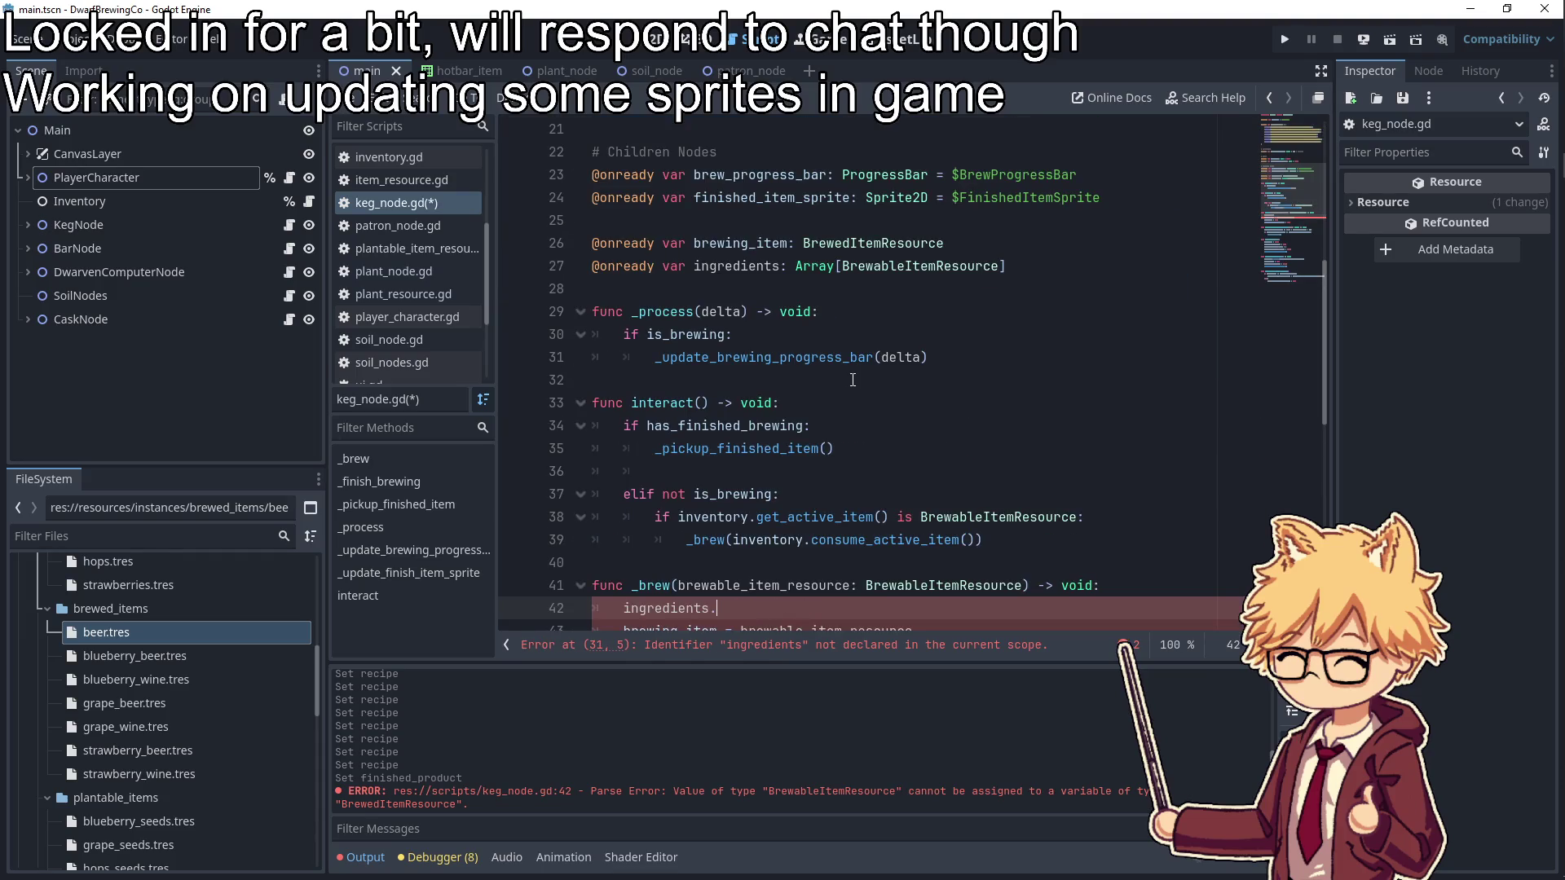
pyautogui.hotkey('ctrl', 'z')
pyautogui.hotkey('ctrl', 'z')
pyautogui.hotkey('ctrl', 'z')
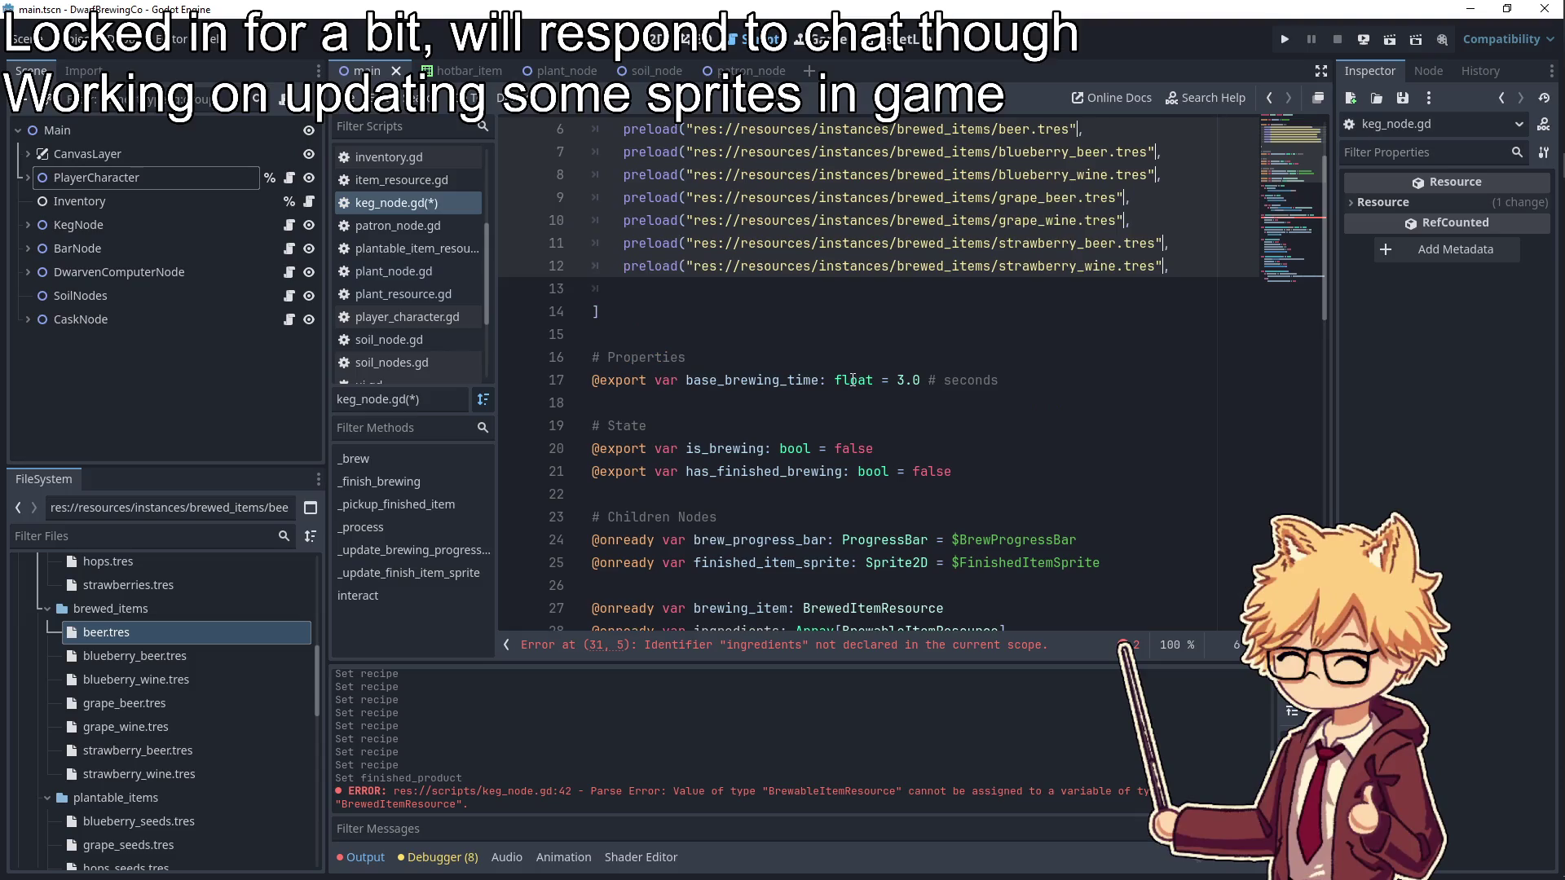
pyautogui.hotkey('ctrl', 'z')
pyautogui.hotkey('ctrl', 'z')
pyautogui.hotkey('ctrl', 'z')
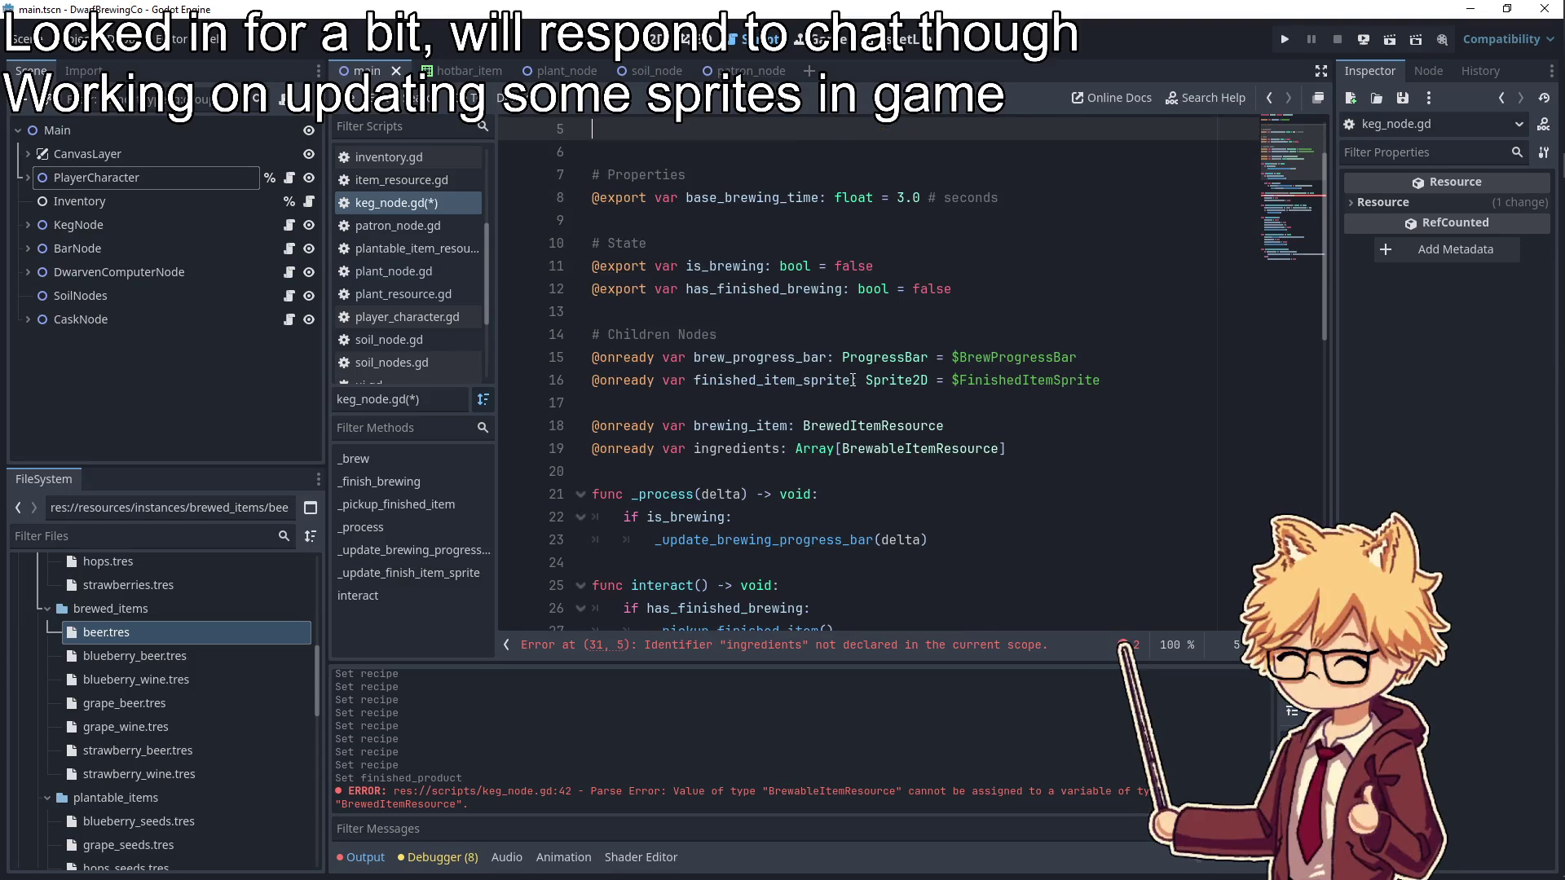
pyautogui.hotkey('ctrl', 'z')
pyautogui.hotkey('ctrl', 'z')
pyautogui.hotkey('ctrl', 'z')
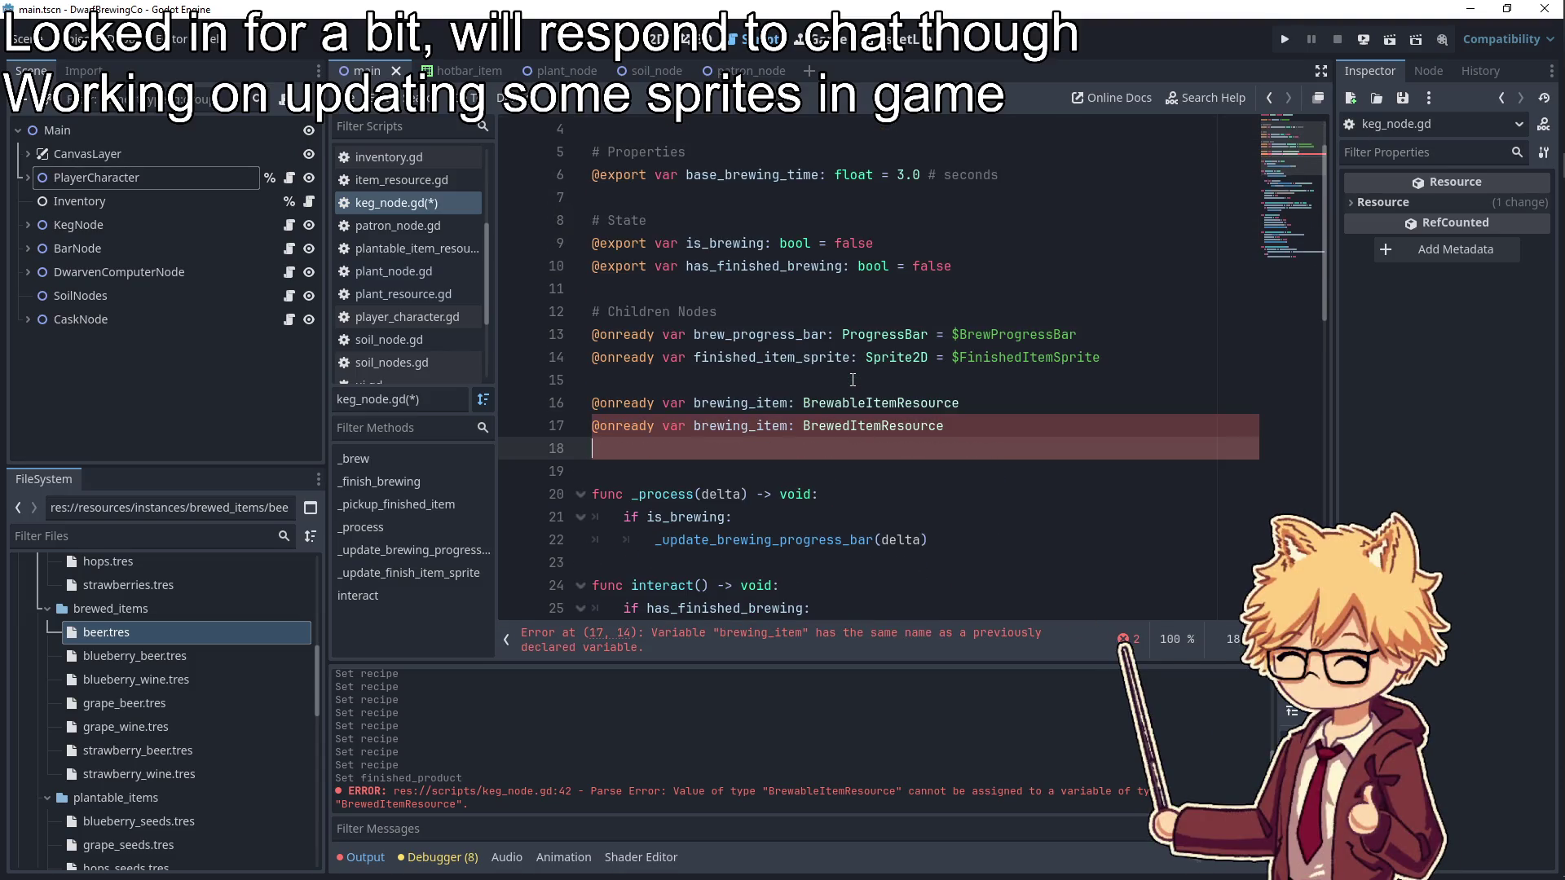
pyautogui.hotkey('ctrl', 'z')
pyautogui.hotkey('ctrl', 'z')
pyautogui.hotkey('ctrl', 'z')
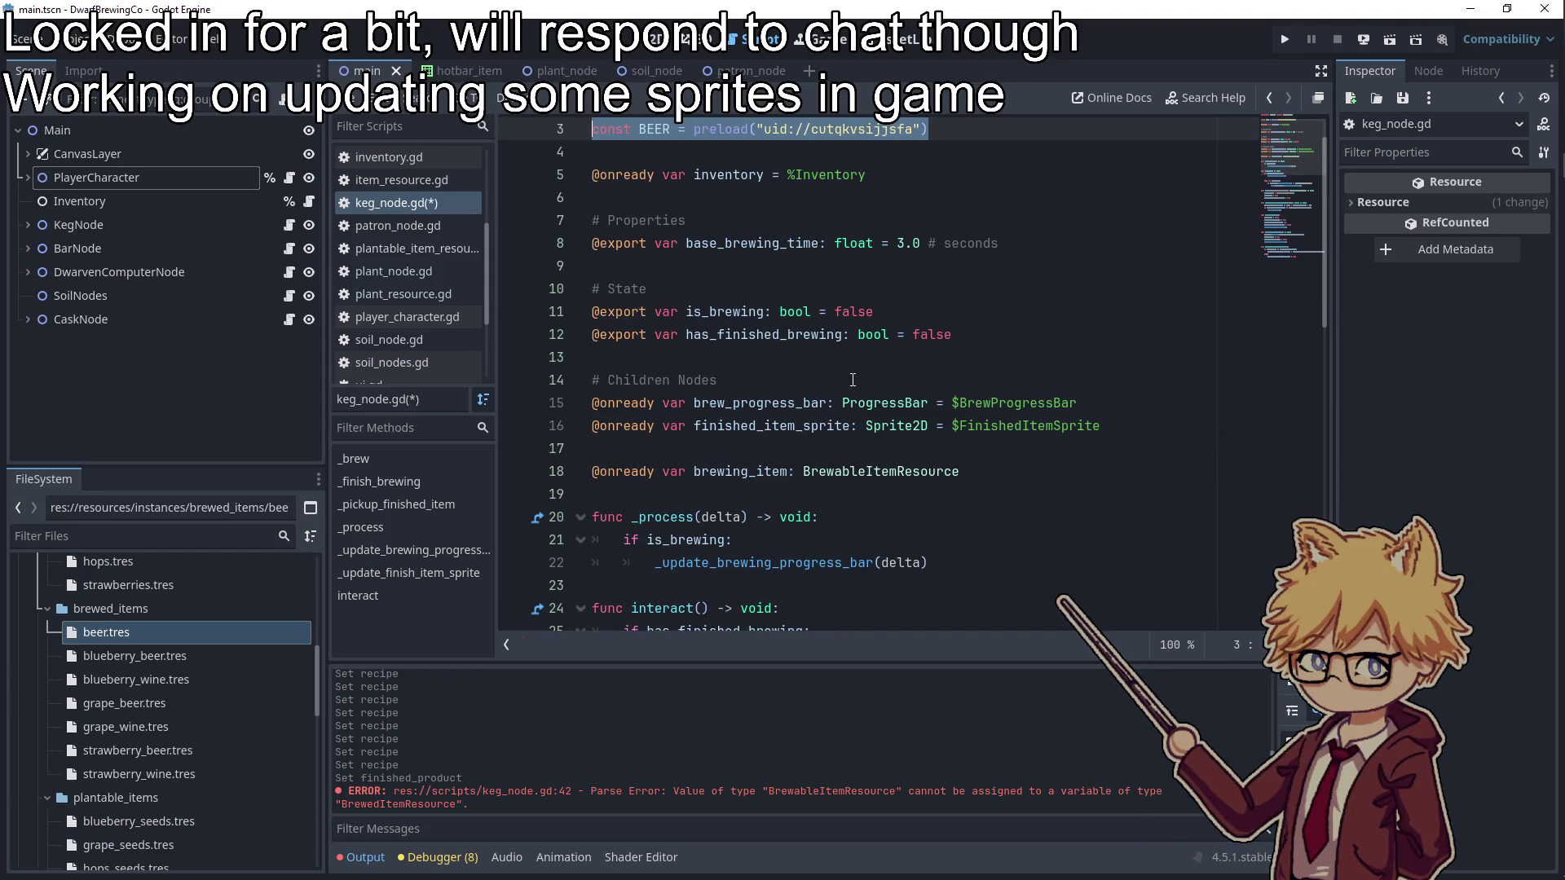
pyautogui.hotkey('ctrl', 'z')
pyautogui.hotkey('ctrl', 'z')
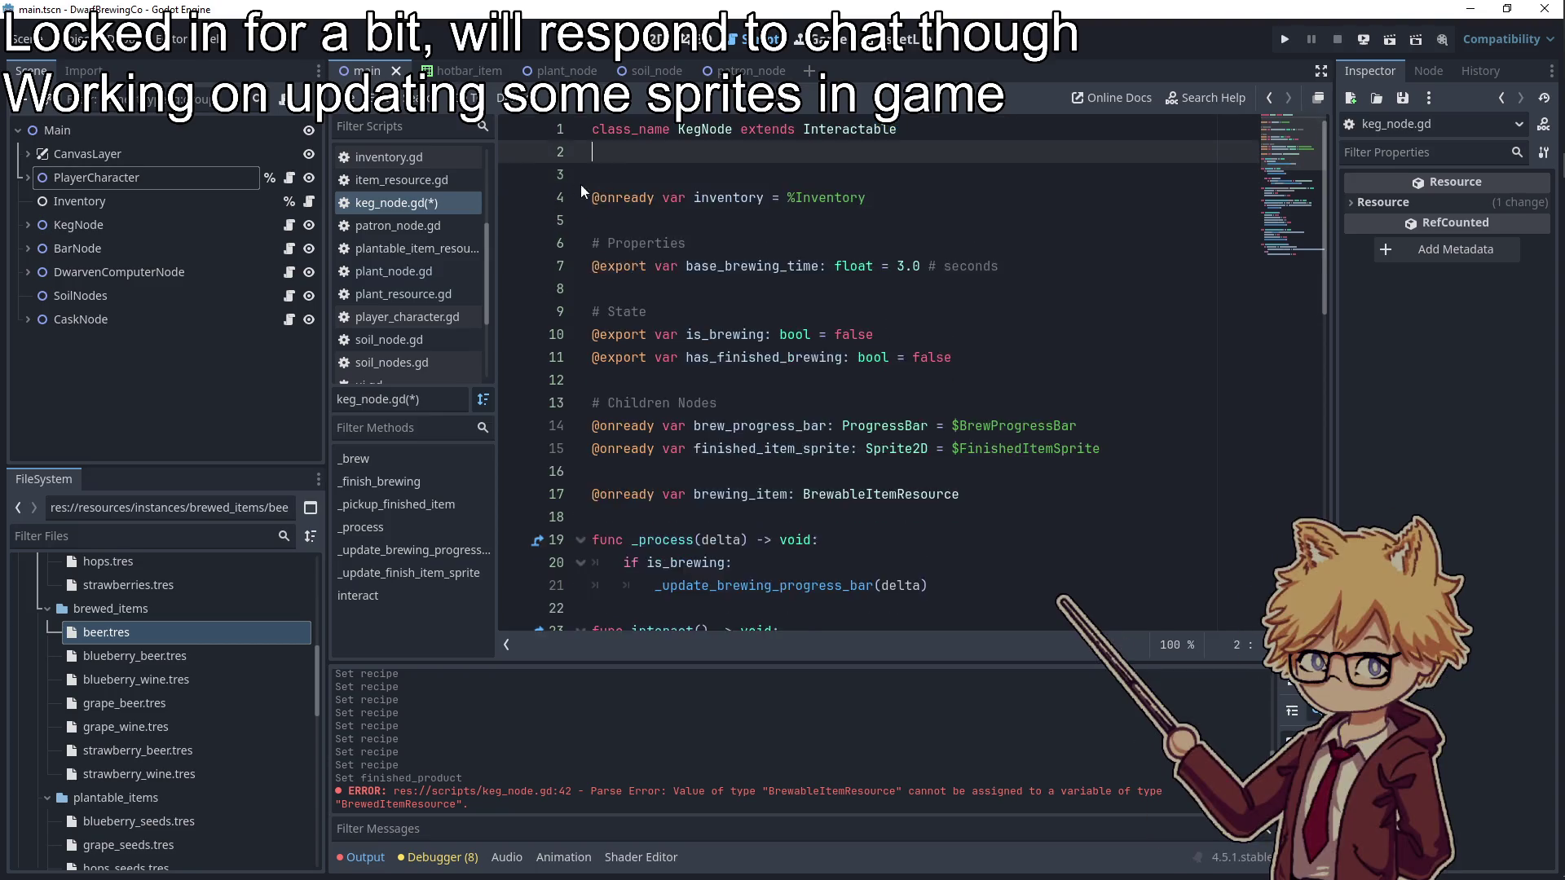
# Undo the final change so keg_node.gd matches its saved version.
pyautogui.hotkey('ctrl', 'z')
pyautogui.scroll(-6, 575, 182)
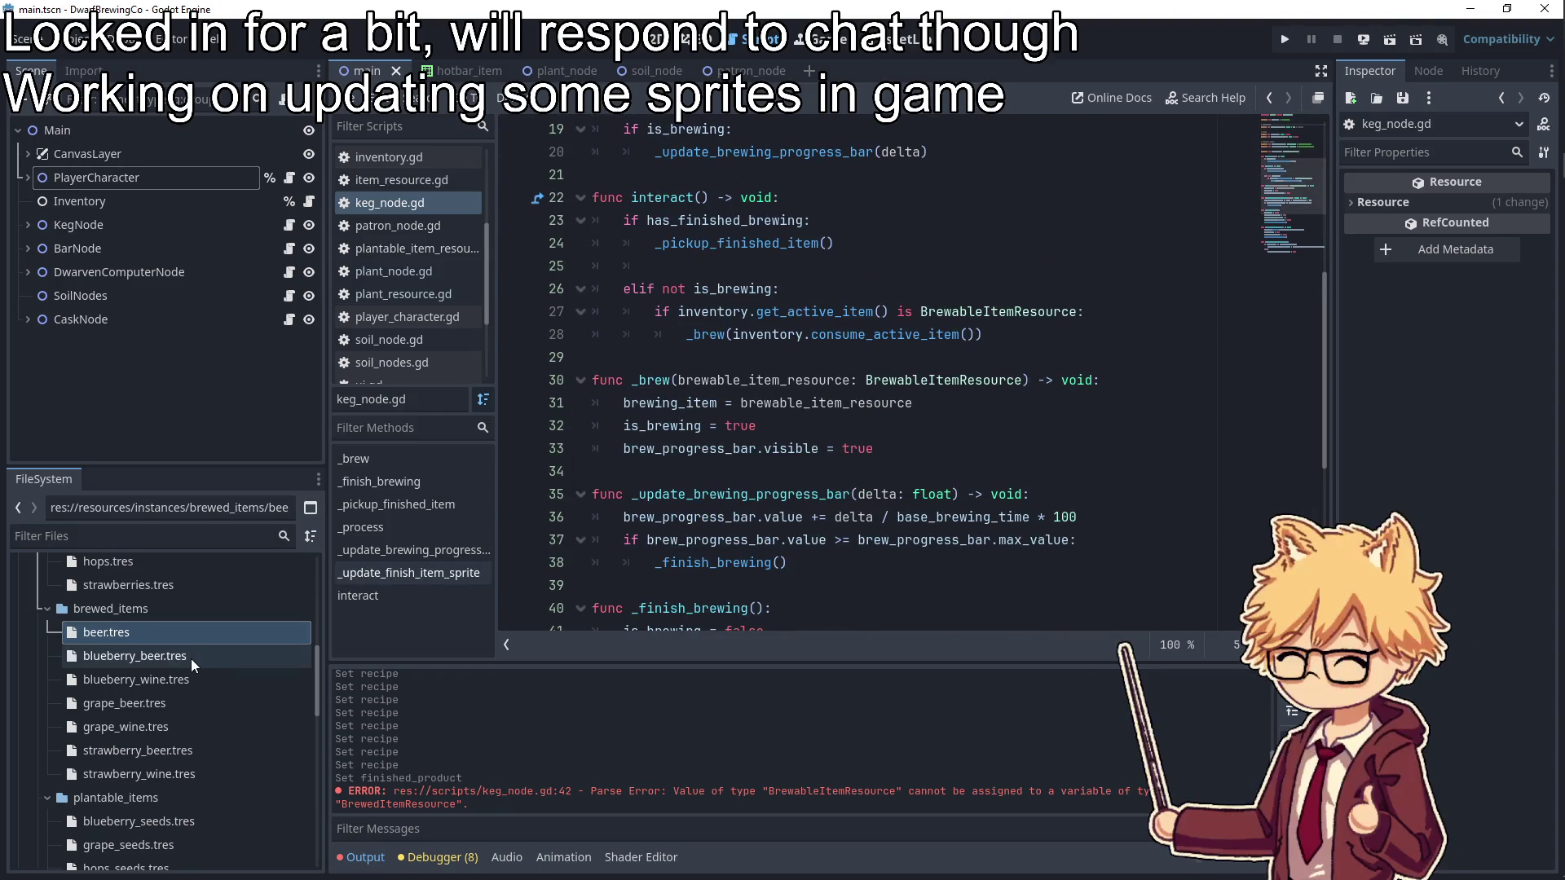
pyautogui.scroll(2, 176, 680)
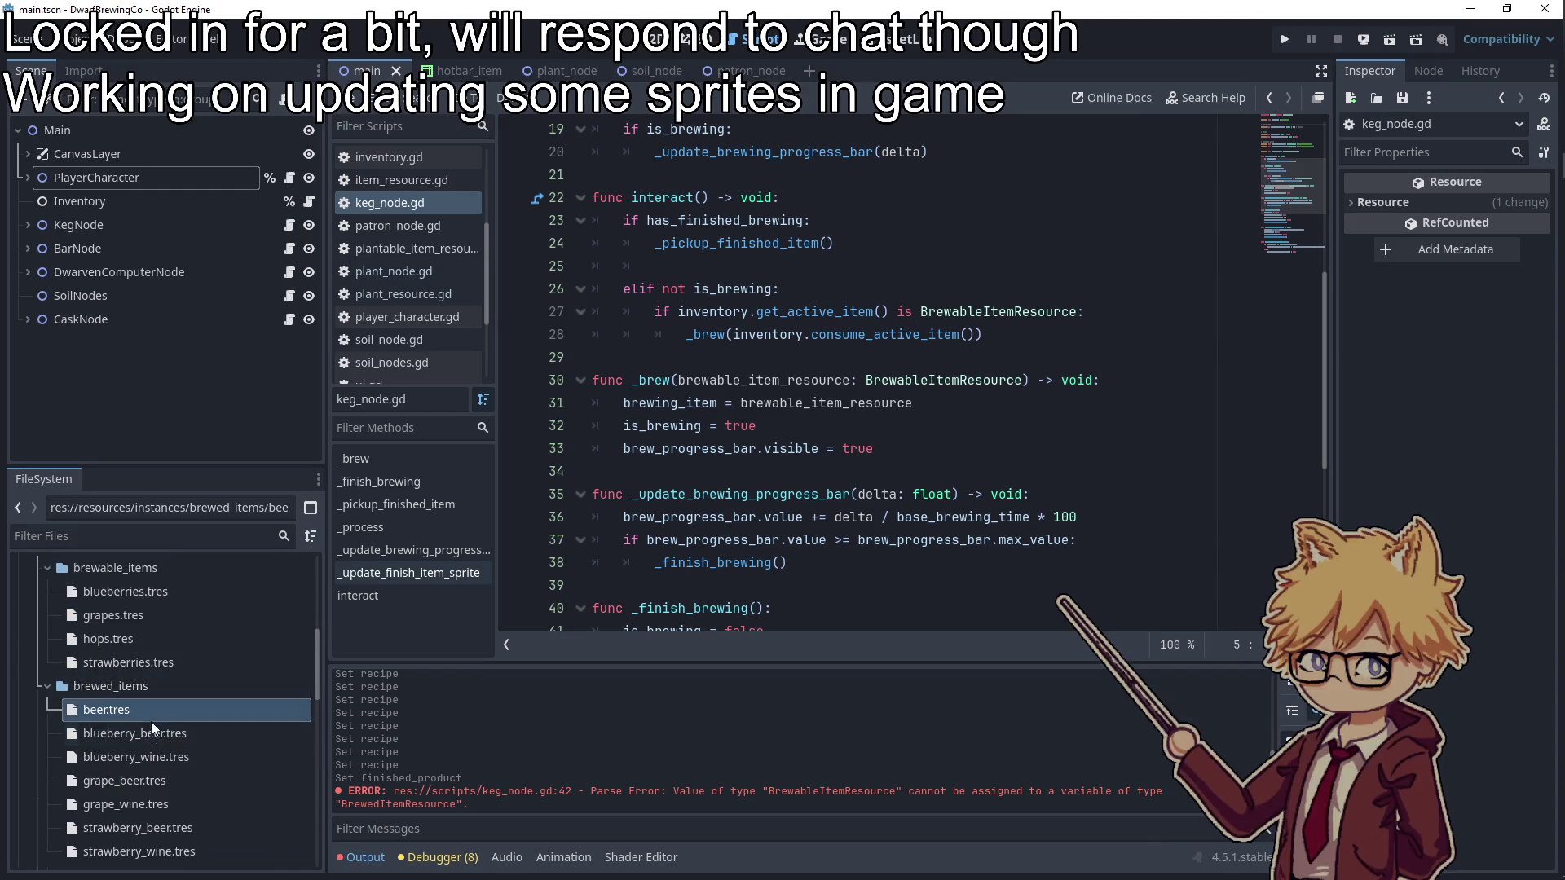
# Inspect blueberry_beer.tres and blueberries.tres, then open brewable_item_resource.gd.
pyautogui.click(152, 729)
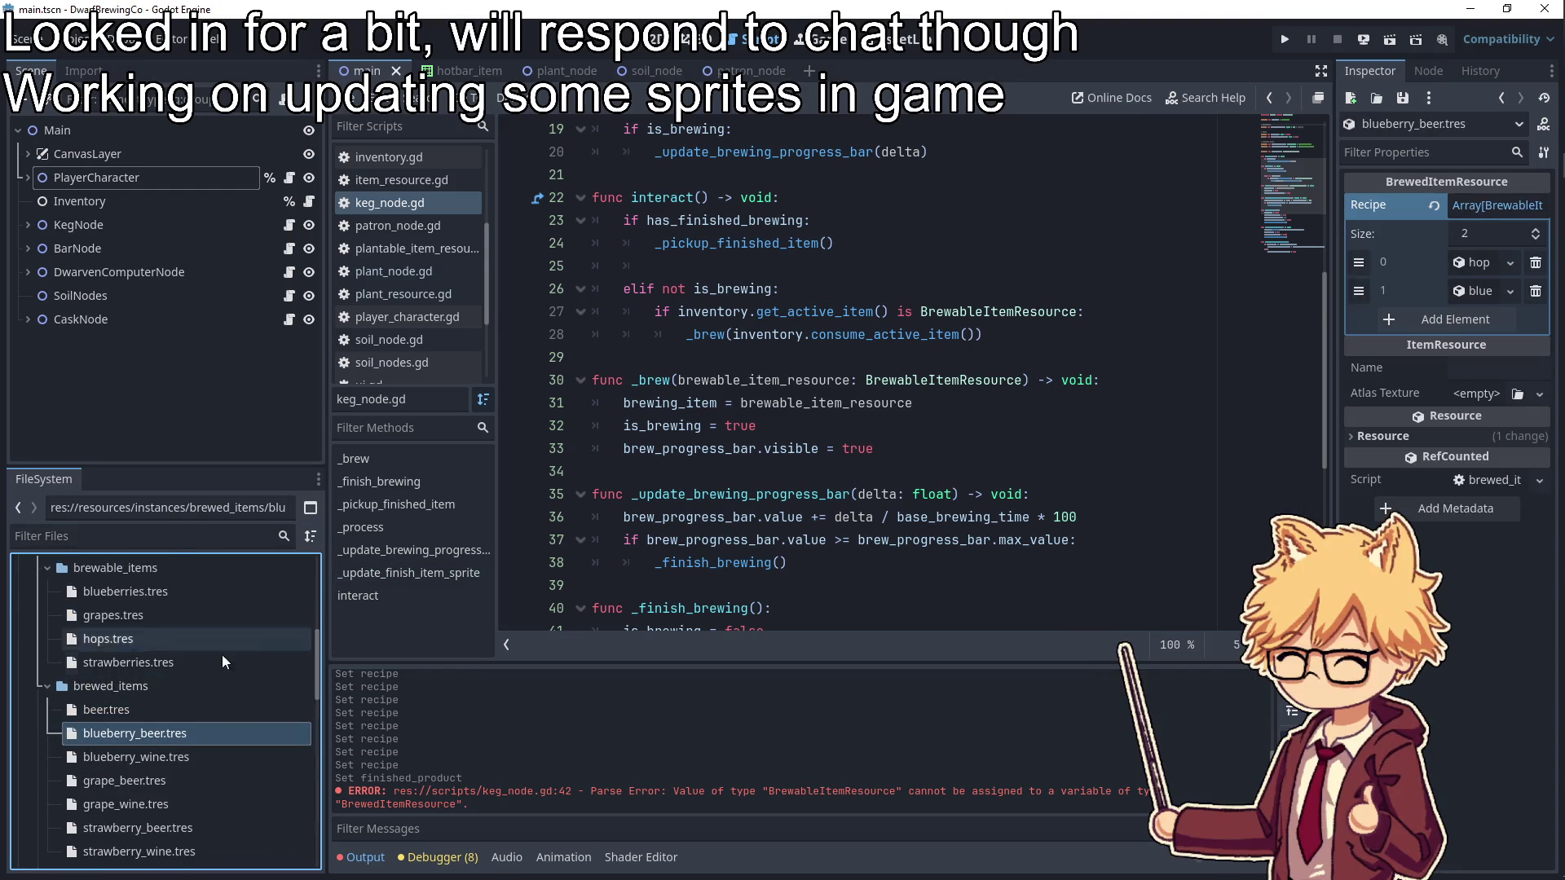
pyautogui.scroll(2, 163, 661)
pyautogui.click(115, 677)
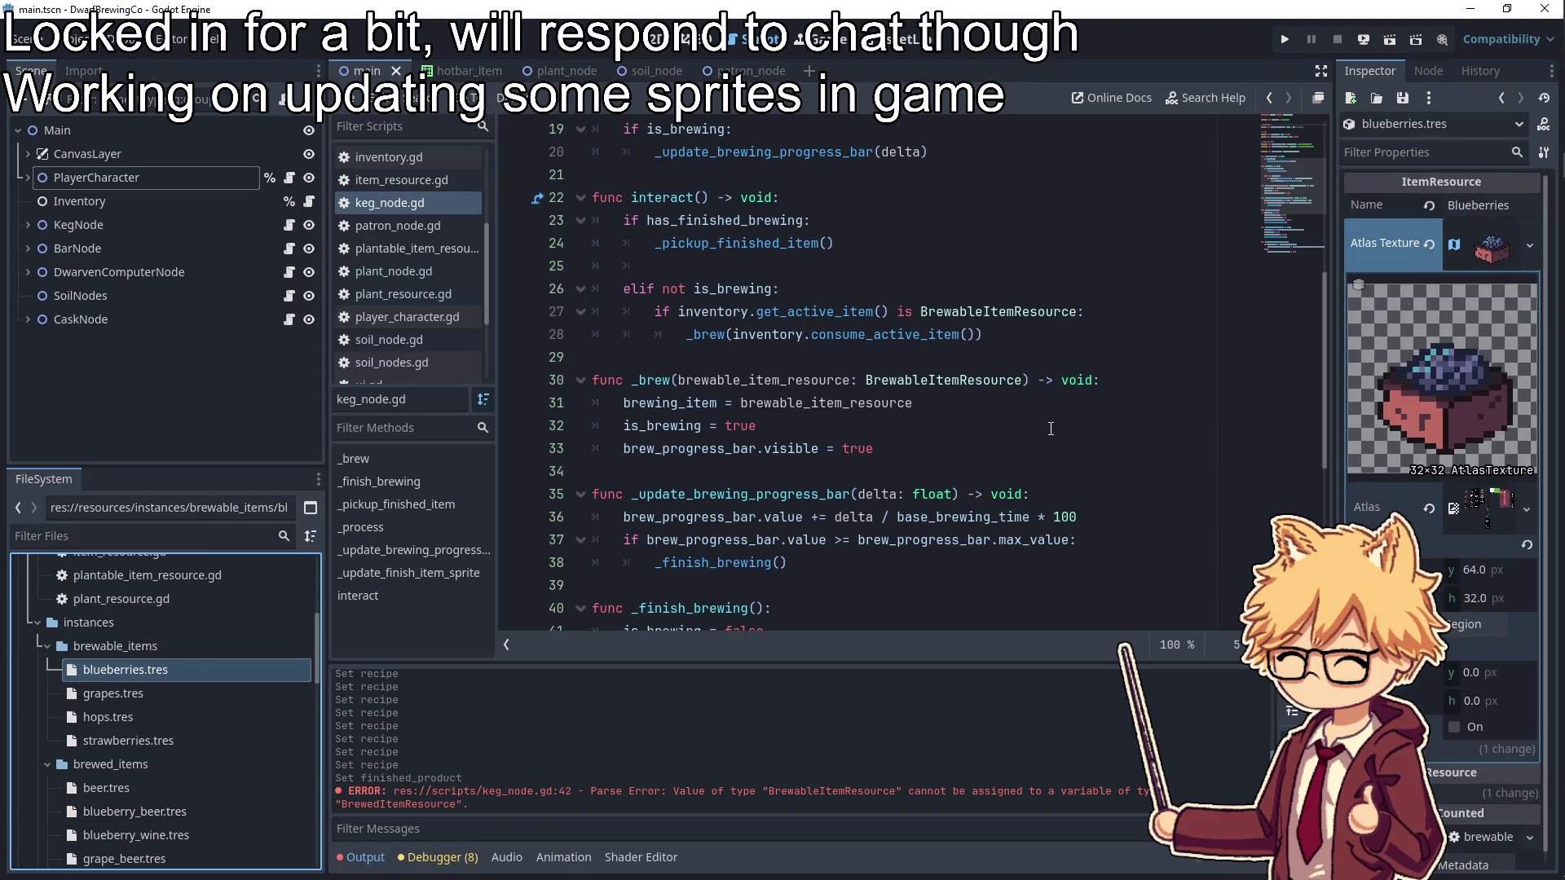
pyautogui.scroll(2, 135, 604)
pyautogui.doubleClick(137, 587)
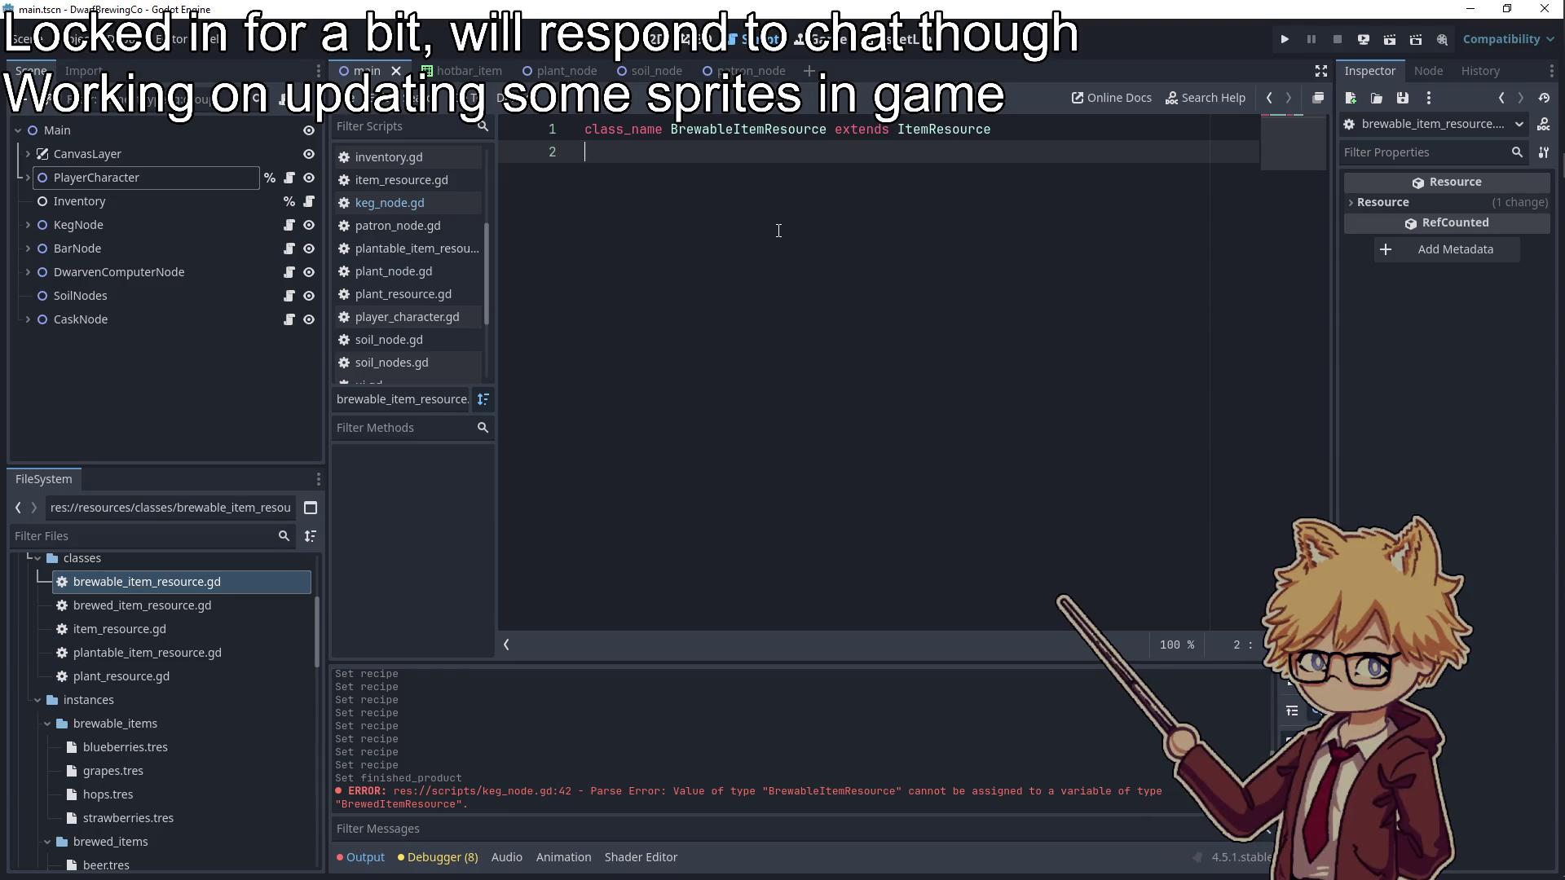
pyautogui.press('Return')
pyautogui.write('@export var ')
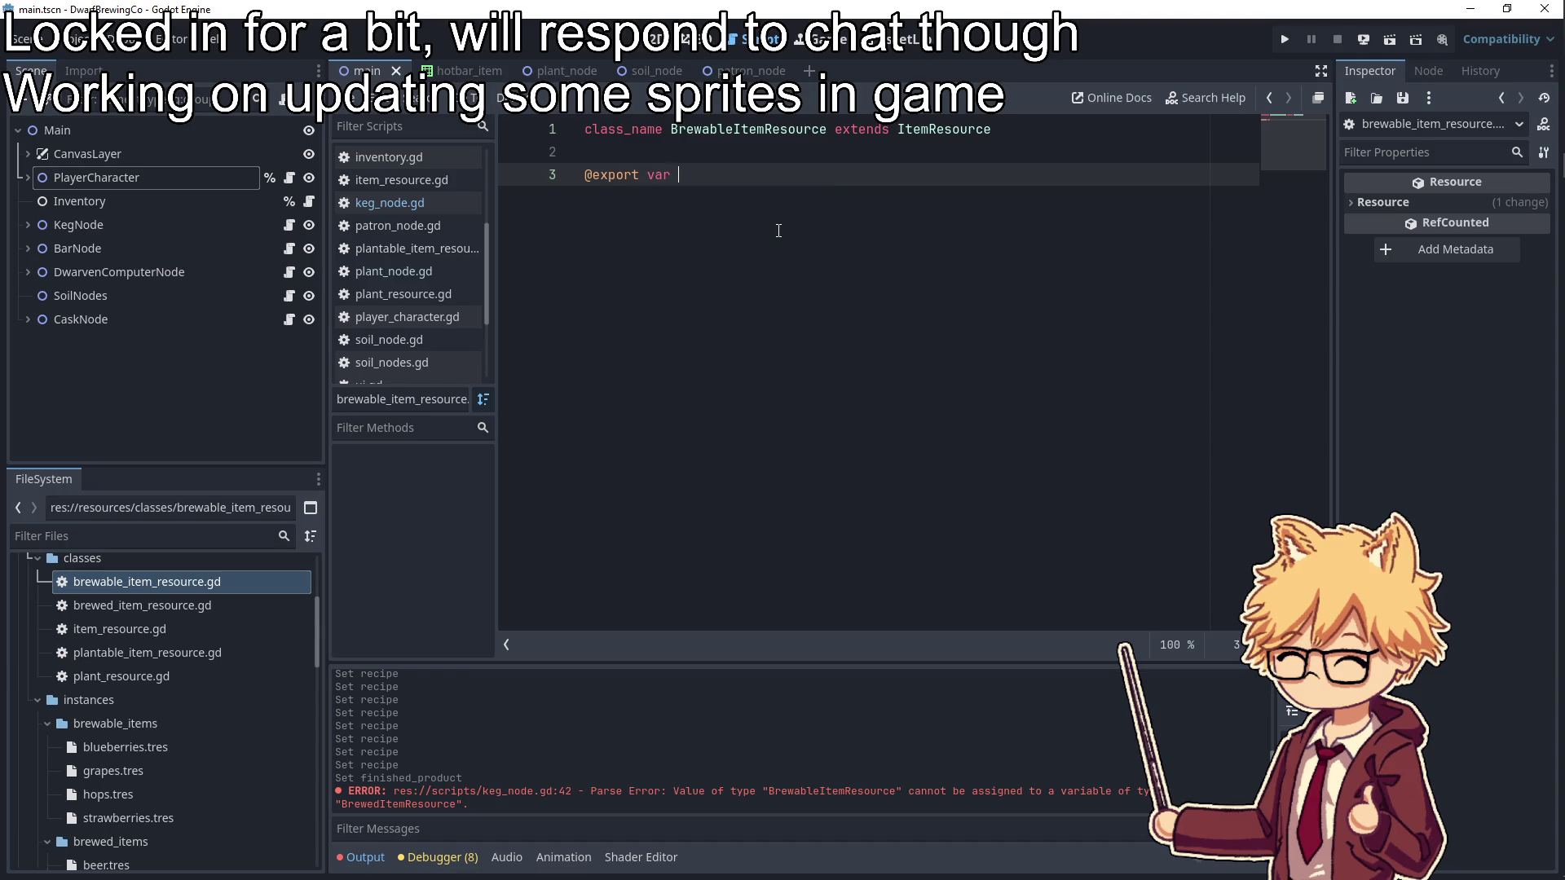
pyautogui.write('combin')
pyautogui.press('BackSpace')
pyautogui.press('BackSpace')
pyautogui.press('BackSpace')
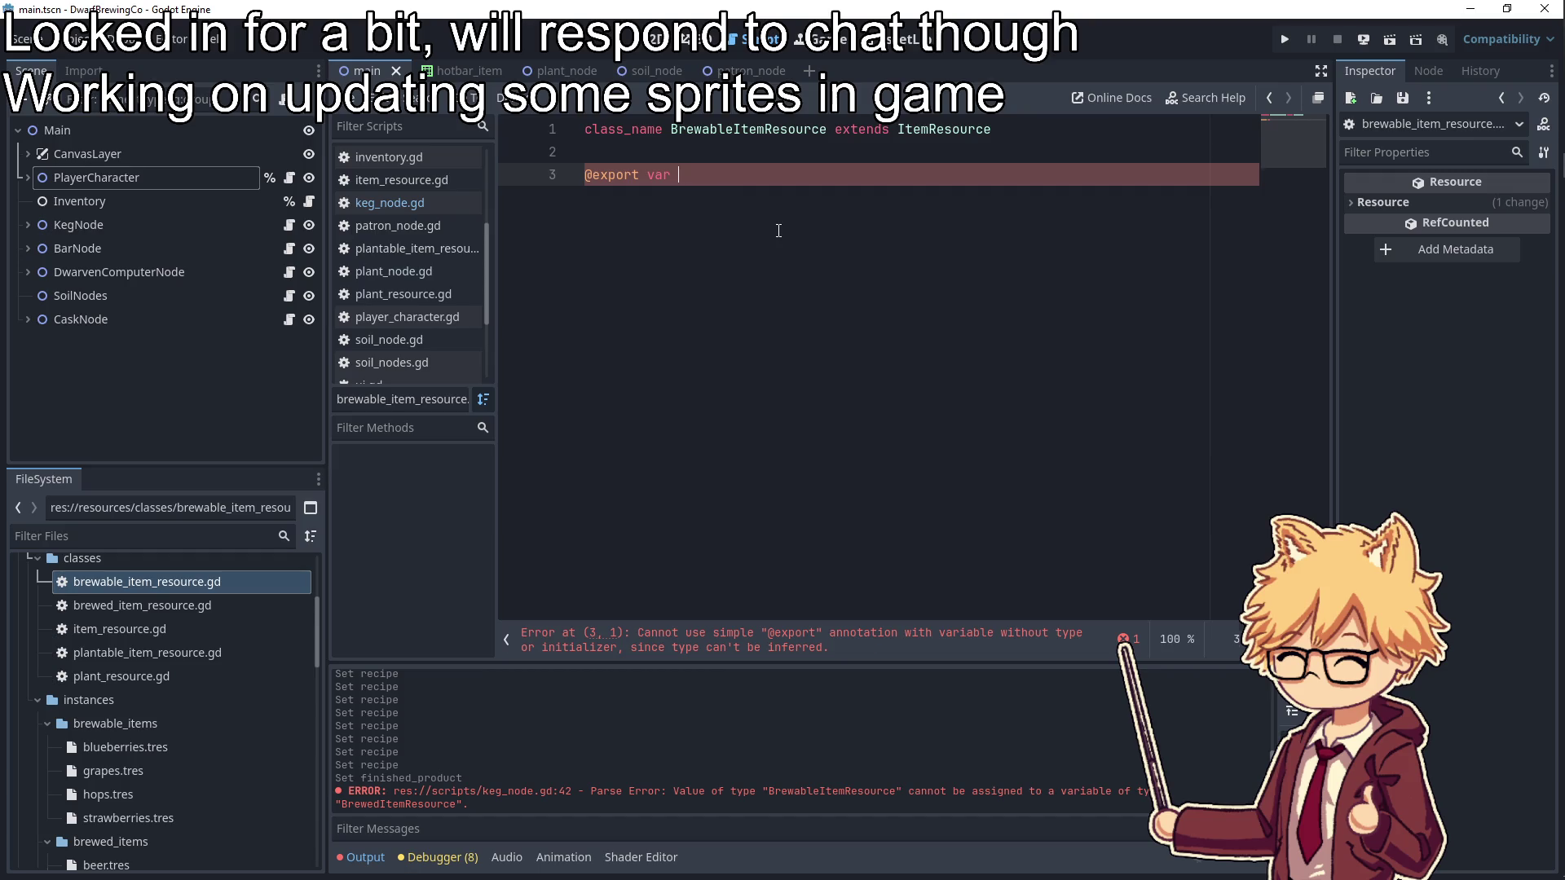
pyautogui.write('fin')
pyautogui.press('BackSpace')
pyautogui.press('BackSpace')
pyautogui.press('BackSpace')
pyautogui.write('finishh')
pyautogui.press('BackSpace')
pyautogui.press('BackSpace')
pyautogui.press('BackSpace')
pyautogui.write('inished_product')
pyautogui.write(': Br')
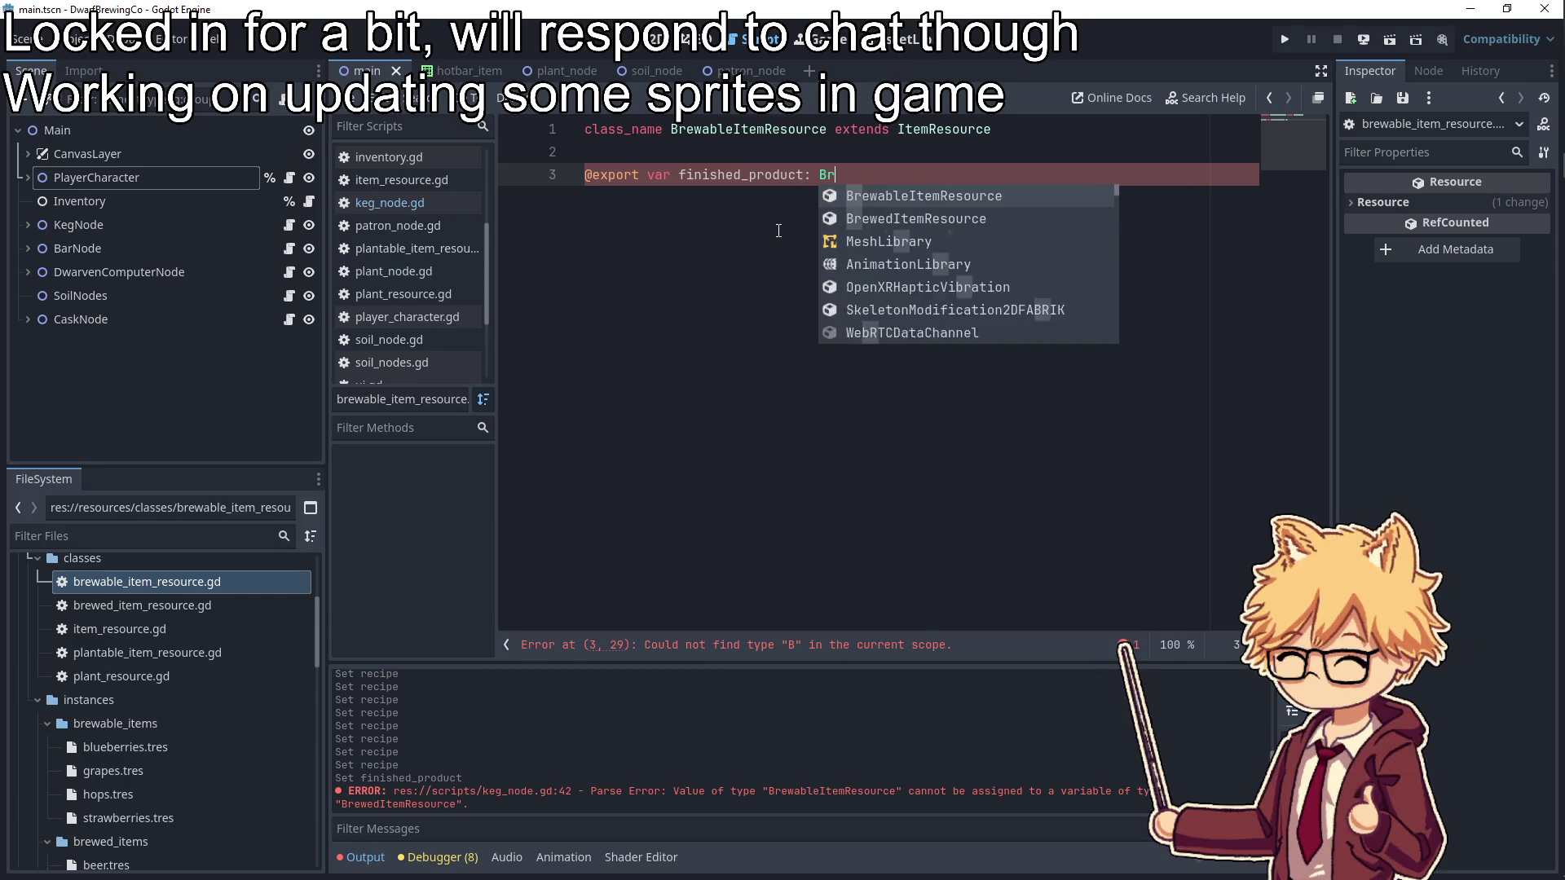
pyautogui.write('ew')
pyautogui.press('Down')
pyautogui.press('Return')
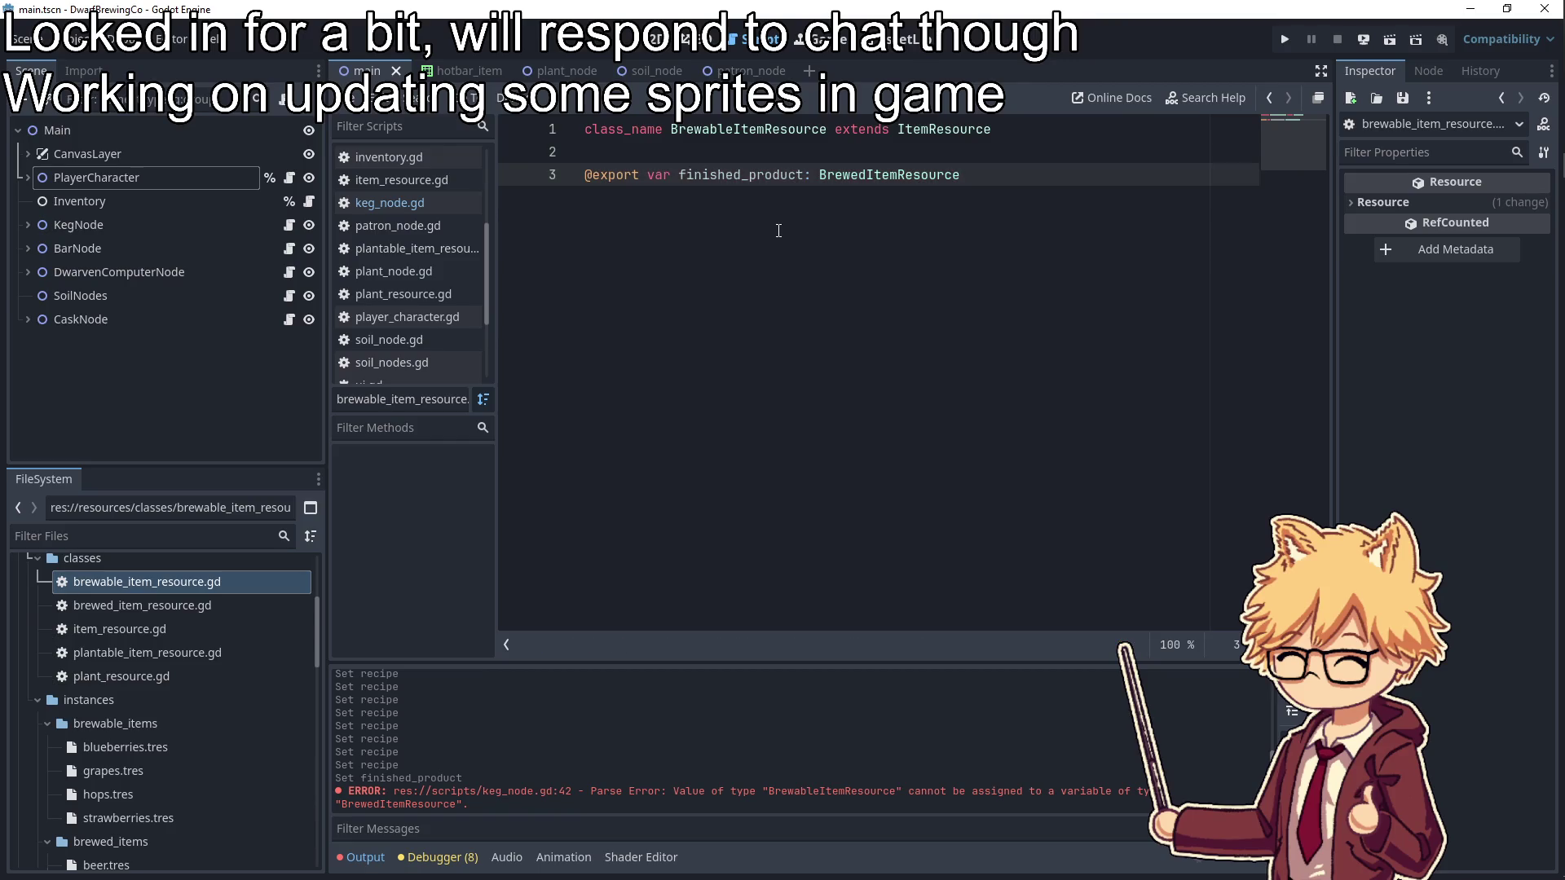
# Start a new exported 'combinations' property with an array initializer on the next line.
pyautogui.press('Return')
pyautogui.write('@epoxrt var combinations: [')
pyautogui.press('Return')
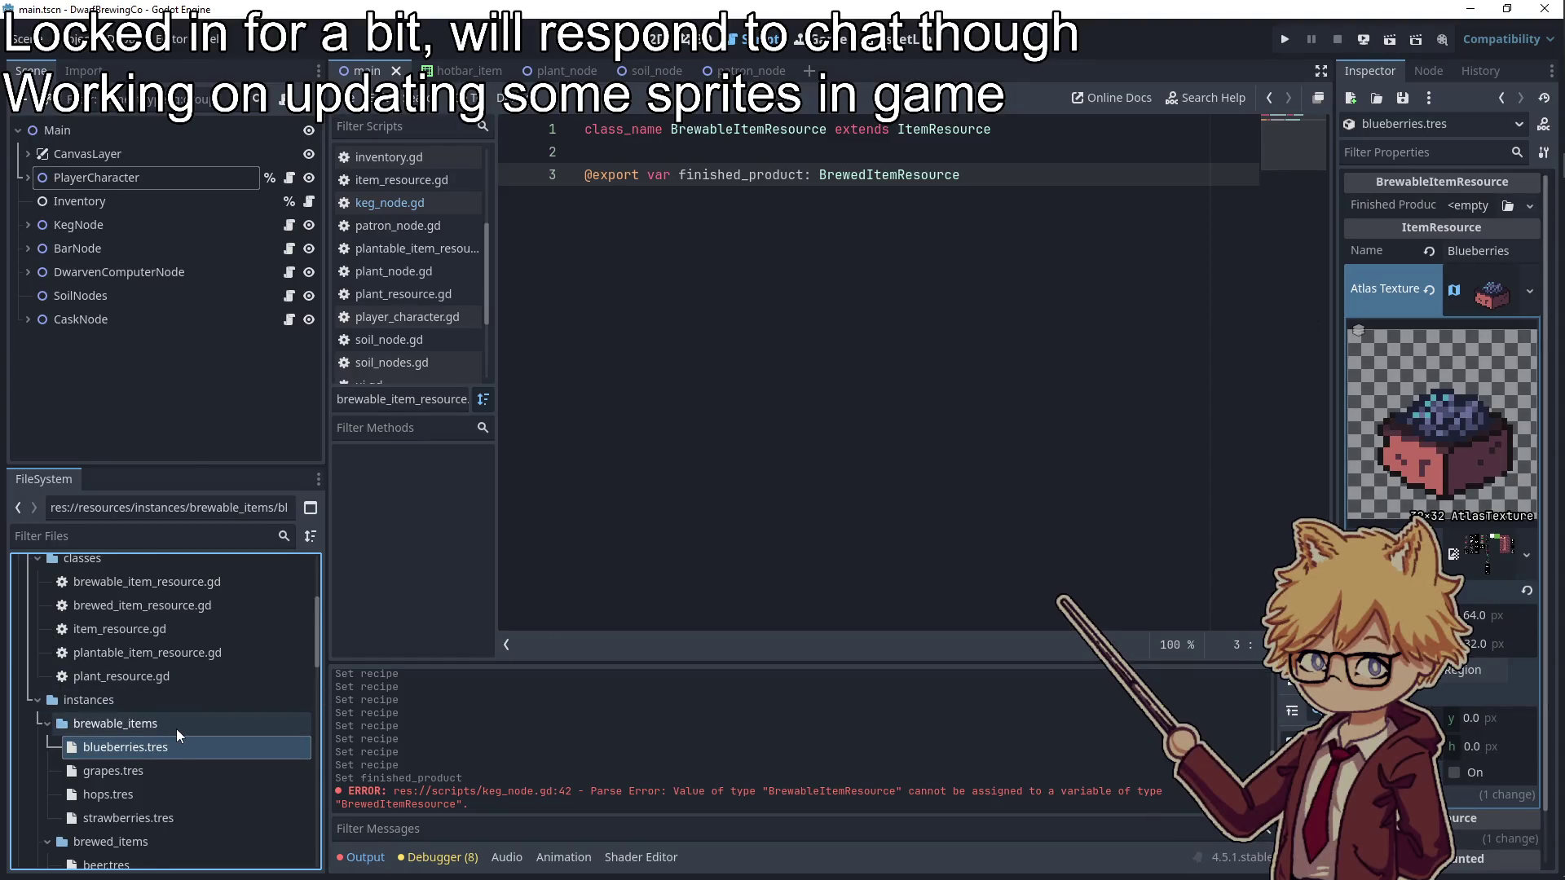
# Inspect blueberry_beer.tres to see its hops and blueberries recipe, then return to the script.
pyautogui.scroll(-3, 176, 729)
pyautogui.click(154, 734)
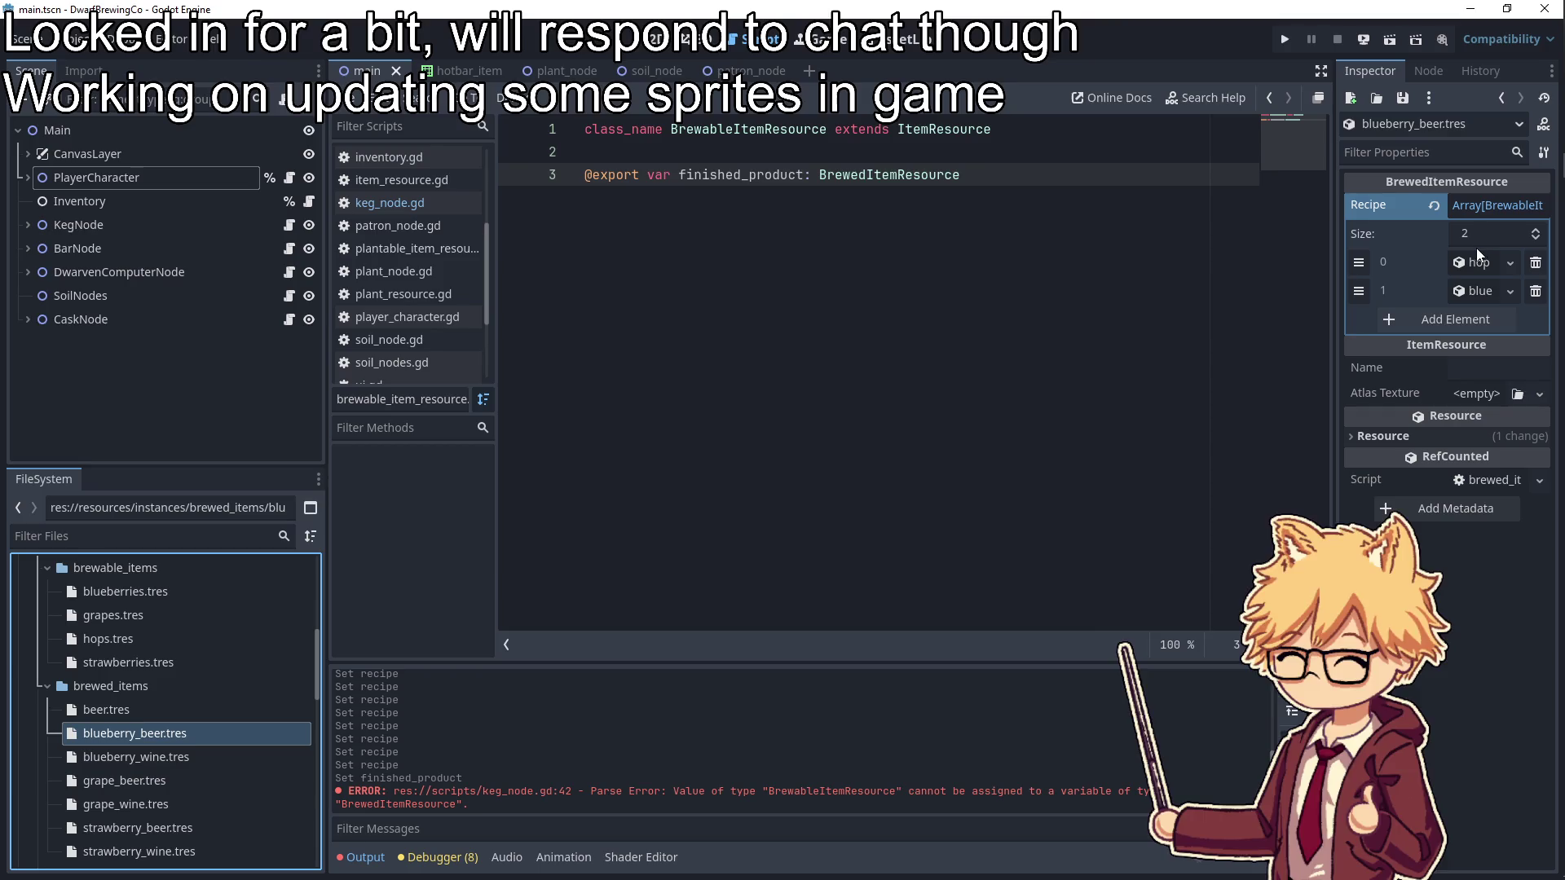
pyautogui.click(819, 228)
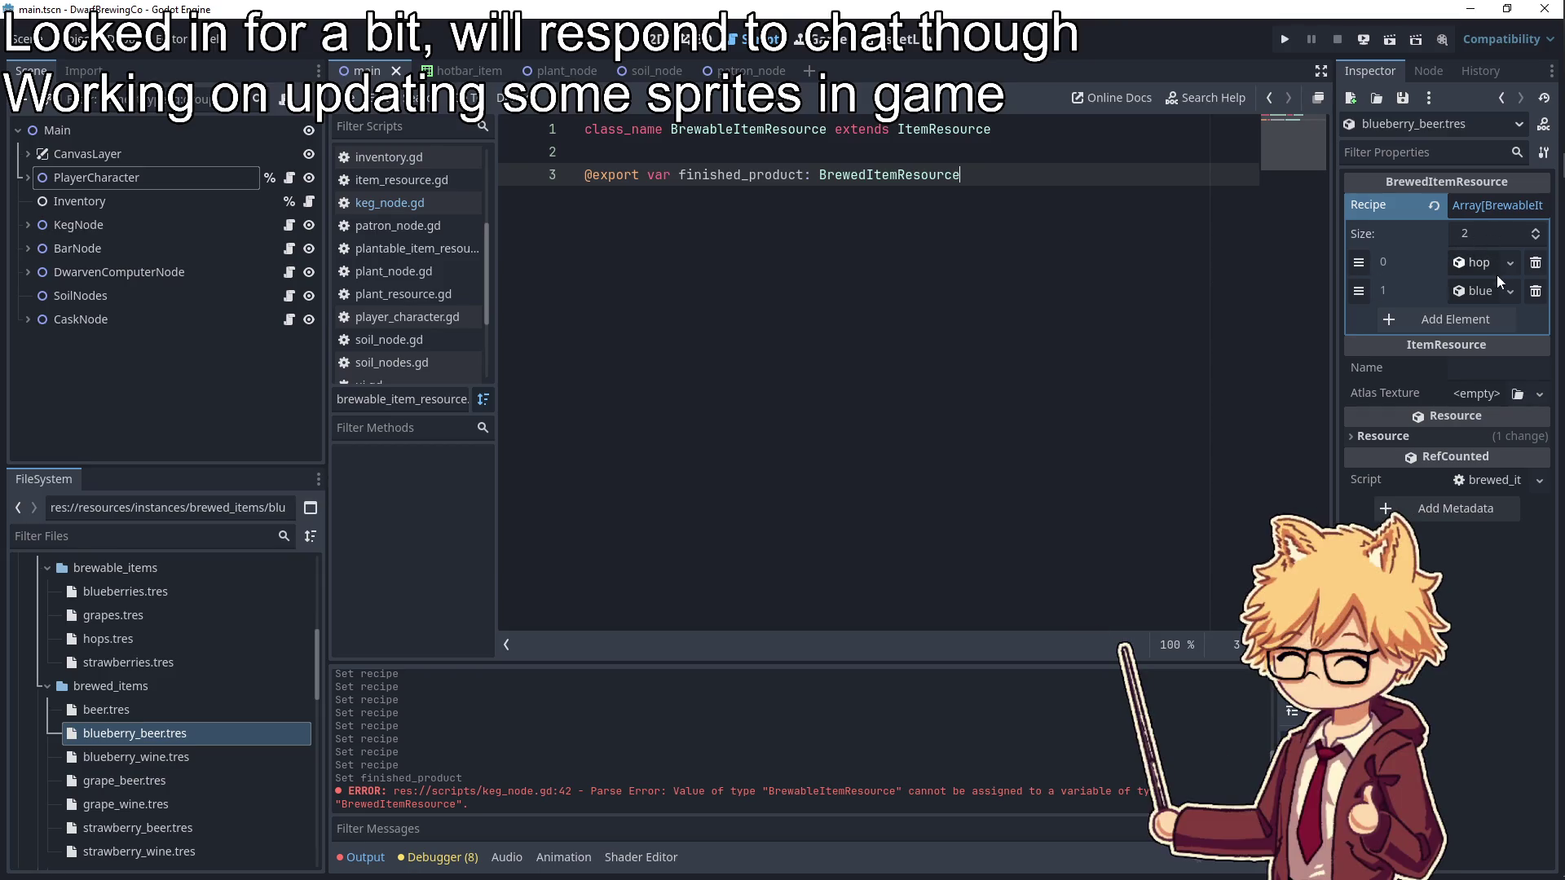
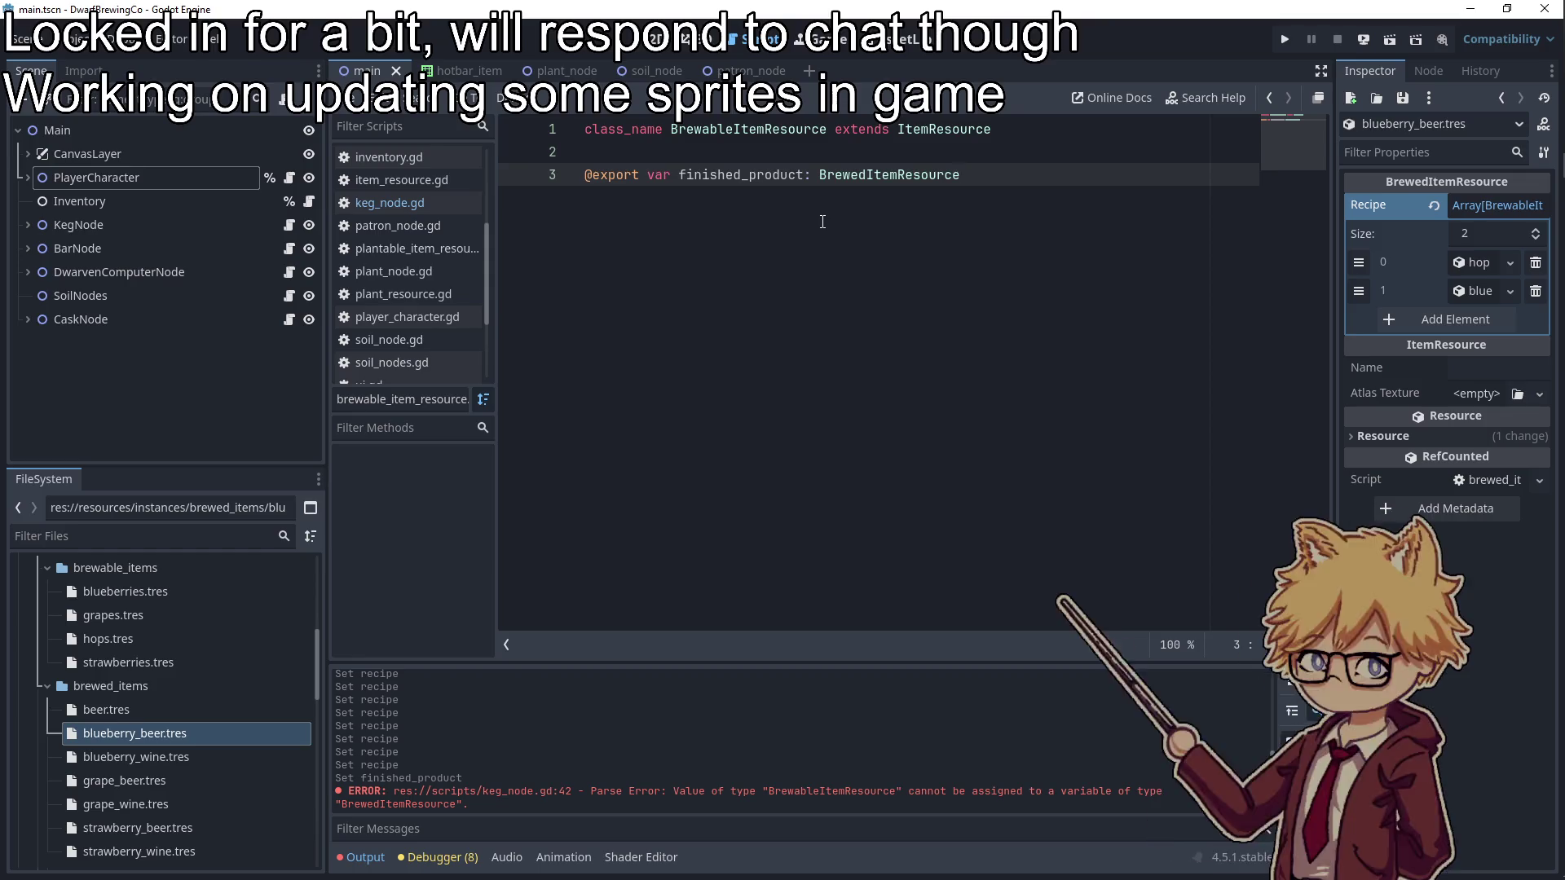
# Below the export line, declare func can_combine_with taking a BrewableItemResource parameter, with a pass body.
pyautogui.press('Return')
pyautogui.write('@e')
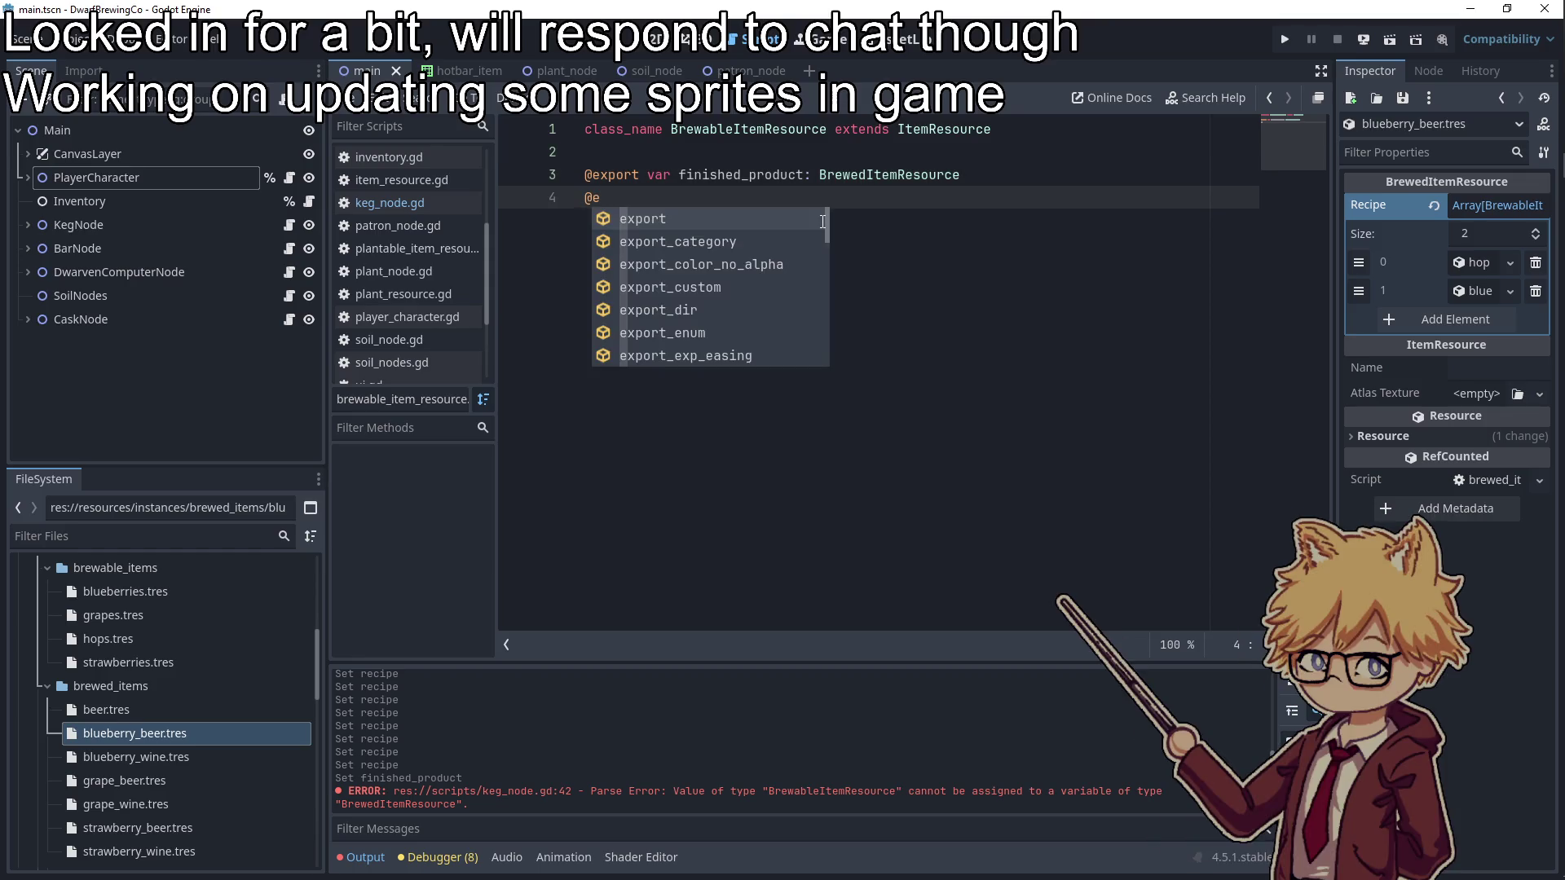
pyautogui.press('BackSpace')
pyautogui.press('BackSpace')
pyautogui.write('fu')
pyautogui.press('BackSpace')
pyautogui.press('BackSpace')
pyautogui.press('Return')
pyautogui.write('func can_combine_with(brewableItem: Brew')
pyautogui.press('Return')
pyautogui.write('):')
pyautogui.press('Return')
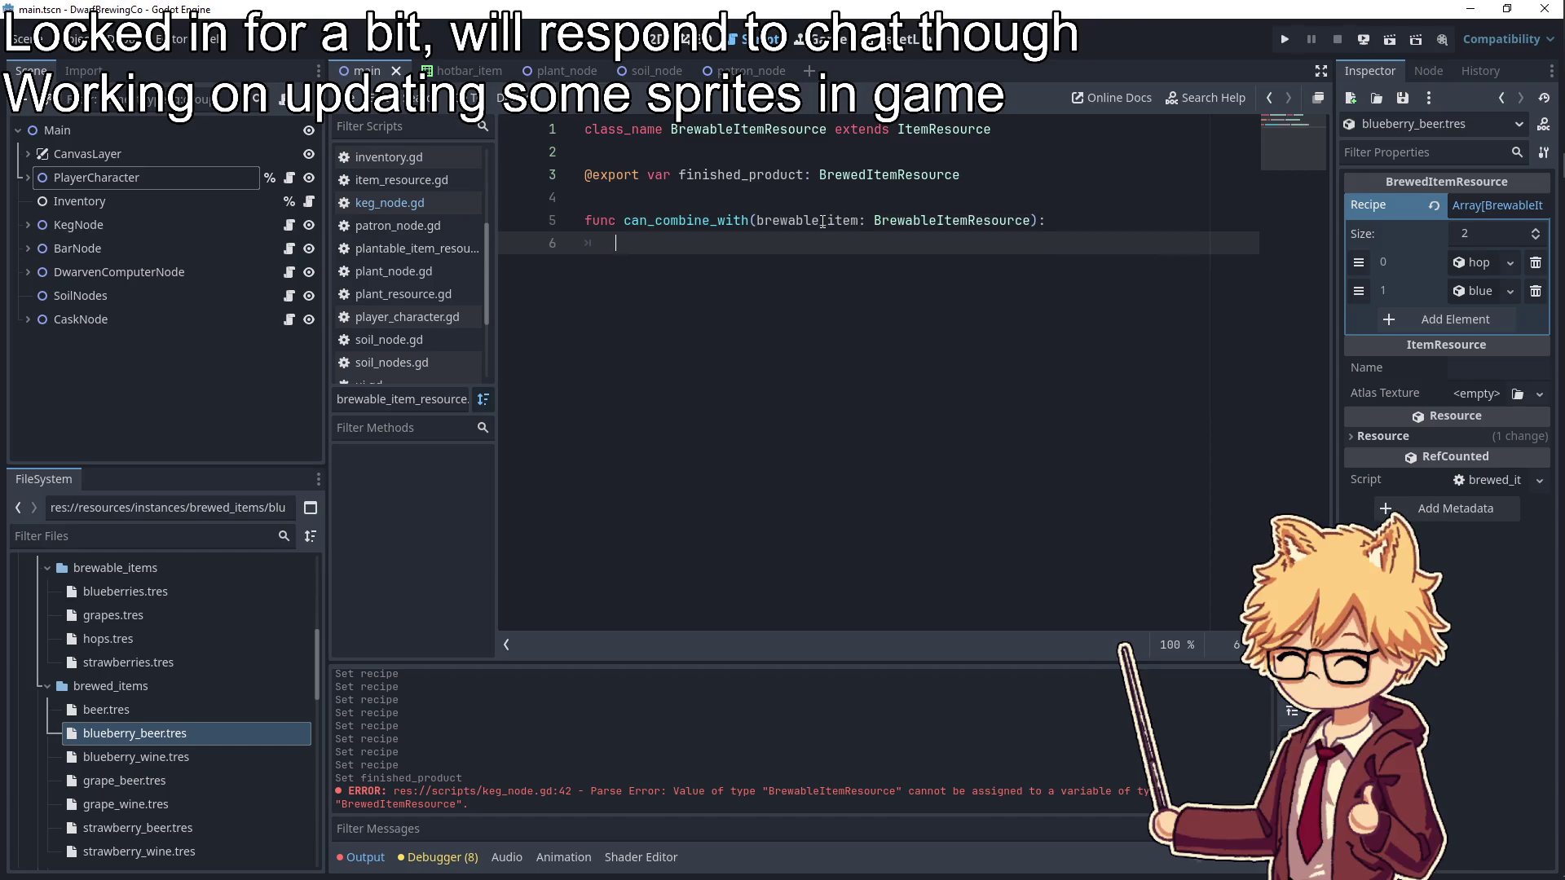
pyautogui.write('pass')
# Give can_combine_with a -> bool return type and replace pass with return false.
pyautogui.click(1040, 220)
pyautogui.write('-> bool')
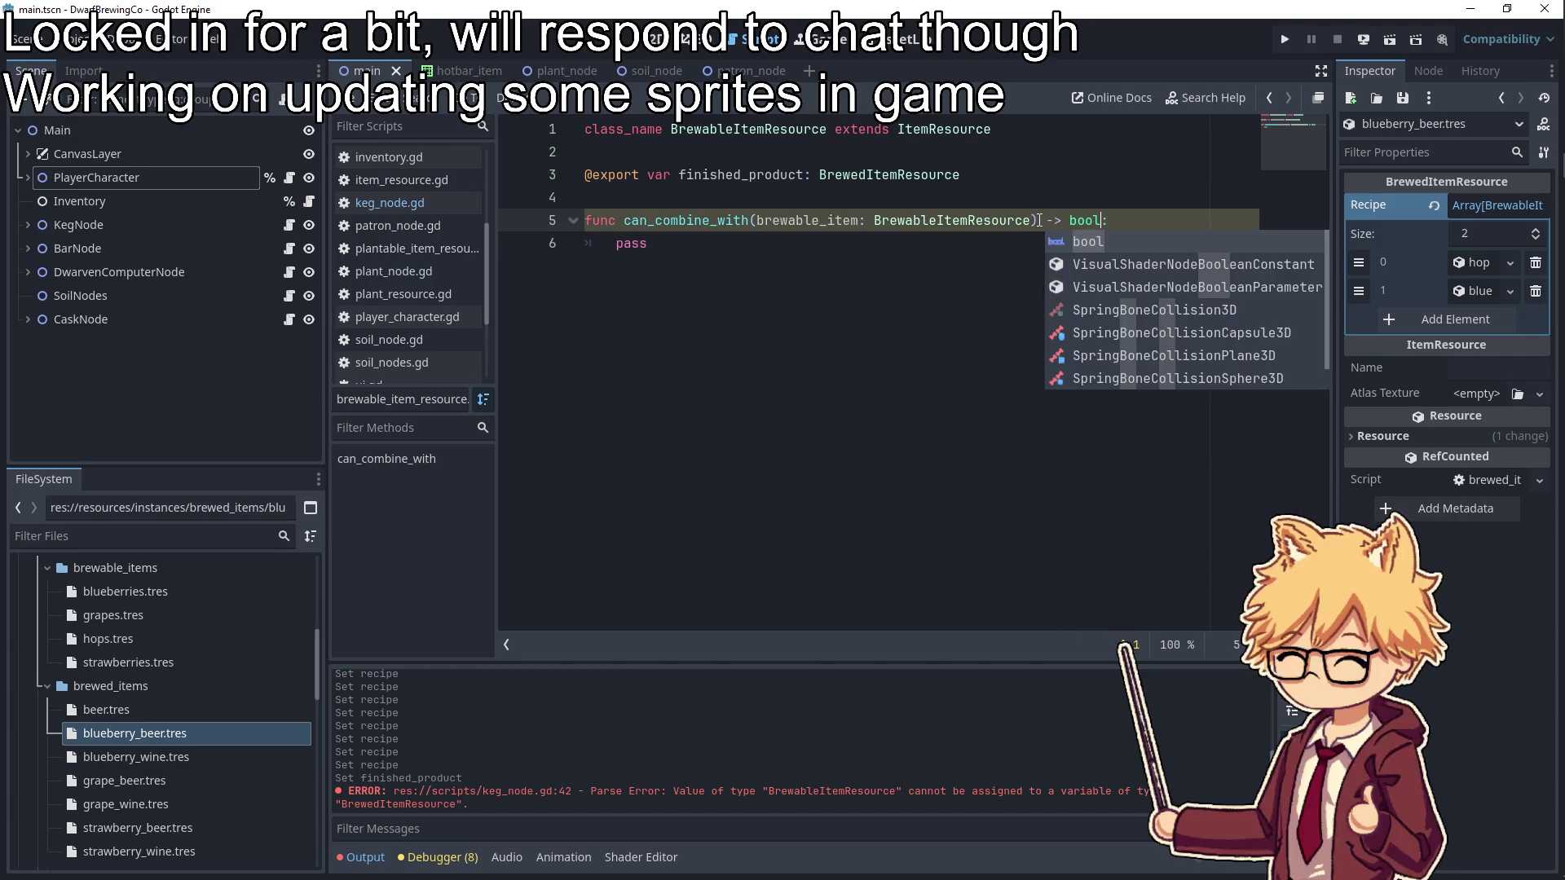
pyautogui.press('Down')
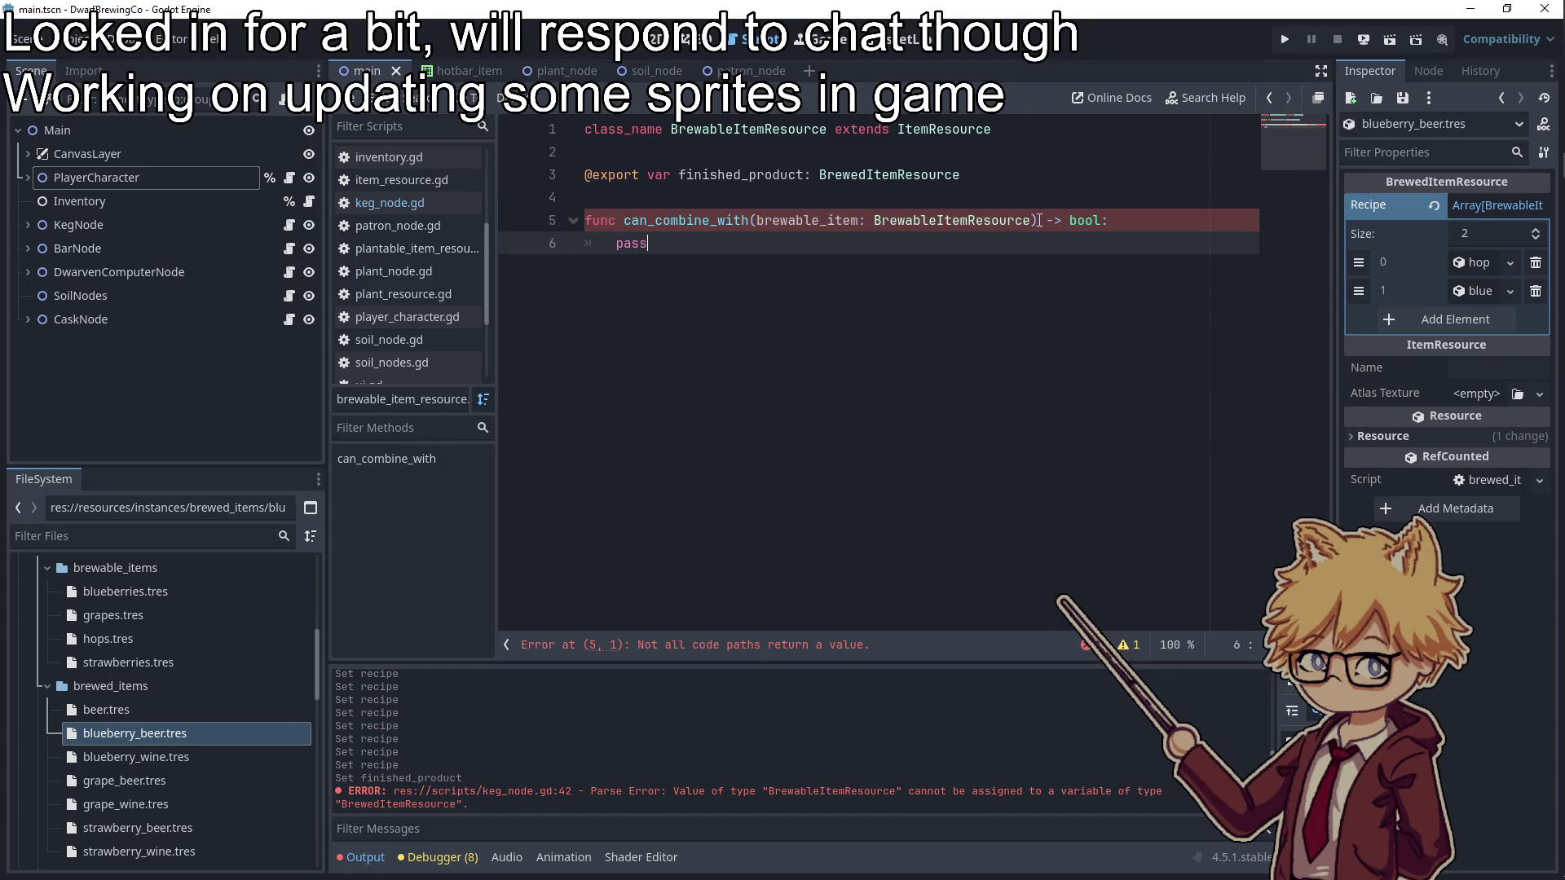
pyautogui.press('BackSpace')
pyautogui.press('BackSpace')
pyautogui.press('BackSpace')
pyautogui.write('return fa')
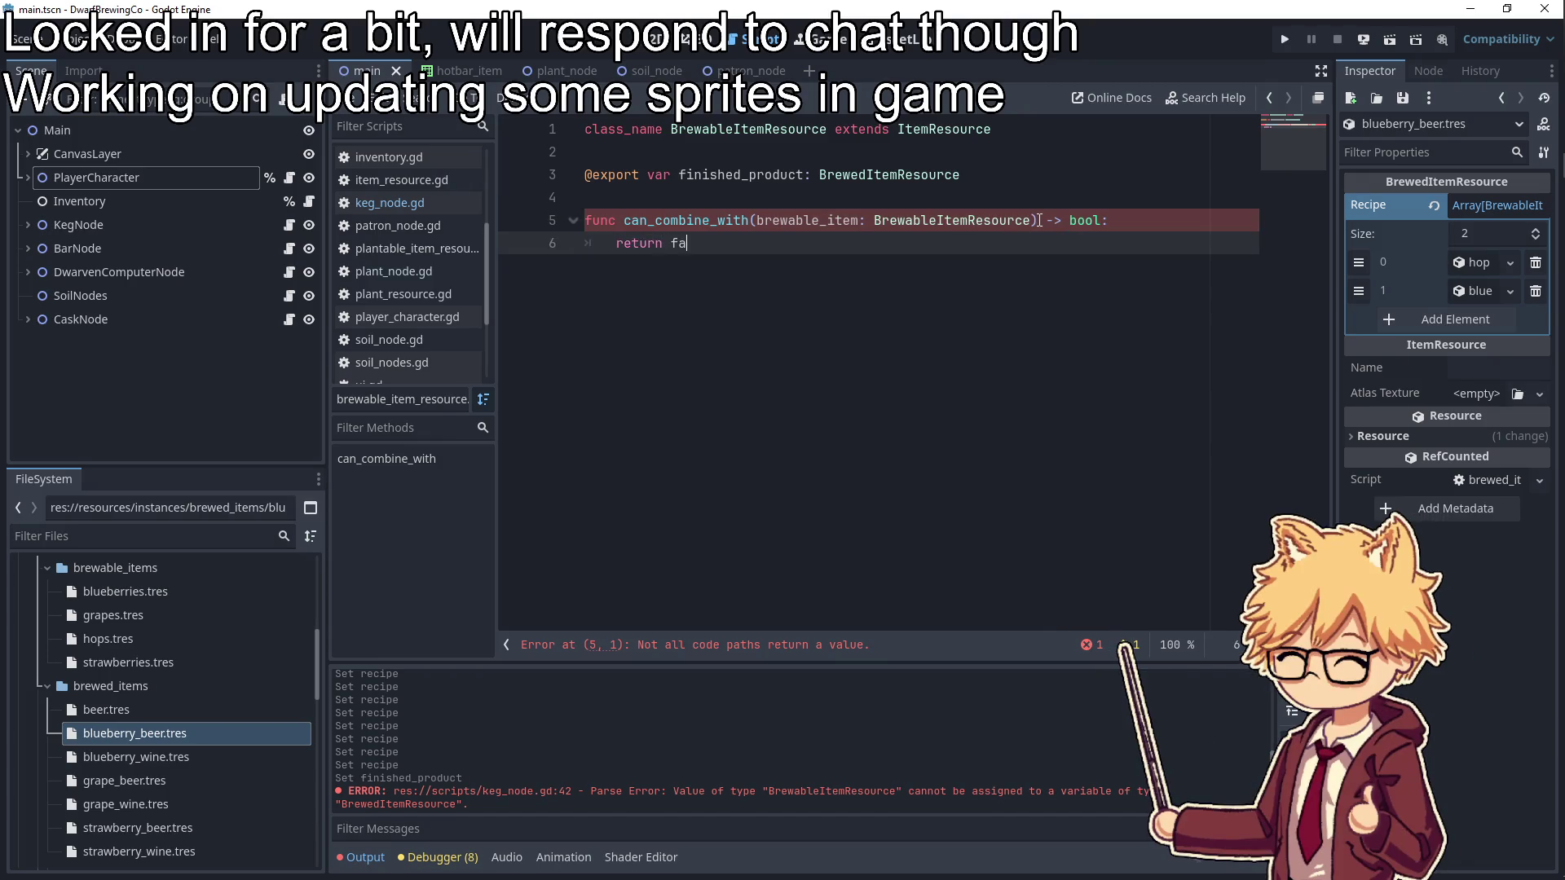
pyautogui.press('Return')
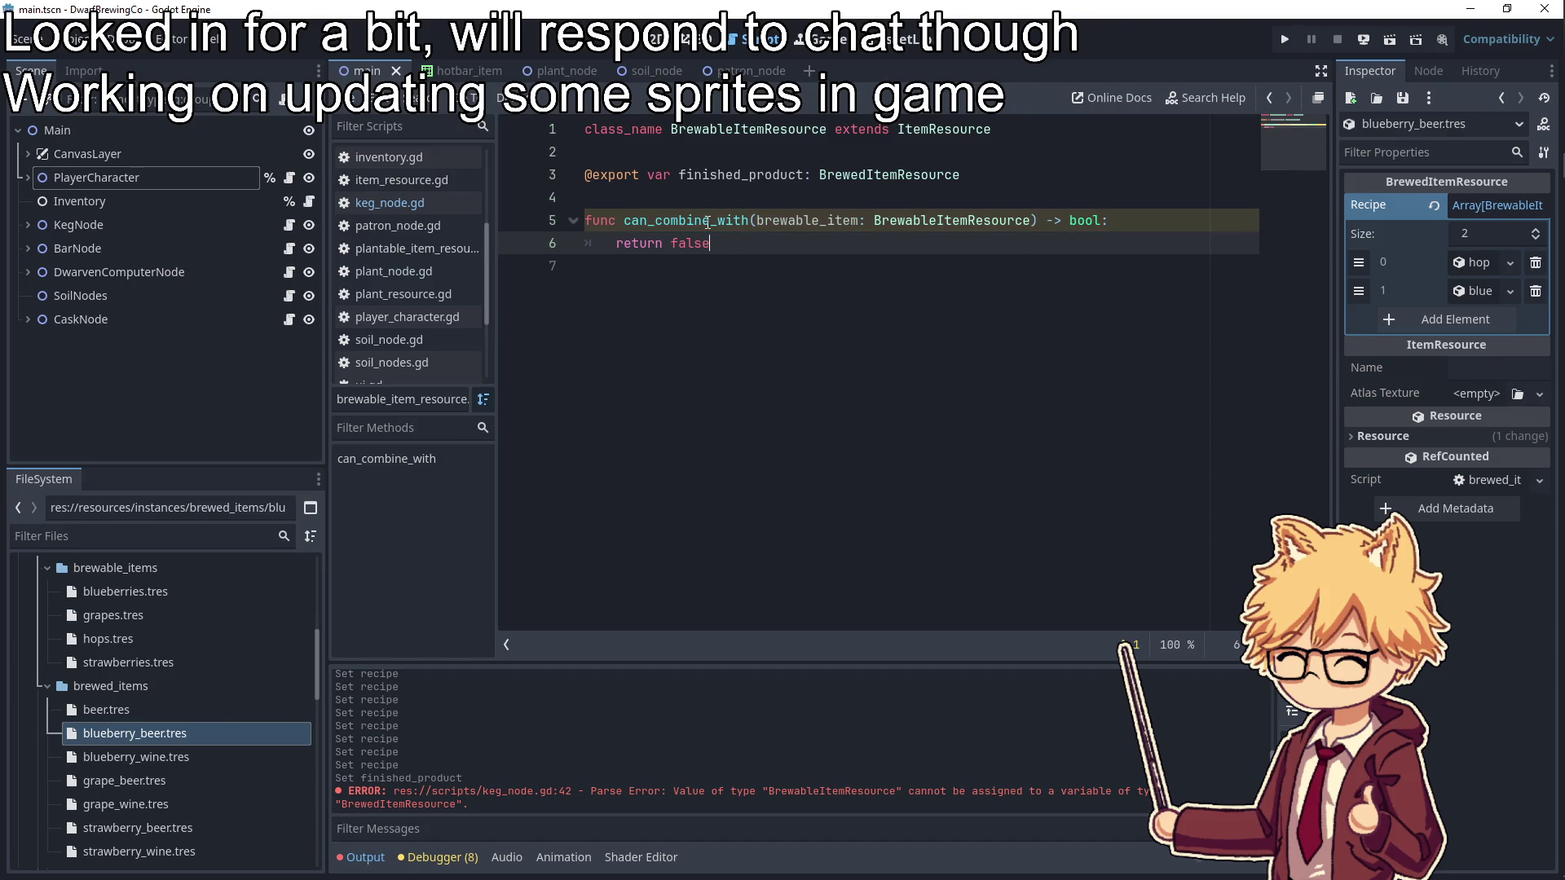
pyautogui.doubleClick(707, 222)
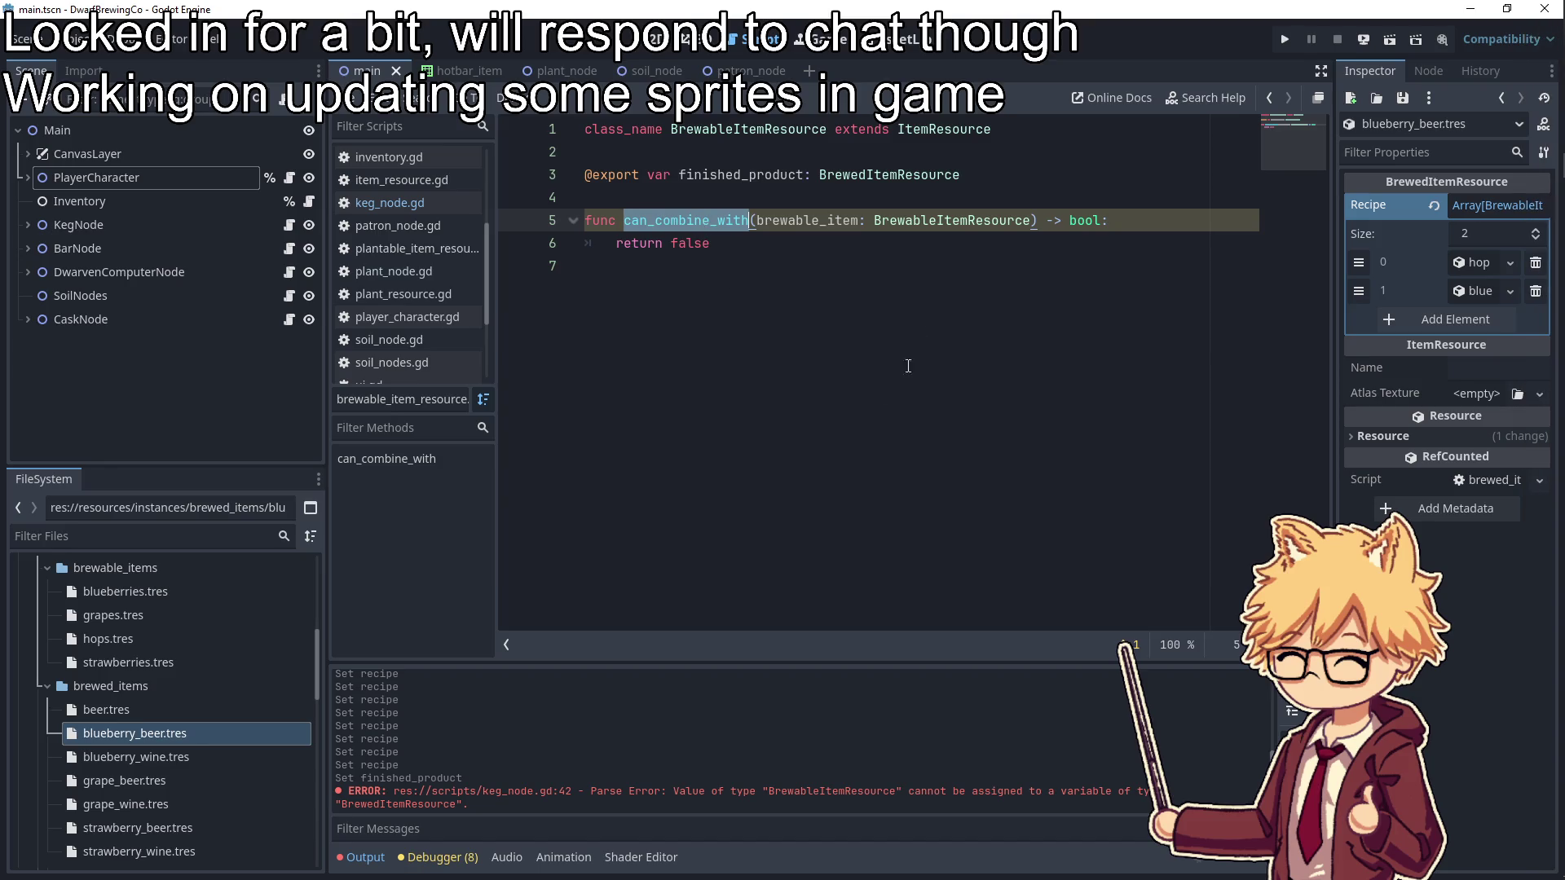
pyautogui.doubleClick(800, 214)
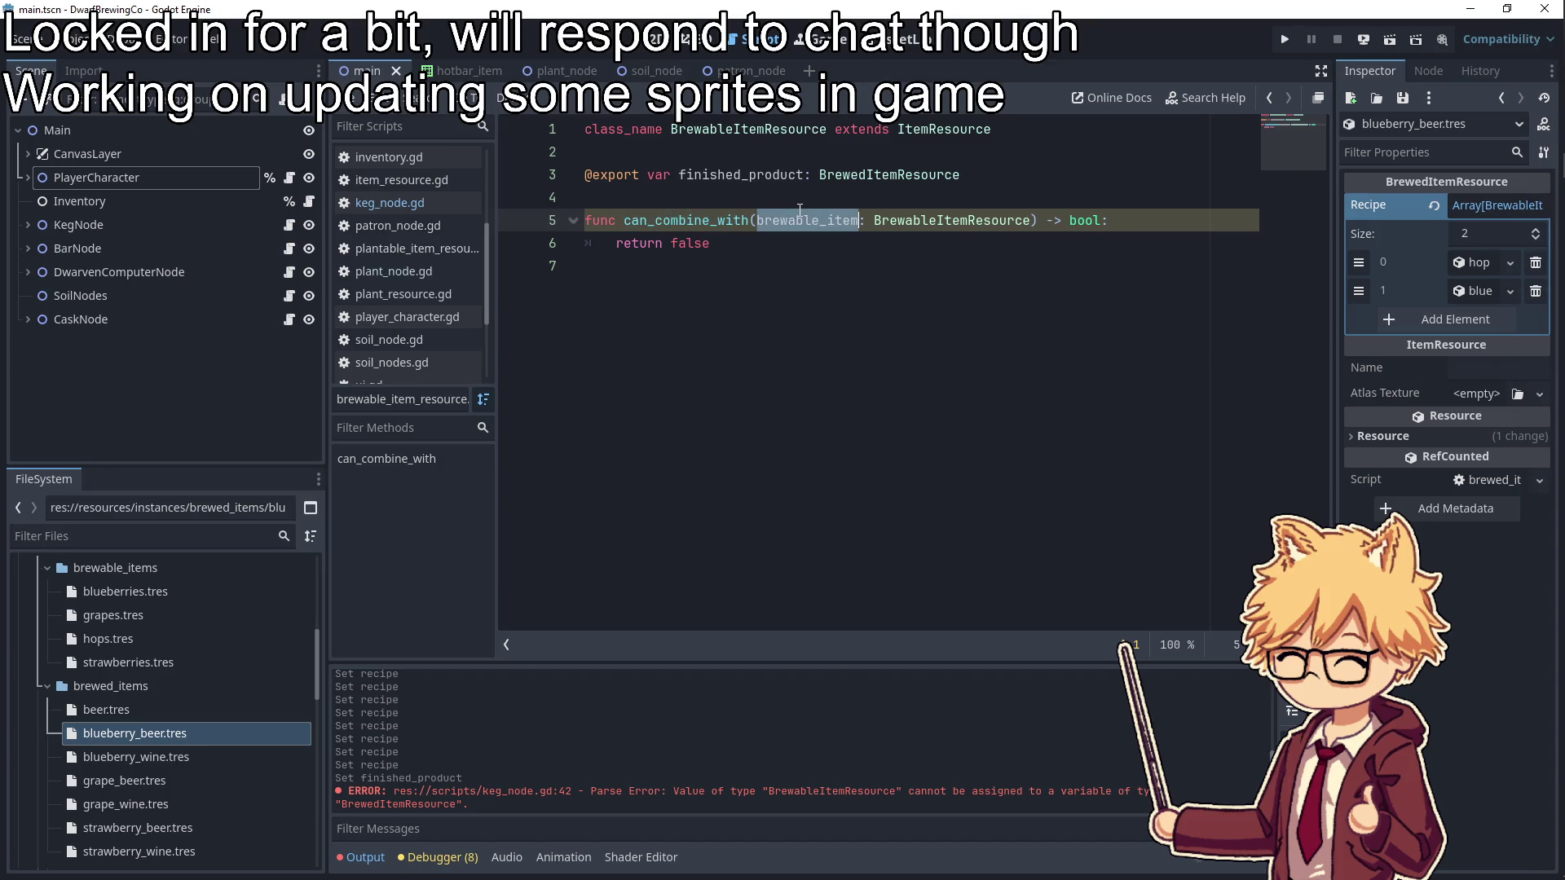
pyautogui.click(783, 250)
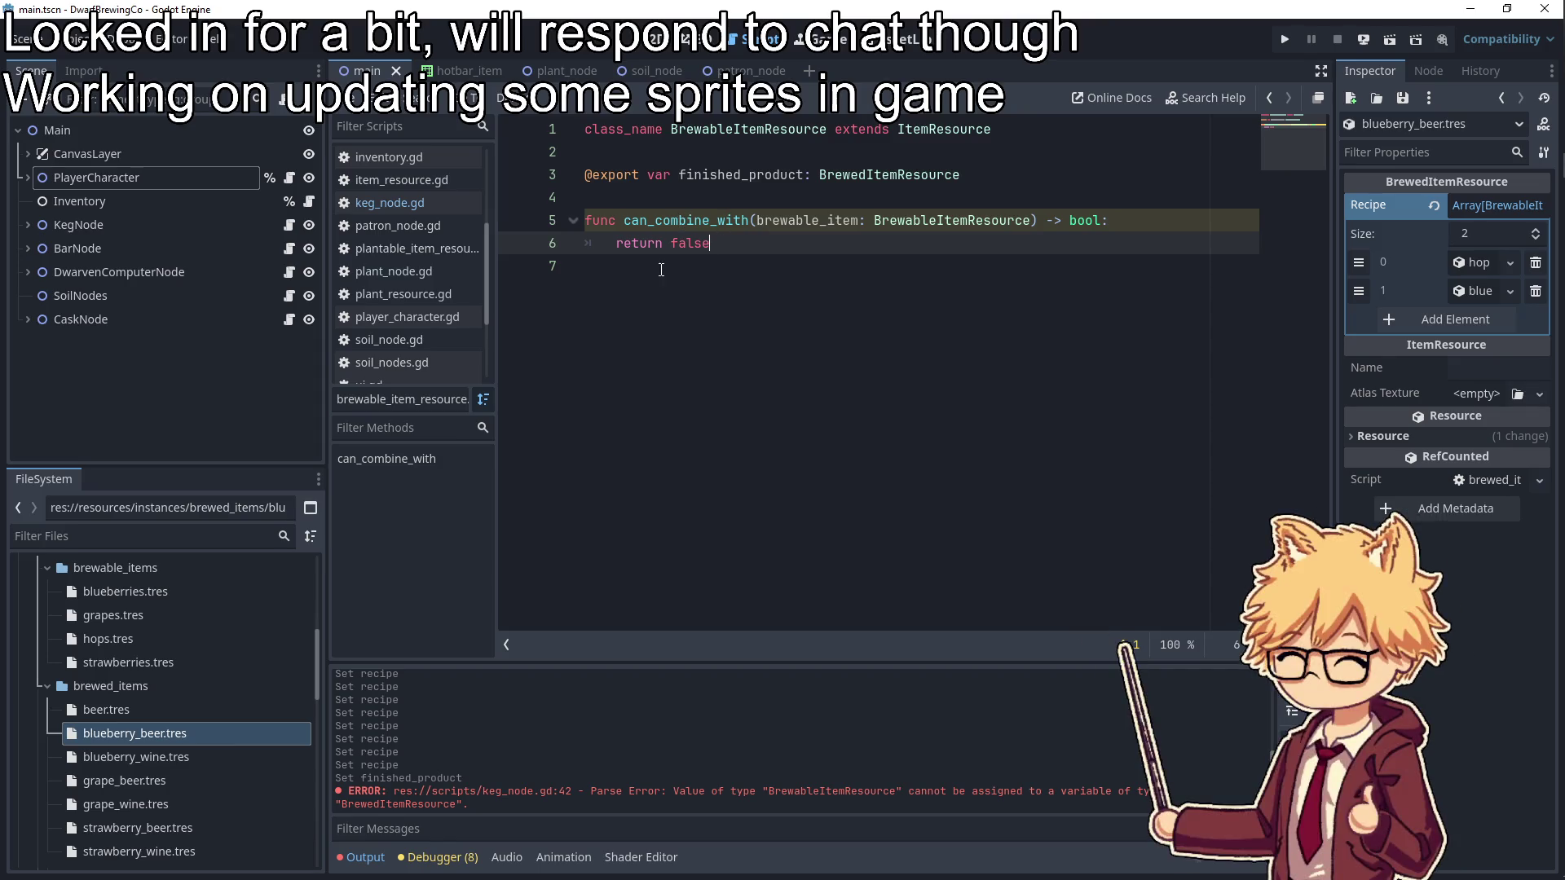
pyautogui.press('Return')
pyautogui.press('Return')
# Declare func combine_with with the copied BrewableItemResource parameter and a placeholder pass body.
pyautogui.write('func combi')
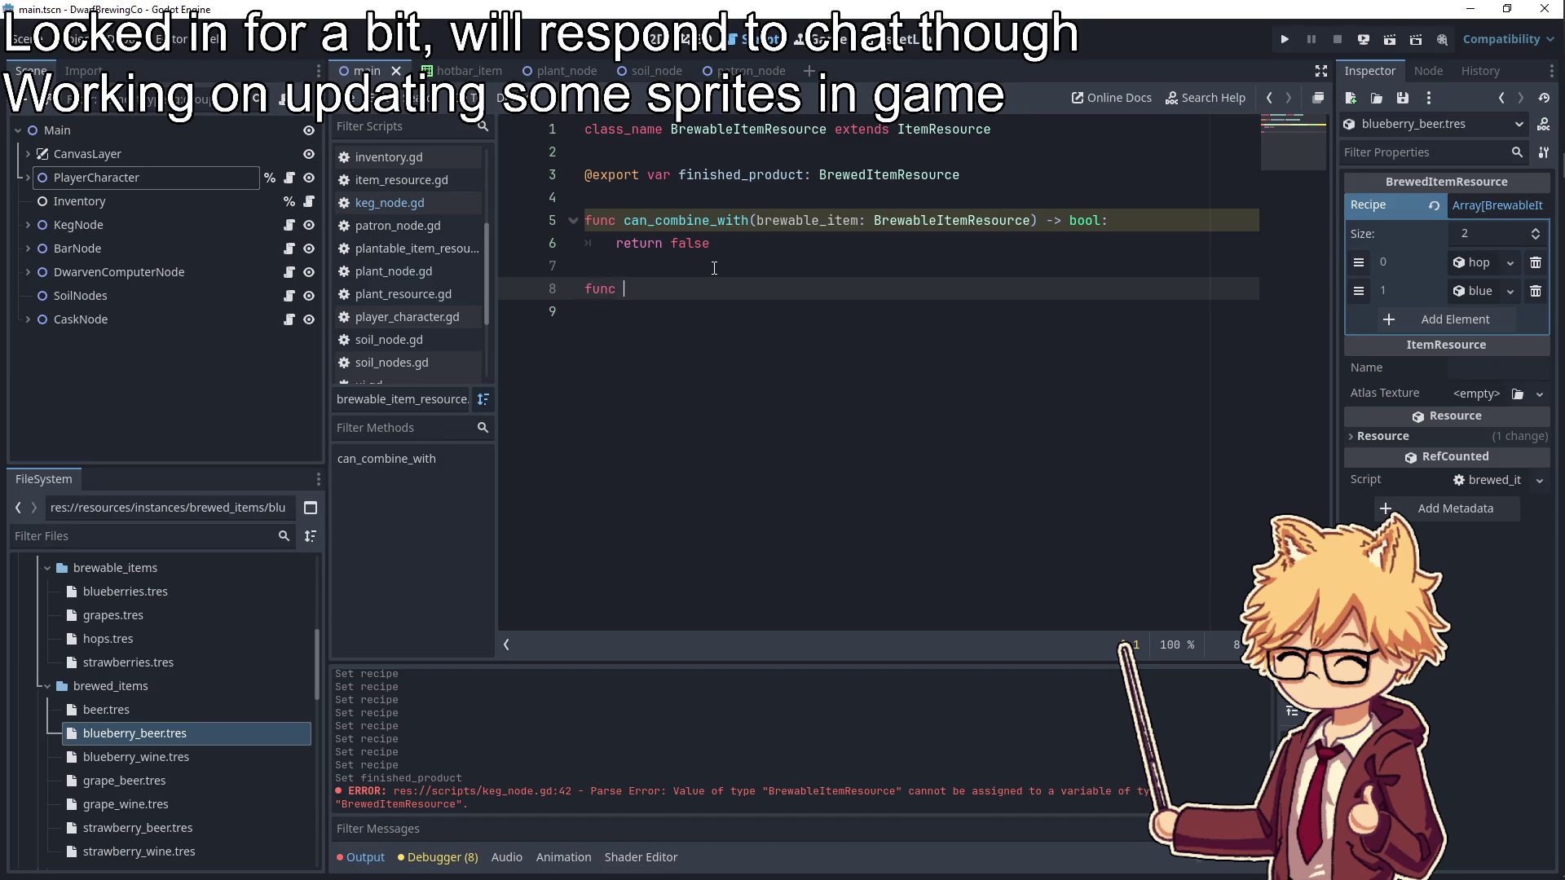
pyautogui.write('ne_with*(')
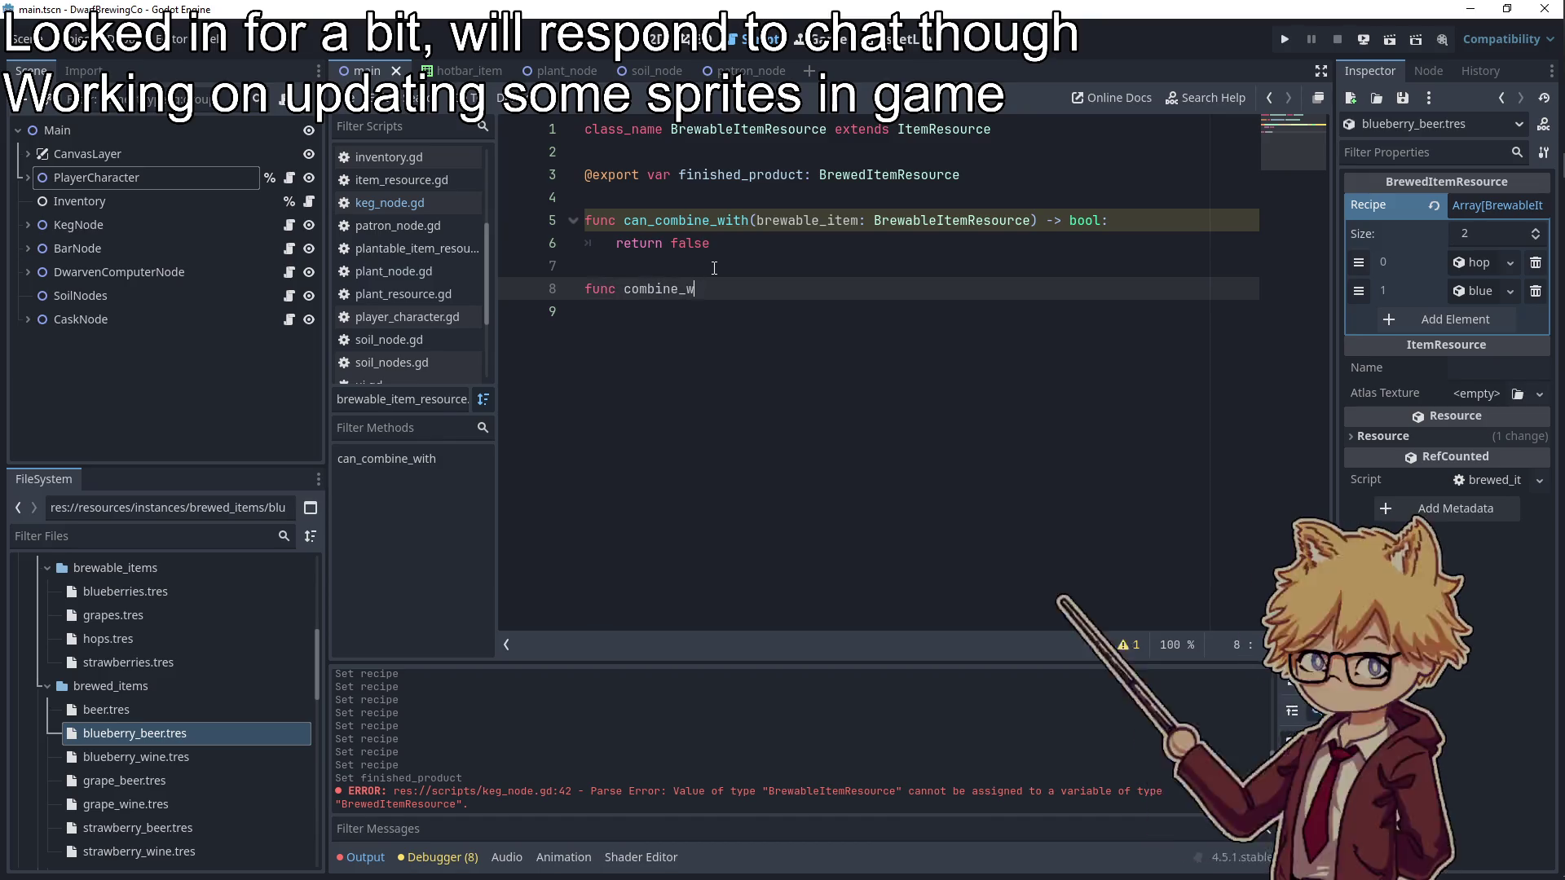
pyautogui.press('BackSpace')
pyautogui.press('BackSpace')
pyautogui.write('(bre')
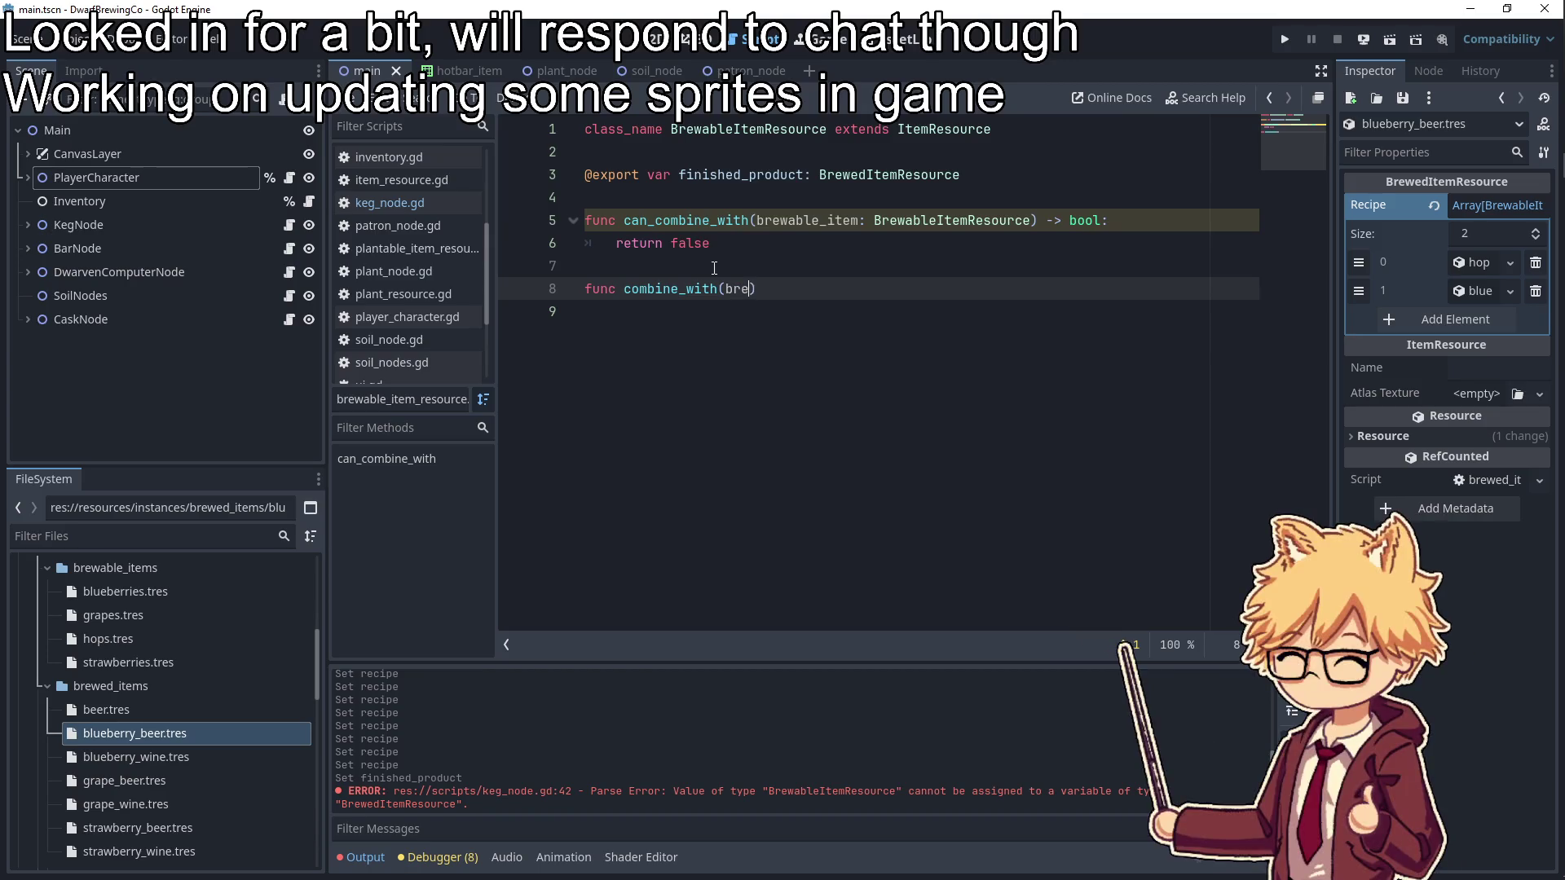
pyautogui.moveTo(757, 220); pyautogui.dragTo(1032, 220)
pyautogui.hotkey('ctrl', 'c')
pyautogui.doubleClick(751, 290)
pyautogui.hotkey('ctrl', 'v')
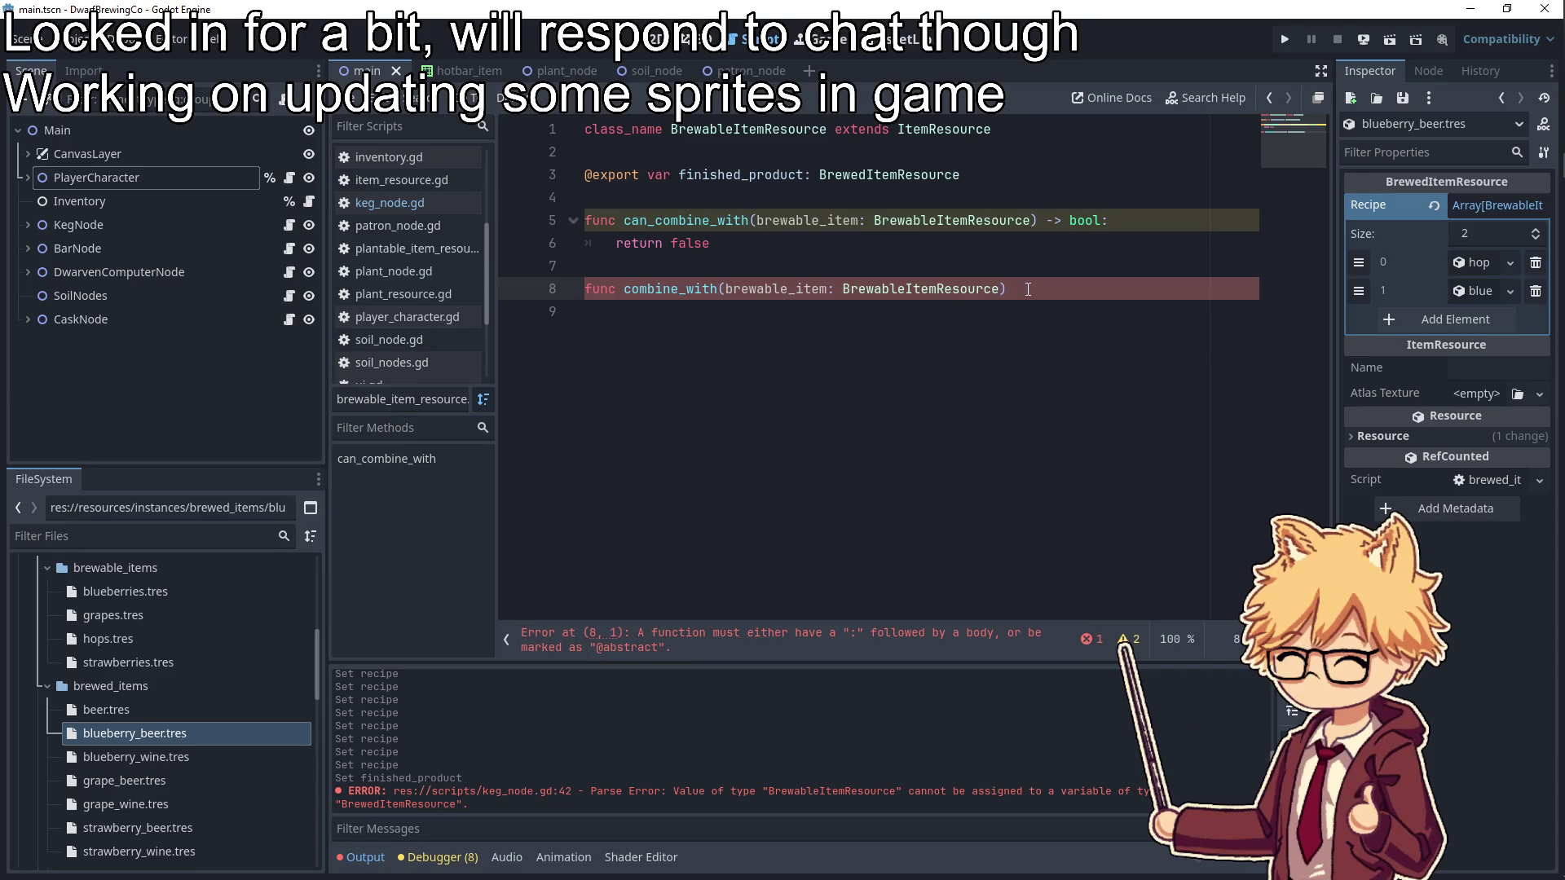
pyautogui.write('-> bool:')
pyautogui.press('Return')
pyautogui.write('pass')
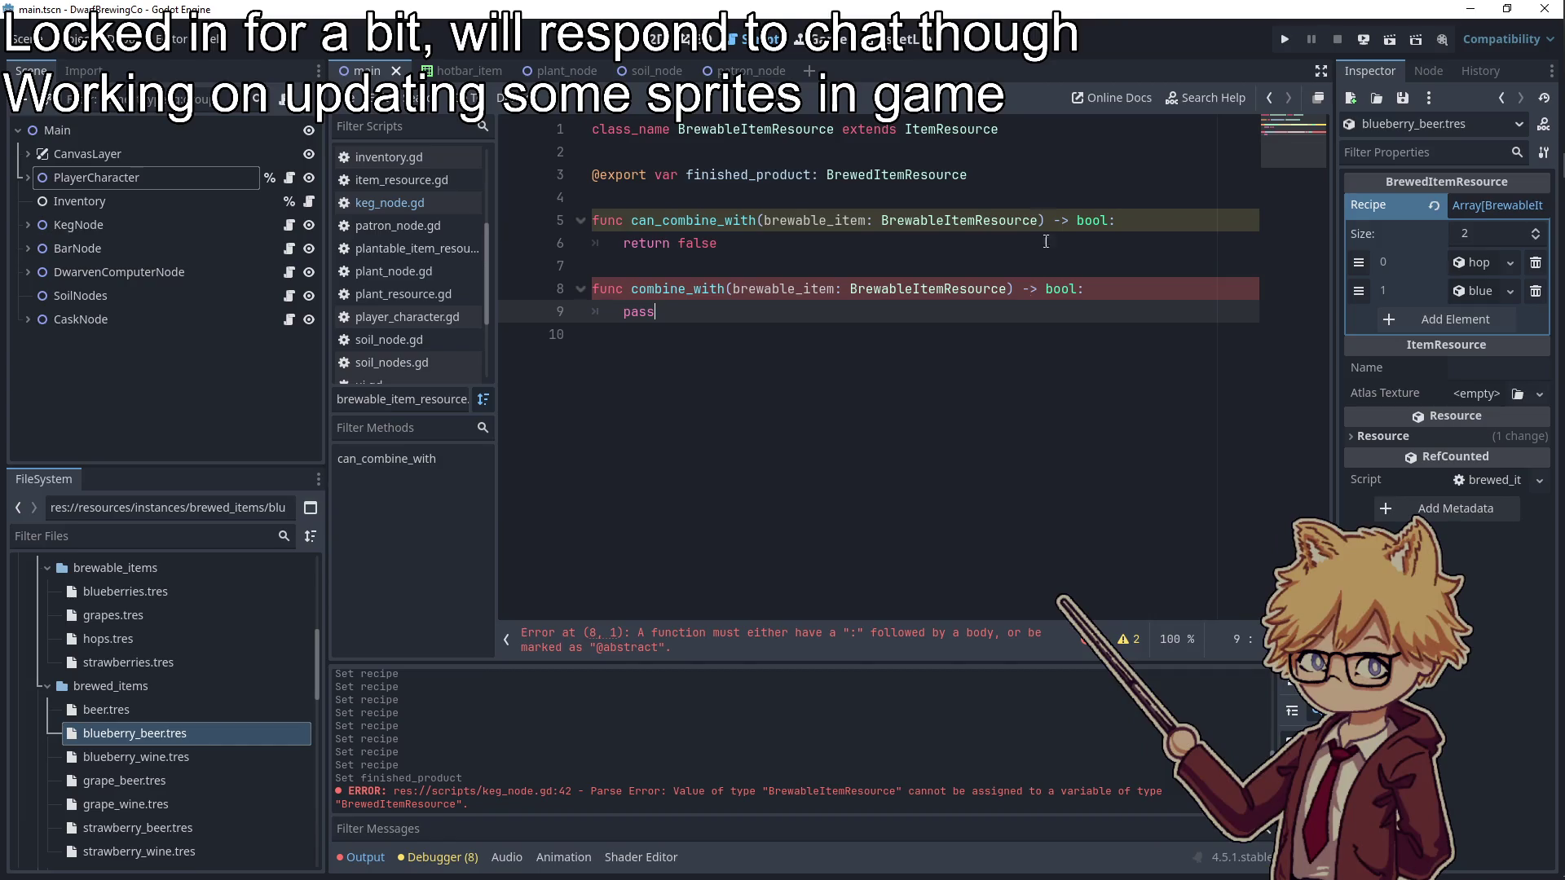
# Set combine_with's return type to BrewedItemResource and make it return finished_product.
pyautogui.doubleClick(717, 174)
pyautogui.doubleClick(1061, 290)
pyautogui.write('void')
pyautogui.press('Escape')
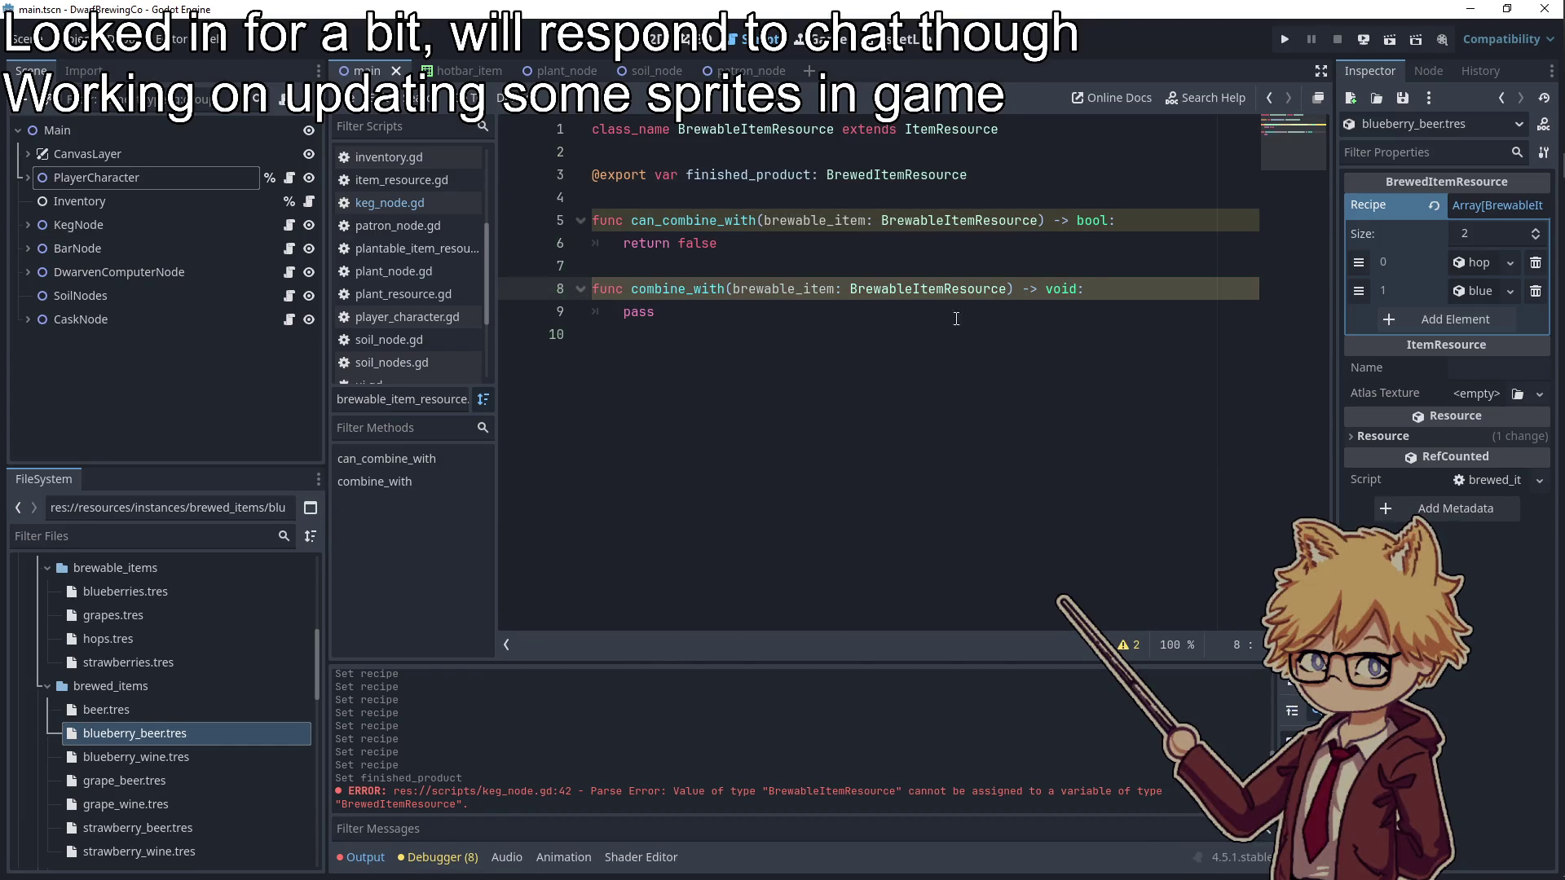
pyautogui.click(863, 319)
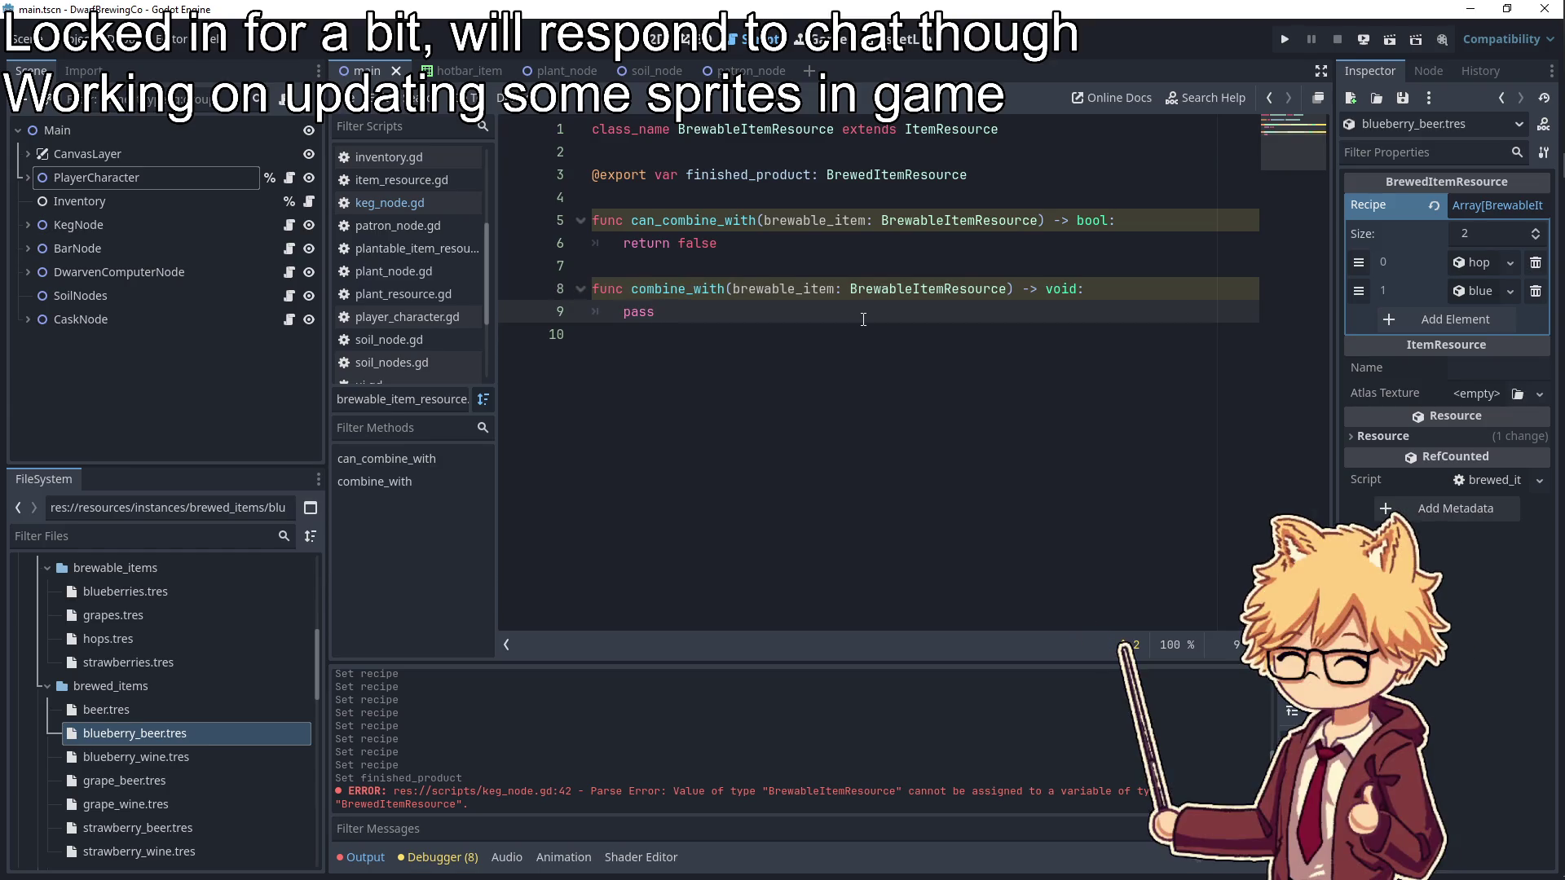
pyautogui.doubleClick(885, 174)
pyautogui.hotkey('ctrl', 'c')
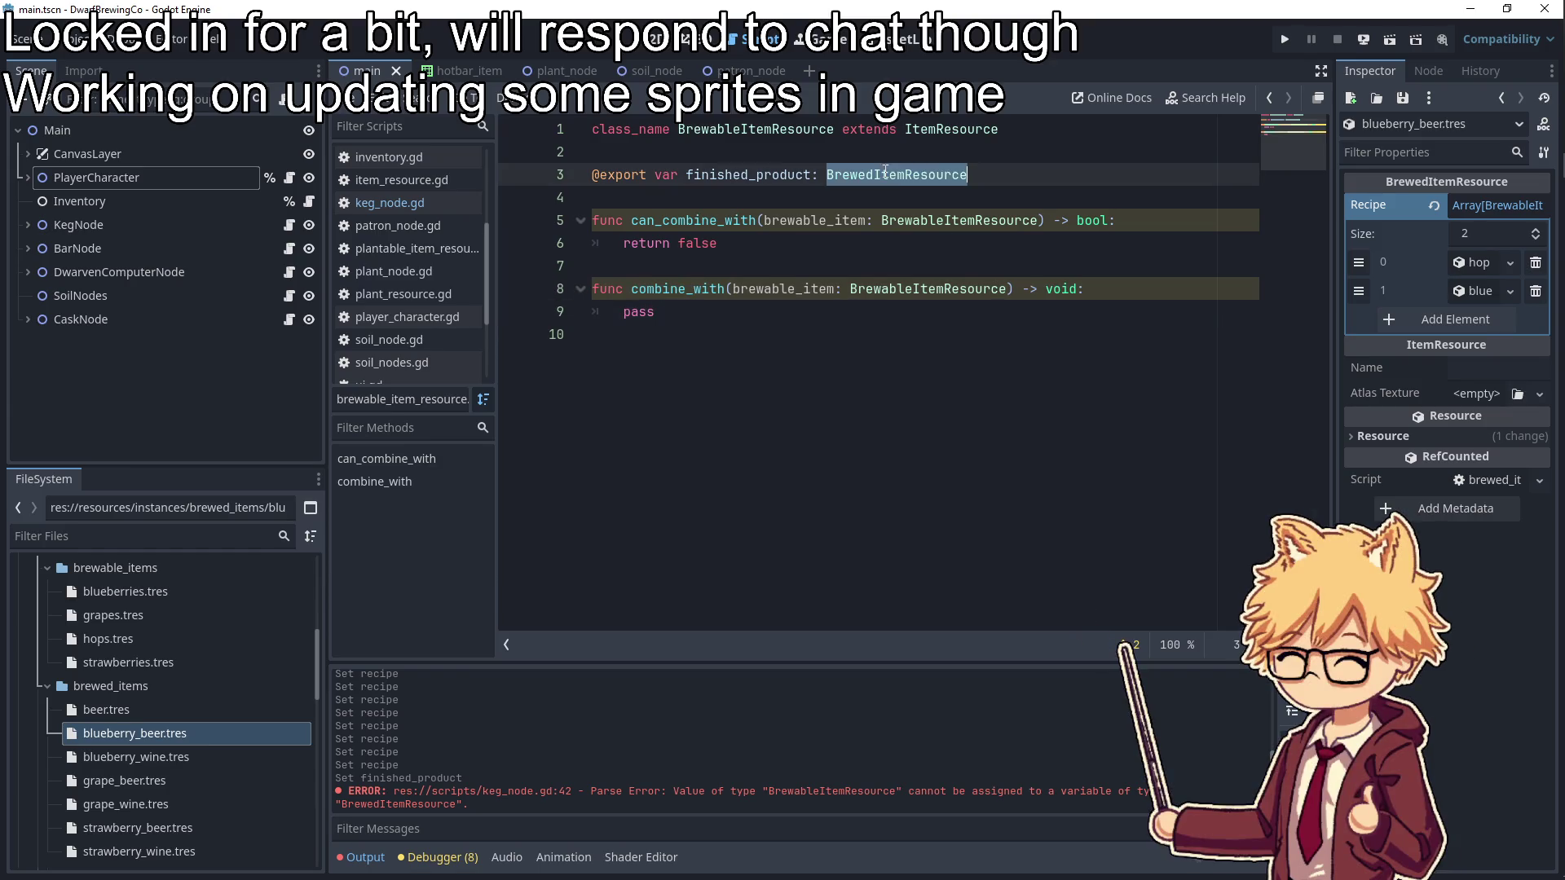
pyautogui.doubleClick(1057, 290)
pyautogui.hotkey('ctrl', 'v')
pyautogui.write('return fin')
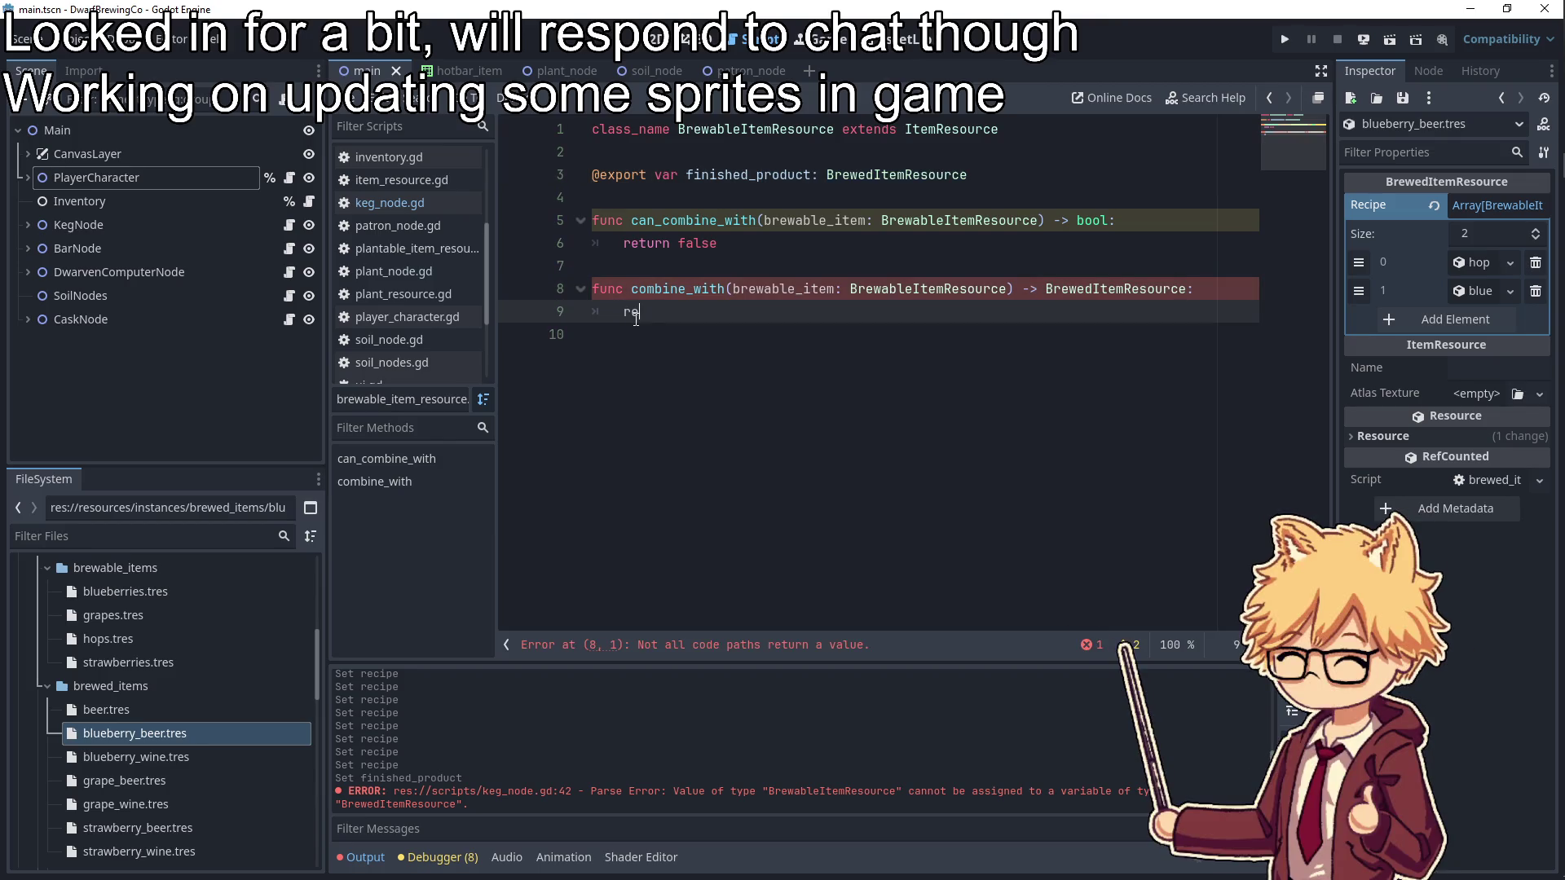
pyautogui.press('Return')
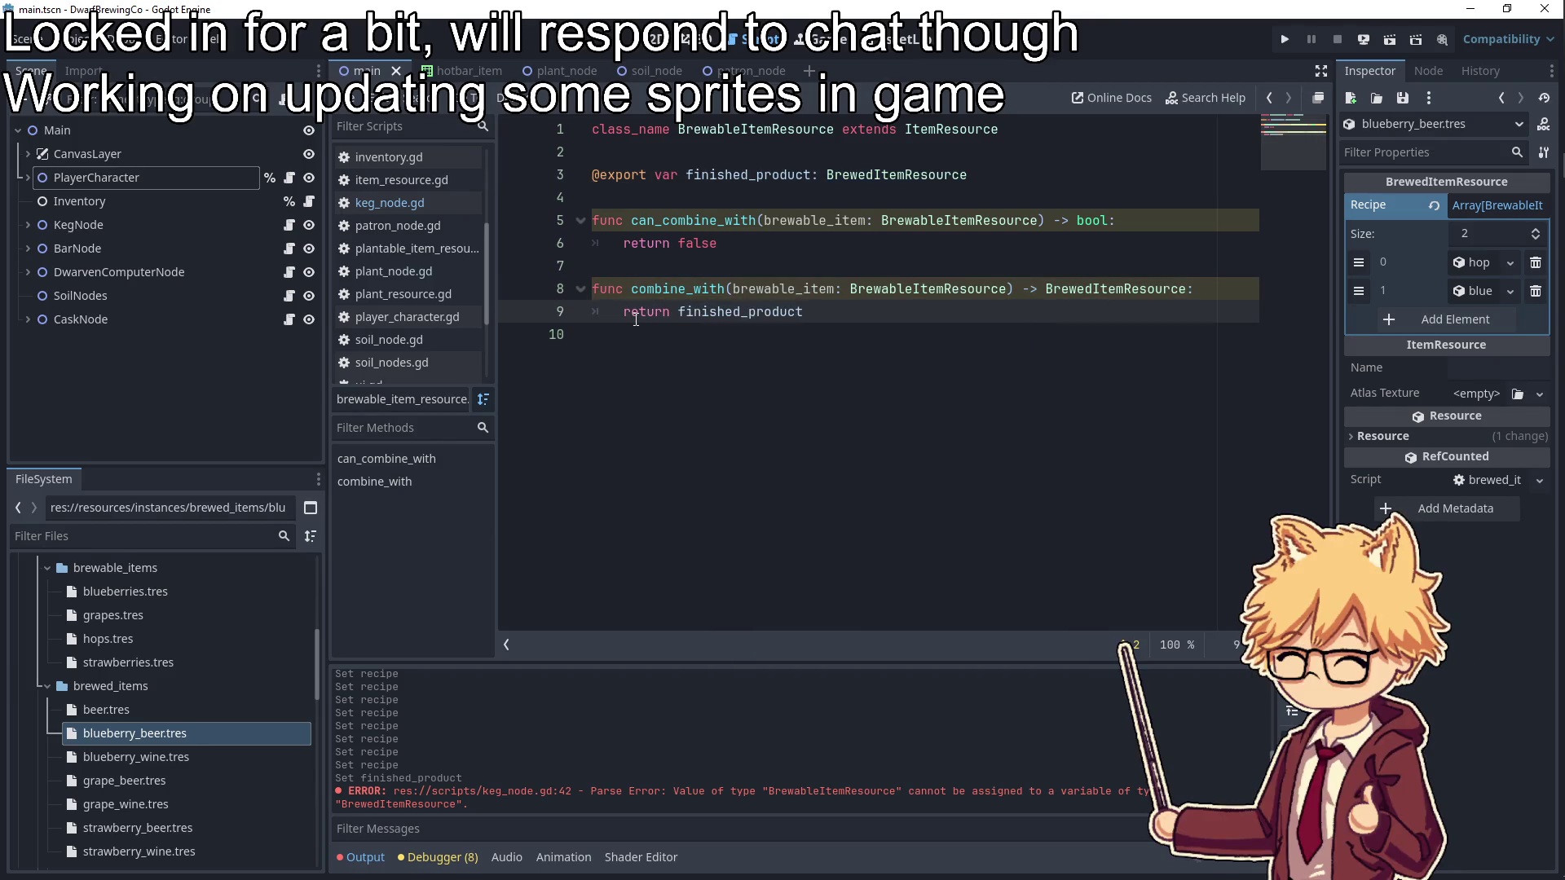
pyautogui.press('Down')
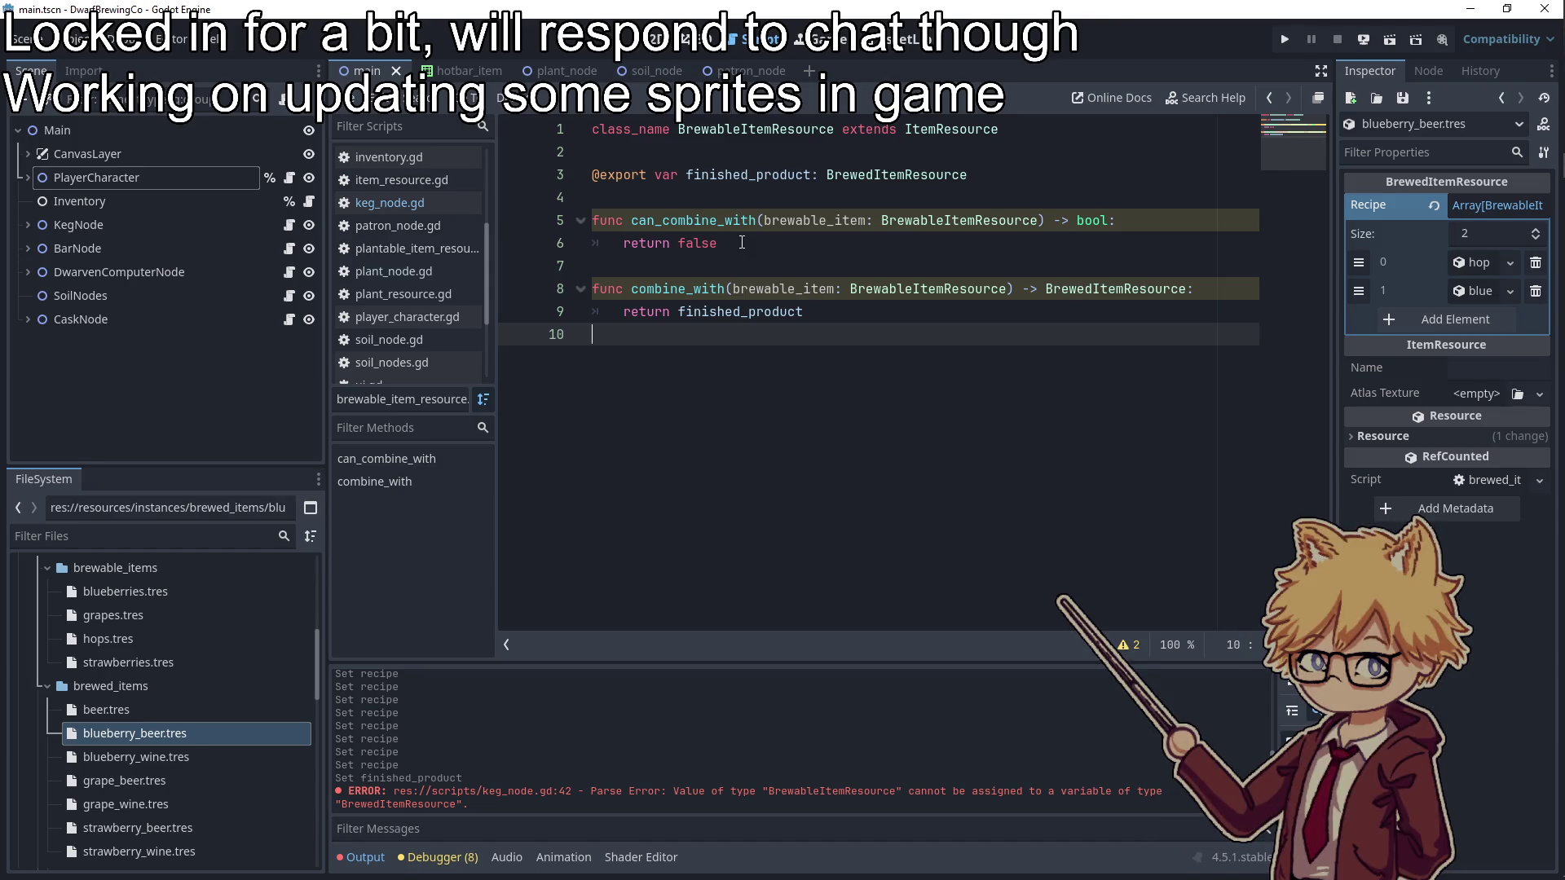
# Review both functions, jumping to the finished_product declaration with F3.
pyautogui.doubleClick(691, 287)
pyautogui.moveTo(807, 334)
pyautogui.mouseDown()
pyautogui.moveTo(620, 311)
pyautogui.moveTo(595, 129)
pyautogui.mouseUp()
pyautogui.click(694, 243)
pyautogui.click(683, 213)
pyautogui.doubleClick(681, 215)
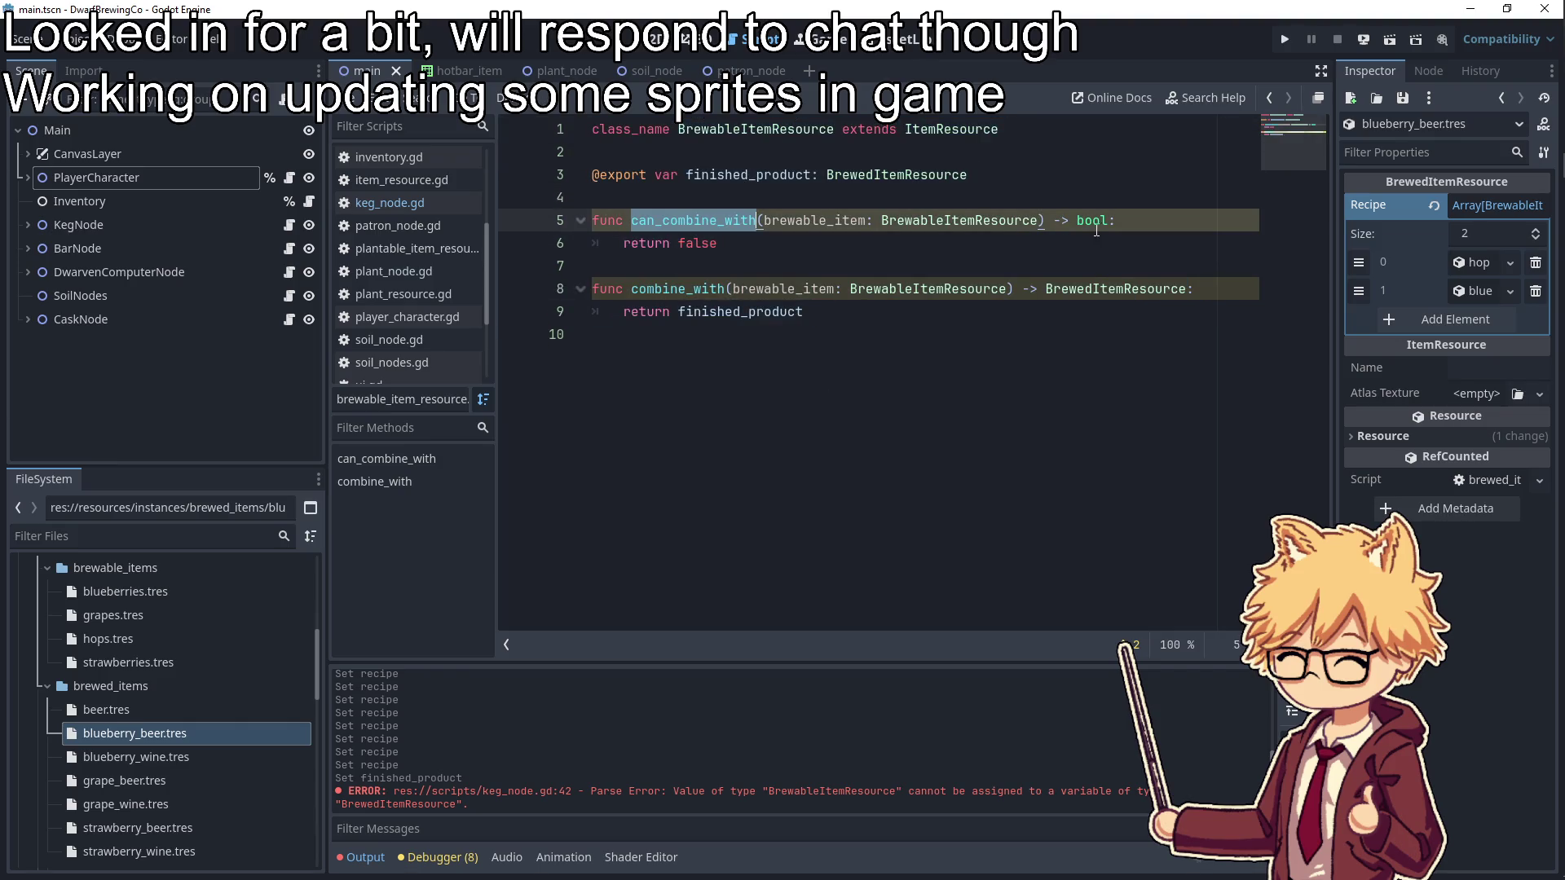
pyautogui.click(690, 289)
pyautogui.doubleClick(690, 289)
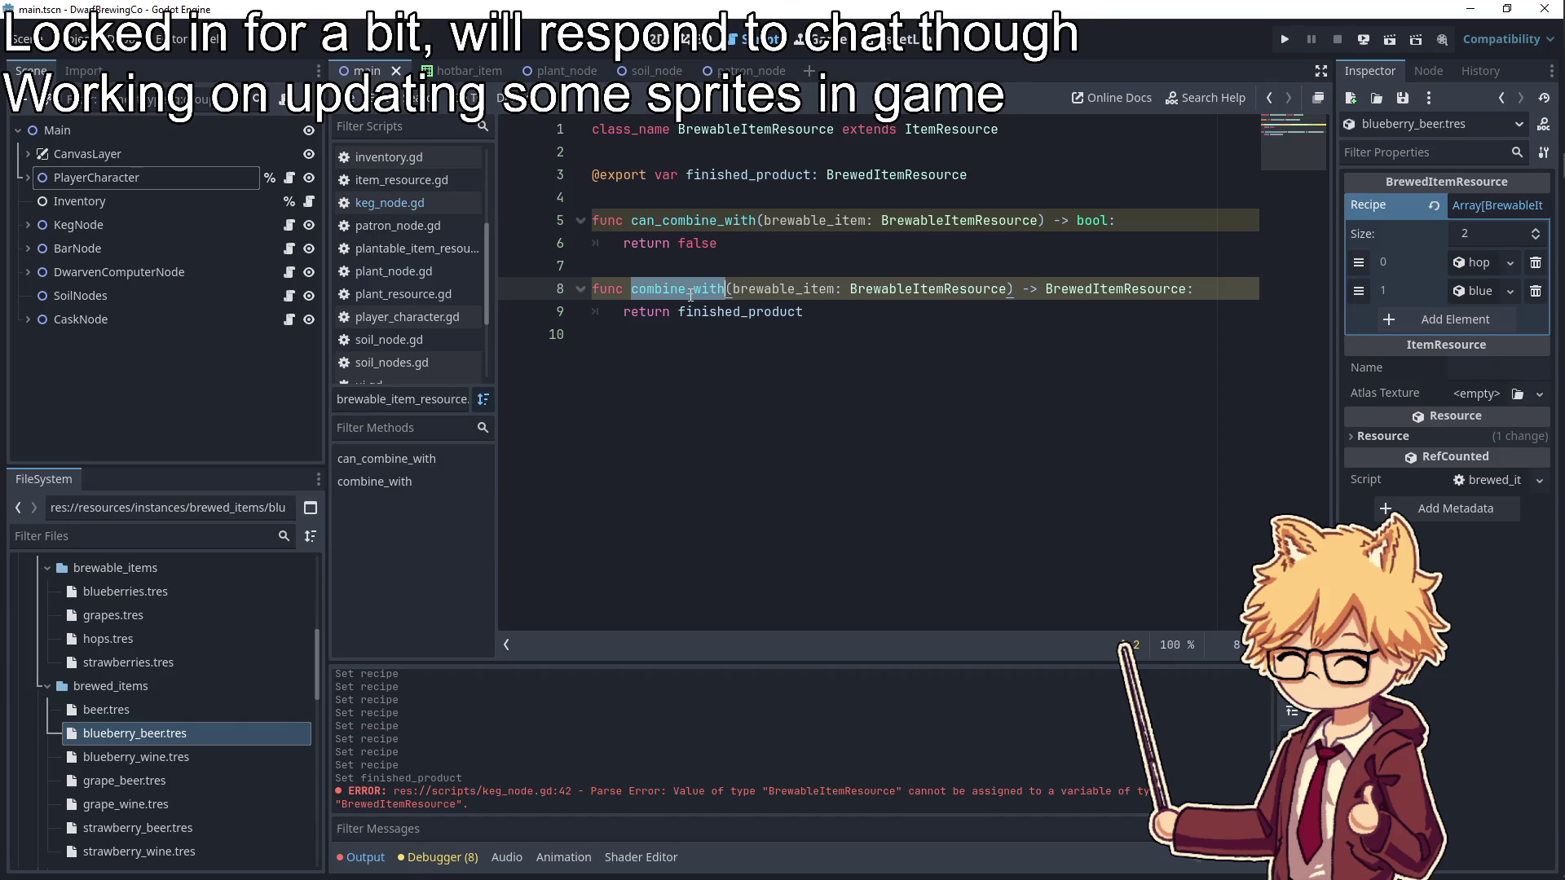
pyautogui.doubleClick(728, 311)
pyautogui.press('F3')
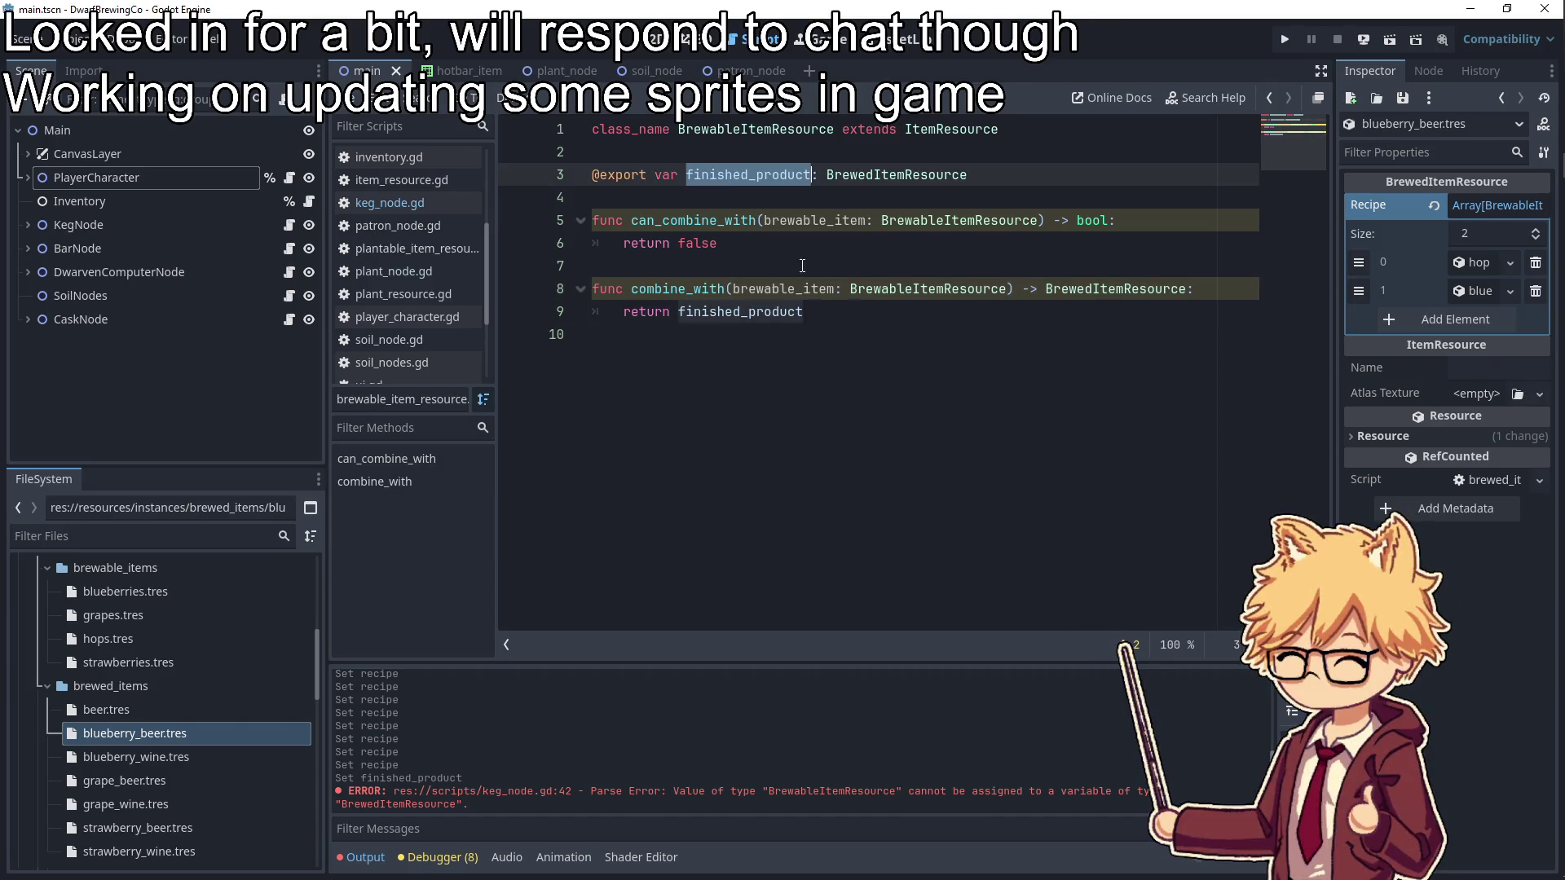
# Recheck the finished_product return, then switch to the browser's Twitch stream page.
pyautogui.click(854, 363)
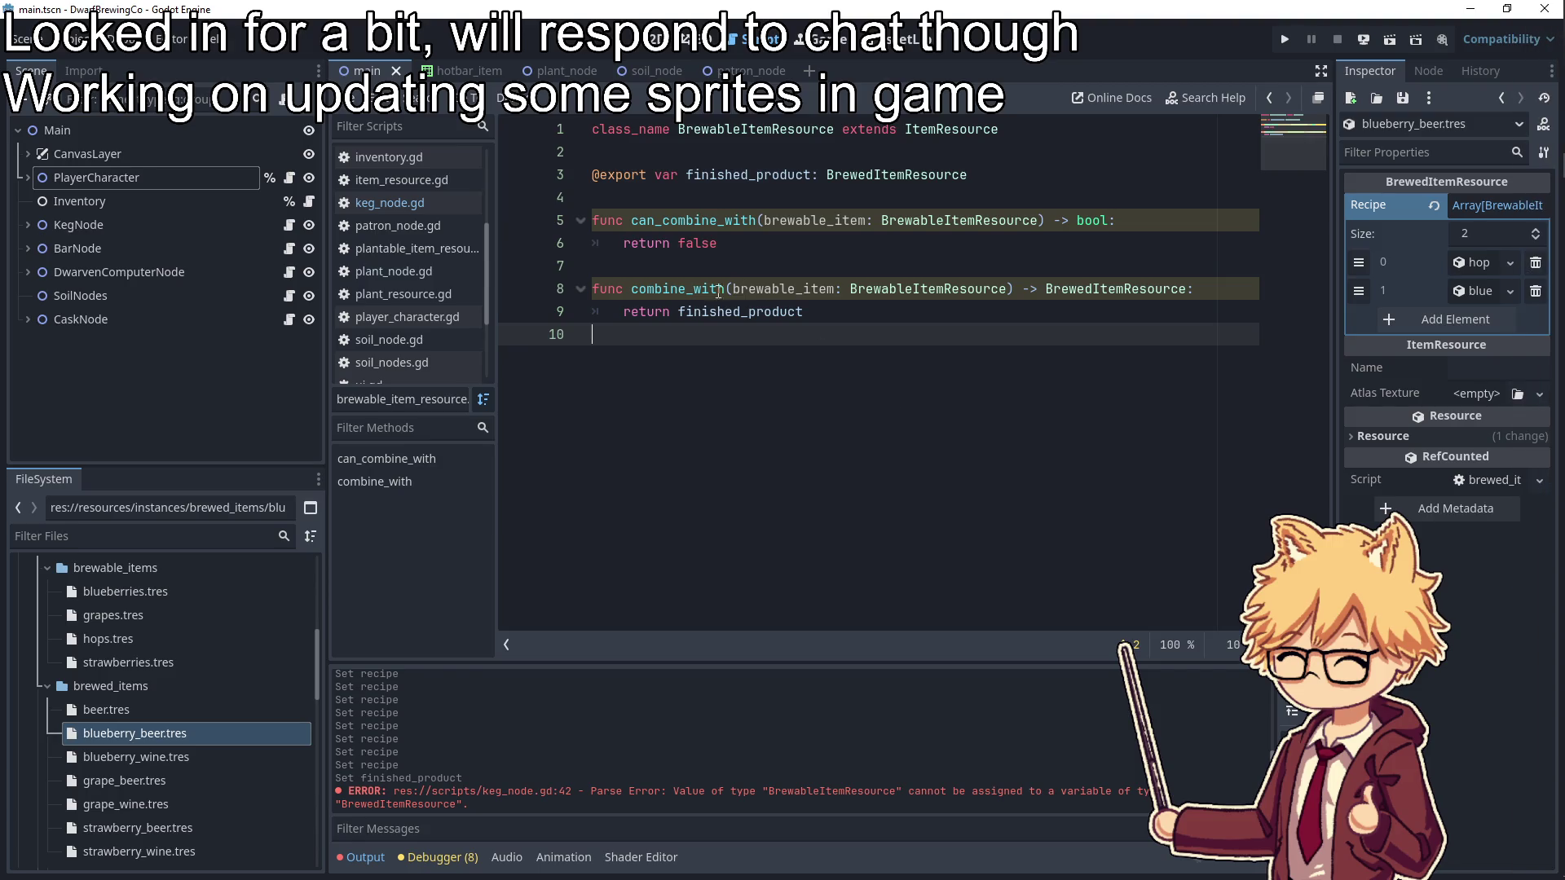
pyautogui.doubleClick(682, 309)
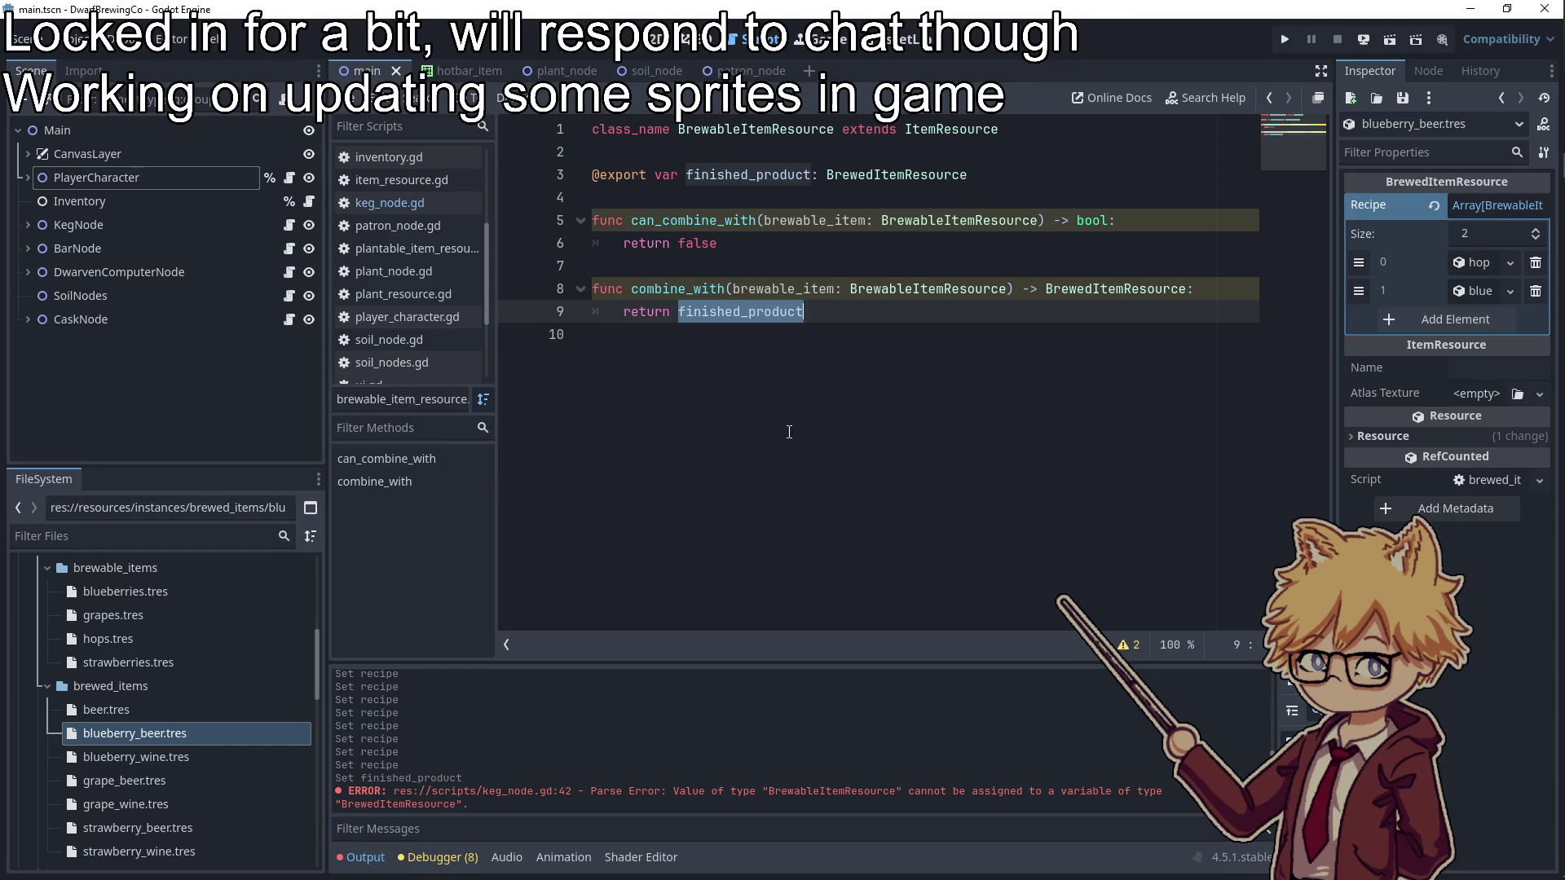
pyautogui.click(717, 440)
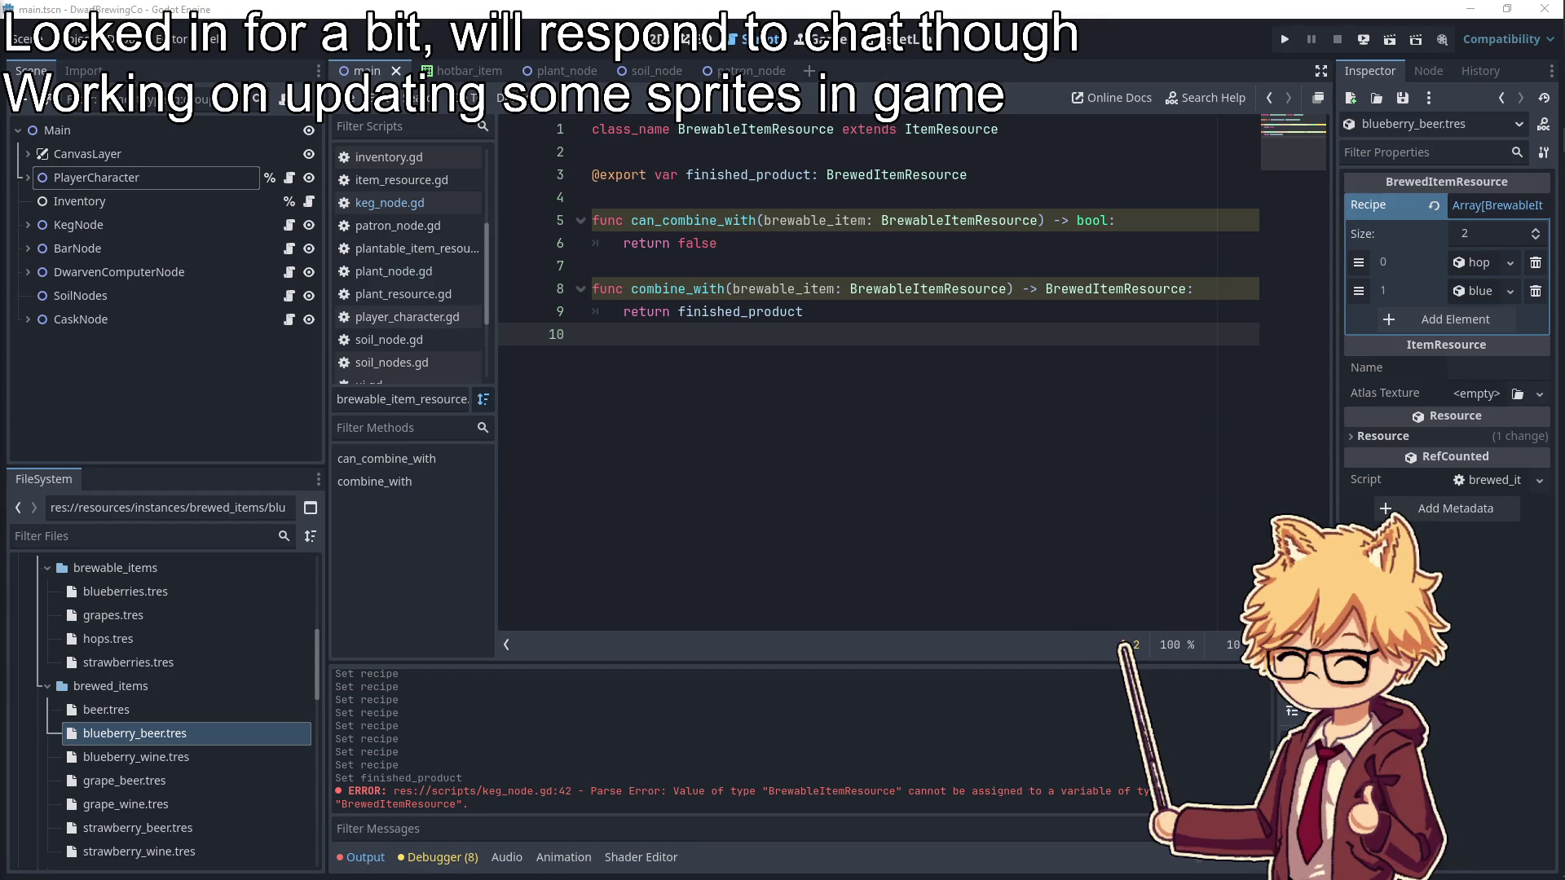
pyautogui.hotkey('alt', 'Tab')
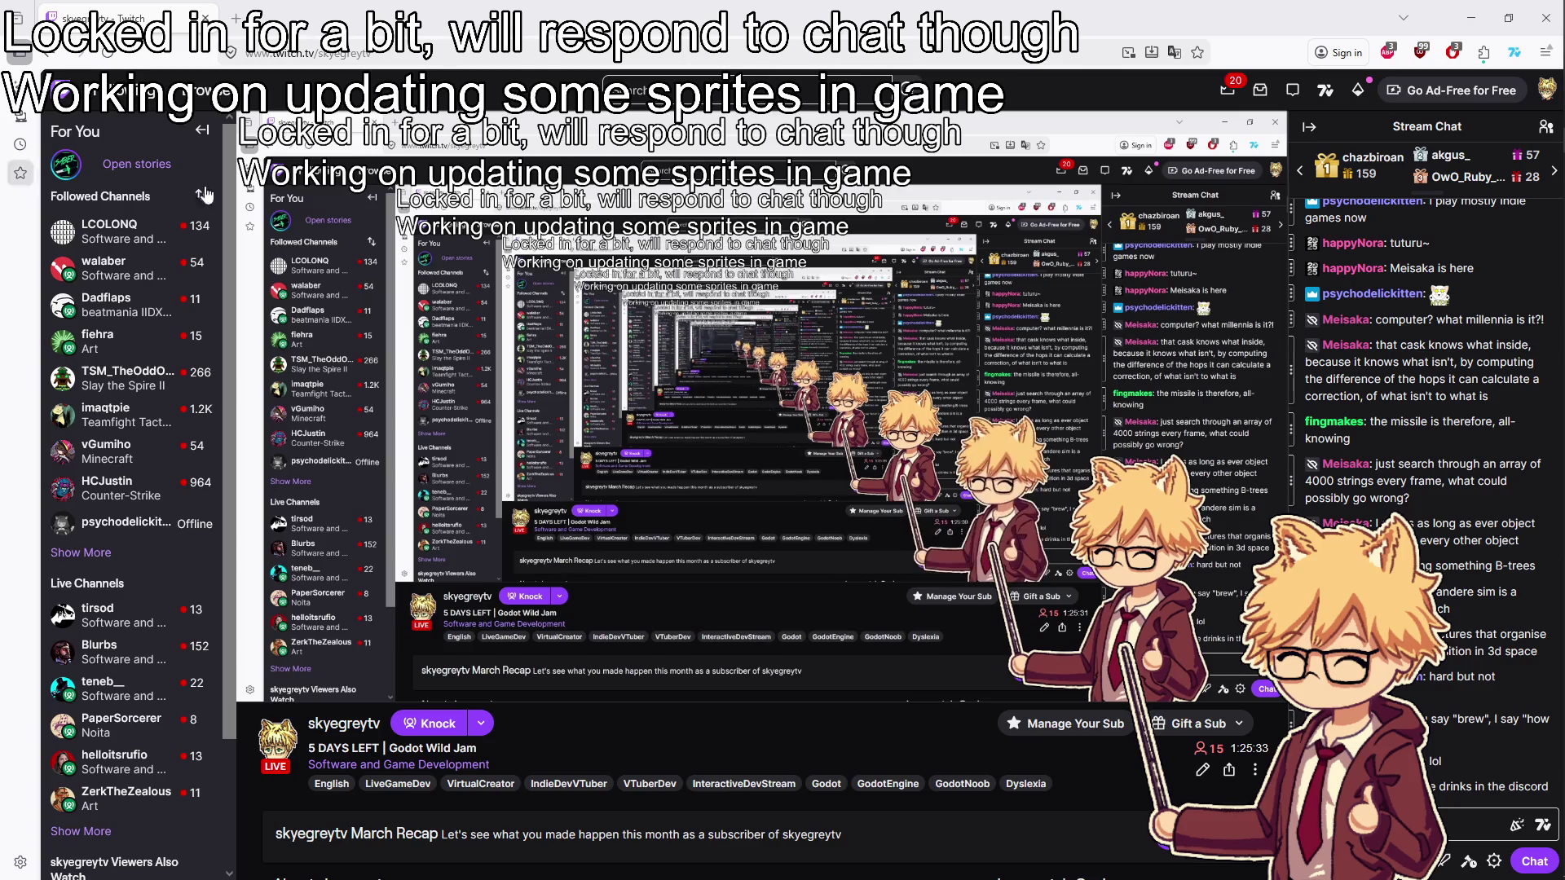
pyautogui.moveTo(887, 296)
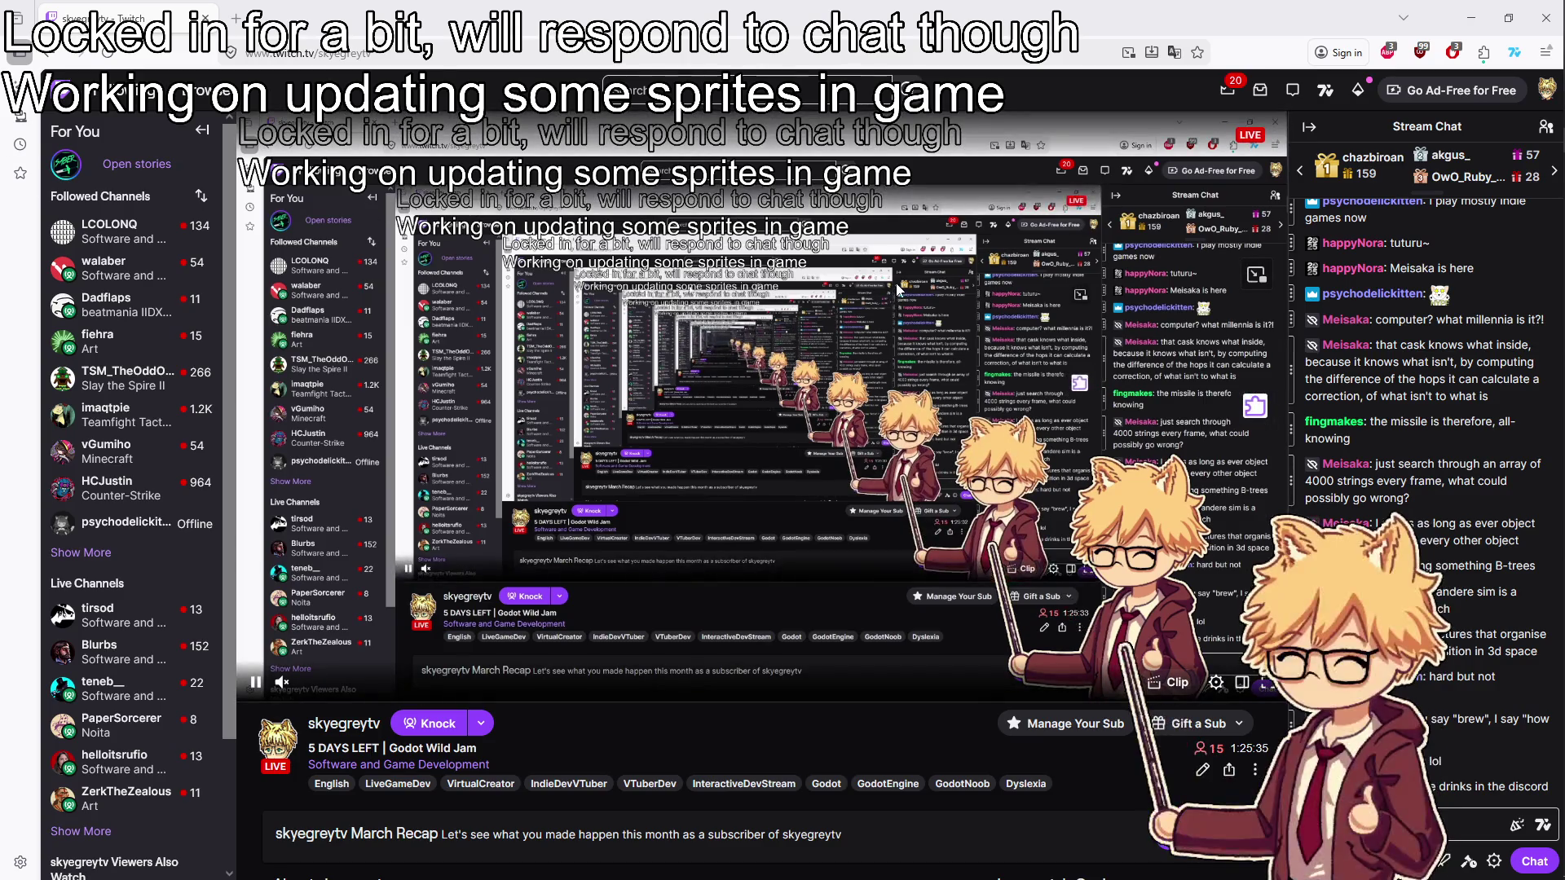